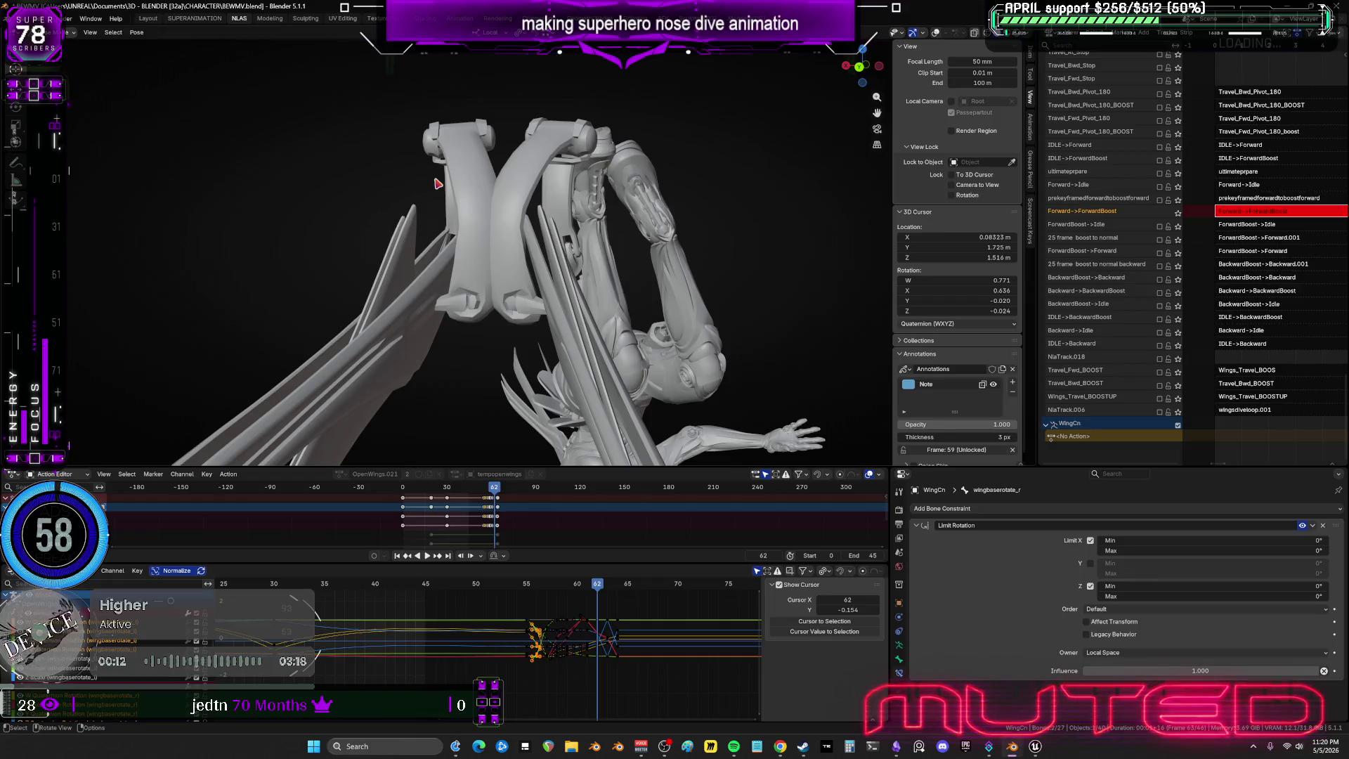
Orbit around the character while scrubbing between frames 51 and 60 to review the dive pose.
{"action": "middle_click_drag", "start_coordinate": [406, 335], "coordinate": [546, 259]}
{"action": "left_click_drag", "start_coordinate": [546, 260], "coordinate": [475, 249]}
{"action": "left_click_drag", "start_coordinate": [517, 291], "coordinate": [555, 354]}
{"action": "middle_click_drag", "start_coordinate": [555, 355], "coordinate": [529, 196]}
{"action": "mouse_move", "coordinate": [528, 196]}
{"action": "left_mouse_down"}
{"action": "mouse_move", "coordinate": [545, 211]}
{"action": "mouse_move", "coordinate": [488, 241]}
{"action": "left_mouse_up"}
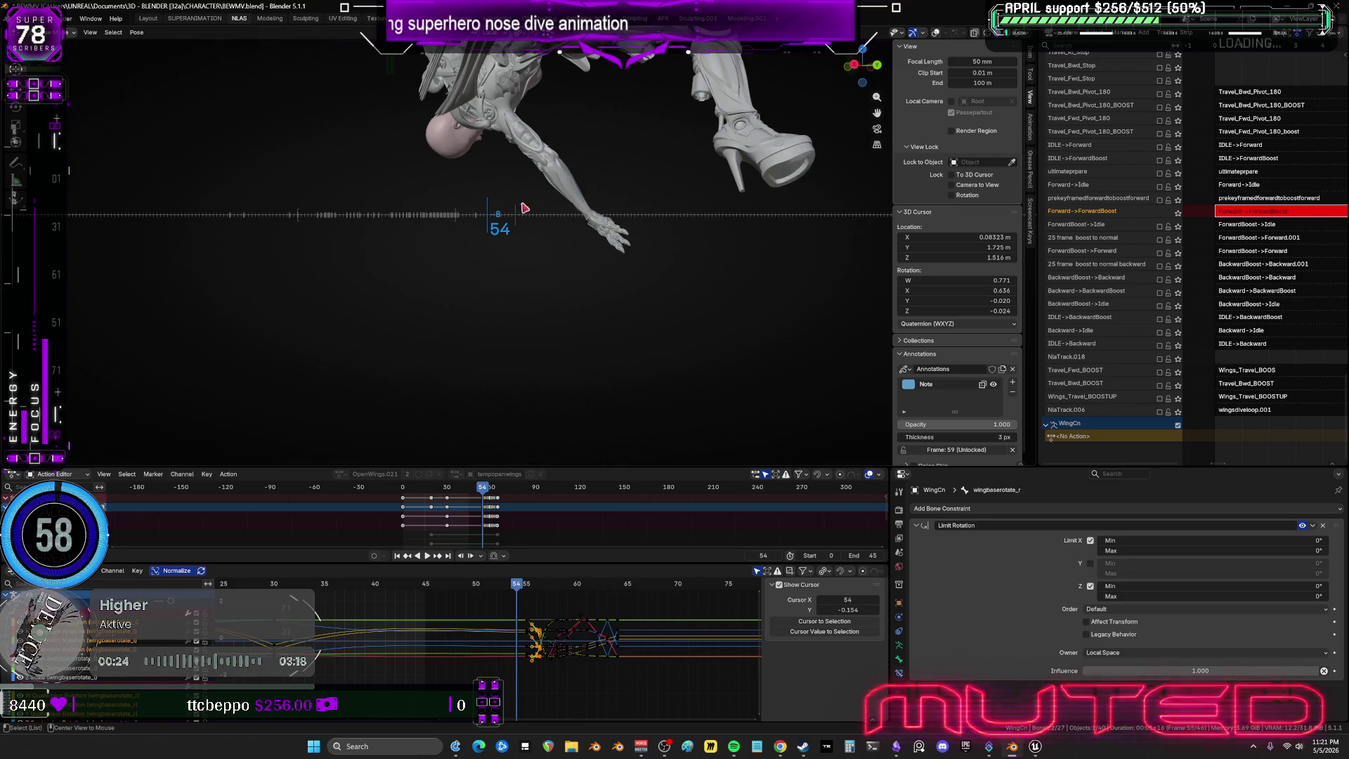
{"action": "mouse_move", "coordinate": [506, 292]}
{"action": "middle_mouse_down"}
{"action": "mouse_move", "coordinate": [613, 319]}
{"action": "mouse_move", "coordinate": [541, 310]}
{"action": "middle_mouse_up"}
{"action": "left_click_drag", "start_coordinate": [542, 310], "coordinate": [585, 319]}
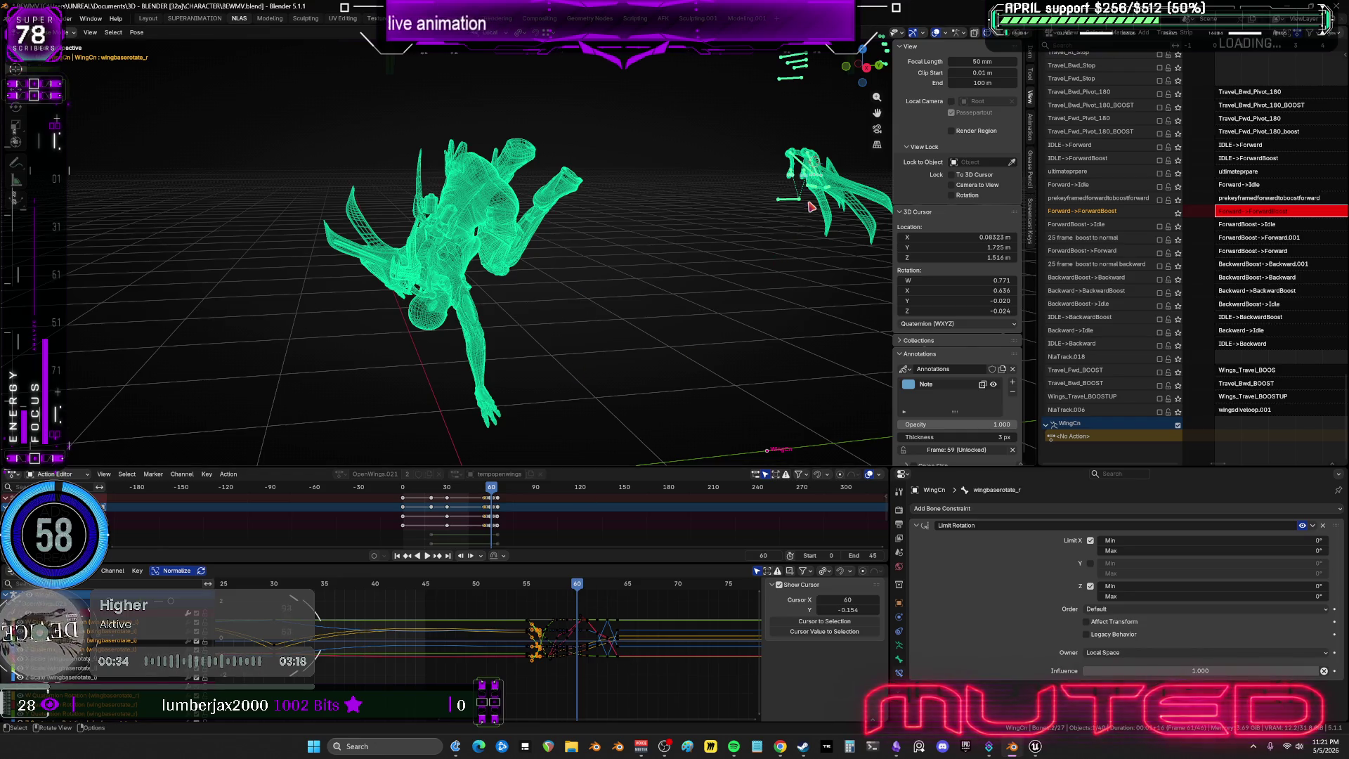
Shift the end keyframe cluster 5 frames later, then 3 back, a net two frames later.
{"action": "key", "text": "a"}
{"action": "left_click_drag", "start_coordinate": [678, 674], "coordinate": [521, 611]}
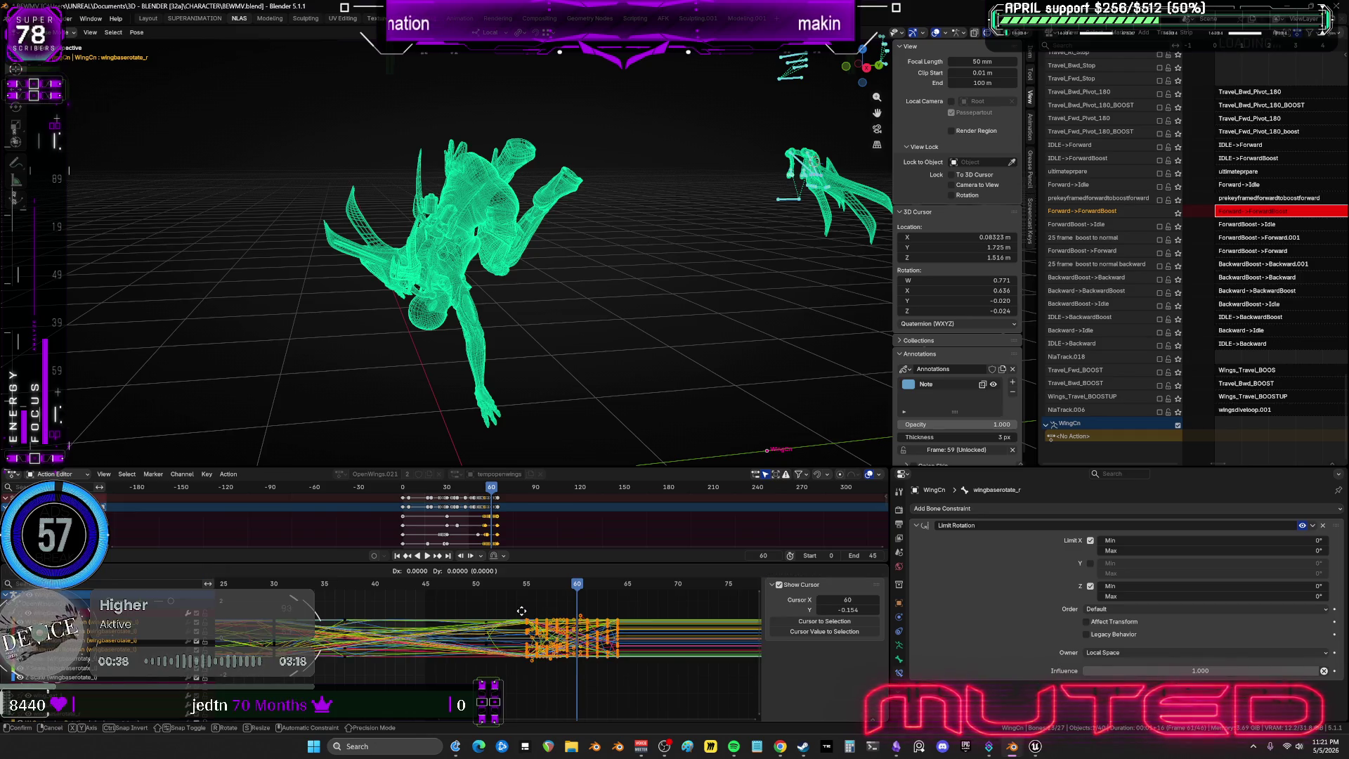
{"action": "key", "text": "5"}
{"action": "key", "text": "Return"}
{"action": "mouse_move", "coordinate": [542, 332]}
{"action": "left_mouse_down"}
{"action": "mouse_move", "coordinate": [528, 331]}
{"action": "mouse_move", "coordinate": [559, 340]}
{"action": "mouse_move", "coordinate": [533, 343]}
{"action": "left_mouse_up"}
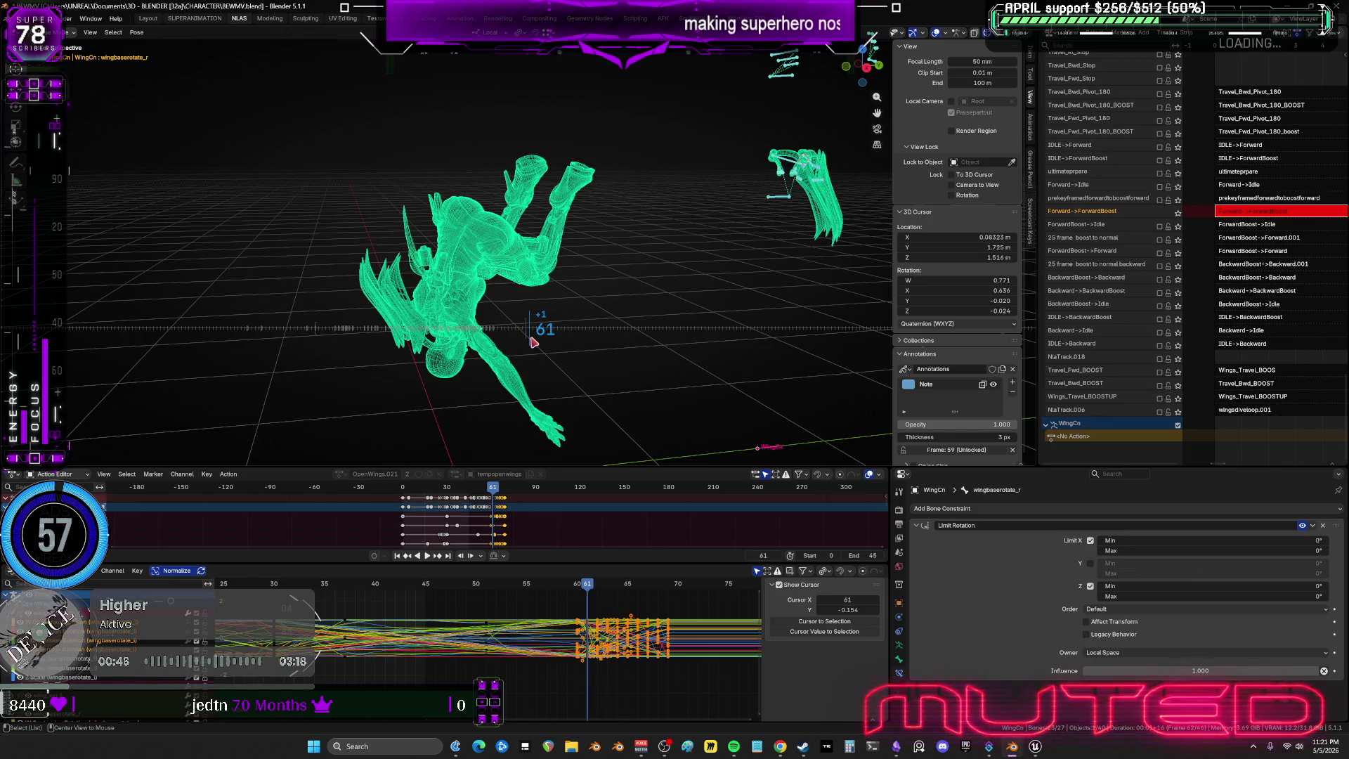
{"action": "type", "text": "g"}
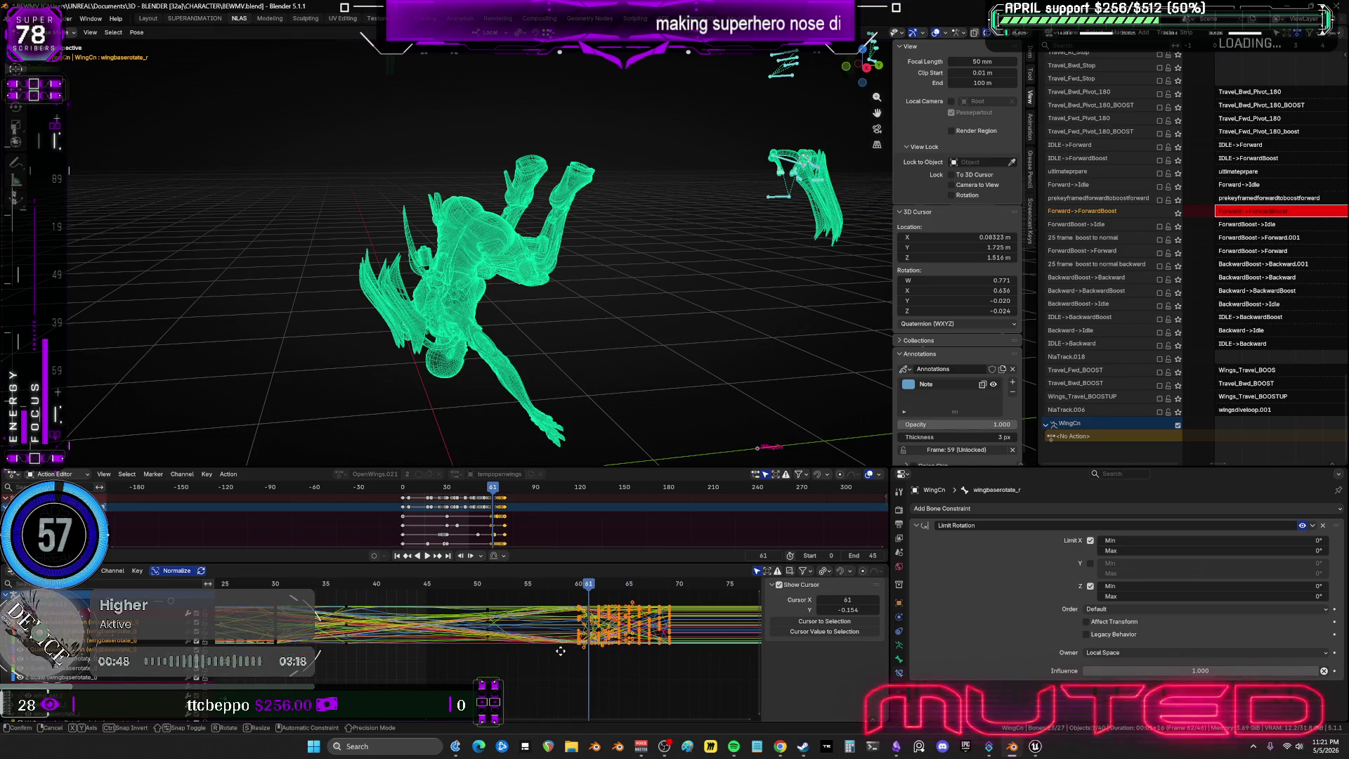
{"action": "type", "text": "-3"}
{"action": "key", "text": "Return"}
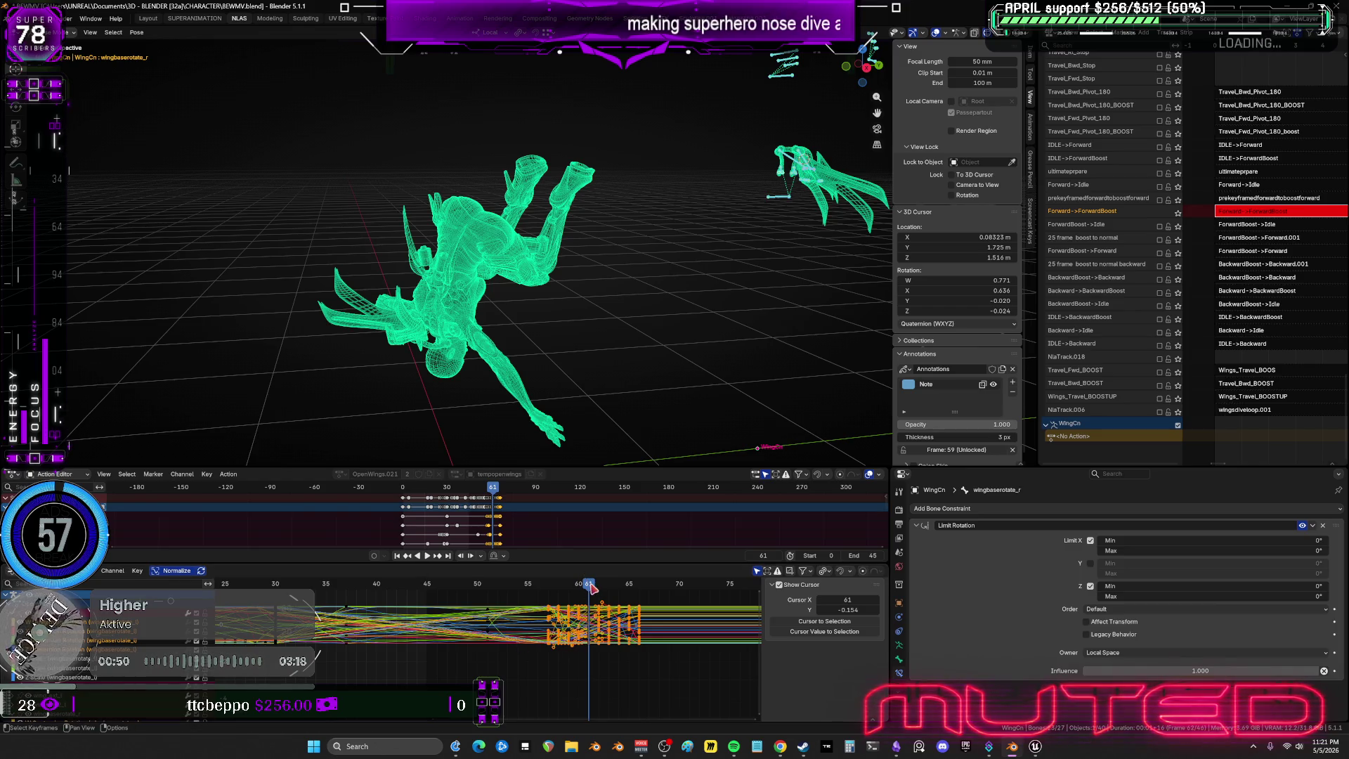
Play back the new timing, then maximize the 3D viewport and orbit the diving character.
{"action": "key", "text": "space"}
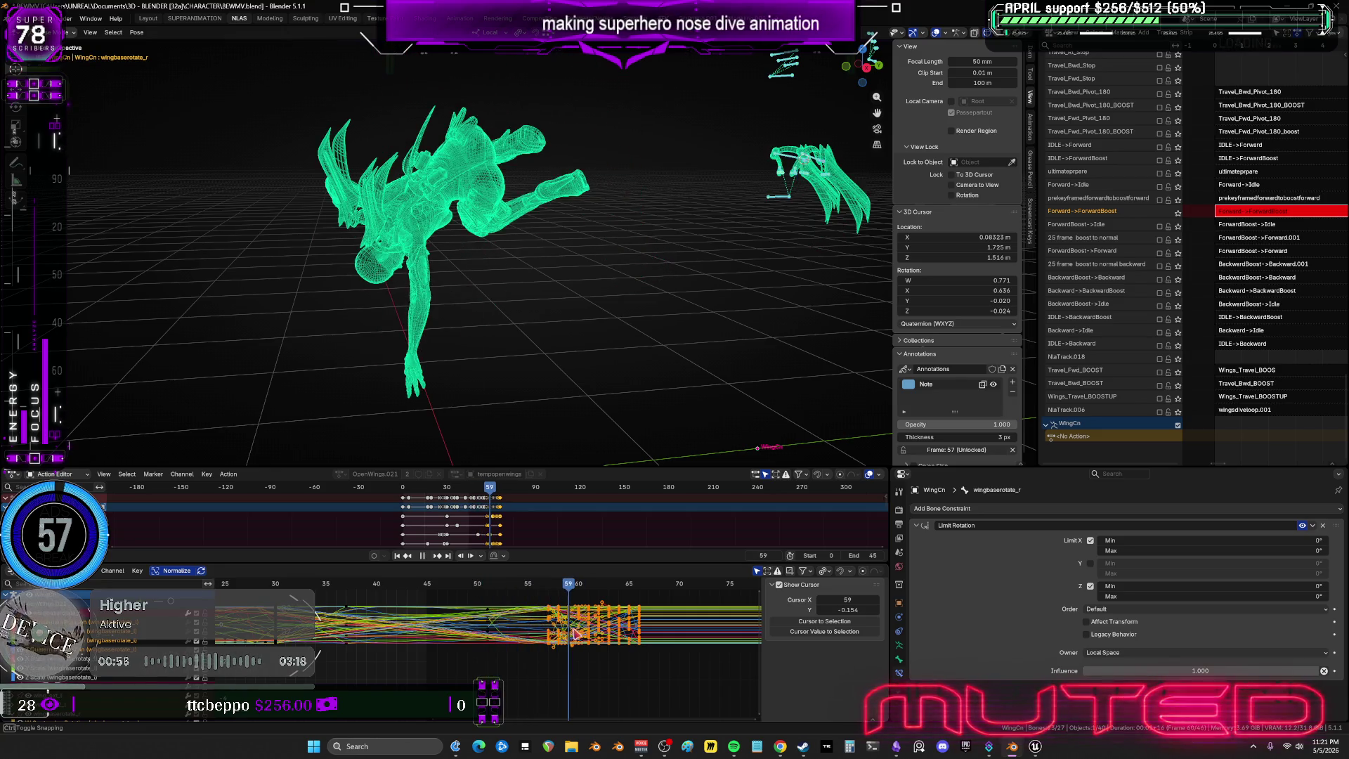
{"action": "key", "text": "space"}
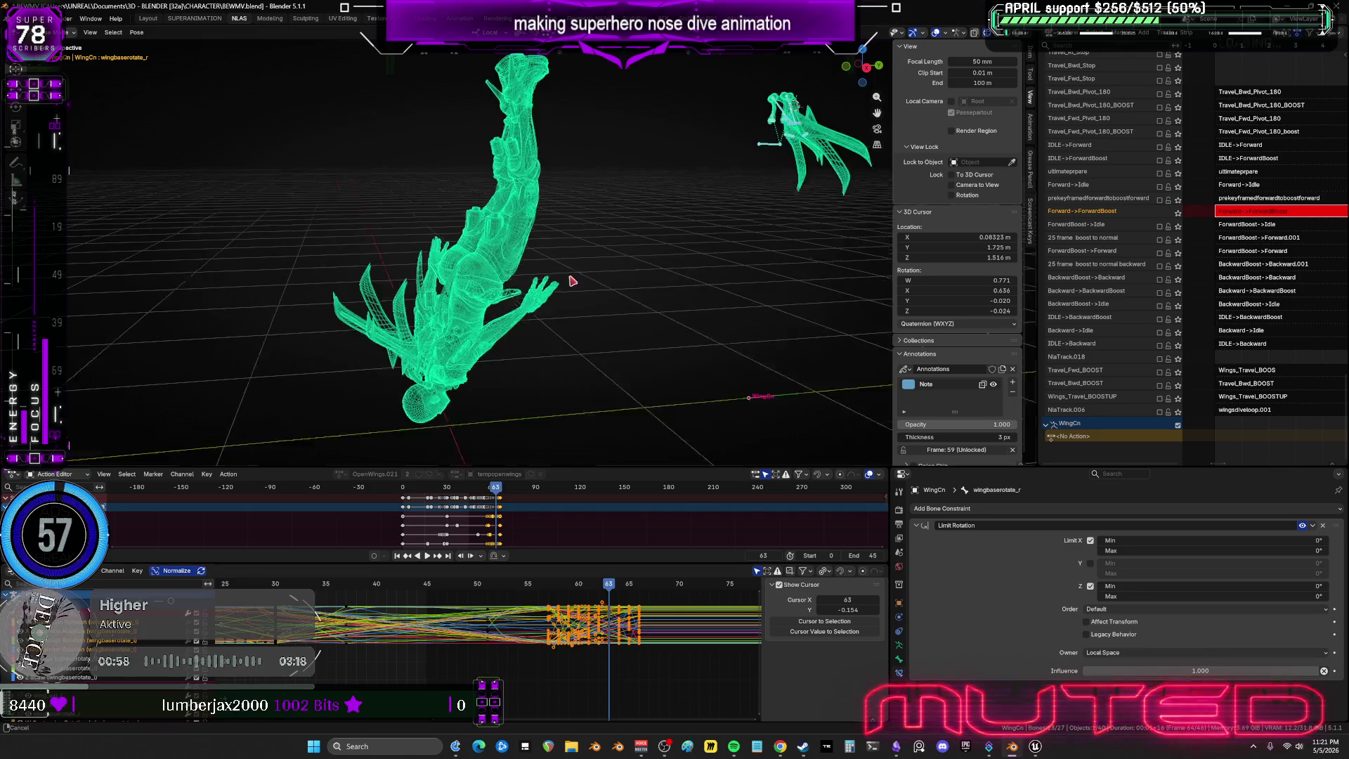
{"action": "key", "text": "ctrl+space"}
{"action": "scroll", "coordinate": [560, 227], "scroll_direction": "up", "scroll_amount": 7, "text": "alt"}
{"action": "mouse_move", "coordinate": [561, 227]}
{"action": "middle_mouse_down"}
{"action": "mouse_move", "coordinate": [623, 425]}
{"action": "mouse_move", "coordinate": [560, 393]}
{"action": "middle_mouse_up"}
{"action": "mouse_move", "coordinate": [560, 394]}
{"action": "left_mouse_down"}
{"action": "mouse_move", "coordinate": [407, 392]}
{"action": "mouse_move", "coordinate": [523, 418]}
{"action": "mouse_move", "coordinate": [545, 412]}
{"action": "mouse_move", "coordinate": [551, 387]}
{"action": "mouse_move", "coordinate": [549, 421]}
{"action": "mouse_move", "coordinate": [520, 434]}
{"action": "mouse_move", "coordinate": [491, 424]}
{"action": "mouse_move", "coordinate": [536, 434]}
{"action": "left_mouse_up"}
{"action": "mouse_move", "coordinate": [1036, 406]}
{"action": "middle_mouse_down"}
{"action": "mouse_move", "coordinate": [910, 389]}
{"action": "mouse_move", "coordinate": [635, 542]}
{"action": "middle_mouse_up"}
Maximize the Graph Editor and delete the intermediate keyframes around frame 50.
{"action": "key", "text": "ctrl+space"}
{"action": "key", "text": "ctrl+space"}
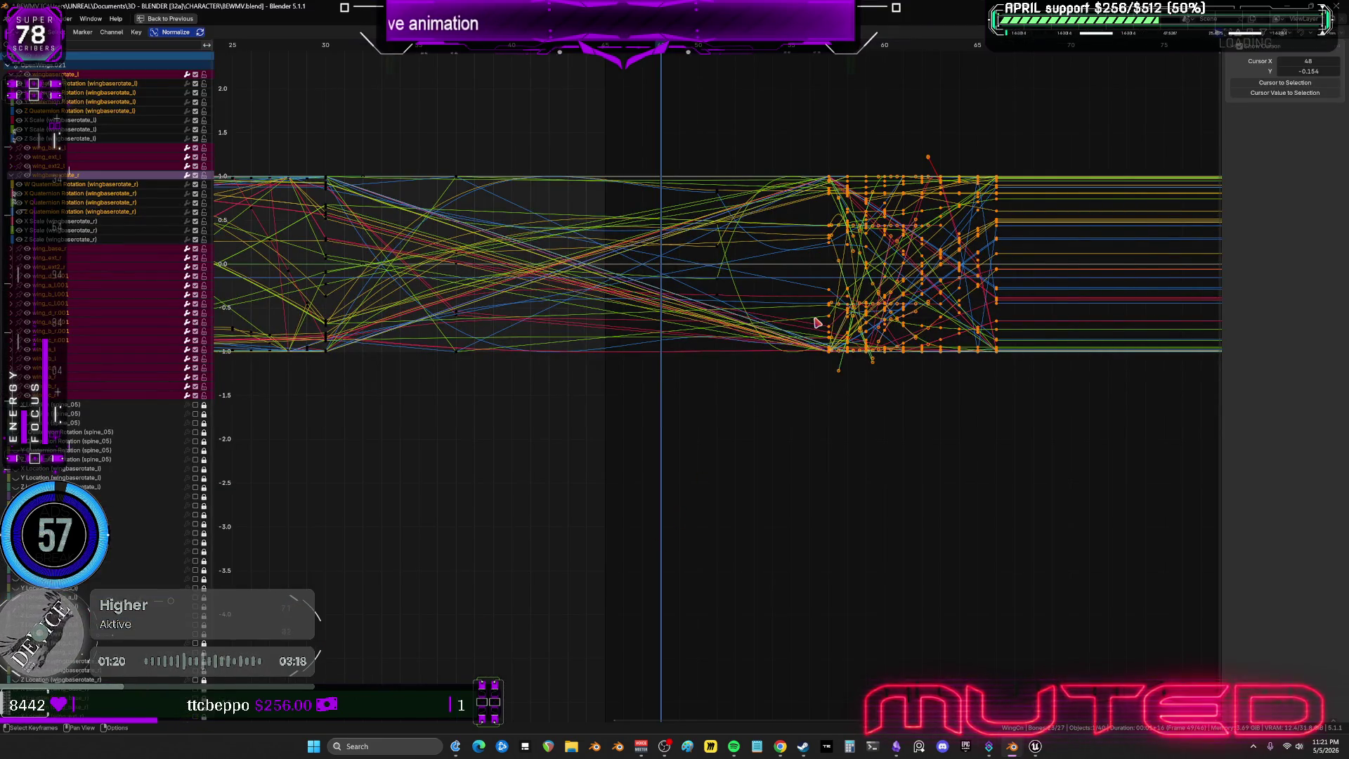
{"action": "left_click", "coordinate": [828, 152]}
{"action": "left_click_drag", "start_coordinate": [751, 121], "coordinate": [700, 460]}
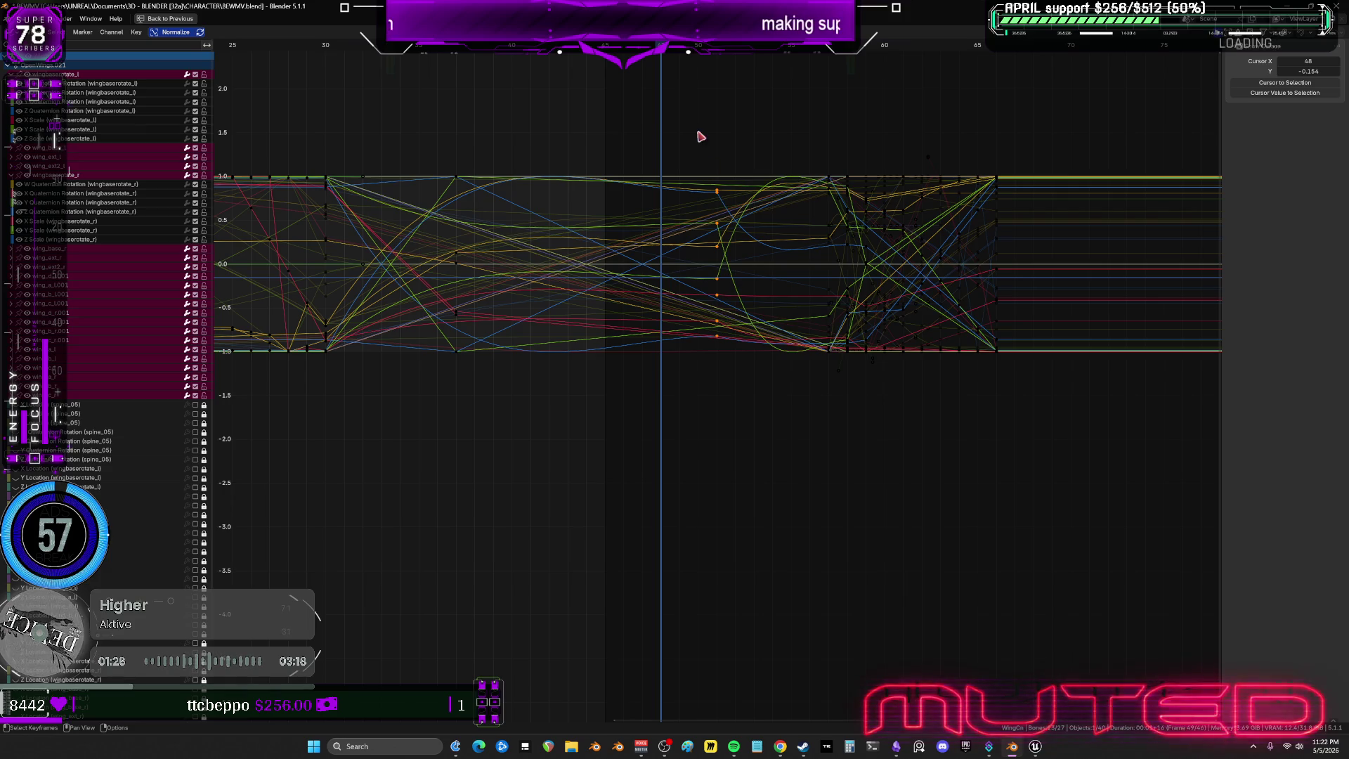
{"action": "key", "text": "Delete"}
Make the keys leading into the dive interpolate in straight lines, then restore the split layout.
{"action": "left_click_drag", "start_coordinate": [696, 118], "coordinate": [843, 424]}
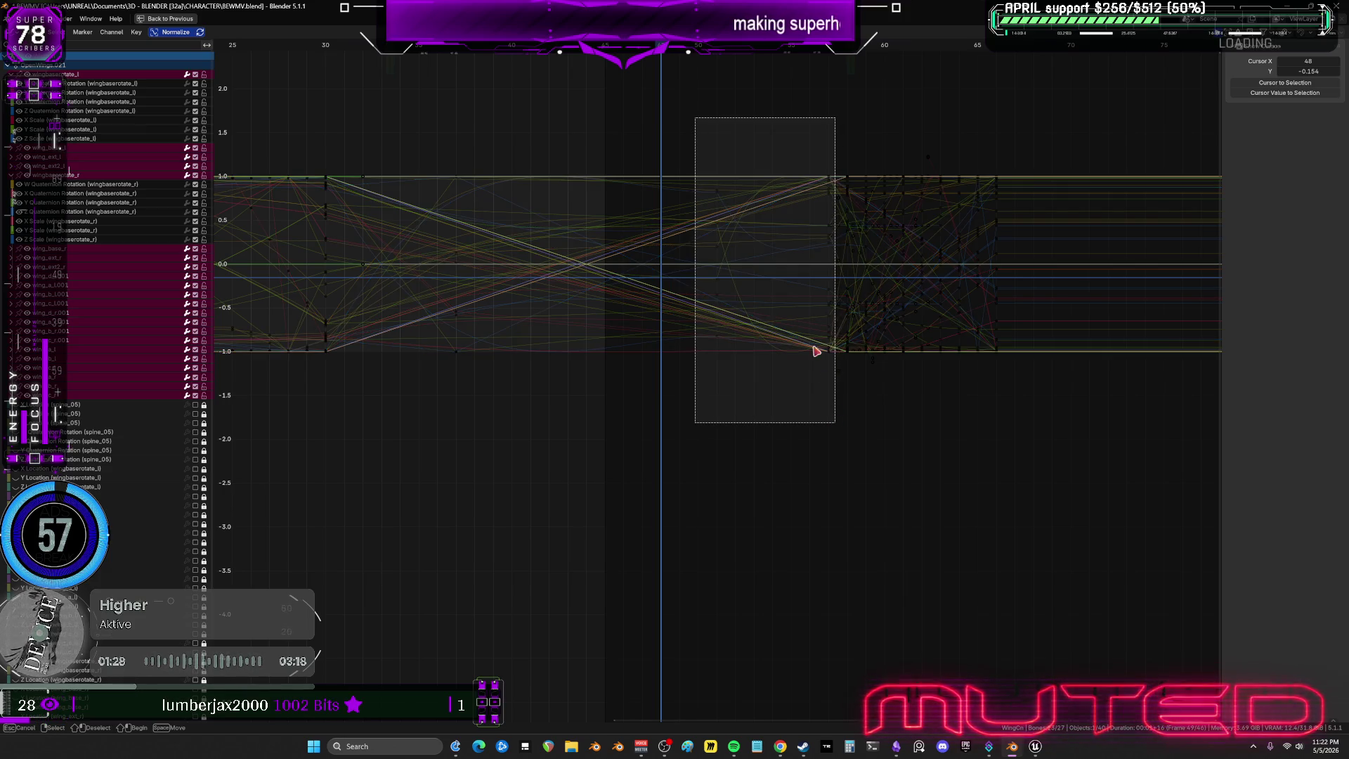
{"action": "left_click_drag", "start_coordinate": [817, 351], "coordinate": [819, 352]}
{"action": "right_click", "coordinate": [834, 195]}
{"action": "mouse_move", "coordinate": [835, 195]}
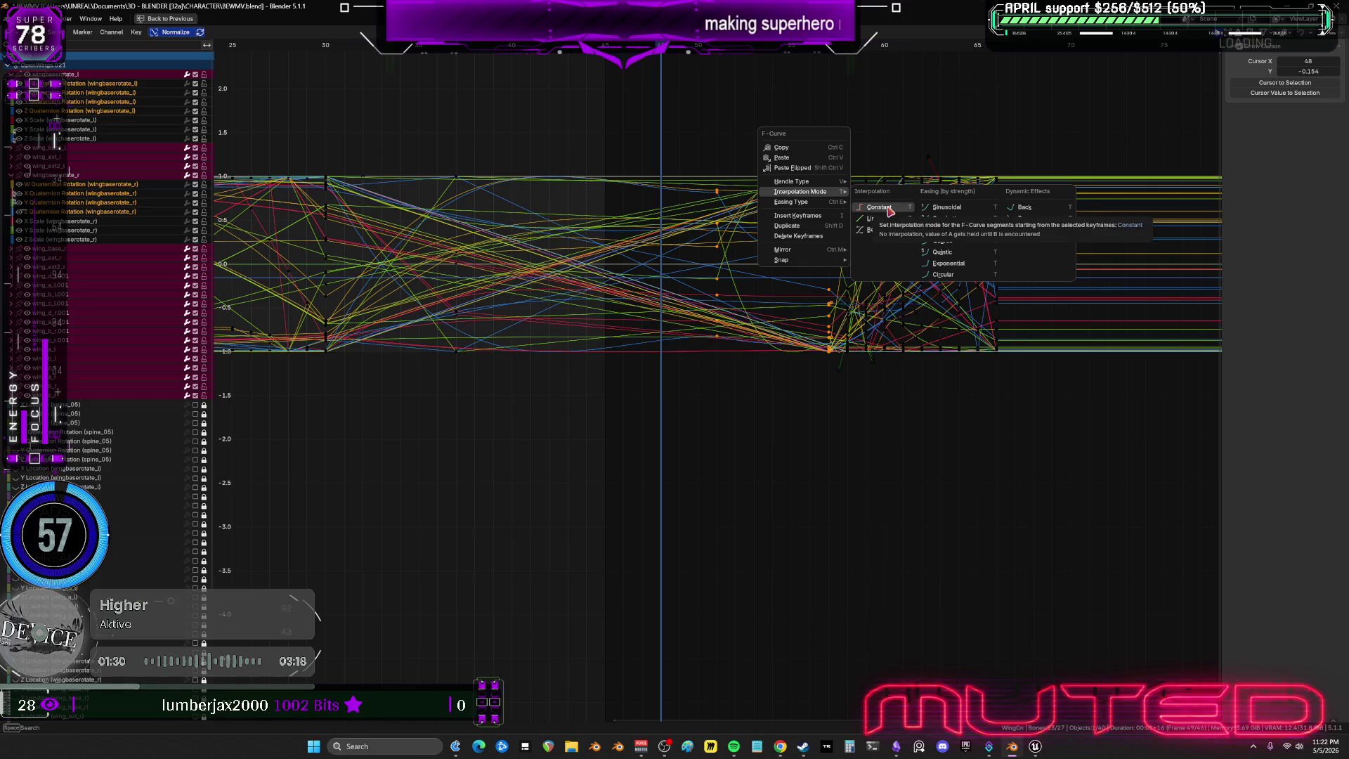
{"action": "left_click", "coordinate": [875, 245]}
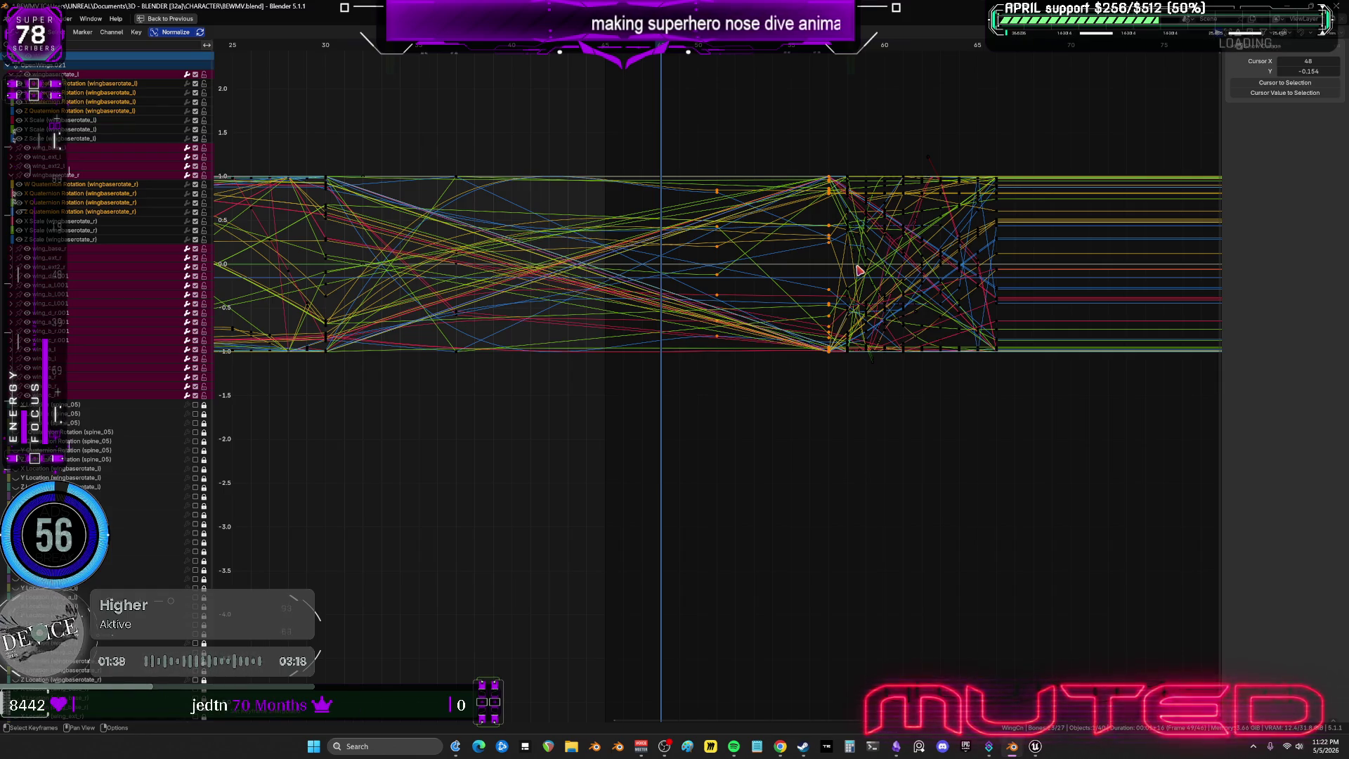
{"action": "mouse_move", "coordinate": [635, 340]}
{"action": "middle_mouse_down"}
{"action": "mouse_move", "coordinate": [639, 421]}
{"action": "mouse_move", "coordinate": [625, 415]}
{"action": "mouse_move", "coordinate": [609, 452]}
{"action": "mouse_move", "coordinate": [692, 389]}
{"action": "mouse_move", "coordinate": [769, 407]}
{"action": "mouse_move", "coordinate": [697, 404]}
{"action": "mouse_move", "coordinate": [724, 428]}
{"action": "mouse_move", "coordinate": [749, 409]}
{"action": "mouse_move", "coordinate": [710, 438]}
{"action": "mouse_move", "coordinate": [686, 425]}
{"action": "mouse_move", "coordinate": [695, 411]}
{"action": "mouse_move", "coordinate": [747, 435]}
{"action": "mouse_move", "coordinate": [1156, 400]}
{"action": "mouse_move", "coordinate": [482, 438]}
{"action": "mouse_move", "coordinate": [1027, 401]}
{"action": "middle_mouse_up"}
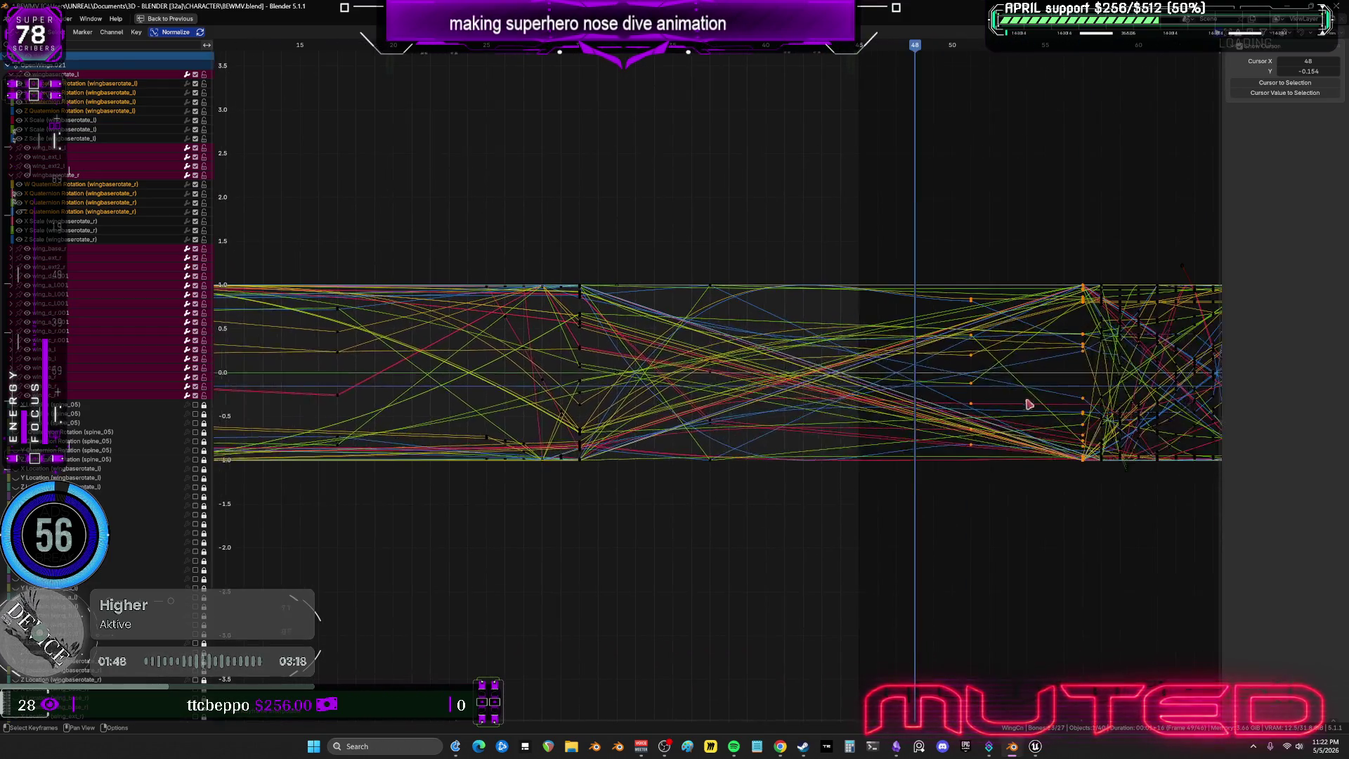
{"action": "key", "text": "ctrl+space"}
{"action": "mouse_move", "coordinate": [846, 352]}
{"action": "middle_mouse_down"}
{"action": "mouse_move", "coordinate": [626, 338]}
{"action": "mouse_move", "coordinate": [657, 292]}
{"action": "mouse_move", "coordinate": [803, 352]}
{"action": "mouse_move", "coordinate": [809, 337]}
{"action": "mouse_move", "coordinate": [789, 314]}
{"action": "mouse_move", "coordinate": [723, 352]}
{"action": "mouse_move", "coordinate": [638, 365]}
{"action": "mouse_move", "coordinate": [618, 344]}
{"action": "mouse_move", "coordinate": [593, 352]}
{"action": "mouse_move", "coordinate": [641, 351]}
{"action": "middle_mouse_up"}
{"action": "scroll", "coordinate": [625, 370], "scroll_direction": "down", "scroll_amount": 6, "text": "alt"}
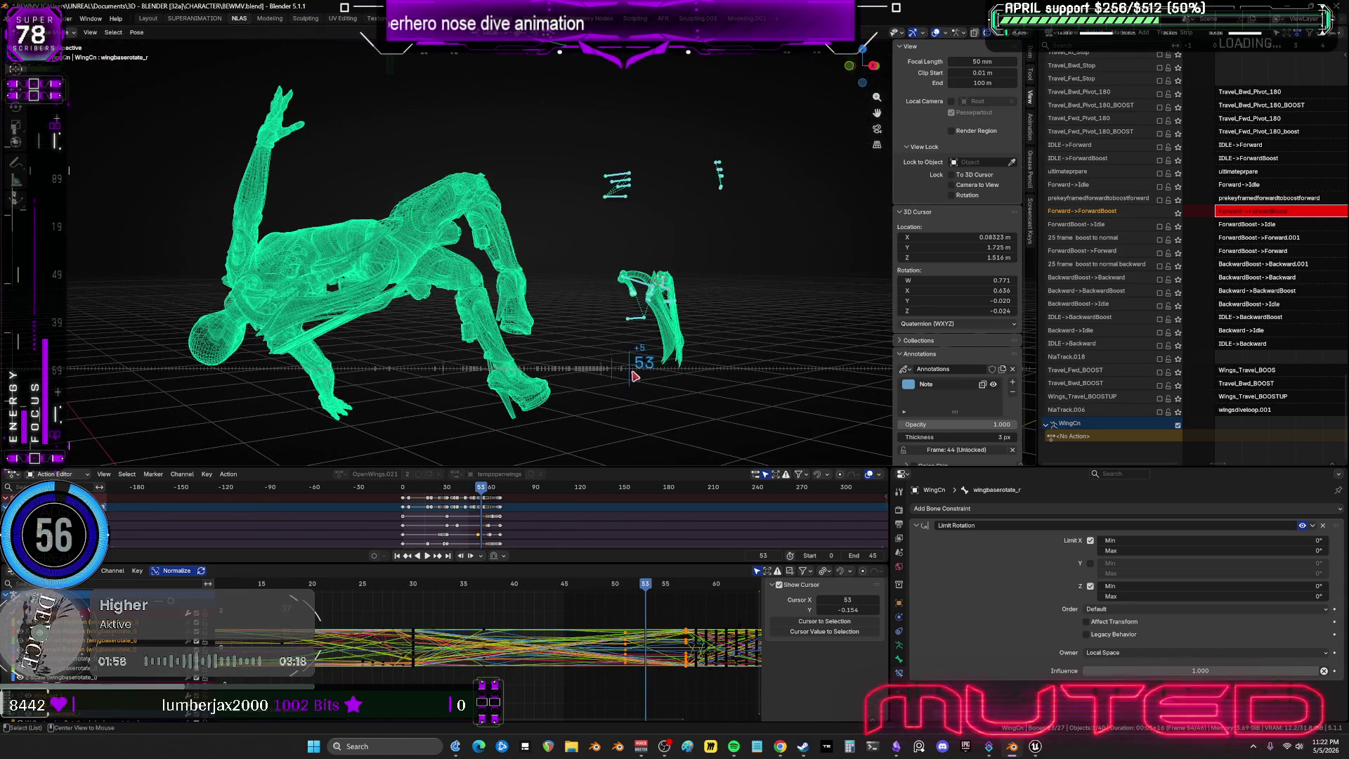
{"action": "scroll", "coordinate": [638, 377], "scroll_direction": "down", "scroll_amount": 4, "text": "alt"}
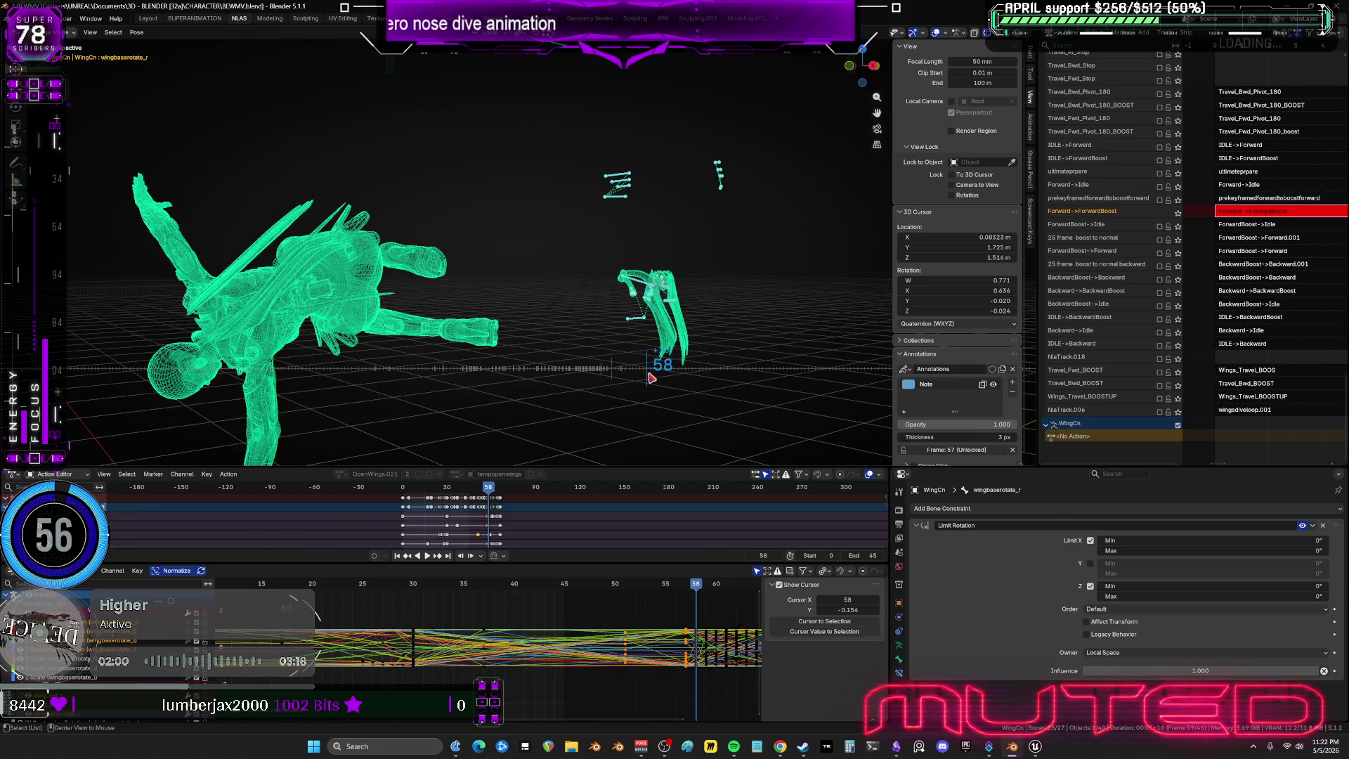
{"action": "scroll", "coordinate": [648, 378], "scroll_direction": "up", "scroll_amount": 1, "text": "alt"}
{"action": "mouse_move", "coordinate": [629, 370]}
{"action": "middle_mouse_down"}
{"action": "mouse_move", "coordinate": [593, 280]}
{"action": "mouse_move", "coordinate": [661, 297]}
{"action": "mouse_move", "coordinate": [633, 302]}
{"action": "mouse_move", "coordinate": [649, 459]}
{"action": "middle_mouse_up"}
{"action": "mouse_move", "coordinate": [687, 588]}
{"action": "left_mouse_down"}
{"action": "mouse_move", "coordinate": [418, 590]}
{"action": "mouse_move", "coordinate": [482, 588]}
{"action": "left_mouse_up"}
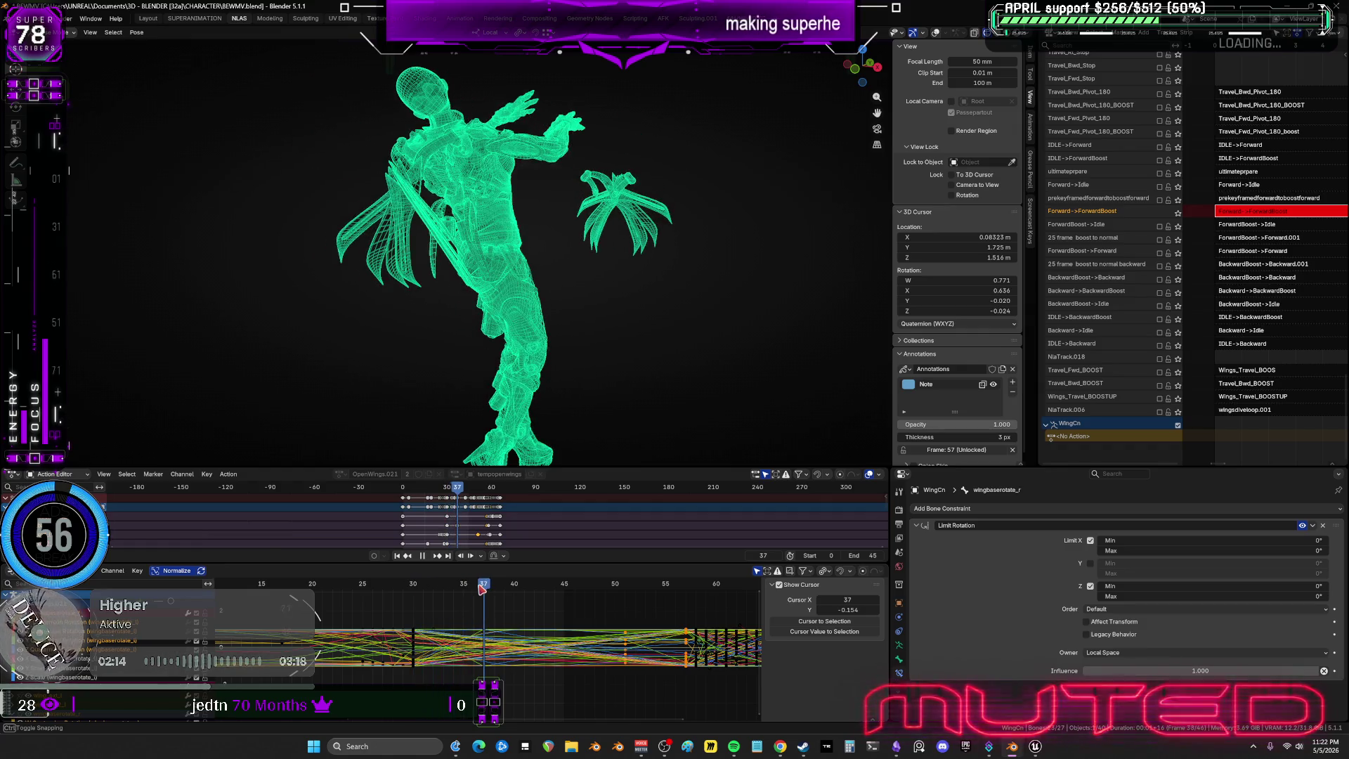
{"action": "mouse_move", "coordinate": [520, 287]}
{"action": "middle_mouse_down"}
{"action": "mouse_move", "coordinate": [511, 256]}
{"action": "mouse_move", "coordinate": [527, 247]}
{"action": "mouse_move", "coordinate": [618, 265]}
{"action": "middle_mouse_up"}
{"action": "scroll", "coordinate": [492, 282], "scroll_direction": "up", "scroll_amount": 5}
{"action": "middle_click_drag", "start_coordinate": [486, 288], "coordinate": [423, 259]}
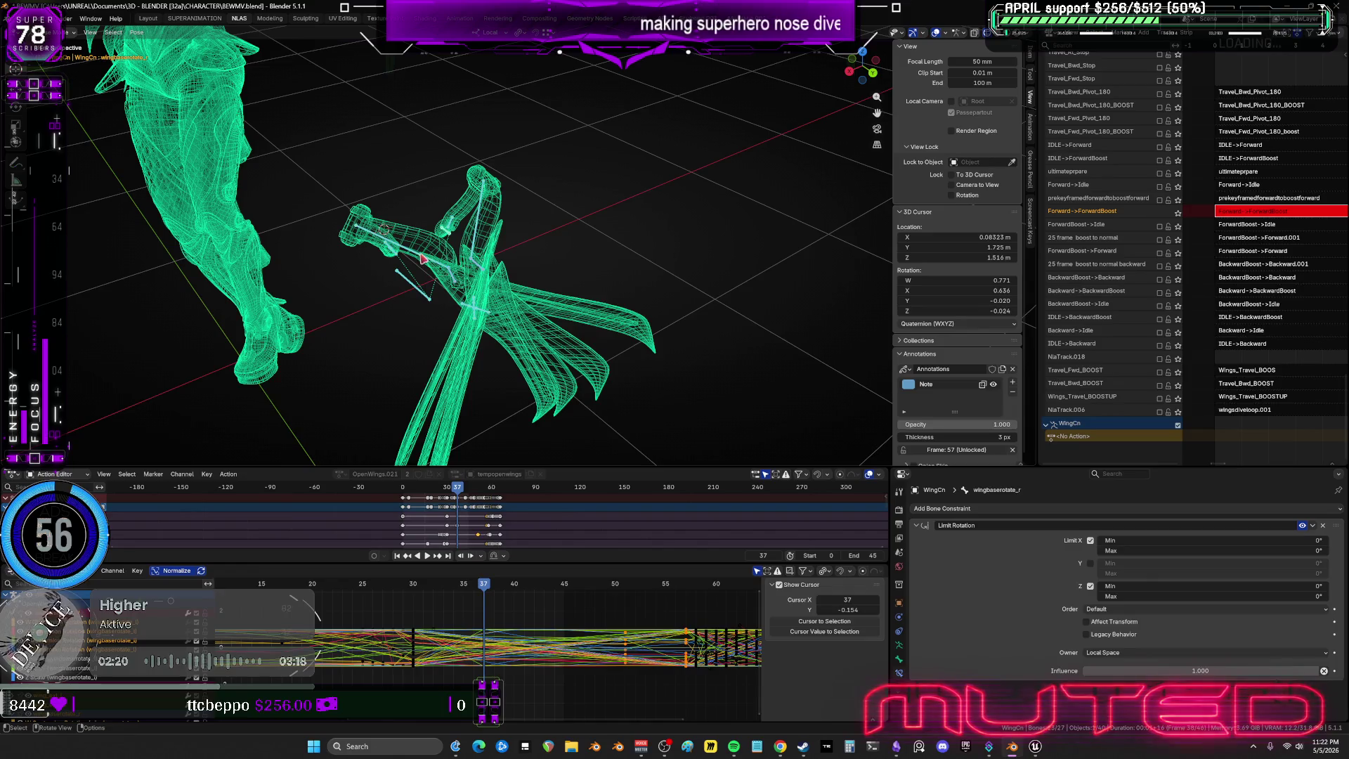
Rotate the wing_ext_l bone into a new wing pose.
{"action": "left_click", "coordinate": [519, 259]}
{"action": "middle_click_drag", "start_coordinate": [519, 258], "coordinate": [640, 215]}
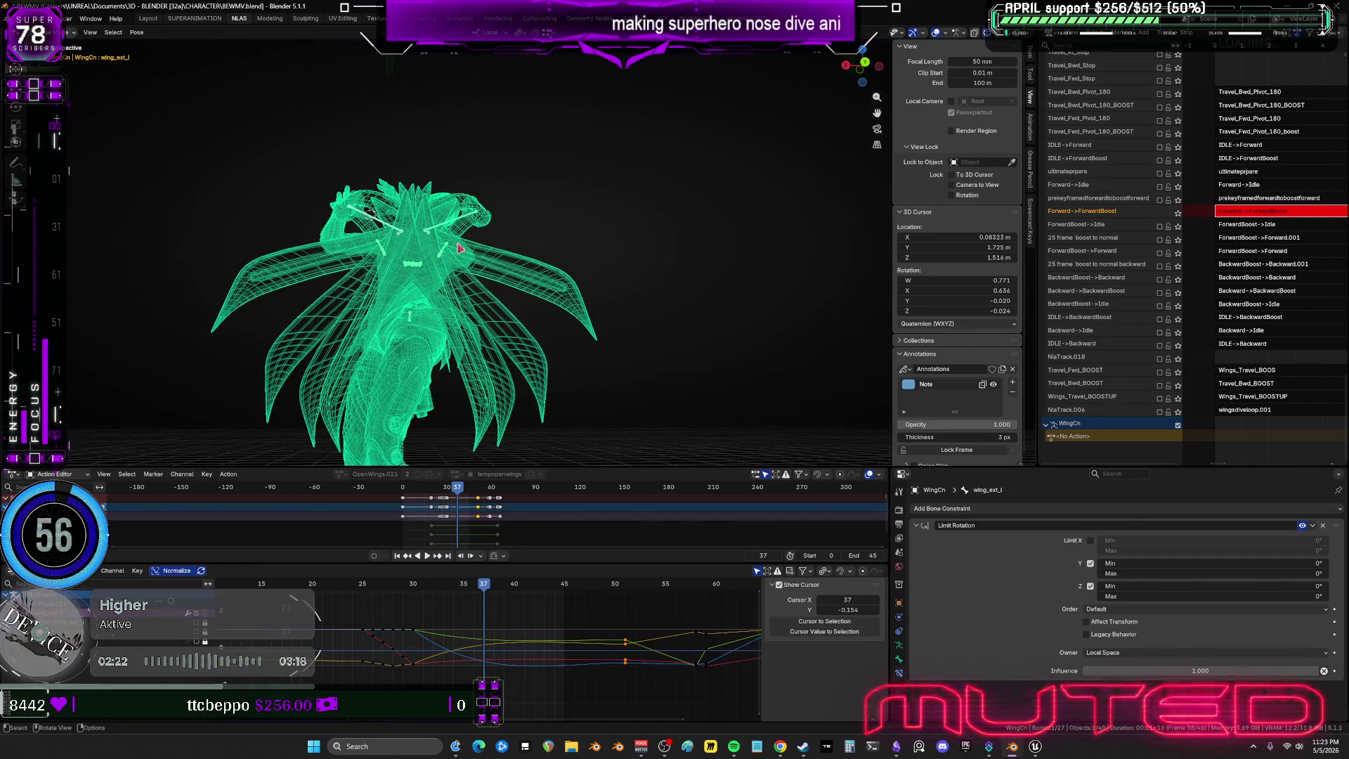
{"action": "key", "text": "r"}
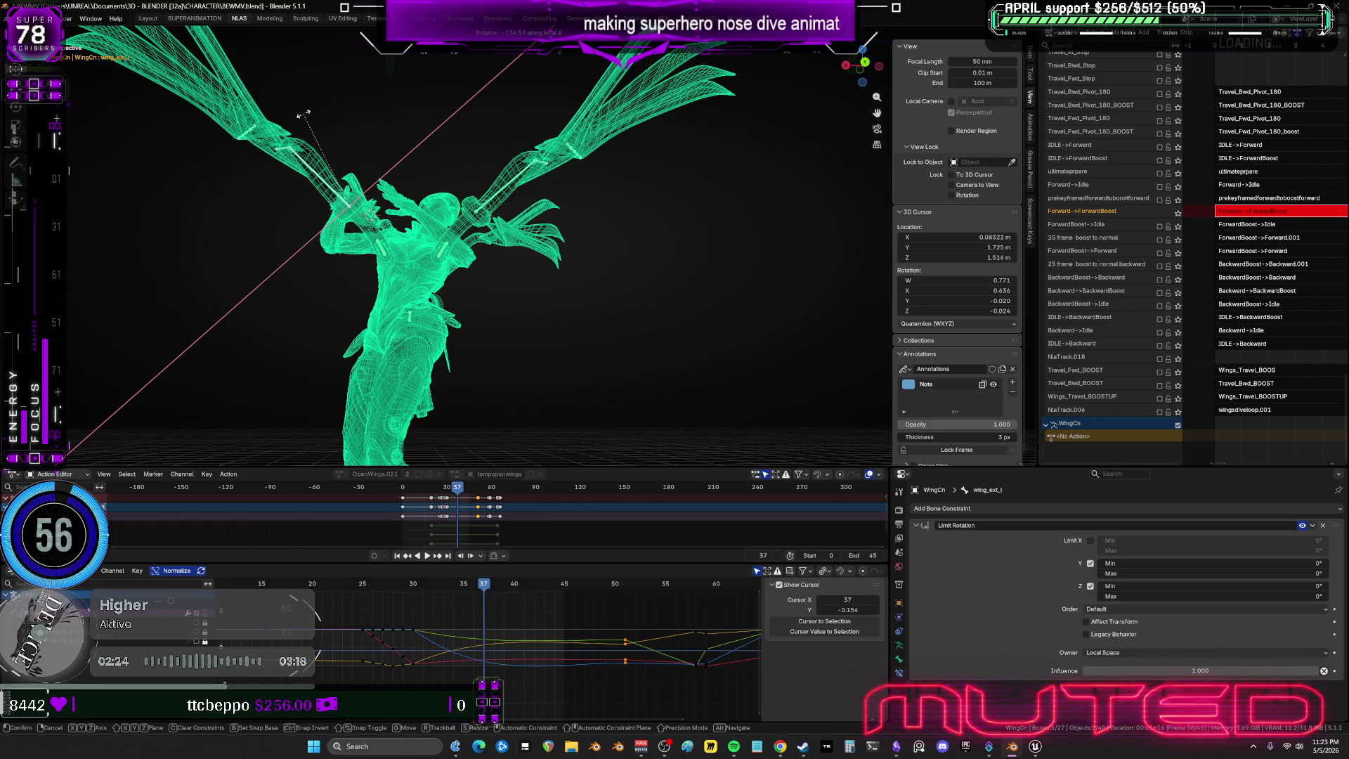
{"action": "left_click", "coordinate": [482, 235]}
{"action": "mouse_move", "coordinate": [483, 235]}
{"action": "middle_mouse_down"}
{"action": "mouse_move", "coordinate": [525, 217]}
{"action": "mouse_move", "coordinate": [555, 241]}
{"action": "middle_mouse_up"}
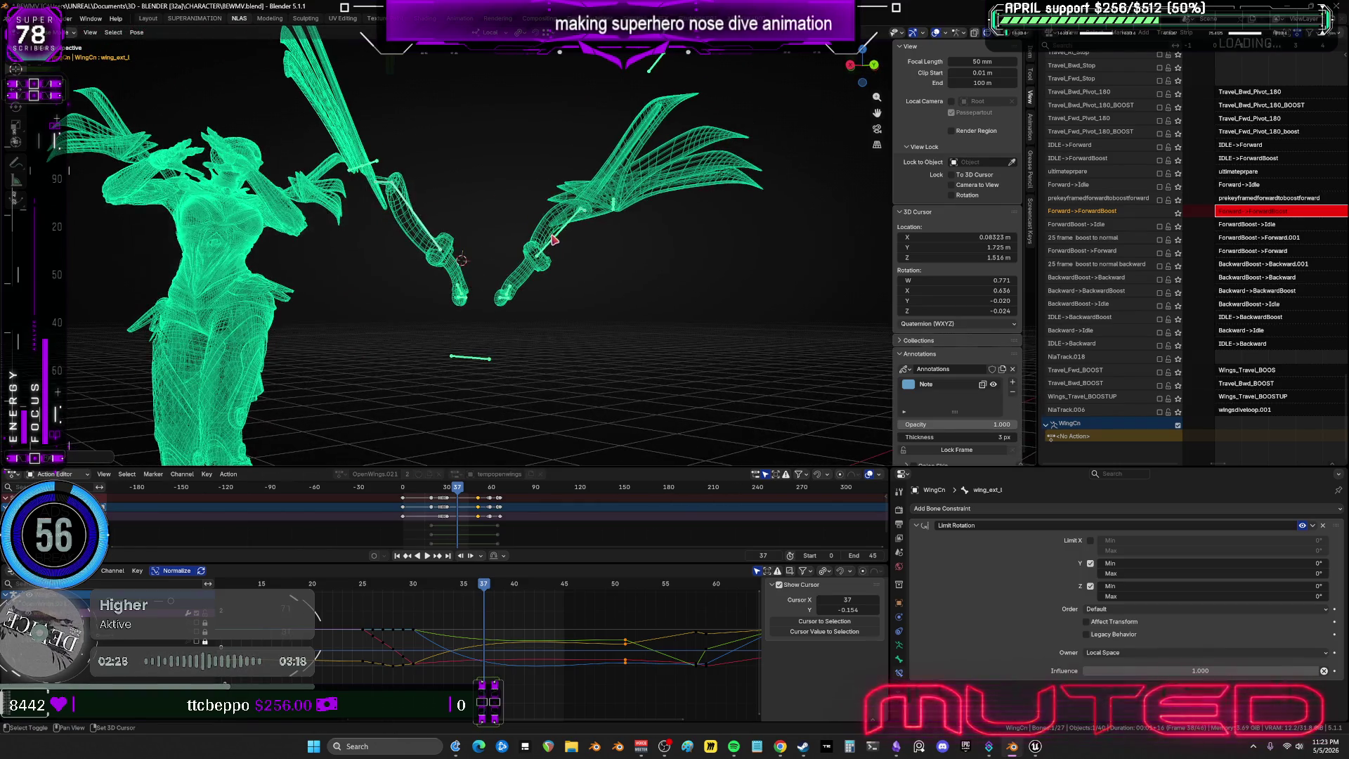
Select the wing_ext_r bone and insert rotation keyframes on the wing bones.
{"action": "left_click", "coordinate": [570, 244], "text": "shift"}
{"action": "key", "text": "k"}
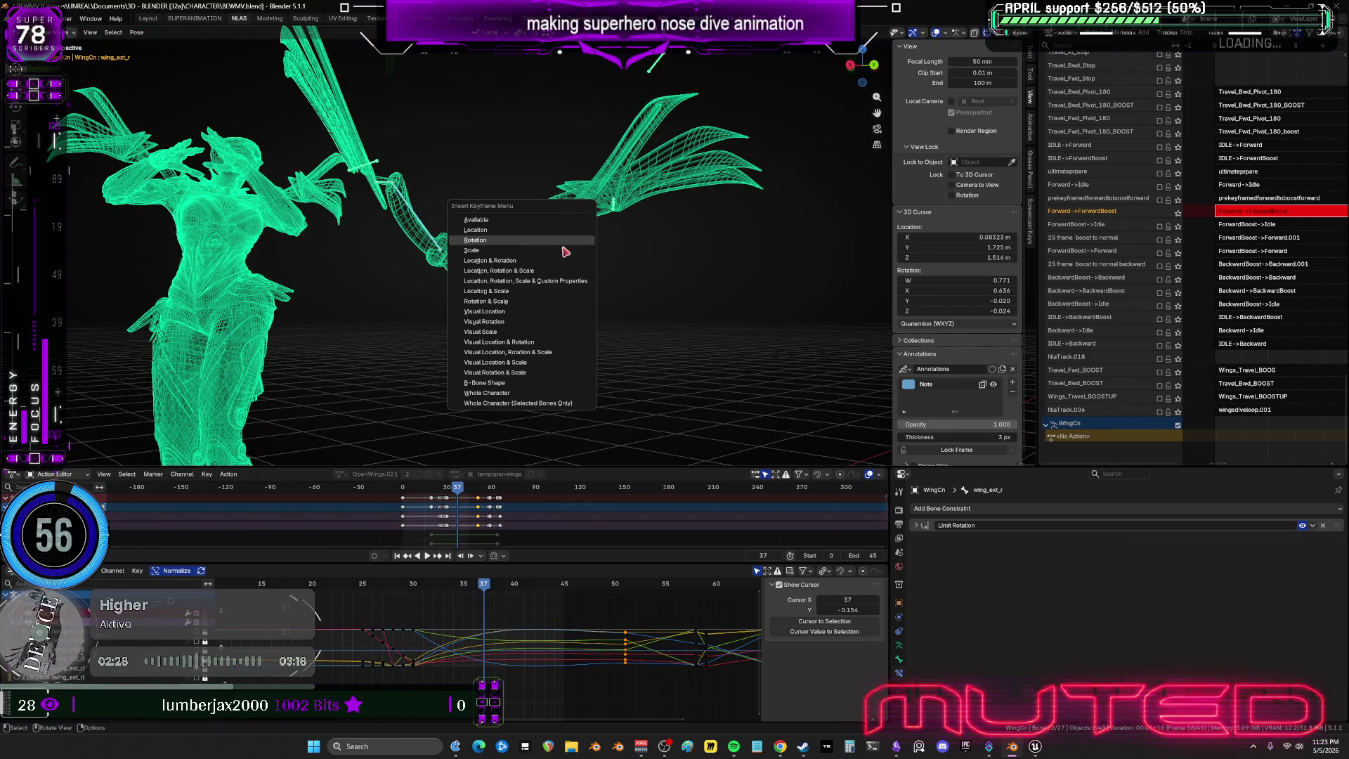
{"action": "left_click", "coordinate": [566, 249]}
{"action": "mouse_move", "coordinate": [566, 252]}
{"action": "middle_mouse_down"}
{"action": "mouse_move", "coordinate": [382, 388]}
{"action": "mouse_move", "coordinate": [710, 280]}
{"action": "mouse_move", "coordinate": [558, 276]}
{"action": "mouse_move", "coordinate": [431, 226]}
{"action": "mouse_move", "coordinate": [555, 232]}
{"action": "mouse_move", "coordinate": [404, 235]}
{"action": "middle_mouse_up"}
{"action": "scroll", "coordinate": [562, 276], "scroll_direction": "down", "scroll_amount": 7, "text": "alt"}
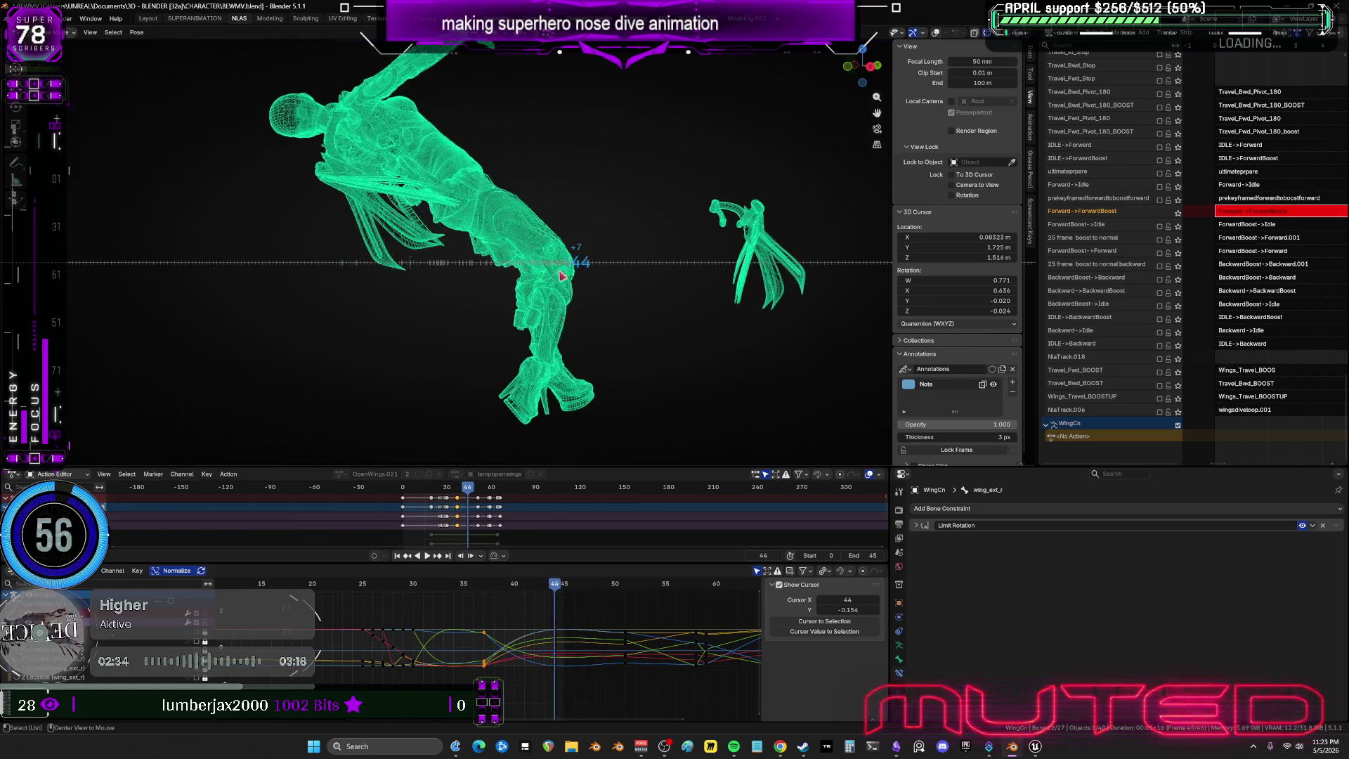
{"action": "scroll", "coordinate": [562, 276], "scroll_direction": "up", "scroll_amount": 13, "text": "alt"}
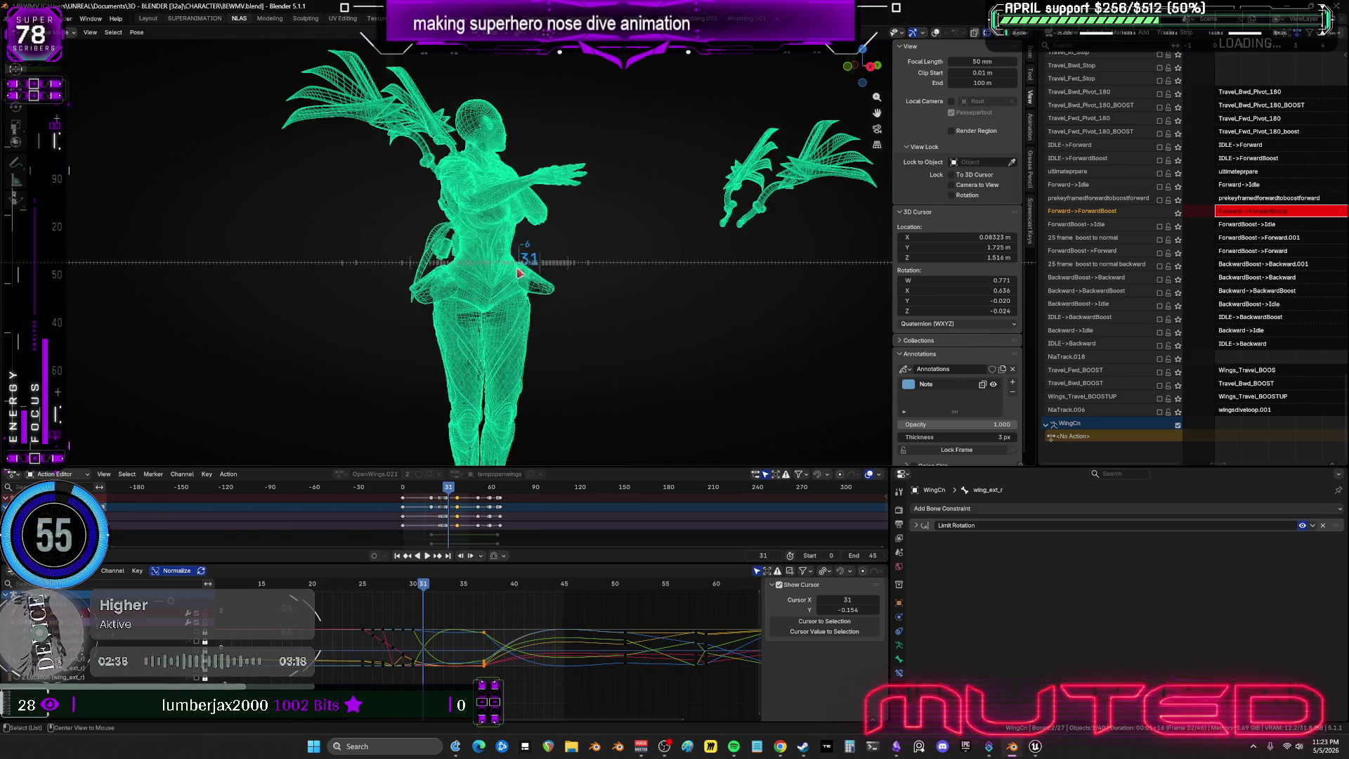
{"action": "scroll", "coordinate": [520, 273], "scroll_direction": "down", "scroll_amount": 13, "text": "alt"}
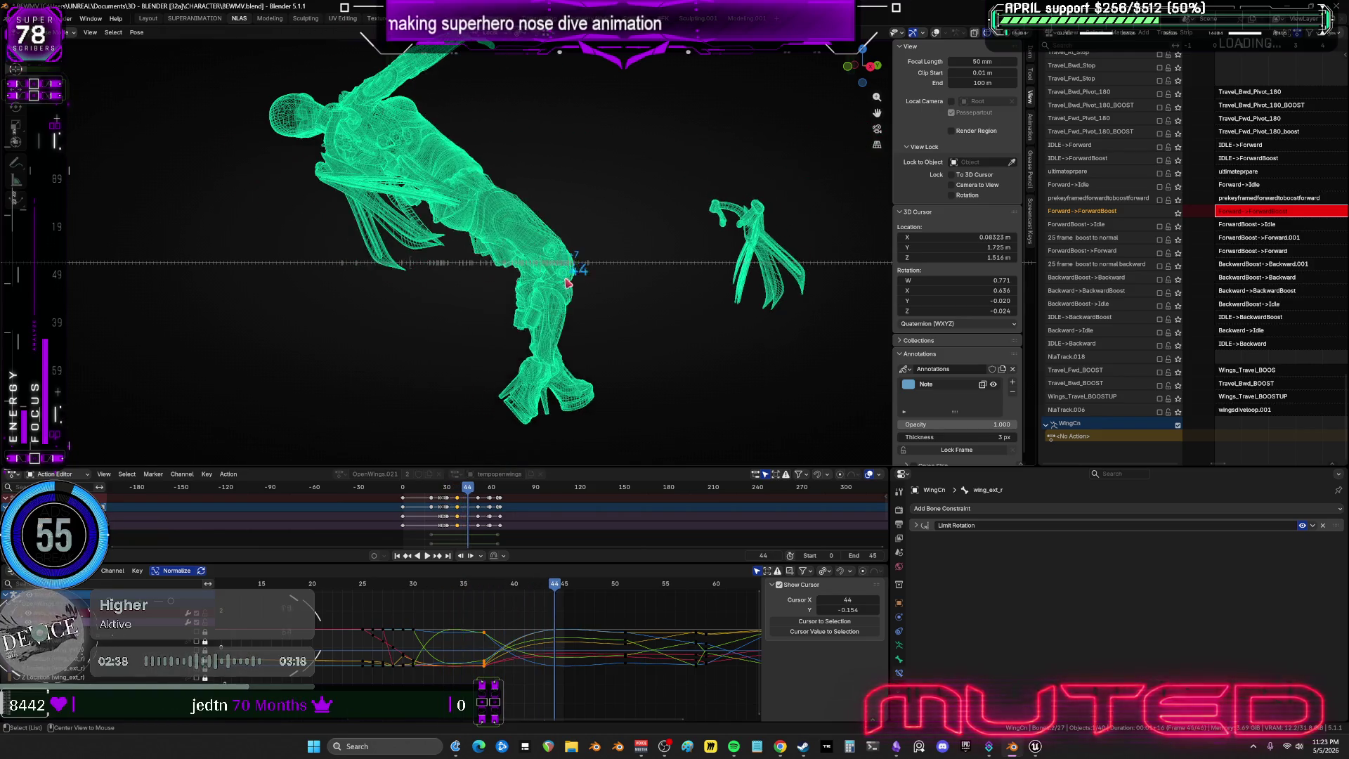
{"action": "scroll", "coordinate": [555, 281], "scroll_direction": "up", "scroll_amount": 7, "text": "alt"}
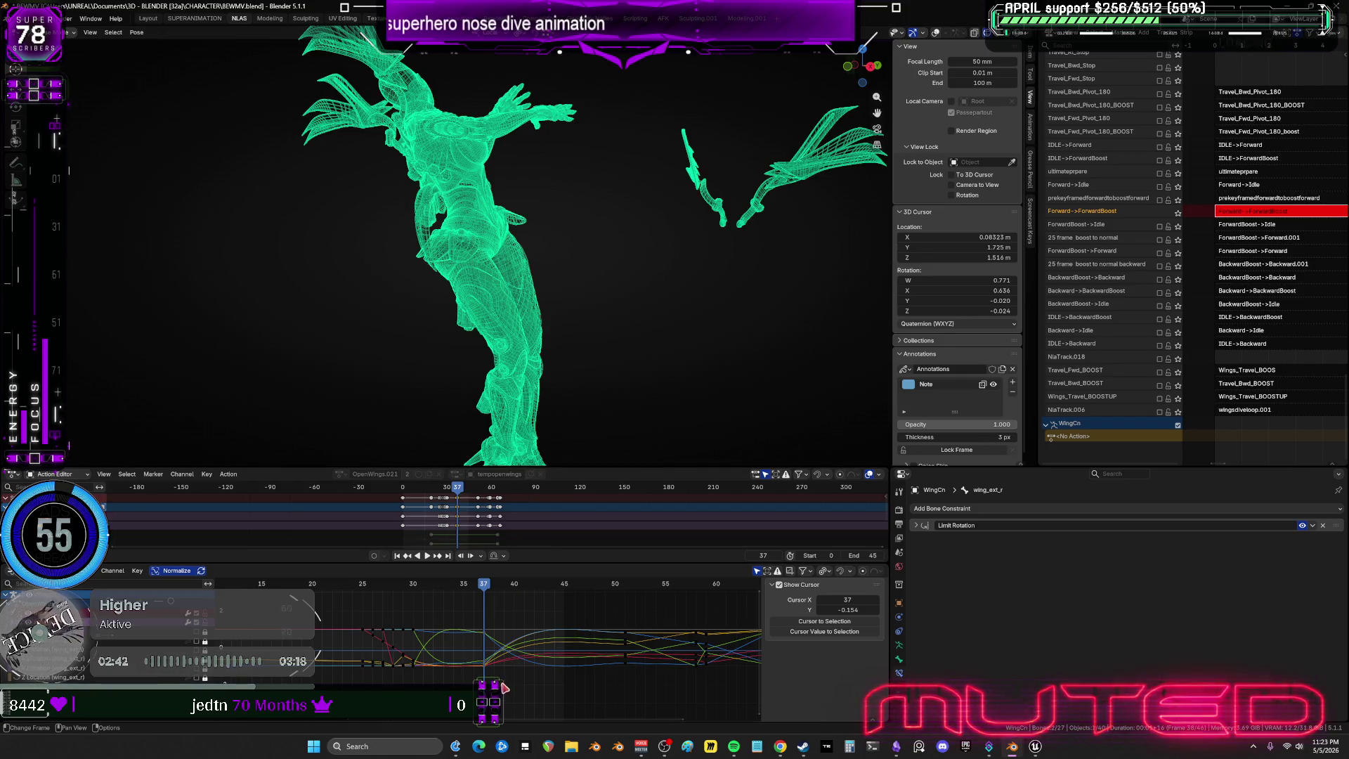
Shift a group of keyframes 4 frames later along the time axis only.
{"action": "mouse_move", "coordinate": [502, 713]}
{"action": "left_mouse_down"}
{"action": "mouse_move", "coordinate": [486, 629]}
{"action": "mouse_move", "coordinate": [471, 635]}
{"action": "left_mouse_up"}
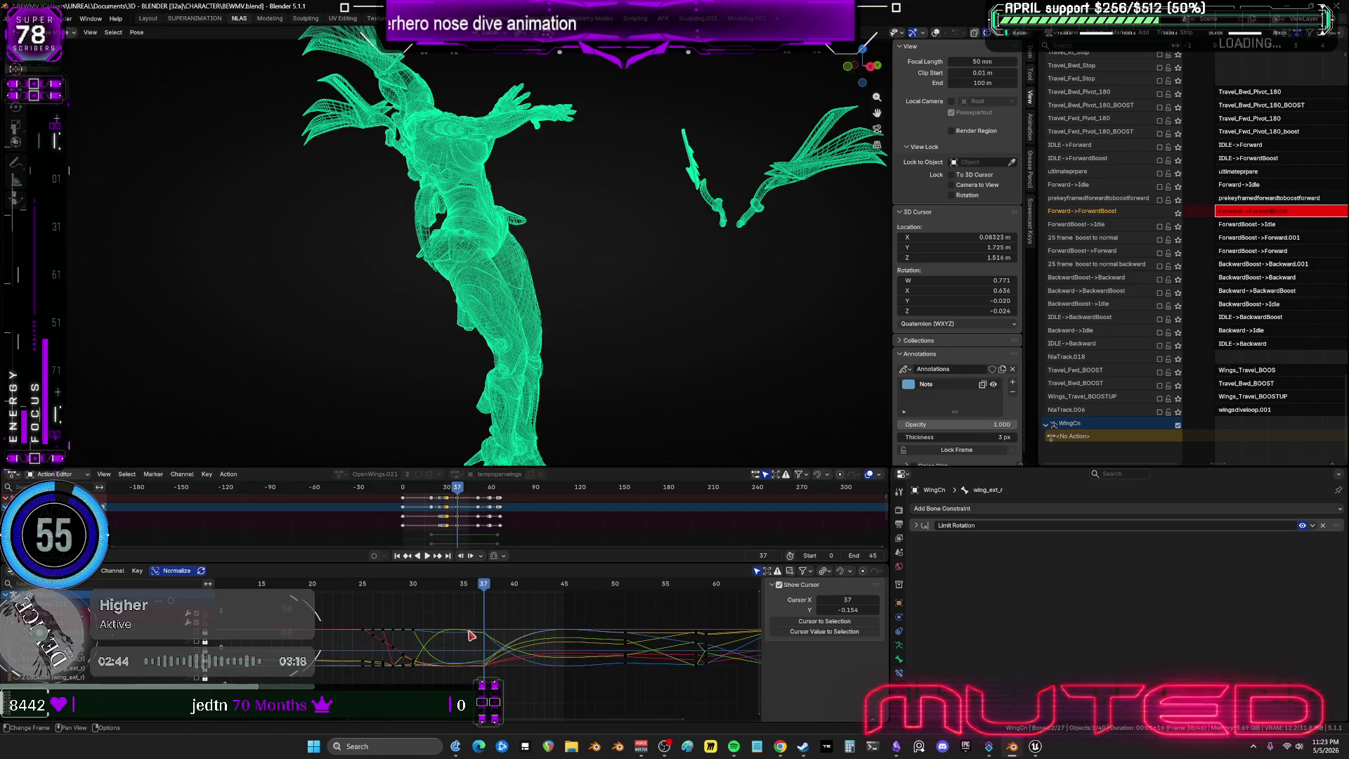
{"action": "key", "text": "x"}
{"action": "key", "text": "4"}
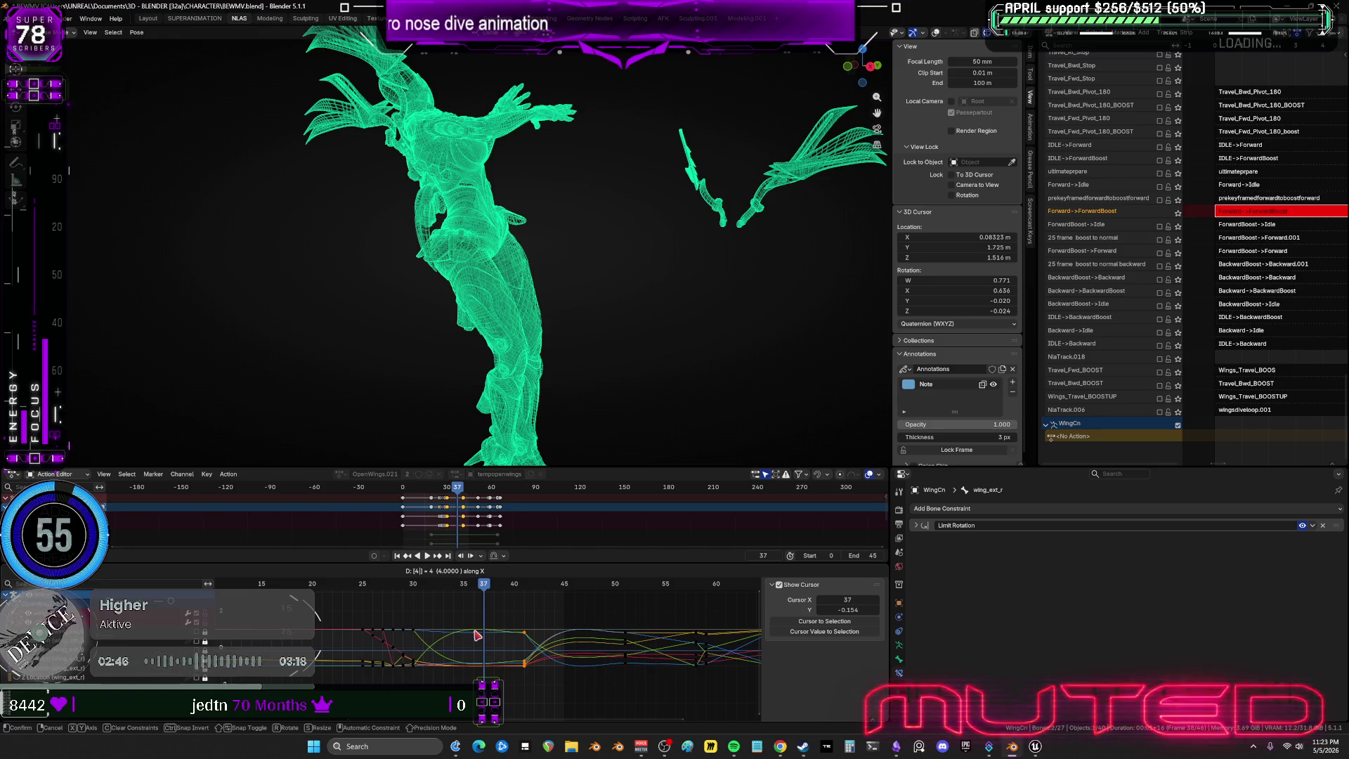
{"action": "key", "text": "Return"}
Play the timing, return to frame 51, and maximize the Graph Editor.
{"action": "key", "text": "space"}
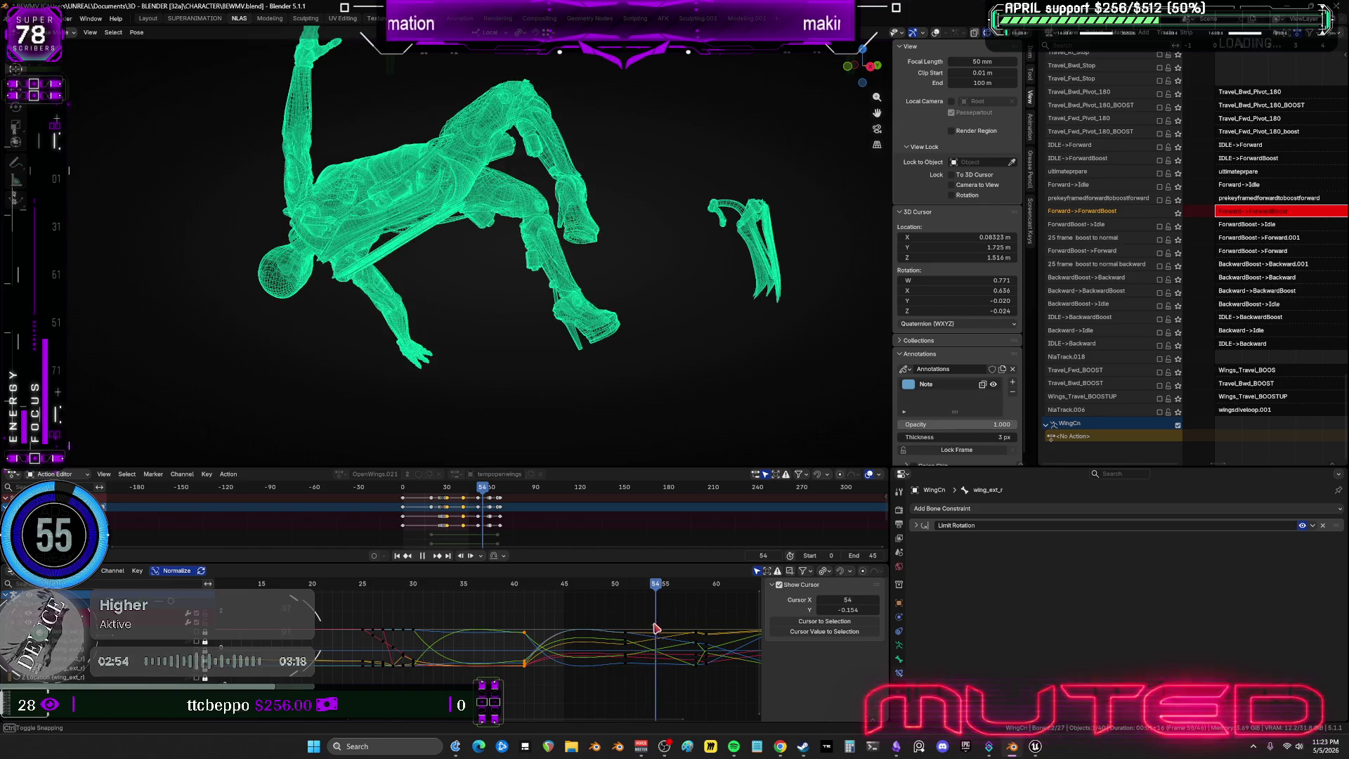
{"action": "left_click_drag", "start_coordinate": [695, 636], "coordinate": [626, 645]}
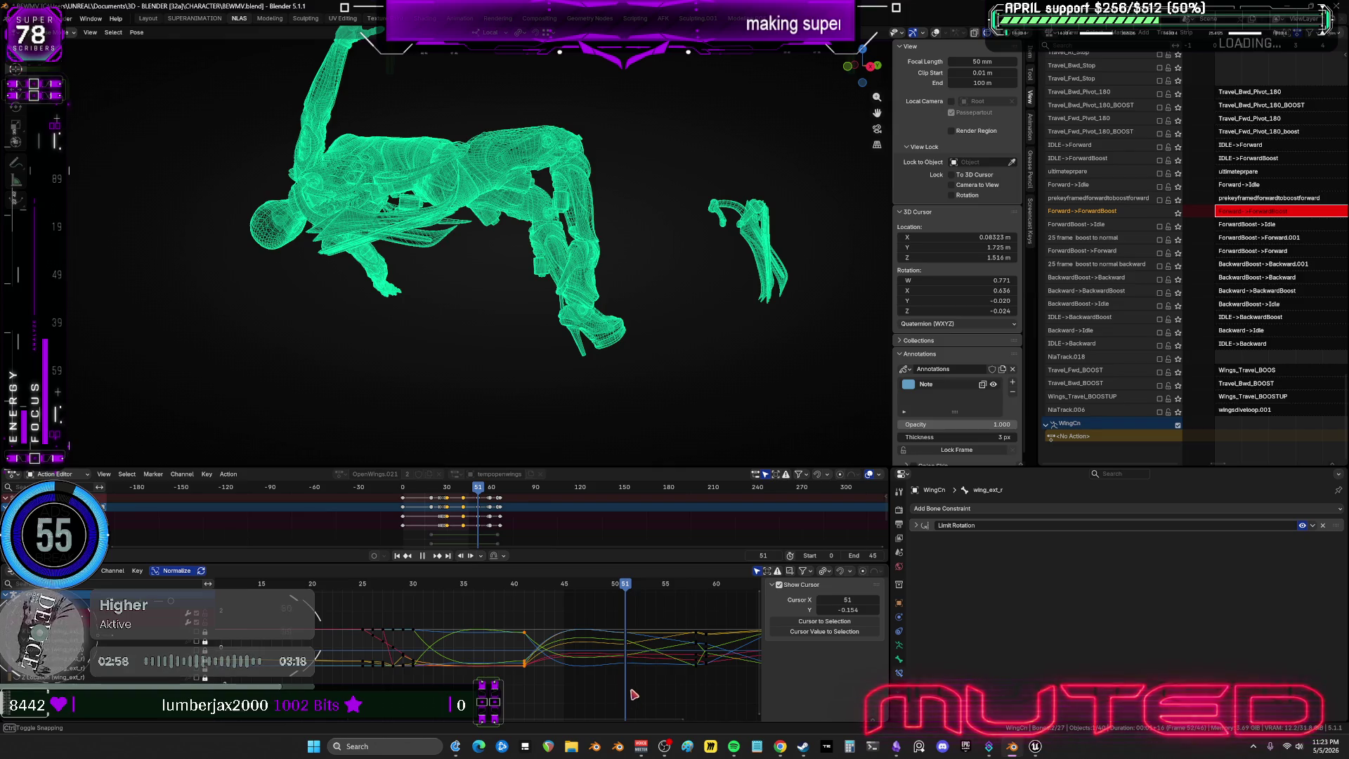
{"action": "key", "text": "ctrl+space"}
Box-select the column of wing keys near frame 41 and move them later in time.
{"action": "left_click", "coordinate": [1031, 510]}
{"action": "mouse_move", "coordinate": [1031, 510]}
{"action": "middle_mouse_down"}
{"action": "mouse_move", "coordinate": [864, 464]}
{"action": "mouse_move", "coordinate": [814, 493]}
{"action": "middle_mouse_up"}
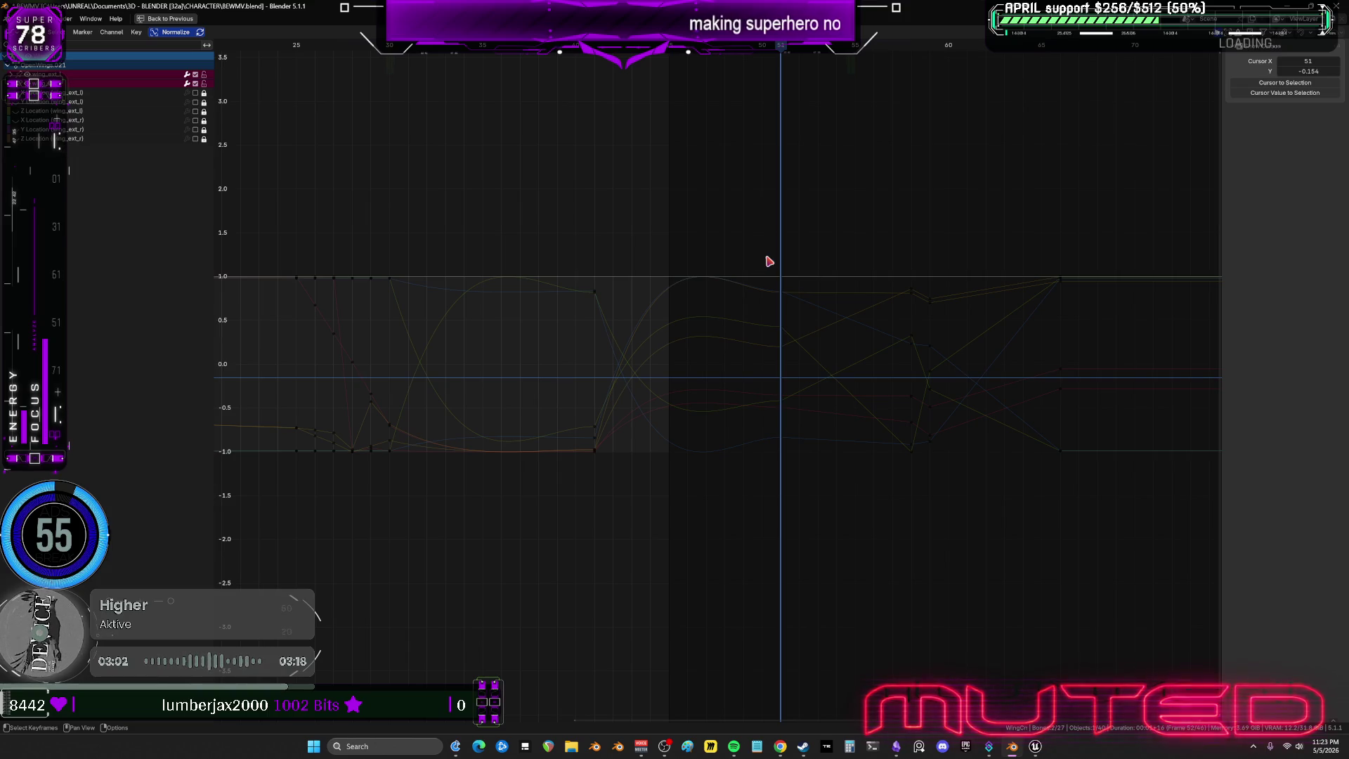
{"action": "left_click_drag", "start_coordinate": [738, 219], "coordinate": [832, 531]}
{"action": "key", "text": "g"}
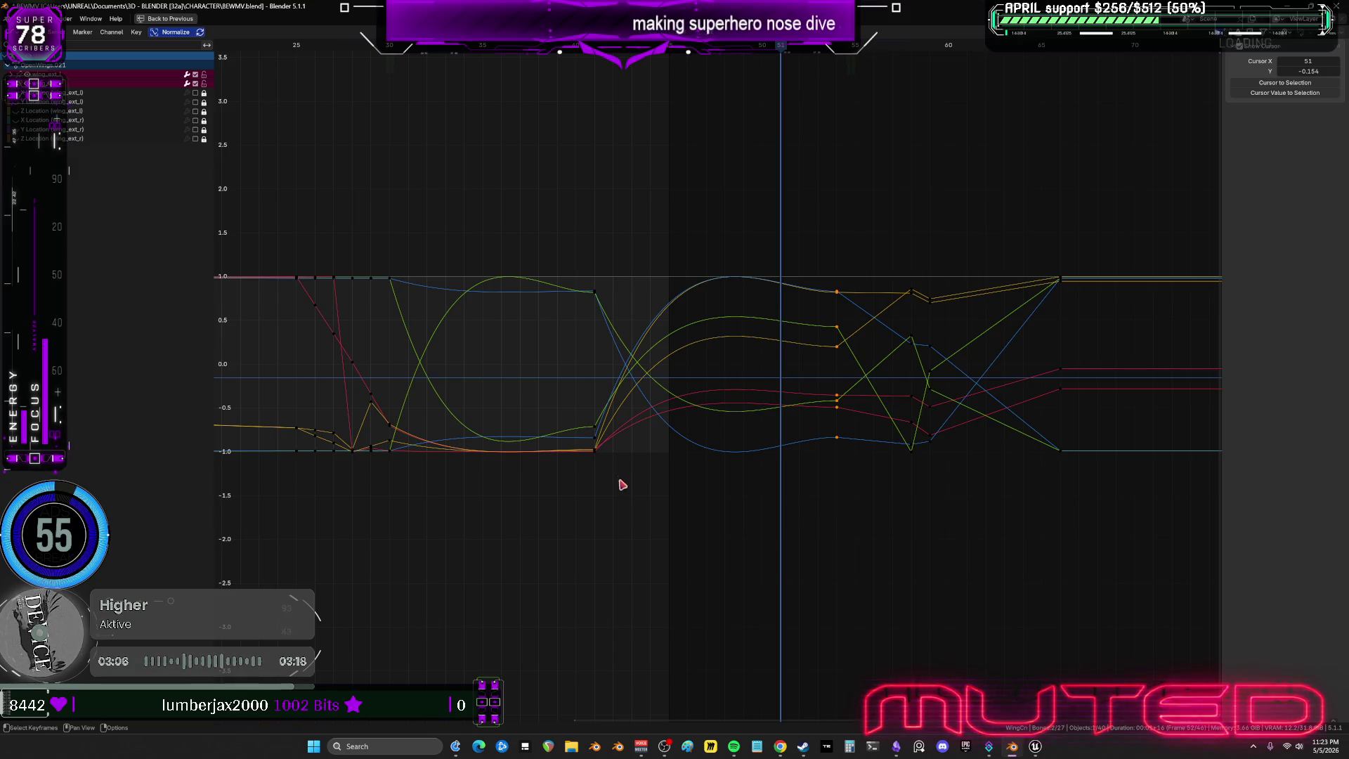
{"action": "left_click_drag", "start_coordinate": [621, 514], "coordinate": [566, 192]}
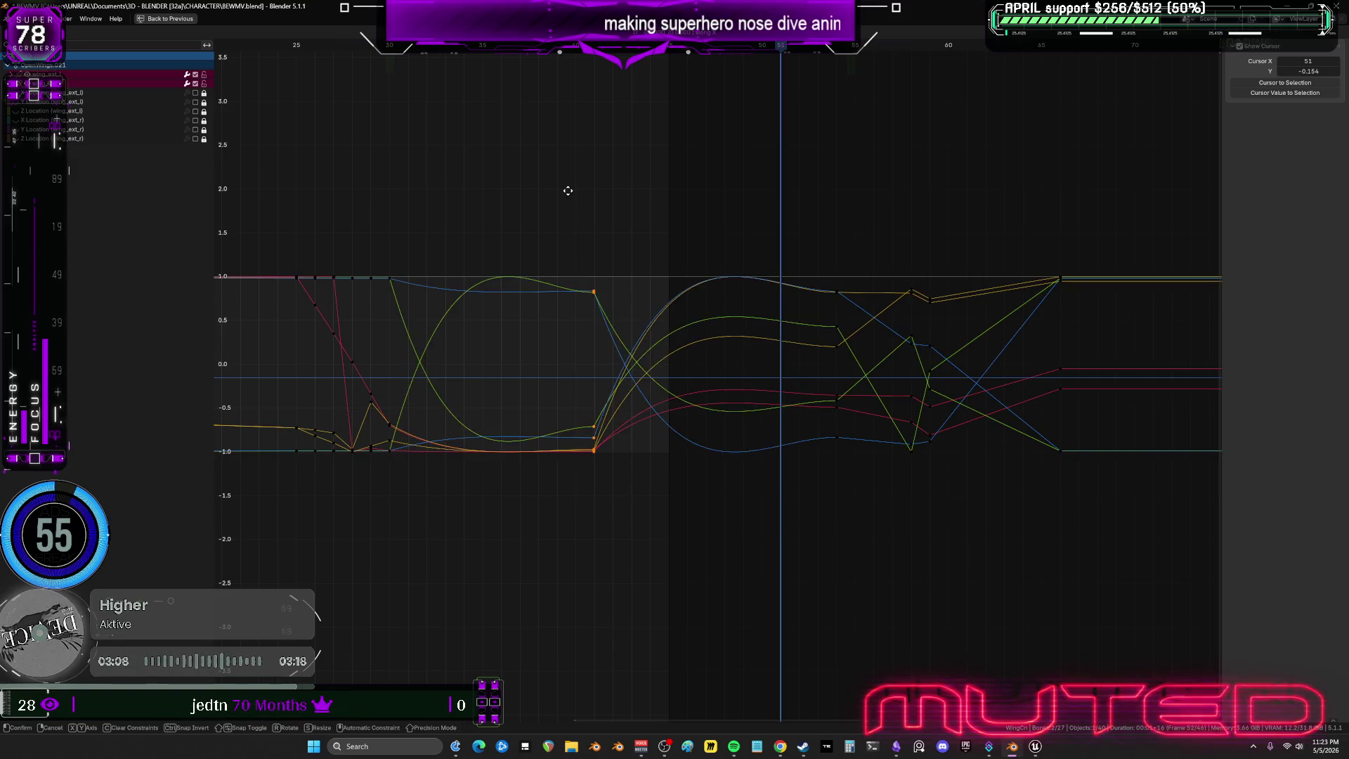
{"action": "type", "text": "g-30"}
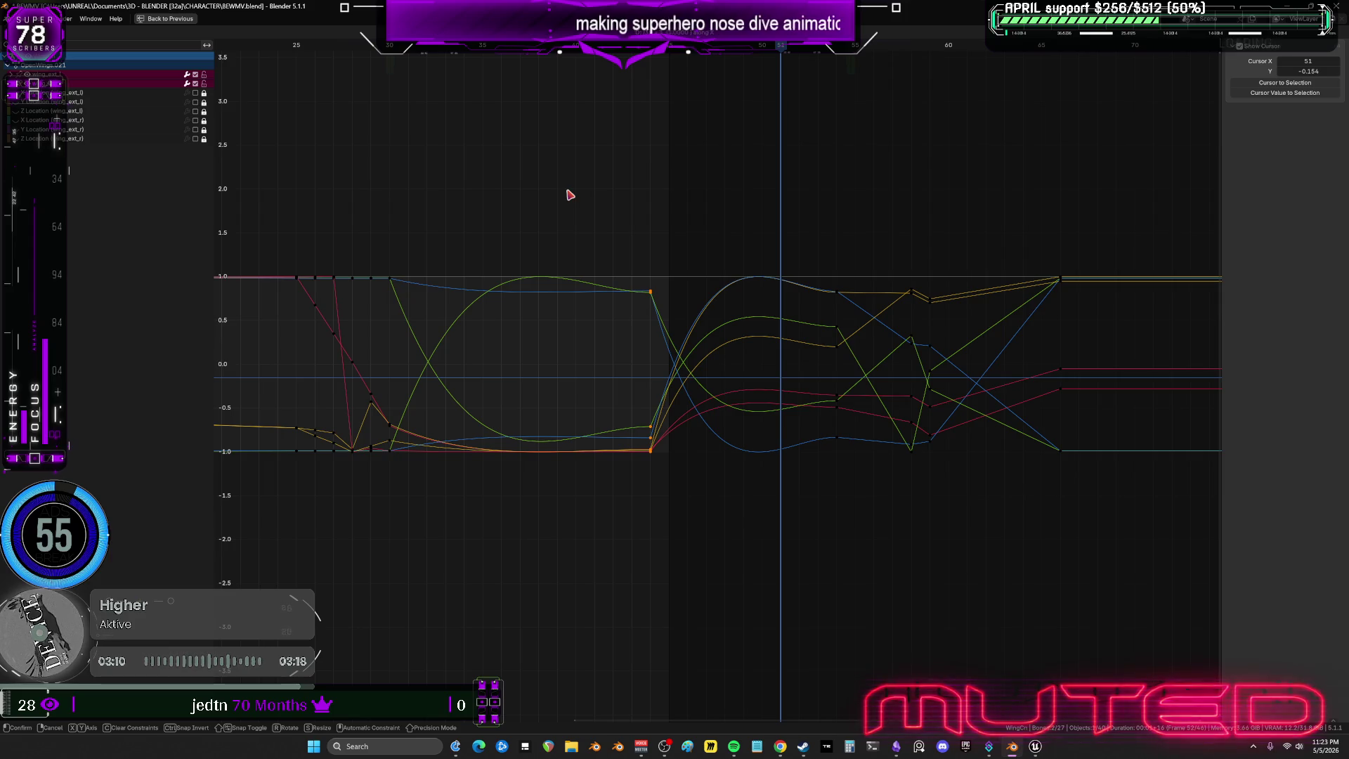
{"action": "key", "text": "Return"}
Restore the multi-editor layout, check the pose at frame 31, and select a group of wing keys.
{"action": "key", "text": "ctrl+space"}
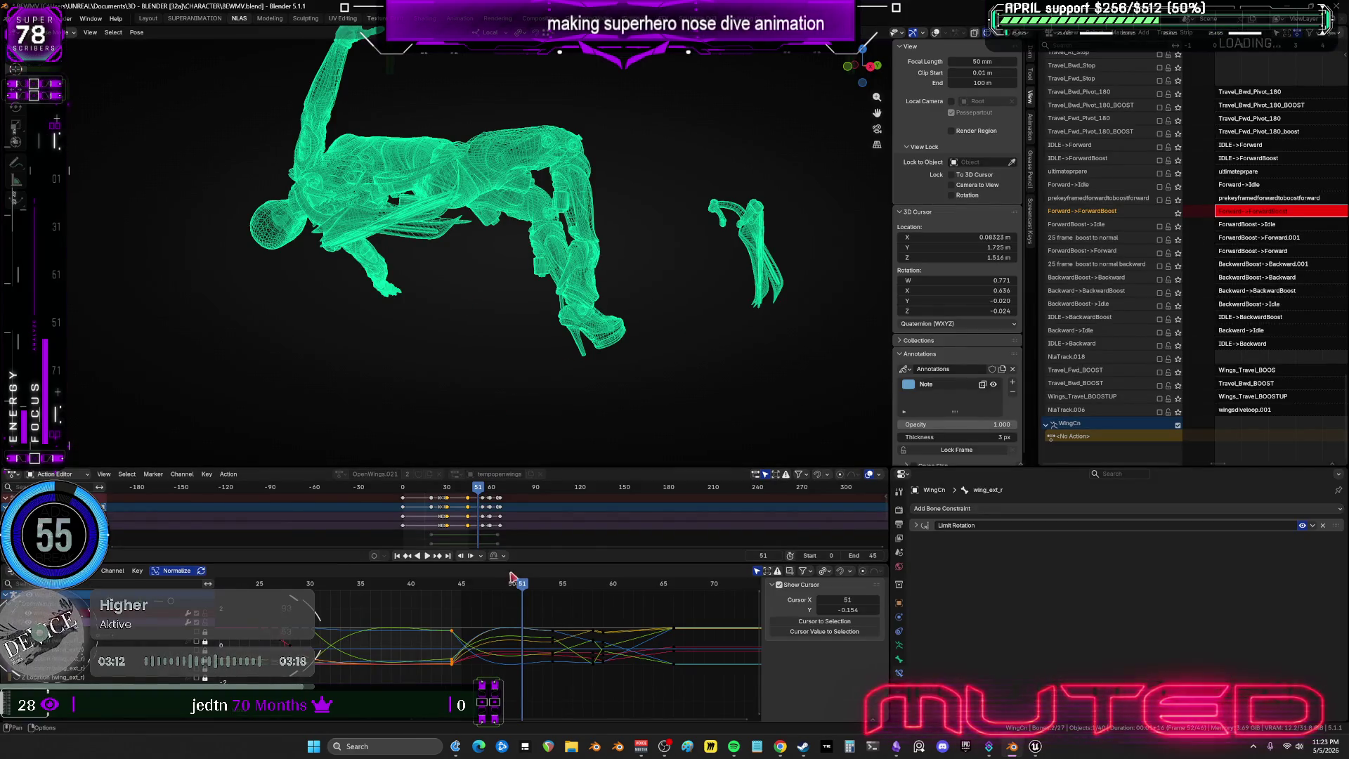
{"action": "mouse_move", "coordinate": [523, 591]}
{"action": "left_mouse_down"}
{"action": "mouse_move", "coordinate": [326, 590]}
{"action": "mouse_move", "coordinate": [525, 615]}
{"action": "mouse_move", "coordinate": [397, 608]}
{"action": "mouse_move", "coordinate": [432, 608]}
{"action": "left_mouse_up"}
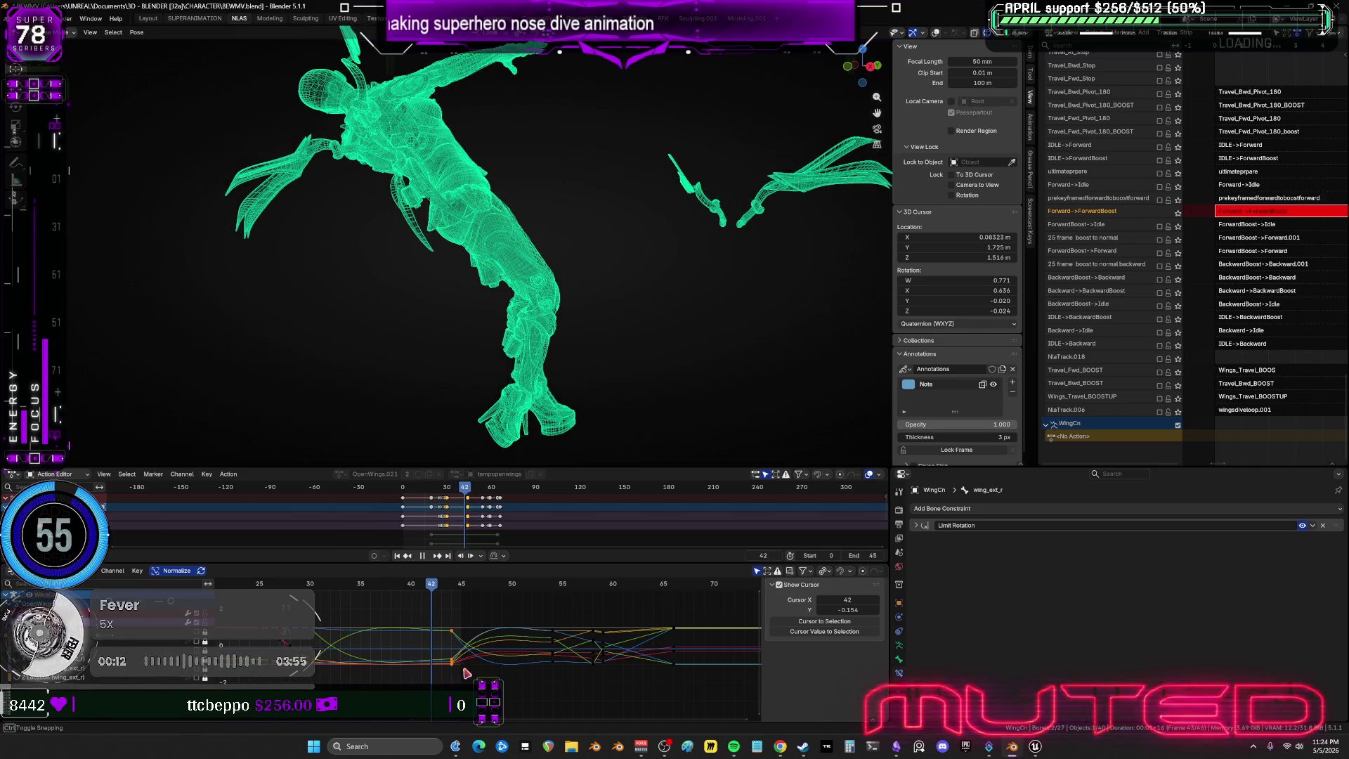
{"action": "left_click_drag", "start_coordinate": [437, 685], "coordinate": [491, 617]}
Shift the selected wing keys two frames earlier along the frame axis.
{"action": "key", "text": "g"}
{"action": "key", "text": "x"}
{"action": "key", "text": "minus"}
{"action": "key", "text": "2"}
{"action": "key", "text": "Return"}
Give the curve segments around frame 42 Quadratic interpolation.
{"action": "key", "text": "ctrl+space"}
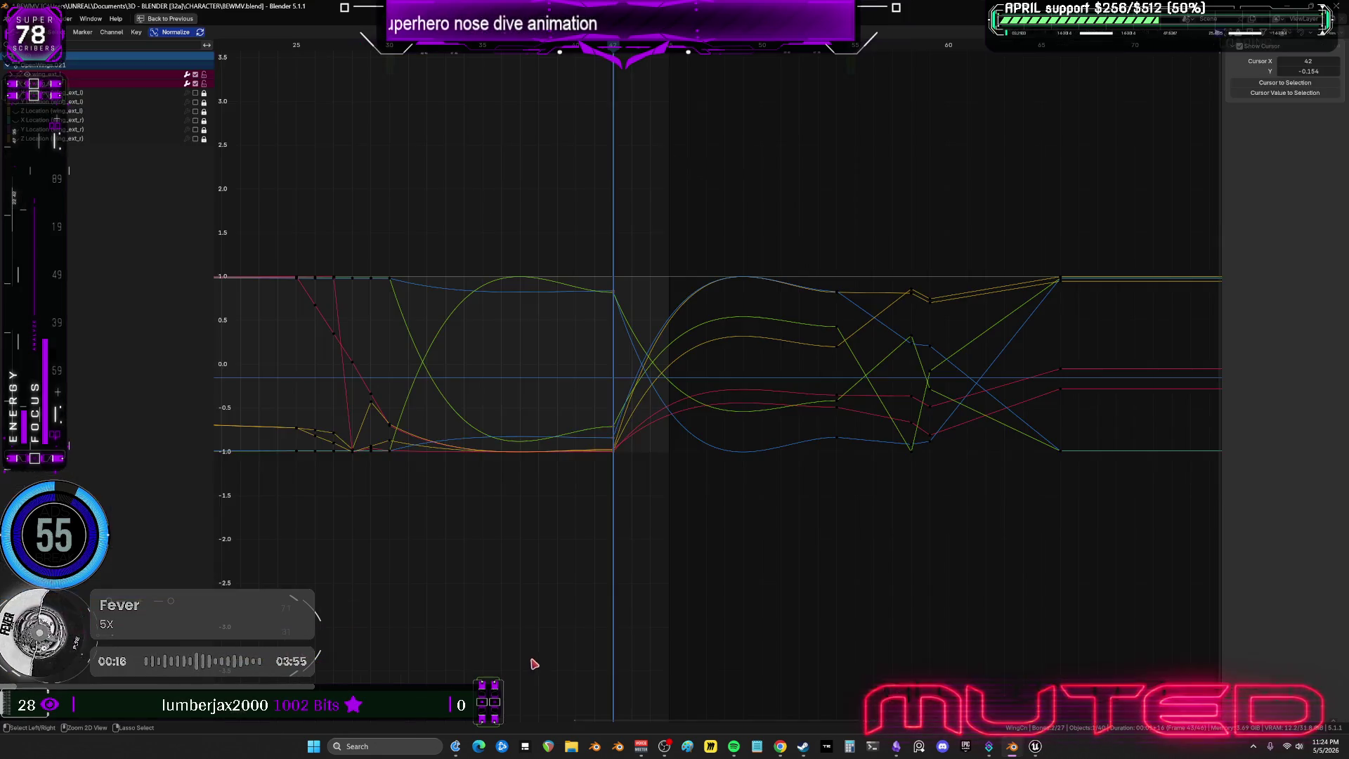
{"action": "mouse_move", "coordinate": [547, 179]}
{"action": "left_mouse_down"}
{"action": "mouse_move", "coordinate": [807, 516]}
{"action": "mouse_move", "coordinate": [853, 545]}
{"action": "left_mouse_up"}
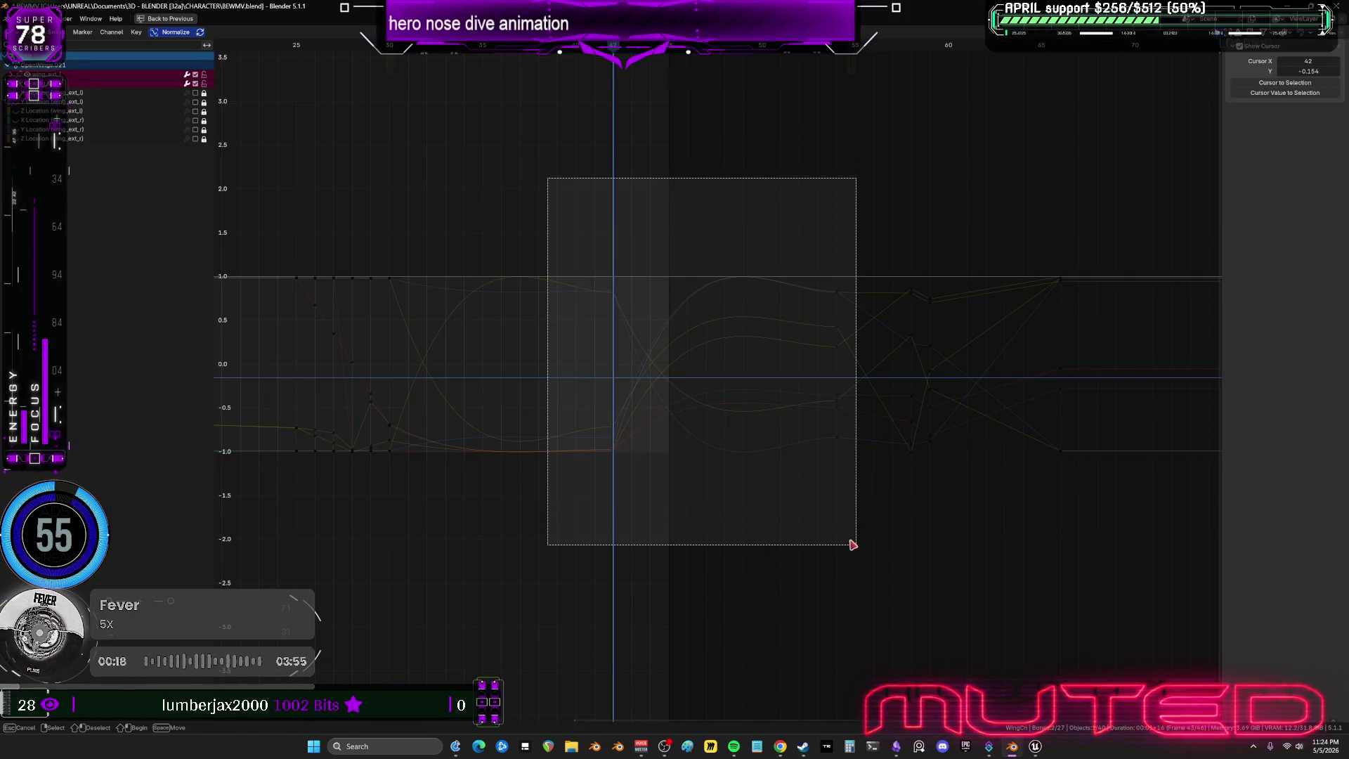
{"action": "right_click", "coordinate": [827, 413]}
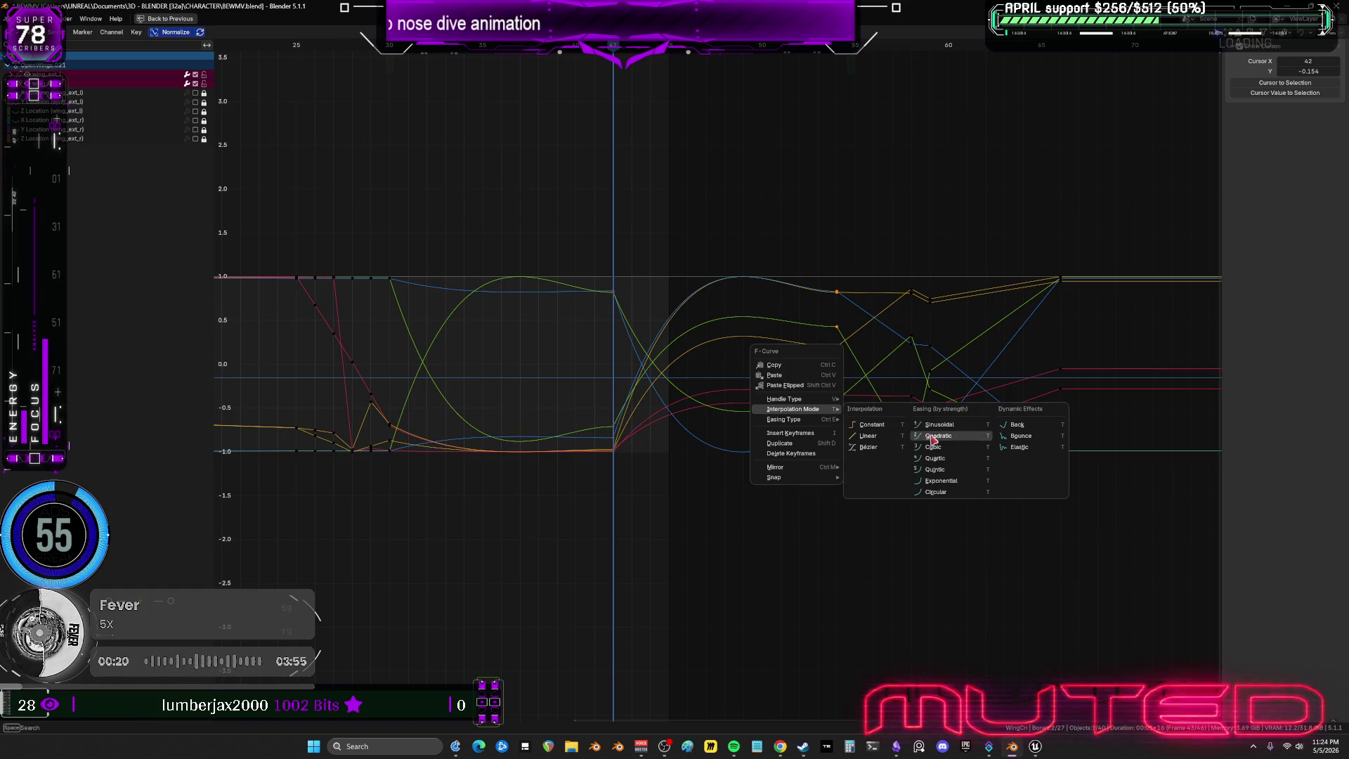
{"action": "left_click", "coordinate": [950, 434]}
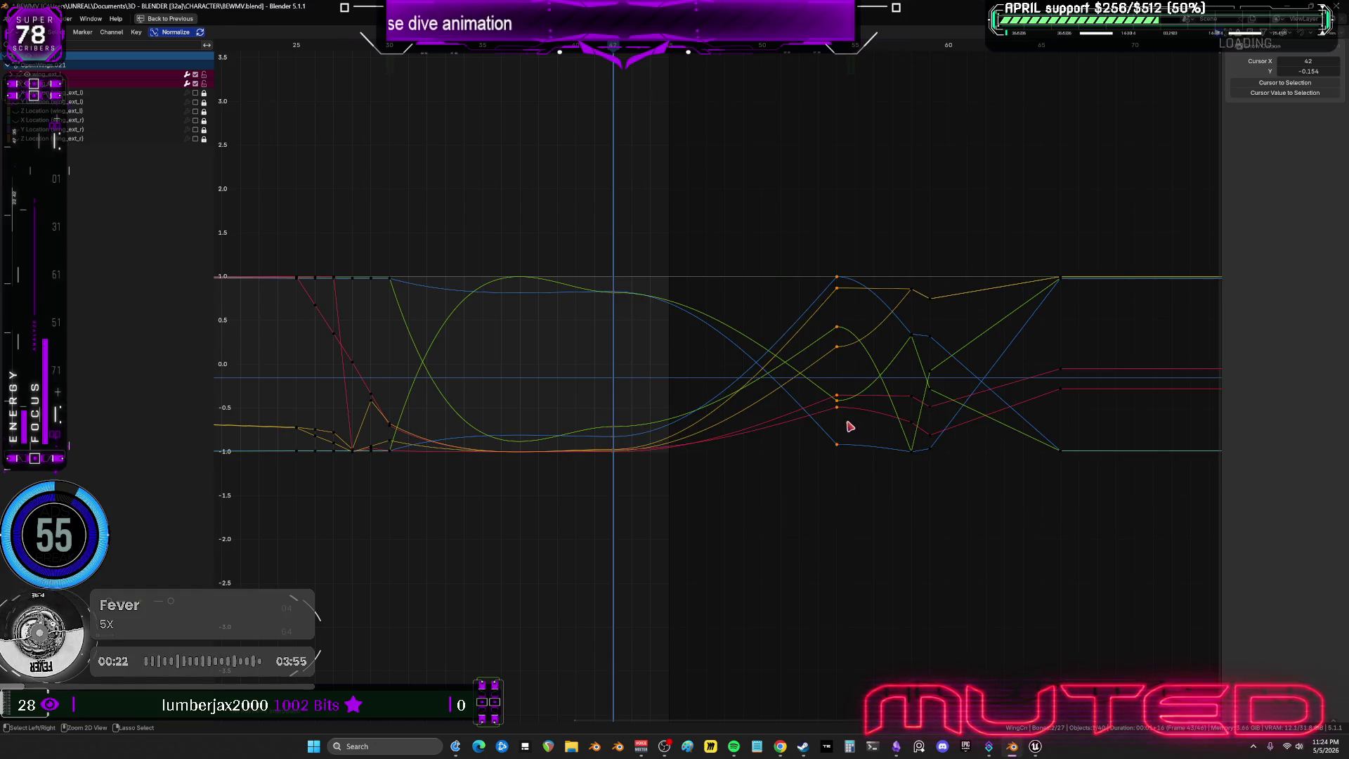
Check the pose at frame 55, play the animation, and turn the floor grid and overlays back on.
{"action": "key", "text": "ctrl+space"}
{"action": "mouse_move", "coordinate": [496, 335]}
{"action": "left_mouse_down"}
{"action": "mouse_move", "coordinate": [563, 337]}
{"action": "mouse_move", "coordinate": [504, 350]}
{"action": "mouse_move", "coordinate": [617, 382]}
{"action": "mouse_move", "coordinate": [418, 347]}
{"action": "mouse_move", "coordinate": [594, 354]}
{"action": "mouse_move", "coordinate": [453, 525]}
{"action": "left_mouse_up"}
{"action": "key", "text": "space"}
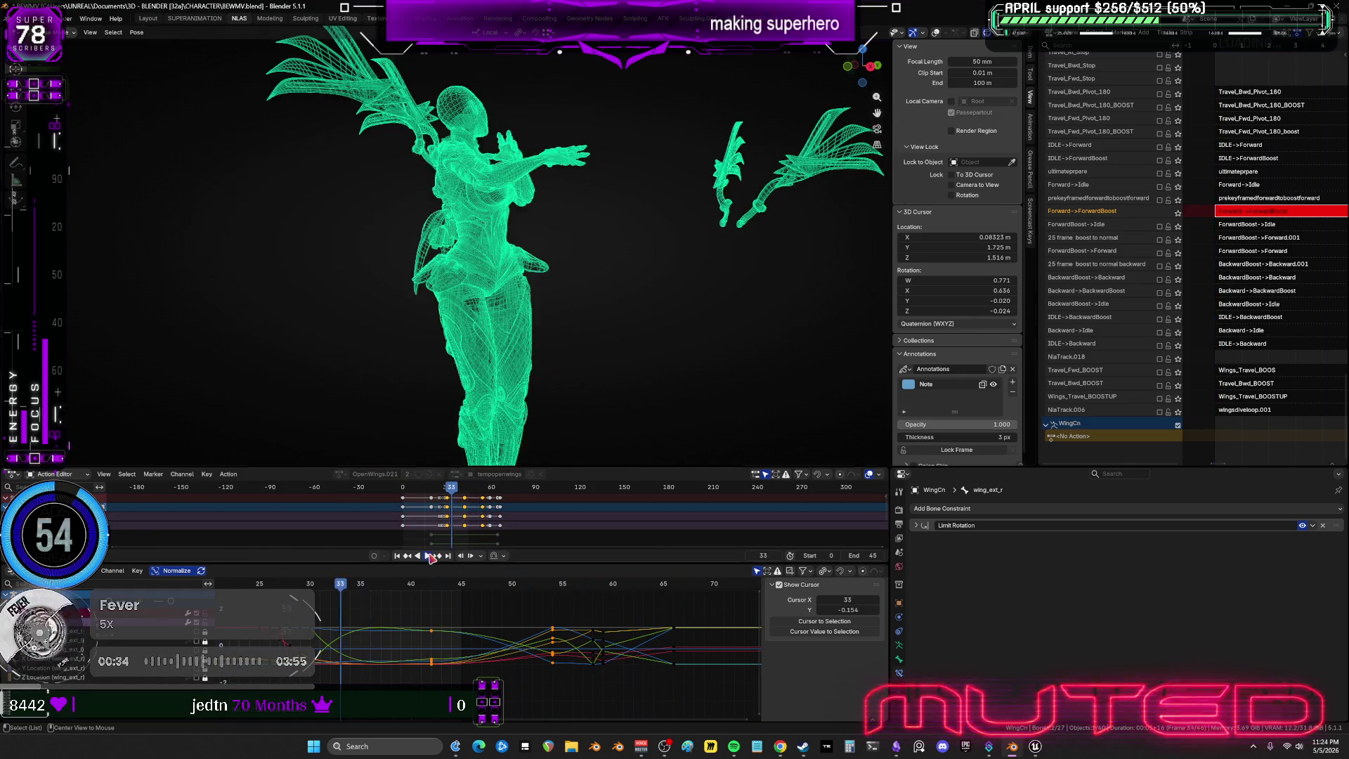
{"action": "key", "text": "ctrl+space"}
{"action": "key", "text": "shift+alt+z"}
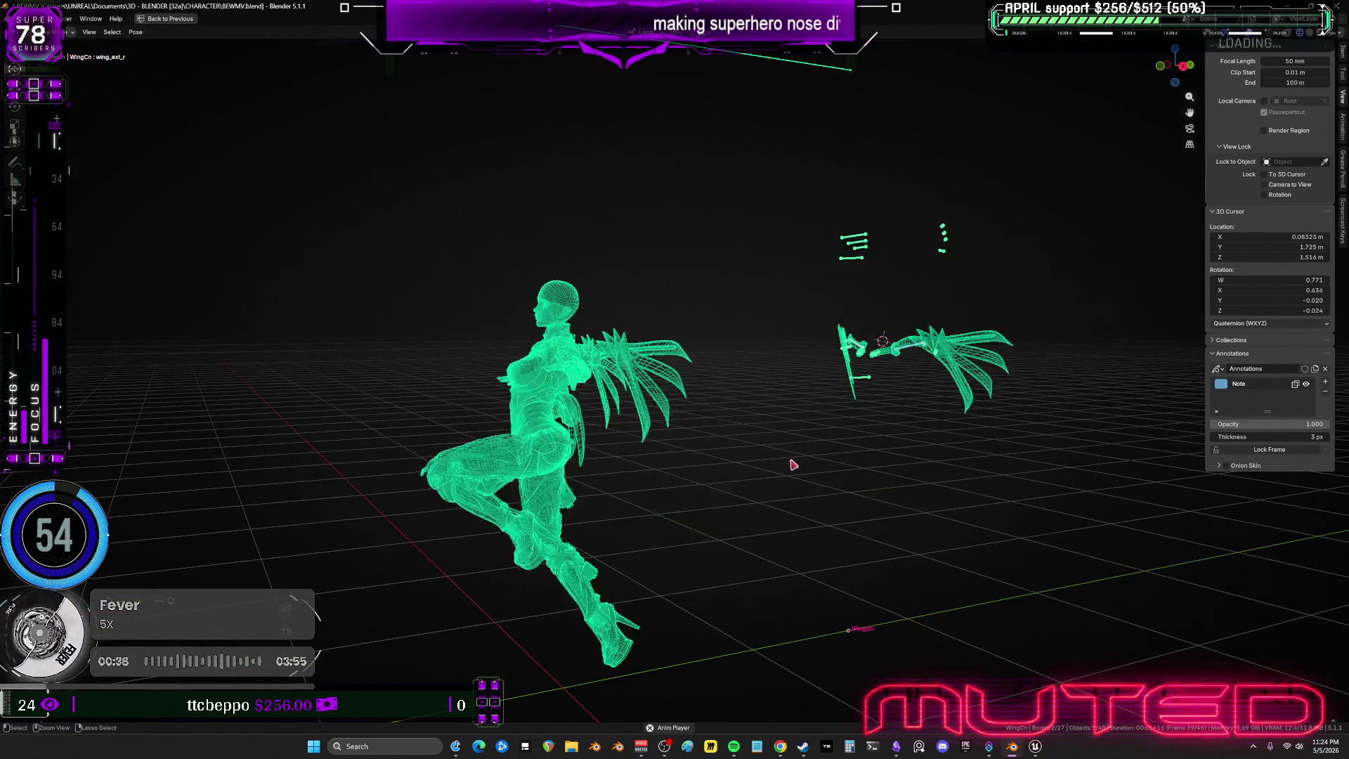
{"action": "key", "text": "ctrl+space"}
Set the animation's end frame to 71.
{"action": "left_click", "coordinate": [868, 552]}
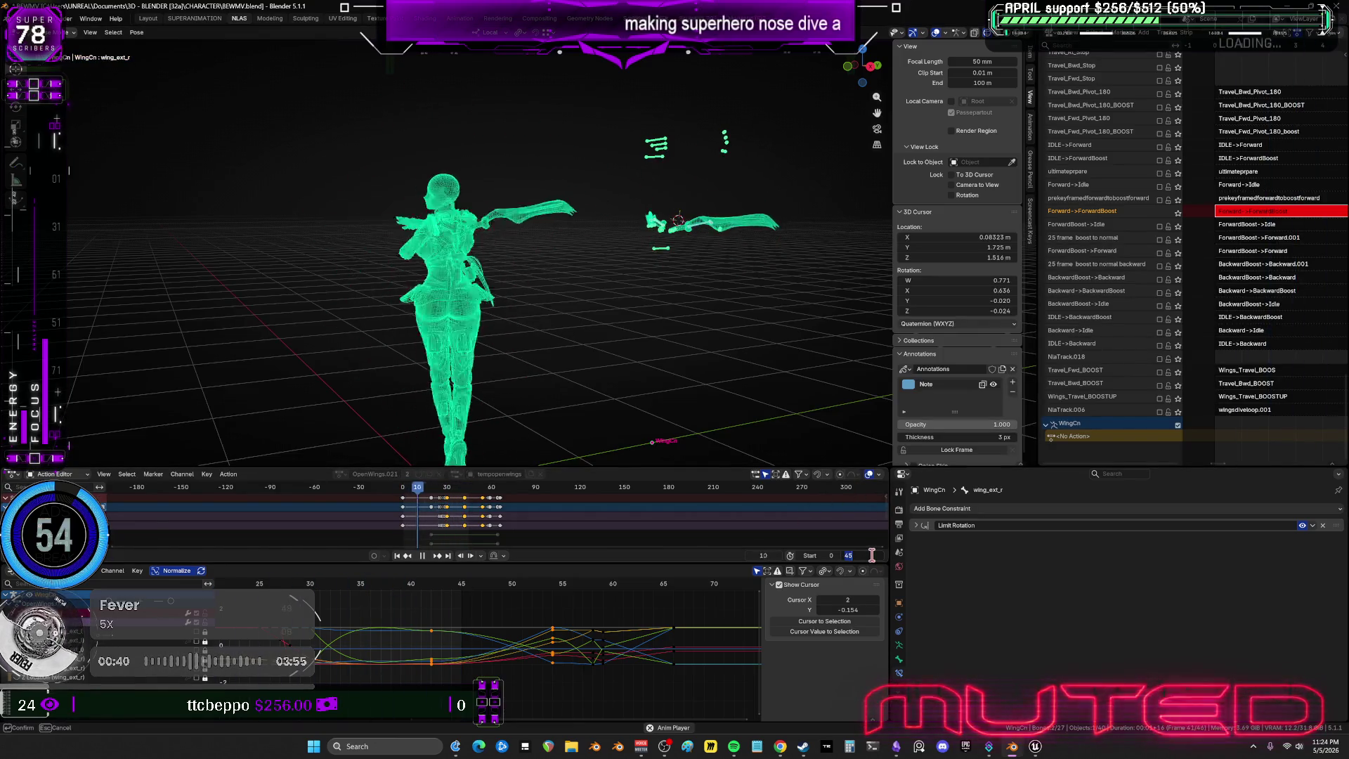
{"action": "type", "text": "71"}
{"action": "key", "text": "Return"}
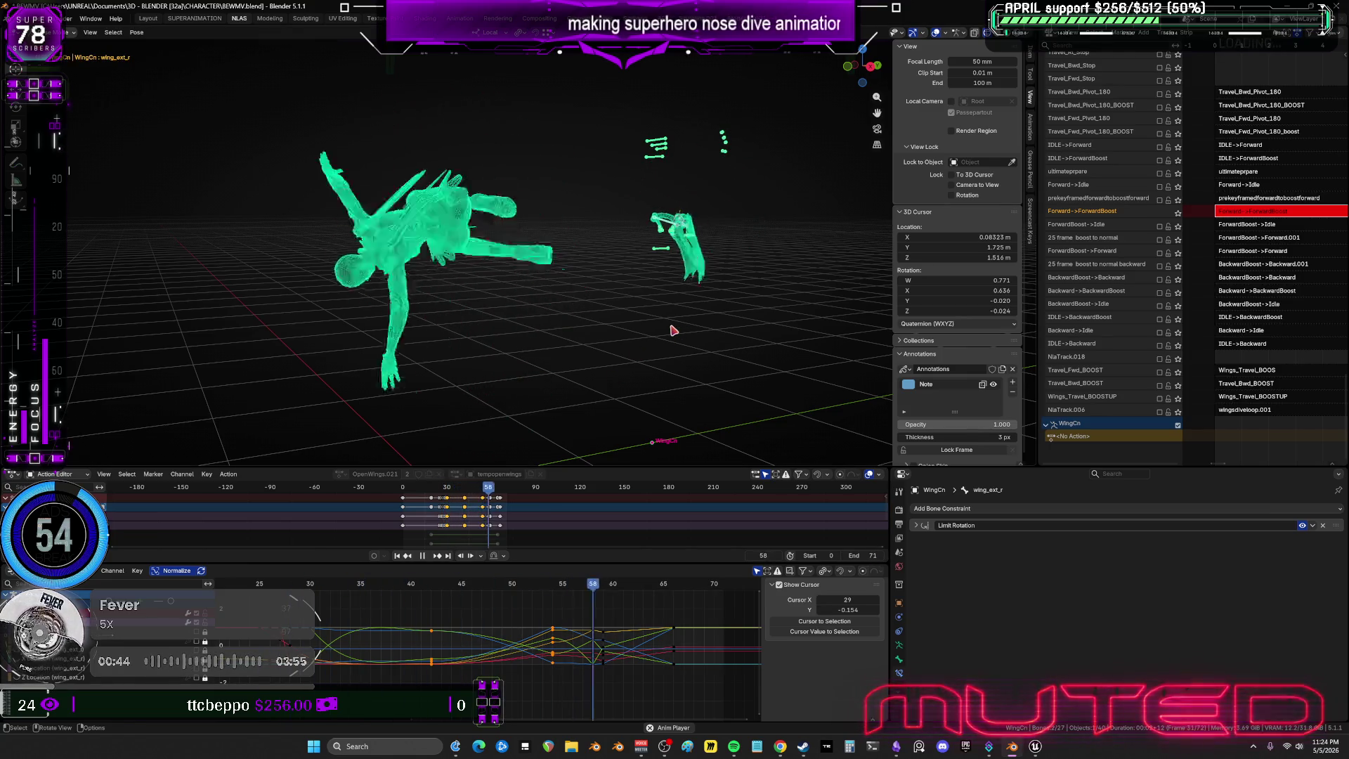
Switch the character to solid grey shading in the maximized viewport and check it from the top.
{"action": "key", "text": "ctrl+space"}
{"action": "key", "text": "shift+z"}
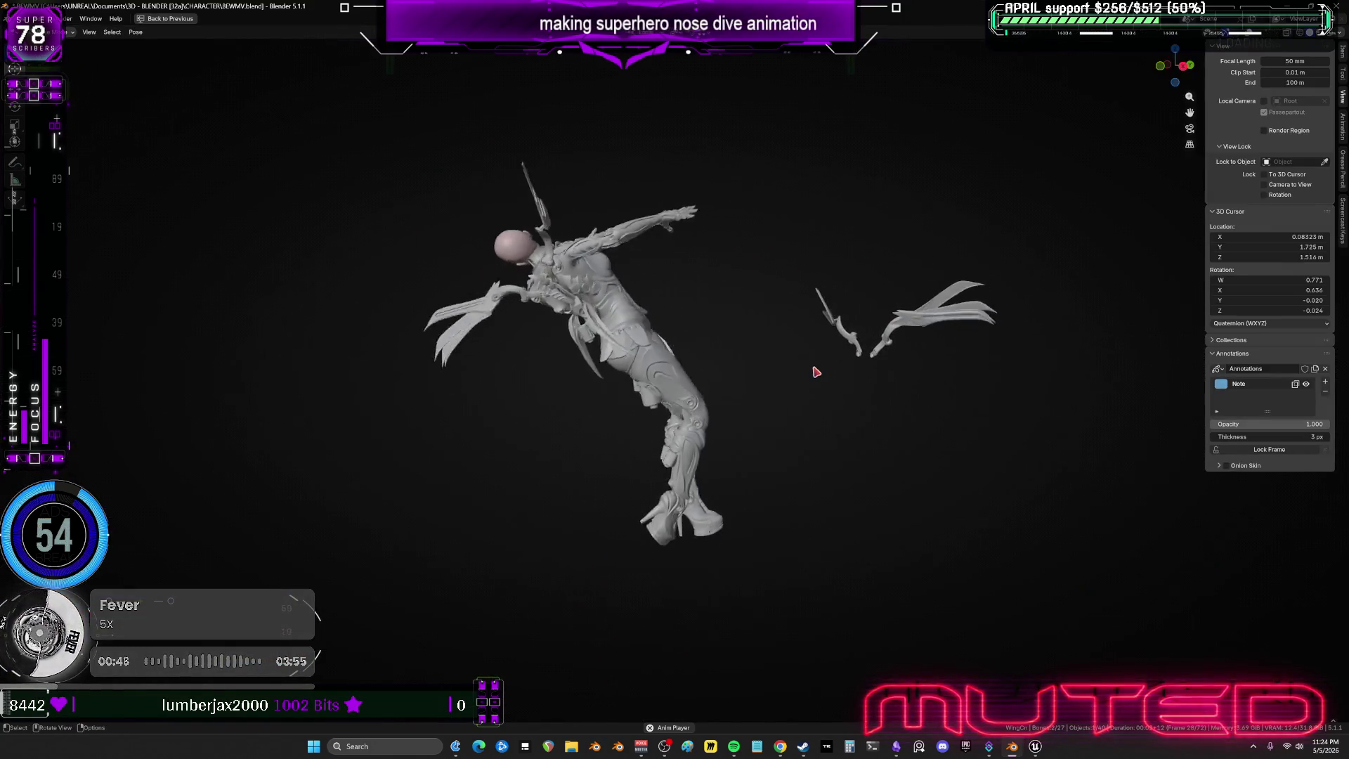
{"action": "mouse_move", "coordinate": [798, 365]}
{"action": "middle_mouse_down"}
{"action": "mouse_move", "coordinate": [677, 403]}
{"action": "mouse_move", "coordinate": [748, 511]}
{"action": "mouse_move", "coordinate": [663, 456]}
{"action": "mouse_move", "coordinate": [632, 356]}
{"action": "middle_mouse_up"}
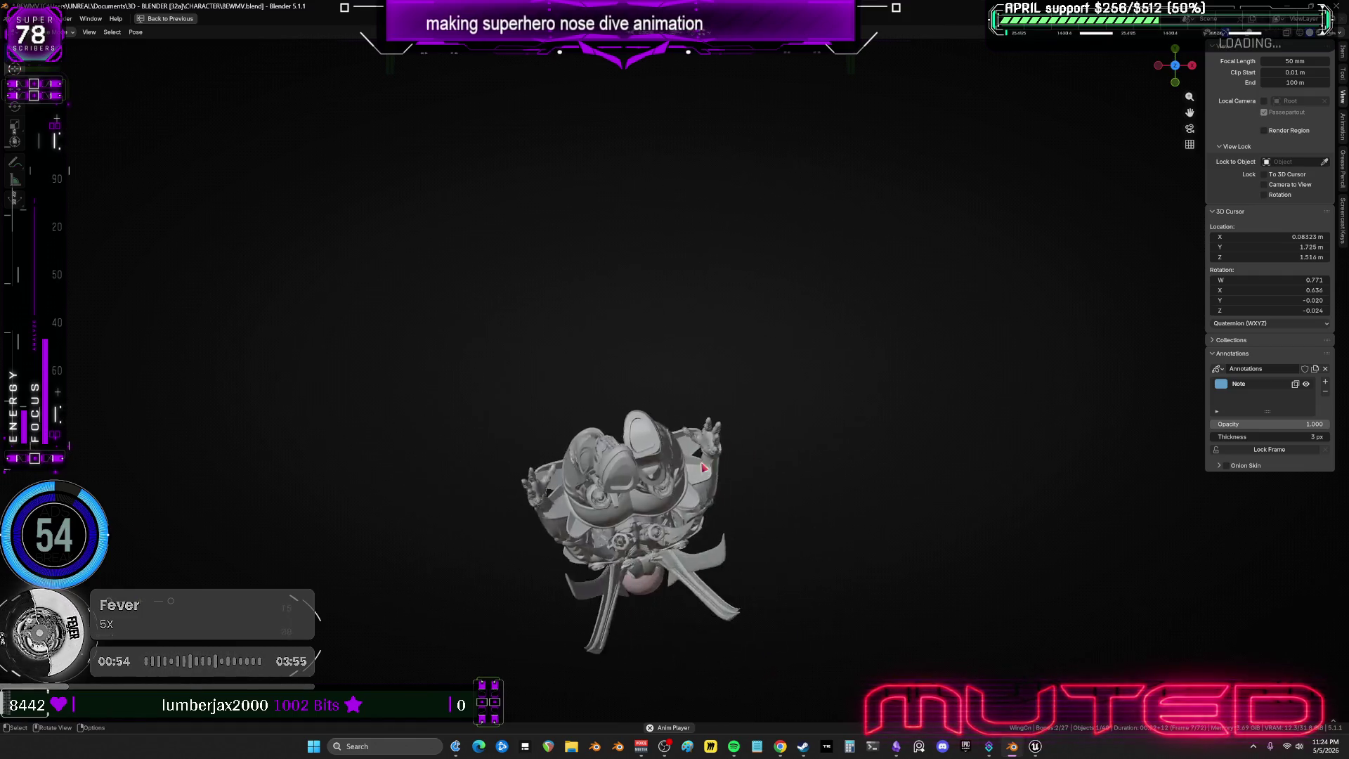
{"action": "middle_click_drag", "start_coordinate": [729, 461], "coordinate": [728, 461]}
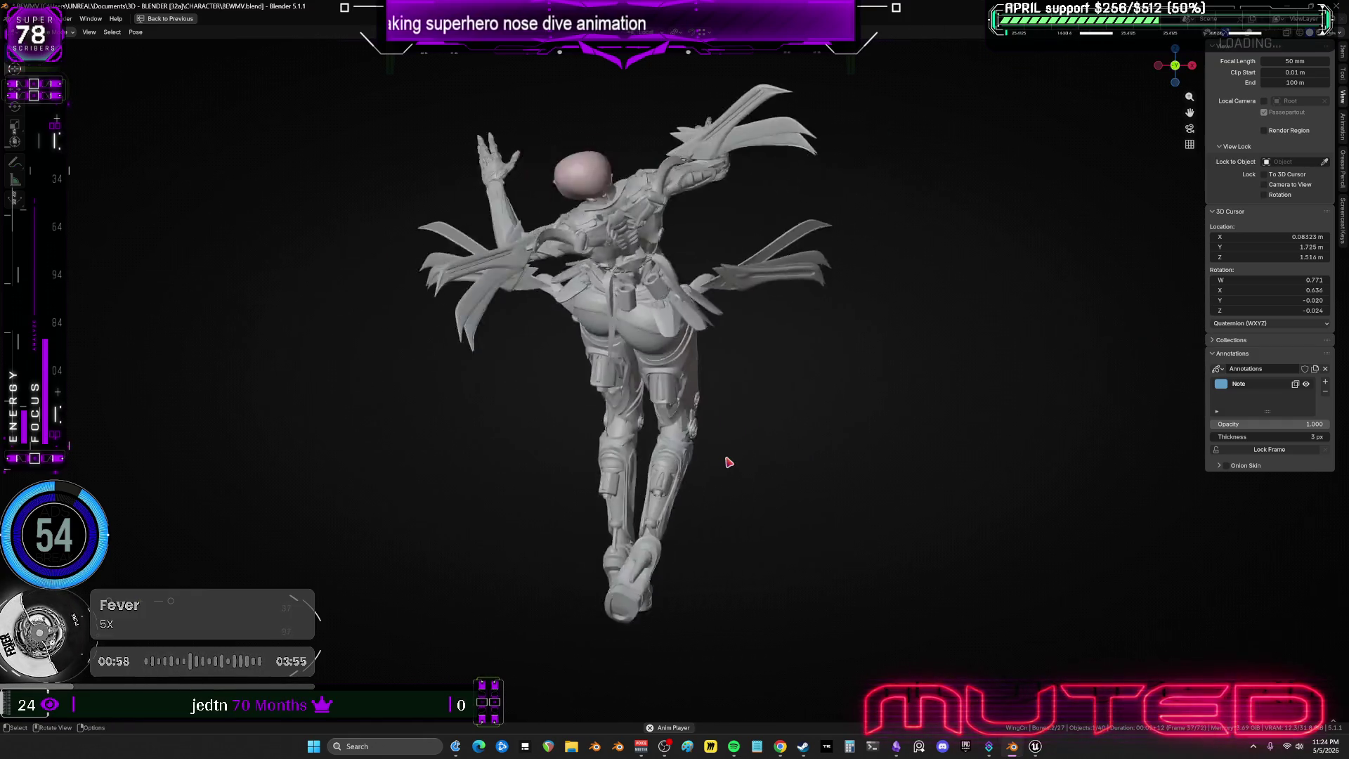
{"action": "key", "text": "KP_7"}
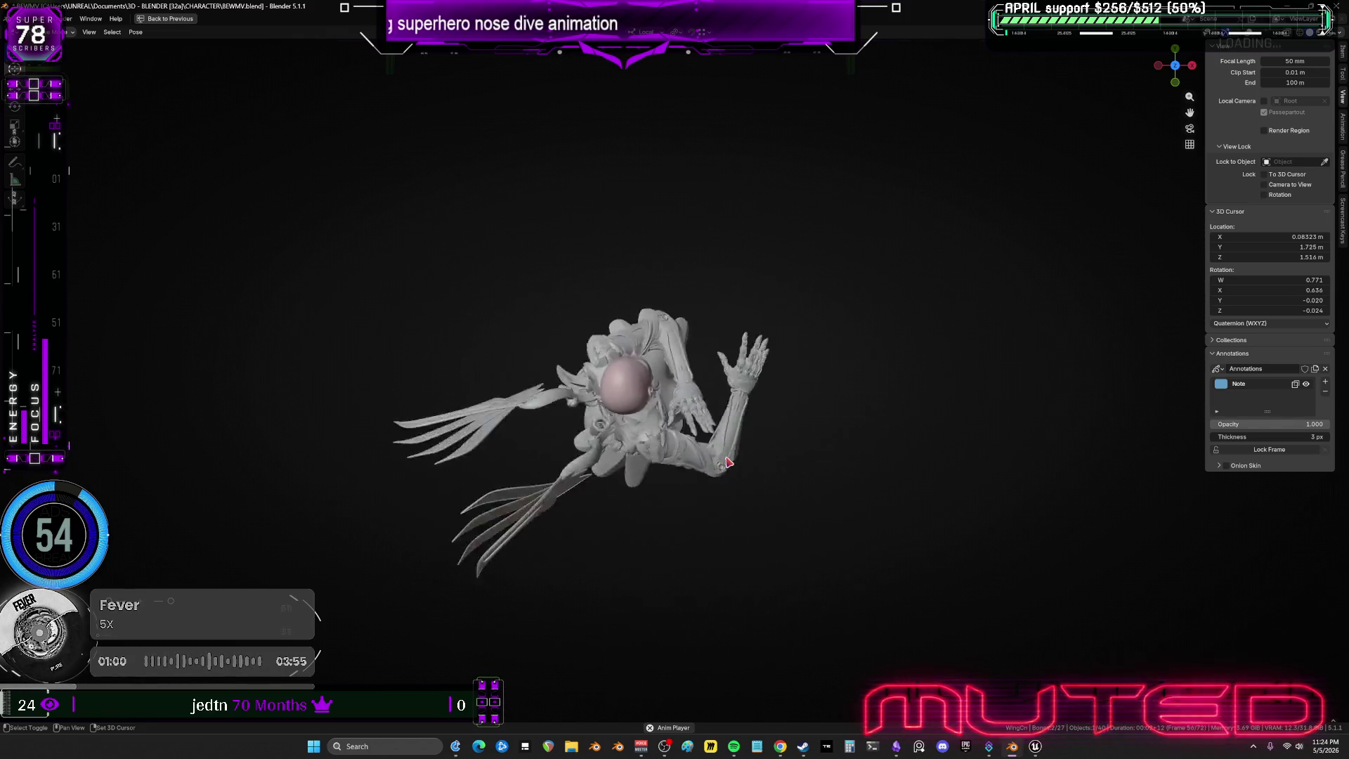
{"action": "key", "text": "ctrl+space"}
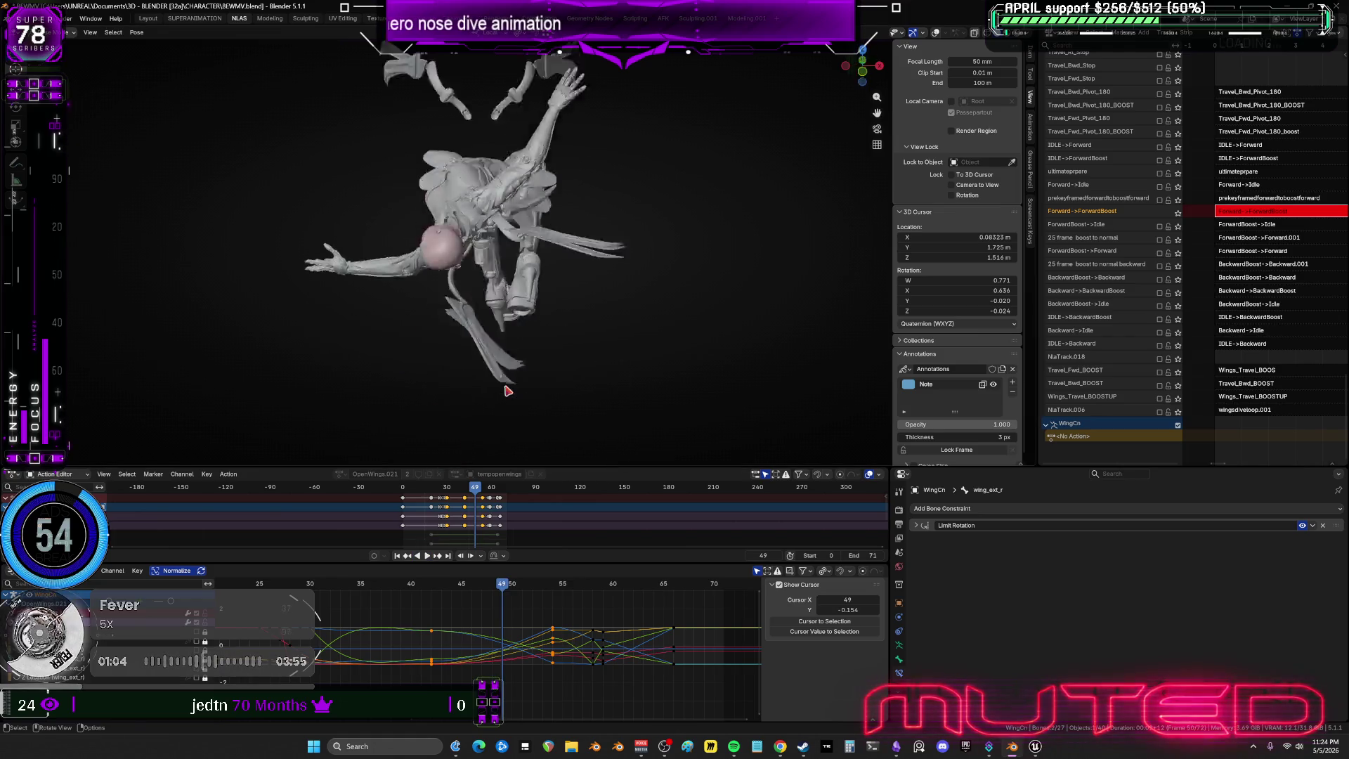
Stop playback and step through the dive frame by frame, orbiting to view the character from the front.
{"action": "key", "text": "Escape"}
{"action": "scroll", "coordinate": [506, 390], "scroll_direction": "down", "scroll_amount": 15, "text": "alt"}
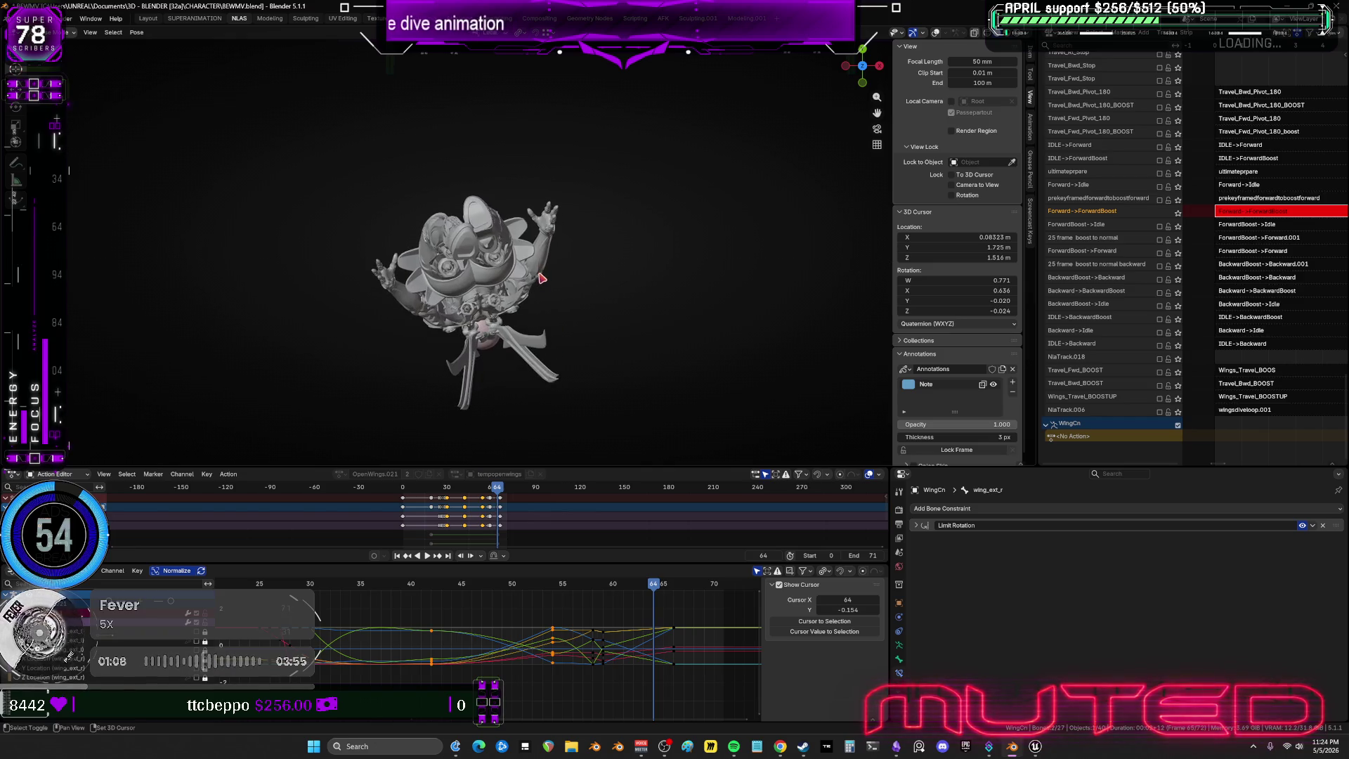
{"action": "mouse_move", "coordinate": [551, 331]}
{"action": "middle_mouse_down"}
{"action": "mouse_move", "coordinate": [539, 276]}
{"action": "mouse_move", "coordinate": [592, 250]}
{"action": "middle_mouse_up"}
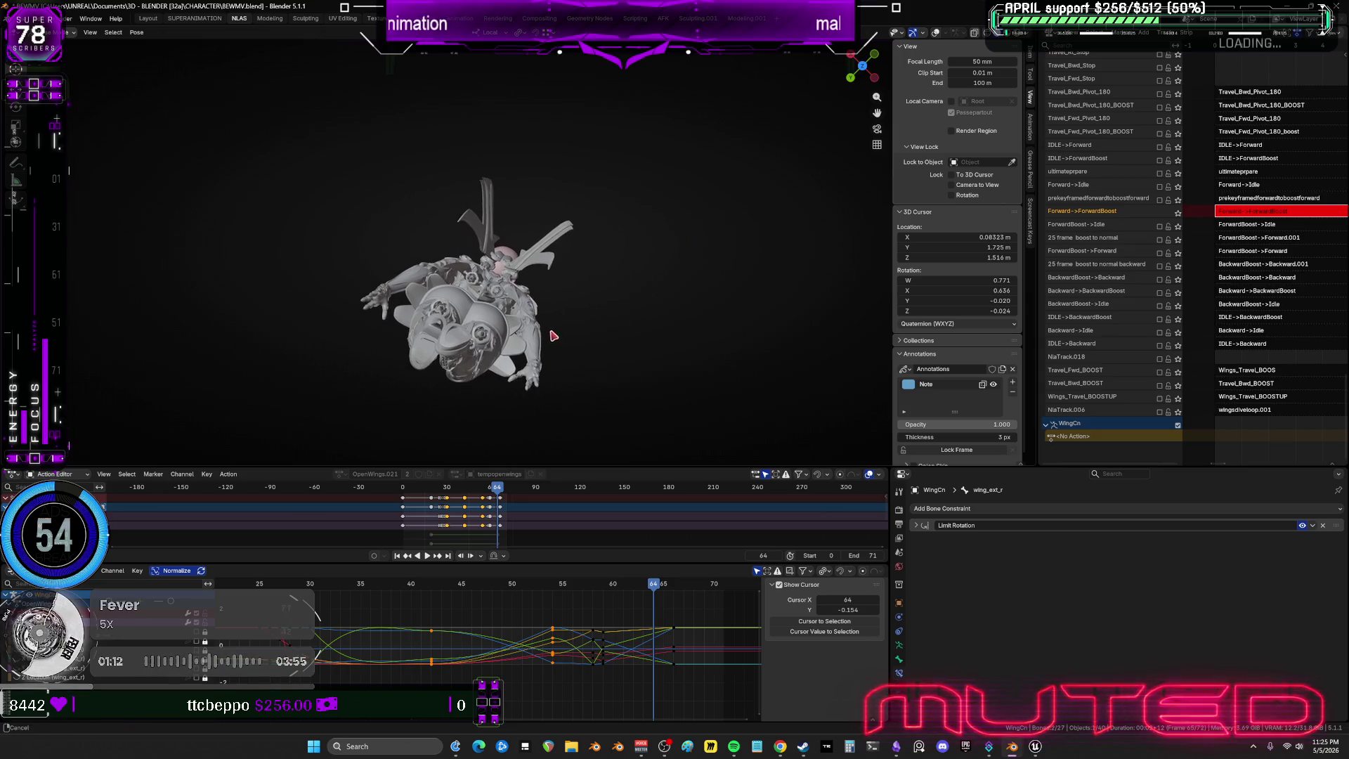
{"action": "scroll", "coordinate": [604, 313], "scroll_direction": "up", "scroll_amount": 20, "text": "alt"}
{"action": "scroll", "coordinate": [453, 333], "scroll_direction": "down", "scroll_amount": 20, "text": "alt"}
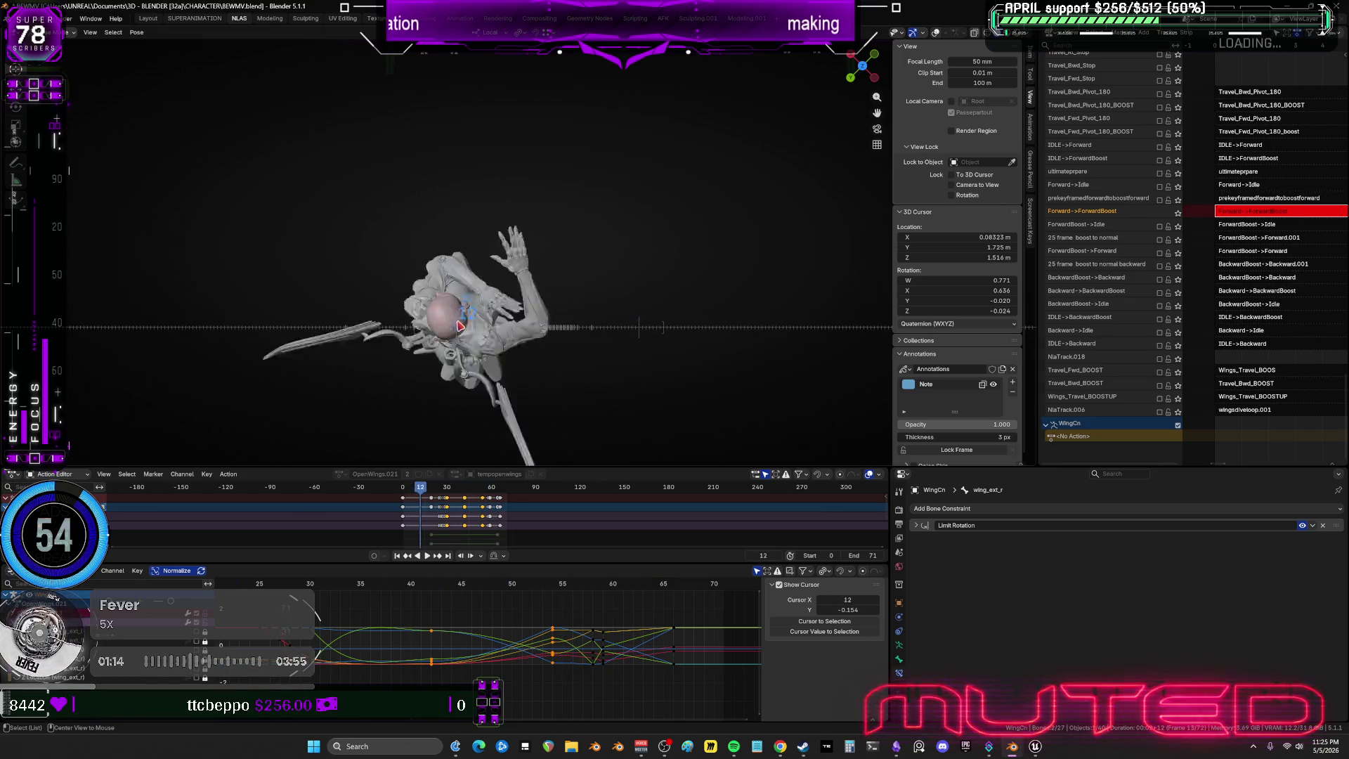
{"action": "scroll", "coordinate": [601, 311], "scroll_direction": "down", "scroll_amount": 13, "text": "alt"}
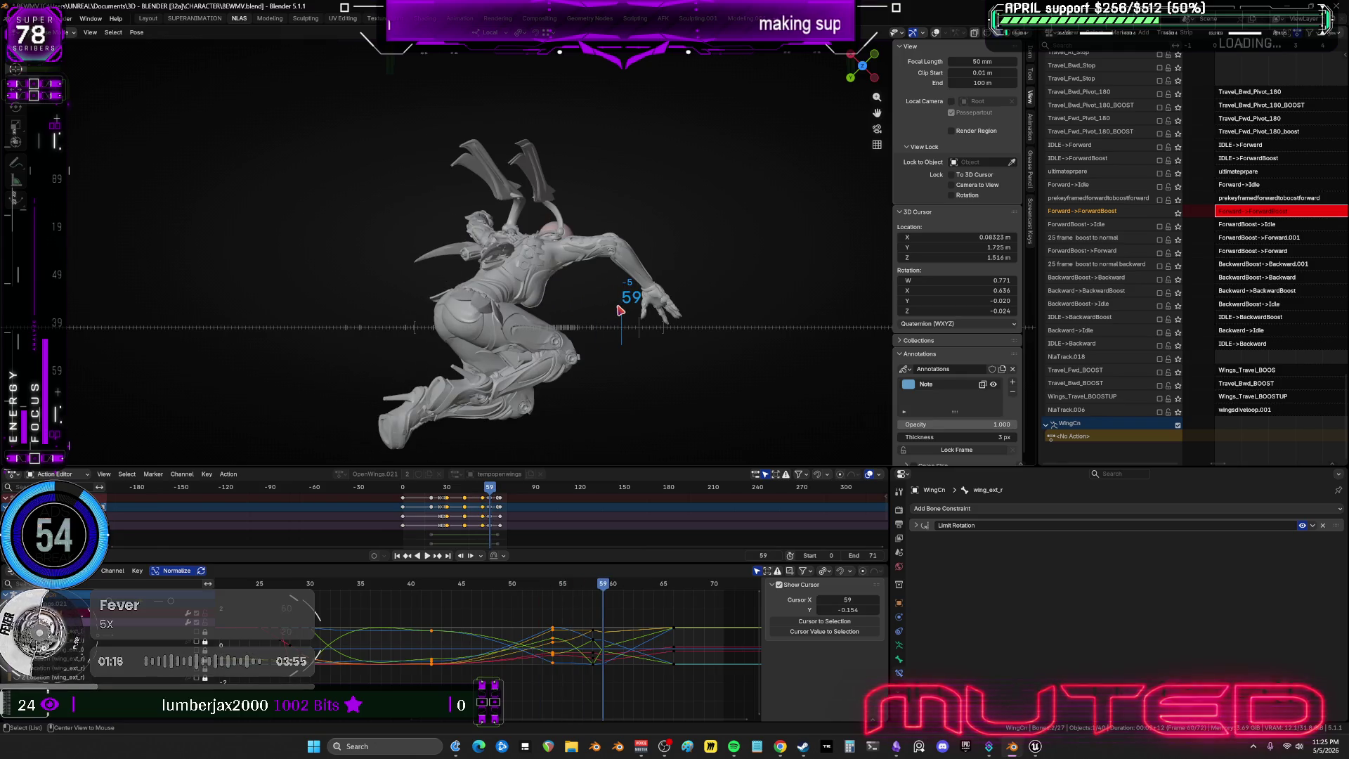
{"action": "scroll", "coordinate": [647, 310], "scroll_direction": "up", "scroll_amount": 12, "text": "alt"}
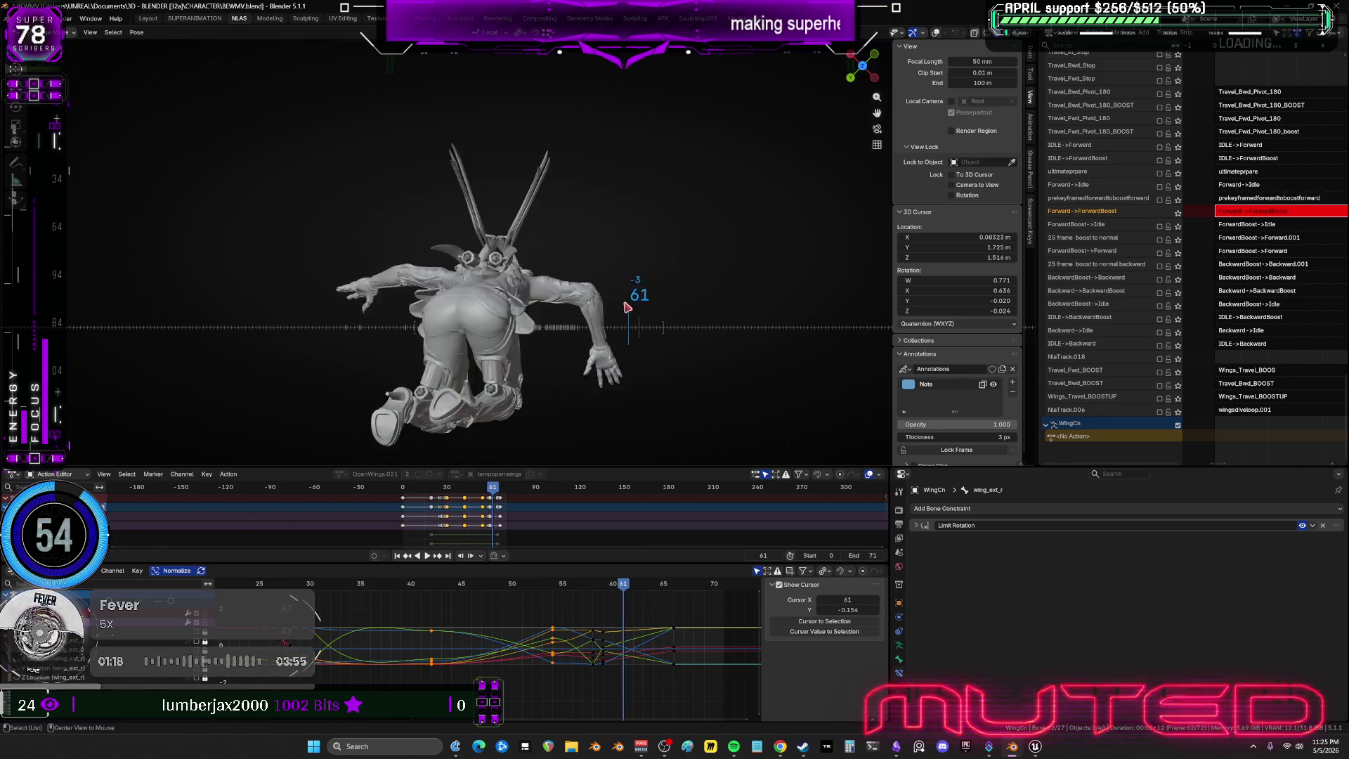
{"action": "scroll", "coordinate": [601, 303], "scroll_direction": "up", "scroll_amount": 6, "text": "alt"}
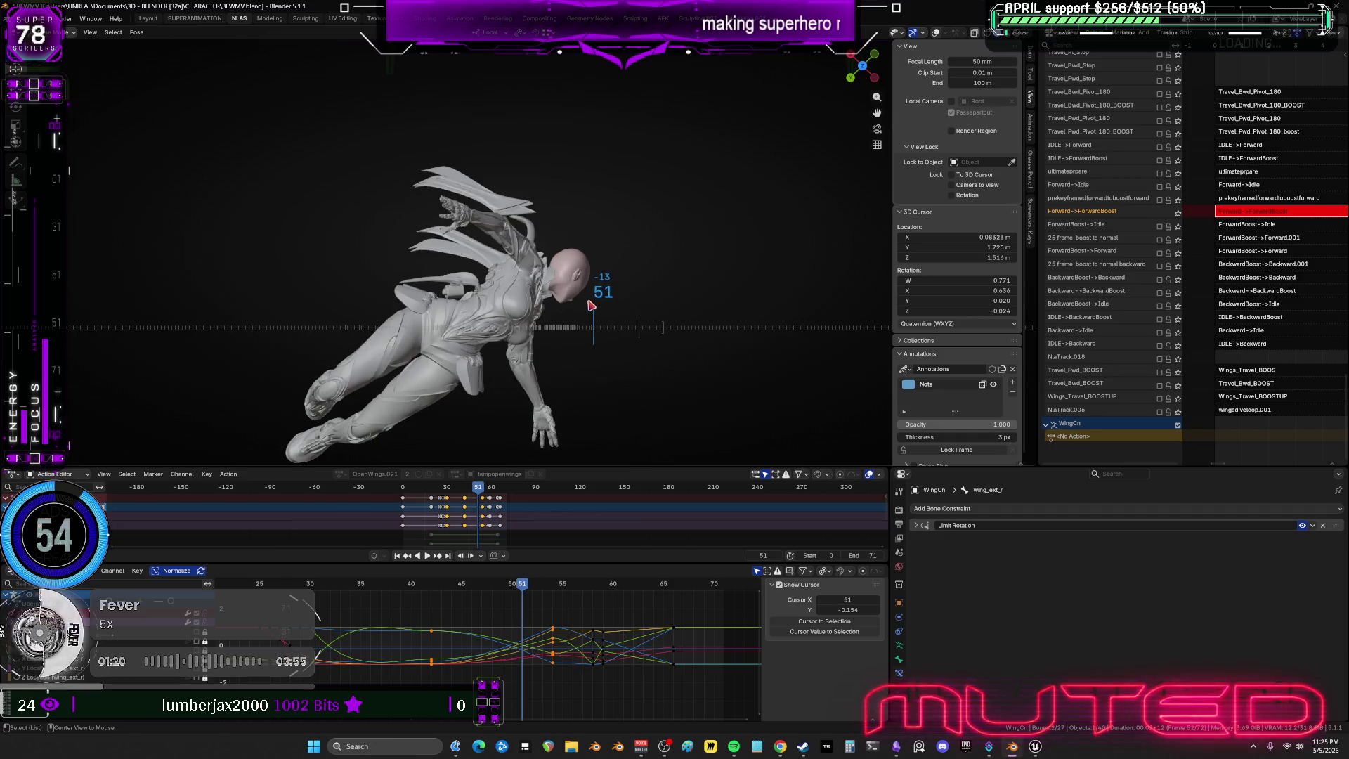
{"action": "scroll", "coordinate": [580, 313], "scroll_direction": "down", "scroll_amount": 8, "text": "alt"}
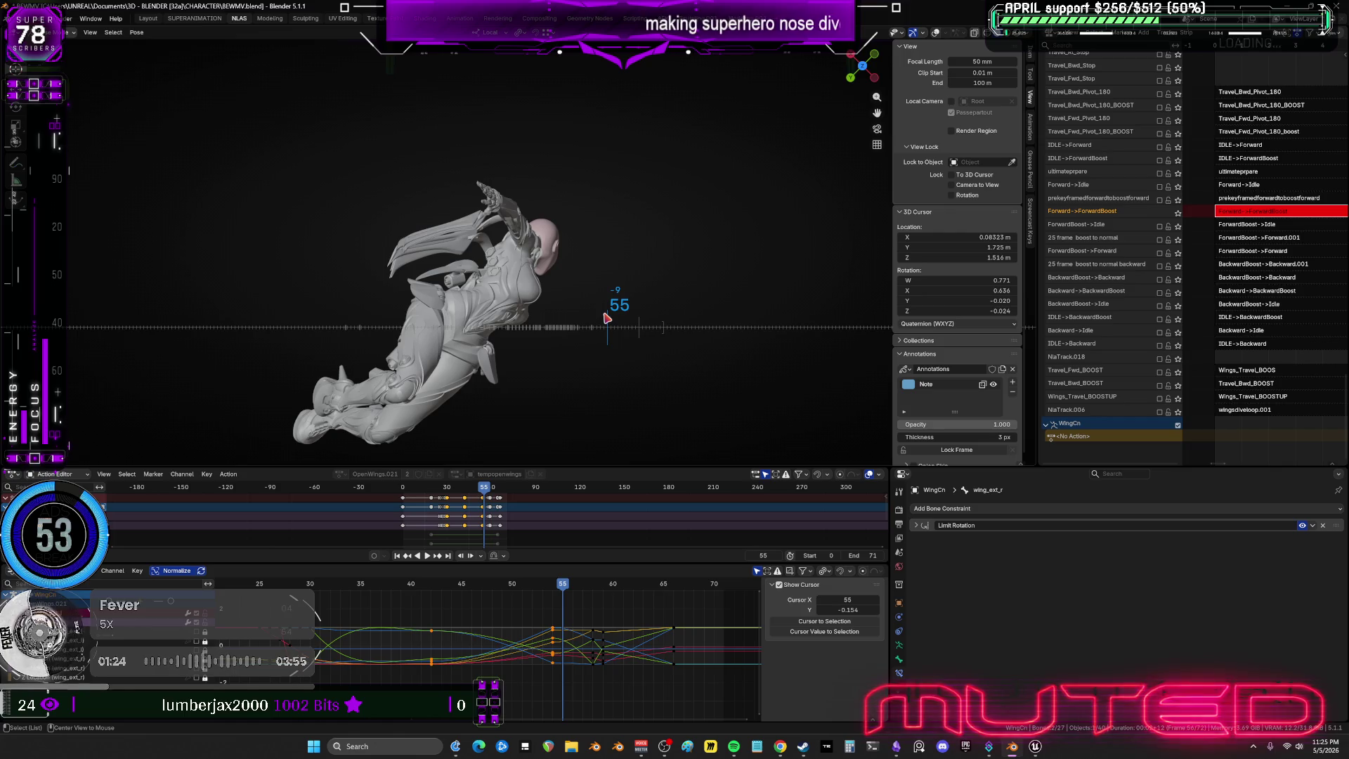
{"action": "scroll", "coordinate": [546, 274], "scroll_direction": "up", "scroll_amount": 20, "text": "alt"}
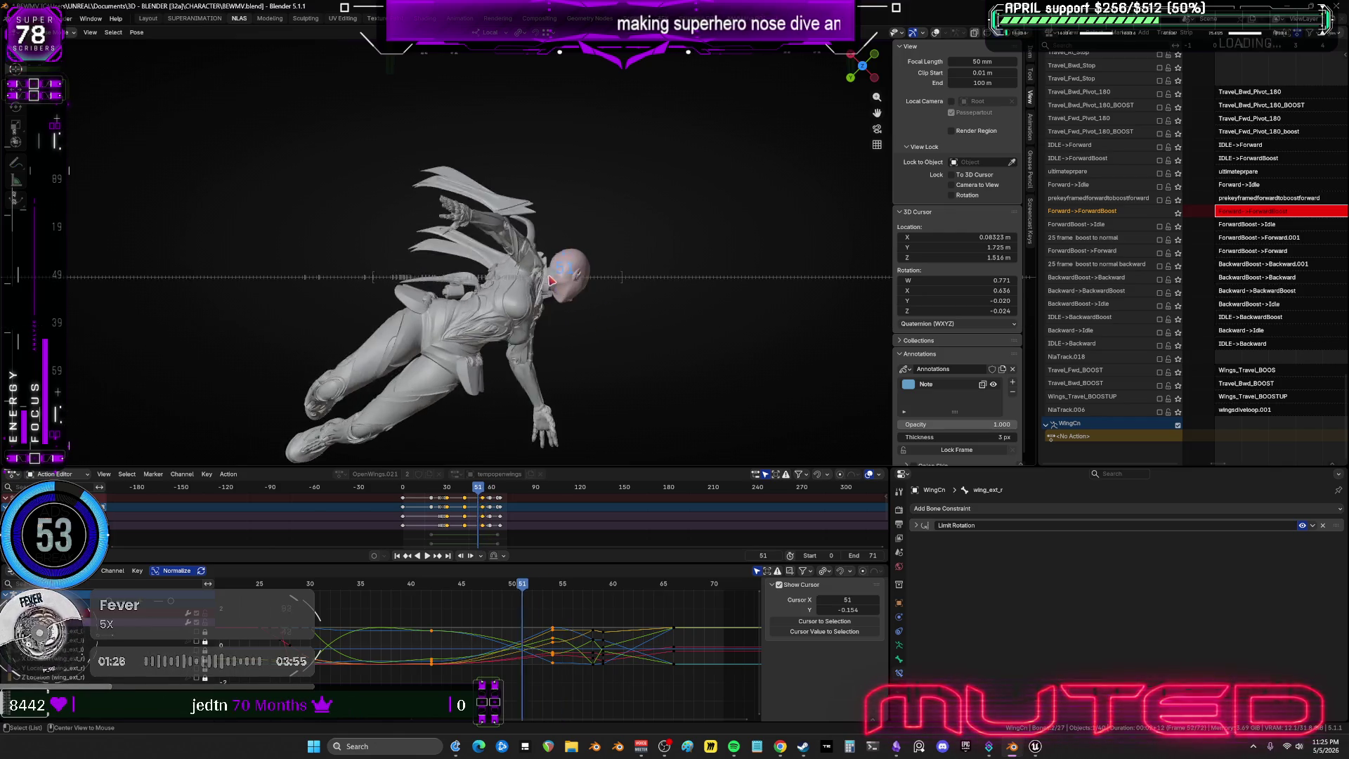
{"action": "left_click_drag", "start_coordinate": [489, 274], "coordinate": [508, 274]}
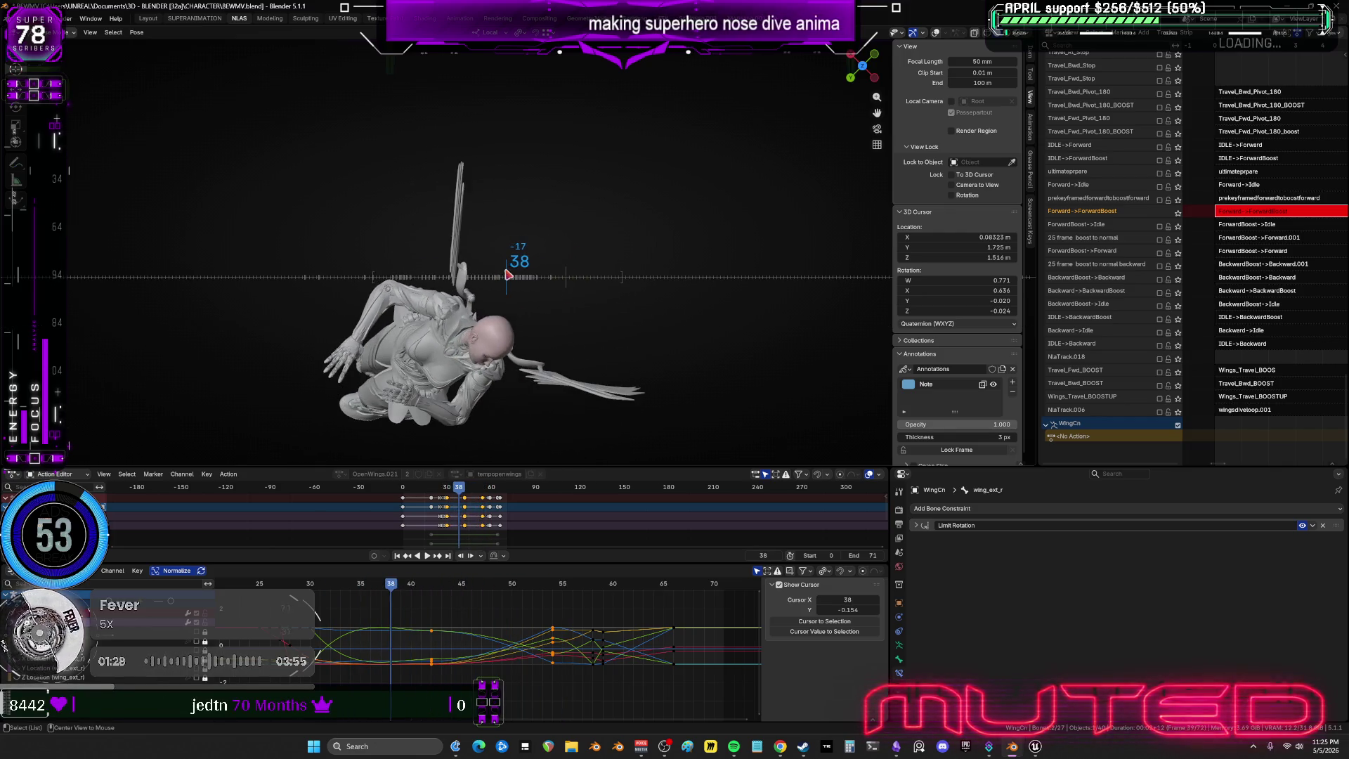
{"action": "mouse_move", "coordinate": [478, 304]}
{"action": "middle_mouse_down"}
{"action": "mouse_move", "coordinate": [541, 204]}
{"action": "mouse_move", "coordinate": [550, 235]}
{"action": "middle_mouse_up"}
{"action": "scroll", "coordinate": [539, 235], "scroll_direction": "up", "scroll_amount": 5, "text": "alt"}
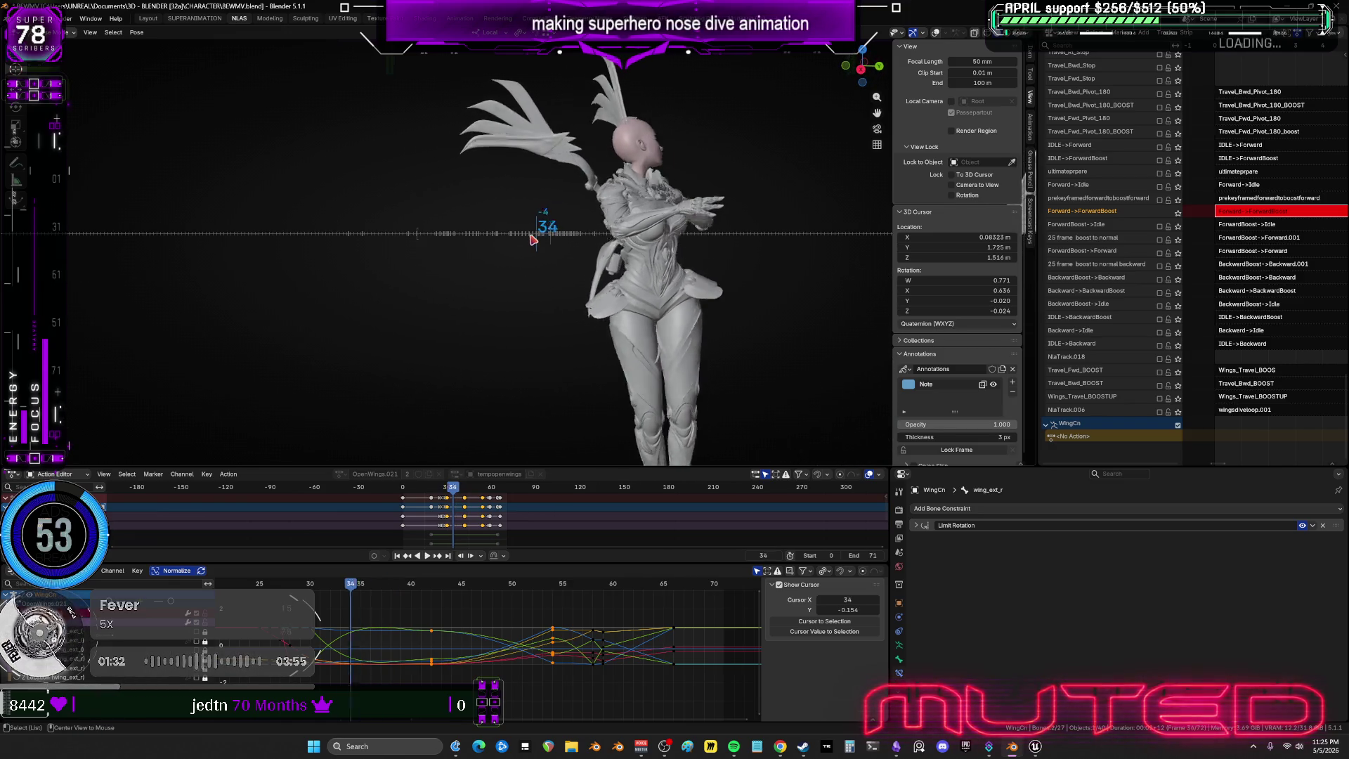
{"action": "scroll", "coordinate": [538, 239], "scroll_direction": "down", "scroll_amount": 2, "text": "alt"}
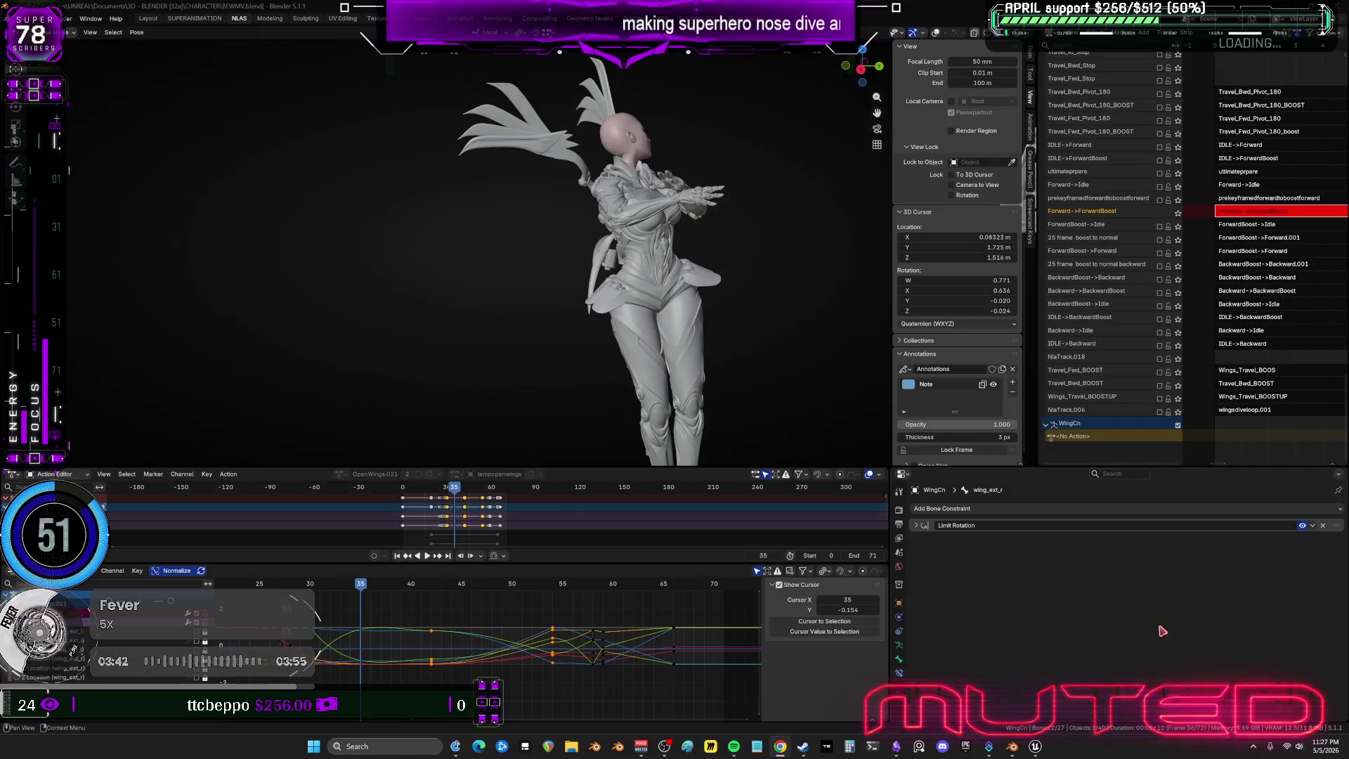
On Obsidian's to-do canvas, move the newest chat-screenshot card below the other chat cards.
{"action": "left_click", "coordinate": [897, 746]}
{"action": "scroll", "coordinate": [822, 394], "scroll_direction": "down", "scroll_amount": 6, "text": "ctrl"}
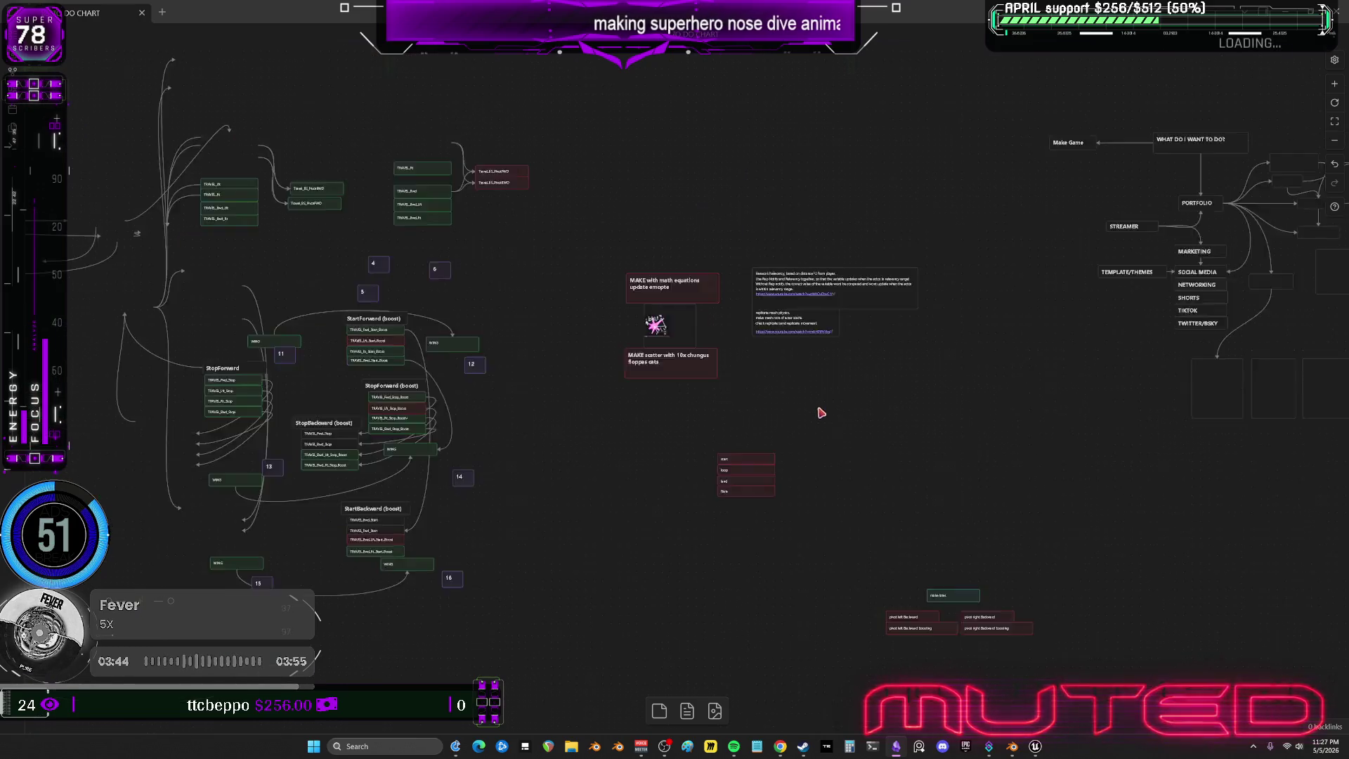
{"action": "mouse_move", "coordinate": [867, 330]}
{"action": "middle_mouse_down"}
{"action": "mouse_move", "coordinate": [936, 373]}
{"action": "mouse_move", "coordinate": [656, 322]}
{"action": "mouse_move", "coordinate": [656, 392]}
{"action": "mouse_move", "coordinate": [827, 382]}
{"action": "middle_mouse_up"}
{"action": "scroll", "coordinate": [912, 466], "scroll_direction": "up", "scroll_amount": 8, "text": "ctrl"}
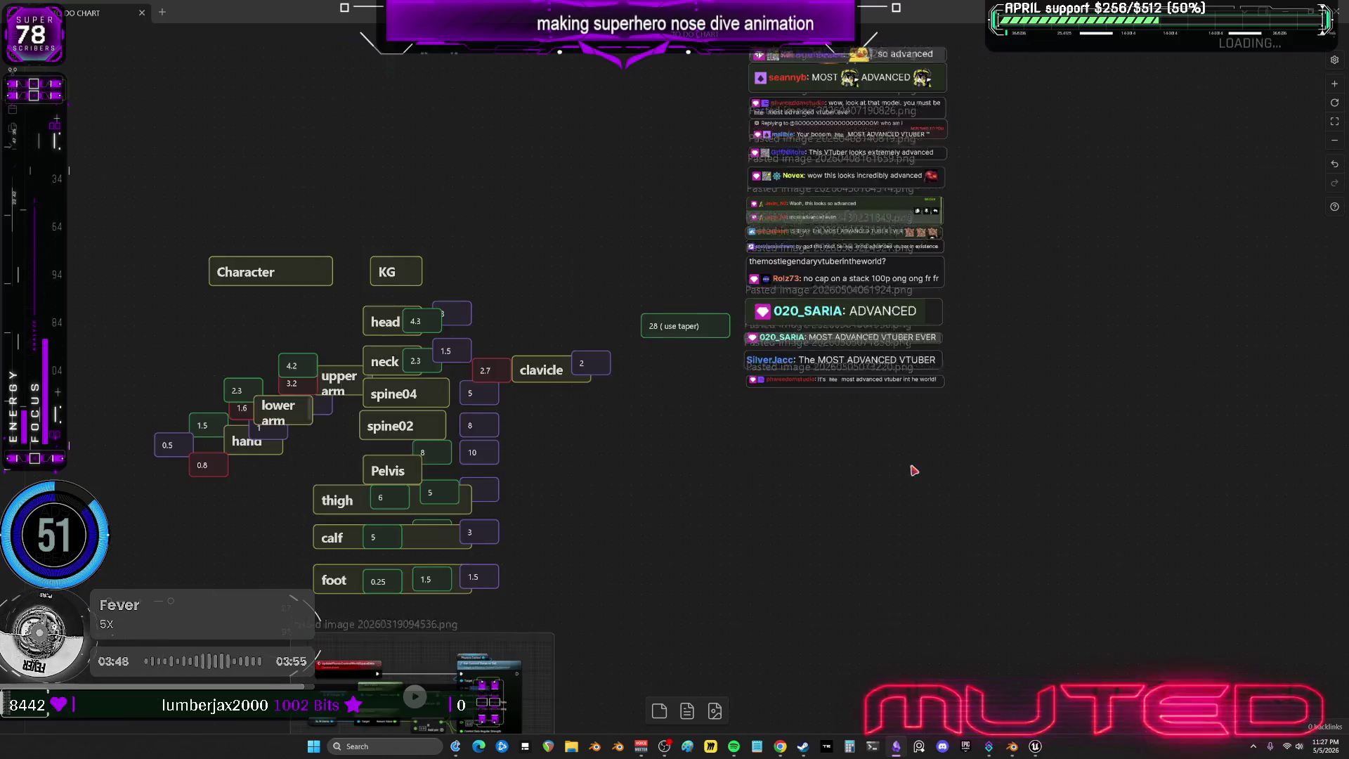
{"action": "mouse_move", "coordinate": [842, 418]}
{"action": "left_mouse_down"}
{"action": "mouse_move", "coordinate": [741, 380]}
{"action": "mouse_move", "coordinate": [688, 335]}
{"action": "left_mouse_up"}
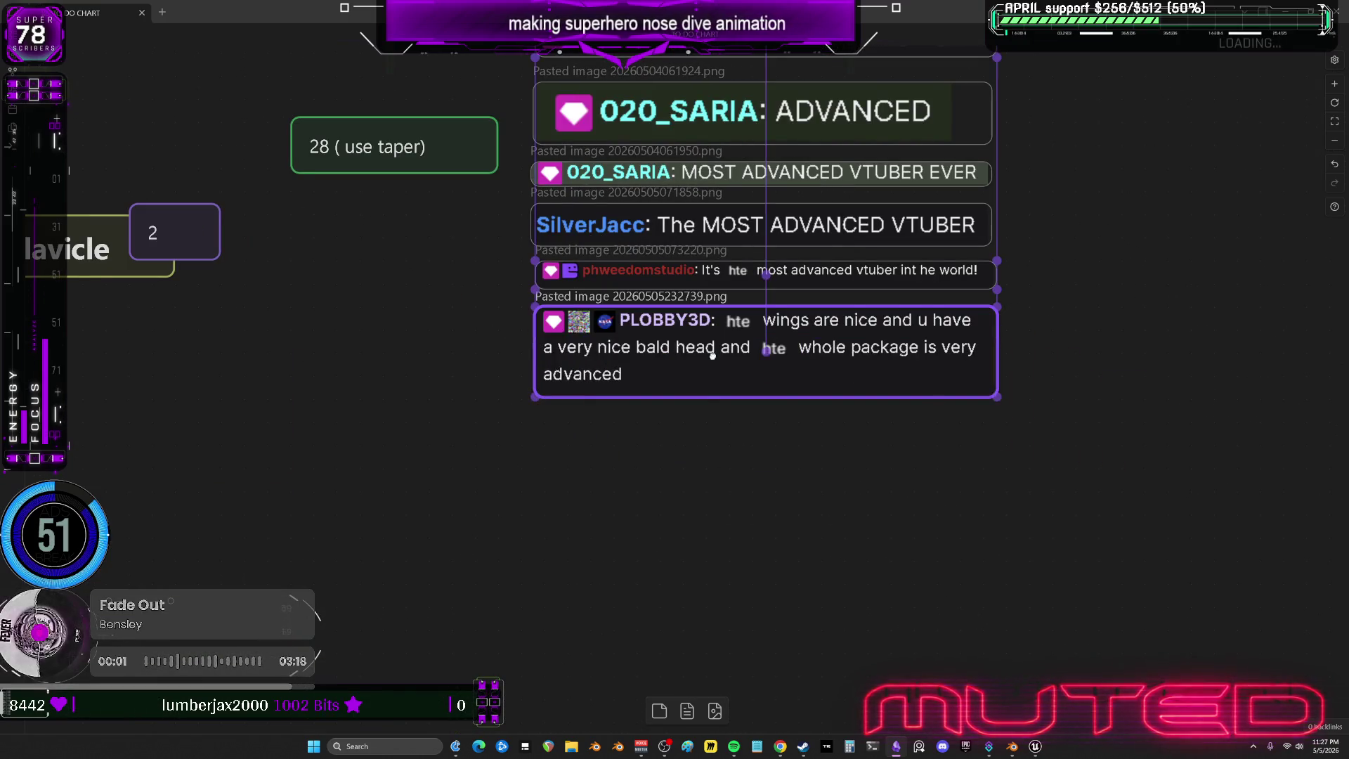
{"action": "left_click", "coordinate": [778, 513]}
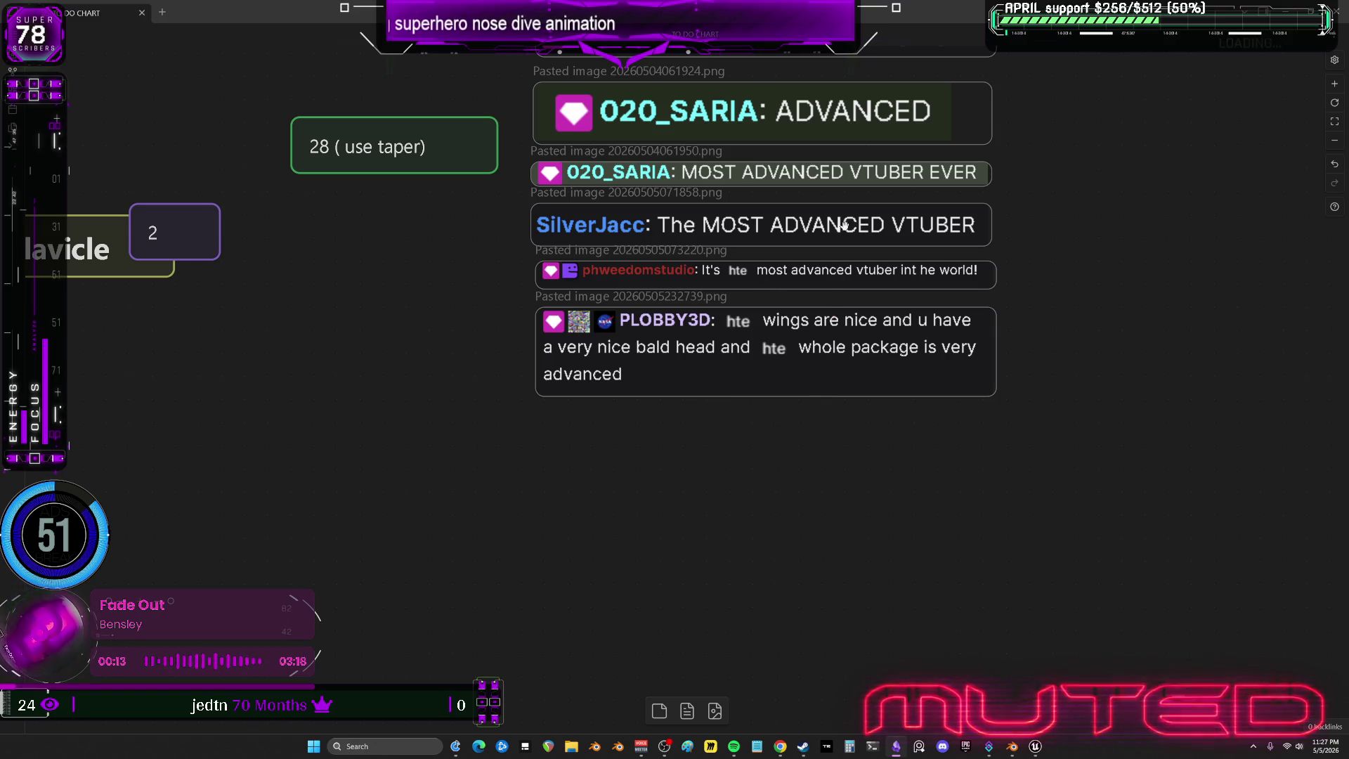
Switch windows, scroll briefly, and bring Blender back to the front.
{"action": "key", "text": "alt+Tab"}
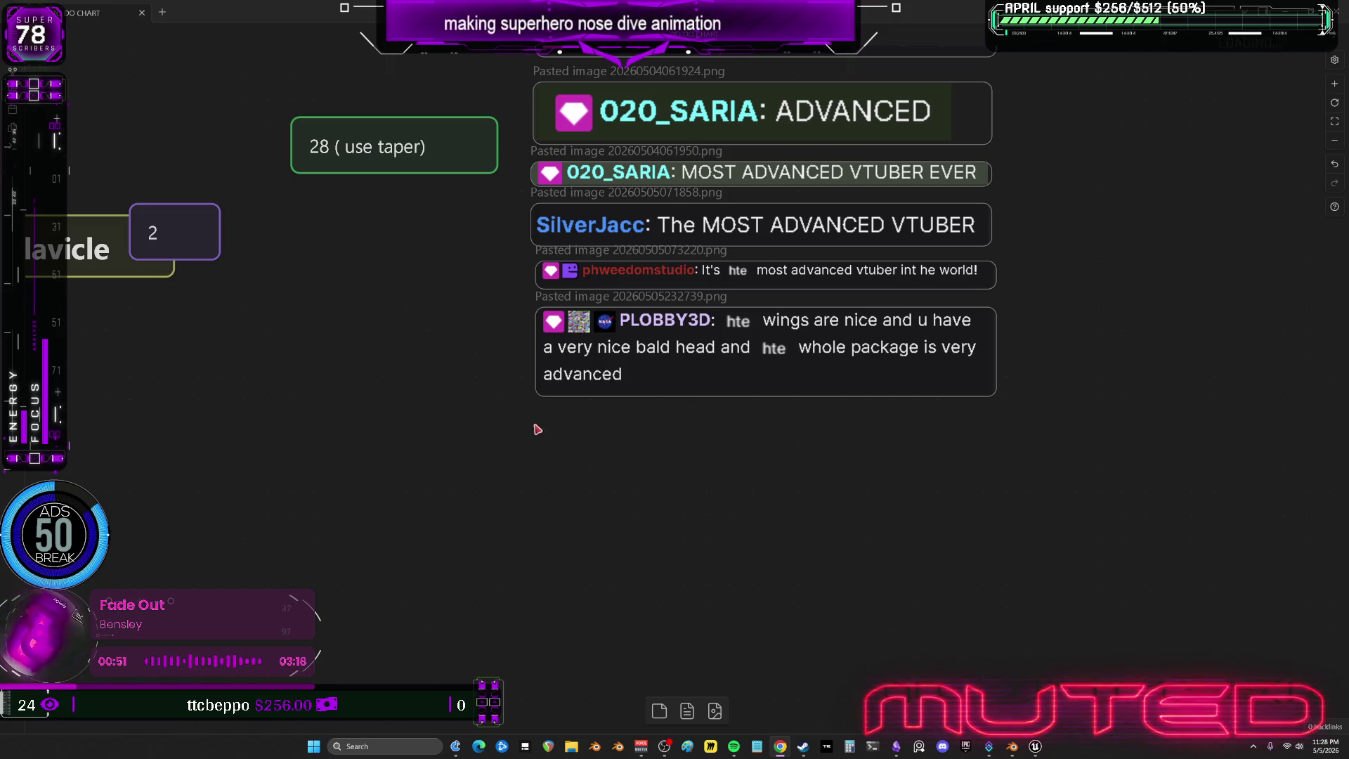
{"action": "scroll", "coordinate": [912, 408], "scroll_direction": "up", "scroll_amount": 3}
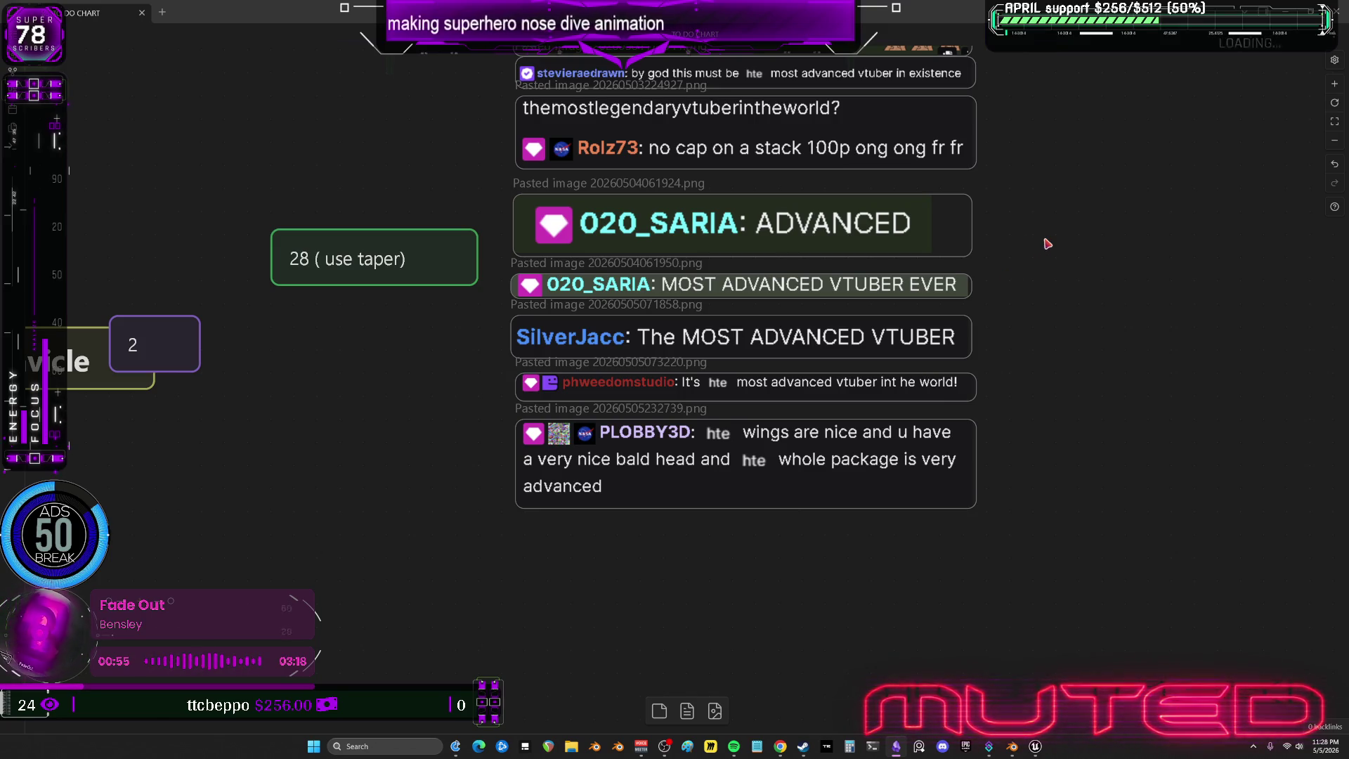
{"action": "scroll", "coordinate": [1054, 220], "scroll_direction": "up", "scroll_amount": 3}
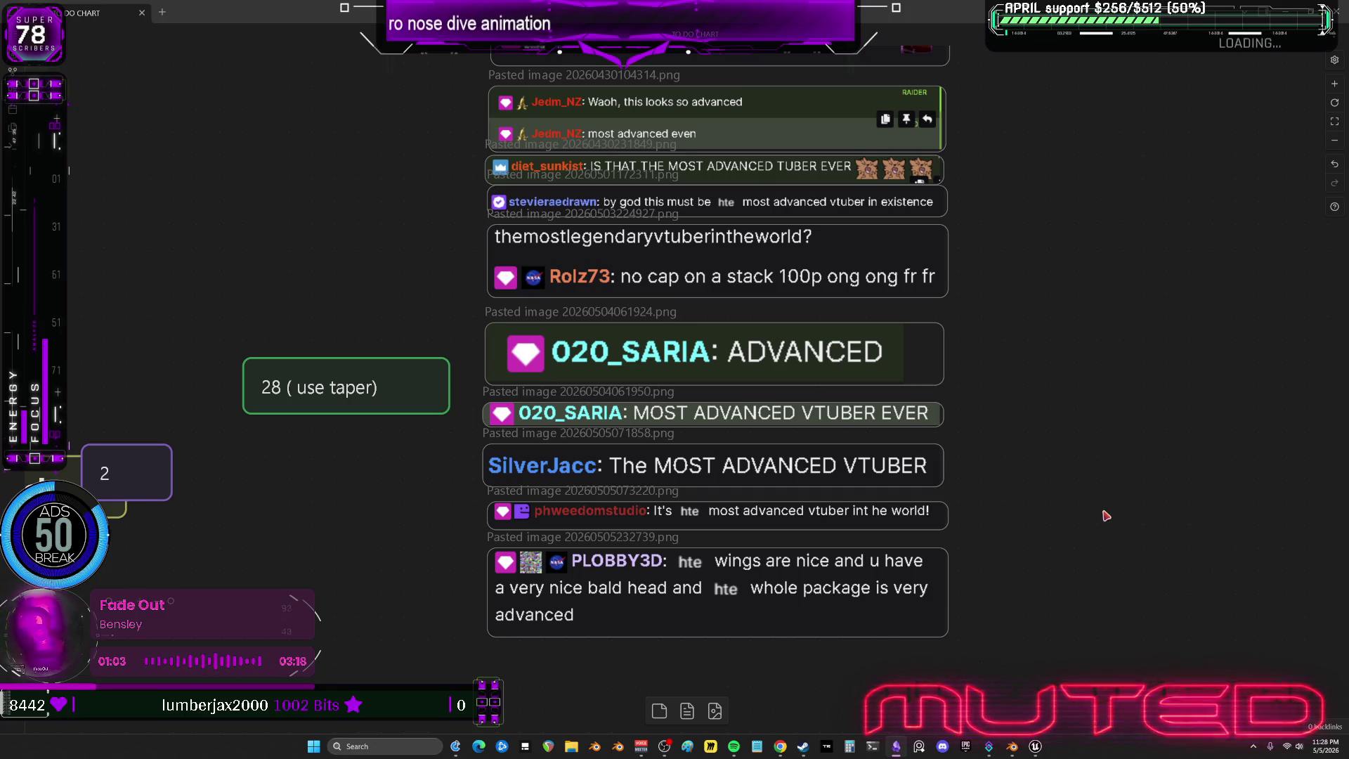
{"action": "scroll", "coordinate": [1106, 516], "scroll_direction": "down", "scroll_amount": 1}
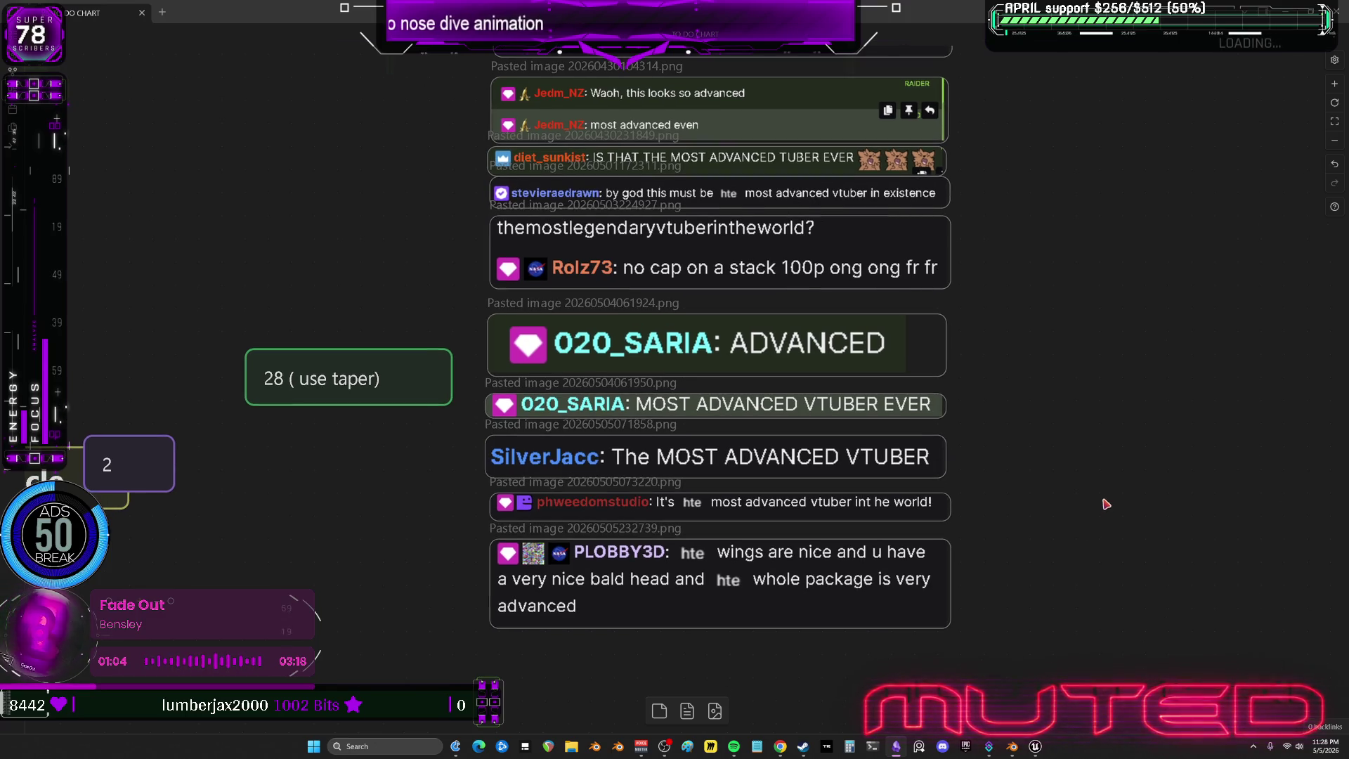
{"action": "left_click", "coordinate": [1037, 749]}
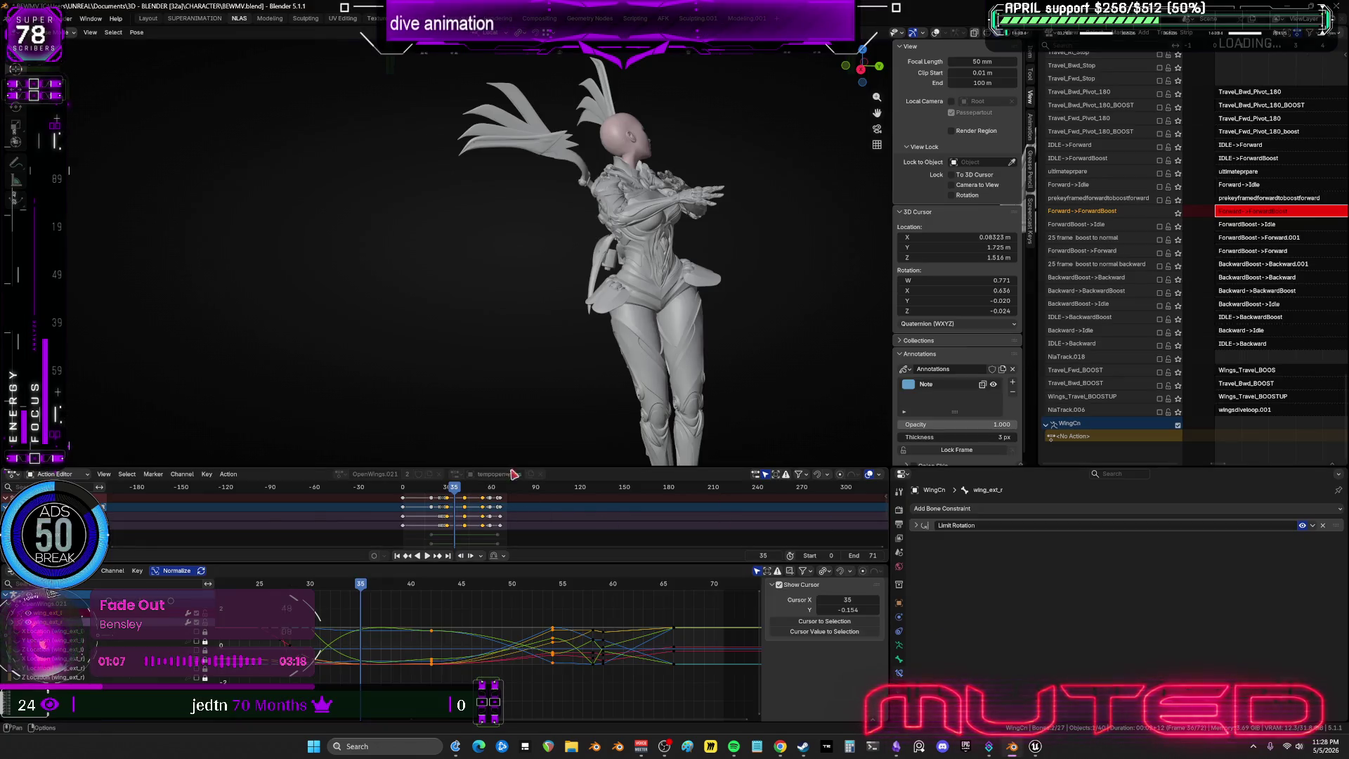
Play the dive, then stop and orbit the character while scrubbing through frames 63–64.
{"action": "key", "text": "space"}
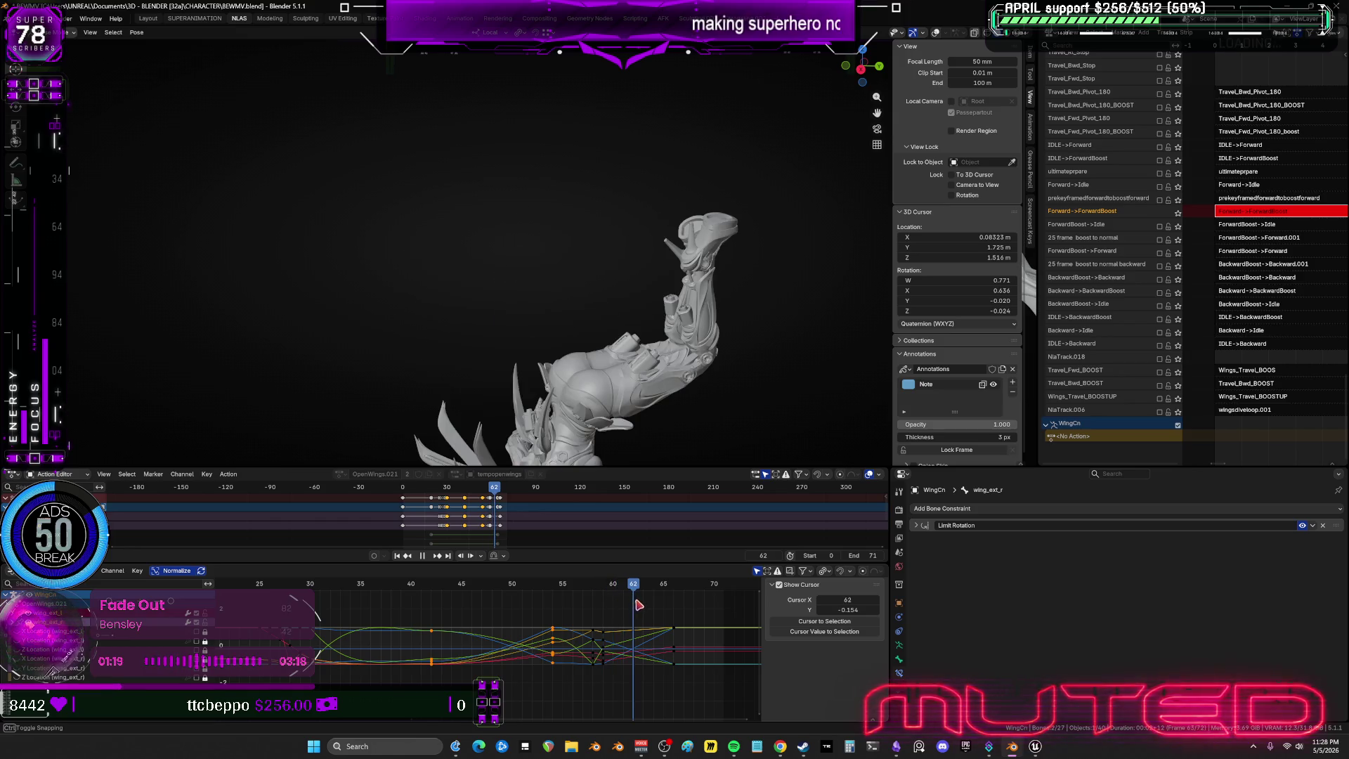
{"action": "middle_click_drag", "start_coordinate": [625, 371], "coordinate": [614, 97]}
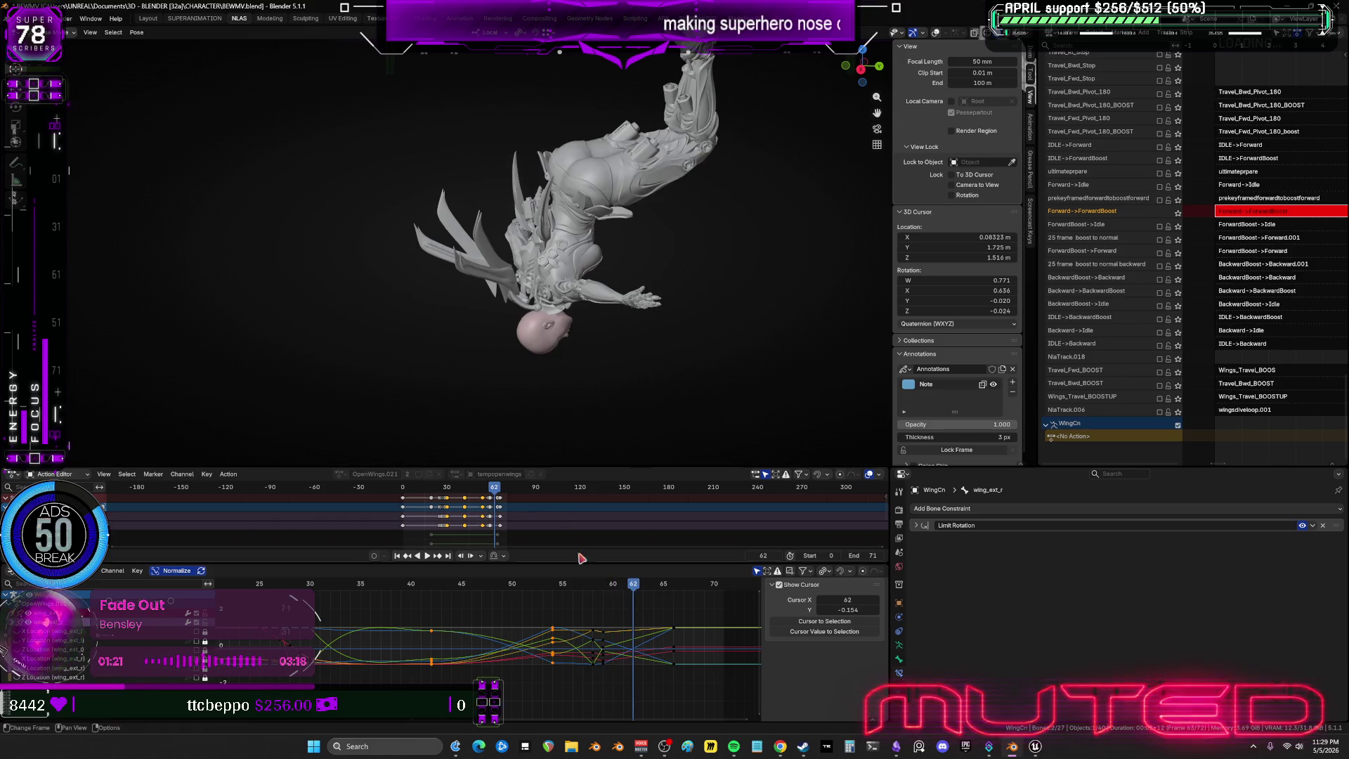
{"action": "key", "text": "space"}
{"action": "mouse_move", "coordinate": [637, 587]}
{"action": "left_mouse_down"}
{"action": "mouse_move", "coordinate": [659, 599]}
{"action": "mouse_move", "coordinate": [532, 602]}
{"action": "left_mouse_up"}
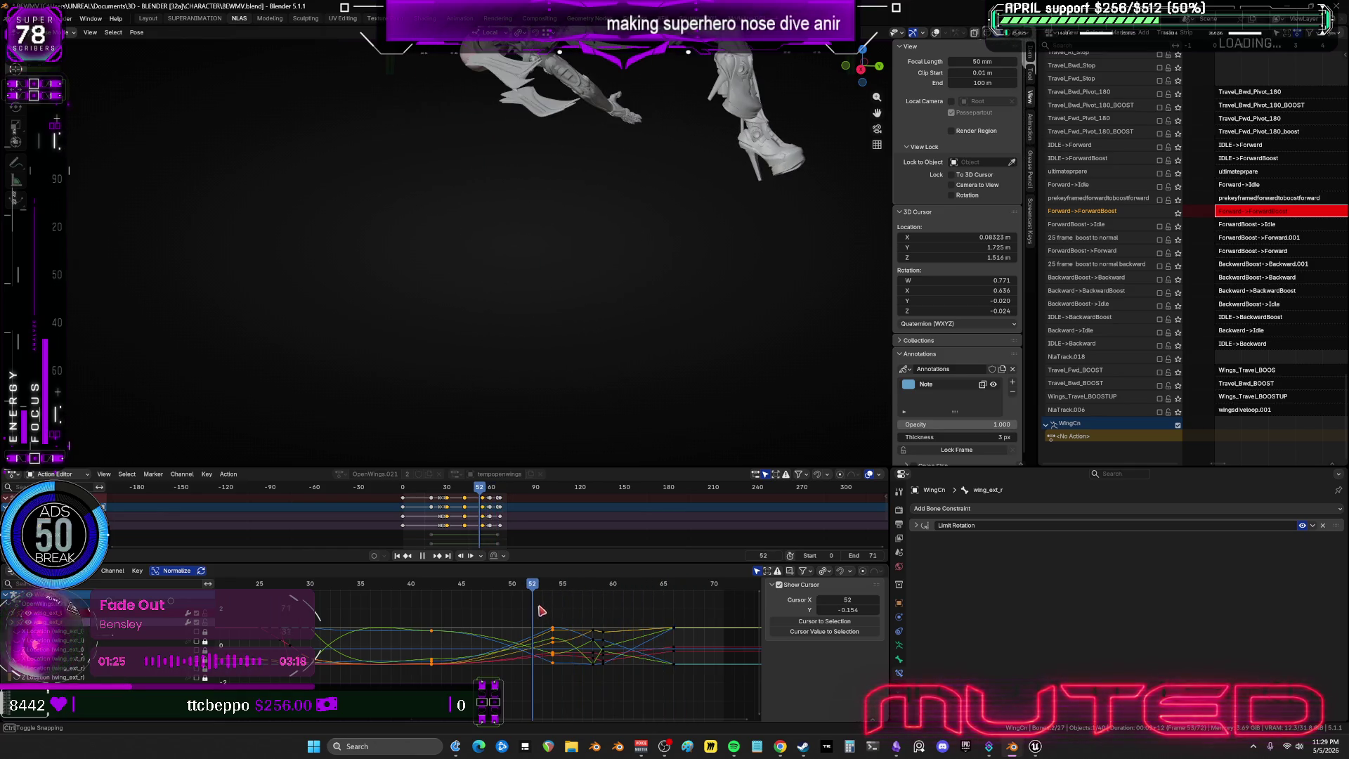
{"action": "mouse_move", "coordinate": [633, 242]}
{"action": "middle_mouse_down"}
{"action": "mouse_move", "coordinate": [458, 410]}
{"action": "mouse_move", "coordinate": [301, 286]}
{"action": "mouse_move", "coordinate": [377, 253]}
{"action": "mouse_move", "coordinate": [506, 302]}
{"action": "mouse_move", "coordinate": [492, 292]}
{"action": "mouse_move", "coordinate": [512, 274]}
{"action": "middle_mouse_up"}
{"action": "mouse_move", "coordinate": [513, 274]}
{"action": "left_mouse_down", "text": "alt"}
{"action": "mouse_move", "coordinate": [572, 281]}
{"action": "mouse_move", "coordinate": [445, 298]}
{"action": "left_mouse_up", "text": "alt"}
{"action": "mouse_move", "coordinate": [566, 379]}
{"action": "middle_mouse_down"}
{"action": "mouse_move", "coordinate": [401, 259]}
{"action": "mouse_move", "coordinate": [379, 309]}
{"action": "mouse_move", "coordinate": [344, 298]}
{"action": "mouse_move", "coordinate": [421, 295]}
{"action": "middle_mouse_up"}
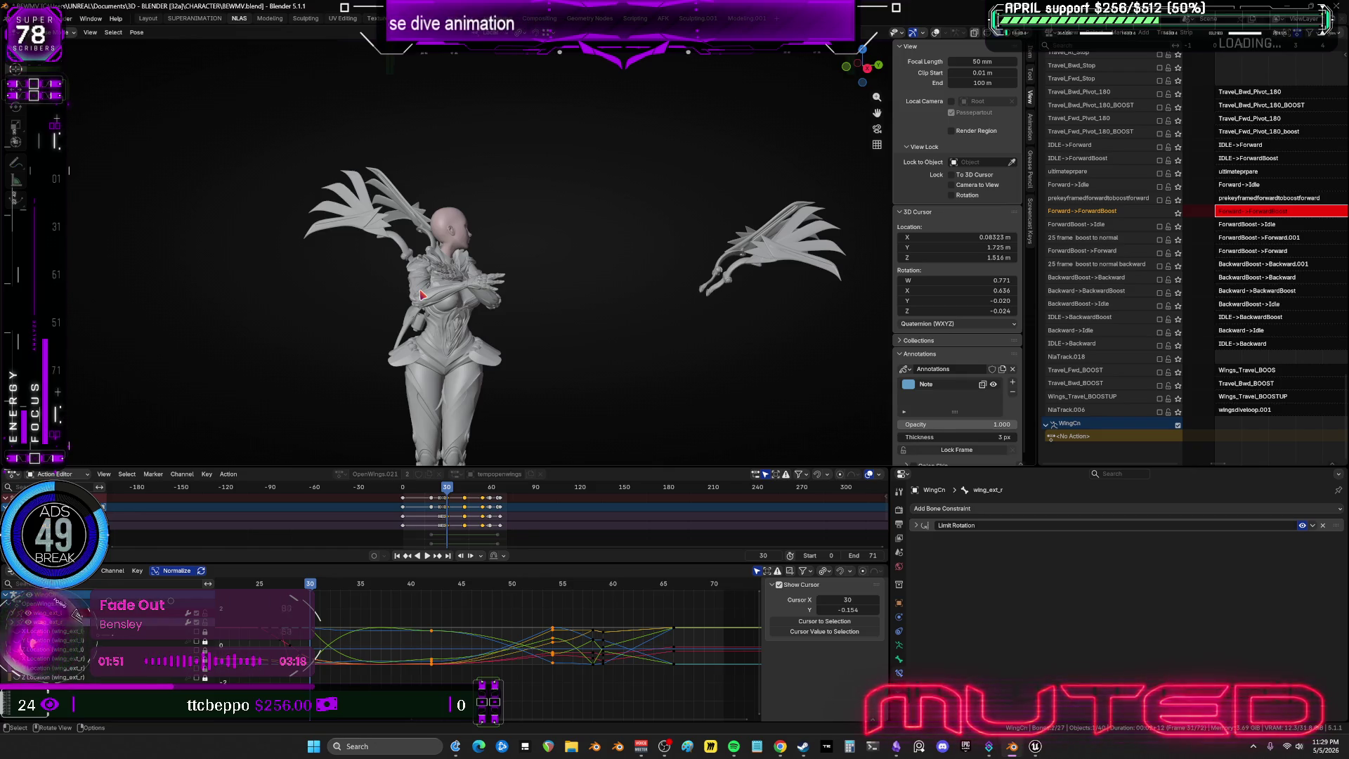
Scrub to frame 29 and orbit the view around to the character's back and wings.
{"action": "left_click_drag", "start_coordinate": [420, 294], "coordinate": [404, 289], "text": "alt"}
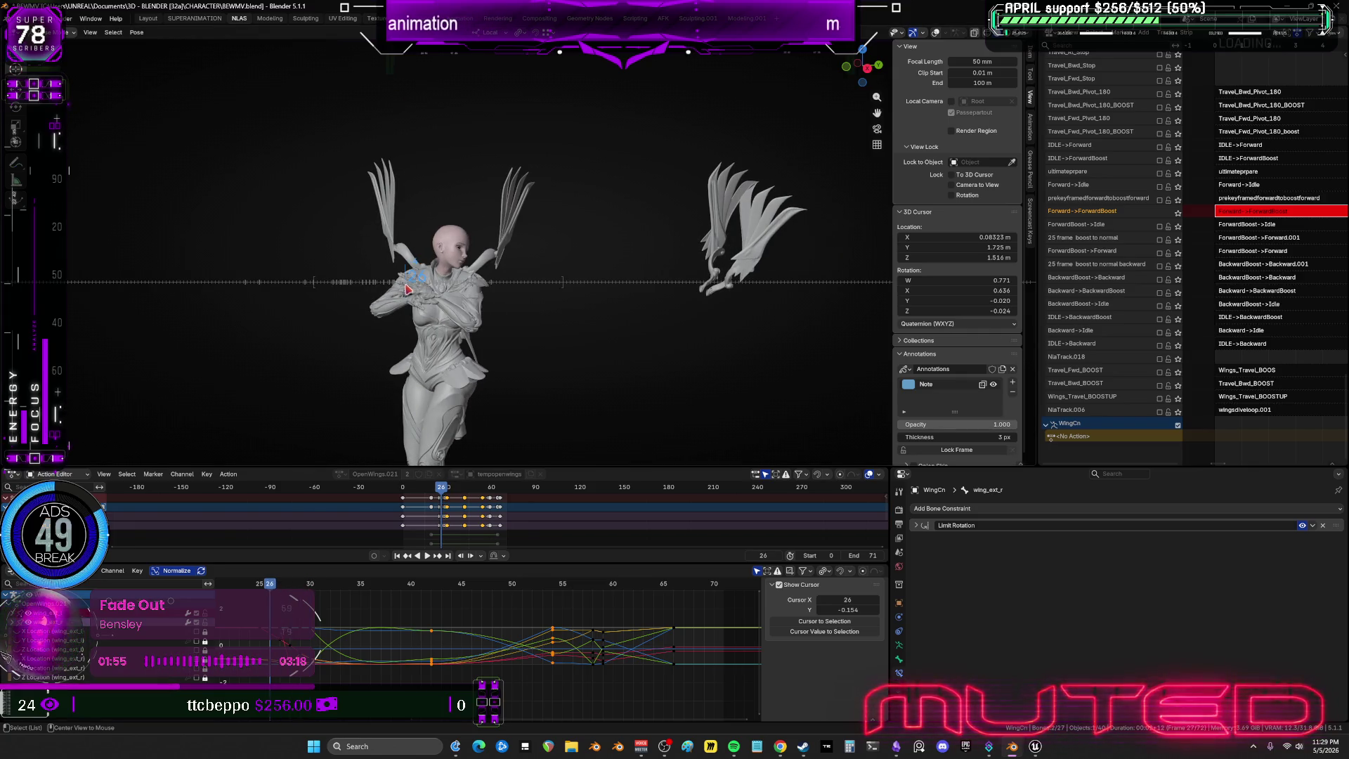
{"action": "mouse_move", "coordinate": [633, 277]}
{"action": "middle_mouse_down"}
{"action": "mouse_move", "coordinate": [548, 286]}
{"action": "mouse_move", "coordinate": [547, 325]}
{"action": "mouse_move", "coordinate": [631, 322]}
{"action": "middle_mouse_up"}
{"action": "left_click_drag", "start_coordinate": [629, 321], "coordinate": [638, 327], "text": "alt"}
{"action": "mouse_move", "coordinate": [714, 235]}
{"action": "middle_mouse_down"}
{"action": "mouse_move", "coordinate": [314, 262]}
{"action": "mouse_move", "coordinate": [437, 226]}
{"action": "mouse_move", "coordinate": [524, 282]}
{"action": "mouse_move", "coordinate": [602, 225]}
{"action": "middle_mouse_up"}
Box-select the bones of both wings and bring up the pose-clearing options.
{"action": "left_click_drag", "start_coordinate": [647, 84], "coordinate": [320, 205]}
{"action": "middle_click_drag", "start_coordinate": [485, 239], "coordinate": [517, 264]}
{"action": "left_click_drag", "start_coordinate": [489, 230], "coordinate": [318, 163]}
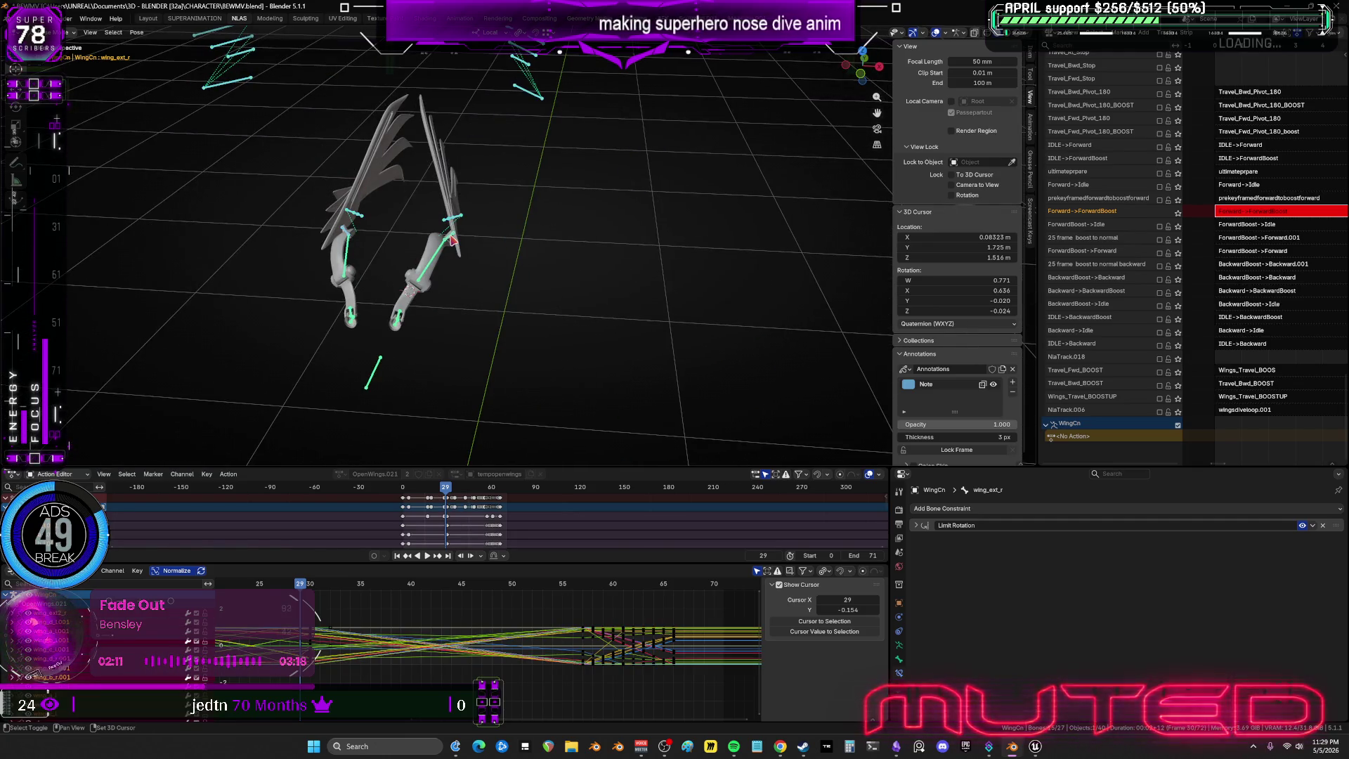
{"action": "left_click", "coordinate": [136, 32]}
{"action": "mouse_move", "coordinate": [176, 54]}
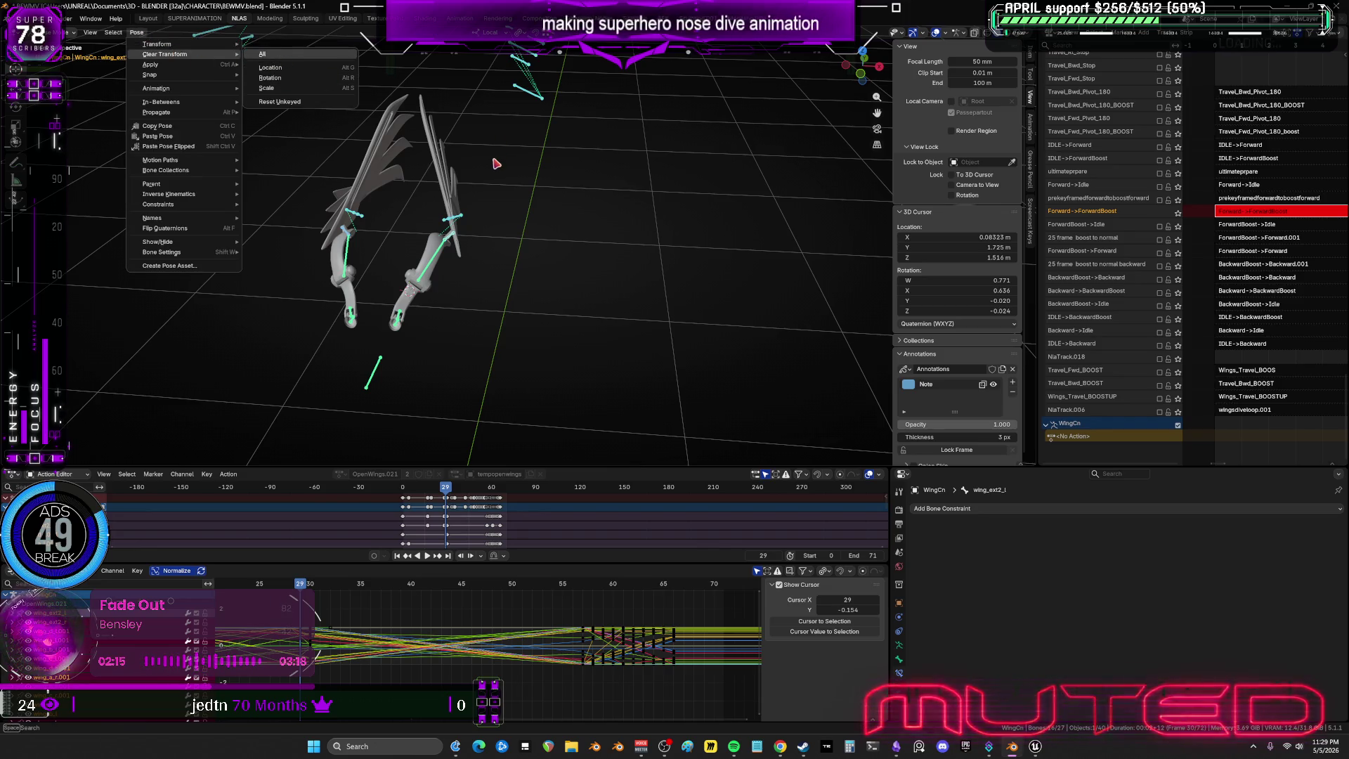
Try resetting the wing bones' pose and clearing and keyframing their rotation, undoing each attempt.
{"action": "key", "text": "Return"}
{"action": "mouse_move", "coordinate": [494, 160]}
{"action": "middle_mouse_down"}
{"action": "mouse_move", "coordinate": [457, 226]}
{"action": "mouse_move", "coordinate": [433, 202]}
{"action": "middle_mouse_up"}
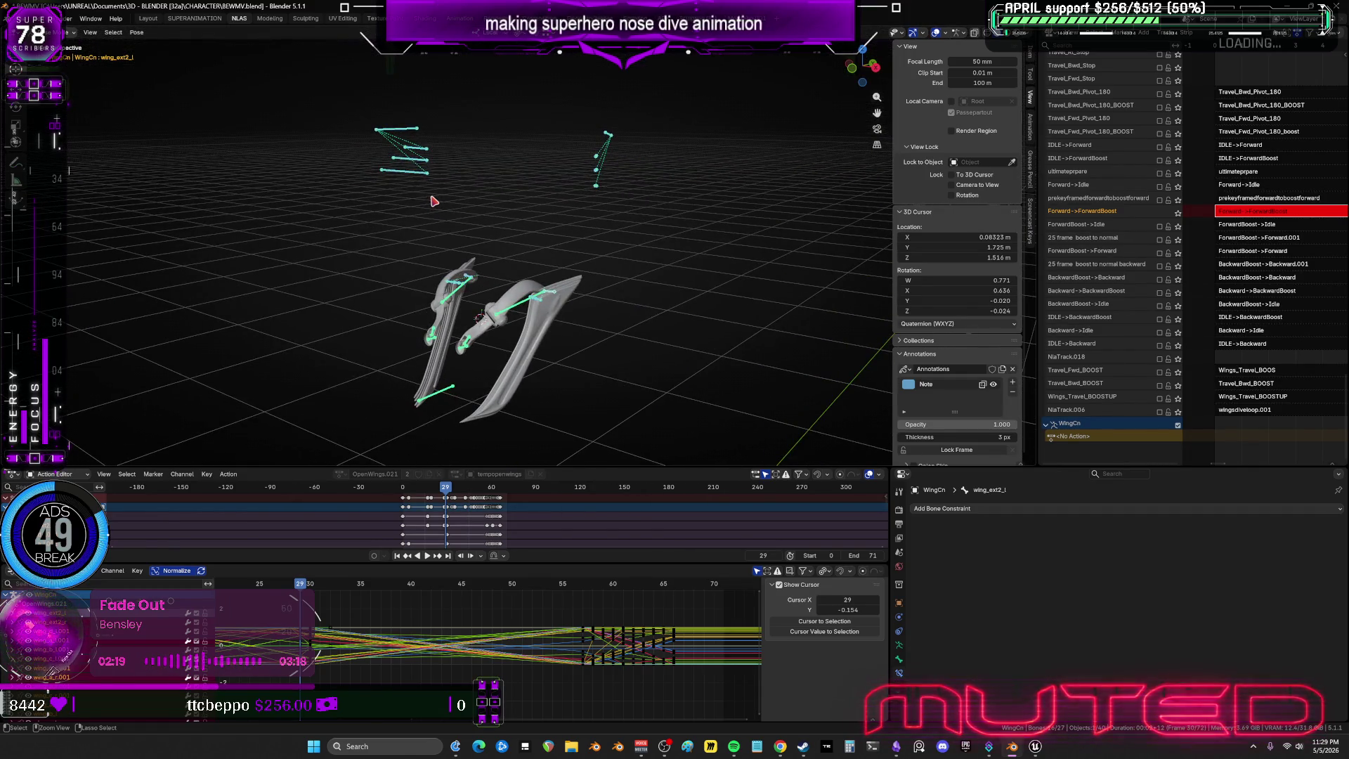
{"action": "key", "text": "ctrl+z"}
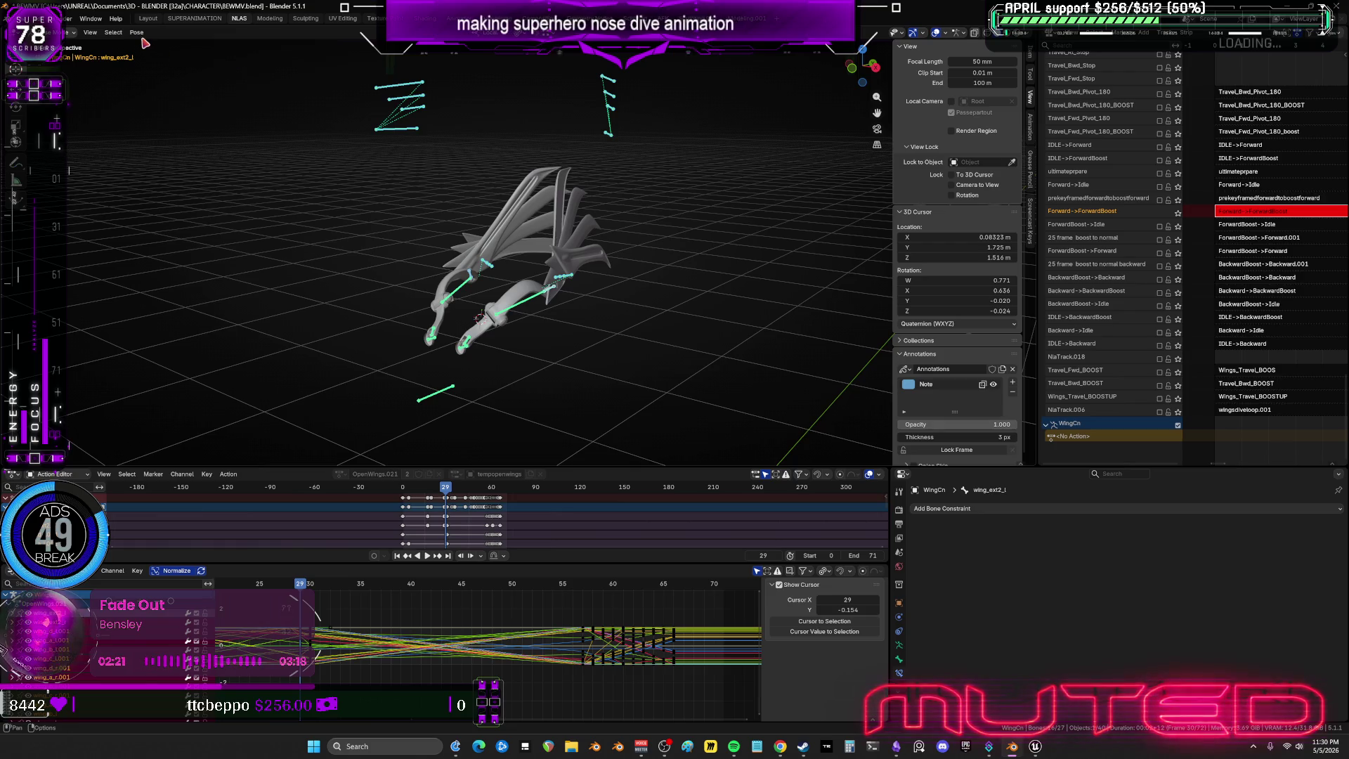
{"action": "left_click", "coordinate": [137, 33]}
{"action": "mouse_move", "coordinate": [186, 55]}
{"action": "key", "text": "alt+r"}
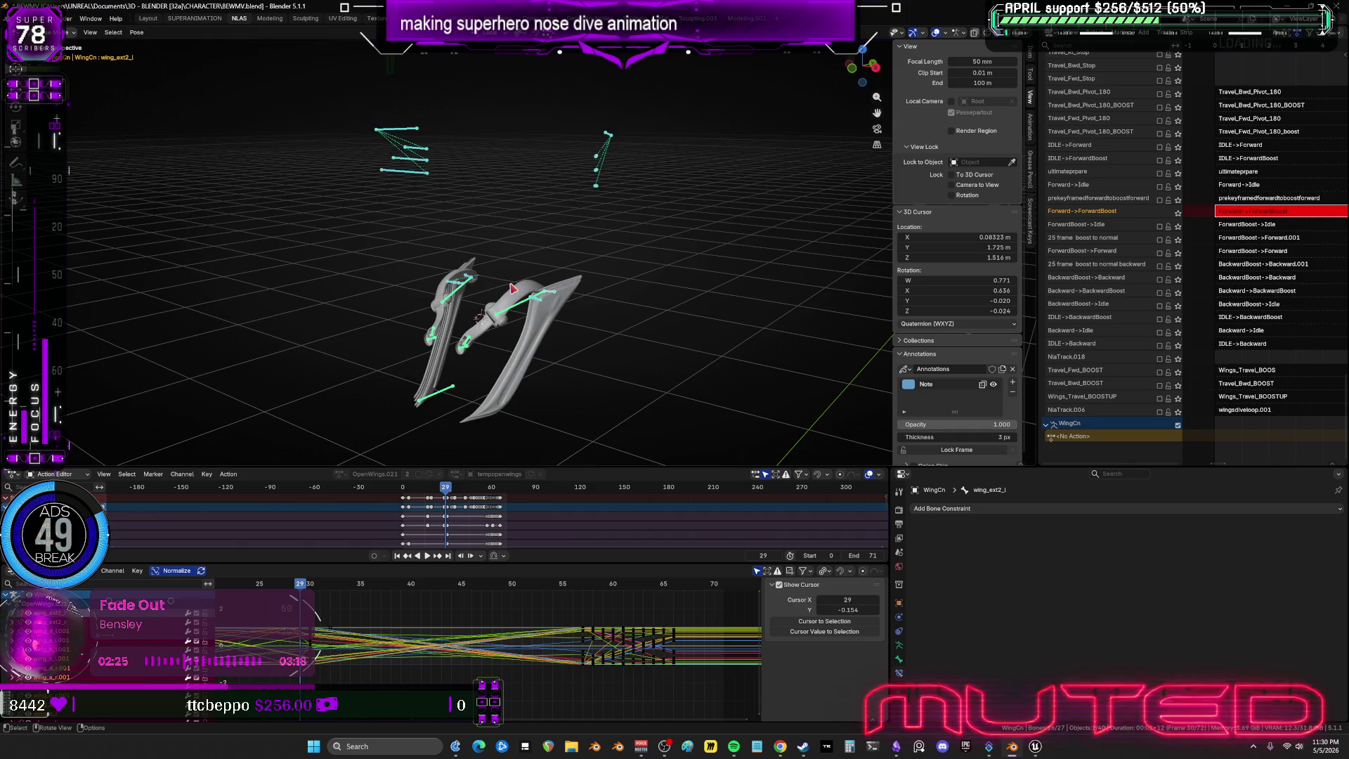
{"action": "right_click", "coordinate": [484, 337]}
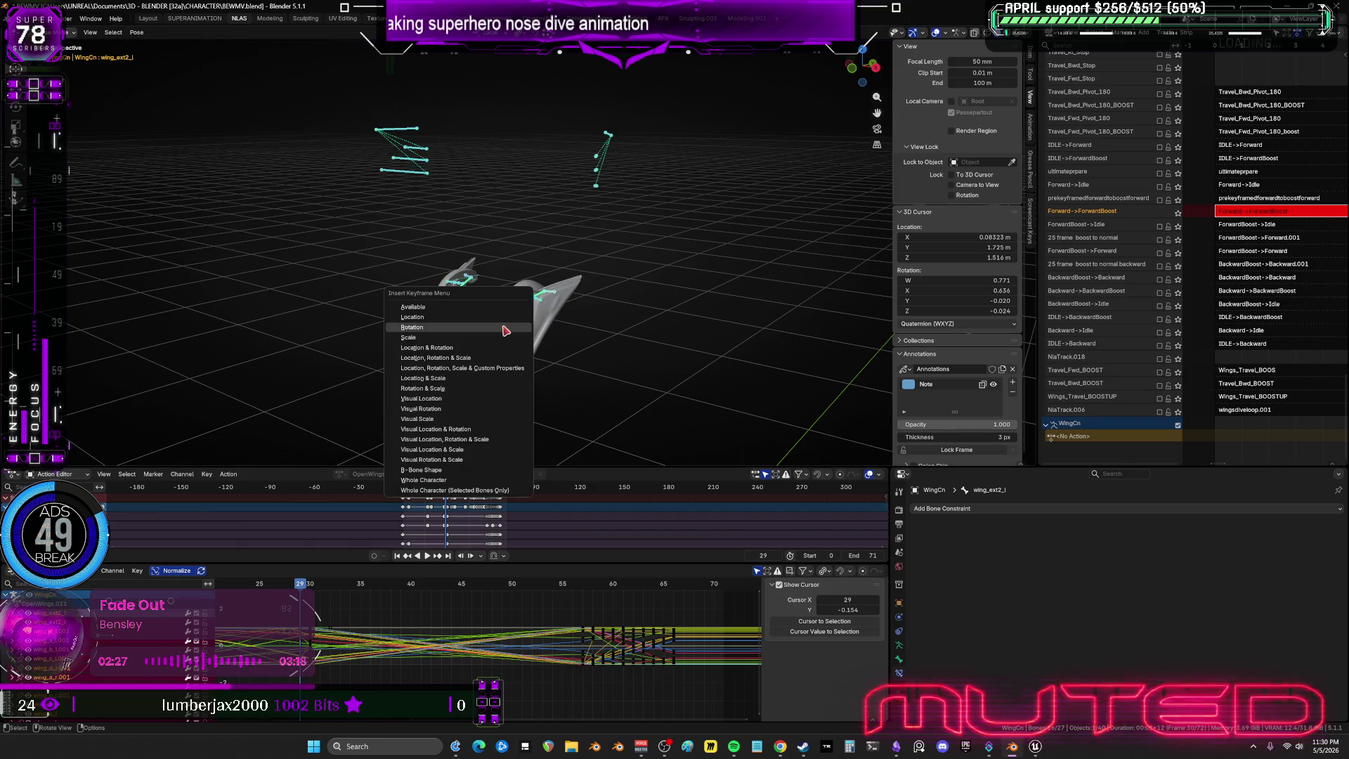
{"action": "mouse_move", "coordinate": [609, 191]}
{"action": "middle_mouse_down"}
{"action": "mouse_move", "coordinate": [563, 181]}
{"action": "mouse_move", "coordinate": [630, 214]}
{"action": "mouse_move", "coordinate": [584, 214]}
{"action": "mouse_move", "coordinate": [594, 234]}
{"action": "mouse_move", "coordinate": [624, 211]}
{"action": "middle_mouse_up"}
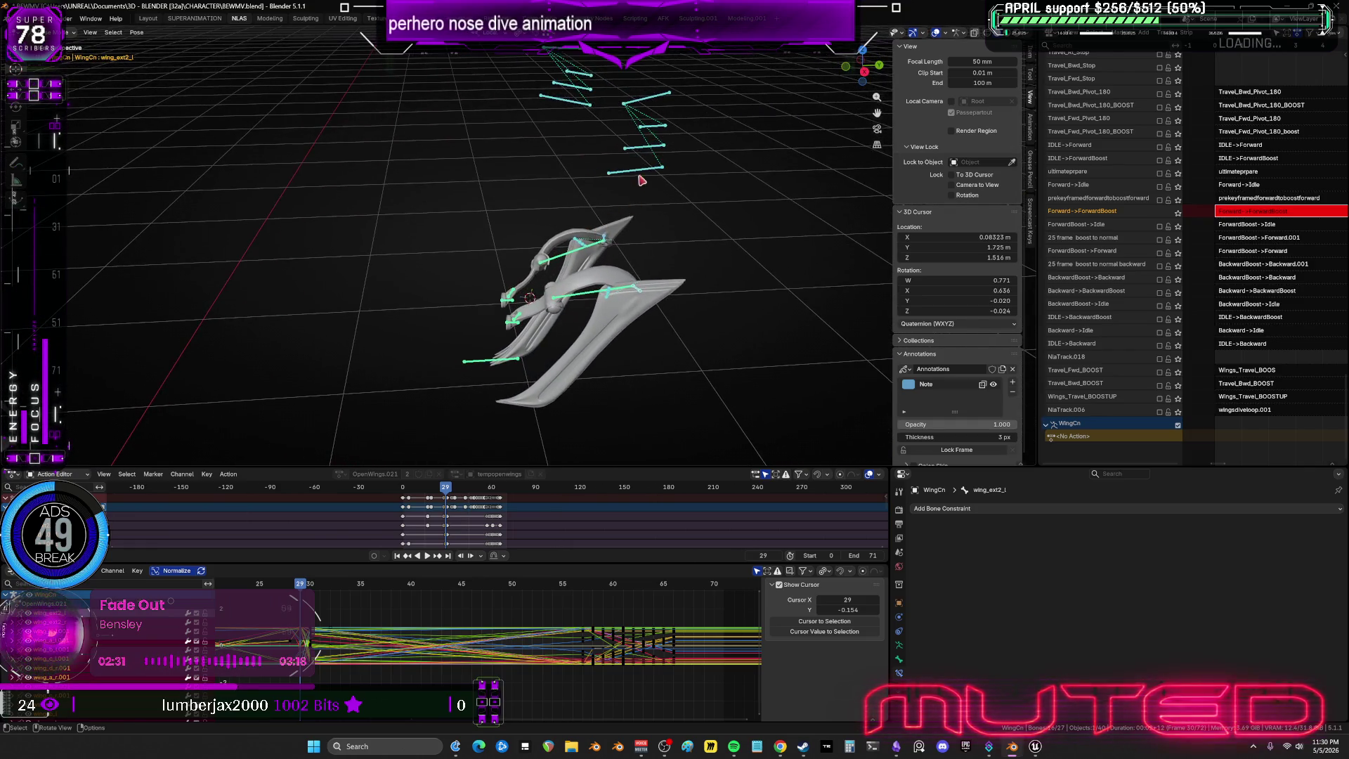
{"action": "key", "text": "ctrl+z"}
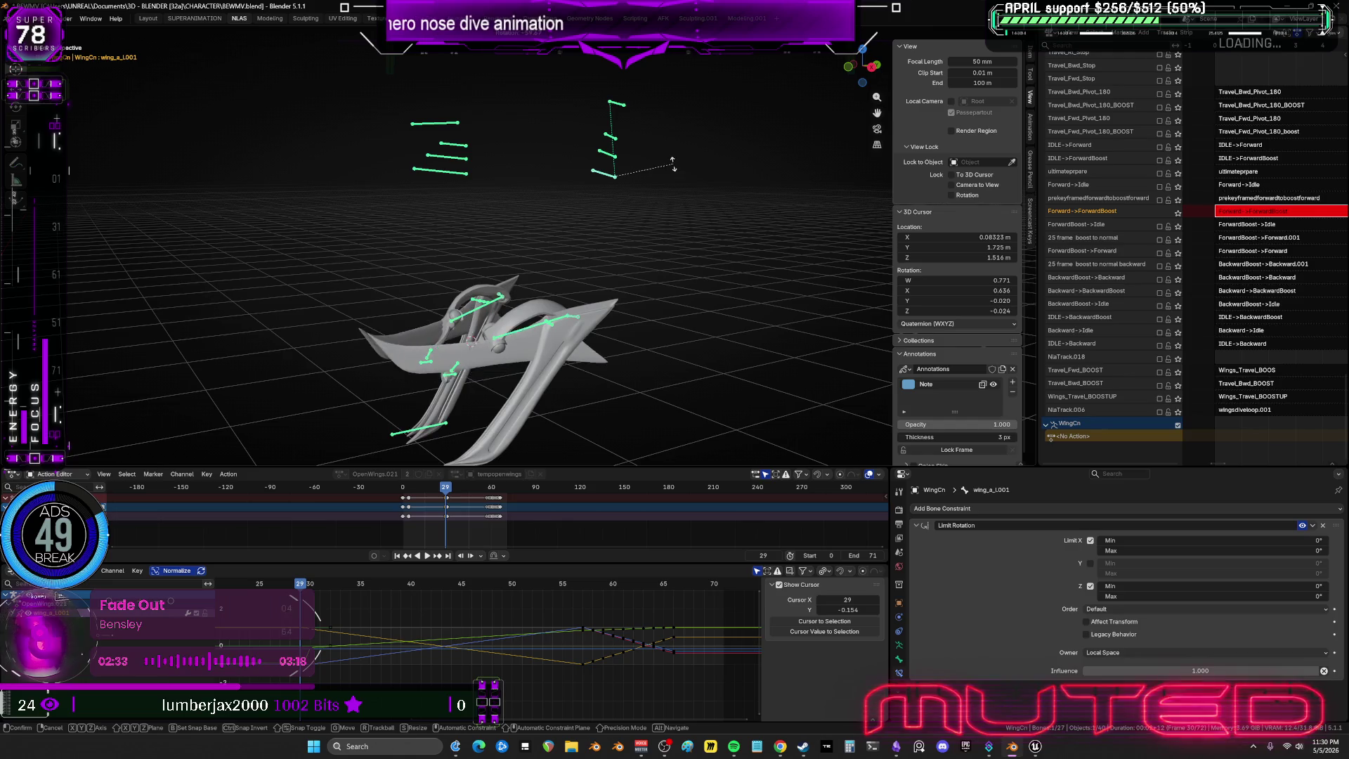
Select the wing_d_L001 bone and rotate it further down.
{"action": "left_click", "coordinate": [617, 107]}
{"action": "key", "text": "r"}
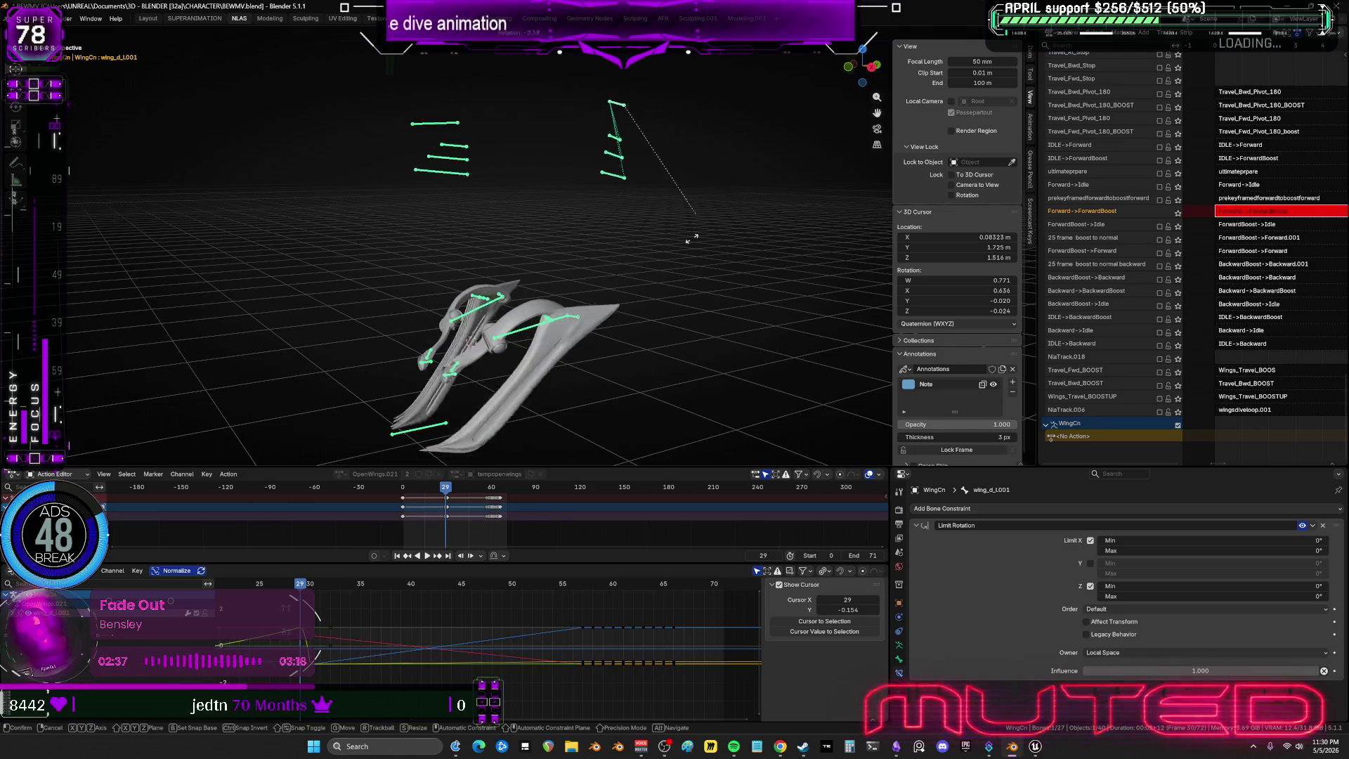
{"action": "middle_click_drag", "start_coordinate": [663, 314], "coordinate": [671, 300], "text": "alt"}
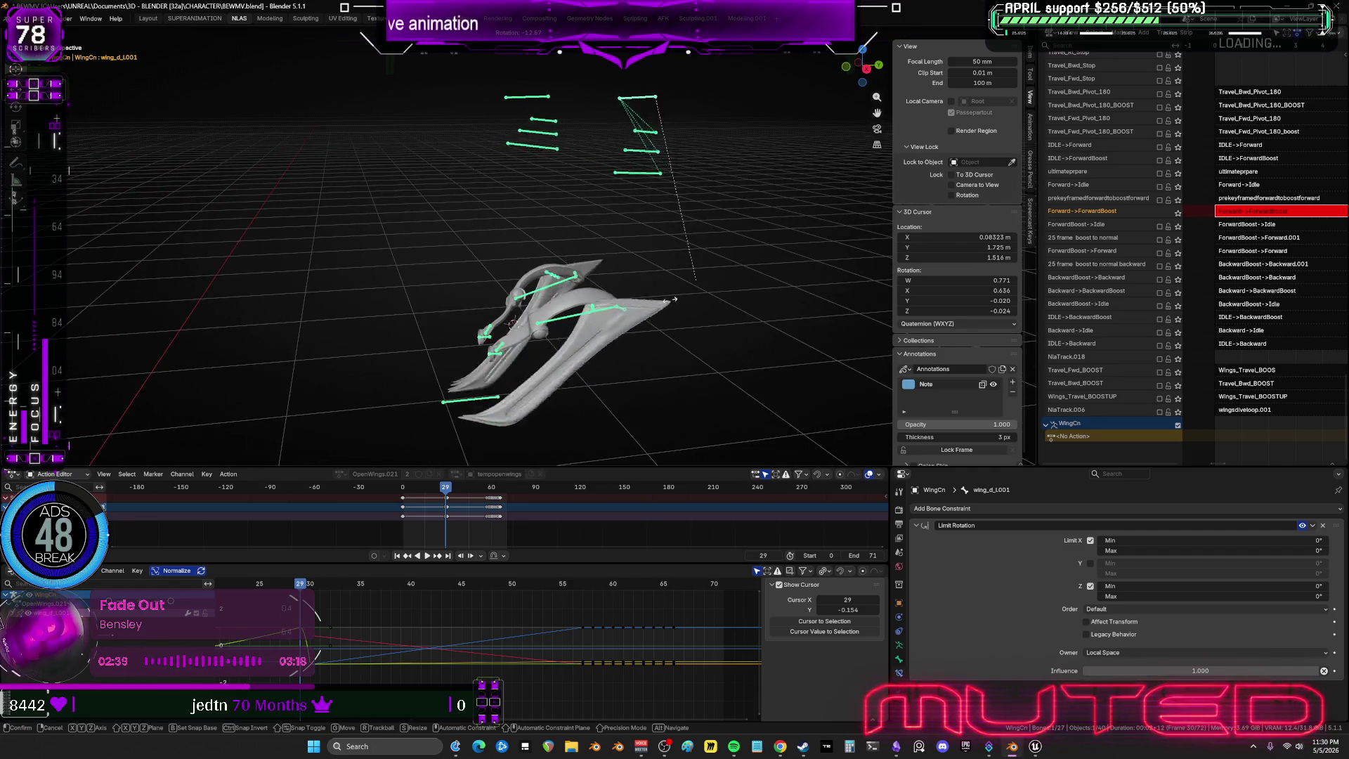
{"action": "left_click", "coordinate": [401, 283]}
{"action": "mouse_move", "coordinate": [401, 283]}
{"action": "middle_mouse_down"}
{"action": "mouse_move", "coordinate": [554, 260]}
{"action": "mouse_move", "coordinate": [446, 265]}
{"action": "mouse_move", "coordinate": [551, 246]}
{"action": "mouse_move", "coordinate": [546, 264]}
{"action": "mouse_move", "coordinate": [492, 267]}
{"action": "mouse_move", "coordinate": [421, 140]}
{"action": "middle_mouse_up"}
Trackball-rotate the wing bones, then zoom in close behind the character.
{"action": "key", "text": "r"}
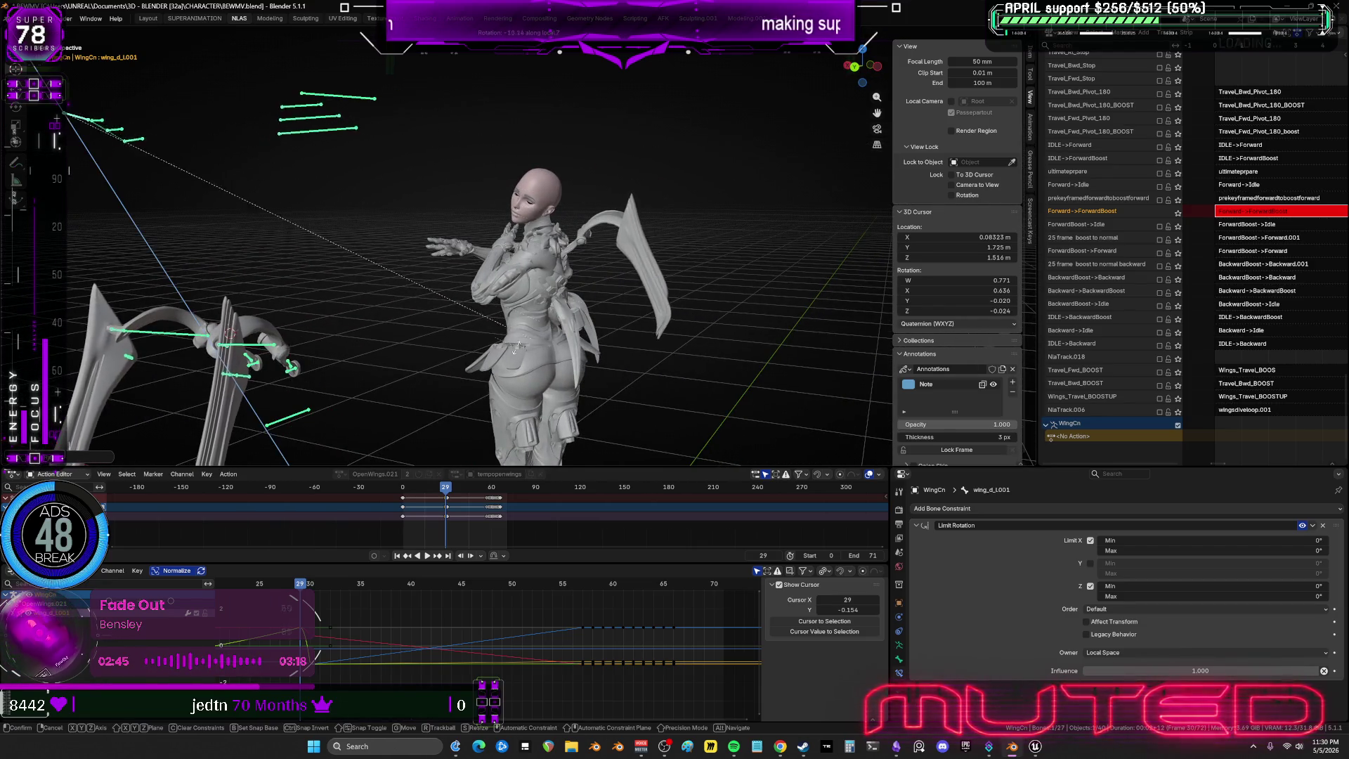
{"action": "key", "text": "r"}
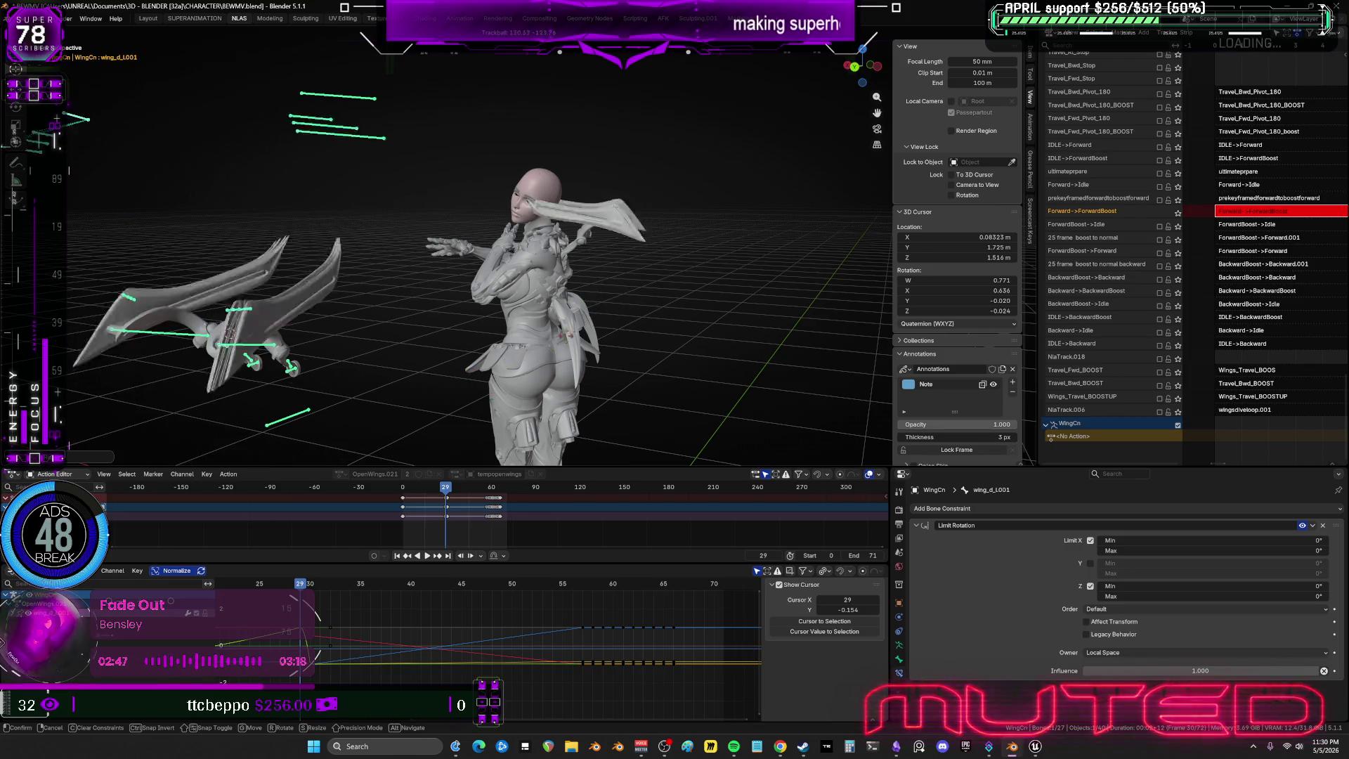
{"action": "left_click", "coordinate": [573, 329]}
{"action": "mouse_move", "coordinate": [618, 317]}
{"action": "middle_mouse_down"}
{"action": "mouse_move", "coordinate": [541, 310]}
{"action": "mouse_move", "coordinate": [527, 267]}
{"action": "middle_mouse_up"}
{"action": "scroll", "coordinate": [534, 309], "scroll_direction": "up", "scroll_amount": 5}
Rotate the wing bones again, alternating between trackball and local X-axis rotation.
{"action": "key", "text": "r"}
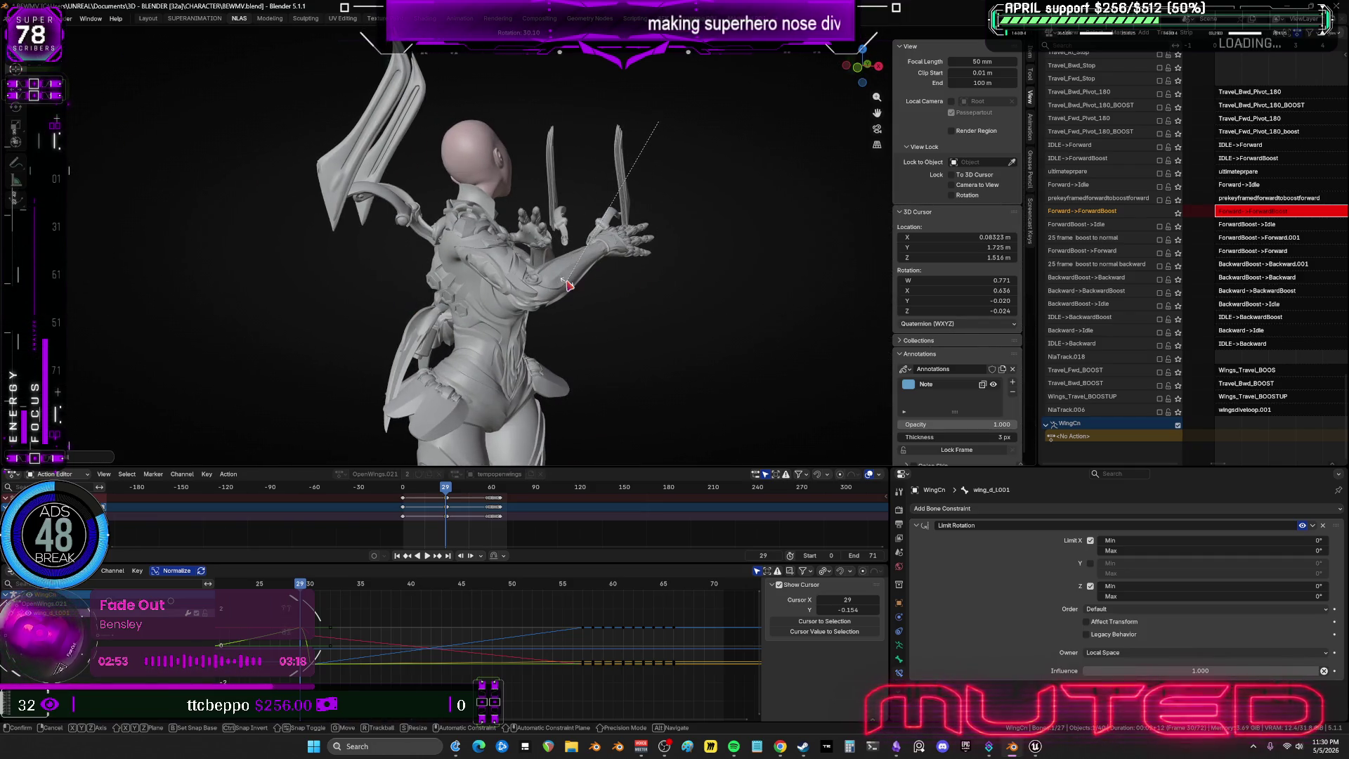
{"action": "key", "text": "r"}
{"action": "key", "text": "r"}
{"action": "key", "text": "x"}
{"action": "key", "text": "x"}
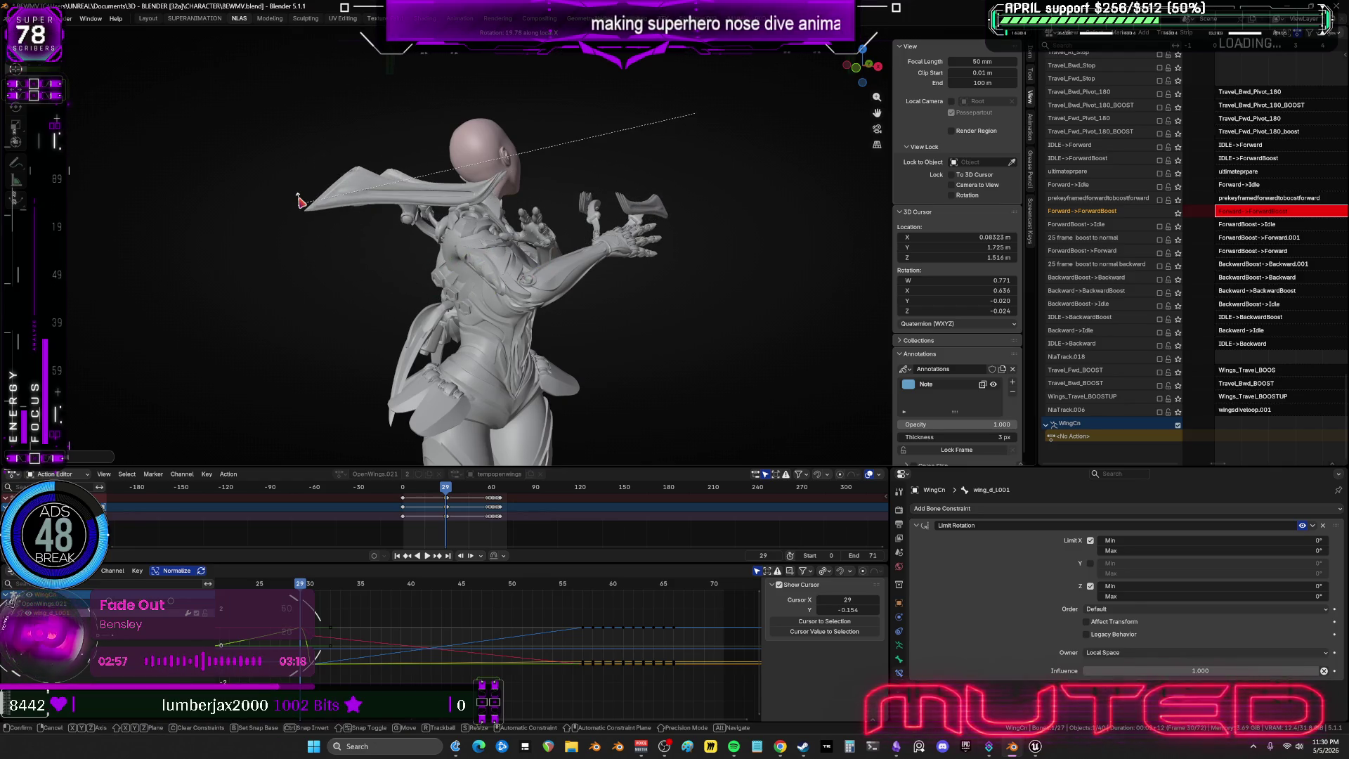
{"action": "key", "text": "r"}
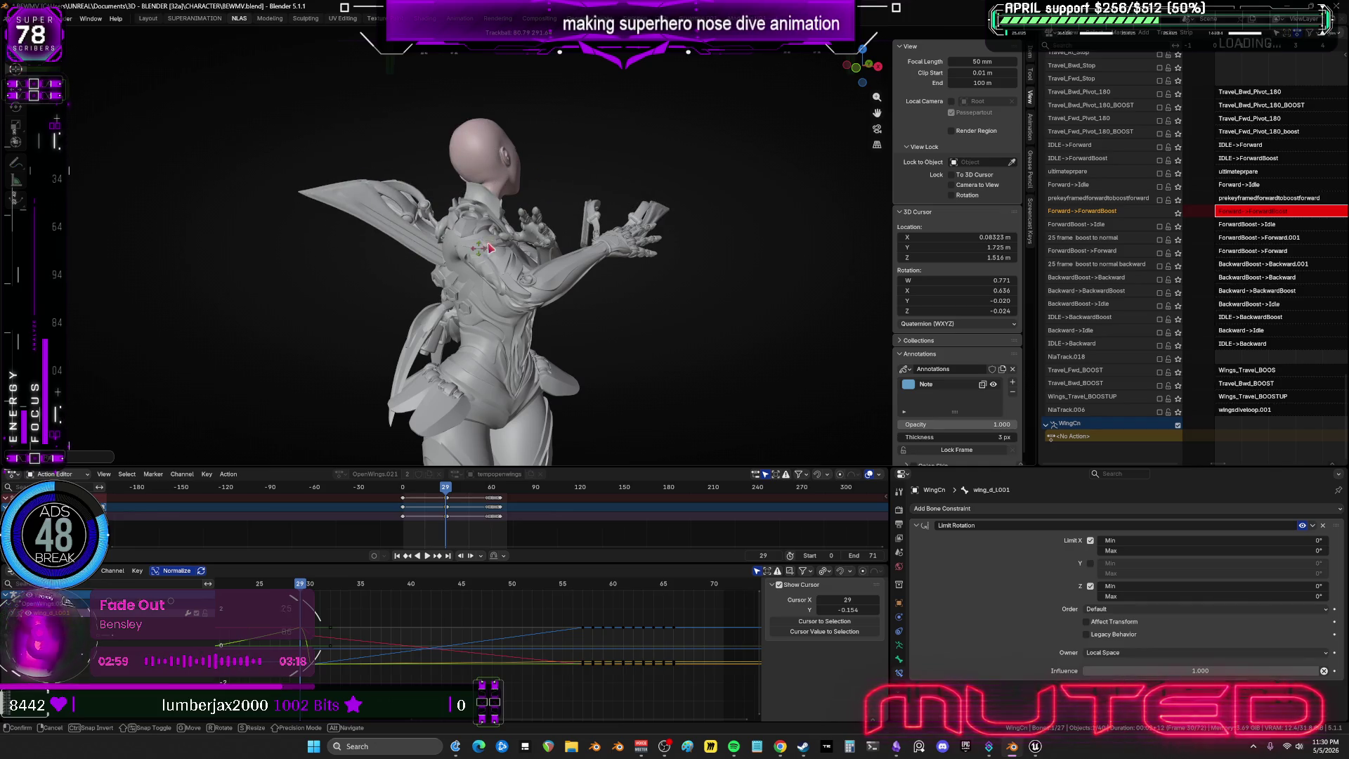
{"action": "key", "text": "r"}
{"action": "key", "text": "x"}
{"action": "key", "text": "x"}
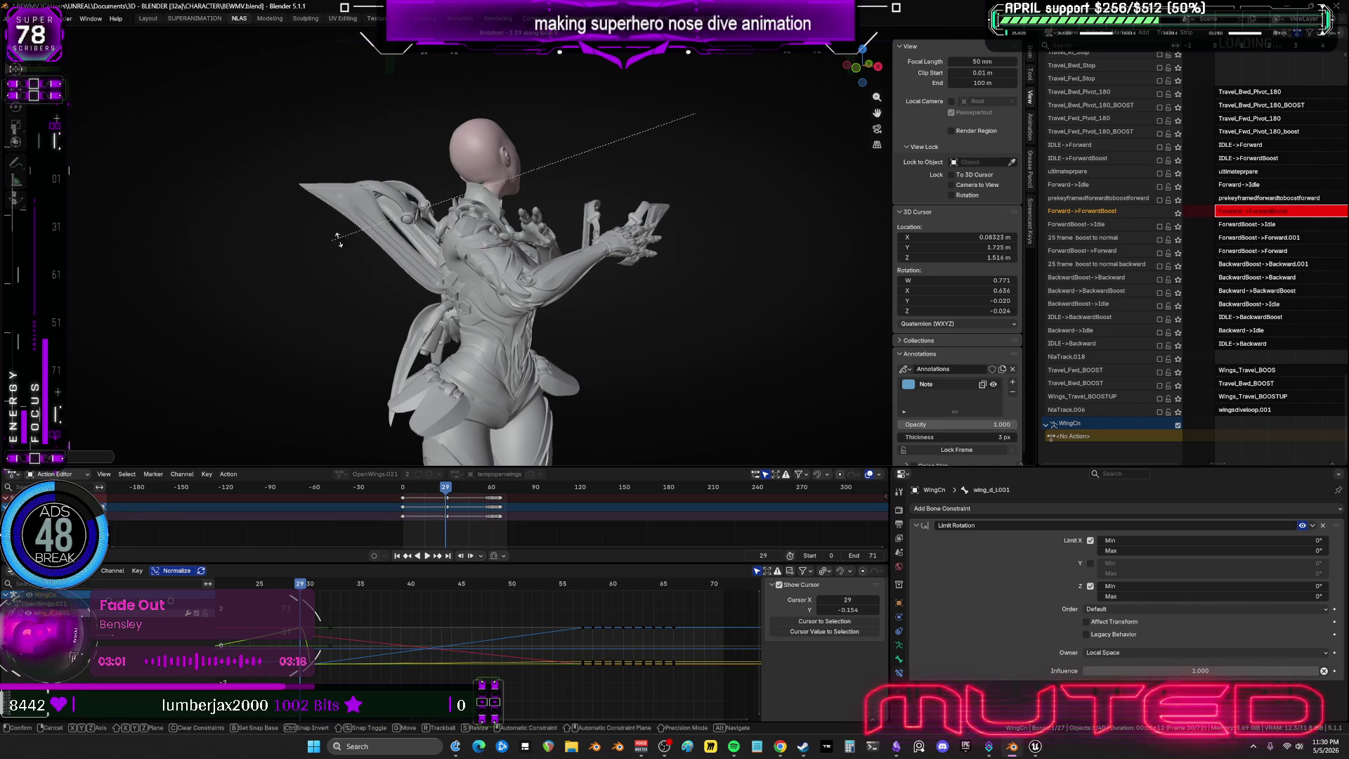
{"action": "key", "text": "r"}
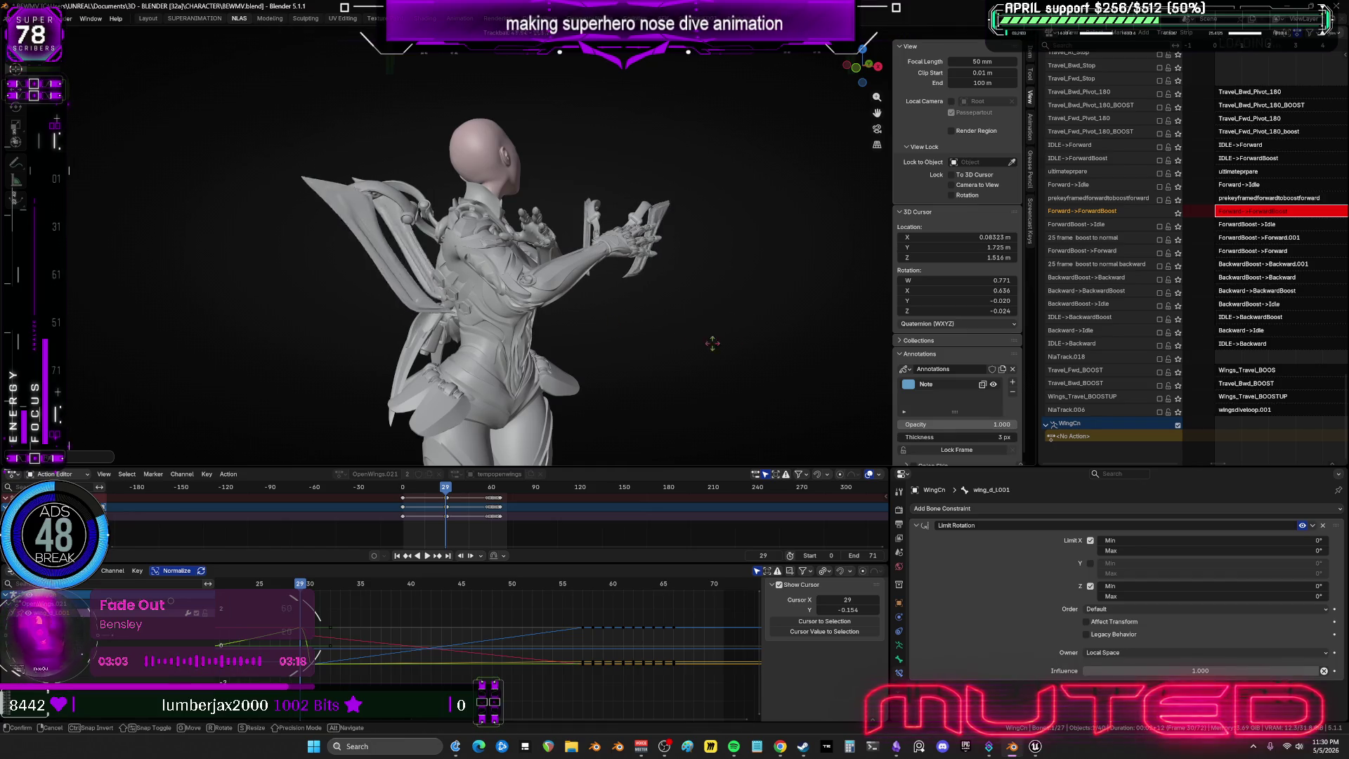
{"action": "right_click", "coordinate": [550, 309]}
Check the pose from a straight back view and toggle the grid and bone overlays.
{"action": "mouse_move", "coordinate": [536, 313]}
{"action": "middle_mouse_down"}
{"action": "mouse_move", "coordinate": [588, 310]}
{"action": "mouse_move", "coordinate": [561, 315]}
{"action": "middle_mouse_up"}
{"action": "mouse_move", "coordinate": [471, 302]}
{"action": "middle_mouse_down"}
{"action": "mouse_move", "coordinate": [651, 292]}
{"action": "mouse_move", "coordinate": [618, 286]}
{"action": "mouse_move", "coordinate": [726, 265]}
{"action": "middle_mouse_up"}
{"action": "key", "text": "ctrl+KP_1"}
{"action": "mouse_move", "coordinate": [744, 257]}
{"action": "middle_mouse_down"}
{"action": "mouse_move", "coordinate": [625, 251]}
{"action": "mouse_move", "coordinate": [629, 268]}
{"action": "mouse_move", "coordinate": [807, 280]}
{"action": "mouse_move", "coordinate": [529, 324]}
{"action": "middle_mouse_up"}
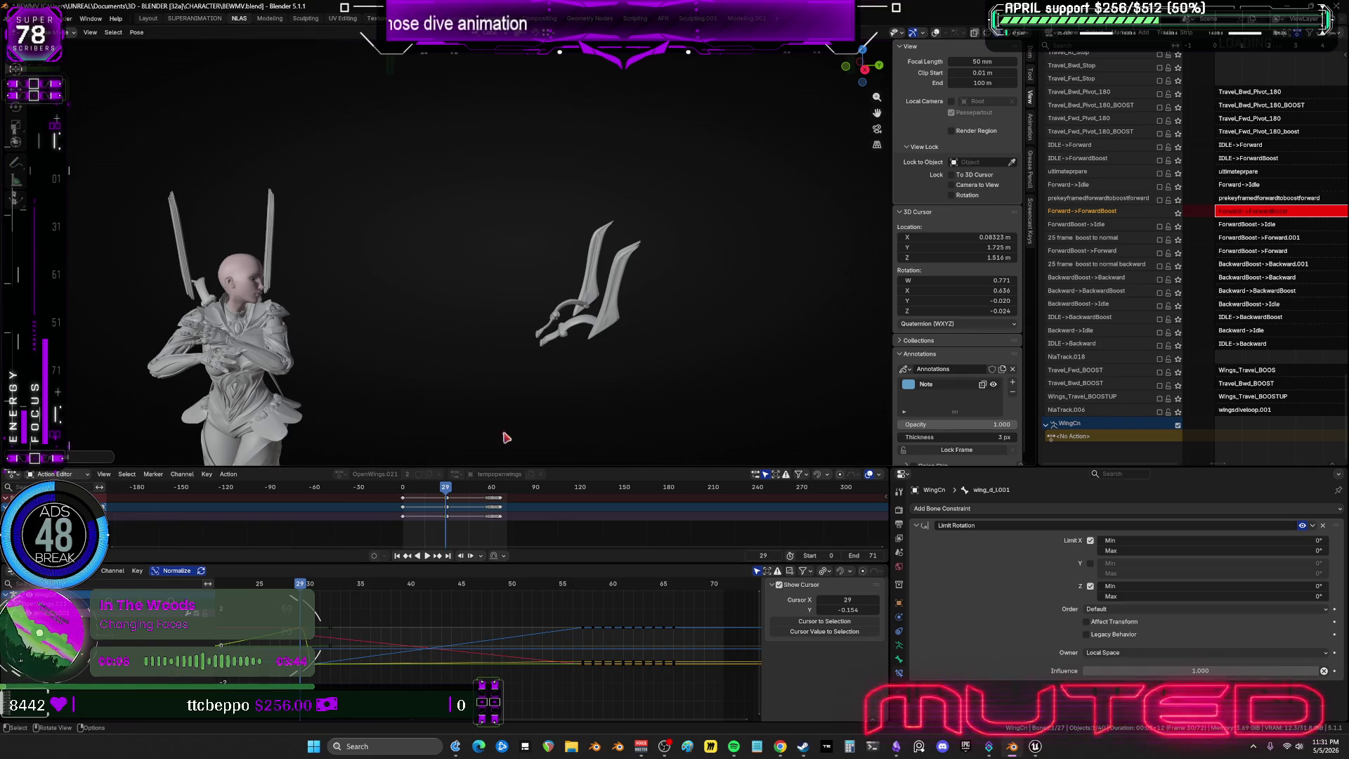
{"action": "key", "text": "shift+alt+z"}
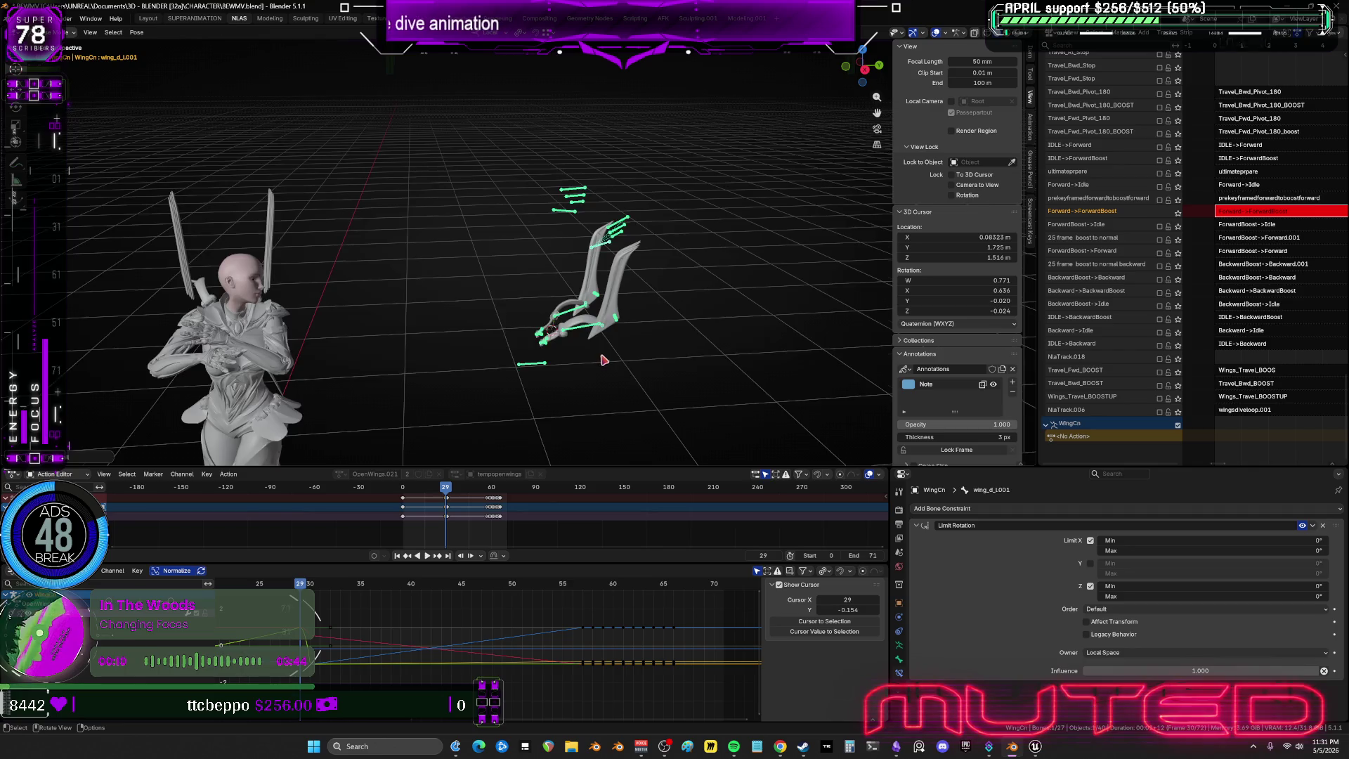
Select the wing_ext2_L bone and add its mirrored wing_ext2_r bone.
{"action": "scroll", "coordinate": [603, 360], "scroll_direction": "up", "scroll_amount": 2}
{"action": "scroll", "coordinate": [603, 360], "scroll_direction": "up", "scroll_amount": 3}
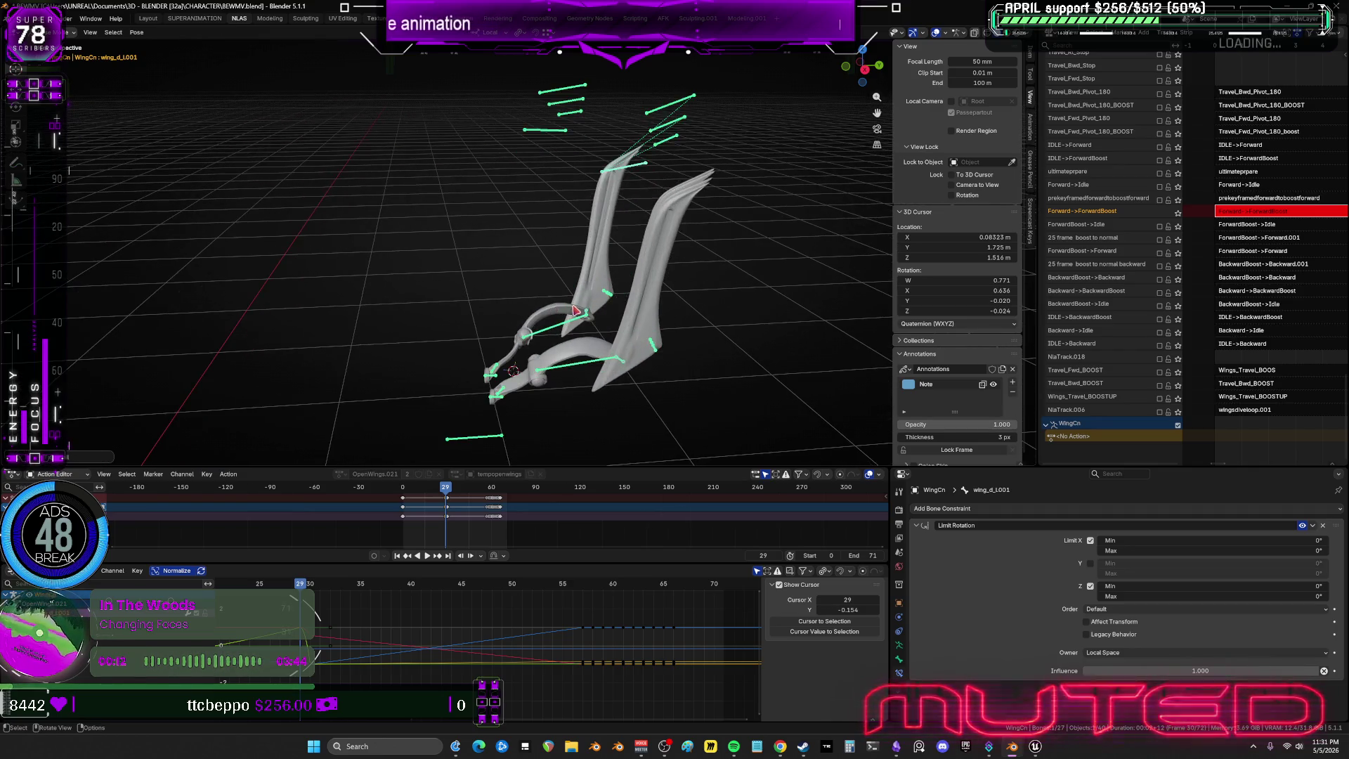
{"action": "middle_click_drag", "start_coordinate": [603, 360], "coordinate": [586, 320]}
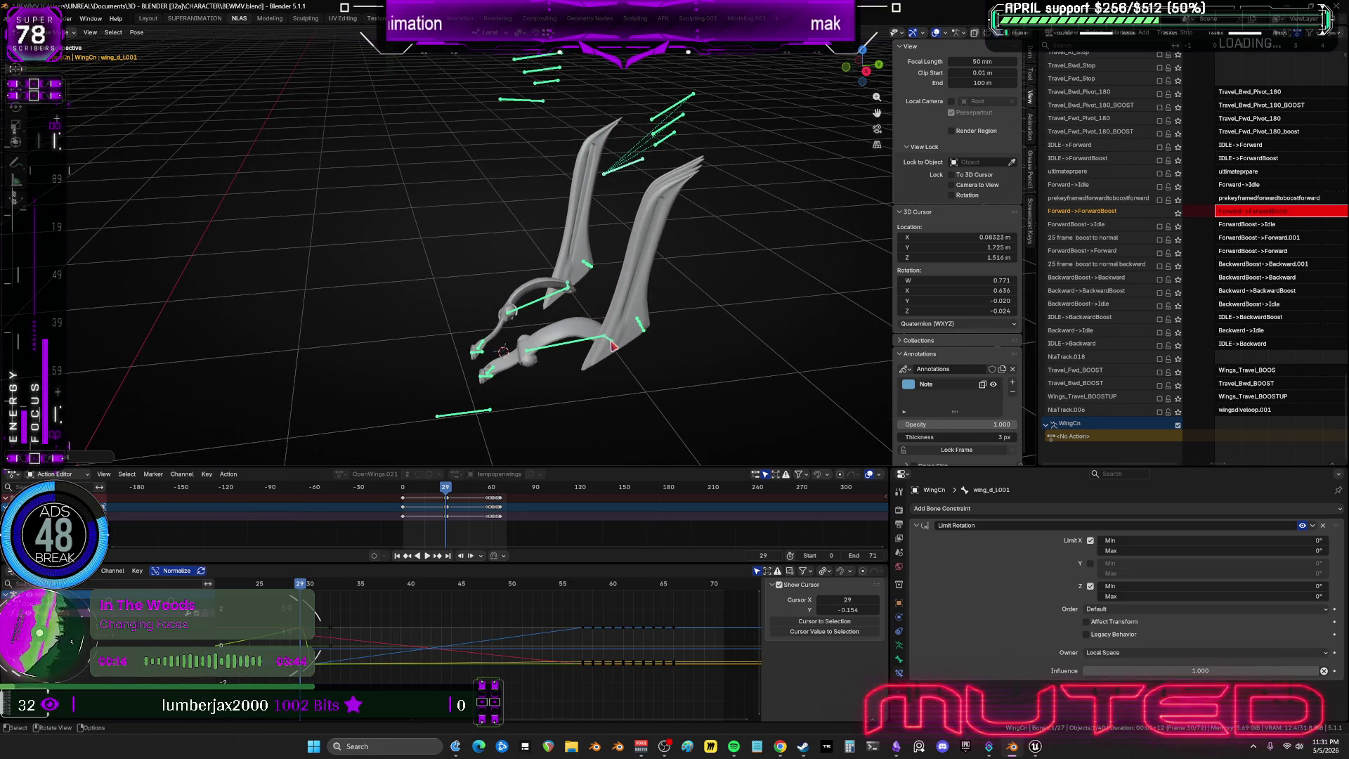
{"action": "left_click", "coordinate": [571, 288], "text": "shift"}
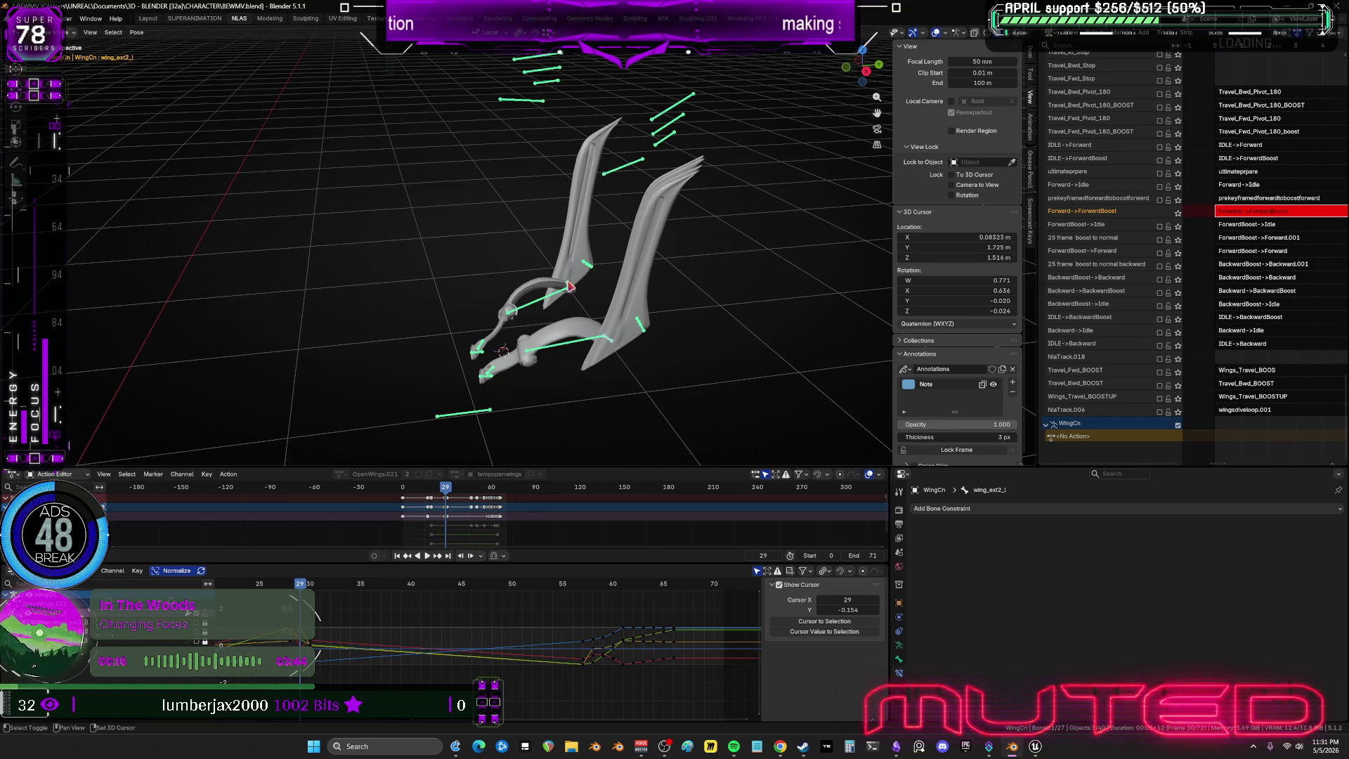
{"action": "key", "text": "ctrl+shift+m"}
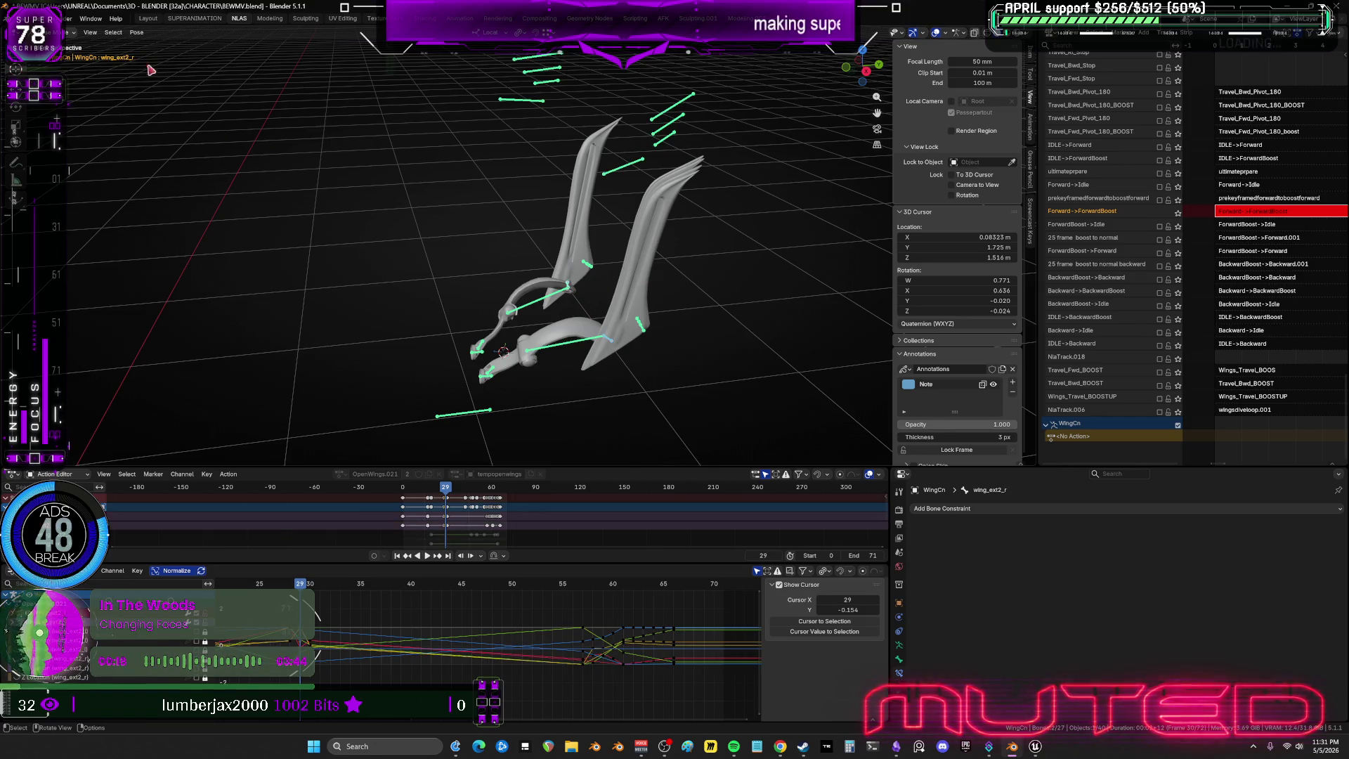
Add the wing_track_l and wing_track_r bones and clear all transforms of the selection.
{"action": "left_click", "coordinate": [137, 32]}
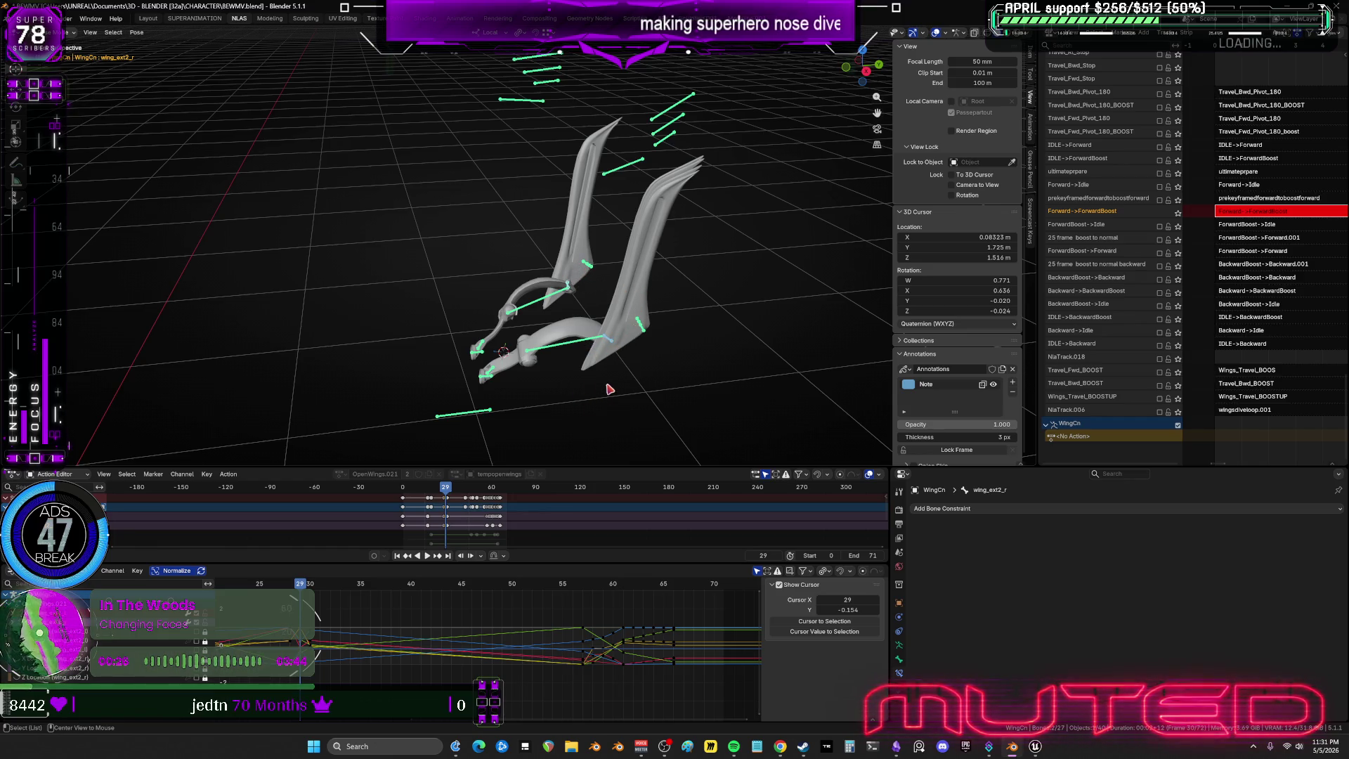
{"action": "key", "text": "a"}
{"action": "left_click", "coordinate": [552, 318]}
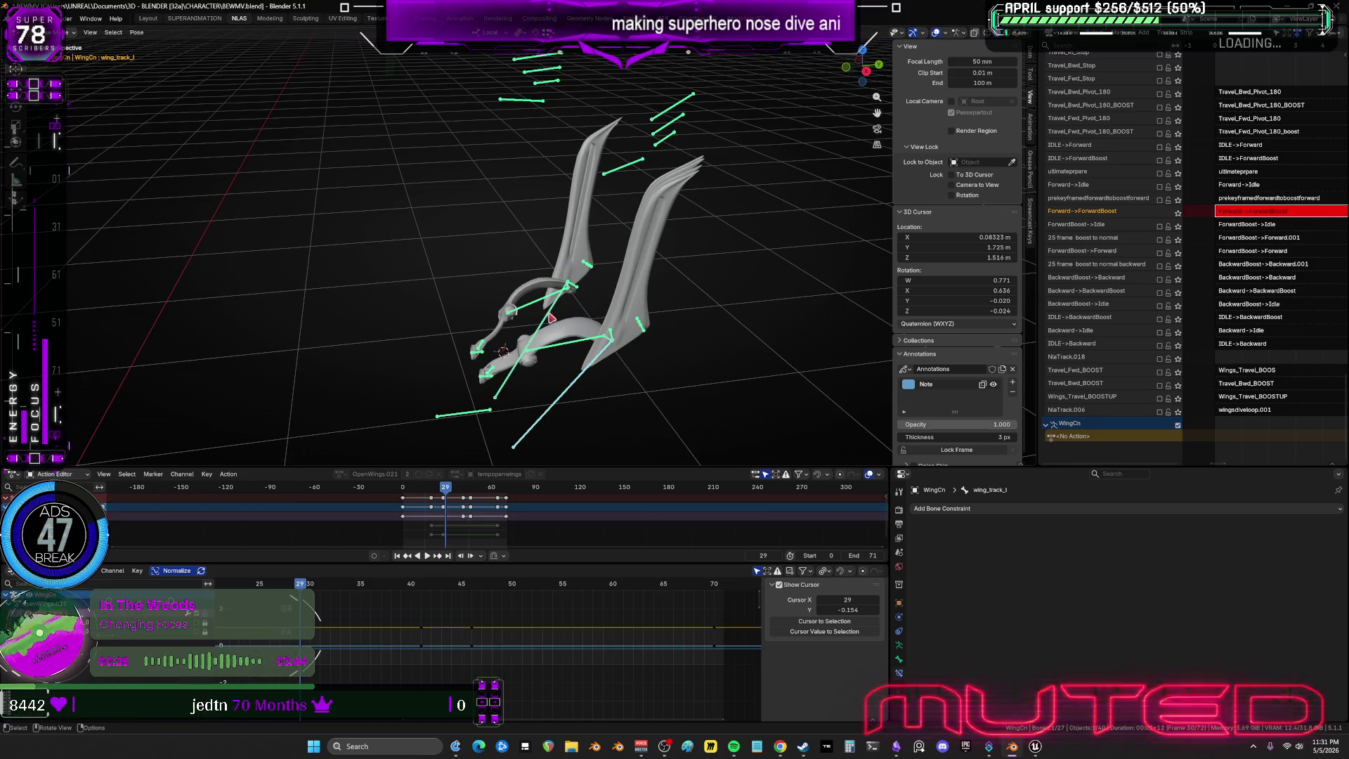
{"action": "left_click", "coordinate": [552, 318]}
{"action": "left_click", "coordinate": [137, 32]}
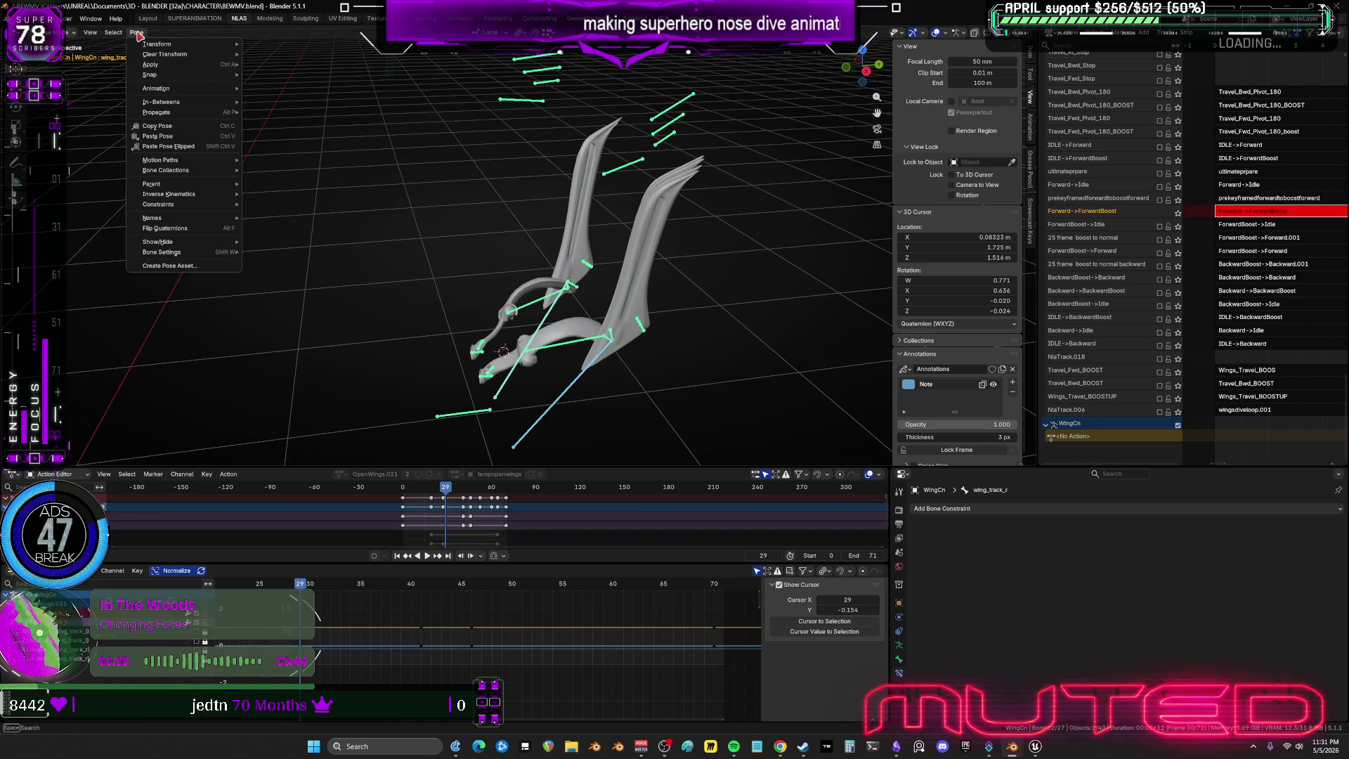
{"action": "key", "text": "Return"}
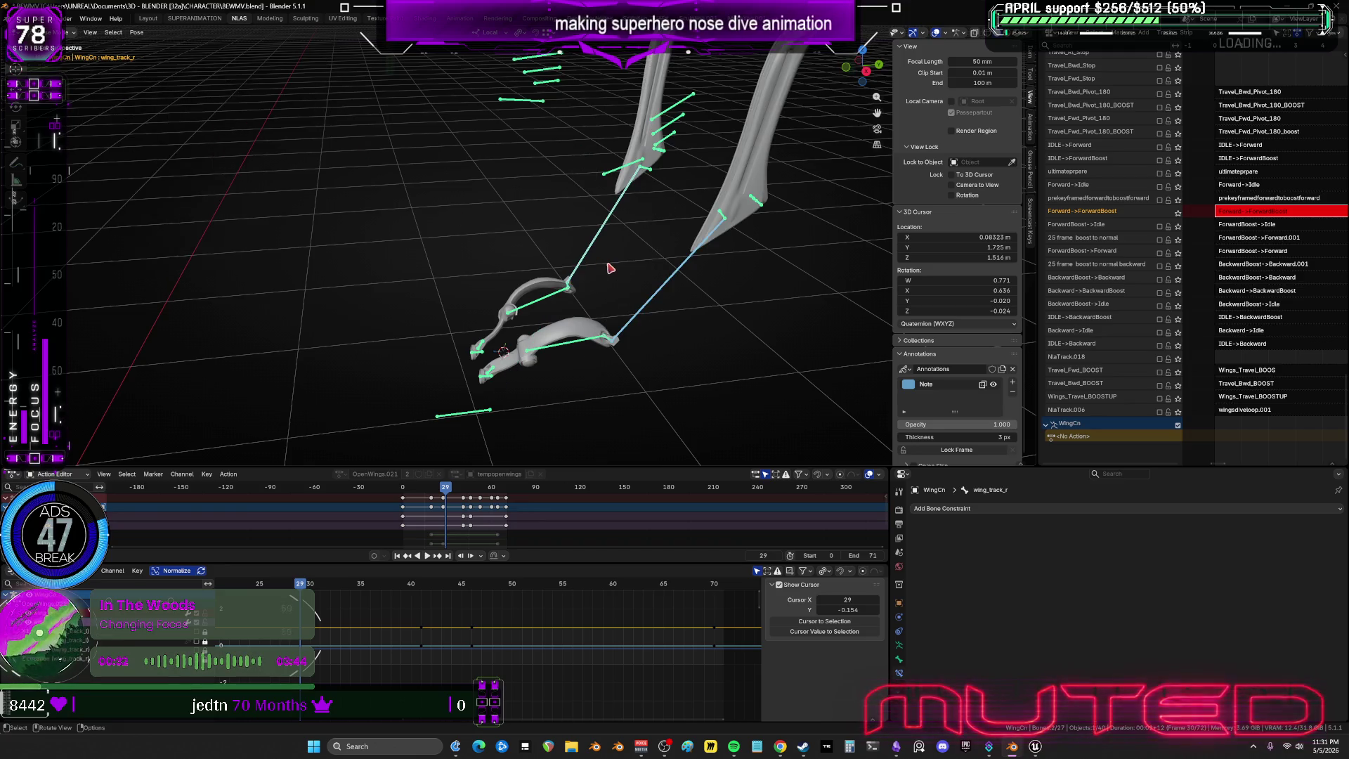
Box-select the remaining wing bones and reset them to rest pose via Pose > Clear Transform > All.
{"action": "scroll", "coordinate": [617, 266], "scroll_direction": "down", "scroll_amount": 3}
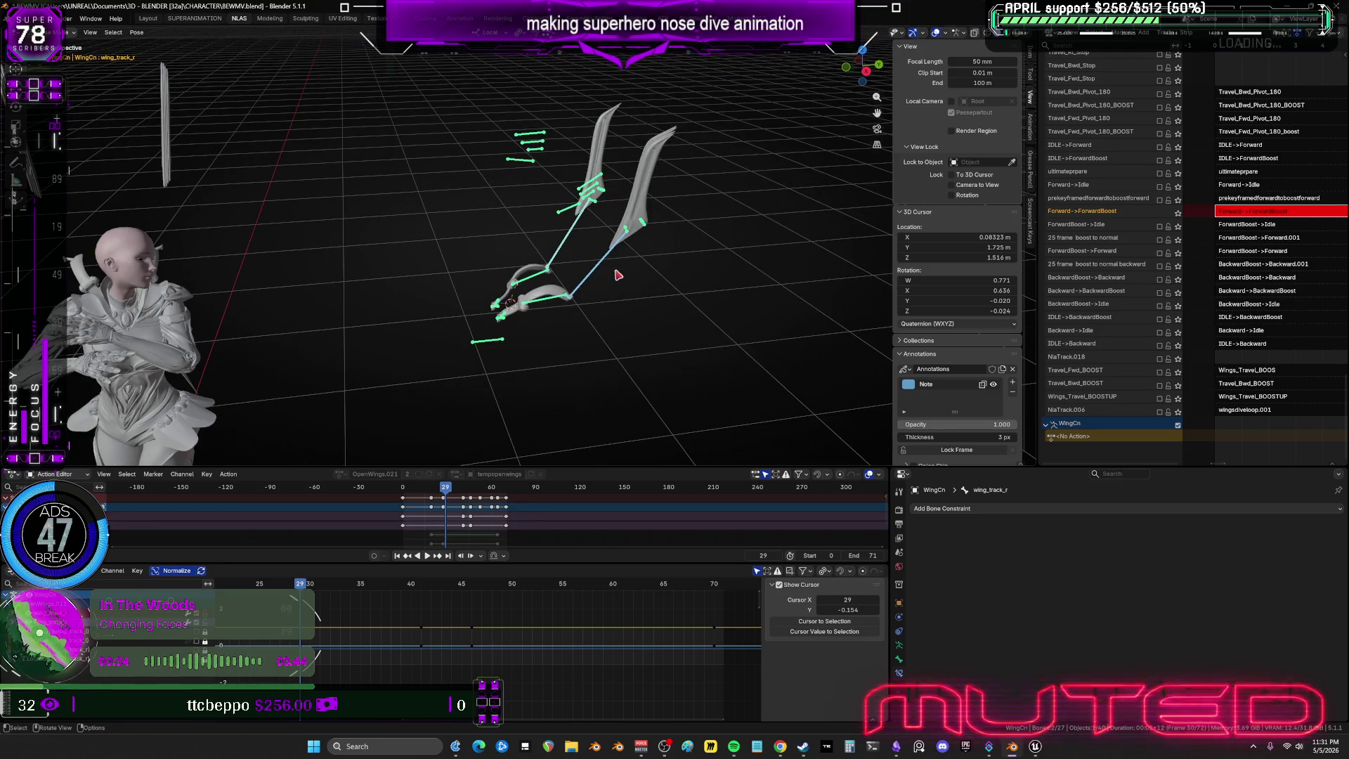
{"action": "scroll", "coordinate": [617, 275], "scroll_direction": "up", "scroll_amount": 1}
{"action": "mouse_move", "coordinate": [725, 263]}
{"action": "left_mouse_down"}
{"action": "mouse_move", "coordinate": [542, 120]}
{"action": "mouse_move", "coordinate": [437, 123]}
{"action": "left_mouse_up"}
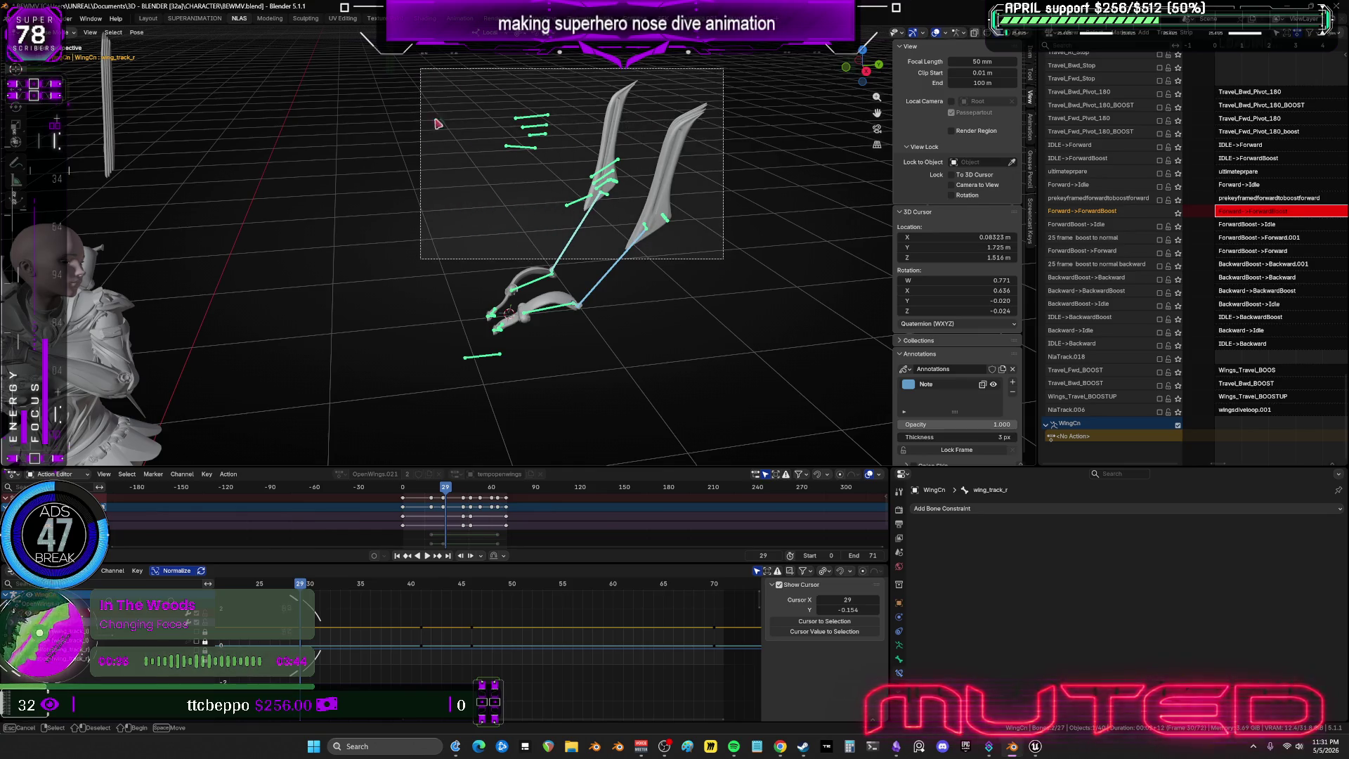
{"action": "left_click_drag", "start_coordinate": [556, 214], "coordinate": [420, 68]}
{"action": "left_click", "coordinate": [136, 32]}
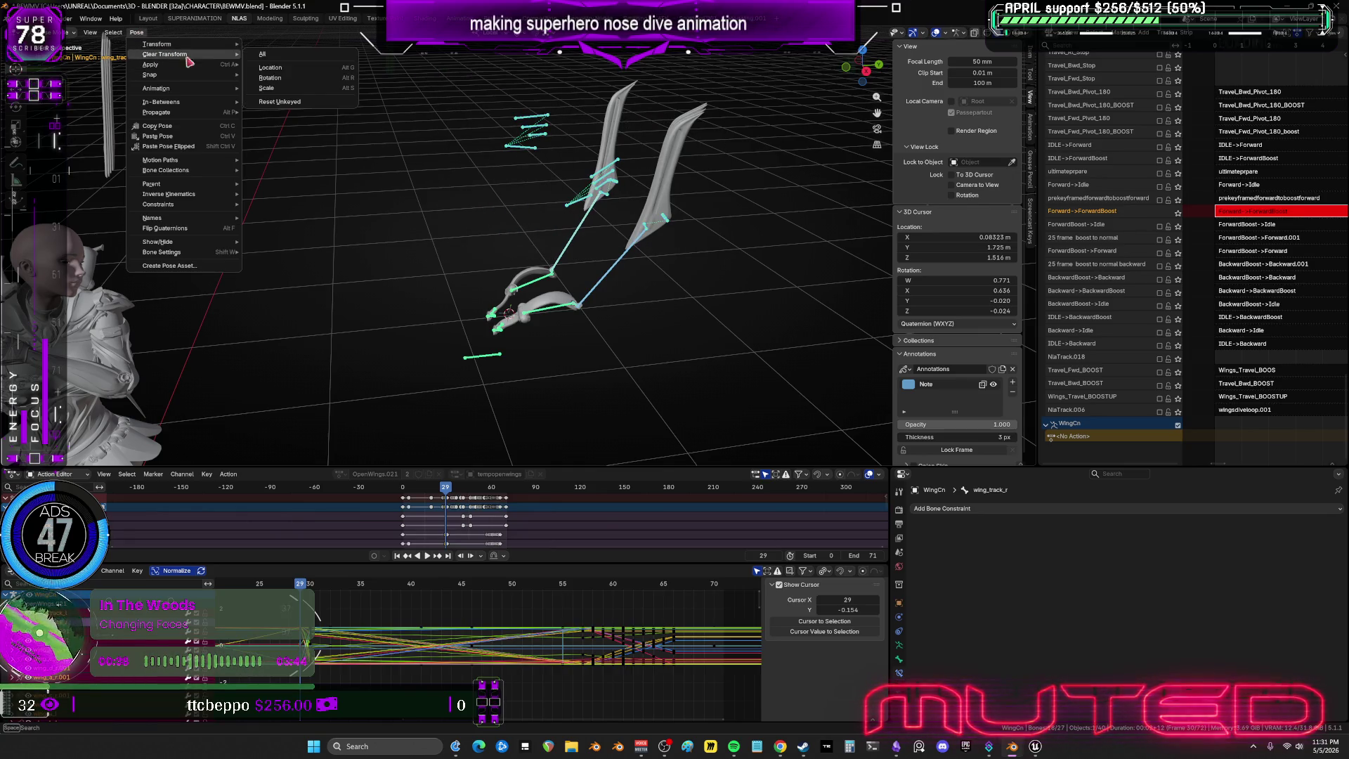
{"action": "left_click", "coordinate": [294, 56]}
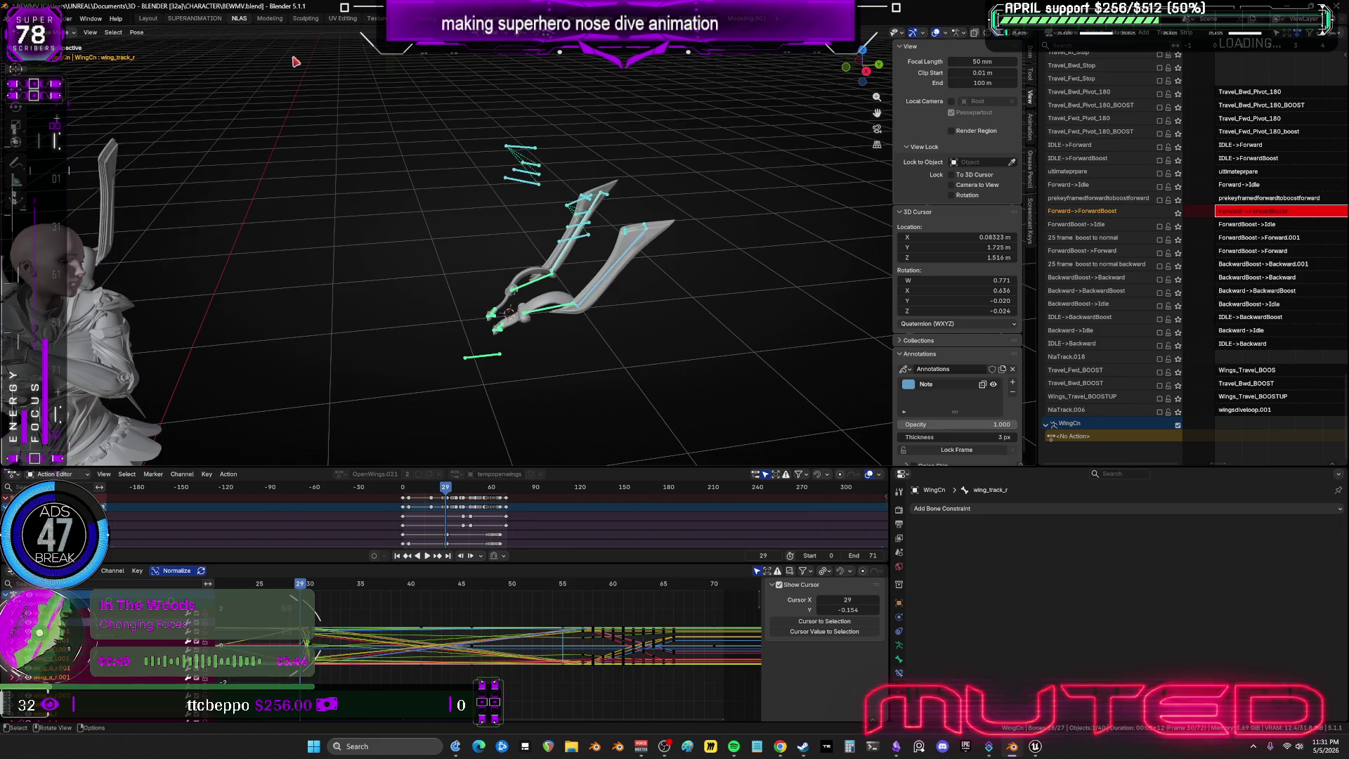
{"action": "mouse_move", "coordinate": [396, 251]}
{"action": "middle_mouse_down"}
{"action": "mouse_move", "coordinate": [578, 307]}
{"action": "mouse_move", "coordinate": [328, 256]}
{"action": "mouse_move", "coordinate": [455, 280]}
{"action": "middle_mouse_up"}
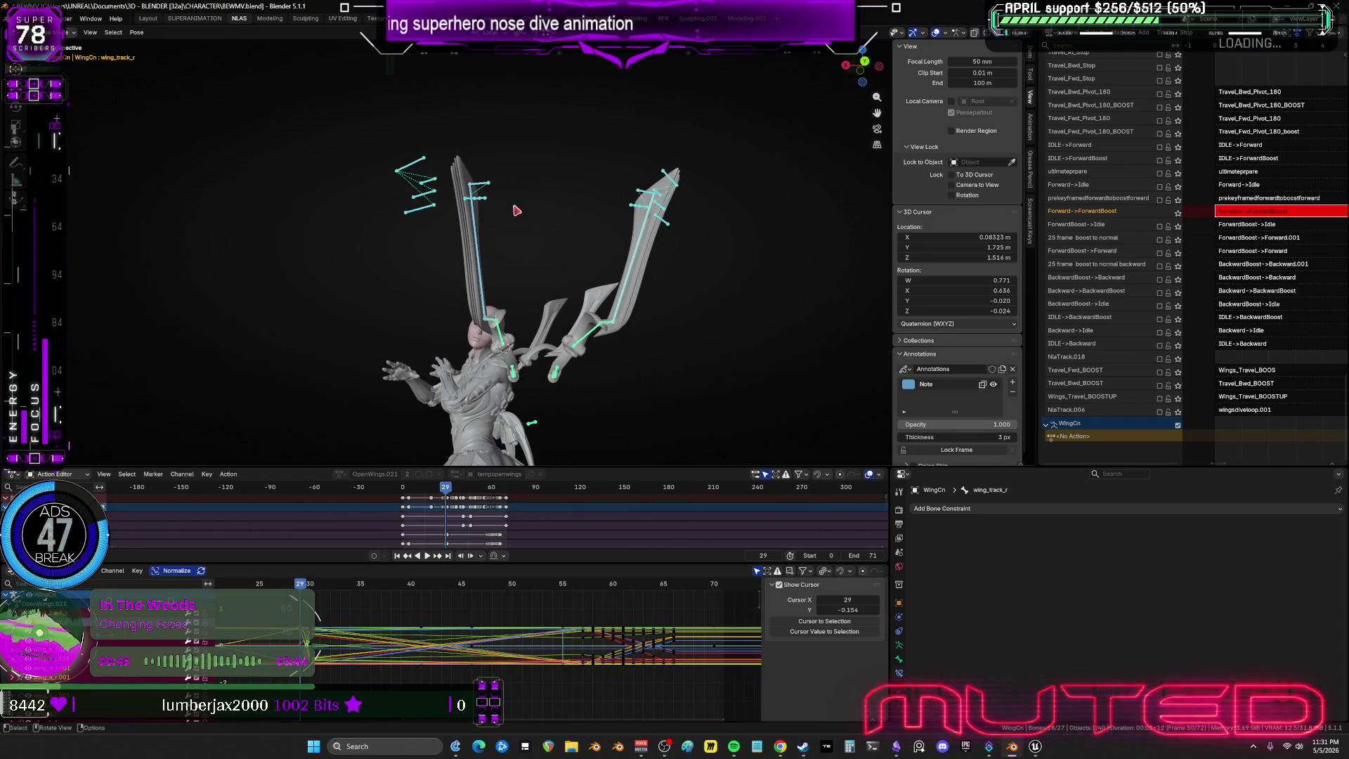
From a back view, select the wing_d_L001 bone and swing it upward.
{"action": "left_click", "coordinate": [626, 276]}
{"action": "middle_click_drag", "start_coordinate": [671, 289], "coordinate": [670, 305]}
{"action": "key", "text": "ctrl+KP_1"}
{"action": "mouse_move", "coordinate": [744, 277]}
{"action": "middle_mouse_down"}
{"action": "mouse_move", "coordinate": [705, 301]}
{"action": "mouse_move", "coordinate": [720, 322]}
{"action": "mouse_move", "coordinate": [728, 239]}
{"action": "middle_mouse_up"}
{"action": "key", "text": "r"}
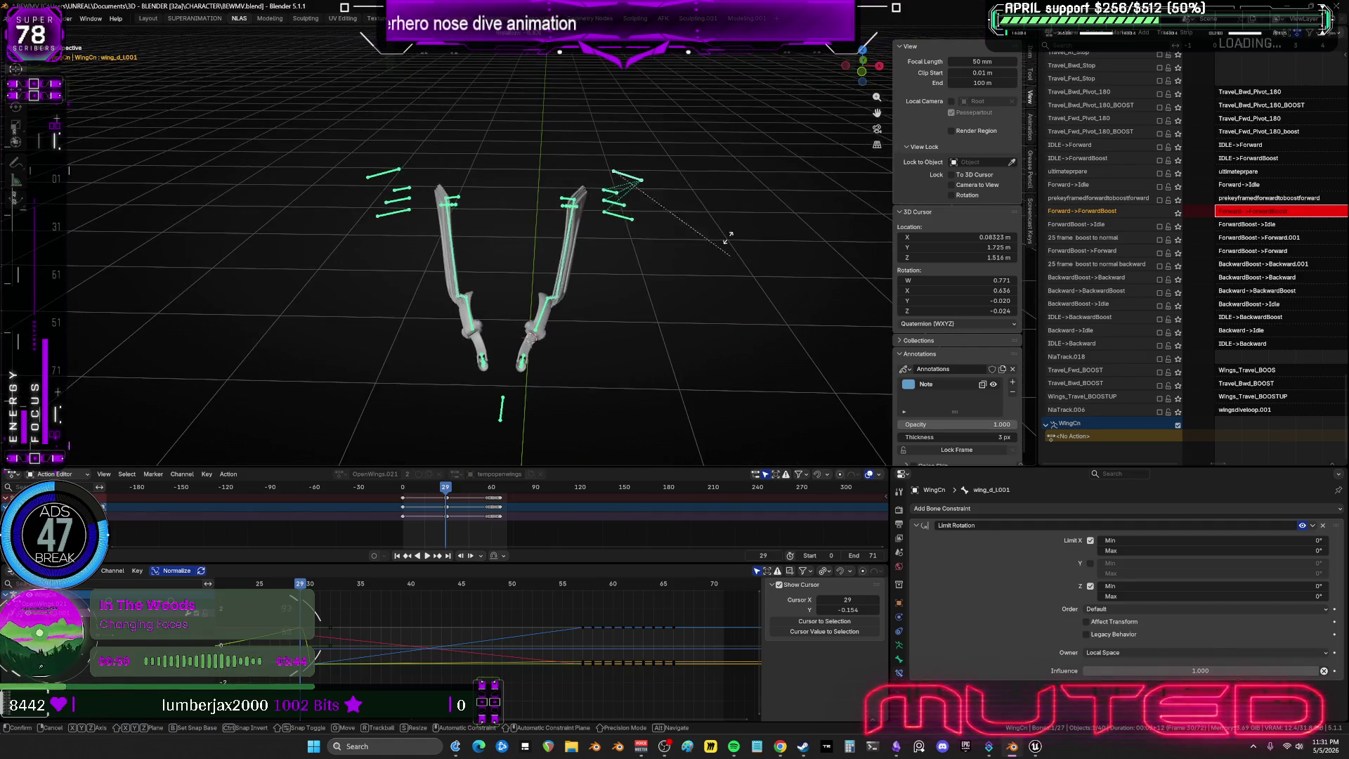
{"action": "left_click", "coordinate": [560, 297]}
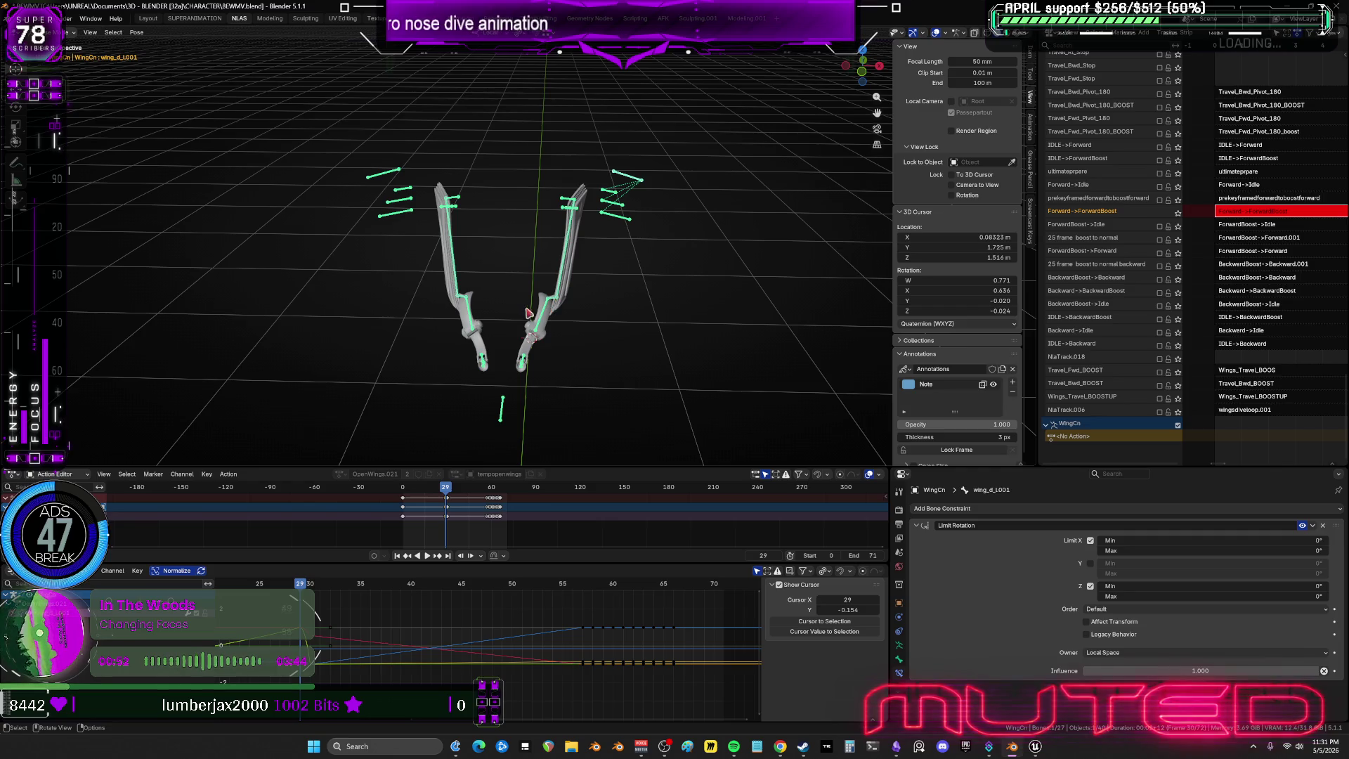
{"action": "scroll", "coordinate": [529, 312], "scroll_direction": "up", "scroll_amount": 3}
Select the wing_ext2_r bone and rotate the wings into an X shape.
{"action": "left_click", "coordinate": [689, 322]}
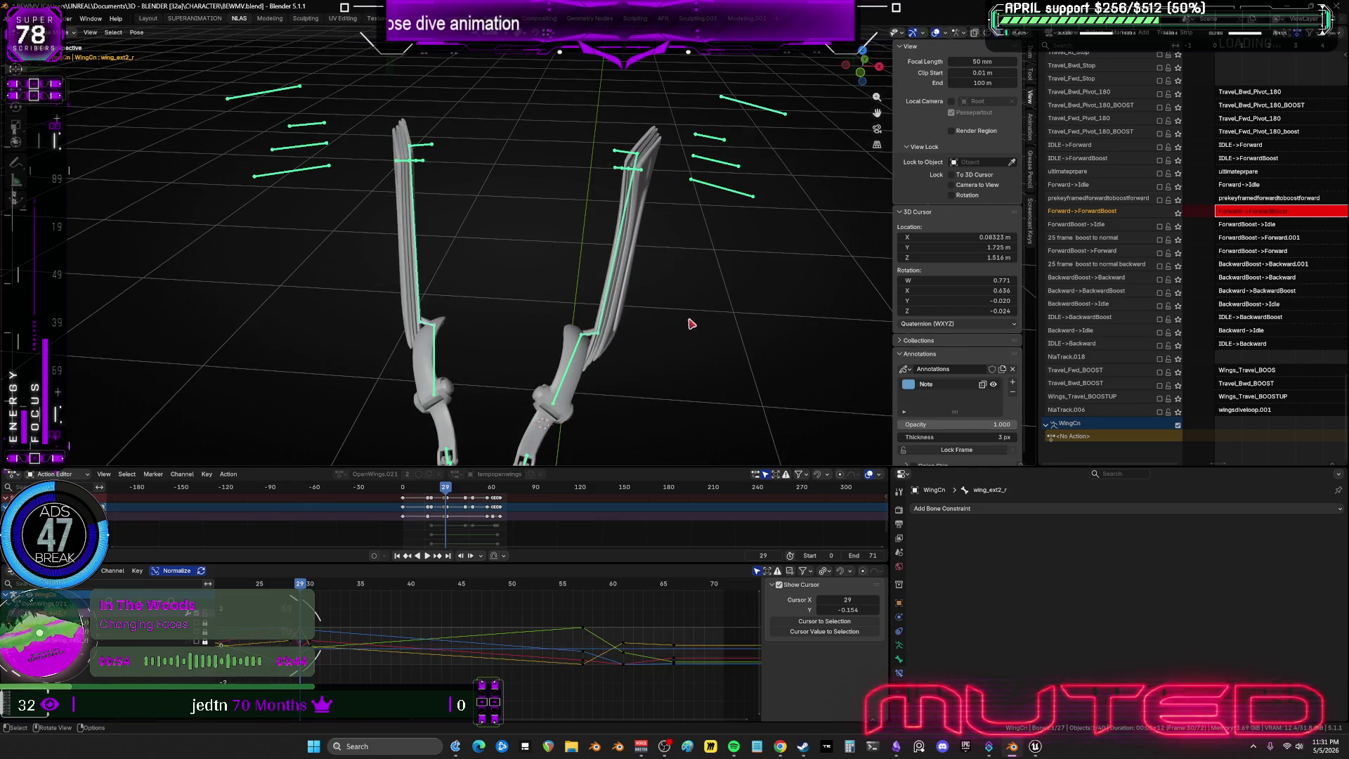
{"action": "middle_click_drag", "start_coordinate": [690, 322], "coordinate": [710, 289]}
{"action": "key", "text": "r"}
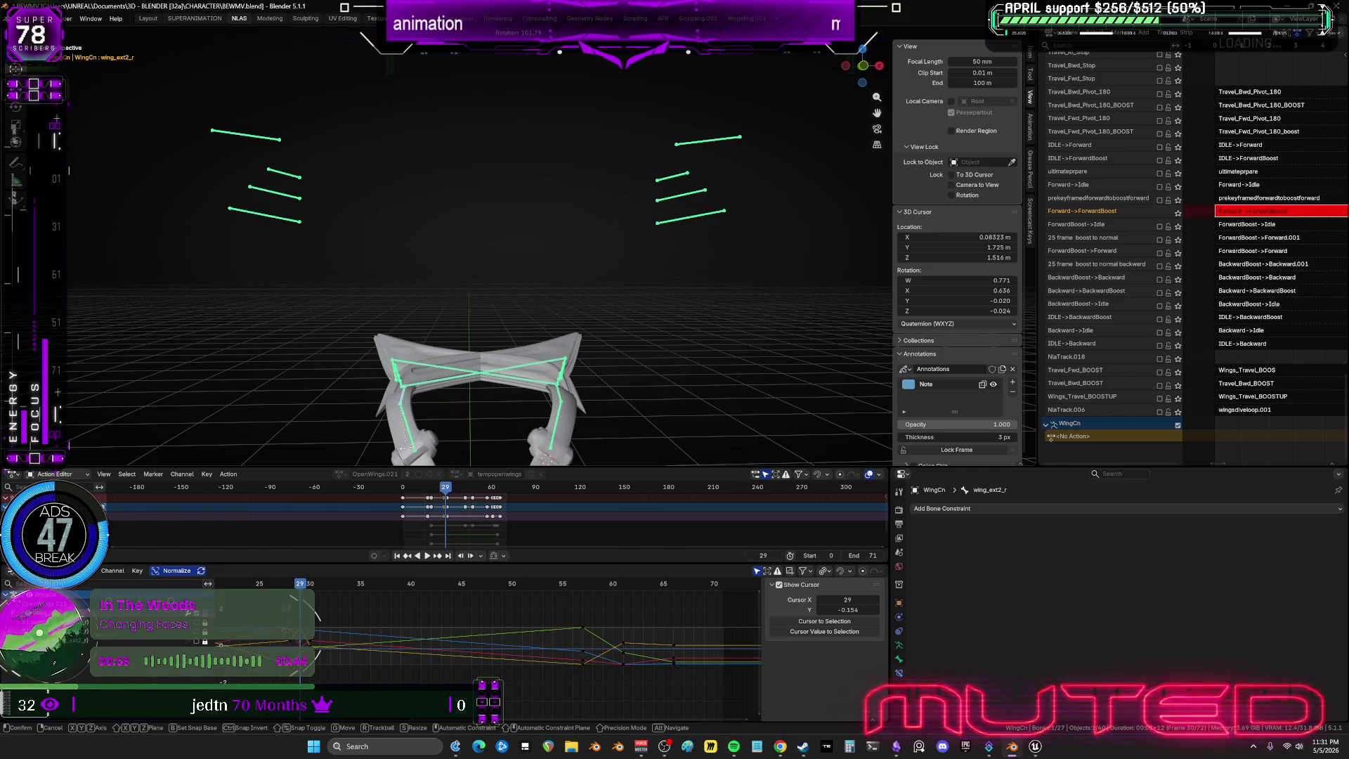
{"action": "middle_click_drag", "start_coordinate": [531, 357], "coordinate": [520, 398], "text": "alt"}
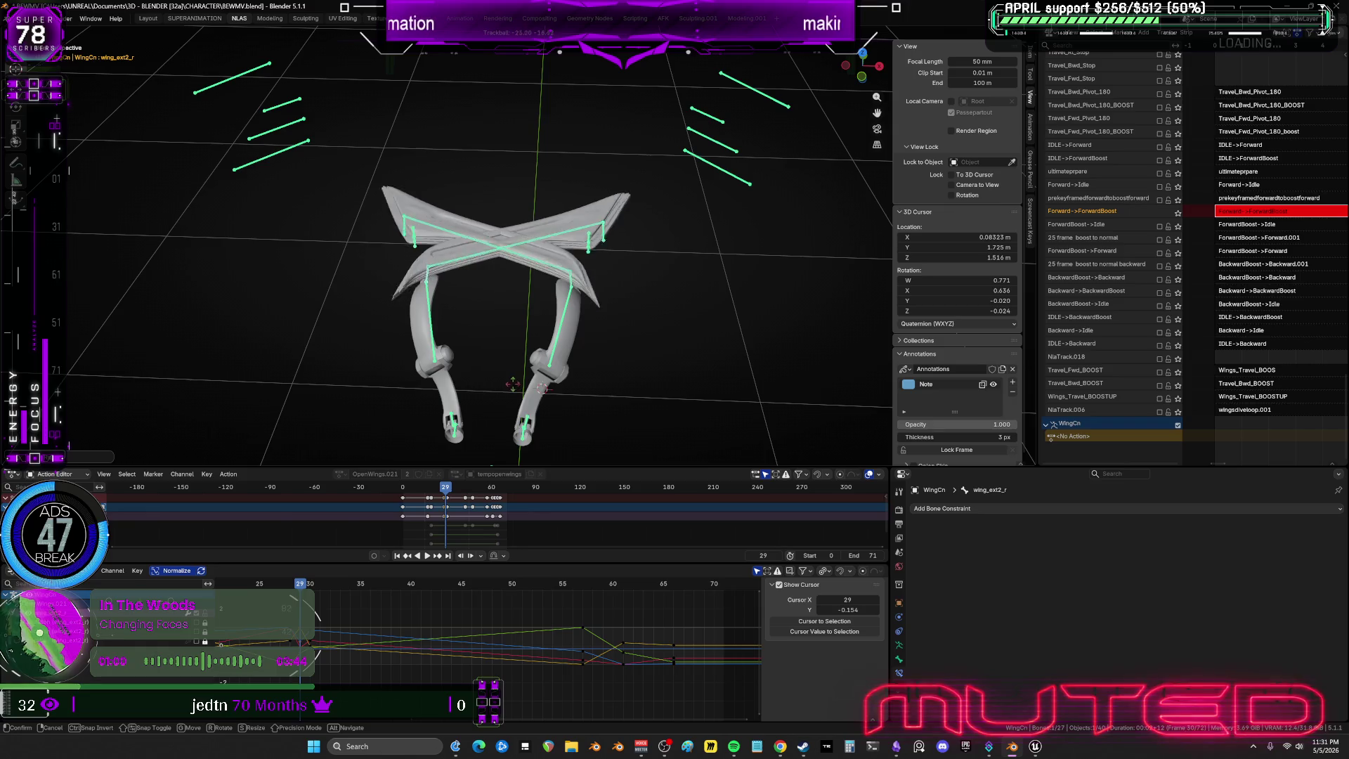
{"action": "key", "text": "r"}
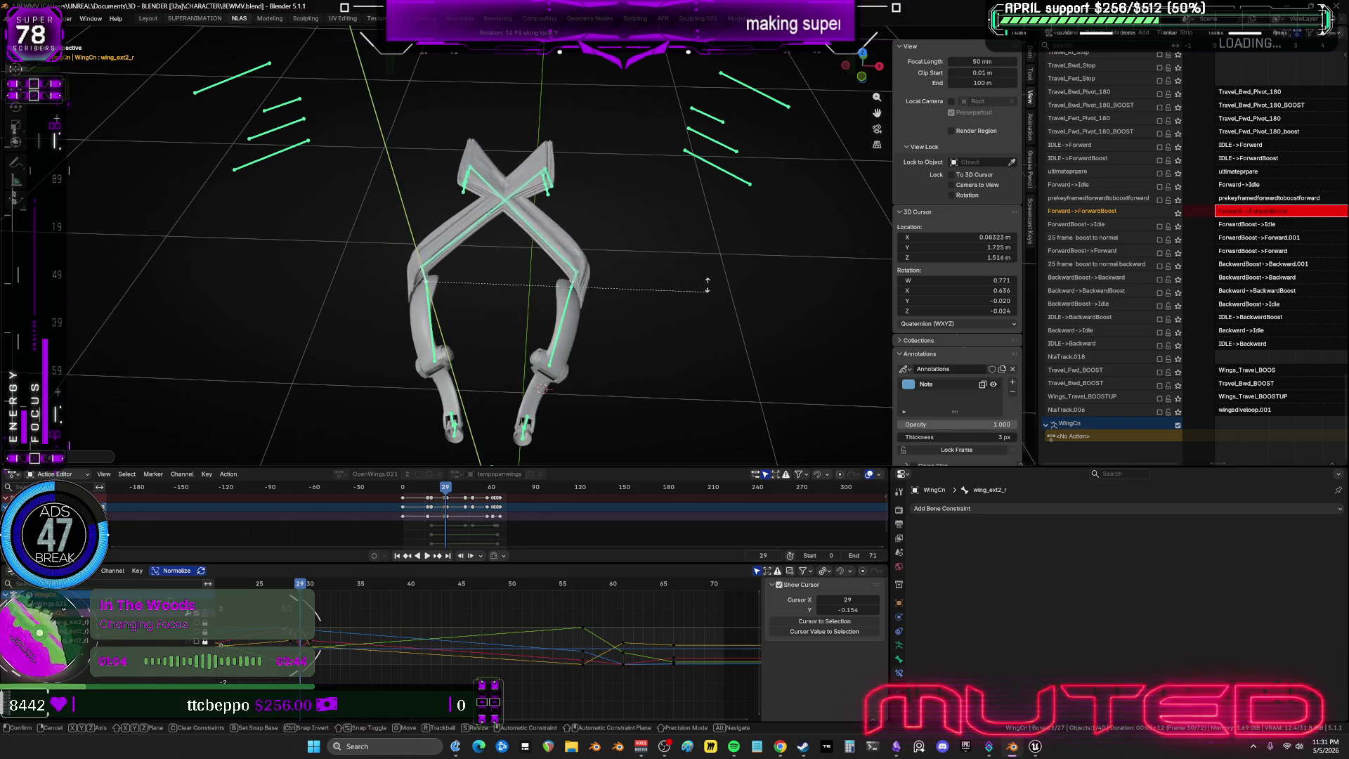
{"action": "left_click", "coordinate": [387, 225]}
{"action": "mouse_move", "coordinate": [386, 225]}
{"action": "middle_mouse_down"}
{"action": "mouse_move", "coordinate": [397, 292]}
{"action": "mouse_move", "coordinate": [618, 241]}
{"action": "mouse_move", "coordinate": [635, 277]}
{"action": "mouse_move", "coordinate": [588, 235]}
{"action": "mouse_move", "coordinate": [714, 322]}
{"action": "middle_mouse_up"}
Raise both wing bones further with upward and free rotations.
{"action": "key", "text": "r"}
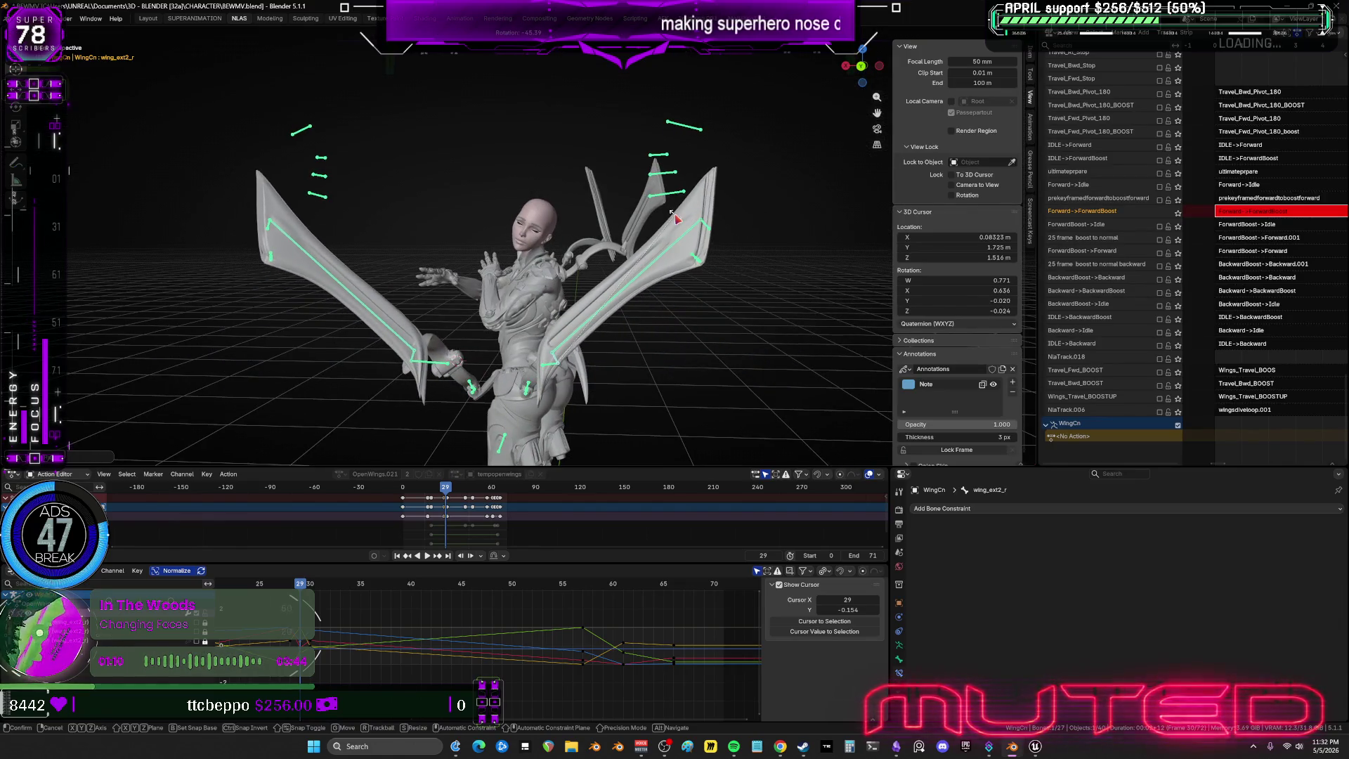
{"action": "left_click", "coordinate": [508, 271]}
{"action": "mouse_move", "coordinate": [508, 271]}
{"action": "middle_mouse_down"}
{"action": "mouse_move", "coordinate": [560, 292]}
{"action": "mouse_move", "coordinate": [581, 274]}
{"action": "mouse_move", "coordinate": [521, 173]}
{"action": "mouse_move", "coordinate": [512, 368]}
{"action": "middle_mouse_up"}
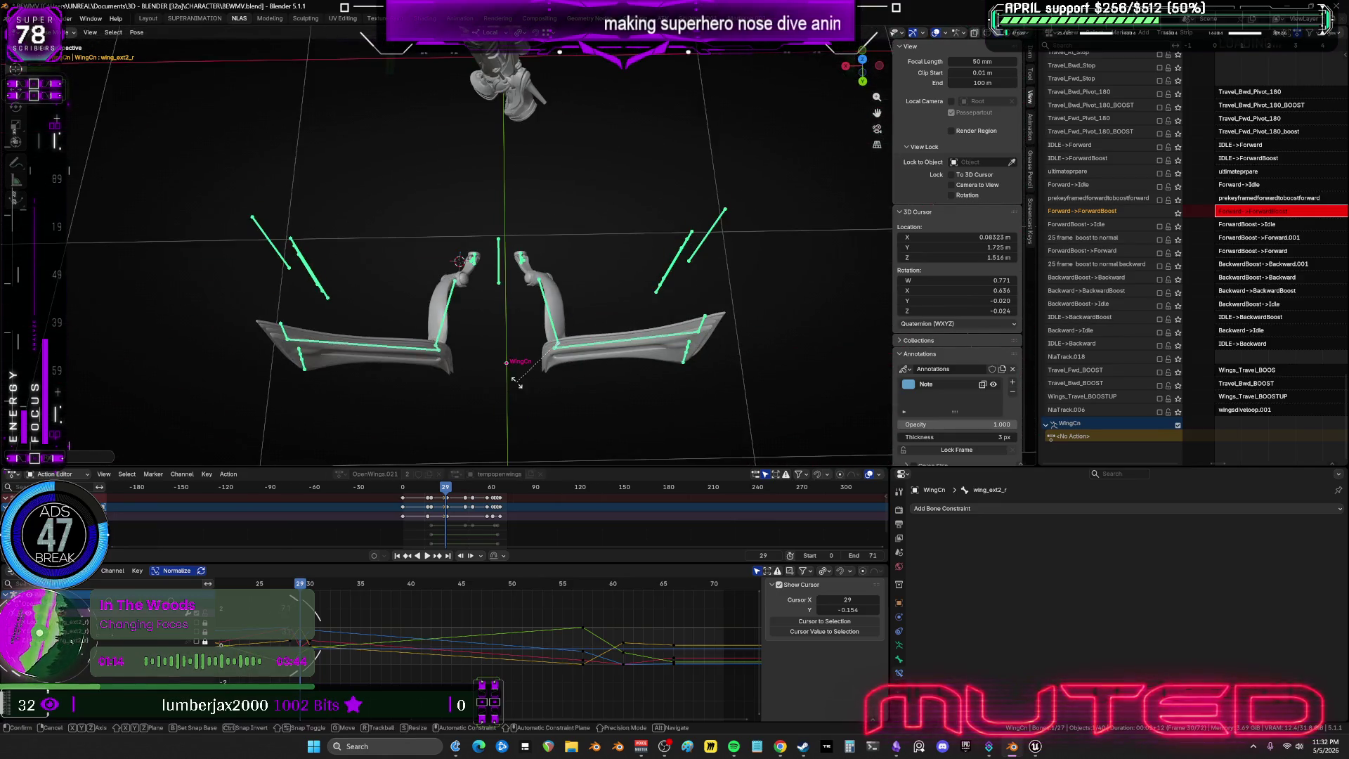
{"action": "key", "text": "r"}
{"action": "key", "text": "r"}
{"action": "mouse_move", "coordinate": [510, 366]}
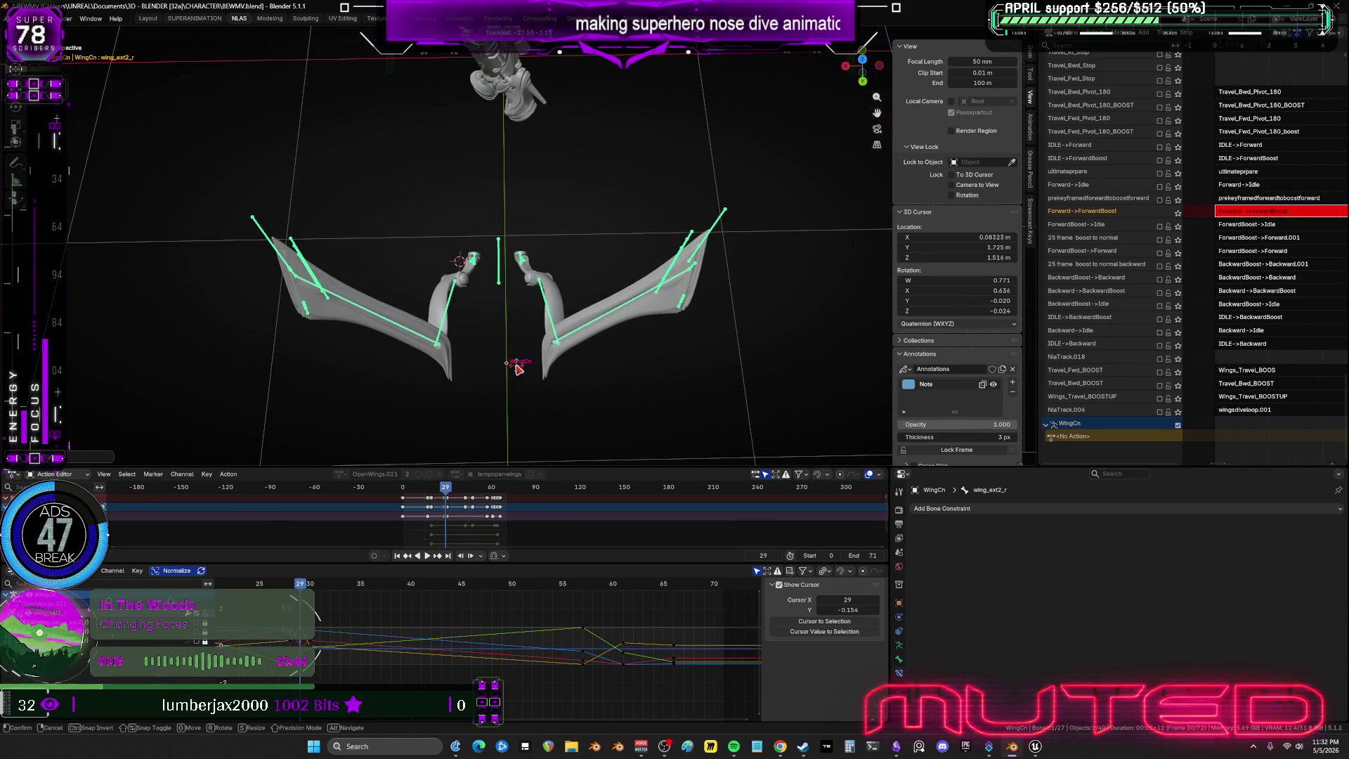
{"action": "left_click", "coordinate": [505, 346]}
{"action": "mouse_move", "coordinate": [505, 346]}
{"action": "middle_mouse_down"}
{"action": "mouse_move", "coordinate": [415, 229]}
{"action": "mouse_move", "coordinate": [449, 265]}
{"action": "mouse_move", "coordinate": [506, 262]}
{"action": "mouse_move", "coordinate": [410, 274]}
{"action": "mouse_move", "coordinate": [428, 277]}
{"action": "mouse_move", "coordinate": [444, 317]}
{"action": "middle_mouse_up"}
Rotate wing_ext_l about X, swing wing_base_l upright, and maximize the 3D viewport.
{"action": "left_click", "coordinate": [481, 318]}
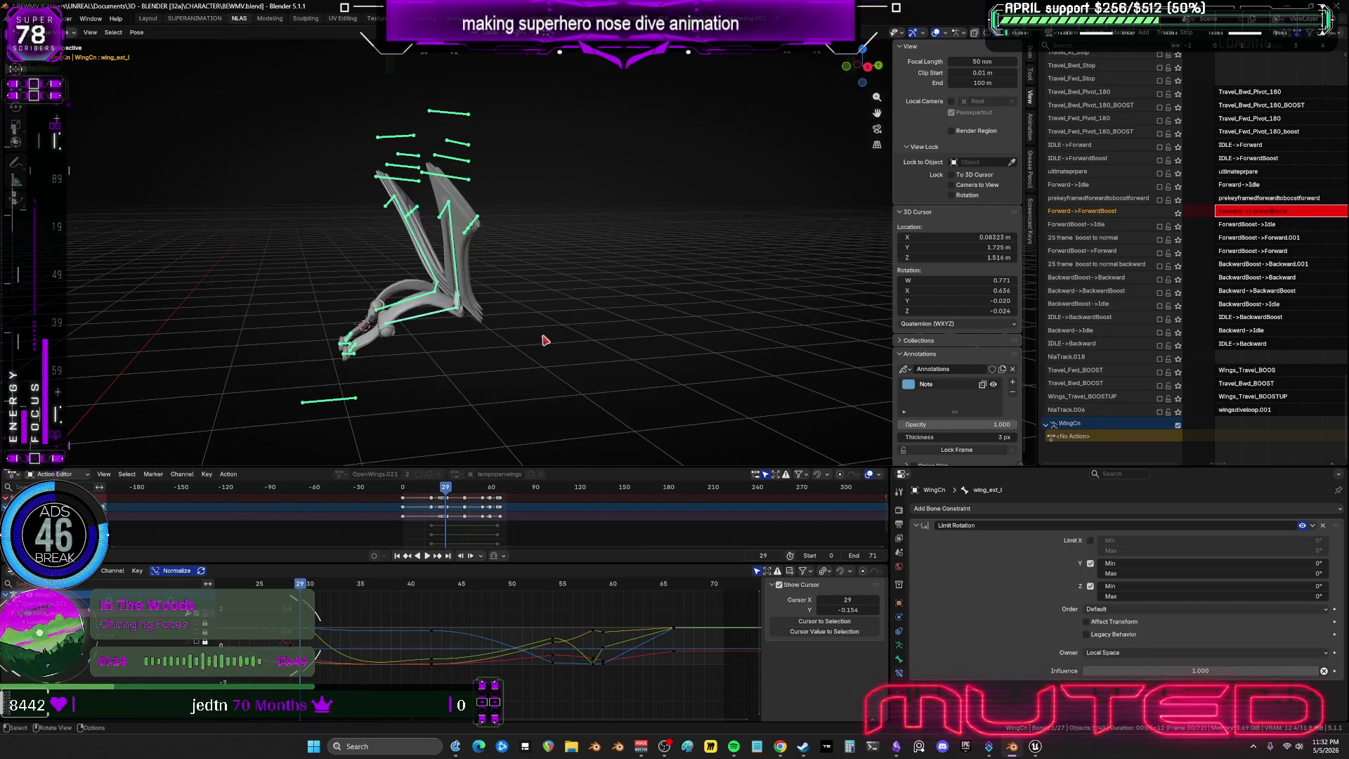
{"action": "key", "text": "r"}
{"action": "key", "text": "x"}
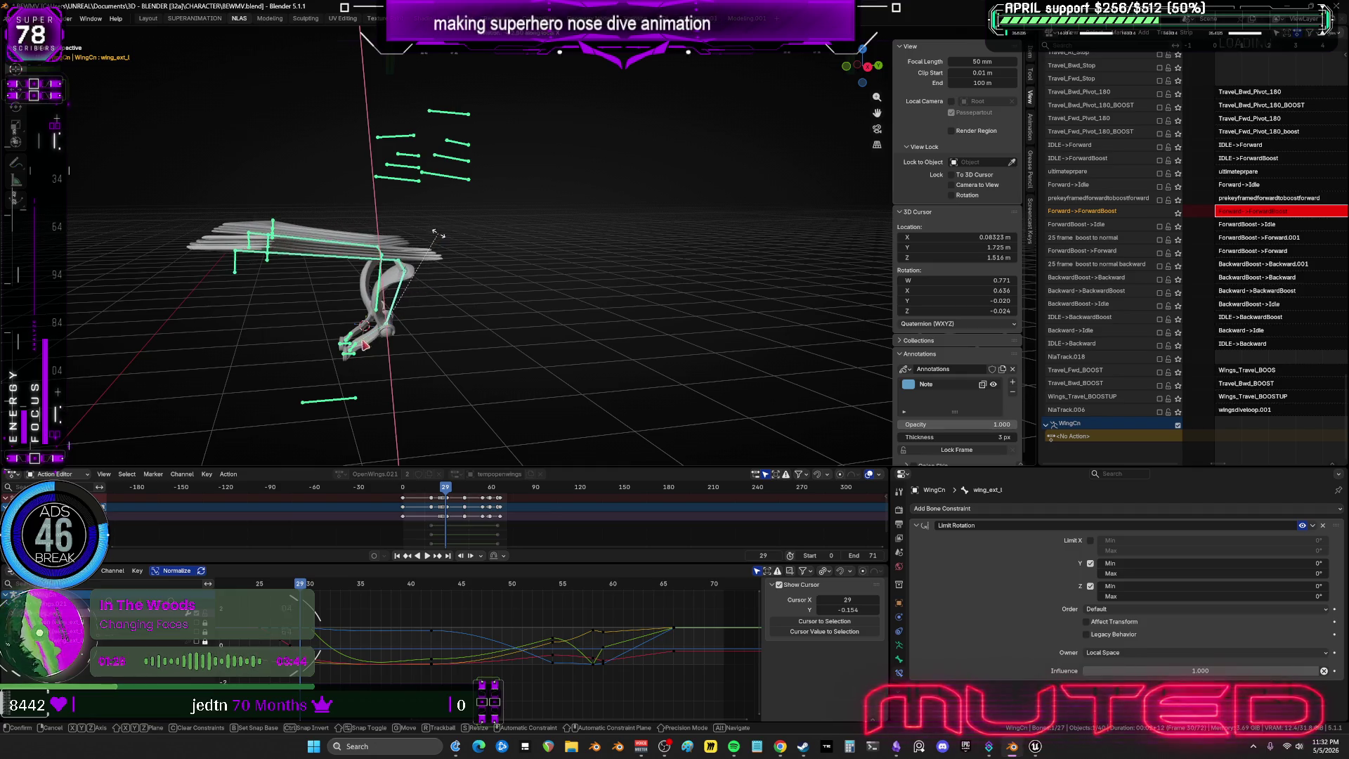
{"action": "left_click", "coordinate": [438, 234]}
{"action": "left_click", "coordinate": [379, 334]}
{"action": "key", "text": "r"}
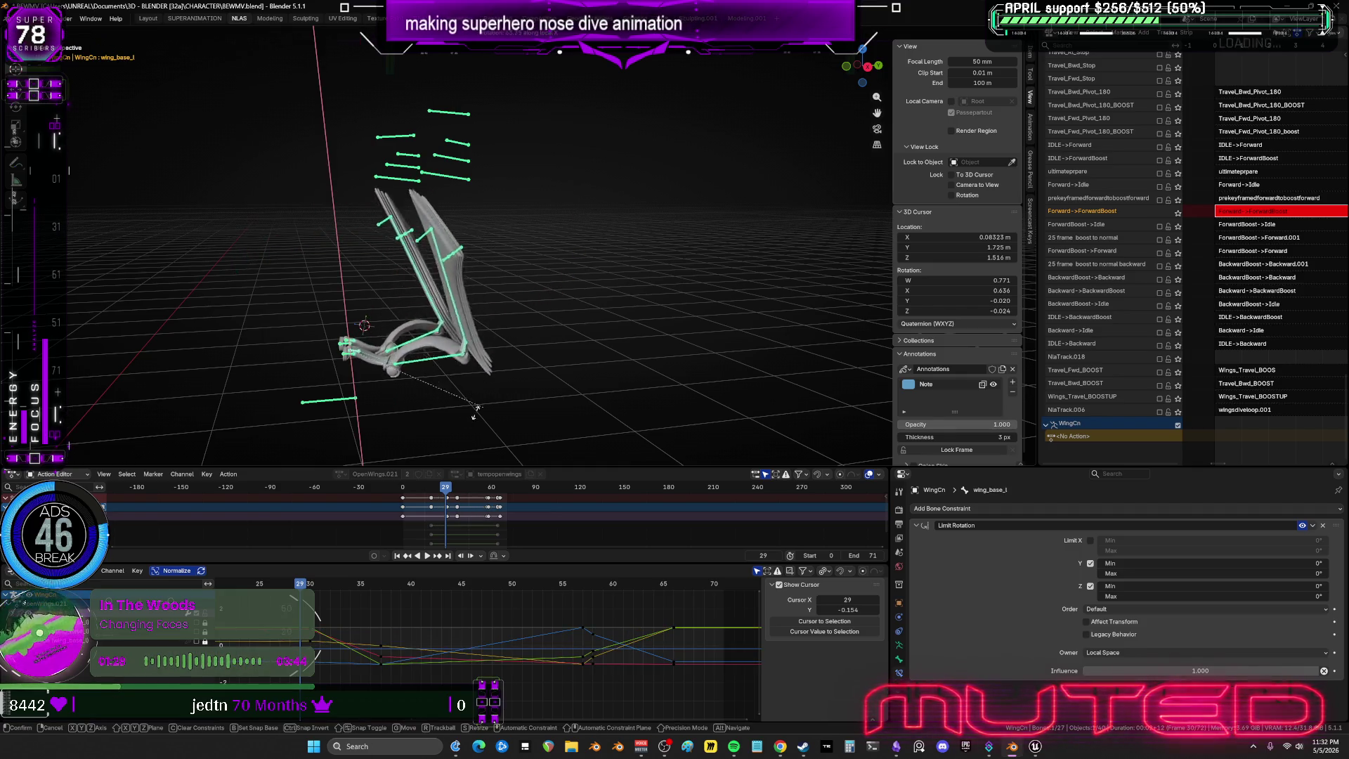
{"action": "left_click", "coordinate": [356, 332]}
{"action": "mouse_move", "coordinate": [356, 332]}
{"action": "middle_mouse_down"}
{"action": "mouse_move", "coordinate": [618, 272]}
{"action": "mouse_move", "coordinate": [271, 234]}
{"action": "mouse_move", "coordinate": [520, 232]}
{"action": "mouse_move", "coordinate": [710, 313]}
{"action": "mouse_move", "coordinate": [487, 309]}
{"action": "middle_mouse_up"}
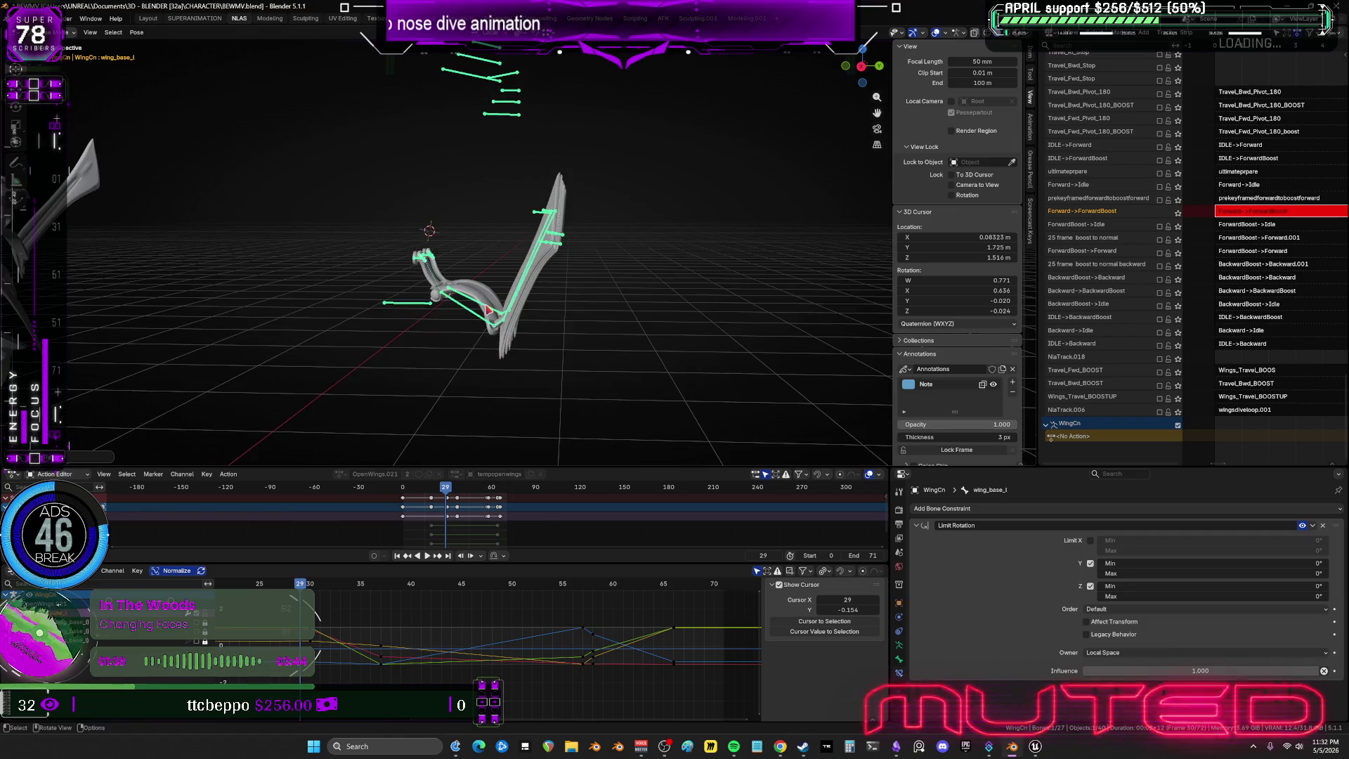
{"action": "key", "text": "ctrl+space"}
Maximize the 3D view, box-select the wing bones and rotate them about local X.
{"action": "key", "text": "b"}
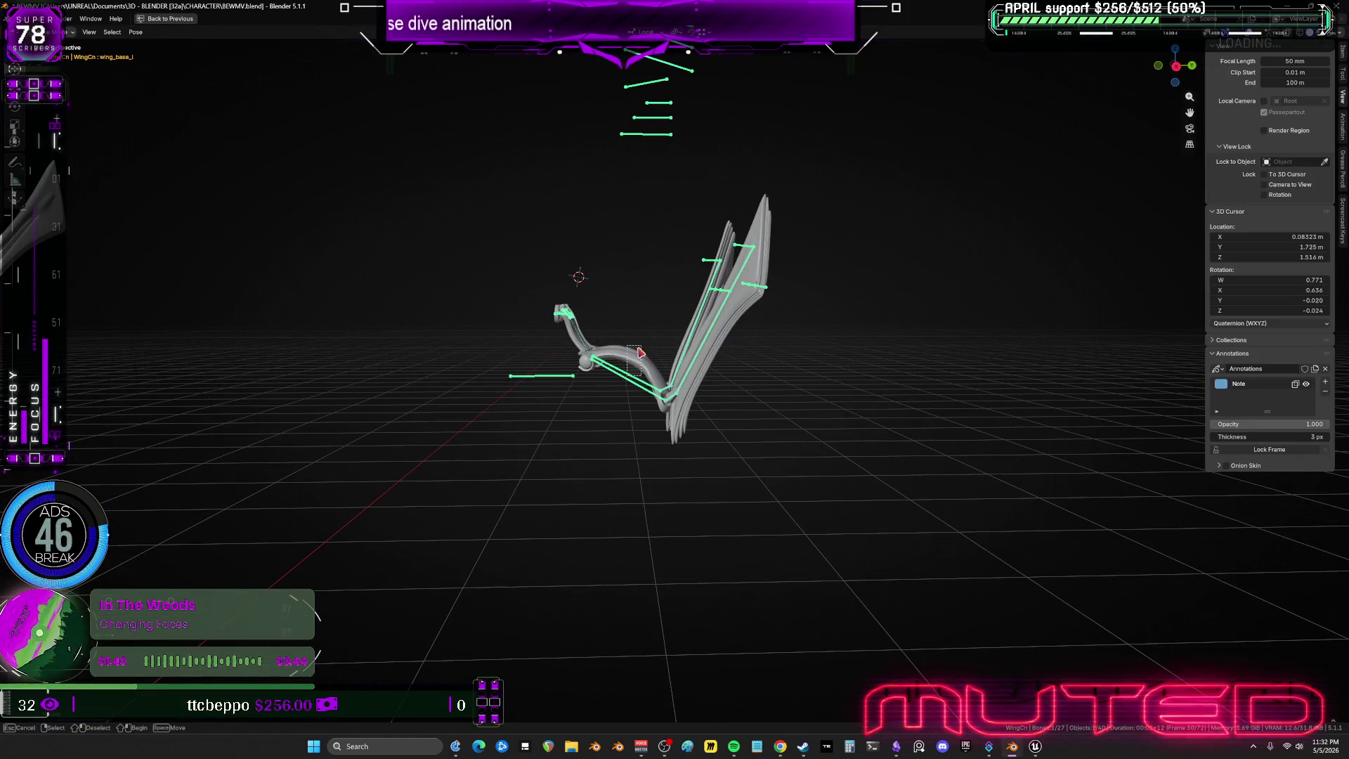
{"action": "left_click_drag", "start_coordinate": [639, 351], "coordinate": [640, 349]}
{"action": "key", "text": "r"}
{"action": "key", "text": "x"}
{"action": "key", "text": "x"}
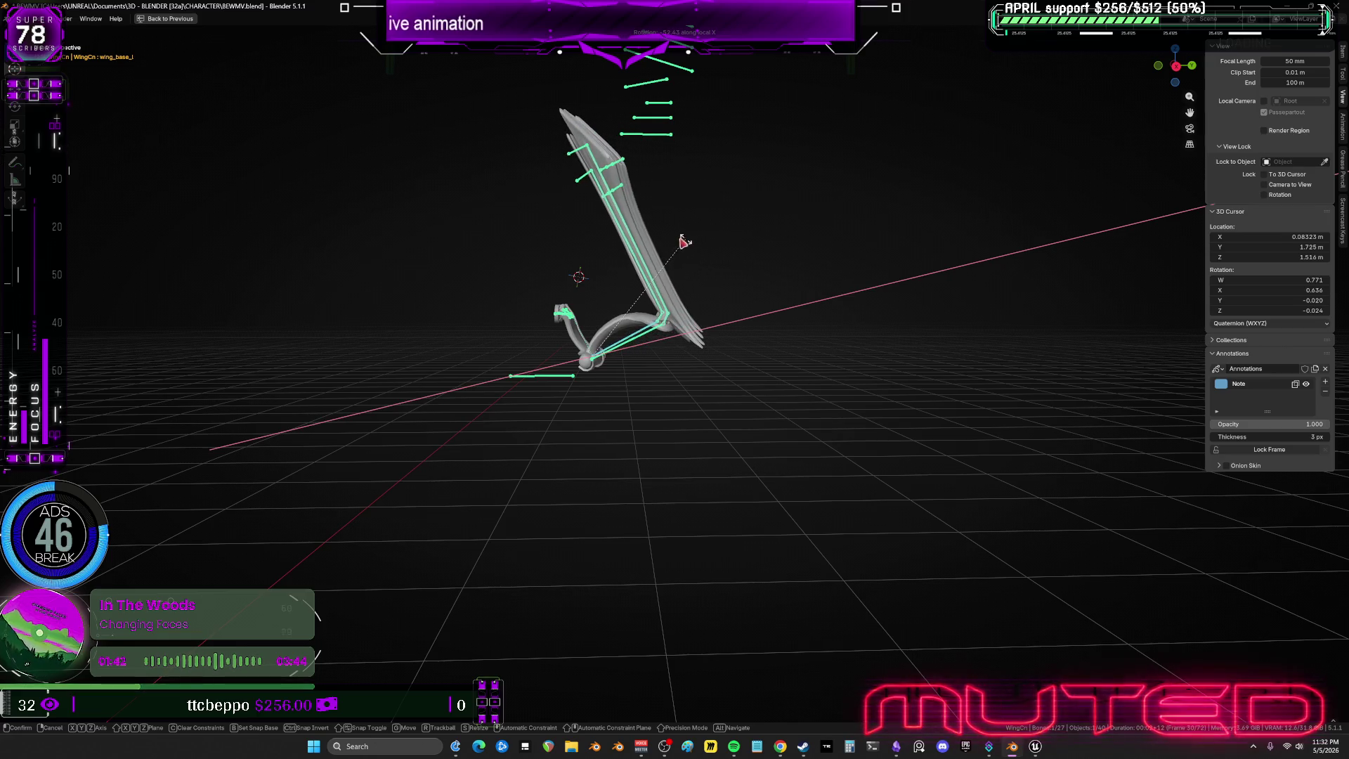
{"action": "left_click", "coordinate": [602, 280]}
Swing the wing bones upward with another local-X rotation.
{"action": "scroll", "coordinate": [602, 281], "scroll_direction": "up", "scroll_amount": 5}
{"action": "mouse_move", "coordinate": [590, 289]}
{"action": "middle_mouse_down"}
{"action": "mouse_move", "coordinate": [534, 301]}
{"action": "mouse_move", "coordinate": [560, 302]}
{"action": "middle_mouse_up"}
{"action": "key", "text": "r"}
{"action": "key", "text": "x"}
{"action": "key", "text": "x"}
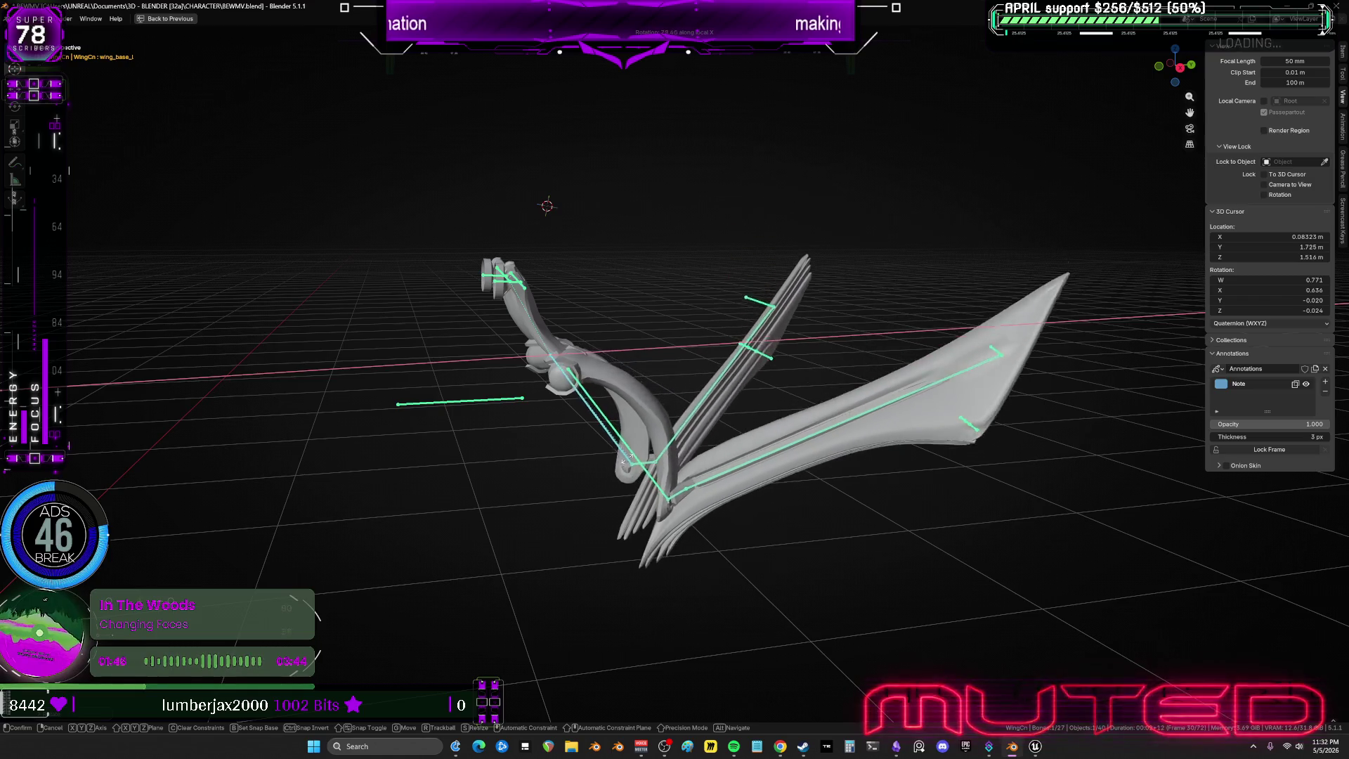
{"action": "left_click", "coordinate": [721, 460]}
From a front view, rotate both wings twice into a raised pose.
{"action": "middle_click_drag", "start_coordinate": [722, 460], "coordinate": [588, 385]}
{"action": "mouse_move", "coordinate": [724, 398]}
{"action": "middle_mouse_down"}
{"action": "mouse_move", "coordinate": [853, 404]}
{"action": "mouse_move", "coordinate": [892, 450]}
{"action": "mouse_move", "coordinate": [864, 478]}
{"action": "mouse_move", "coordinate": [666, 345]}
{"action": "middle_mouse_up"}
{"action": "key", "text": "r"}
{"action": "left_click", "coordinate": [845, 496]}
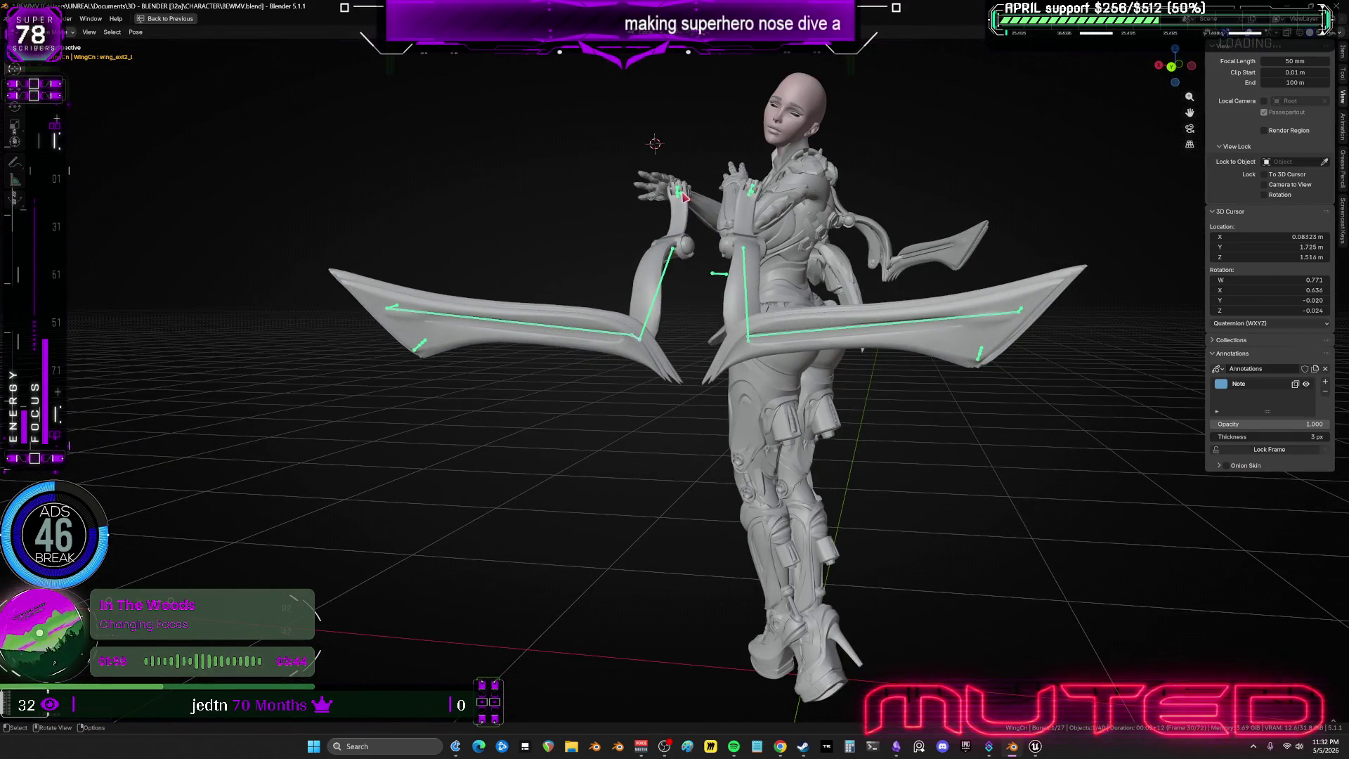
{"action": "key", "text": "r"}
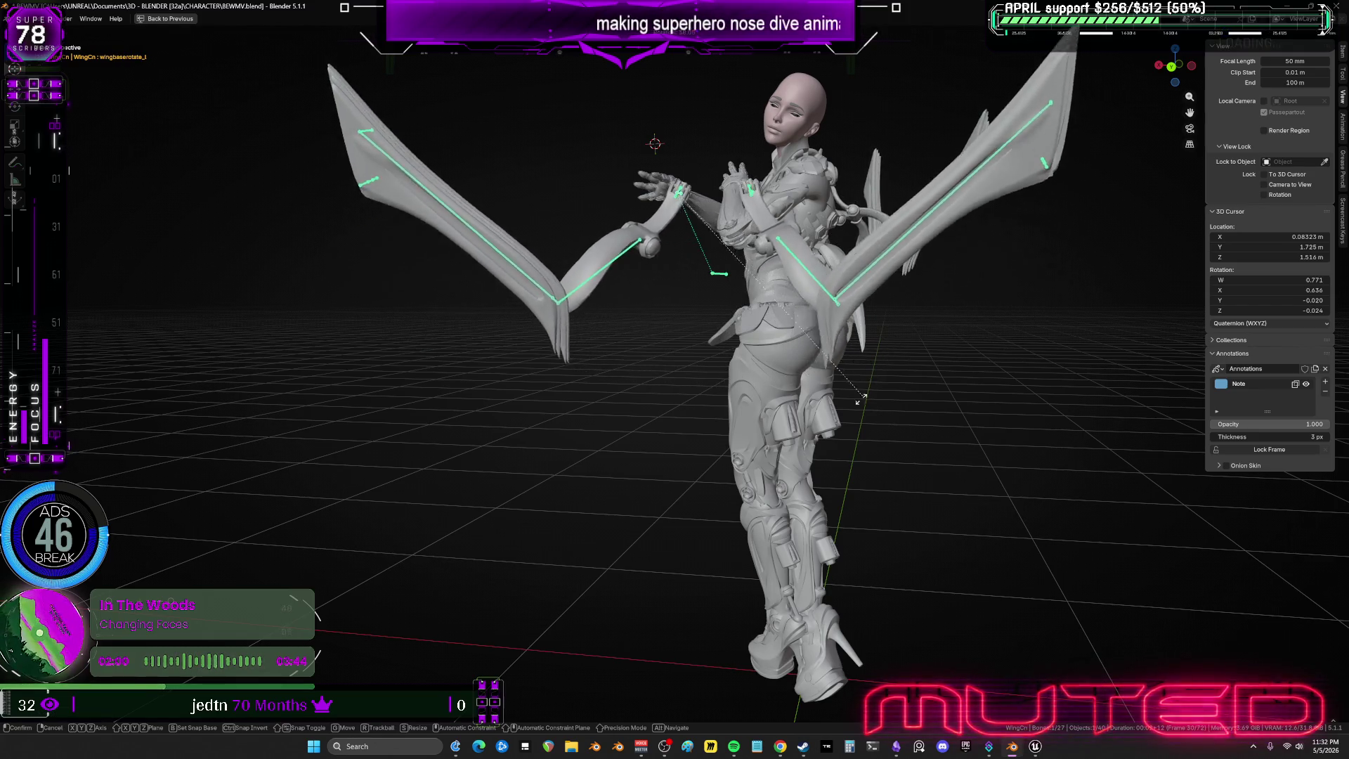
{"action": "left_click", "coordinate": [680, 309]}
Rotate the wing_base_l bone from a low side view.
{"action": "mouse_move", "coordinate": [680, 309]}
{"action": "middle_mouse_down"}
{"action": "mouse_move", "coordinate": [780, 316]}
{"action": "mouse_move", "coordinate": [671, 289]}
{"action": "middle_mouse_up"}
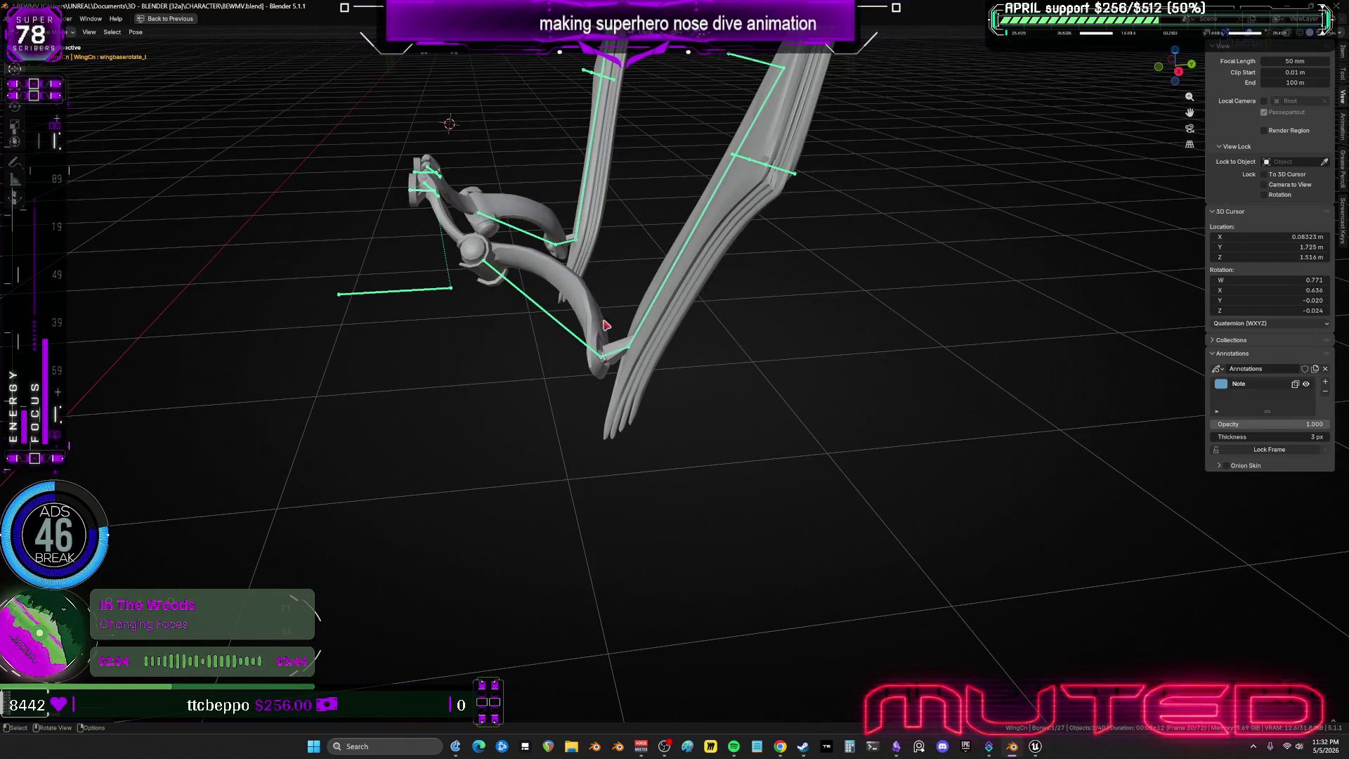
{"action": "left_click", "coordinate": [605, 324]}
{"action": "scroll", "coordinate": [606, 324], "scroll_direction": "down", "scroll_amount": 5}
{"action": "key", "text": "r"}
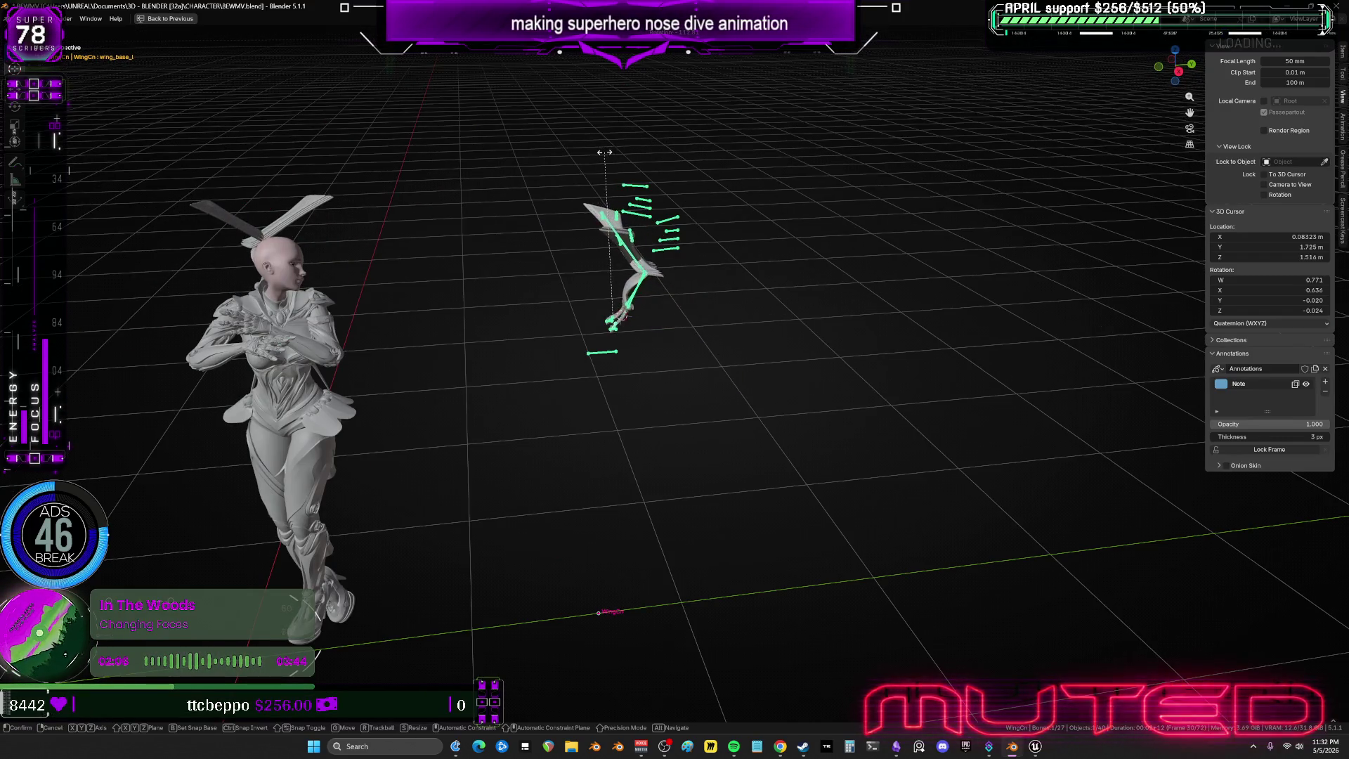
{"action": "left_click", "coordinate": [631, 302]}
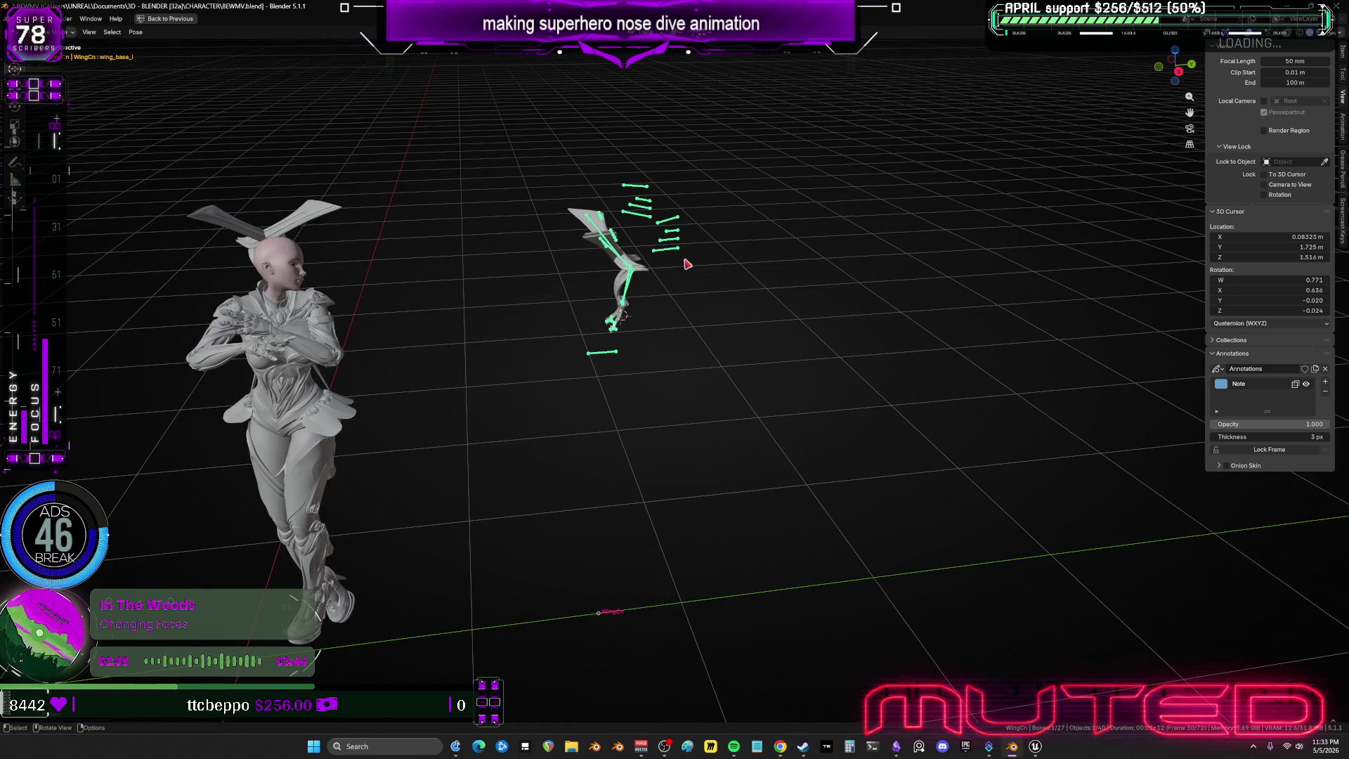
Rotate the wing_ext_r bone to adjust the right wing.
{"action": "left_click", "coordinate": [687, 265]}
{"action": "scroll", "coordinate": [690, 267], "scroll_direction": "up", "scroll_amount": 4}
{"action": "mouse_move", "coordinate": [692, 271]}
{"action": "middle_mouse_down"}
{"action": "mouse_move", "coordinate": [674, 166]}
{"action": "mouse_move", "coordinate": [647, 305]}
{"action": "mouse_move", "coordinate": [699, 281]}
{"action": "middle_mouse_up"}
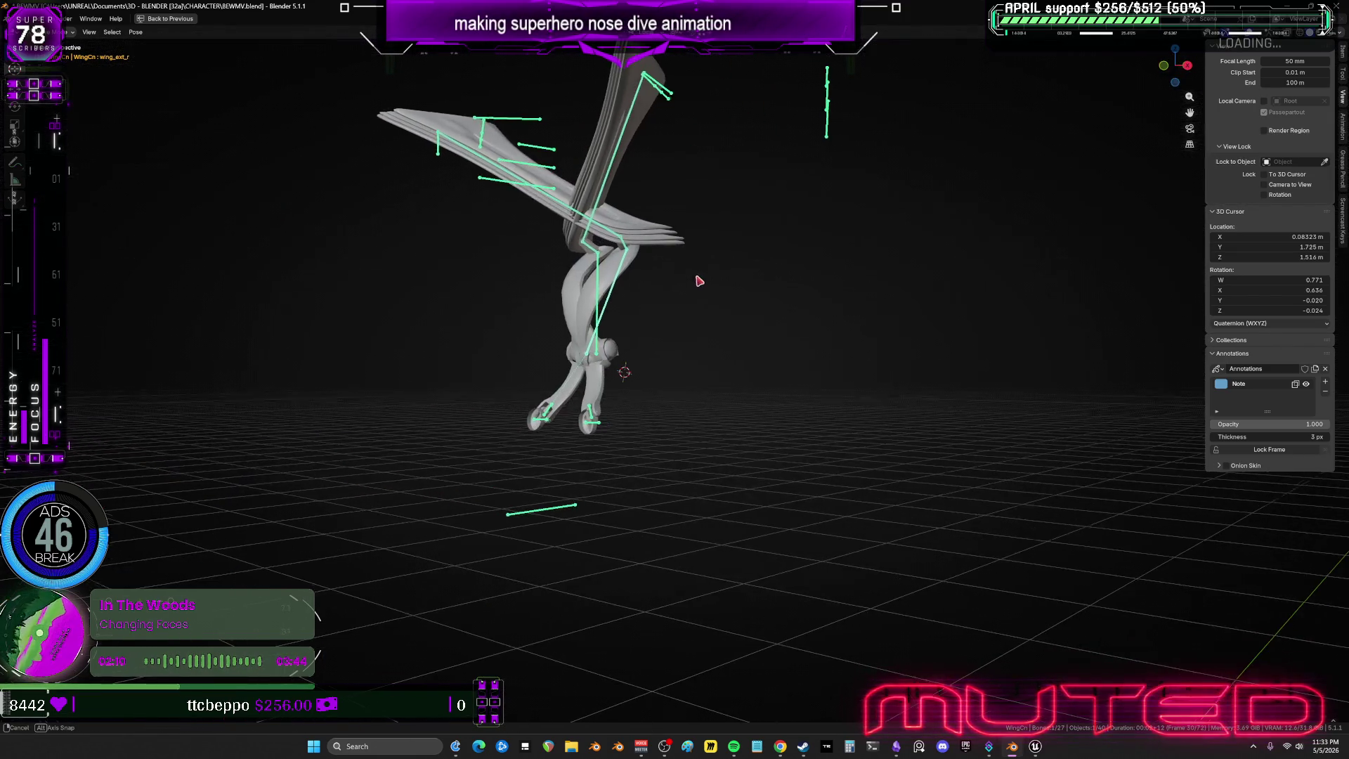
{"action": "key", "text": "r"}
{"action": "left_click", "coordinate": [603, 420]}
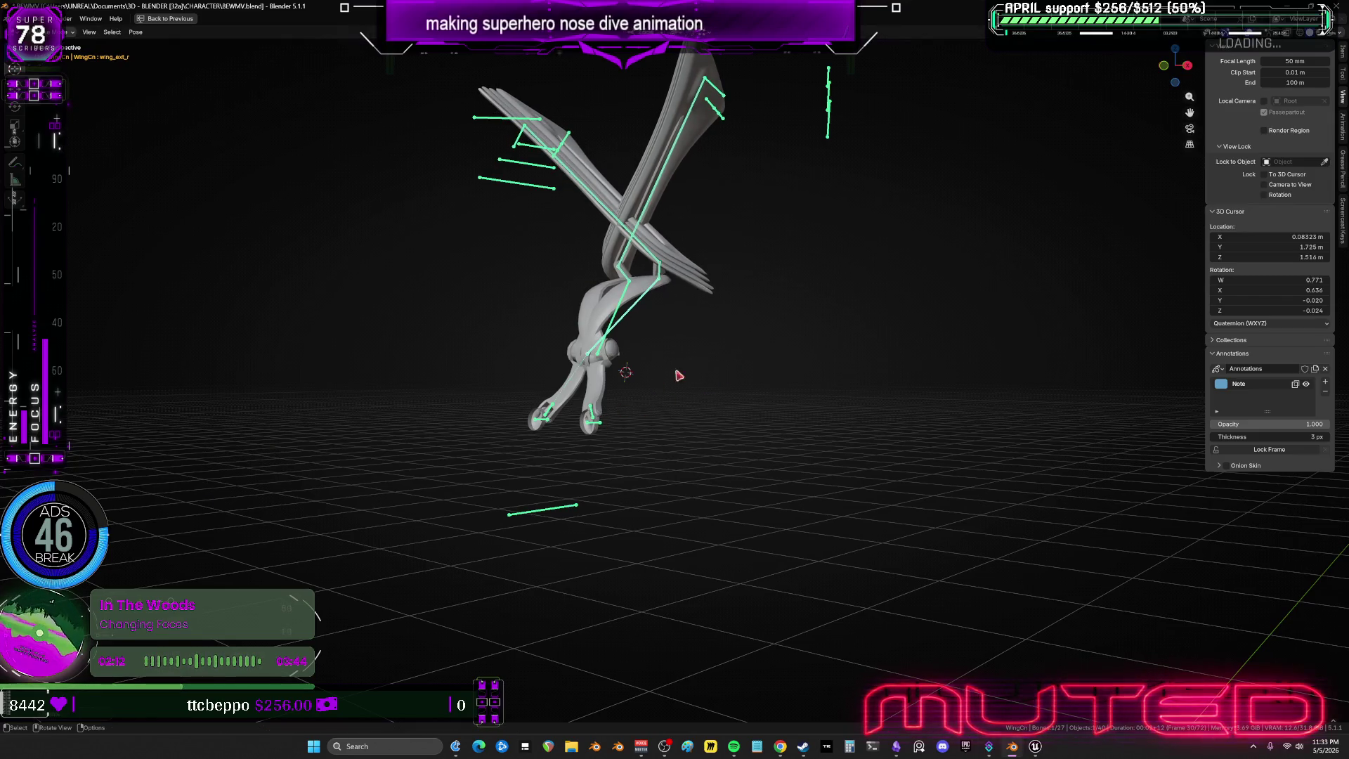
Tumble the wings into a new orientation with free trackball rotation.
{"action": "middle_click_drag", "start_coordinate": [757, 335], "coordinate": [900, 314]}
{"action": "key", "text": "r"}
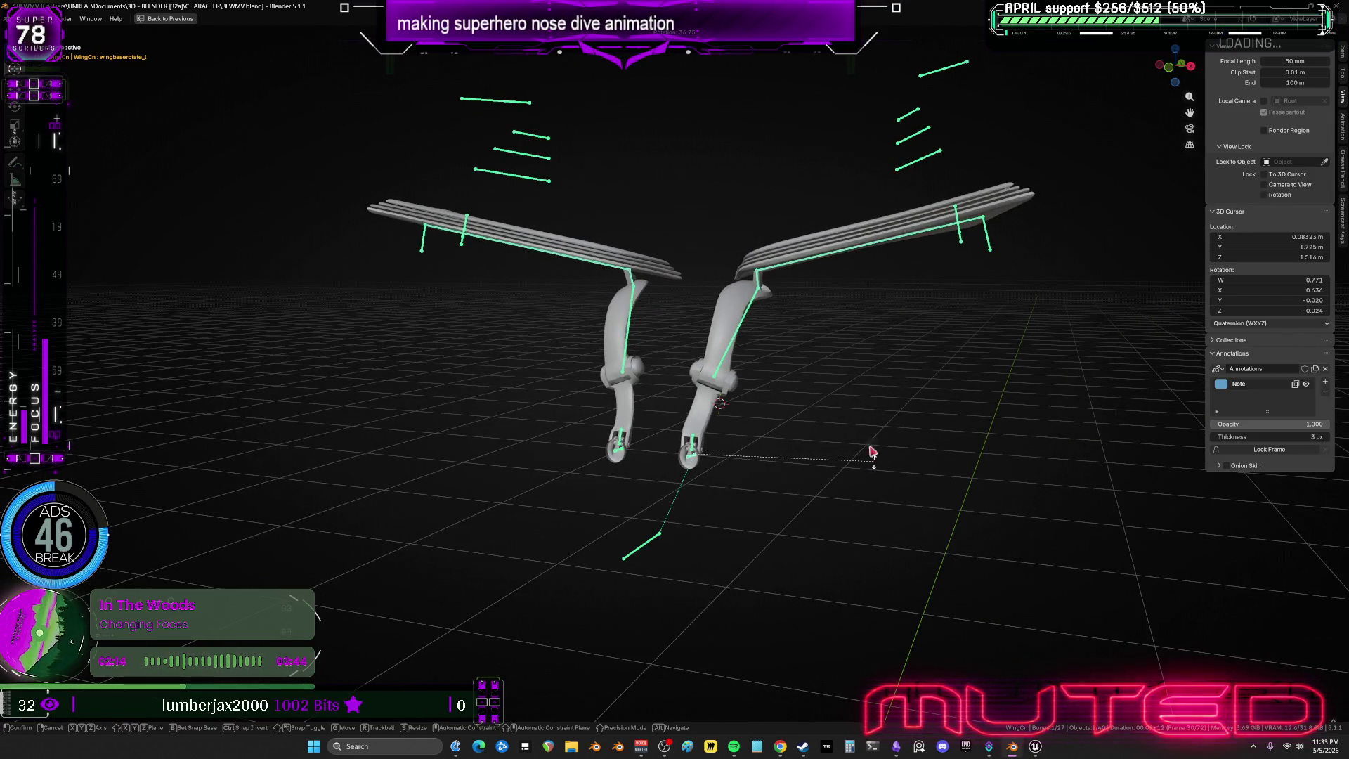
{"action": "key", "text": "r"}
{"action": "middle_click_drag", "start_coordinate": [766, 292], "coordinate": [741, 344], "text": "alt"}
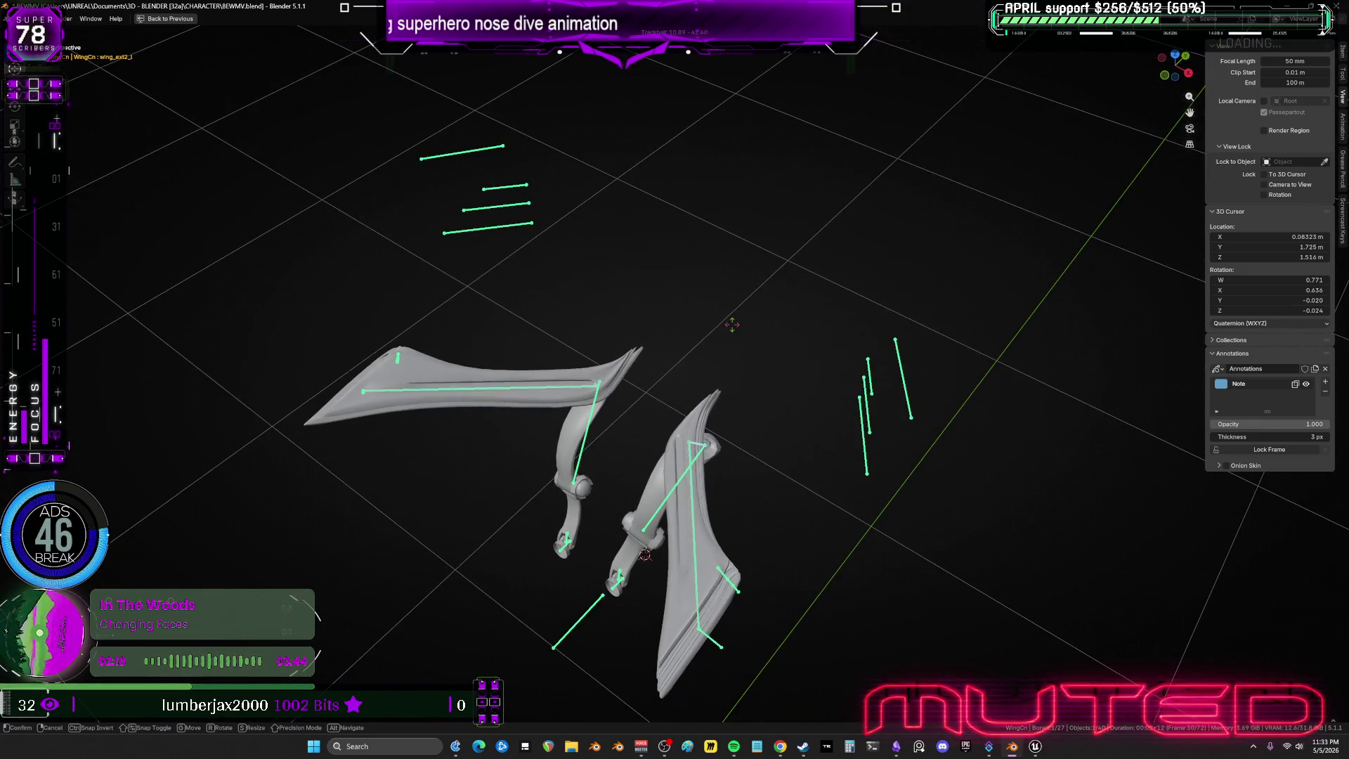
With the whole character in view, re-rotate the wings using single-axis rotation.
{"action": "scroll", "coordinate": [602, 322], "scroll_direction": "down", "scroll_amount": 3}
{"action": "mouse_move", "coordinate": [602, 323]}
{"action": "middle_mouse_down"}
{"action": "mouse_move", "coordinate": [789, 301]}
{"action": "mouse_move", "coordinate": [603, 274]}
{"action": "mouse_move", "coordinate": [443, 292]}
{"action": "mouse_move", "coordinate": [593, 304]}
{"action": "mouse_move", "coordinate": [415, 301]}
{"action": "mouse_move", "coordinate": [529, 335]}
{"action": "middle_mouse_up"}
{"action": "key", "text": "r"}
{"action": "key", "text": "r"}
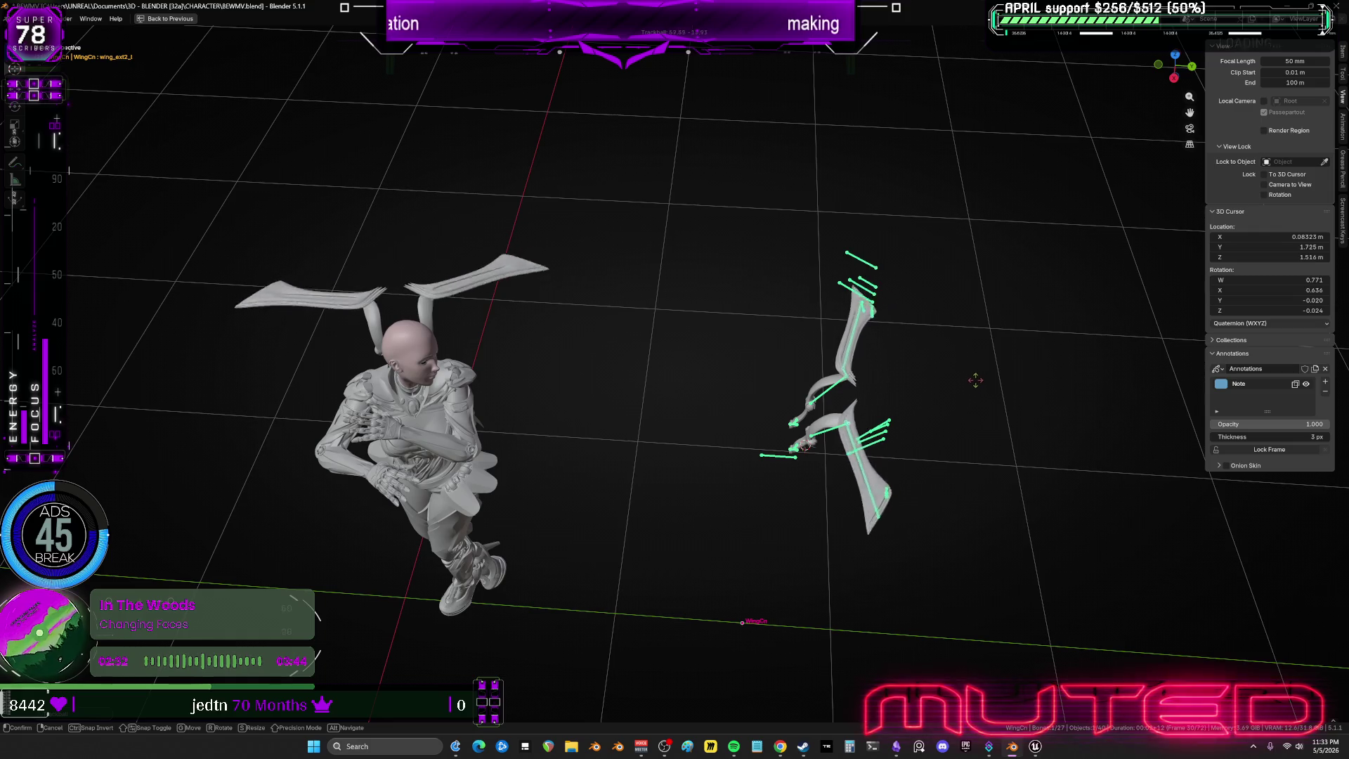
{"action": "key", "text": "r"}
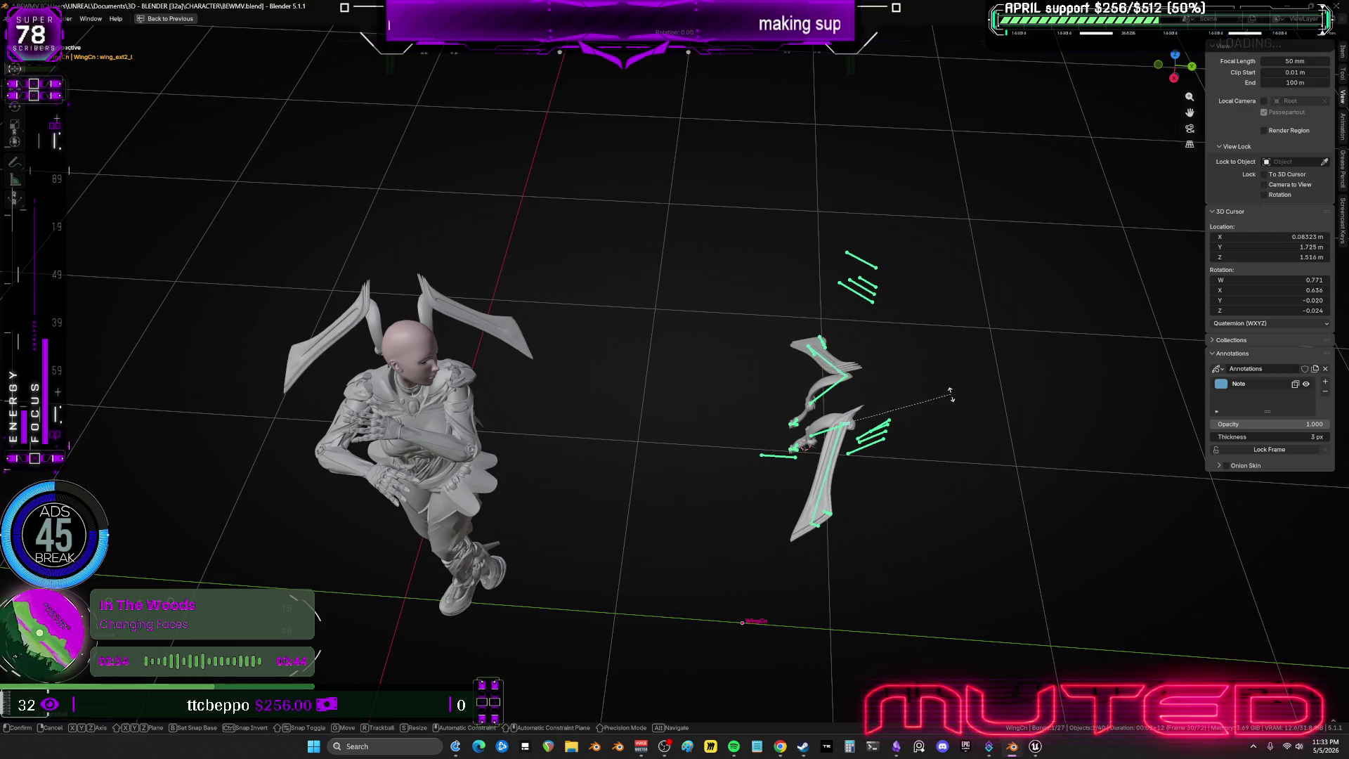
{"action": "left_click", "coordinate": [932, 390]}
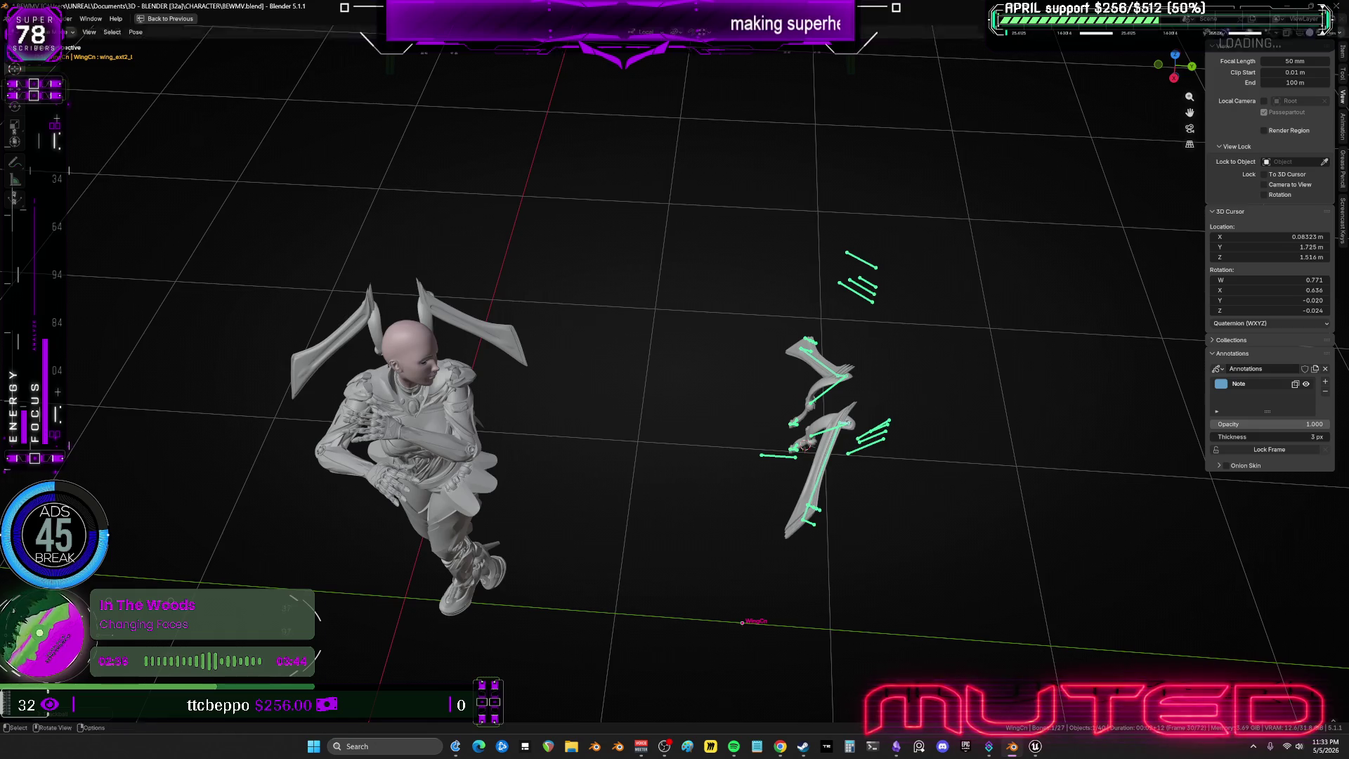
Refine the wing angle with two more rotations from different viewpoints.
{"action": "middle_click_drag", "start_coordinate": [798, 361], "coordinate": [949, 295]}
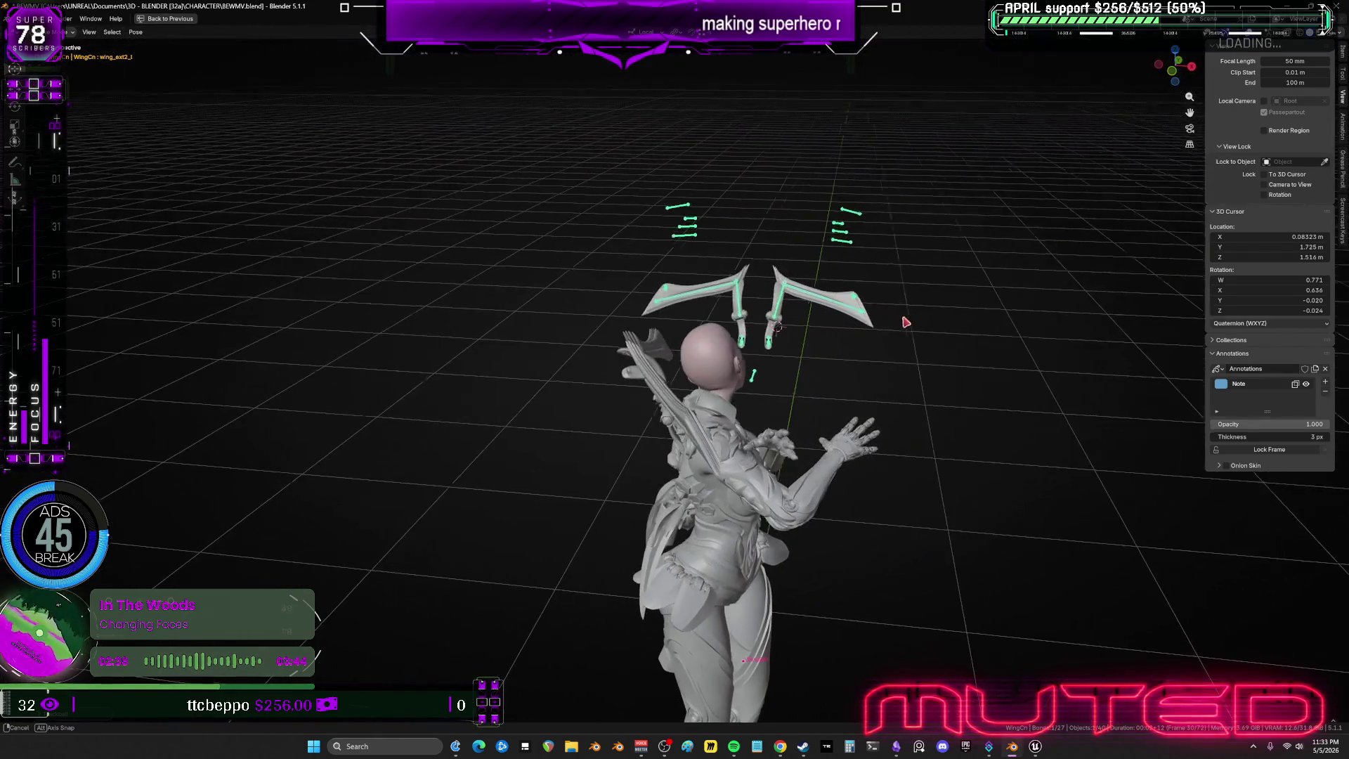
{"action": "key", "text": "r"}
{"action": "key", "text": "r"}
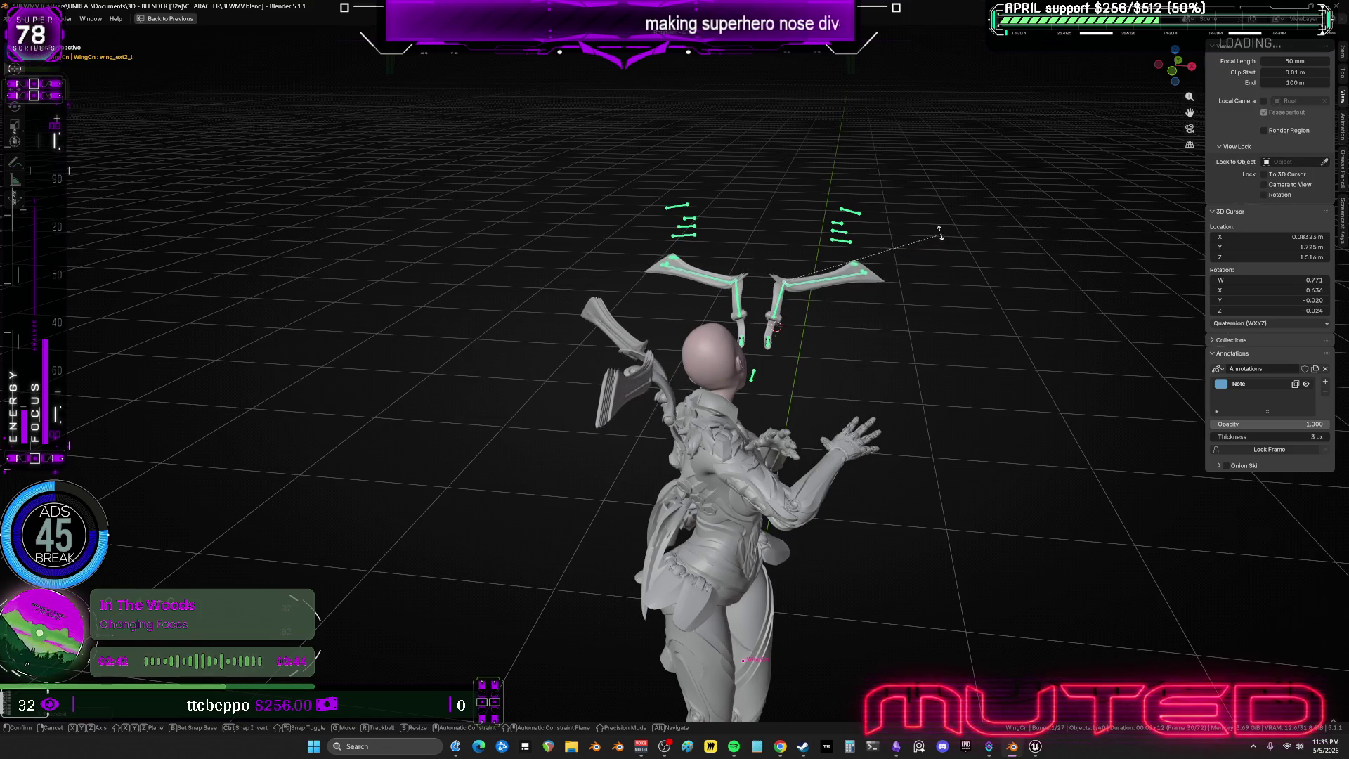
{"action": "left_click", "coordinate": [863, 227]}
{"action": "middle_click_drag", "start_coordinate": [800, 230], "coordinate": [671, 224]}
{"action": "key", "text": "r"}
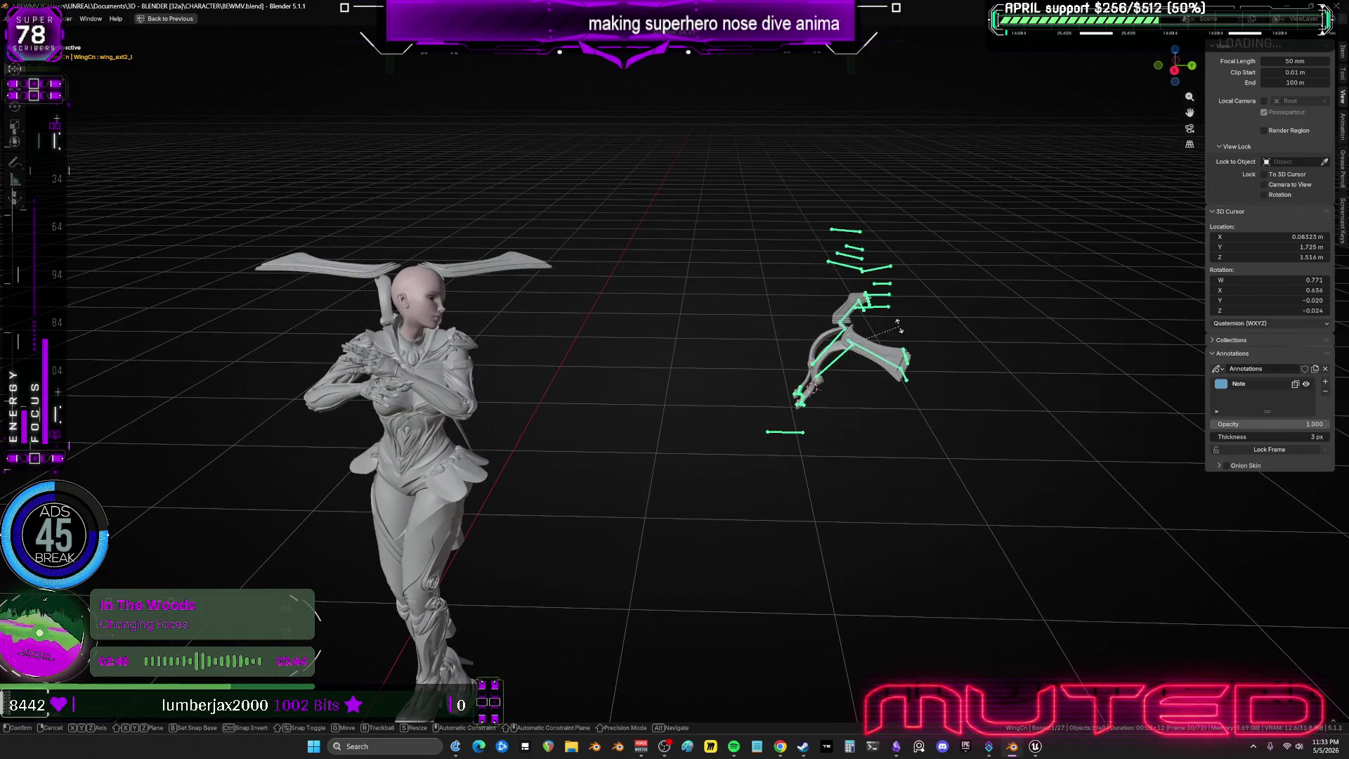
{"action": "left_click", "coordinate": [893, 342]}
Turn the selected wing about its local Y axis.
{"action": "mouse_move", "coordinate": [892, 342]}
{"action": "middle_mouse_down"}
{"action": "mouse_move", "coordinate": [865, 351]}
{"action": "mouse_move", "coordinate": [853, 380]}
{"action": "mouse_move", "coordinate": [769, 341]}
{"action": "mouse_move", "coordinate": [780, 342]}
{"action": "middle_mouse_up"}
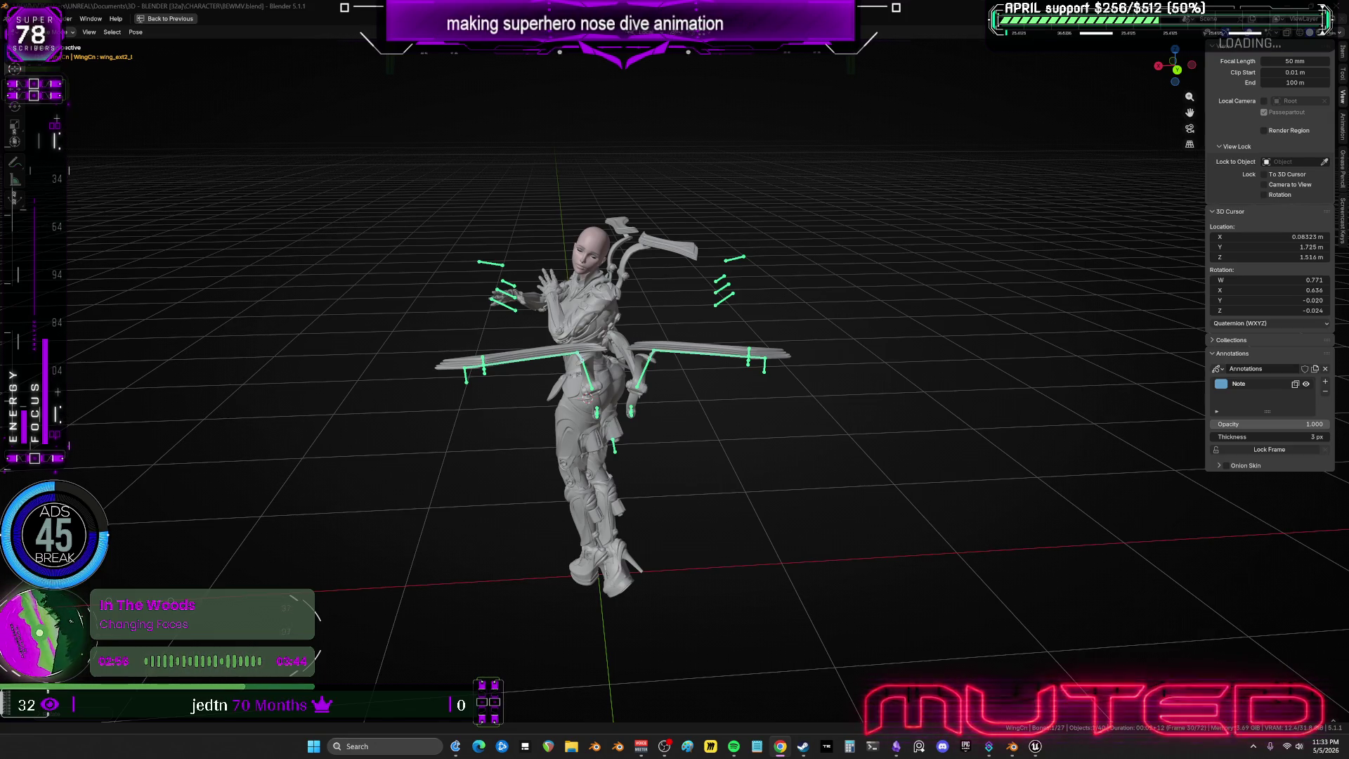
{"action": "middle_click_drag", "start_coordinate": [693, 362], "coordinate": [897, 389]}
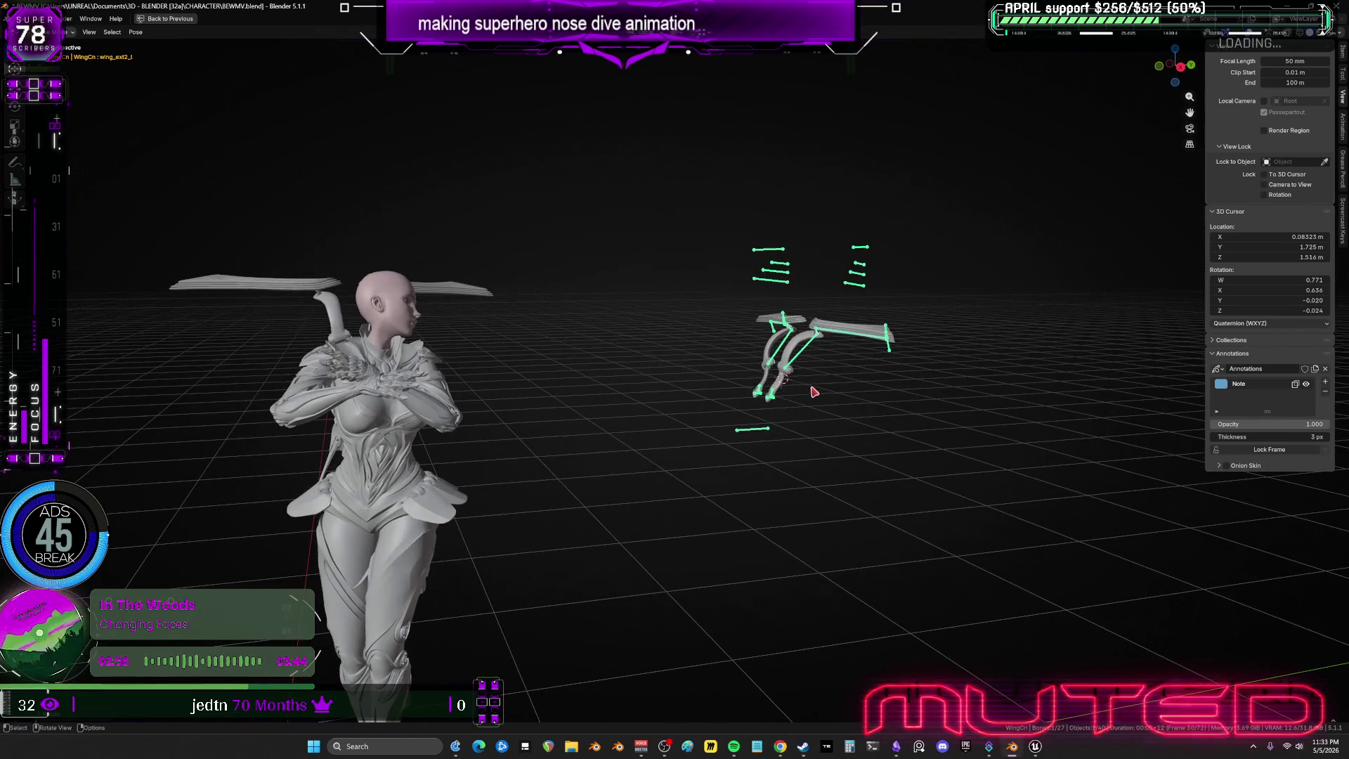
{"action": "key", "text": "g"}
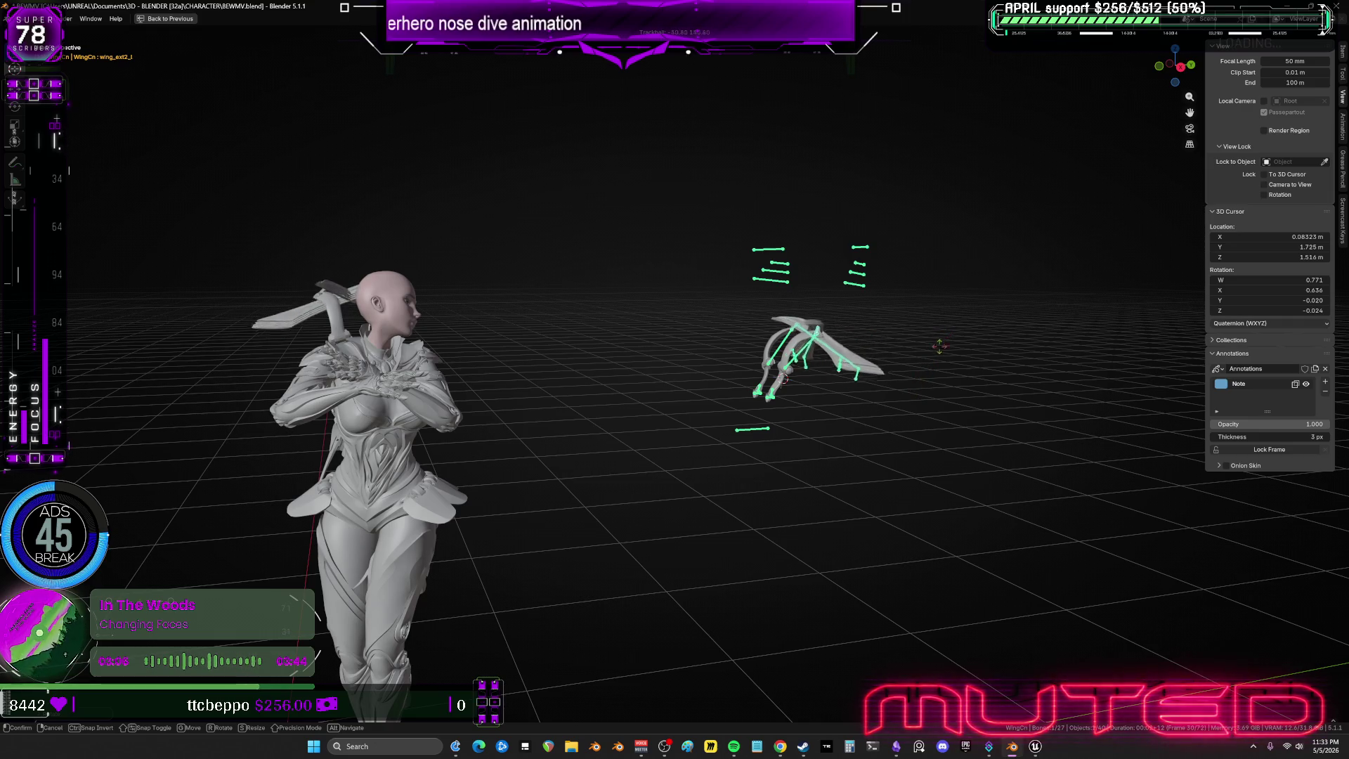
{"action": "key", "text": "r"}
{"action": "key", "text": "y"}
{"action": "mouse_move", "coordinate": [927, 380]}
{"action": "middle_mouse_down", "text": "alt"}
{"action": "mouse_move", "coordinate": [840, 404]}
{"action": "mouse_move", "coordinate": [874, 391]}
{"action": "mouse_move", "coordinate": [827, 504]}
{"action": "middle_mouse_up", "text": "alt"}
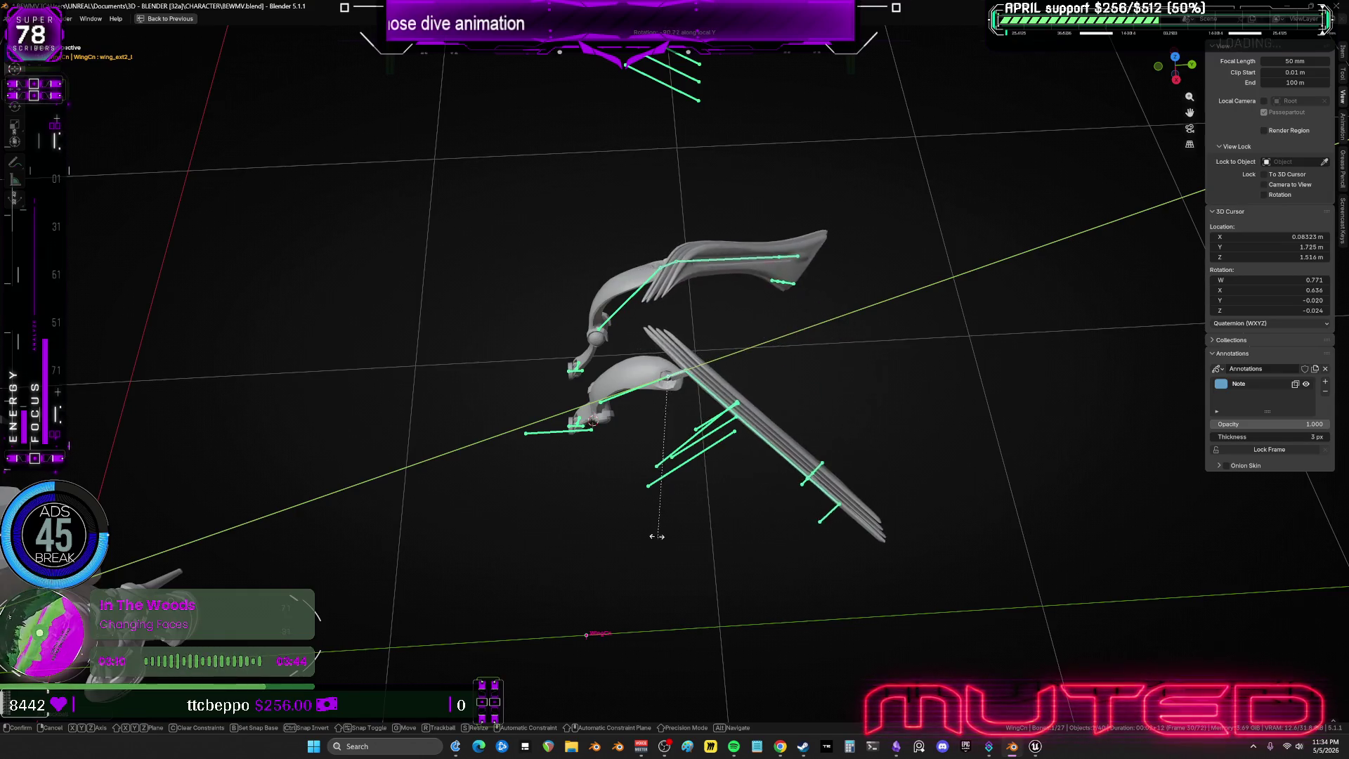
{"action": "left_click", "coordinate": [615, 497]}
Inspect the swept-out wing pose from behind and from above.
{"action": "mouse_move", "coordinate": [615, 497]}
{"action": "middle_mouse_down"}
{"action": "mouse_move", "coordinate": [653, 309]}
{"action": "mouse_move", "coordinate": [717, 280]}
{"action": "mouse_move", "coordinate": [759, 310]}
{"action": "middle_mouse_up"}
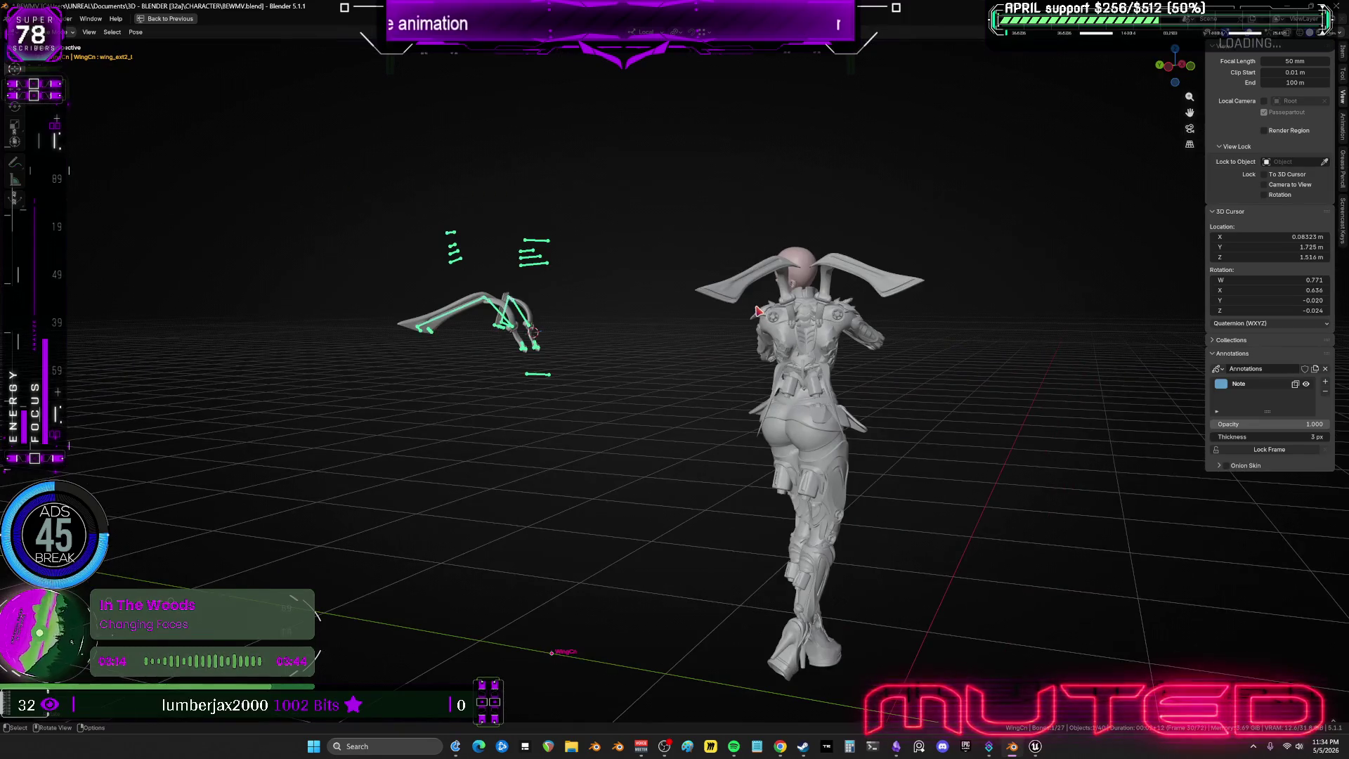
{"action": "key", "text": "KP_7"}
{"action": "key", "text": "KP_1"}
{"action": "middle_click_drag", "start_coordinate": [701, 413], "coordinate": [713, 444]}
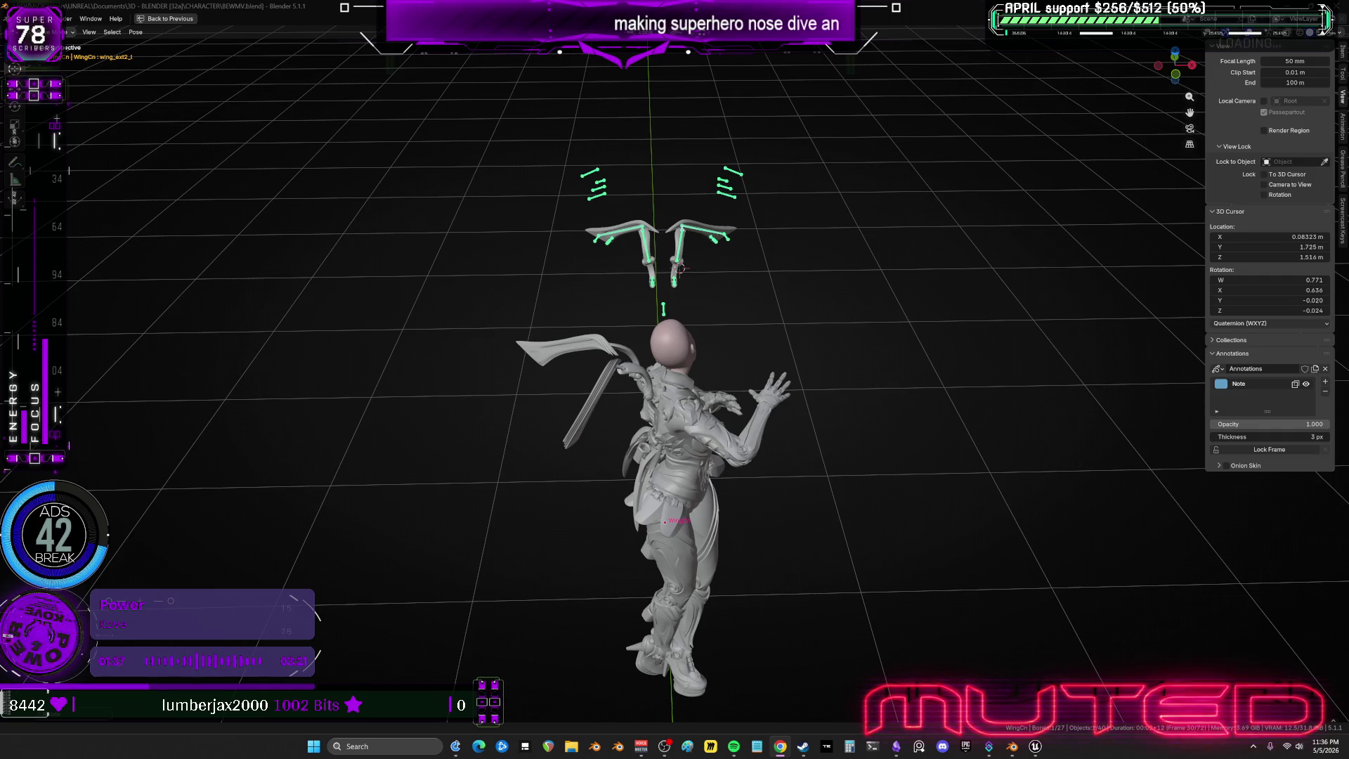
Orbit and zoom around the posed superhero, then restore the Action, Graph and NLA layout.
{"action": "middle_click_drag", "start_coordinate": [1026, 422], "coordinate": [699, 355]}
{"action": "scroll", "coordinate": [677, 340], "scroll_direction": "up", "scroll_amount": 20, "text": "alt"}
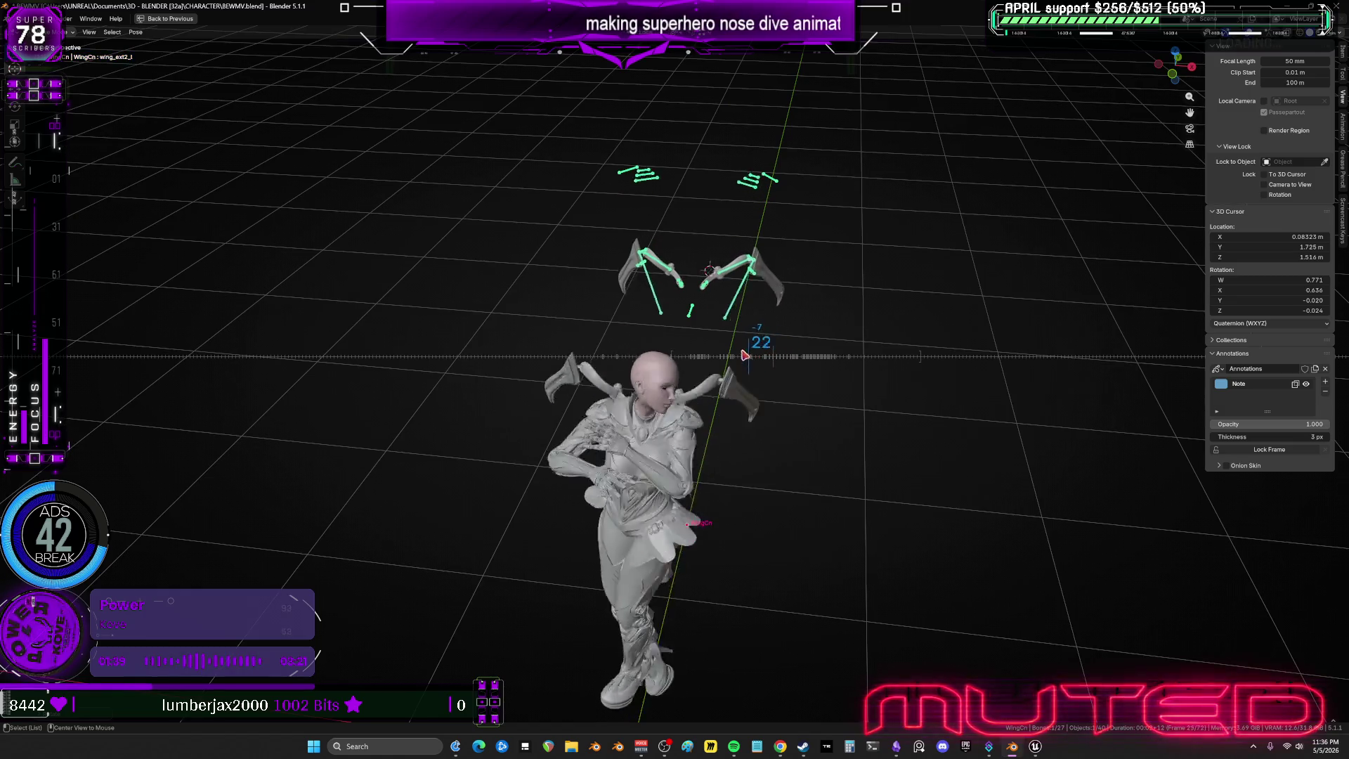
{"action": "scroll", "coordinate": [671, 365], "scroll_direction": "down", "scroll_amount": 12, "text": "alt"}
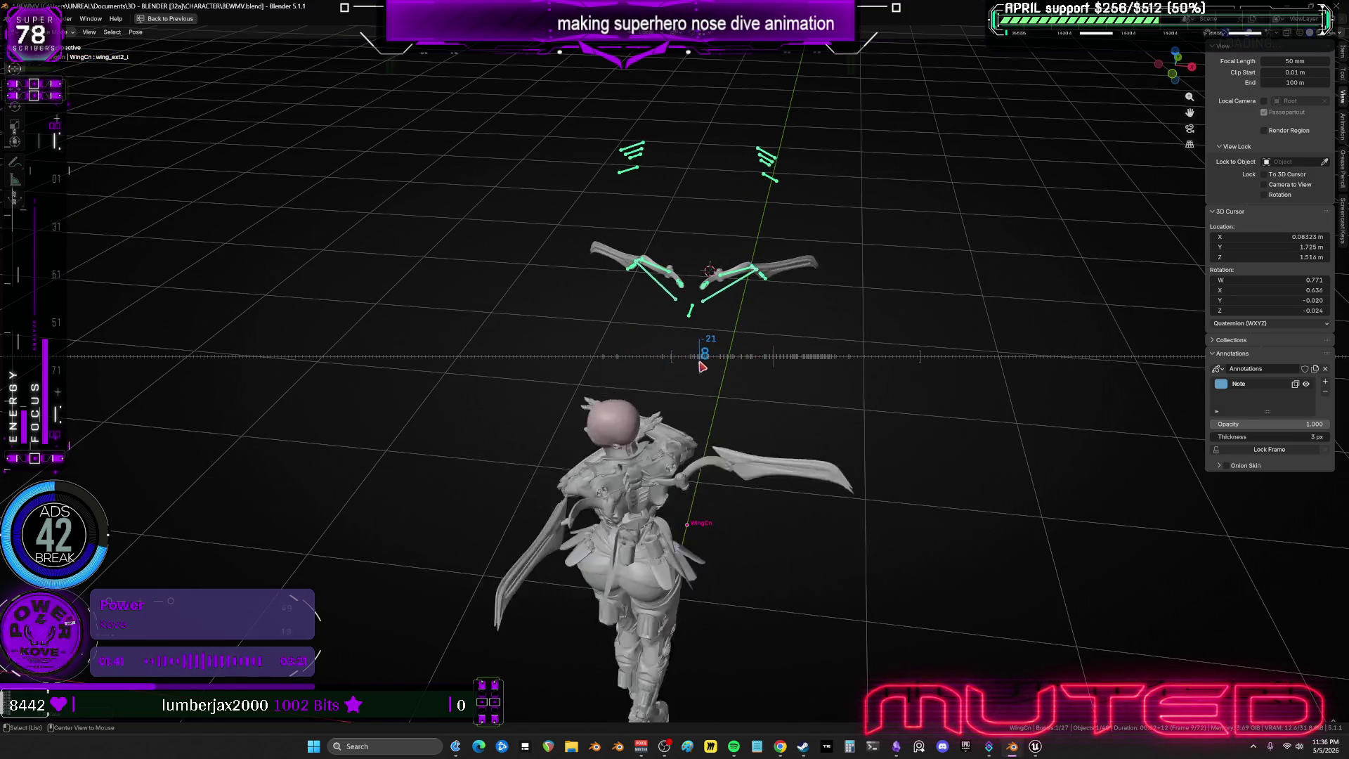
{"action": "scroll", "coordinate": [739, 359], "scroll_direction": "down", "scroll_amount": 20, "text": "alt"}
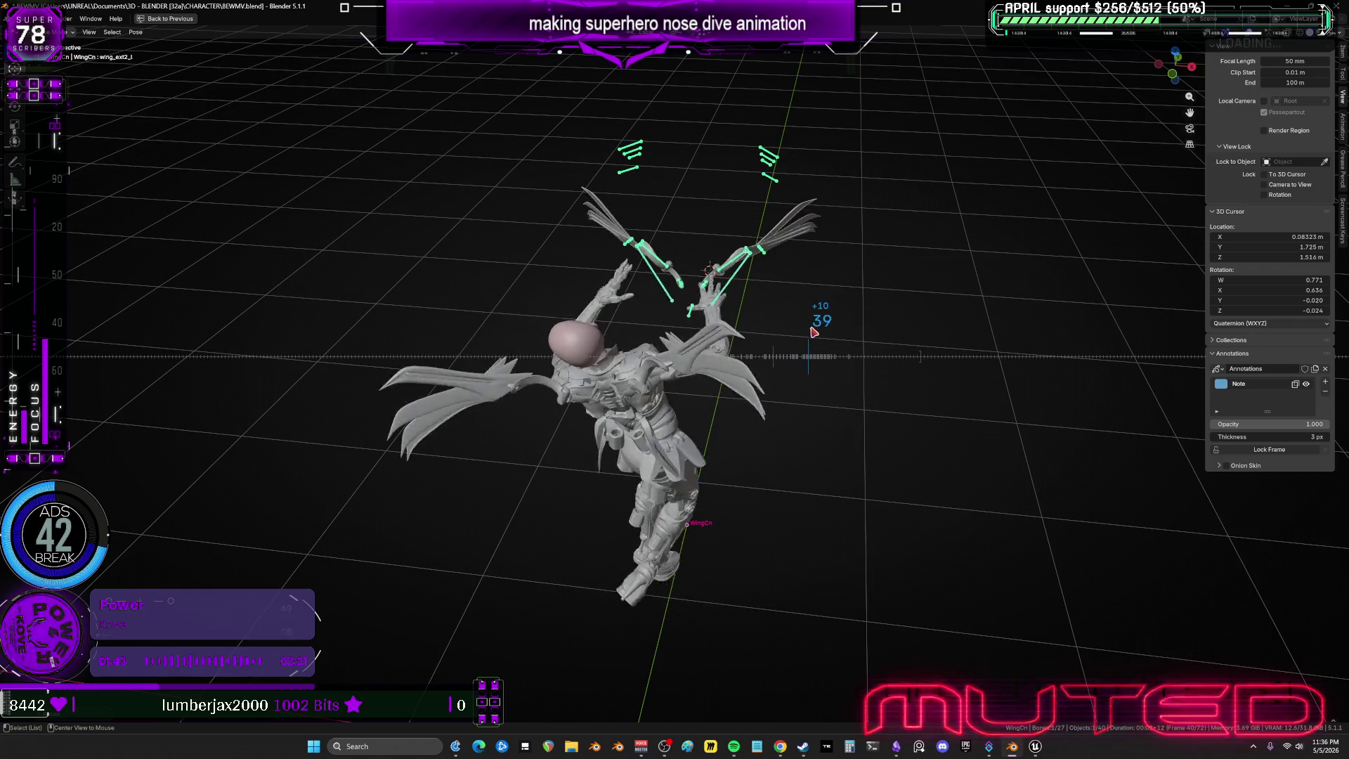
{"action": "scroll", "coordinate": [836, 323], "scroll_direction": "down", "scroll_amount": 12, "text": "alt"}
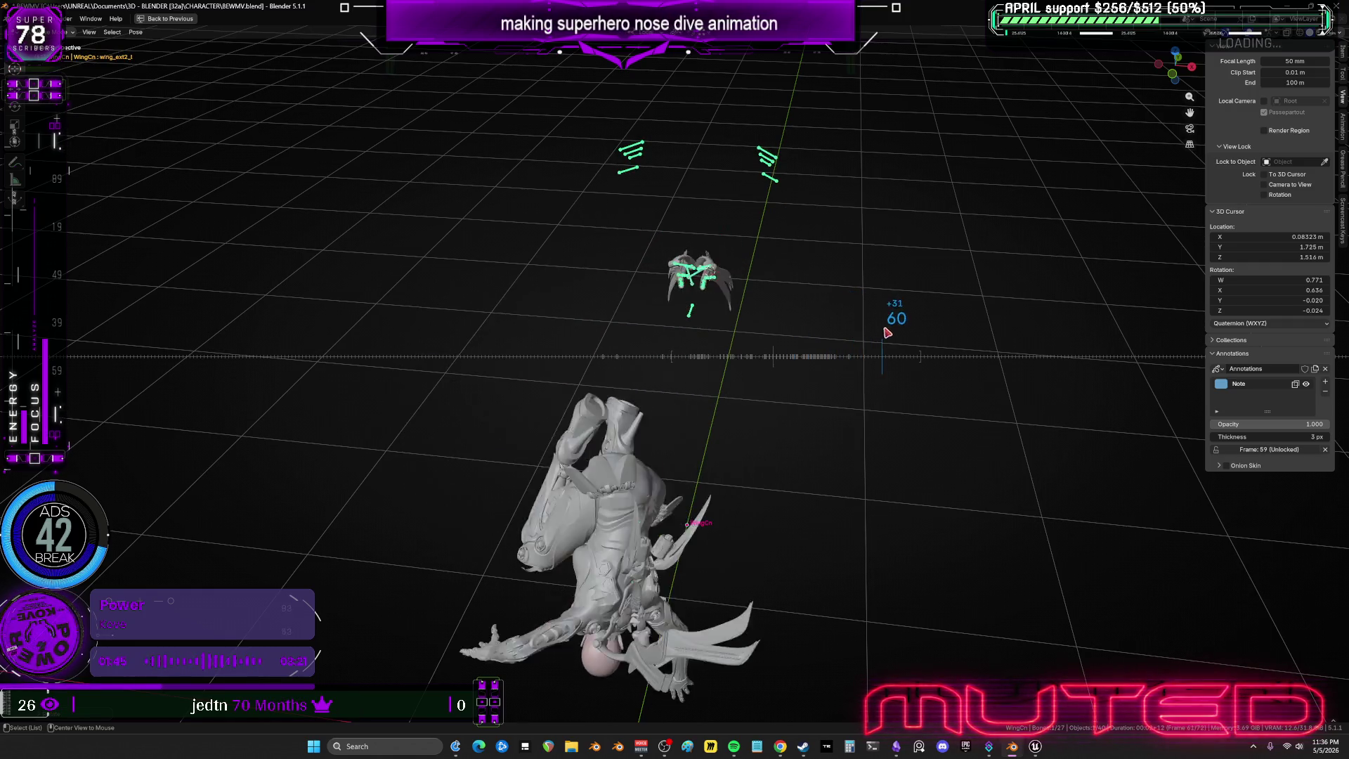
{"action": "scroll", "coordinate": [858, 325], "scroll_direction": "up", "scroll_amount": 20, "text": "alt"}
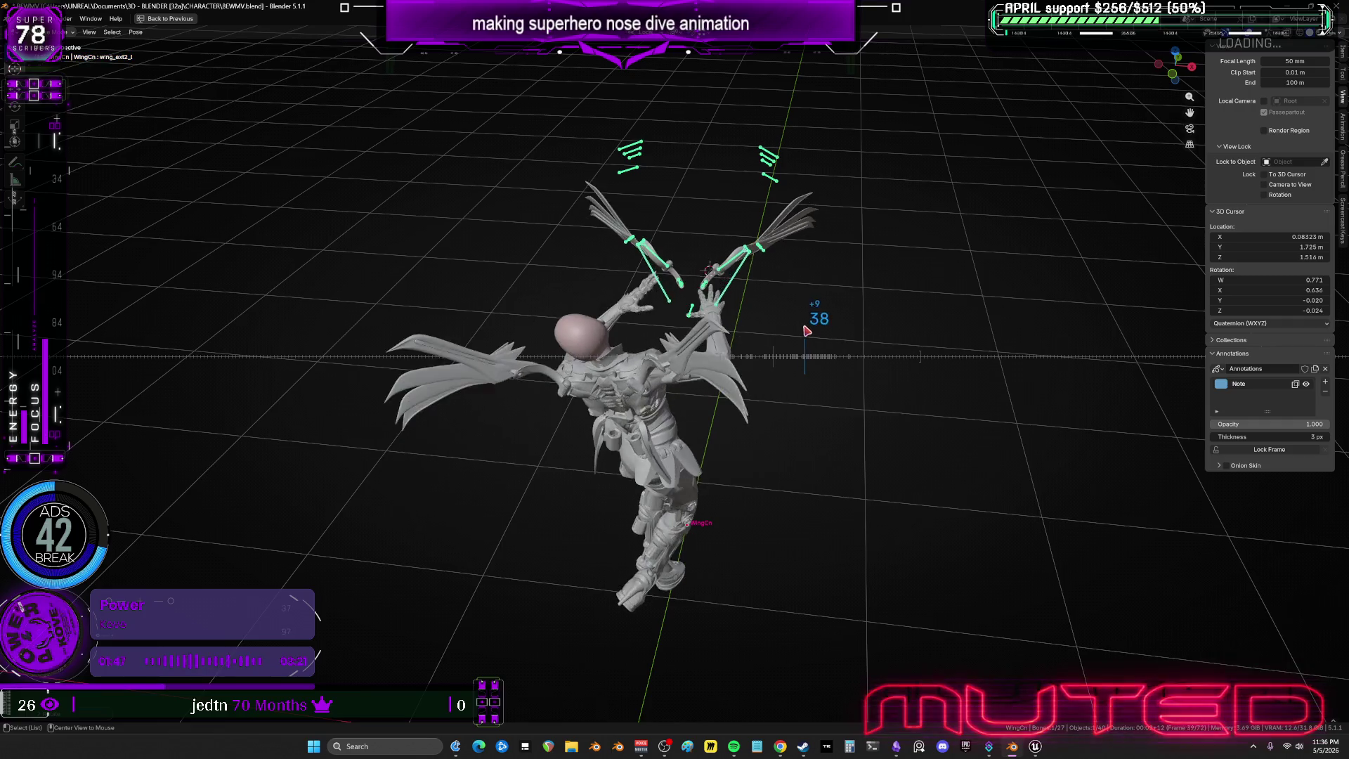
{"action": "scroll", "coordinate": [793, 326], "scroll_direction": "up", "scroll_amount": 5, "text": "alt"}
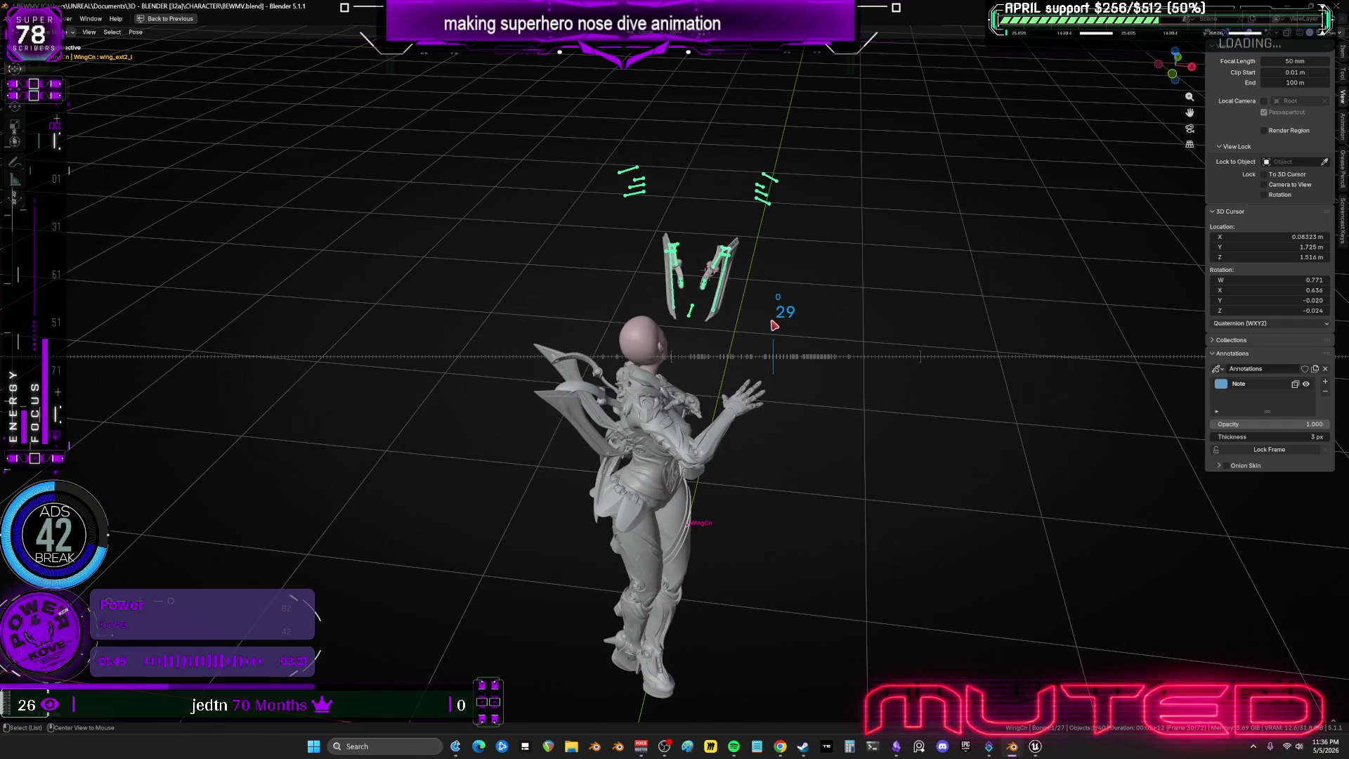
{"action": "mouse_move", "coordinate": [744, 327]}
{"action": "middle_mouse_down"}
{"action": "mouse_move", "coordinate": [699, 541]}
{"action": "mouse_move", "coordinate": [707, 483]}
{"action": "middle_mouse_up"}
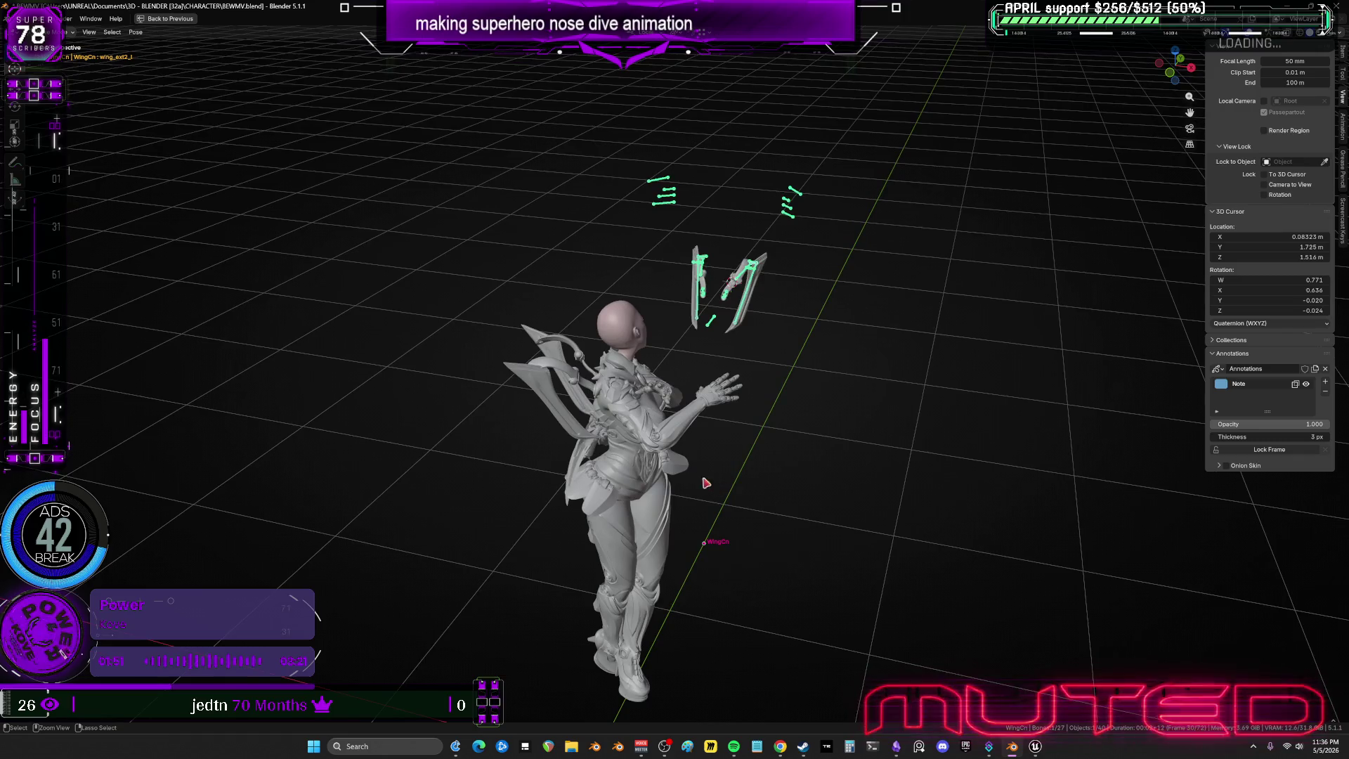
{"action": "middle_click_drag", "start_coordinate": [773, 258], "coordinate": [743, 277]}
{"action": "key", "text": "ctrl+space"}
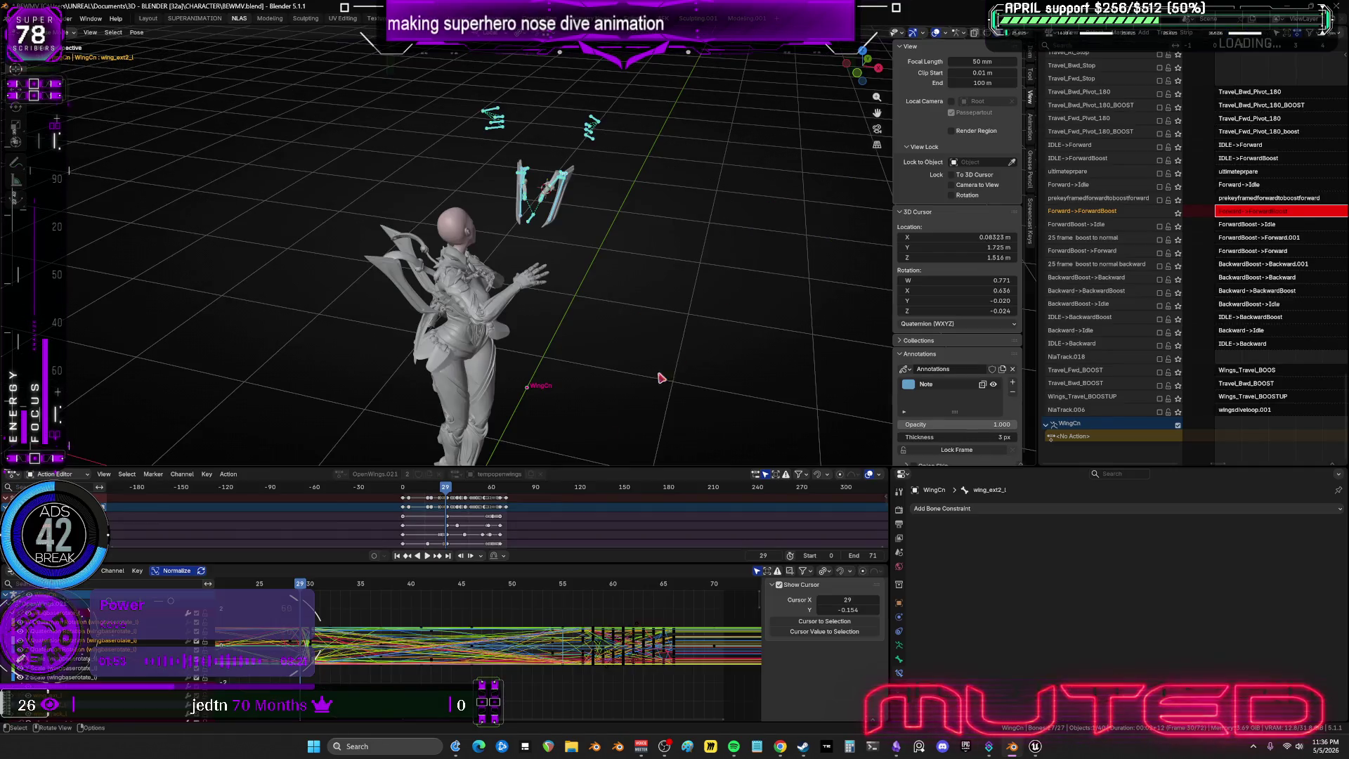
In the maximized Graph Editor, select all keys at frame 29 and flatten their curves.
{"action": "key", "text": "ctrl+space"}
{"action": "key", "text": "KP_Decimal"}
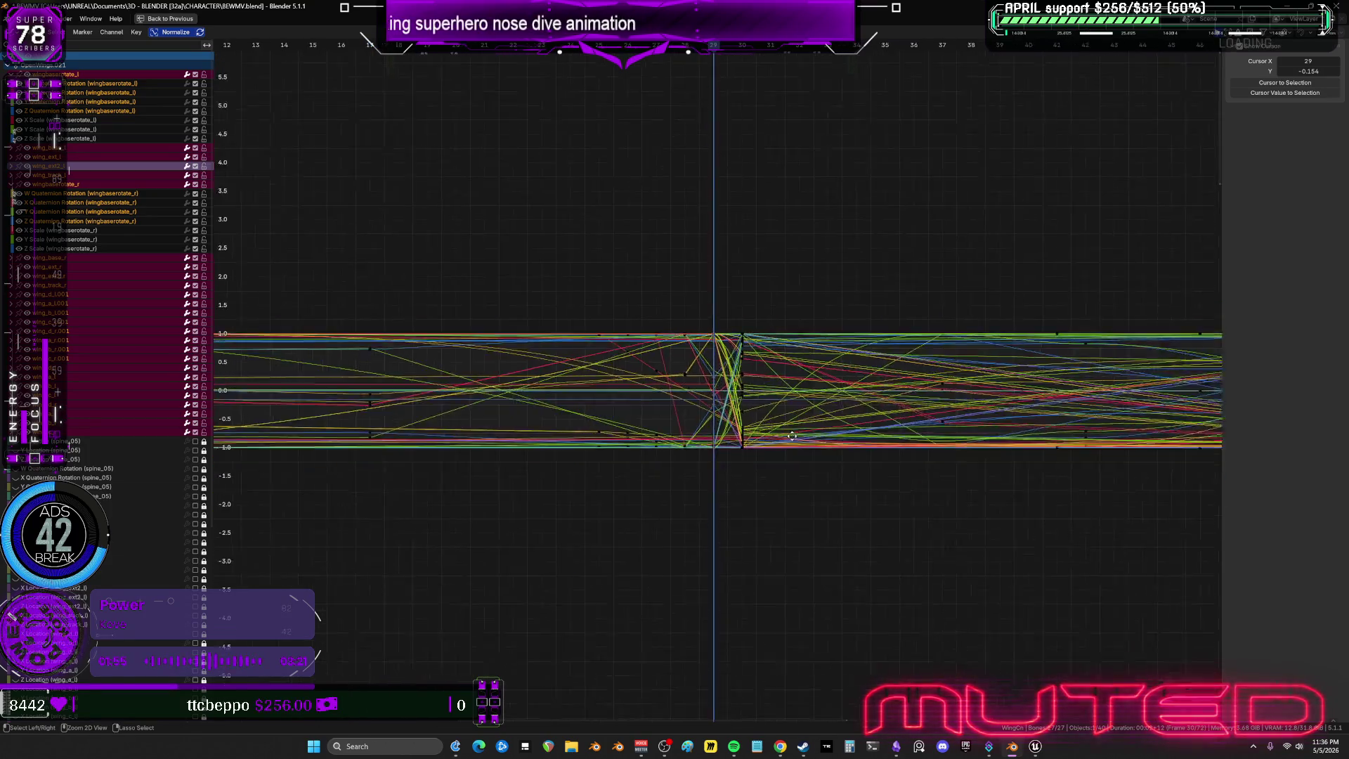
{"action": "mouse_move", "coordinate": [742, 268]}
{"action": "left_mouse_down"}
{"action": "mouse_move", "coordinate": [735, 386]}
{"action": "mouse_move", "coordinate": [697, 563]}
{"action": "left_mouse_up"}
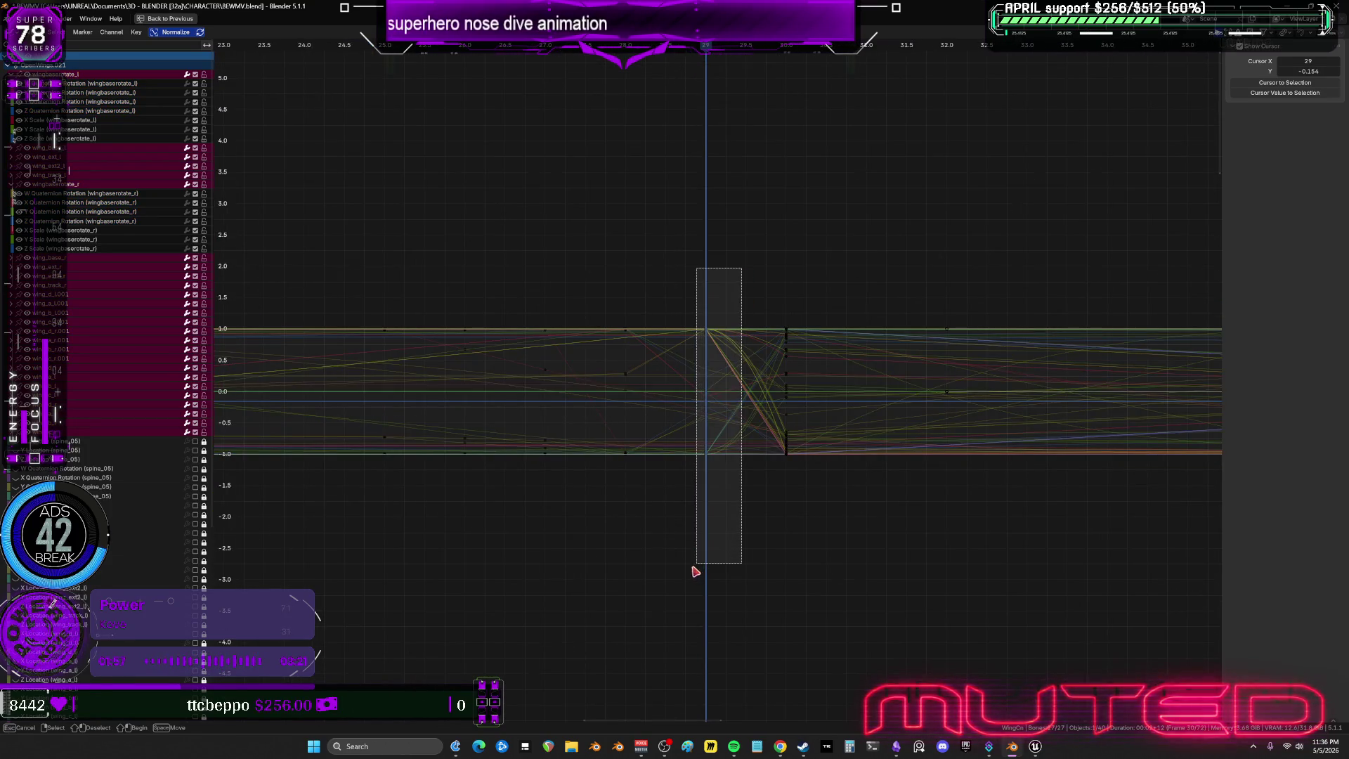
{"action": "left_click", "coordinate": [821, 441]}
{"action": "key", "text": "ctrl+v"}
{"action": "key", "text": "ctrl+space"}
Review the wing pose by stepping between frames 29 and 30 and orbiting the view.
{"action": "scroll", "coordinate": [555, 371], "scroll_direction": "down", "scroll_amount": 9, "text": "alt"}
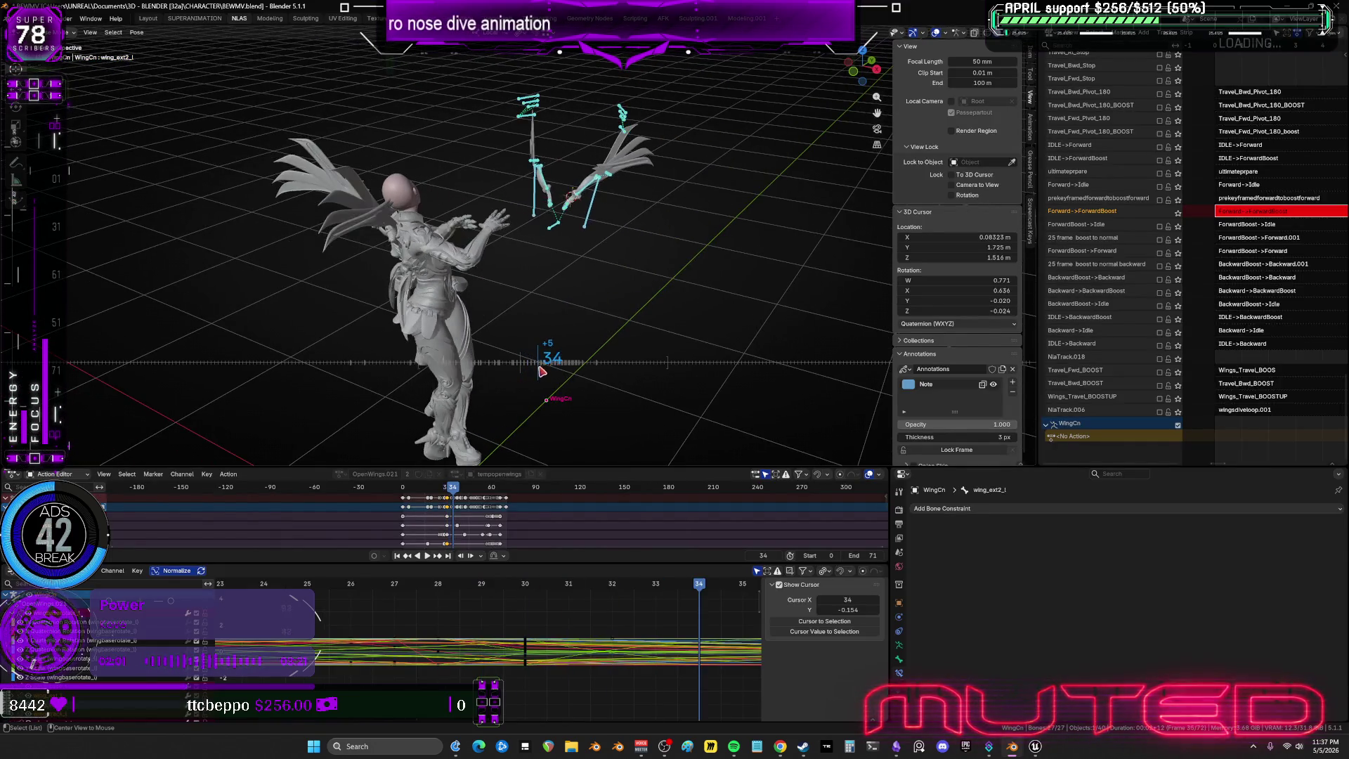
{"action": "scroll", "coordinate": [560, 370], "scroll_direction": "down", "scroll_amount": 20, "text": "alt"}
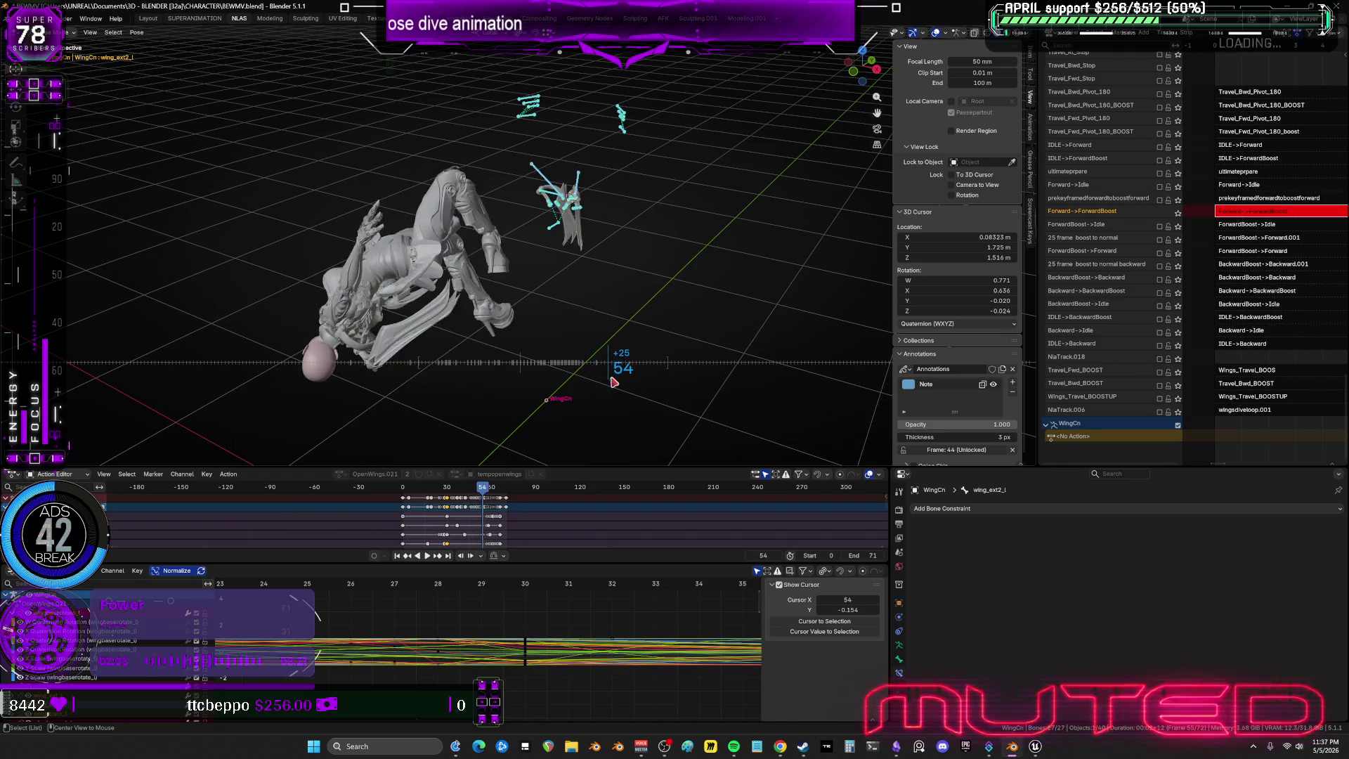
{"action": "scroll", "coordinate": [584, 387], "scroll_direction": "up", "scroll_amount": 20, "text": "alt"}
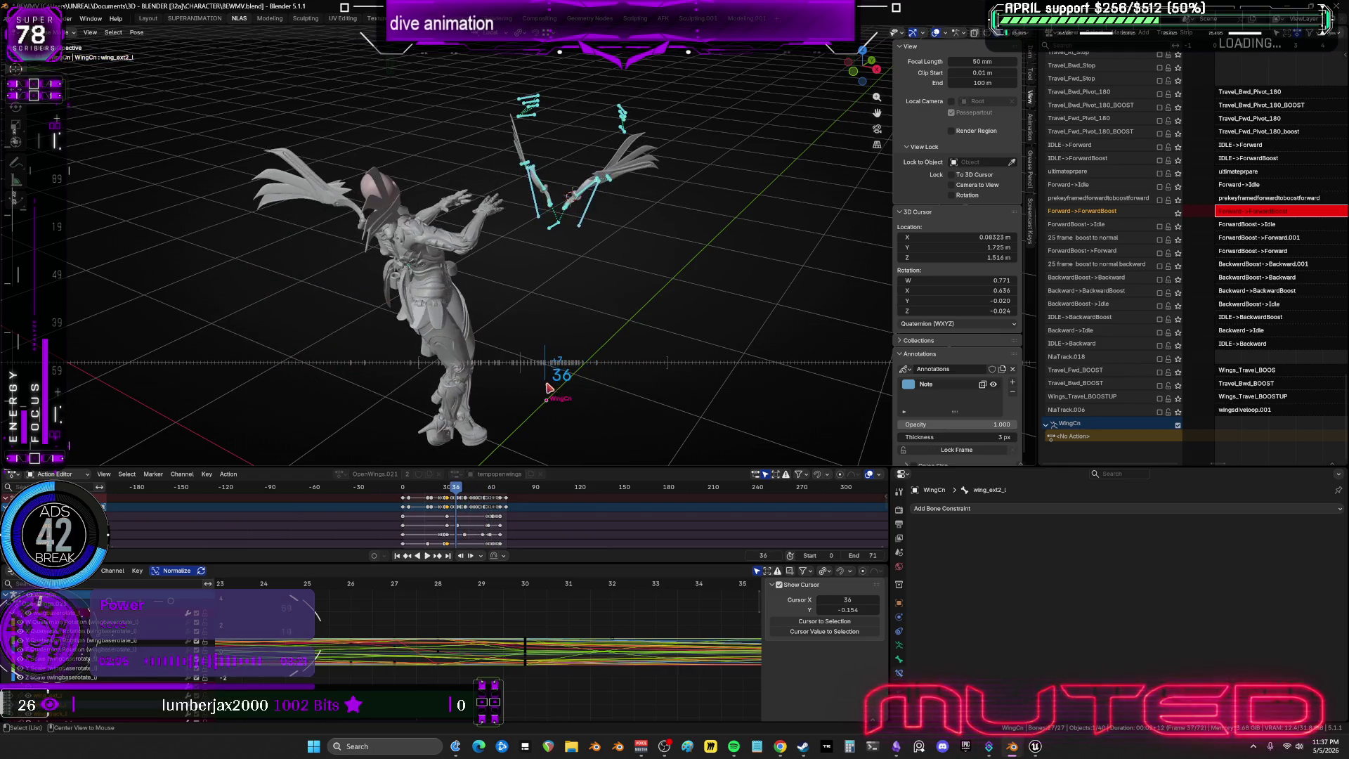
{"action": "scroll", "coordinate": [543, 386], "scroll_direction": "up", "scroll_amount": 6, "text": "alt"}
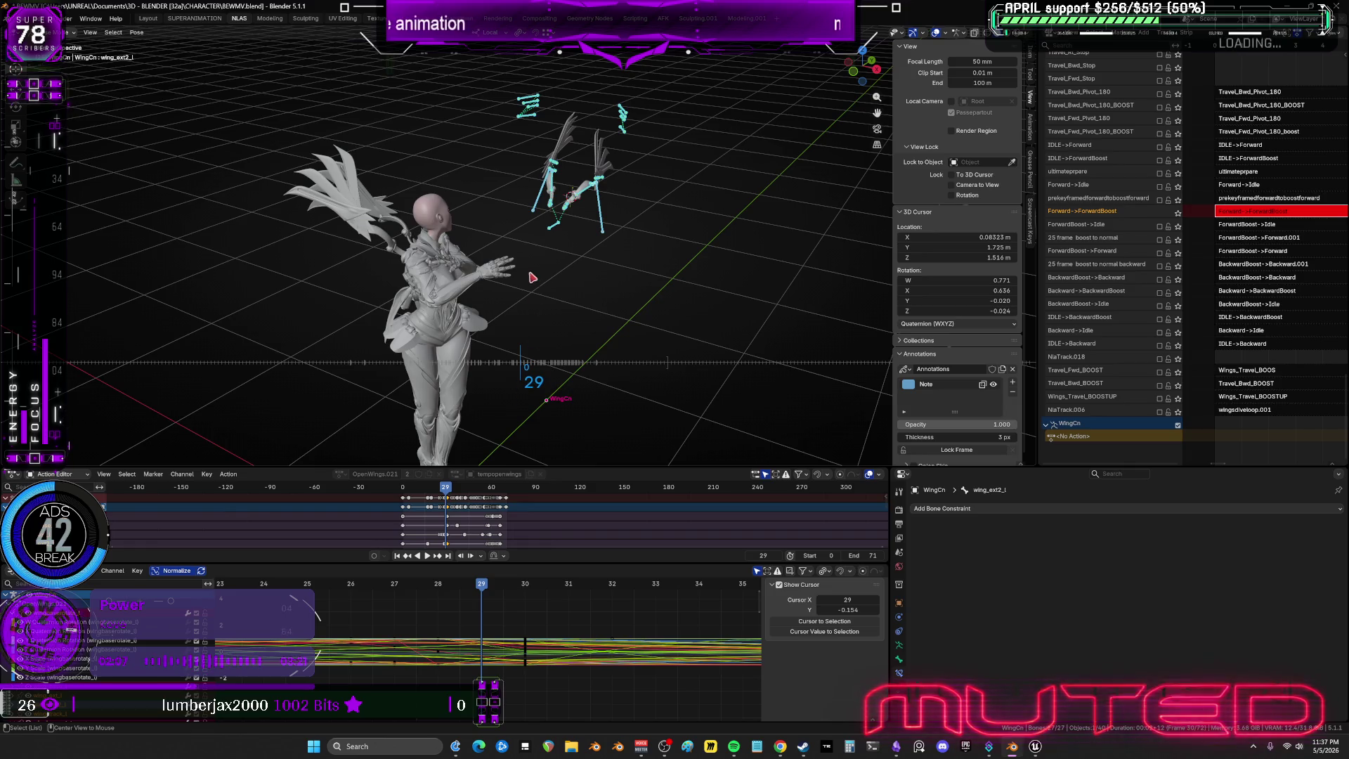
{"action": "middle_click_drag", "start_coordinate": [526, 380], "coordinate": [583, 299]}
{"action": "left_click_drag", "start_coordinate": [499, 589], "coordinate": [494, 593]}
{"action": "middle_click_drag", "start_coordinate": [578, 322], "coordinate": [501, 313]}
{"action": "mouse_move", "coordinate": [557, 272]}
{"action": "middle_mouse_down"}
{"action": "mouse_move", "coordinate": [572, 293]}
{"action": "mouse_move", "coordinate": [656, 301]}
{"action": "mouse_move", "coordinate": [705, 330]}
{"action": "mouse_move", "coordinate": [563, 300]}
{"action": "mouse_move", "coordinate": [611, 310]}
{"action": "mouse_move", "coordinate": [555, 330]}
{"action": "middle_mouse_up"}
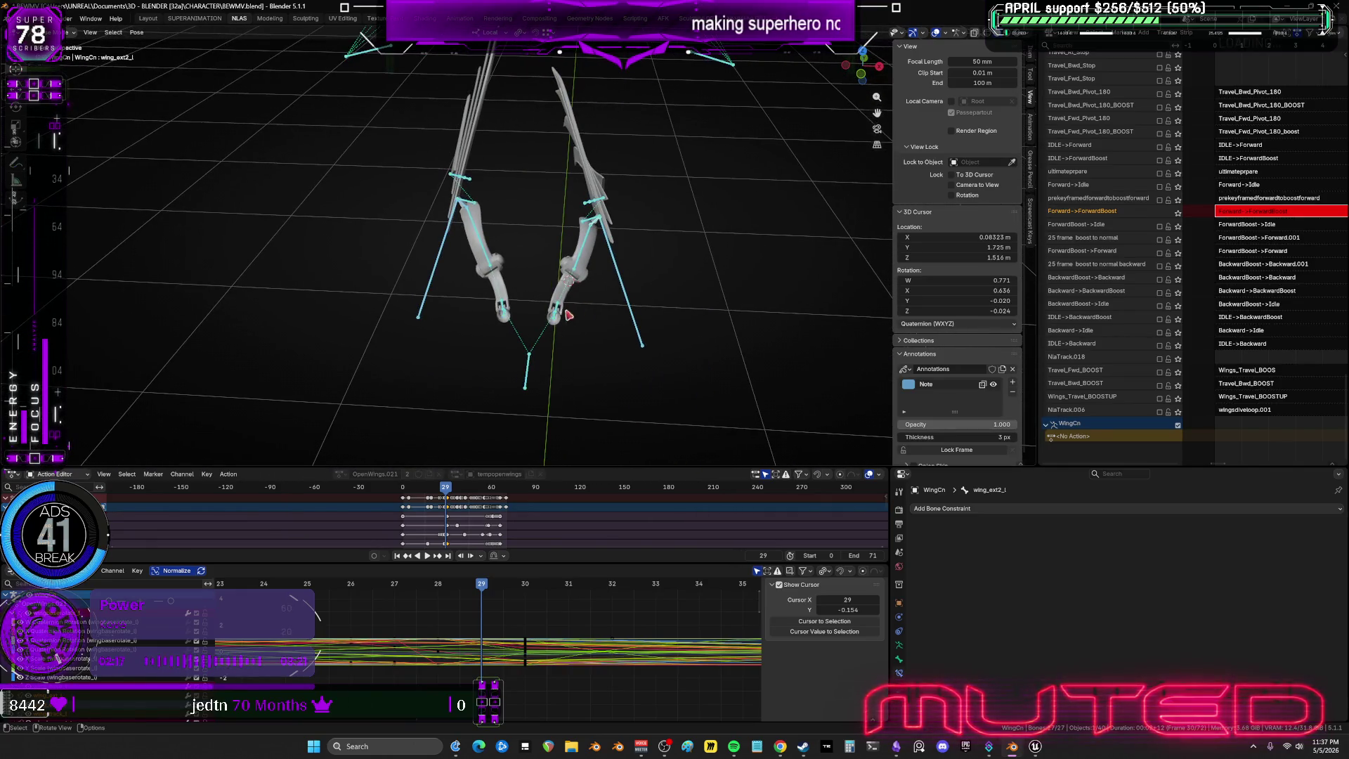
Rotate the wingbaserotate_l bone into a new angle.
{"action": "key", "text": "ctrl+z"}
{"action": "key", "text": "r"}
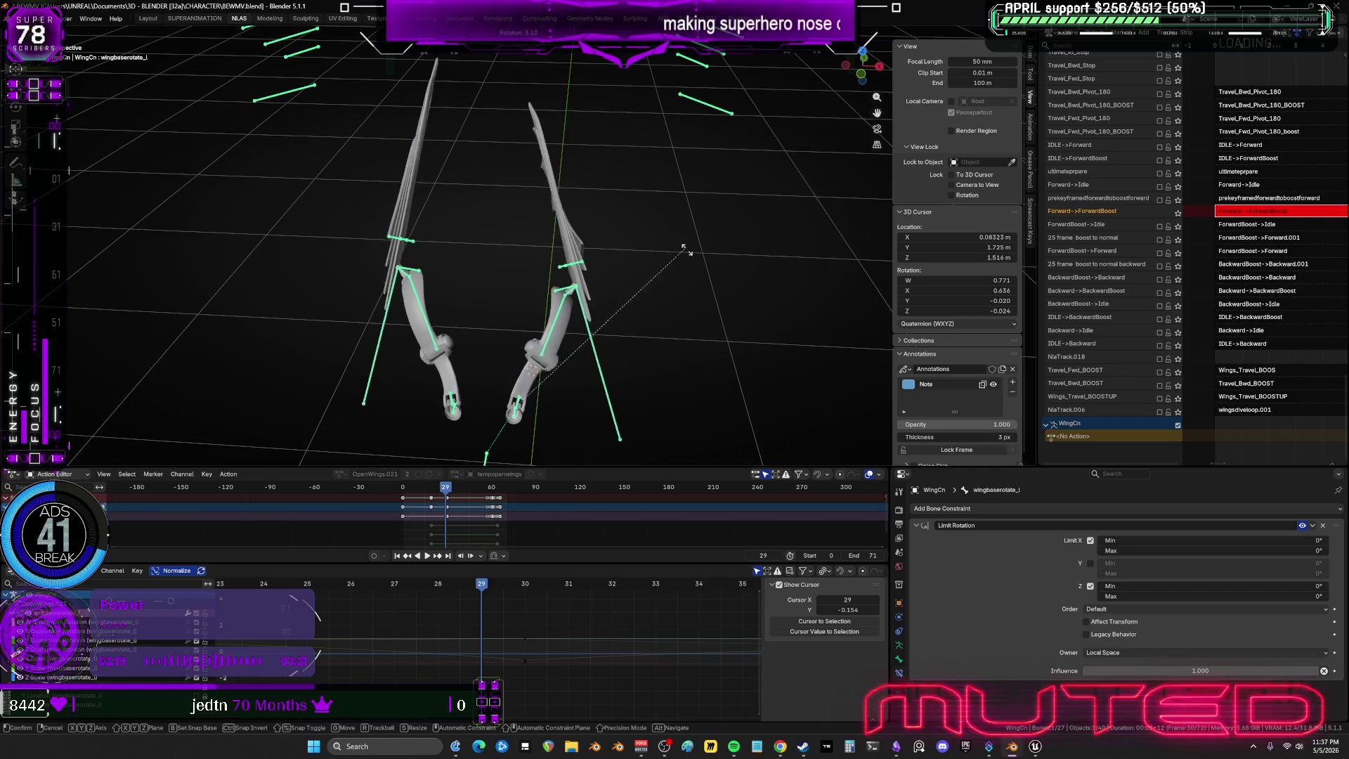
{"action": "left_click", "coordinate": [720, 357]}
{"action": "mouse_move", "coordinate": [719, 356]}
{"action": "middle_mouse_down"}
{"action": "mouse_move", "coordinate": [710, 227]}
{"action": "mouse_move", "coordinate": [599, 187]}
{"action": "mouse_move", "coordinate": [536, 256]}
{"action": "mouse_move", "coordinate": [581, 307]}
{"action": "middle_mouse_up"}
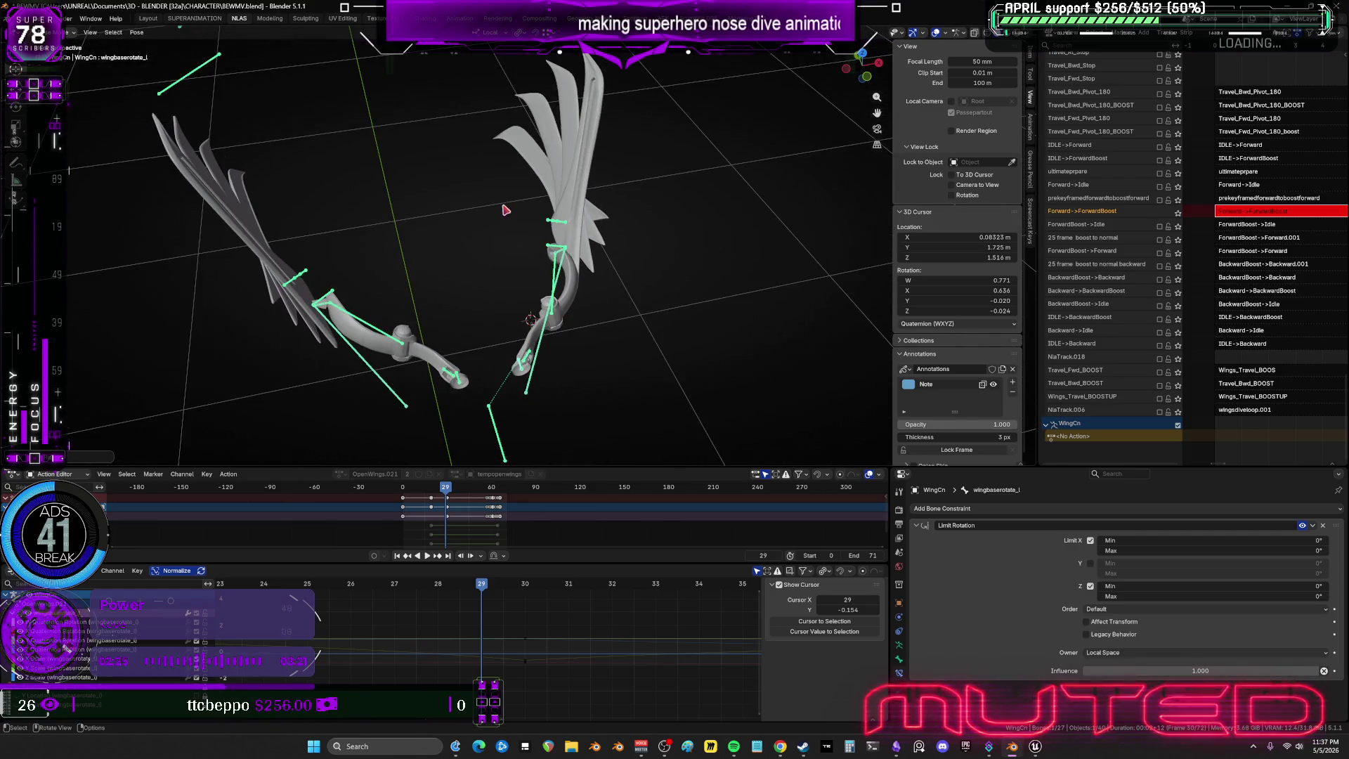
{"action": "scroll", "coordinate": [607, 319], "scroll_direction": "up", "scroll_amount": 3}
Rotate the wing_base_l bone, then the wing_ext_l bone.
{"action": "left_click", "coordinate": [607, 319]}
{"action": "middle_click_drag", "start_coordinate": [607, 319], "coordinate": [699, 226]}
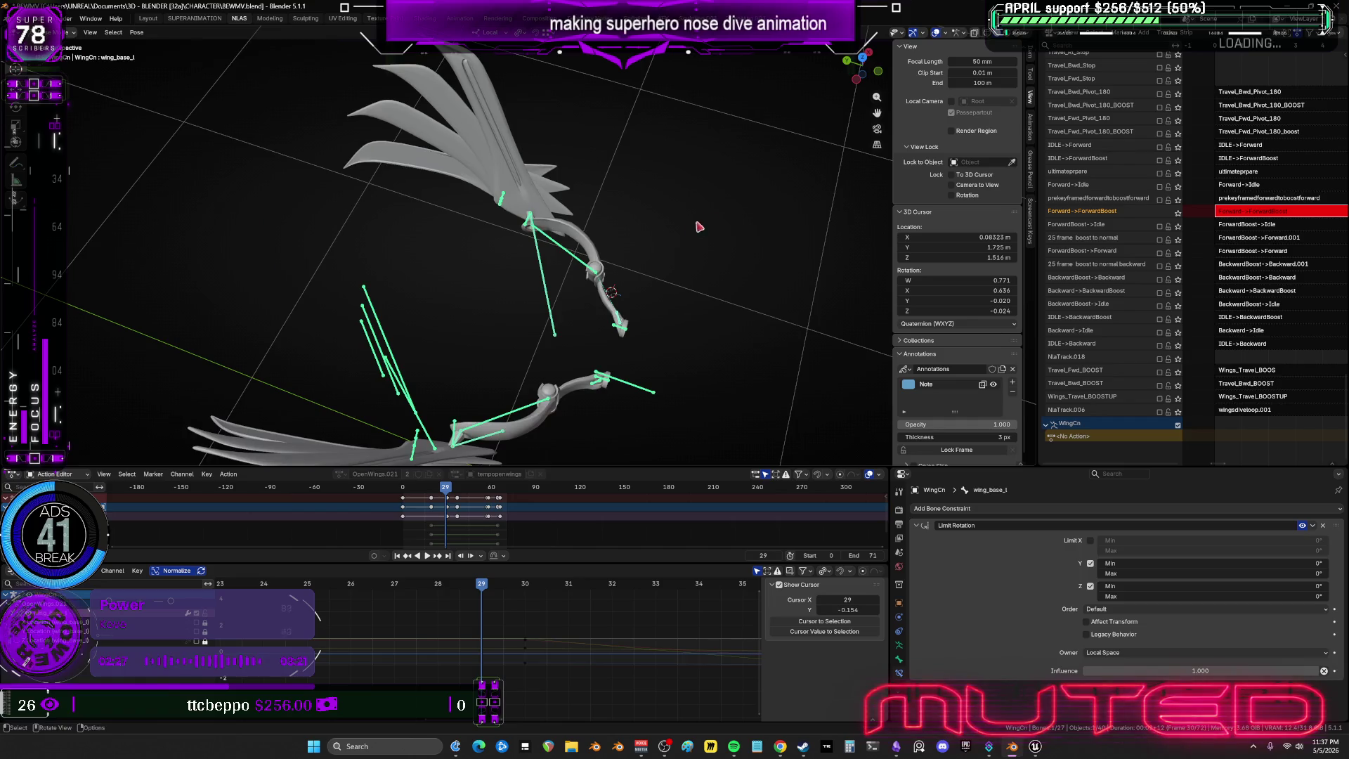
{"action": "key", "text": "r"}
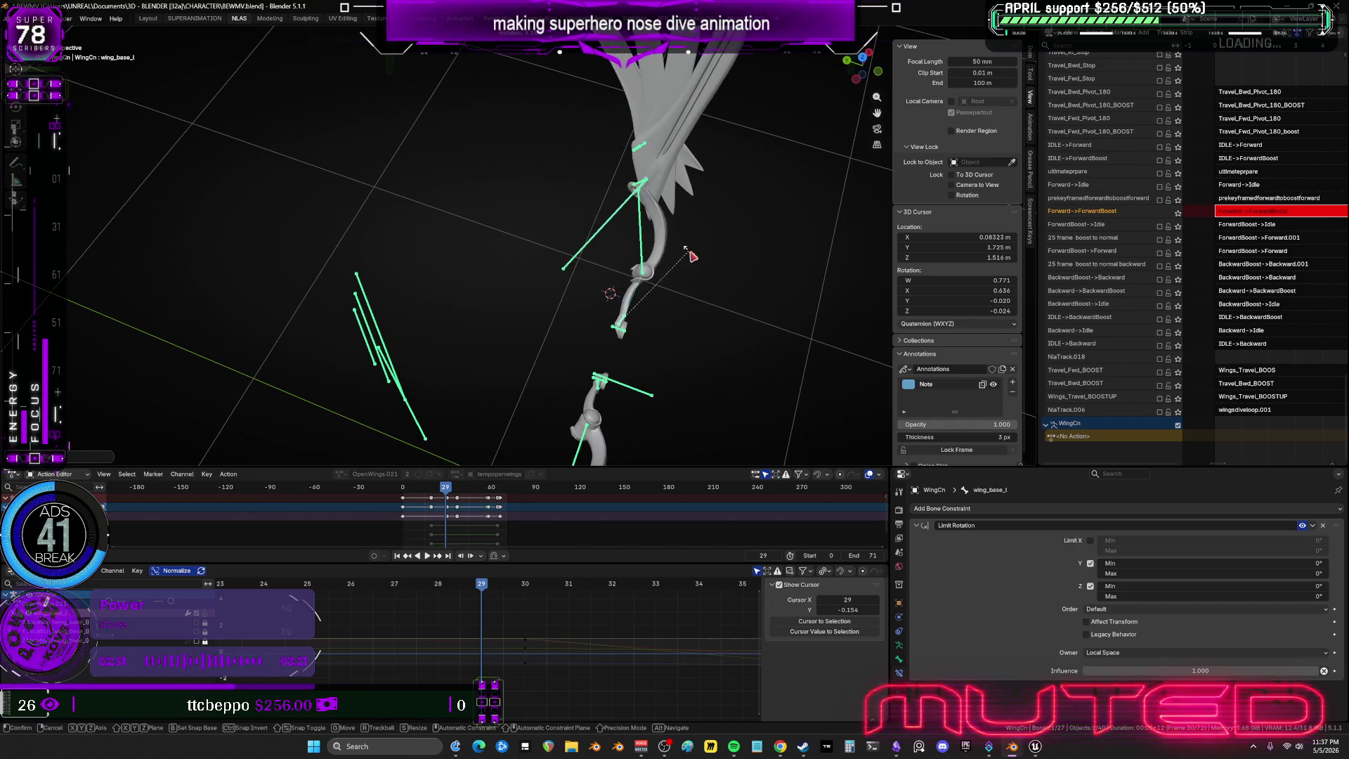
{"action": "left_click", "coordinate": [735, 209]}
{"action": "key", "text": "bracketright"}
{"action": "key", "text": "r"}
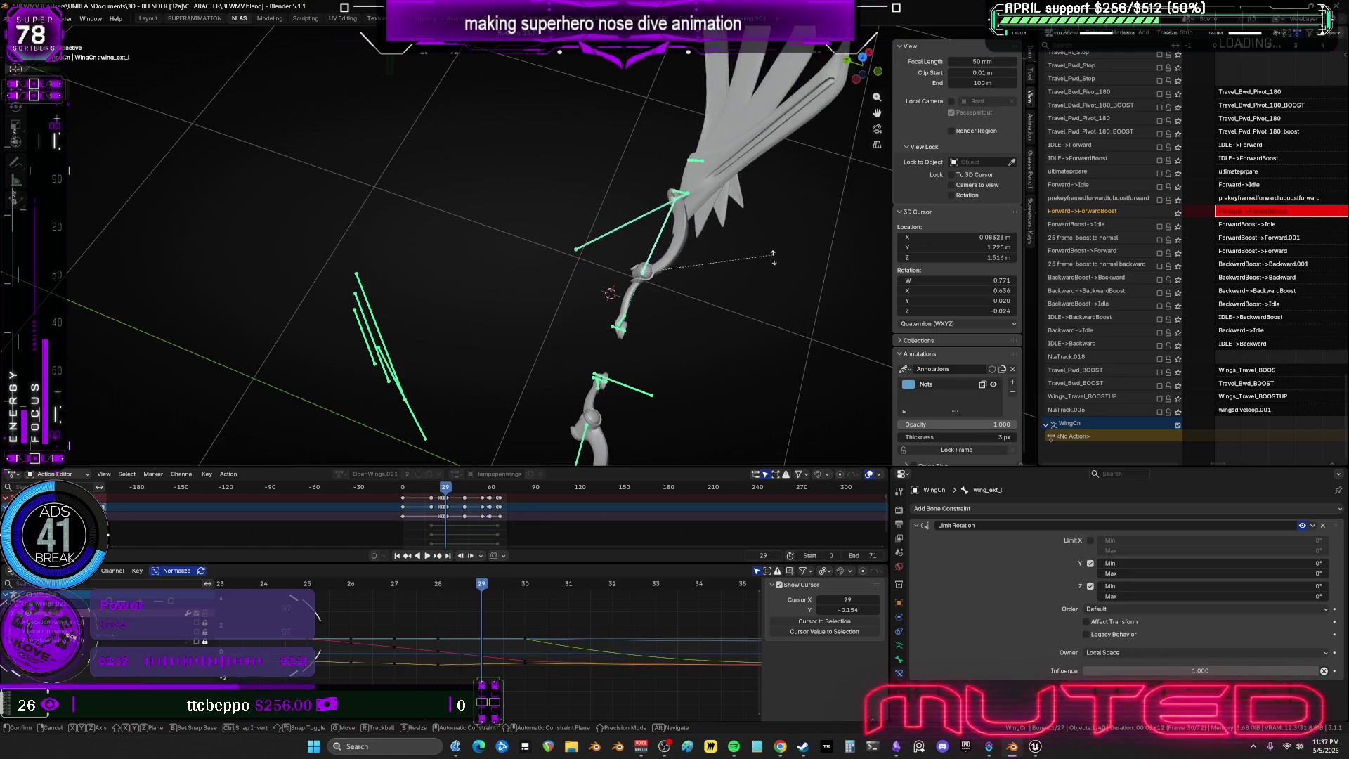
{"action": "left_click", "coordinate": [683, 236]}
{"action": "mouse_move", "coordinate": [683, 236]}
{"action": "middle_mouse_down"}
{"action": "mouse_move", "coordinate": [322, 217]}
{"action": "mouse_move", "coordinate": [603, 211]}
{"action": "mouse_move", "coordinate": [731, 232]}
{"action": "middle_mouse_up"}
Adjust another wing bone, check it in isolated local view, then re-rotate wing_base_l.
{"action": "key", "text": "r"}
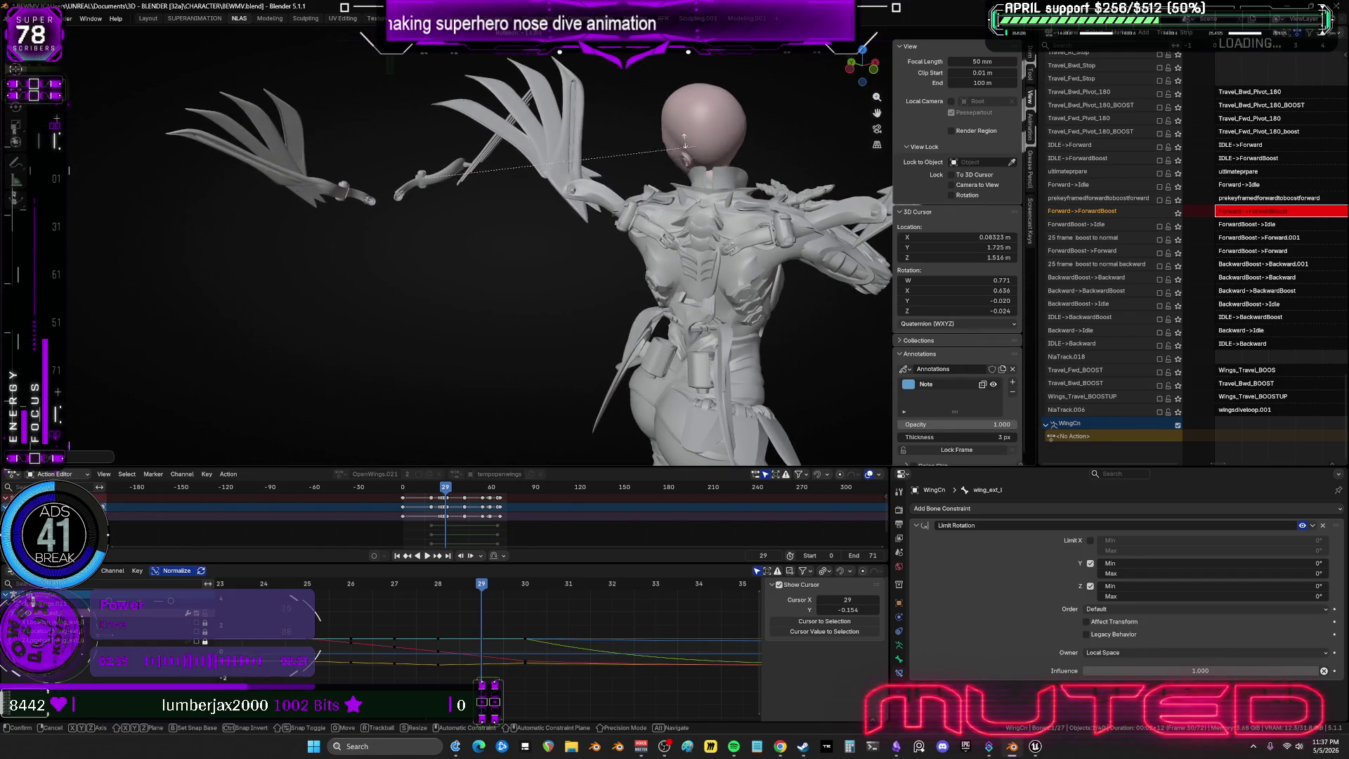
{"action": "left_click", "coordinate": [667, 138]}
{"action": "key", "text": "KP_Divide"}
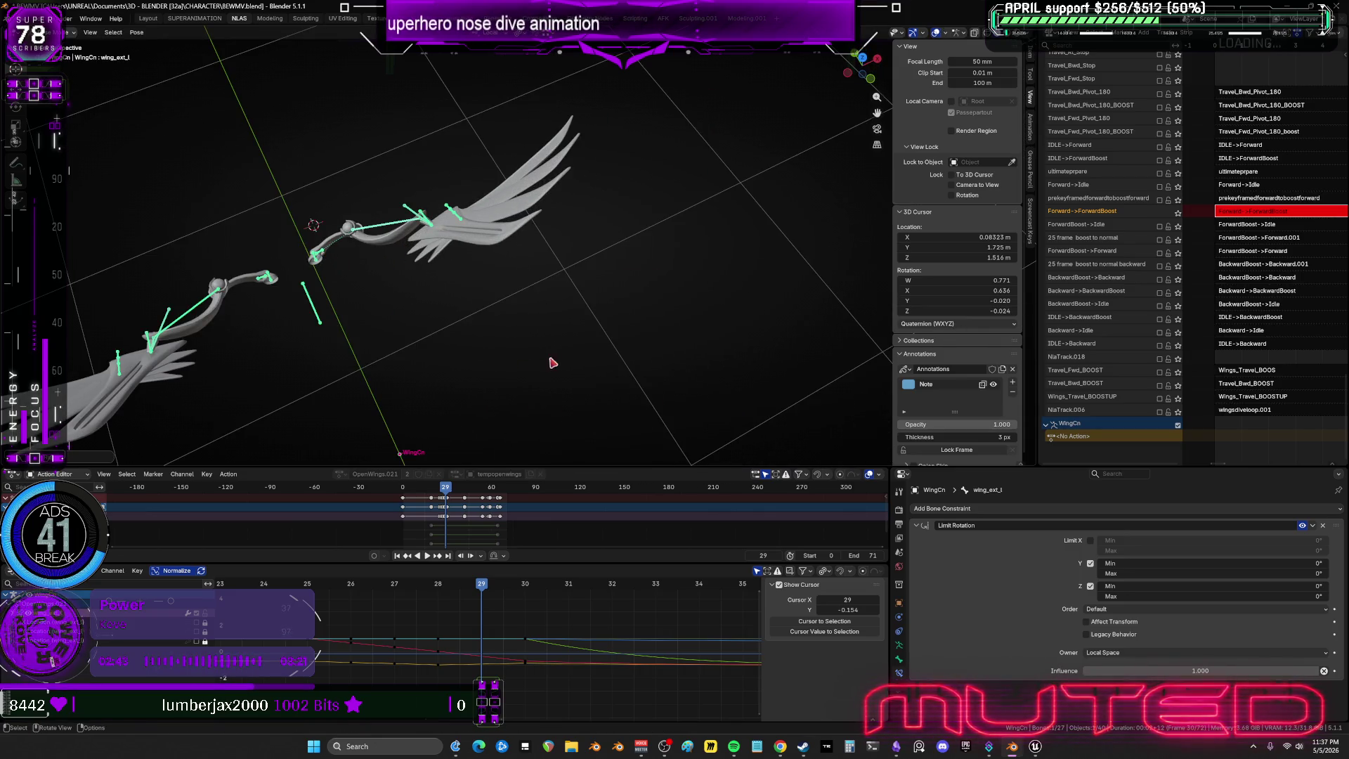
{"action": "key", "text": "KP_Divide"}
{"action": "mouse_move", "coordinate": [618, 264]}
{"action": "middle_mouse_down"}
{"action": "mouse_move", "coordinate": [666, 310]}
{"action": "mouse_move", "coordinate": [642, 197]}
{"action": "mouse_move", "coordinate": [657, 240]}
{"action": "middle_mouse_up"}
{"action": "key", "text": "r"}
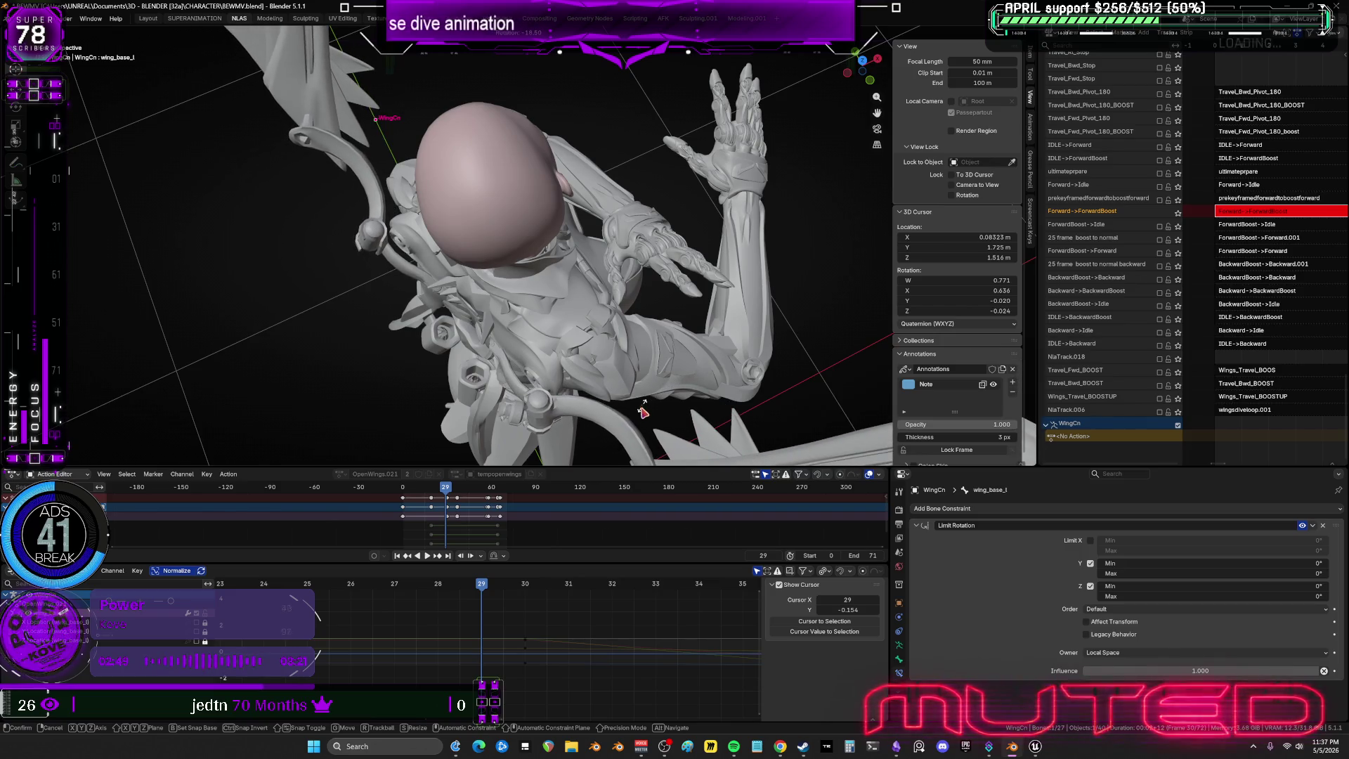
{"action": "left_click", "coordinate": [646, 412]}
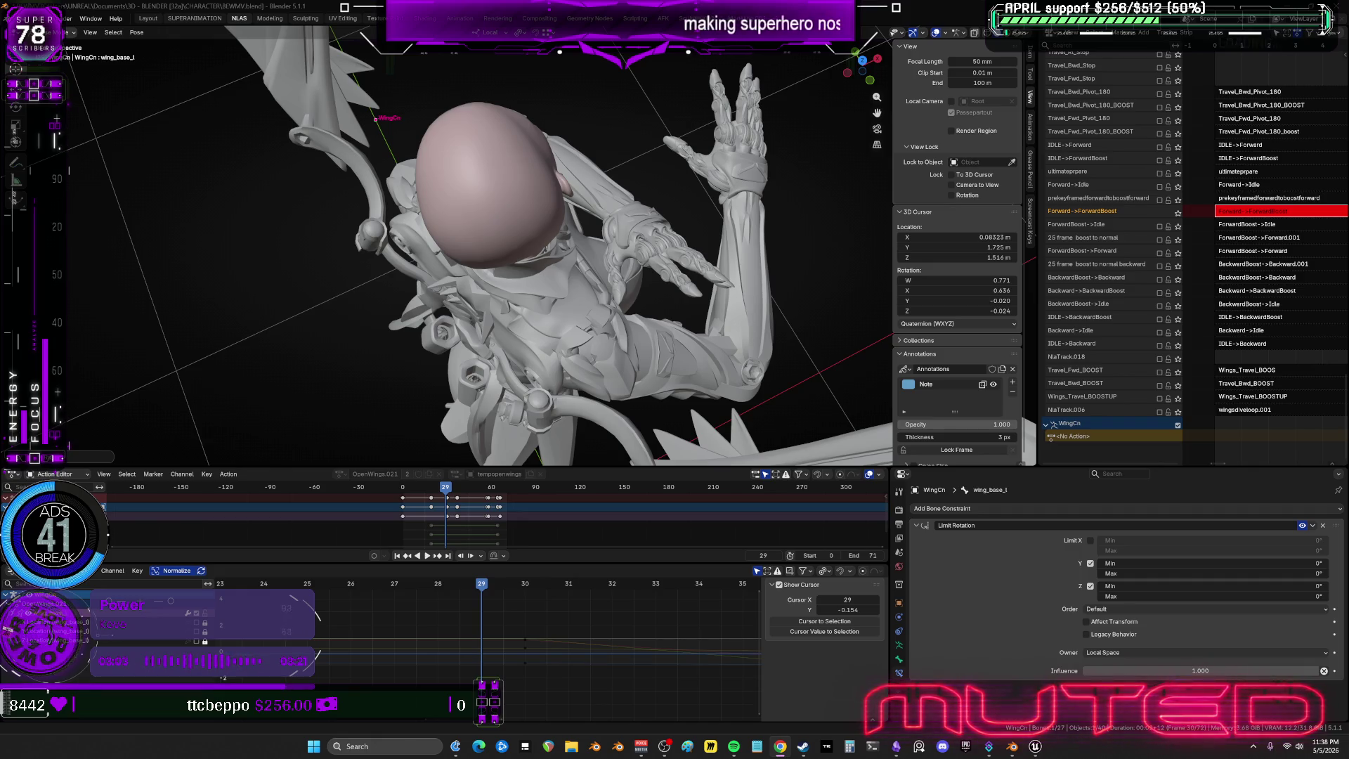
Select the wing_d_L001 bone and rotate it into place.
{"action": "mouse_move", "coordinate": [601, 210]}
{"action": "middle_mouse_down", "text": "ctrl"}
{"action": "mouse_move", "coordinate": [601, 252]}
{"action": "mouse_move", "coordinate": [581, 277]}
{"action": "mouse_move", "coordinate": [611, 310]}
{"action": "mouse_move", "coordinate": [606, 274]}
{"action": "mouse_move", "coordinate": [652, 191]}
{"action": "middle_mouse_up", "text": "ctrl"}
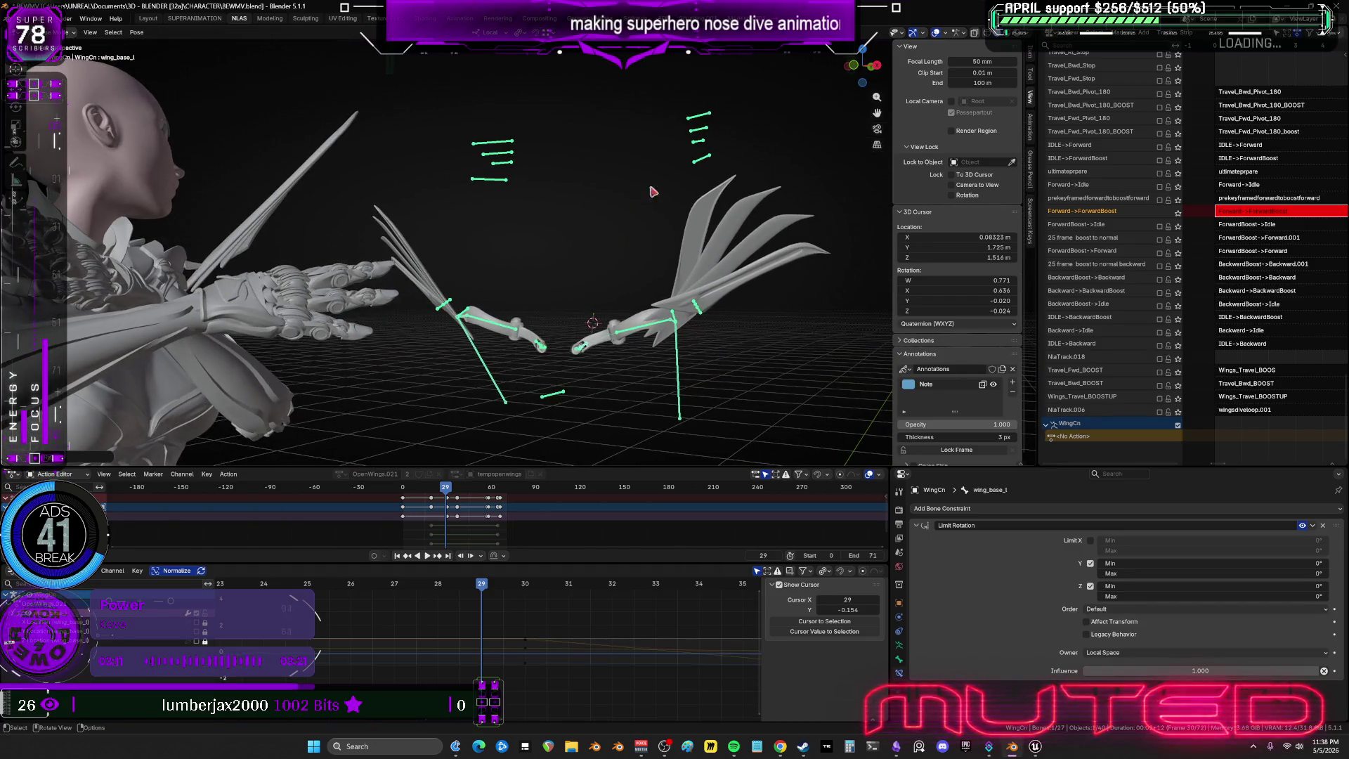
{"action": "key", "text": "bracketright"}
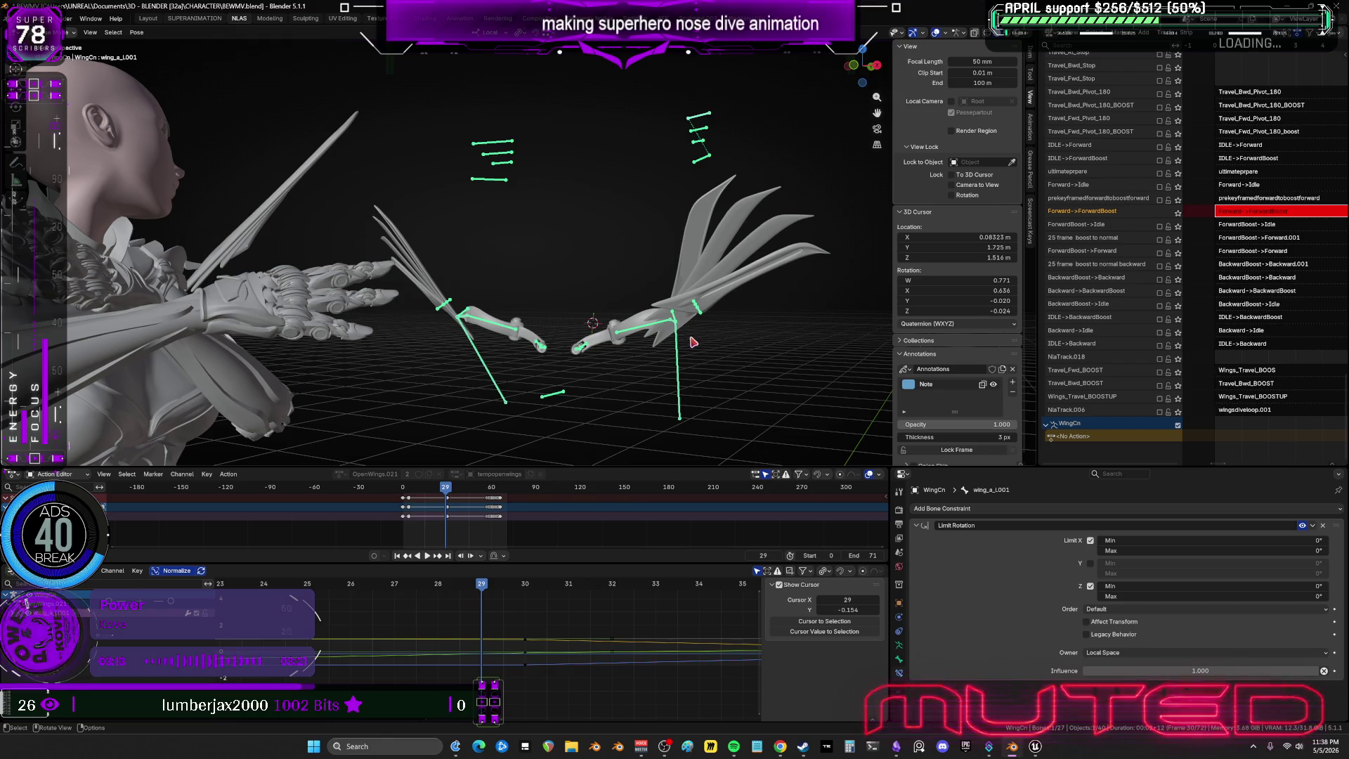
{"action": "left_click", "coordinate": [679, 318]}
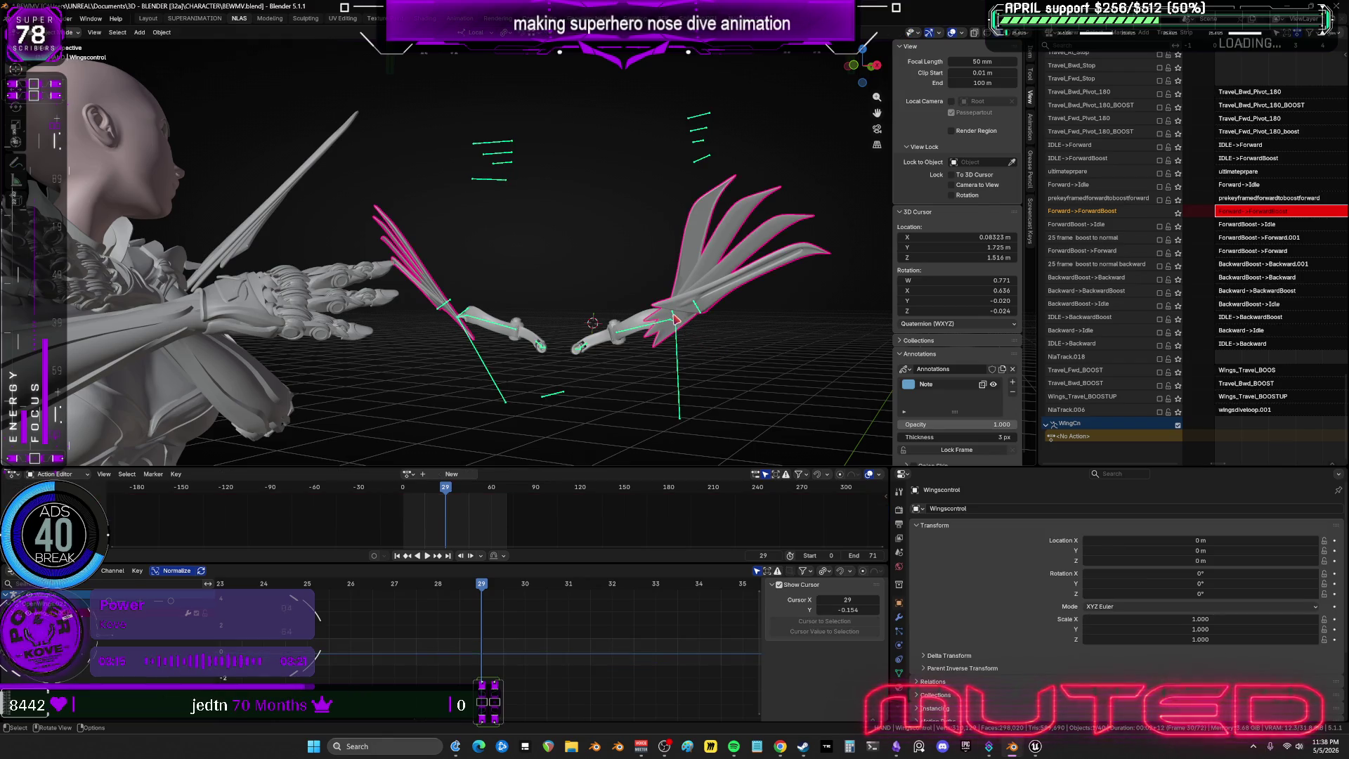
{"action": "left_click", "coordinate": [702, 317]}
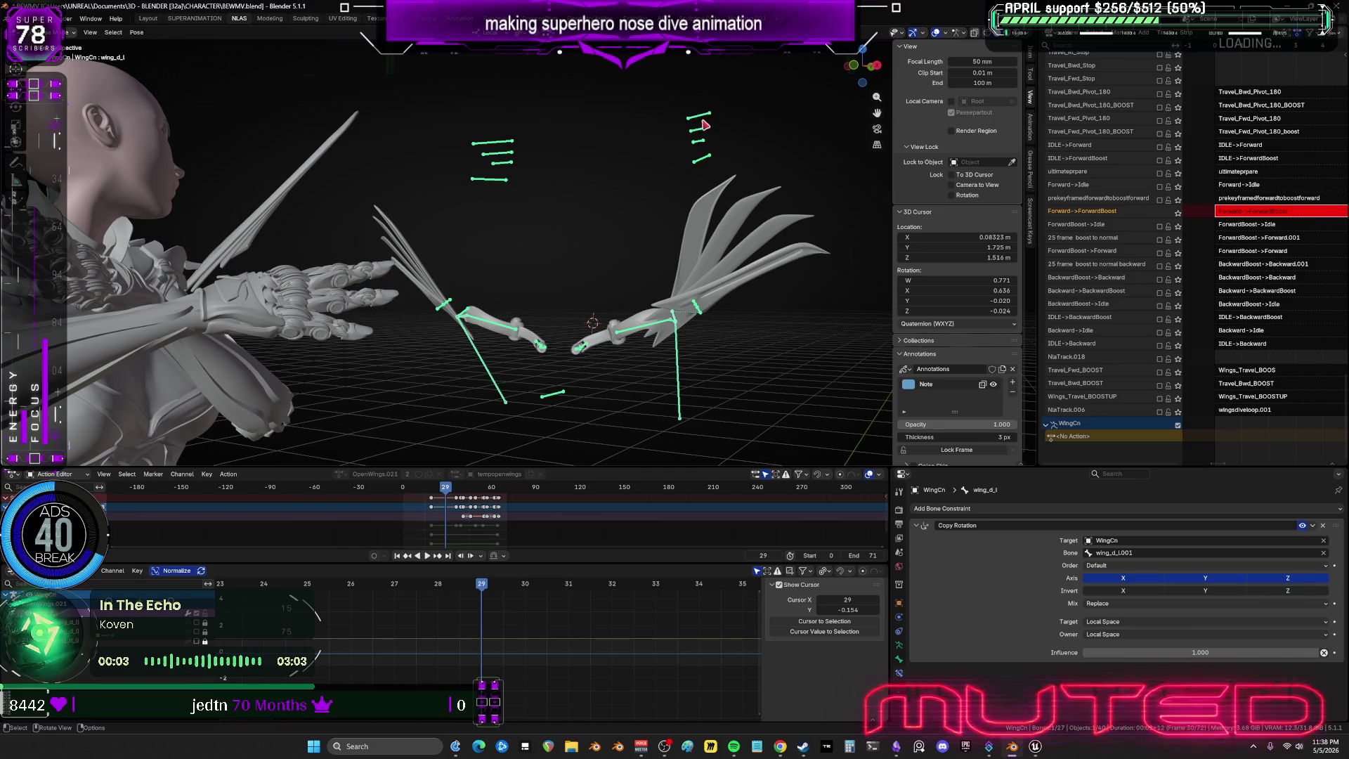
{"action": "left_click", "coordinate": [711, 169]}
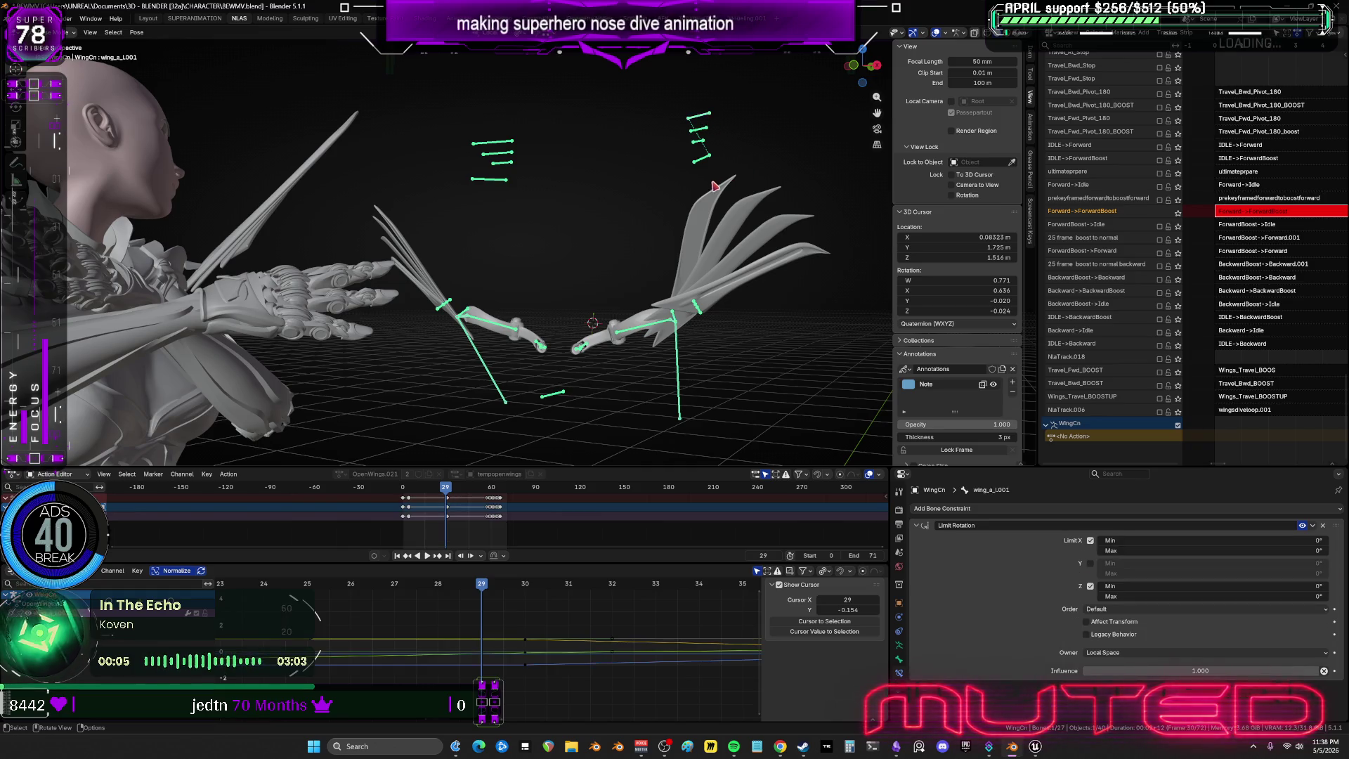
{"action": "left_click", "coordinate": [702, 163]}
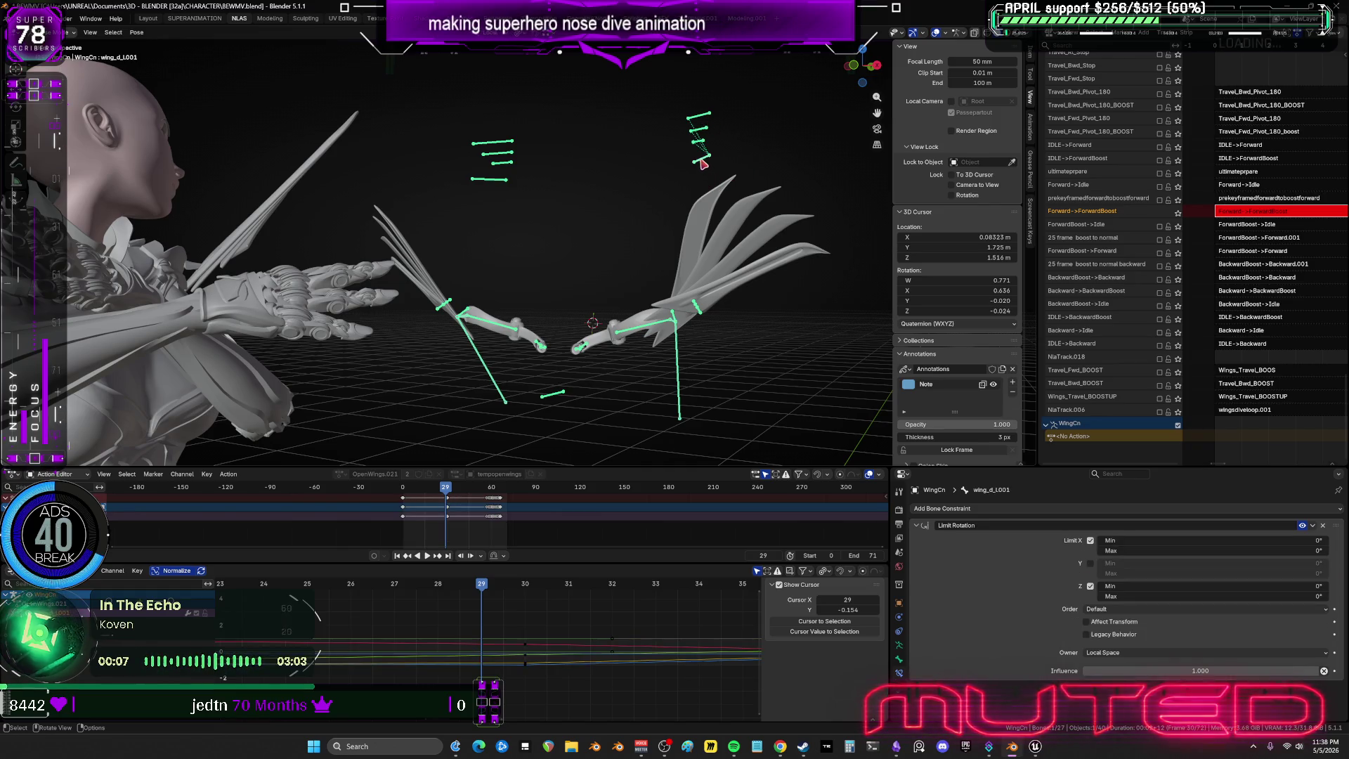
{"action": "key", "text": "r"}
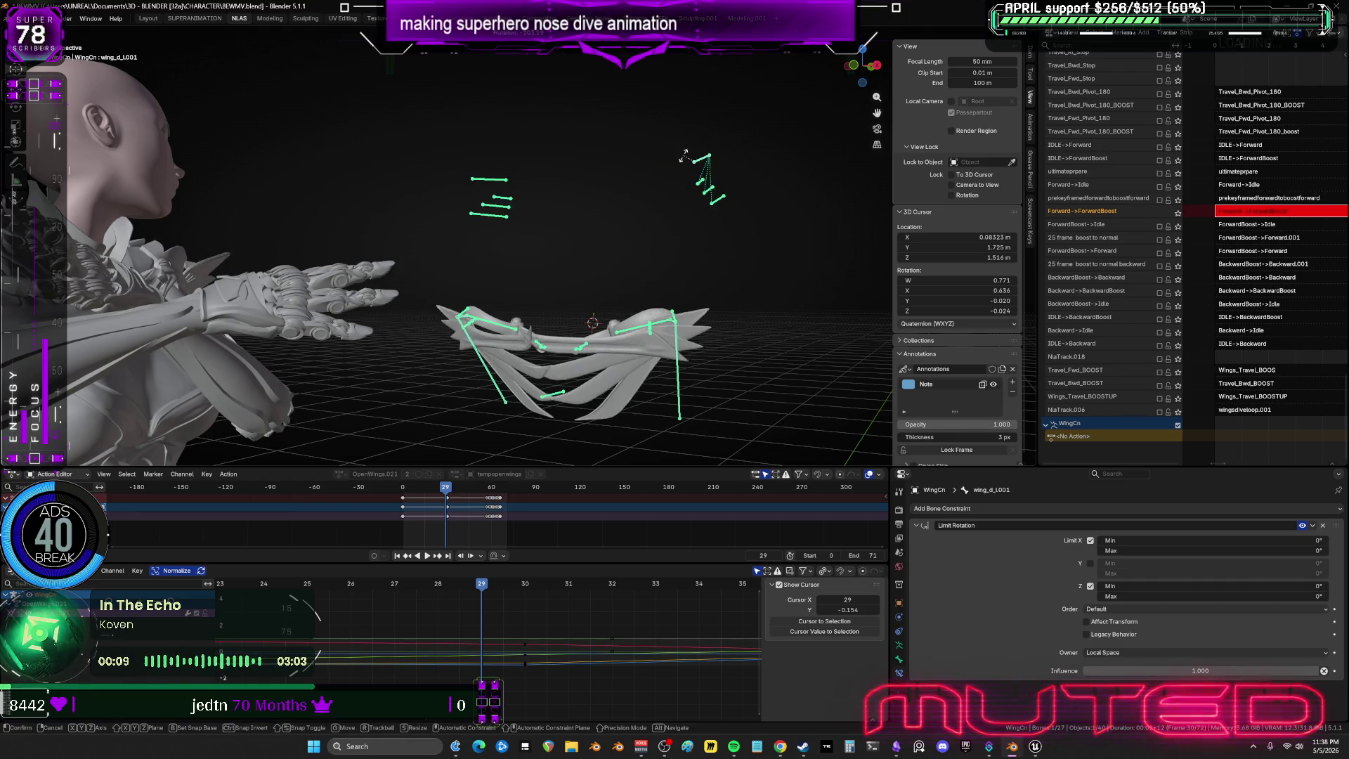
{"action": "key", "text": "Return"}
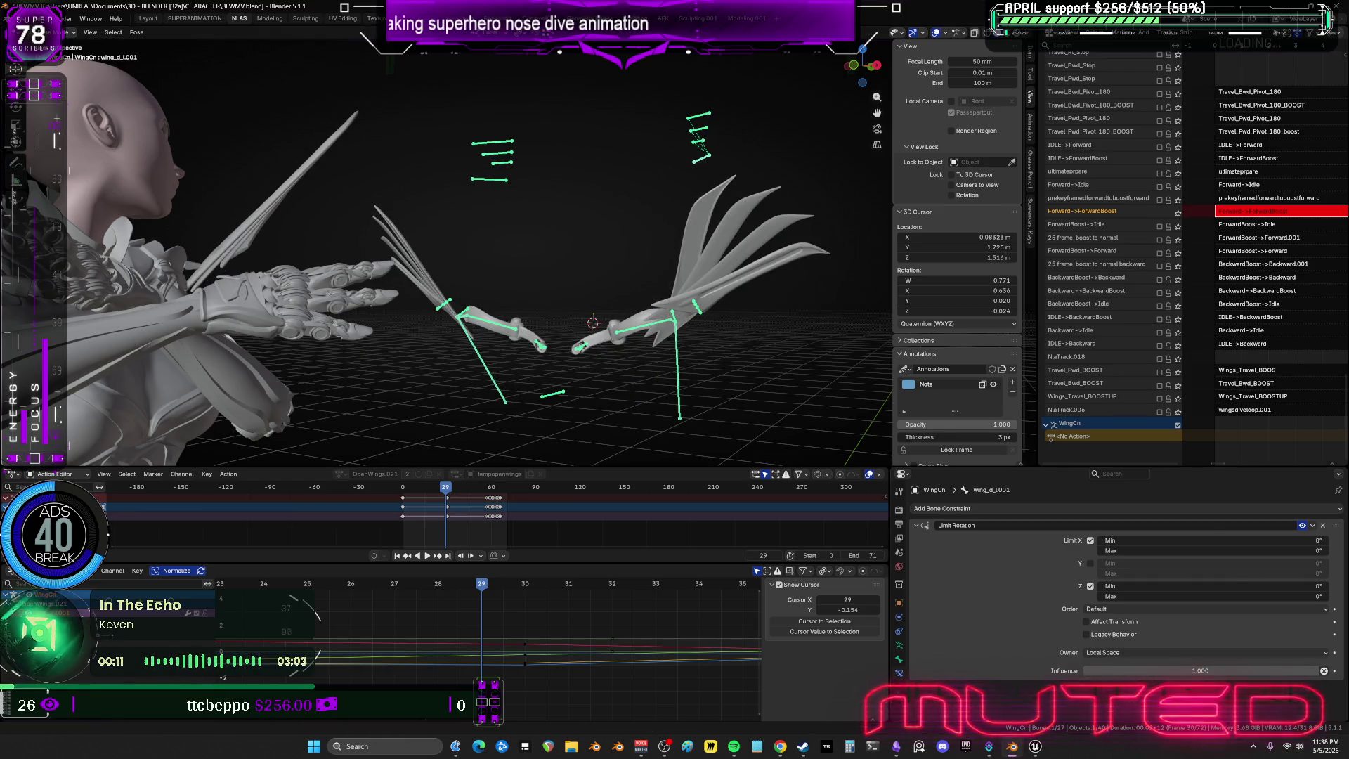
{"action": "mouse_move", "coordinate": [534, 366]}
{"action": "middle_mouse_down"}
{"action": "mouse_move", "coordinate": [431, 392]}
{"action": "mouse_move", "coordinate": [547, 350]}
{"action": "mouse_move", "coordinate": [714, 320]}
{"action": "middle_mouse_up"}
{"action": "key", "text": "r"}
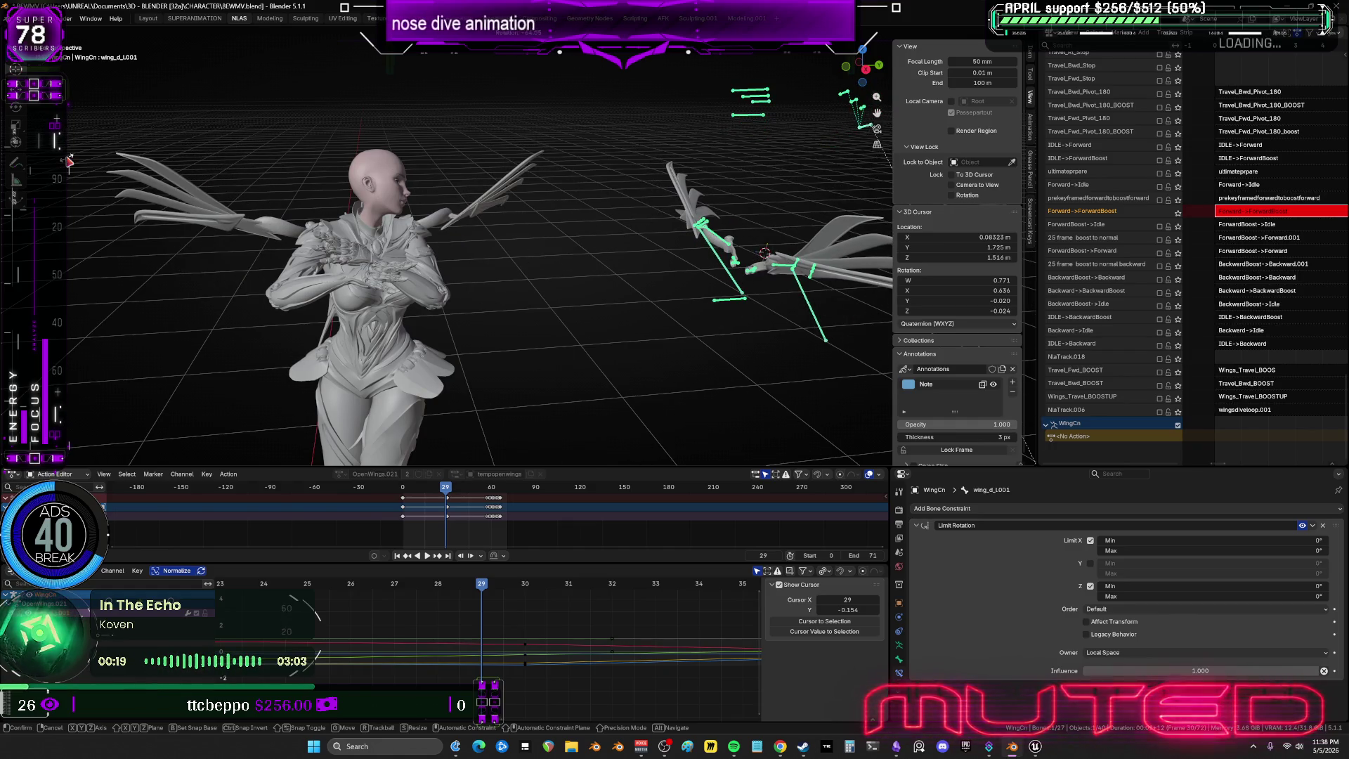
Viewed from behind, rotate wing_c_L001, wing_b_L001 and wing_a_L001 one after another at frame 29.
{"action": "mouse_move", "coordinate": [69, 161]}
{"action": "middle_mouse_down"}
{"action": "mouse_move", "coordinate": [523, 224]}
{"action": "mouse_move", "coordinate": [710, 217]}
{"action": "mouse_move", "coordinate": [558, 231]}
{"action": "mouse_move", "coordinate": [602, 229]}
{"action": "mouse_move", "coordinate": [549, 215]}
{"action": "mouse_move", "coordinate": [630, 186]}
{"action": "middle_mouse_up"}
{"action": "key", "text": "r"}
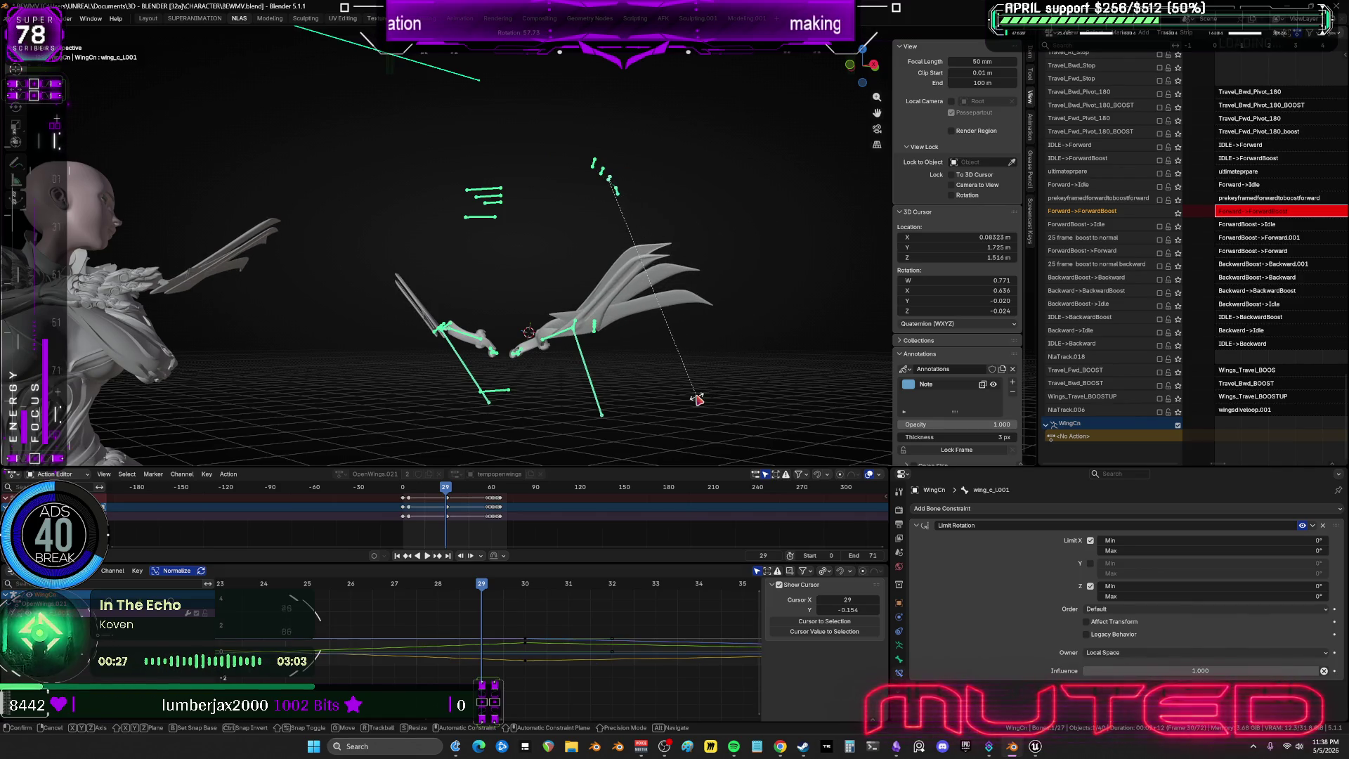
{"action": "left_click", "coordinate": [607, 174]}
{"action": "key", "text": "bracketleft"}
{"action": "key", "text": "r"}
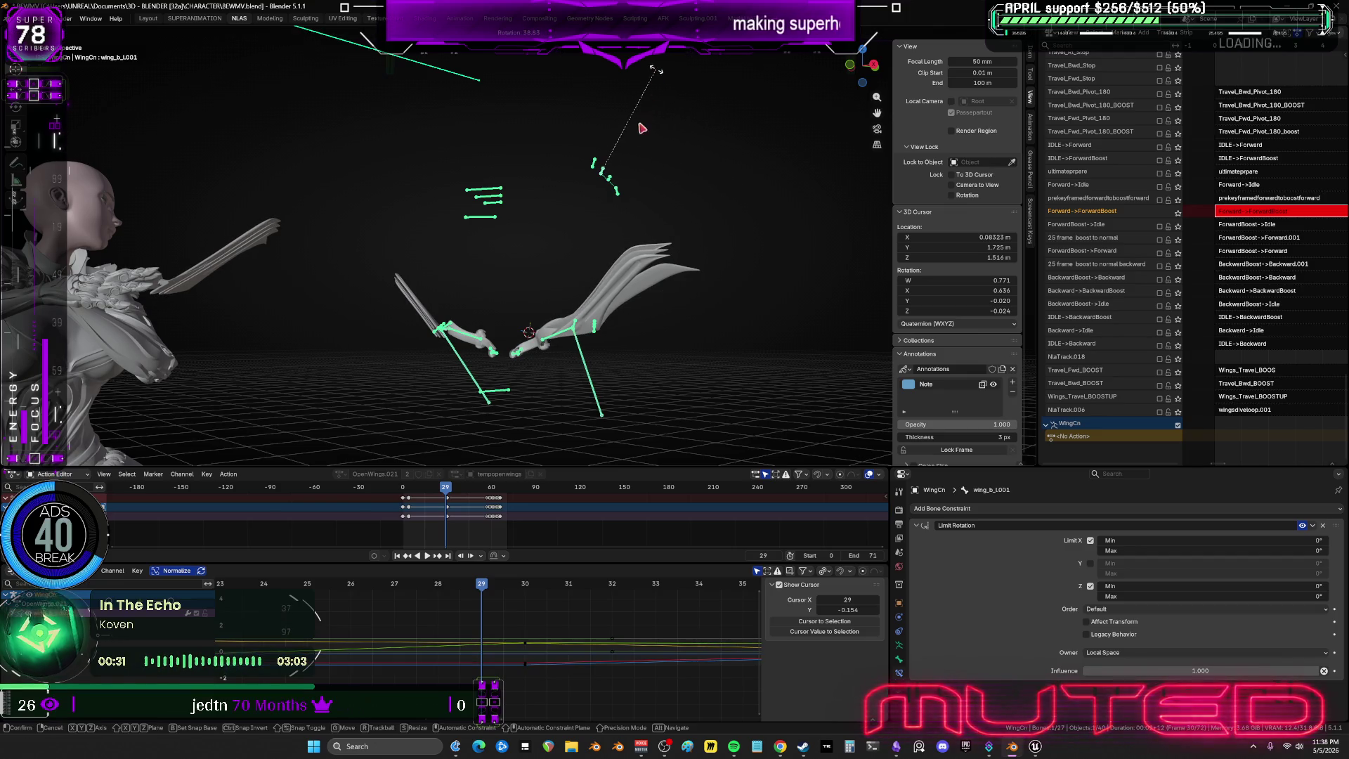
{"action": "left_click", "coordinate": [596, 163]}
{"action": "key", "text": "bracketleft"}
{"action": "key", "text": "r"}
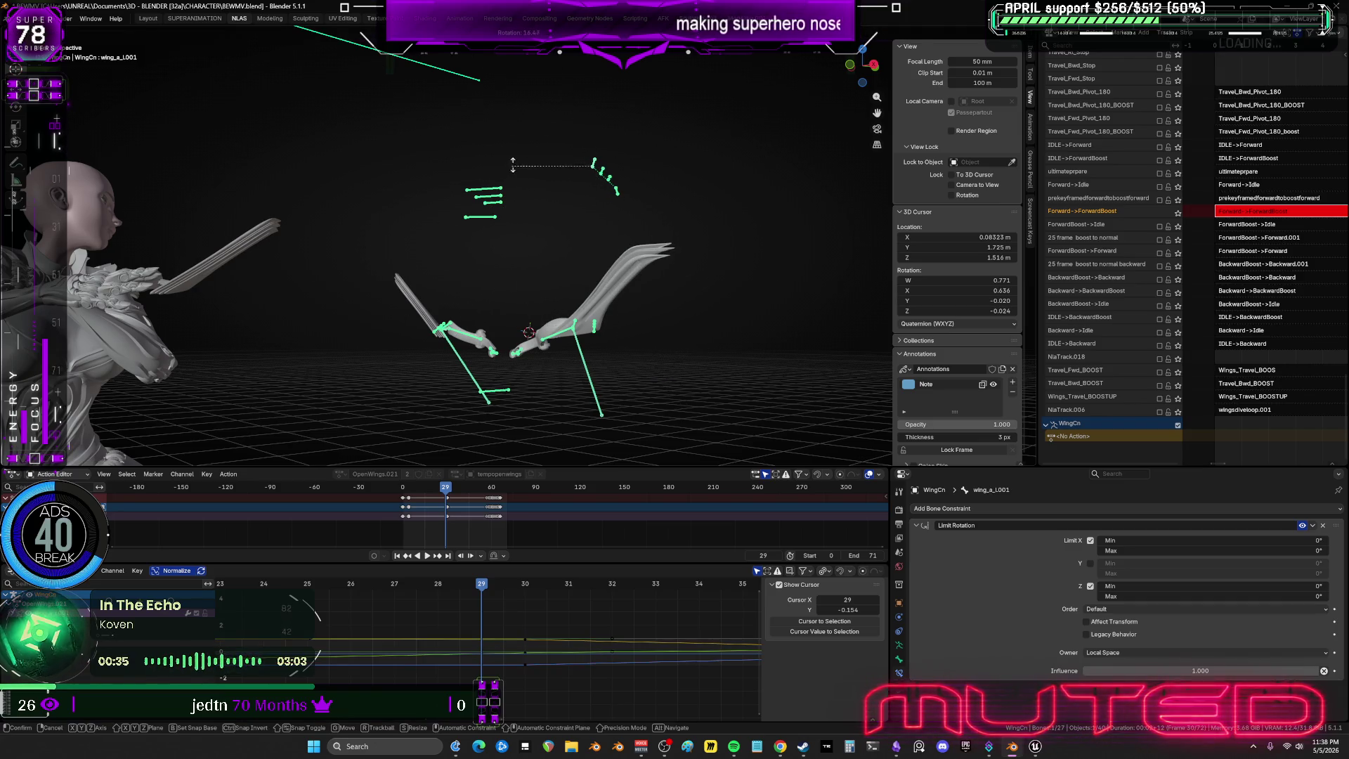
{"action": "left_click", "coordinate": [463, 207]}
{"action": "mouse_move", "coordinate": [464, 207]}
{"action": "middle_mouse_down"}
{"action": "mouse_move", "coordinate": [338, 230]}
{"action": "mouse_move", "coordinate": [436, 232]}
{"action": "mouse_move", "coordinate": [452, 255]}
{"action": "mouse_move", "coordinate": [508, 209]}
{"action": "mouse_move", "coordinate": [274, 208]}
{"action": "mouse_move", "coordinate": [445, 199]}
{"action": "middle_mouse_up"}
{"action": "right_click", "coordinate": [448, 200]}
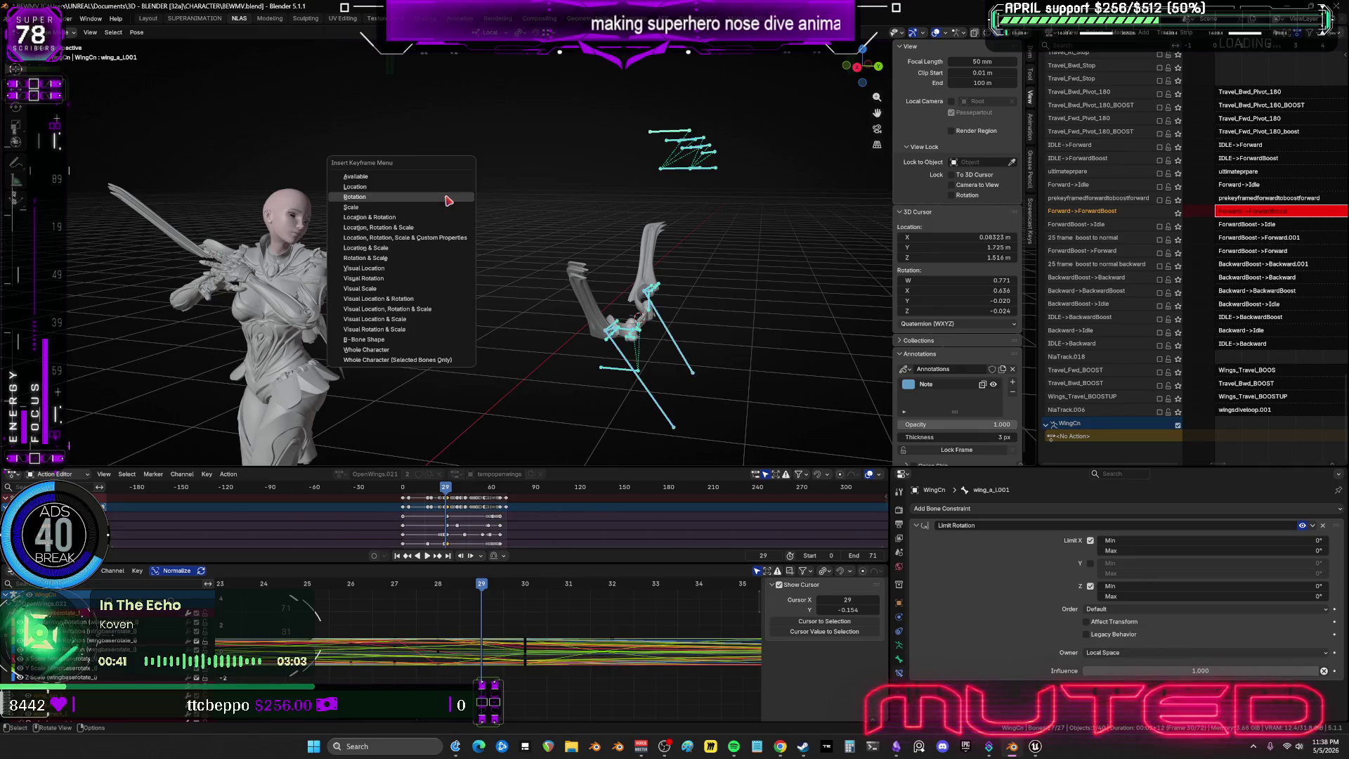
Select all the wing bones and shift their keys 3 frames later in the Graph Editor.
{"action": "left_click", "coordinate": [350, 254]}
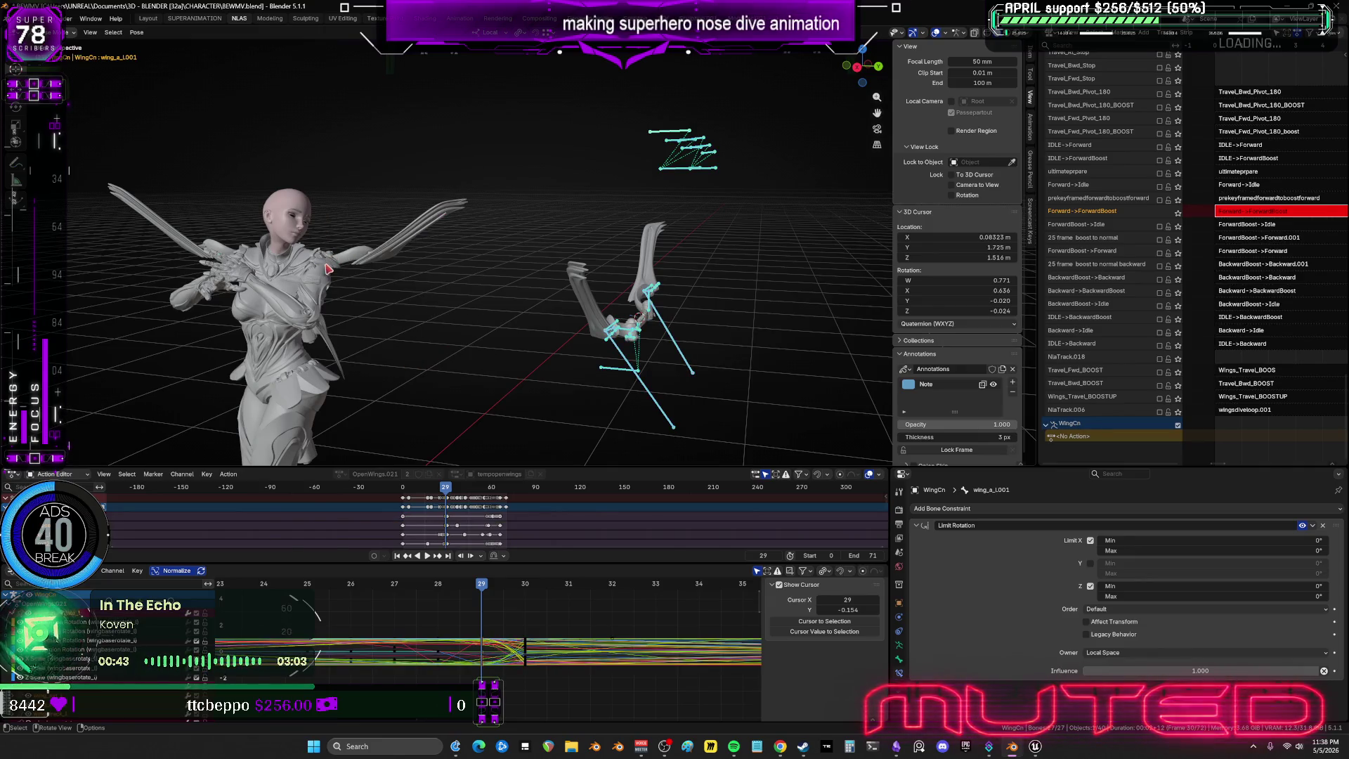
{"action": "key", "text": "space"}
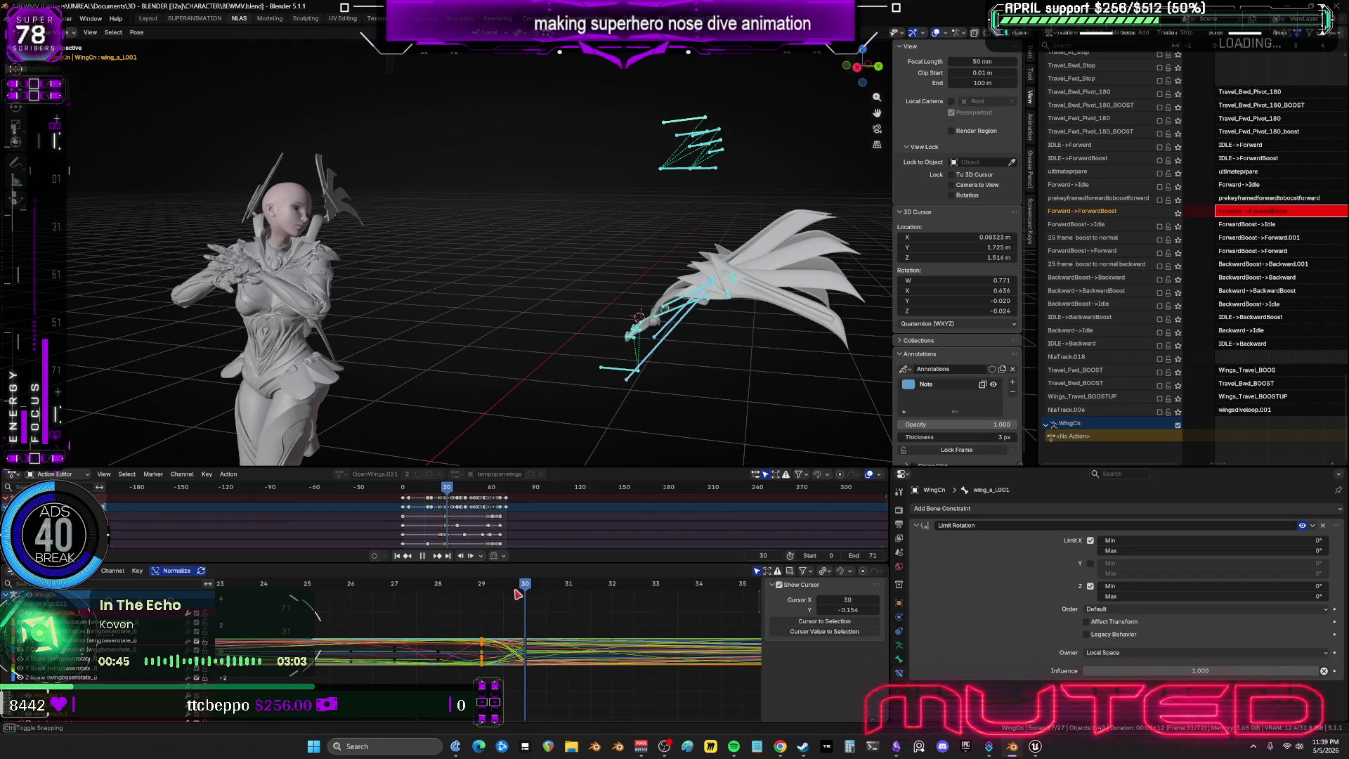
{"action": "key", "text": "space"}
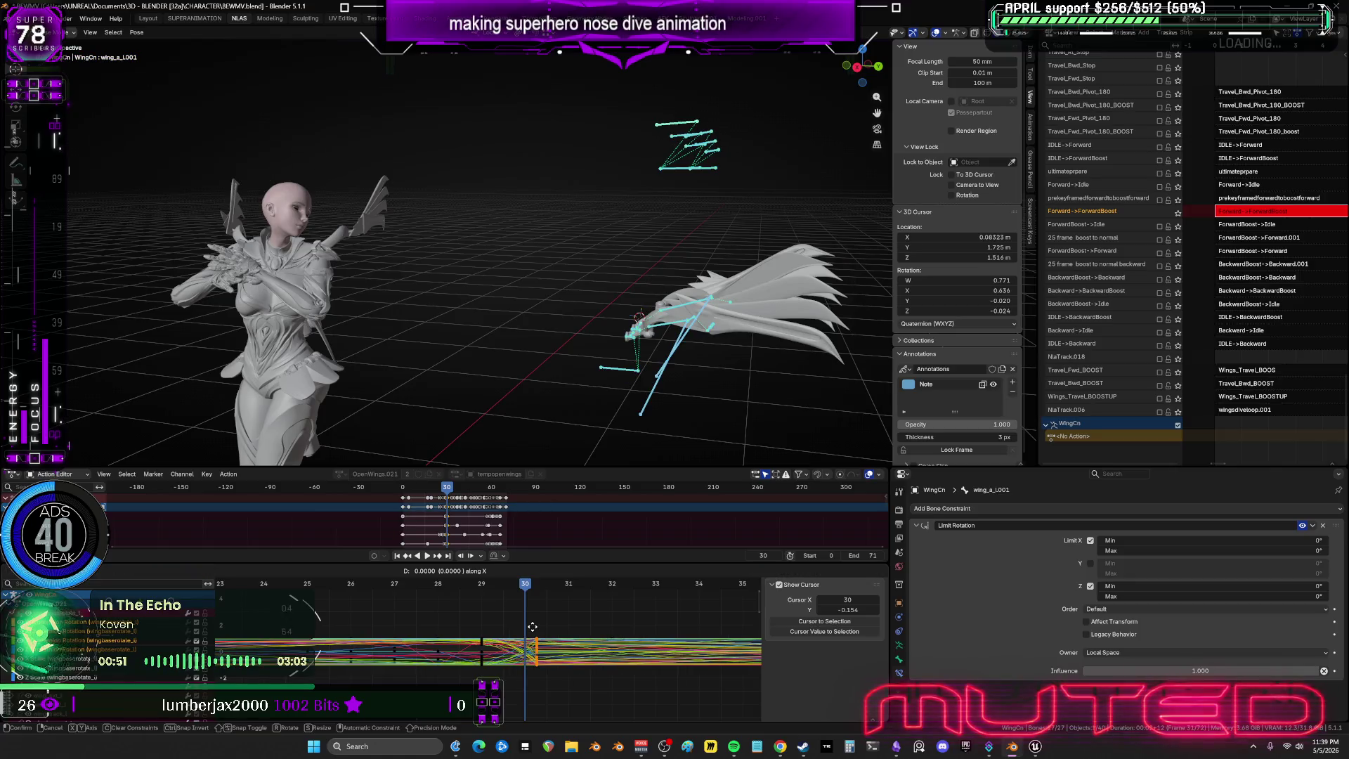
{"action": "key", "text": "g"}
{"action": "key", "text": "x"}
{"action": "key", "text": "3"}
{"action": "key", "text": "Return"}
{"action": "mouse_move", "coordinate": [403, 352]}
{"action": "left_mouse_down"}
{"action": "mouse_move", "coordinate": [483, 356]}
{"action": "mouse_move", "coordinate": [404, 360]}
{"action": "mouse_move", "coordinate": [418, 371]}
{"action": "left_mouse_up"}
Rotate the wing bones into a new pose at frame 31 and key their rotation.
{"action": "key", "text": "KP_Decimal"}
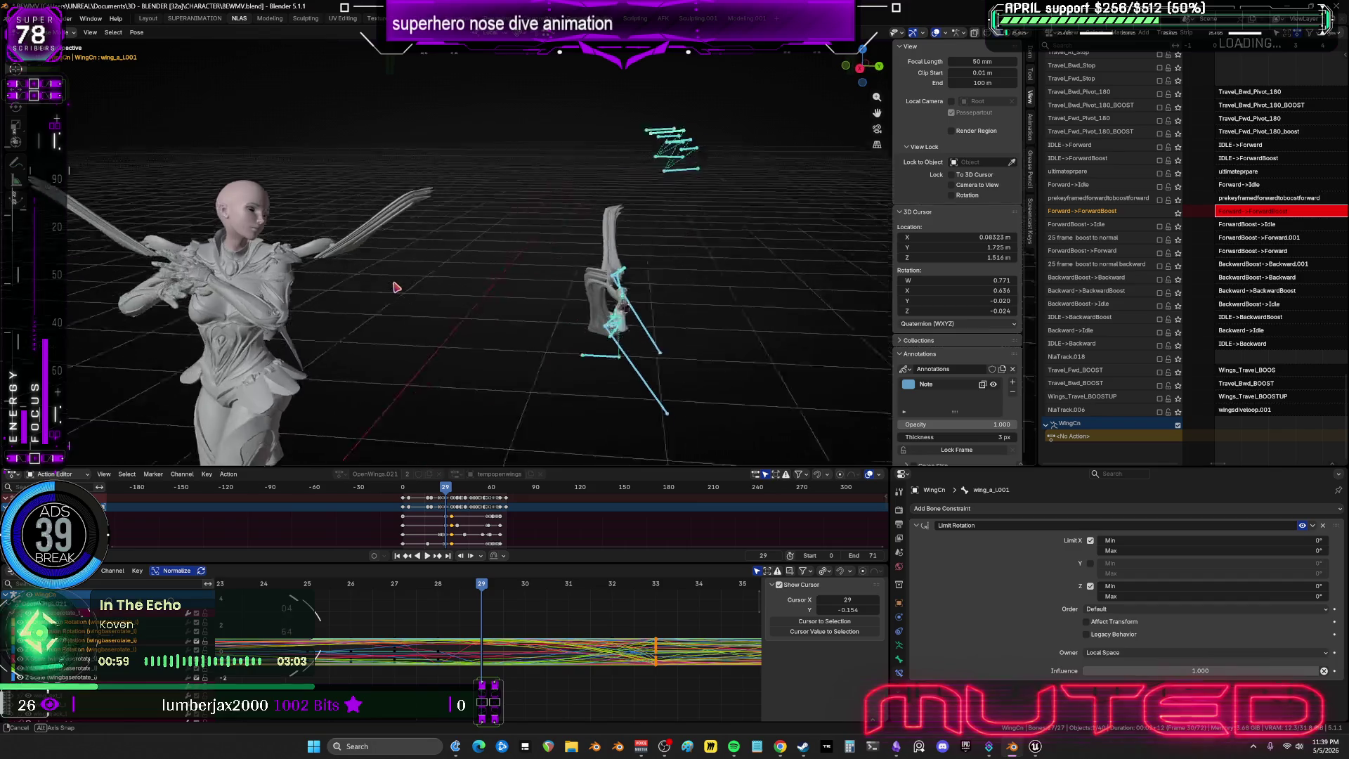
{"action": "left_click", "coordinate": [573, 584]}
{"action": "middle_click_drag", "start_coordinate": [588, 398], "coordinate": [617, 334]}
{"action": "key", "text": "r"}
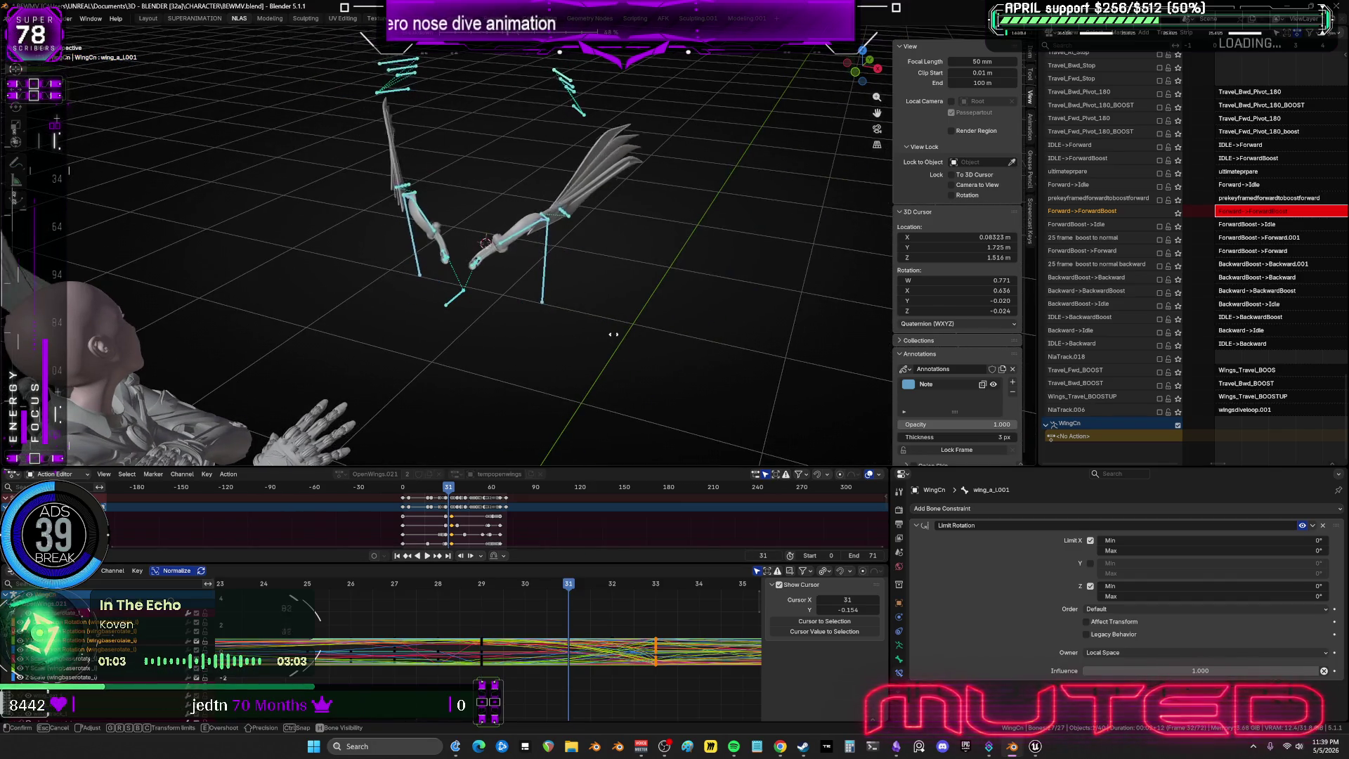
{"action": "left_click", "coordinate": [626, 338]}
{"action": "key", "text": "i"}
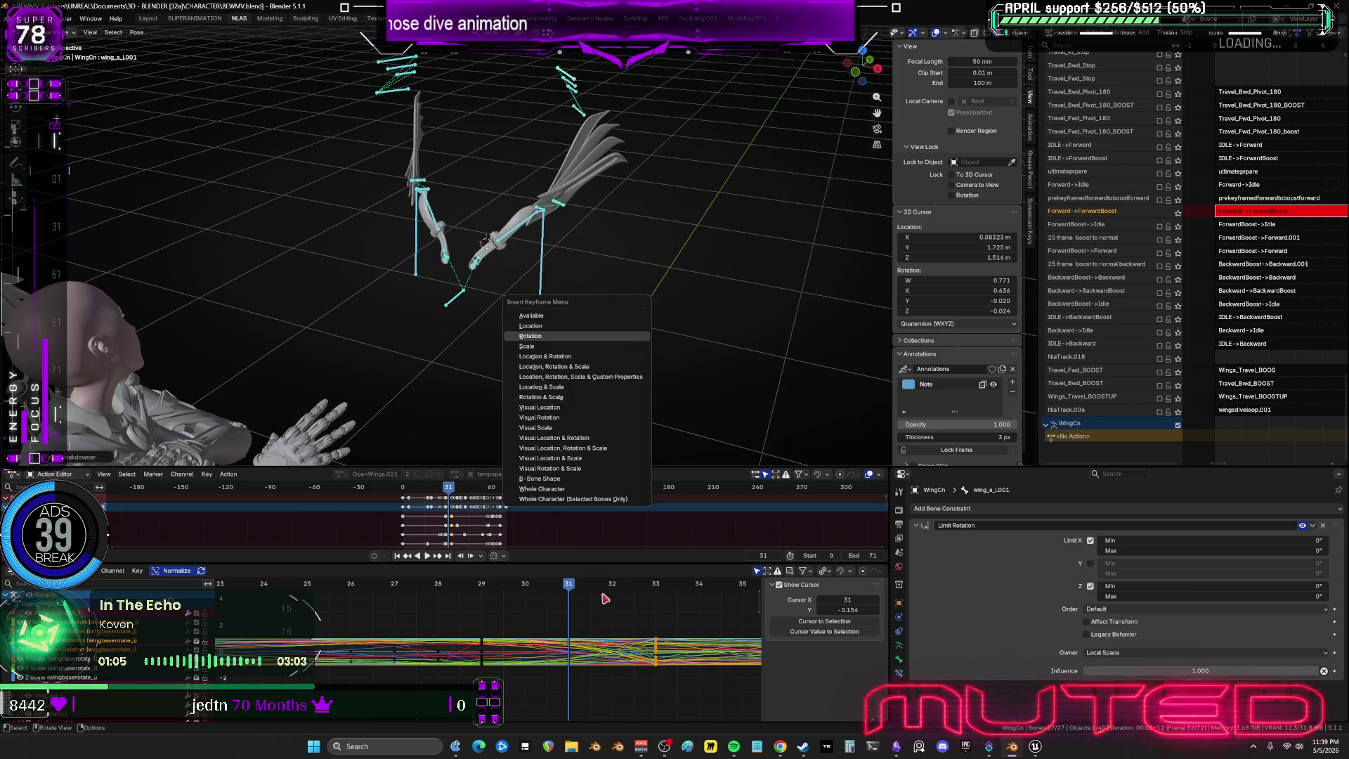
{"action": "key", "text": "Return"}
Rotate the wing bones again and key their rotation at frame 32.
{"action": "key", "text": "space"}
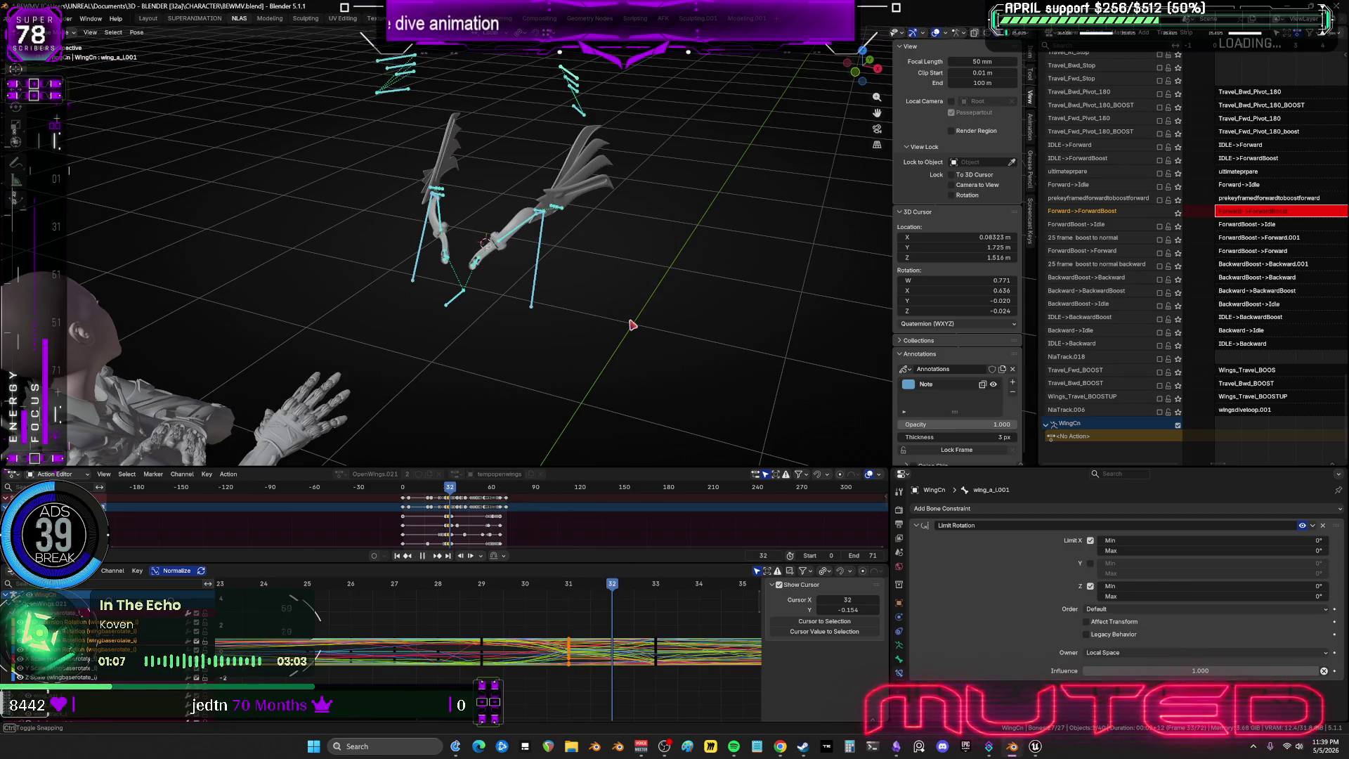
{"action": "key", "text": "space"}
{"action": "key", "text": "r"}
{"action": "left_click", "coordinate": [652, 325]}
{"action": "key", "text": "i"}
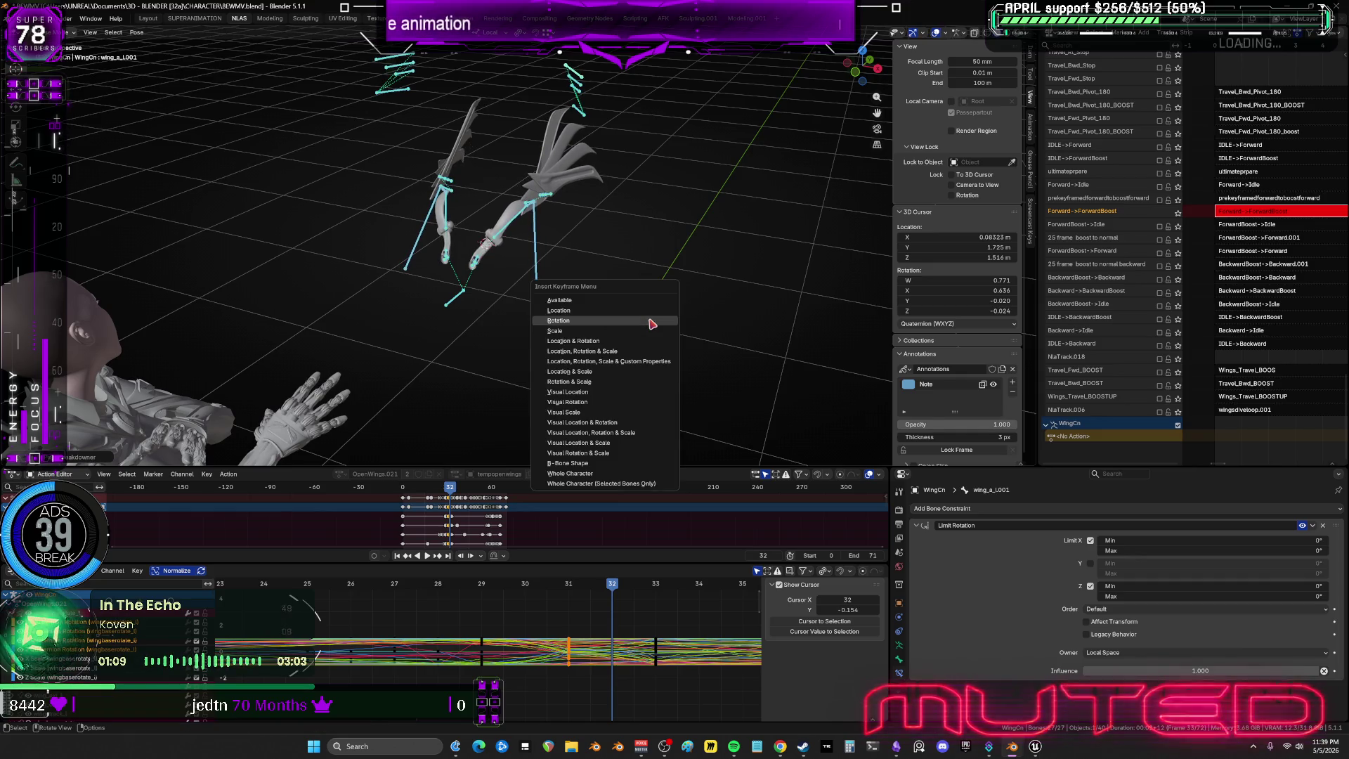
{"action": "key", "text": "Return"}
Rotate the wing bones at frame 30 and keyframe that rotation.
{"action": "key", "text": "space"}
{"action": "left_click_drag", "start_coordinate": [664, 592], "coordinate": [534, 598]}
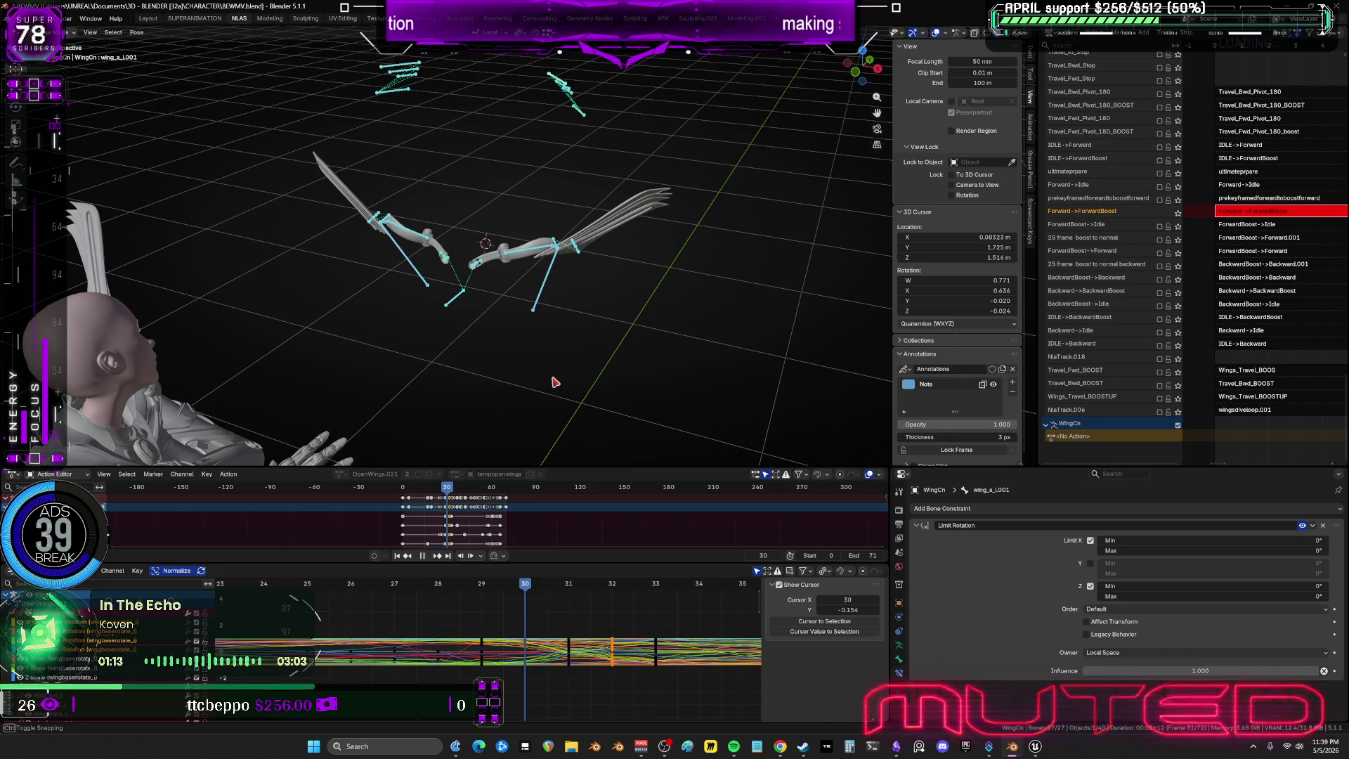
{"action": "key", "text": "r"}
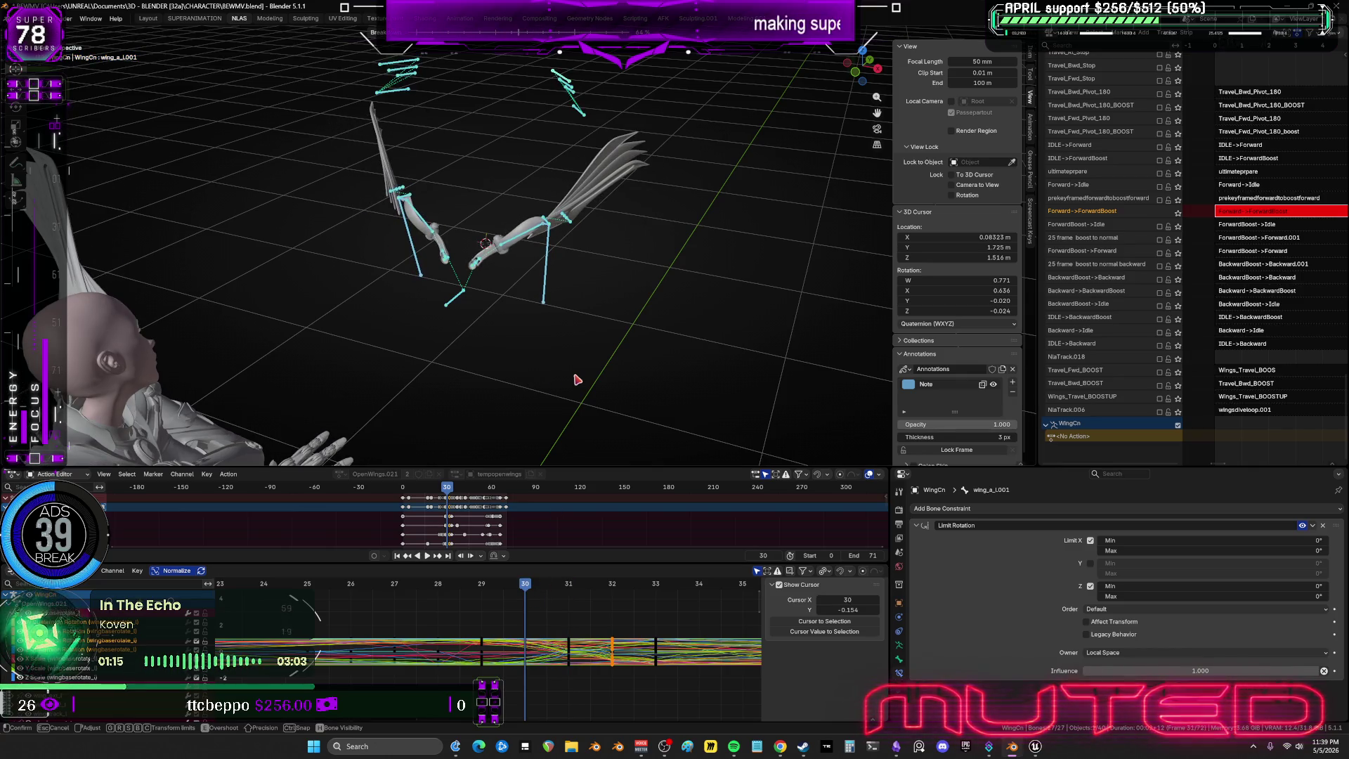
{"action": "left_click", "coordinate": [577, 380]}
{"action": "key", "text": "i"}
{"action": "key", "text": "Return"}
Review the wing motion across frames 30–35 with the graph widened to frames 20–50.
{"action": "key", "text": "space"}
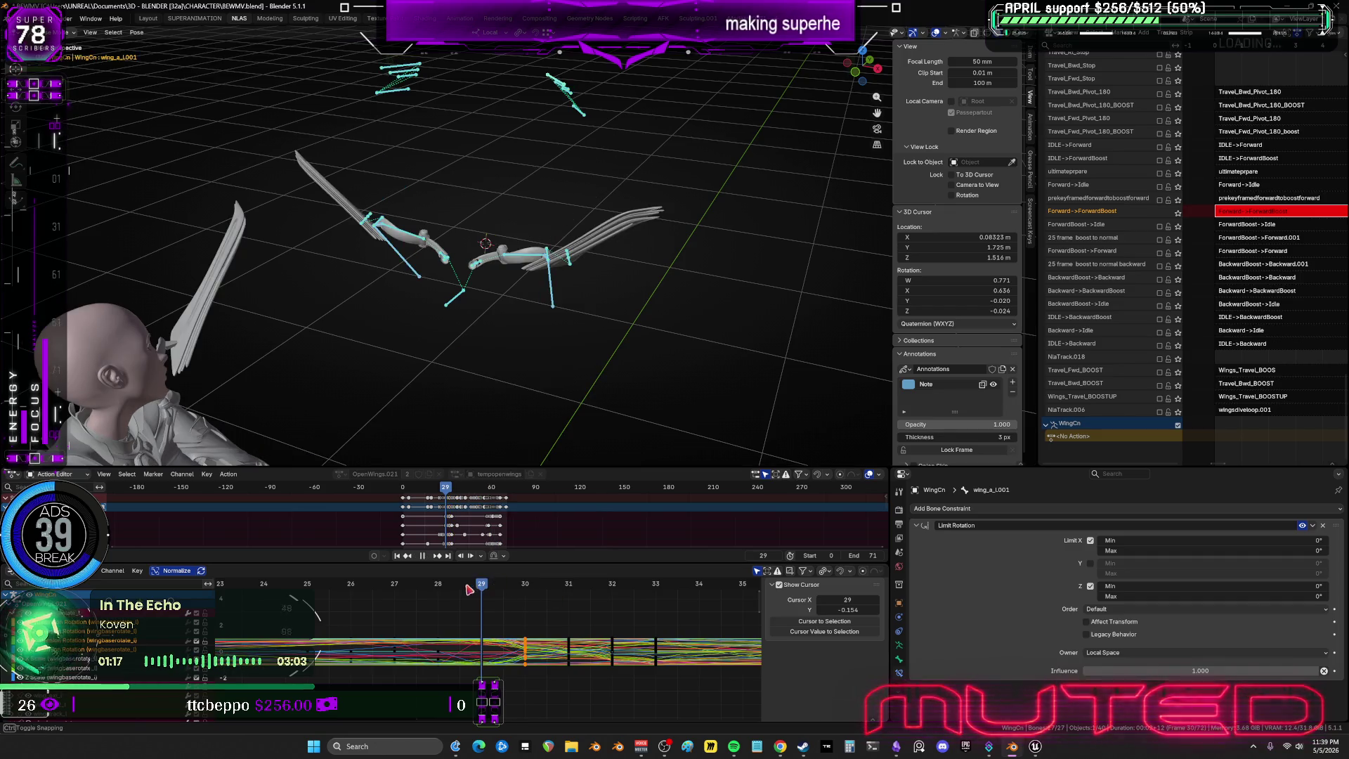
{"action": "left_click_drag", "start_coordinate": [535, 584], "coordinate": [612, 575]}
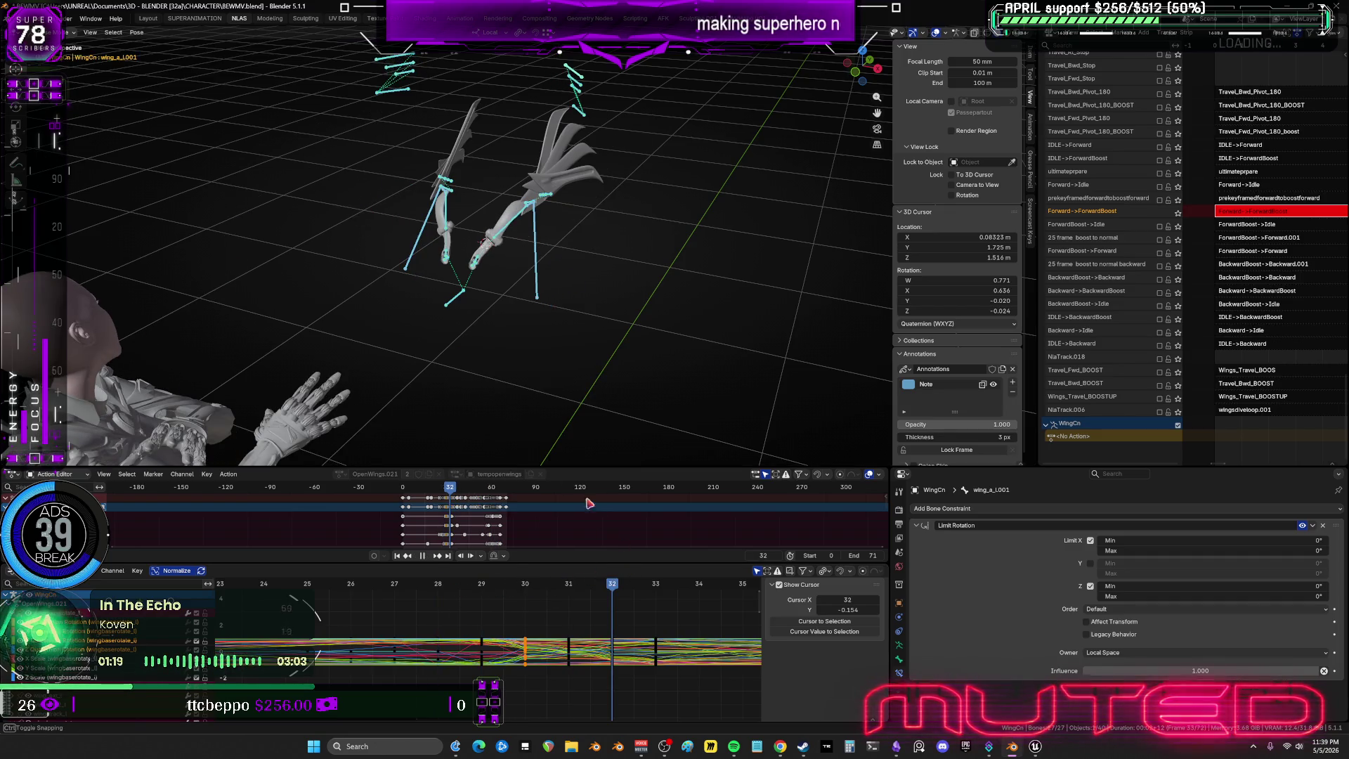
{"action": "mouse_move", "coordinate": [492, 394]}
{"action": "middle_mouse_down"}
{"action": "mouse_move", "coordinate": [548, 422]}
{"action": "mouse_move", "coordinate": [492, 338]}
{"action": "mouse_move", "coordinate": [417, 267]}
{"action": "middle_mouse_up"}
{"action": "left_click_drag", "start_coordinate": [417, 267], "coordinate": [463, 290]}
{"action": "mouse_move", "coordinate": [555, 590]}
{"action": "middle_mouse_down", "text": "ctrl"}
{"action": "mouse_move", "coordinate": [646, 622]}
{"action": "mouse_move", "coordinate": [497, 662]}
{"action": "middle_mouse_up", "text": "ctrl"}
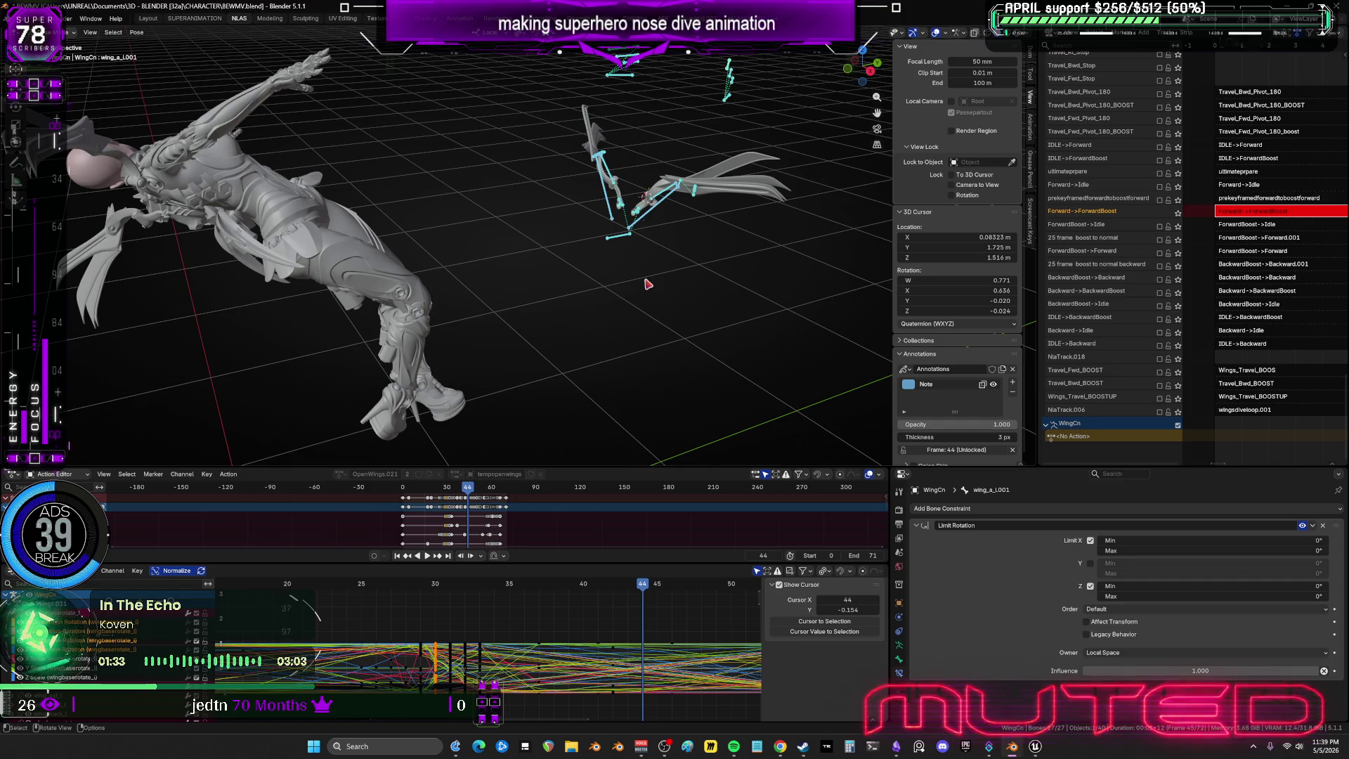
Delete the selected wing keys and paste the copied frame-29 keys at frame 35.
{"action": "key", "text": "k"}
{"action": "mouse_move", "coordinate": [643, 584]}
{"action": "left_mouse_down"}
{"action": "mouse_move", "coordinate": [419, 599]}
{"action": "mouse_move", "coordinate": [492, 696]}
{"action": "left_mouse_up"}
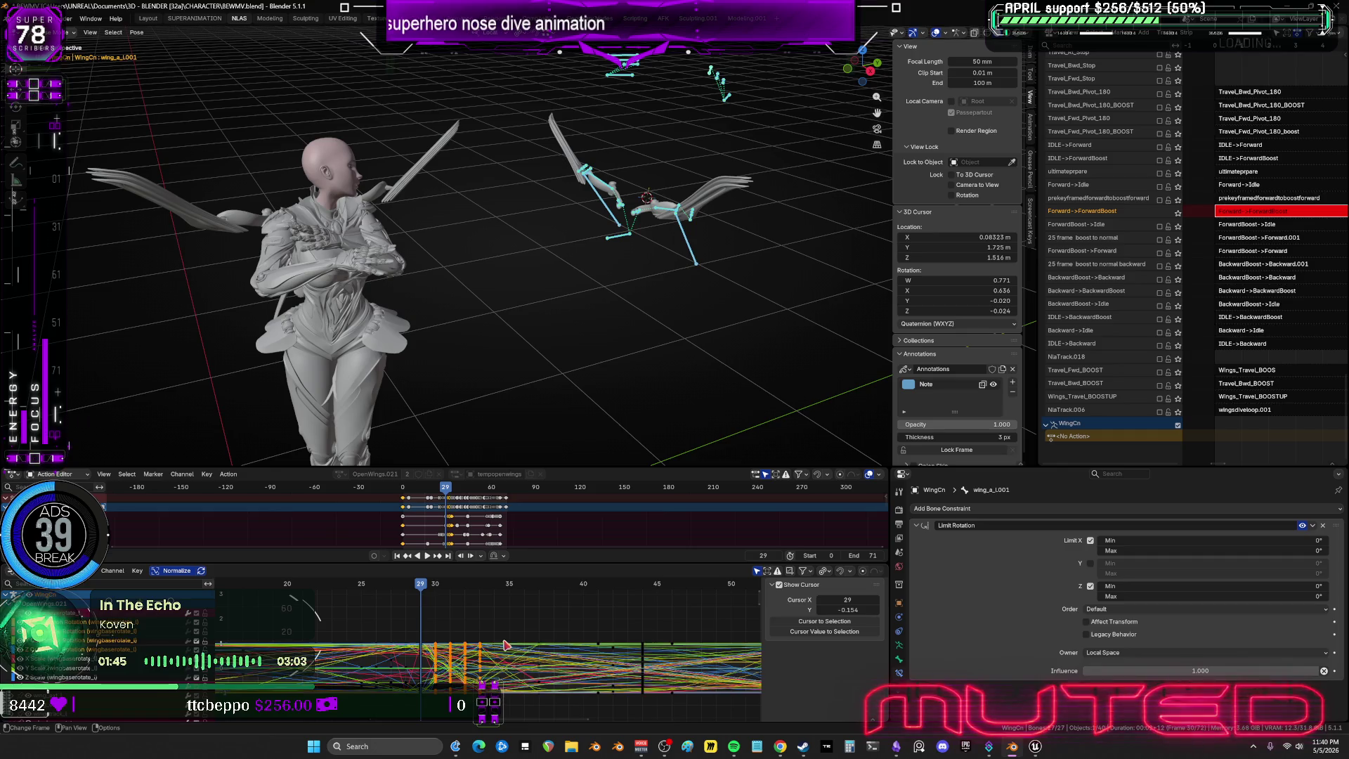
{"action": "key", "text": "Delete"}
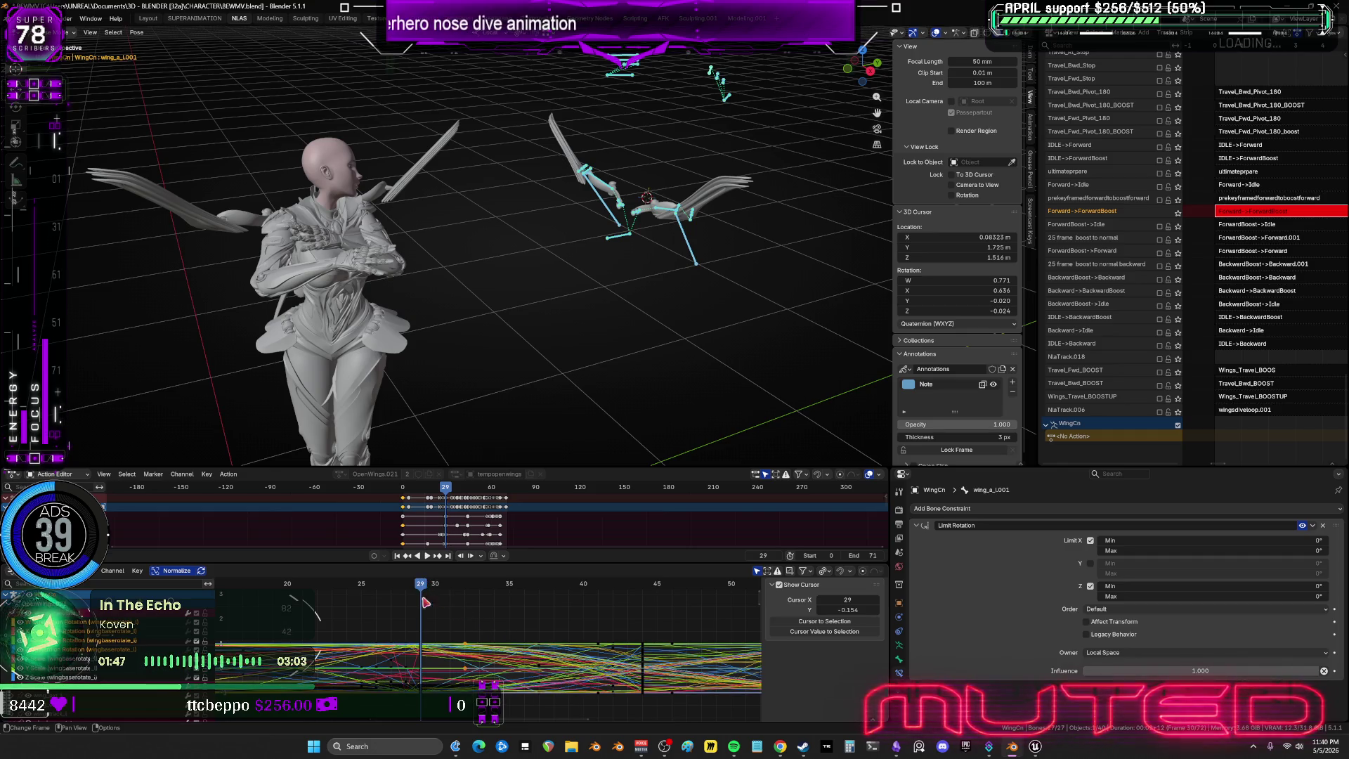
{"action": "left_click_drag", "start_coordinate": [434, 625], "coordinate": [418, 711]}
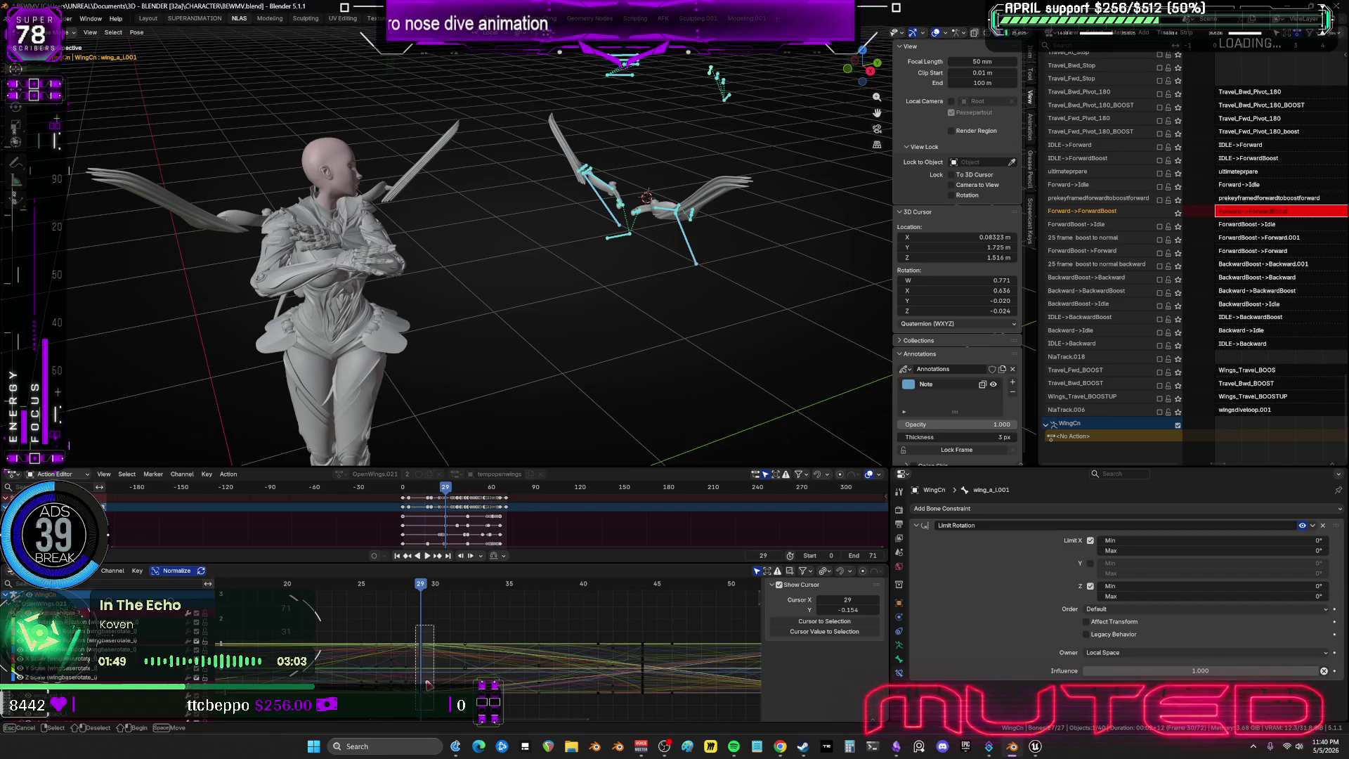
{"action": "left_click_drag", "start_coordinate": [426, 586], "coordinate": [509, 602]}
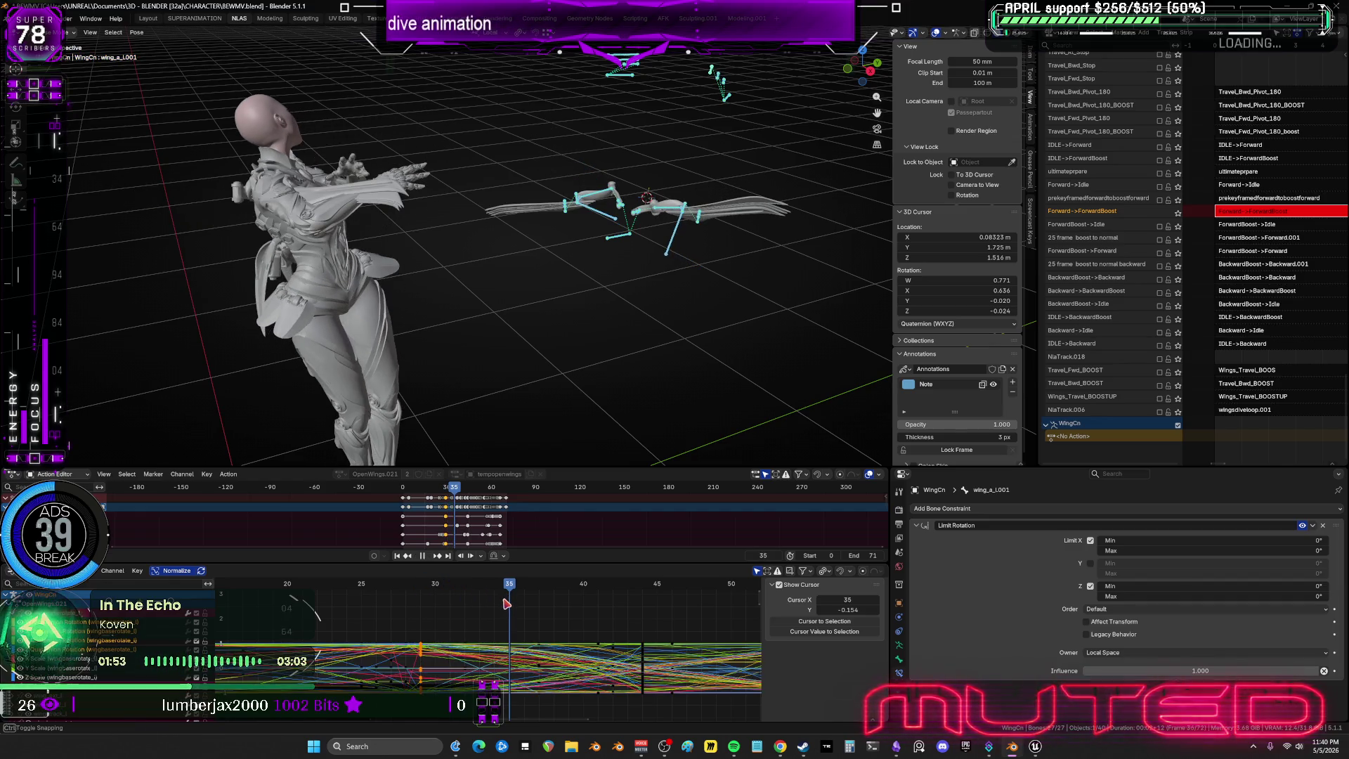
{"action": "key", "text": "ctrl+v"}
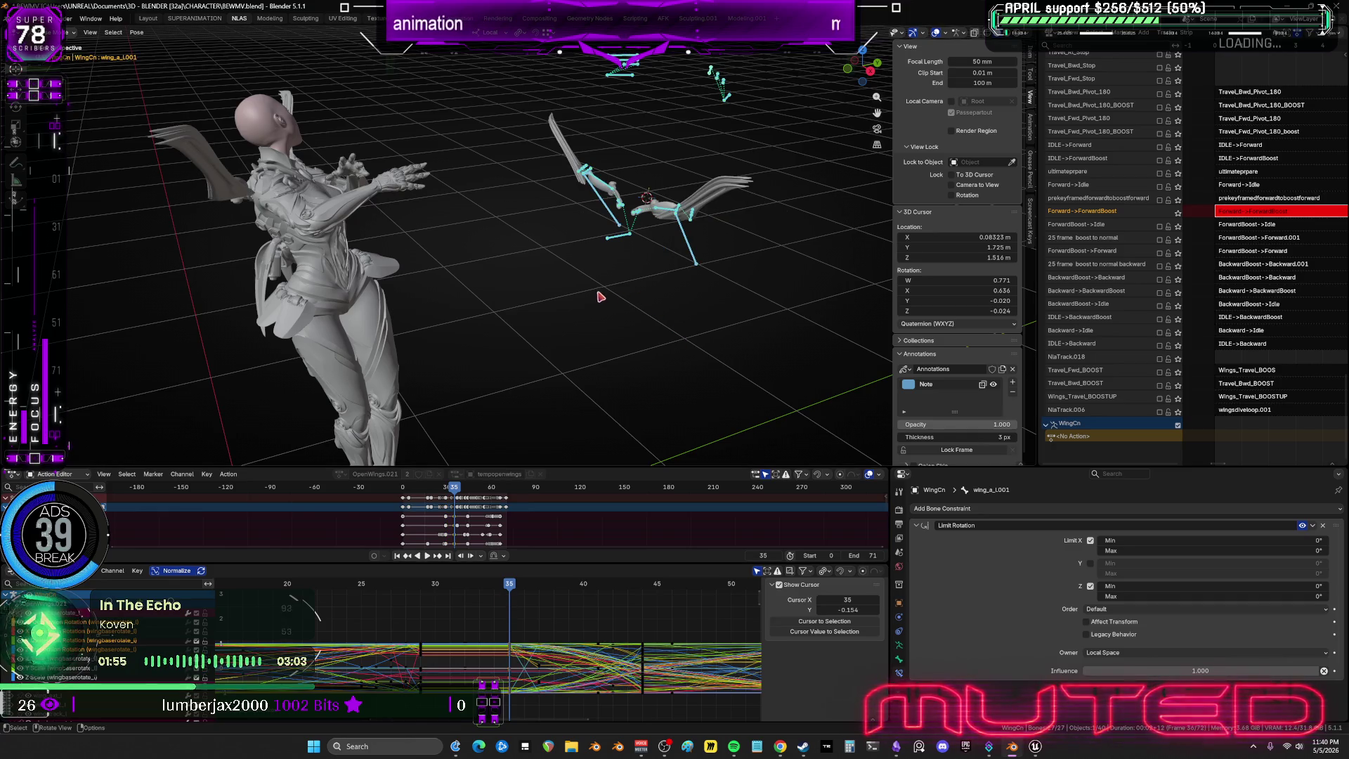
{"action": "mouse_move", "coordinate": [636, 258]}
{"action": "middle_mouse_down"}
{"action": "mouse_move", "coordinate": [583, 141]}
{"action": "mouse_move", "coordinate": [511, 152]}
{"action": "middle_mouse_up"}
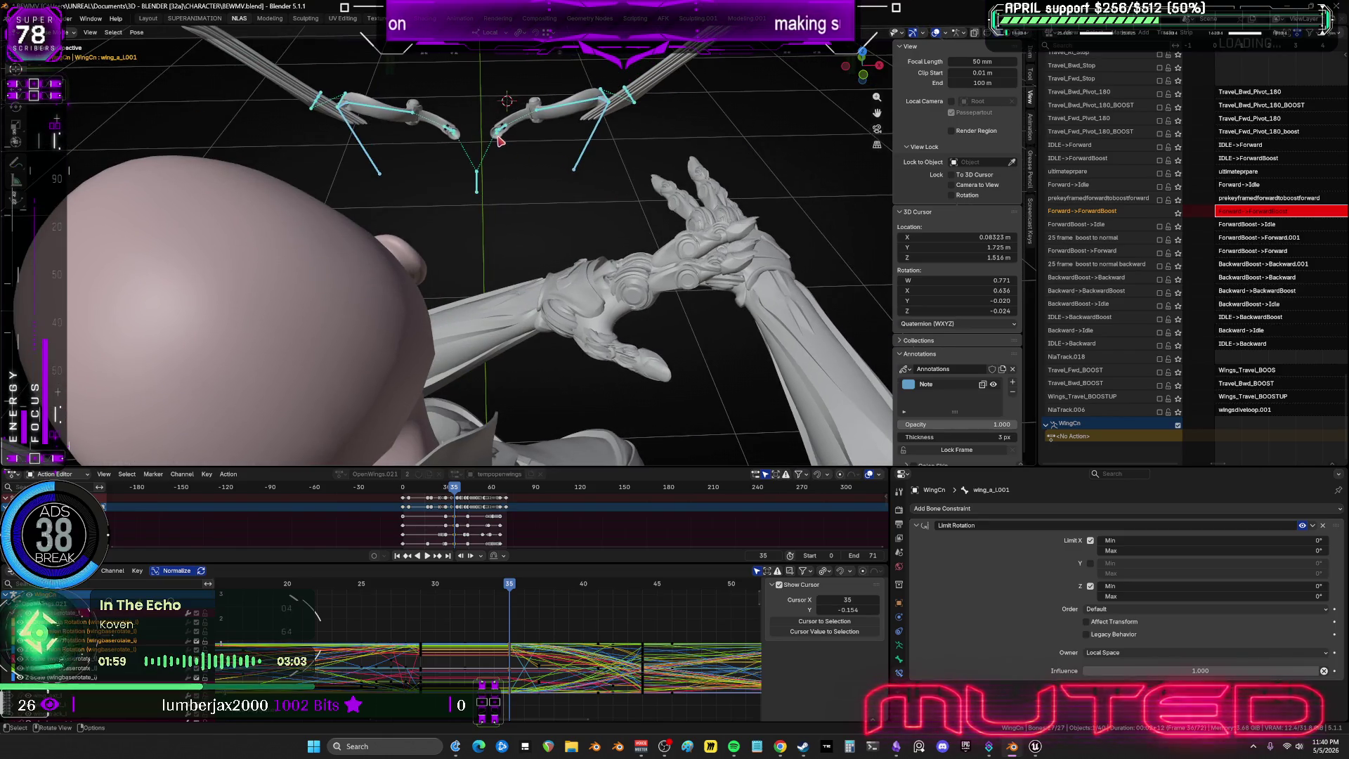
Rotate the left wing base bone into a new pose.
{"action": "middle_click_drag", "start_coordinate": [588, 288], "coordinate": [626, 310]}
{"action": "left_click", "coordinate": [626, 310]}
{"action": "key", "text": "r"}
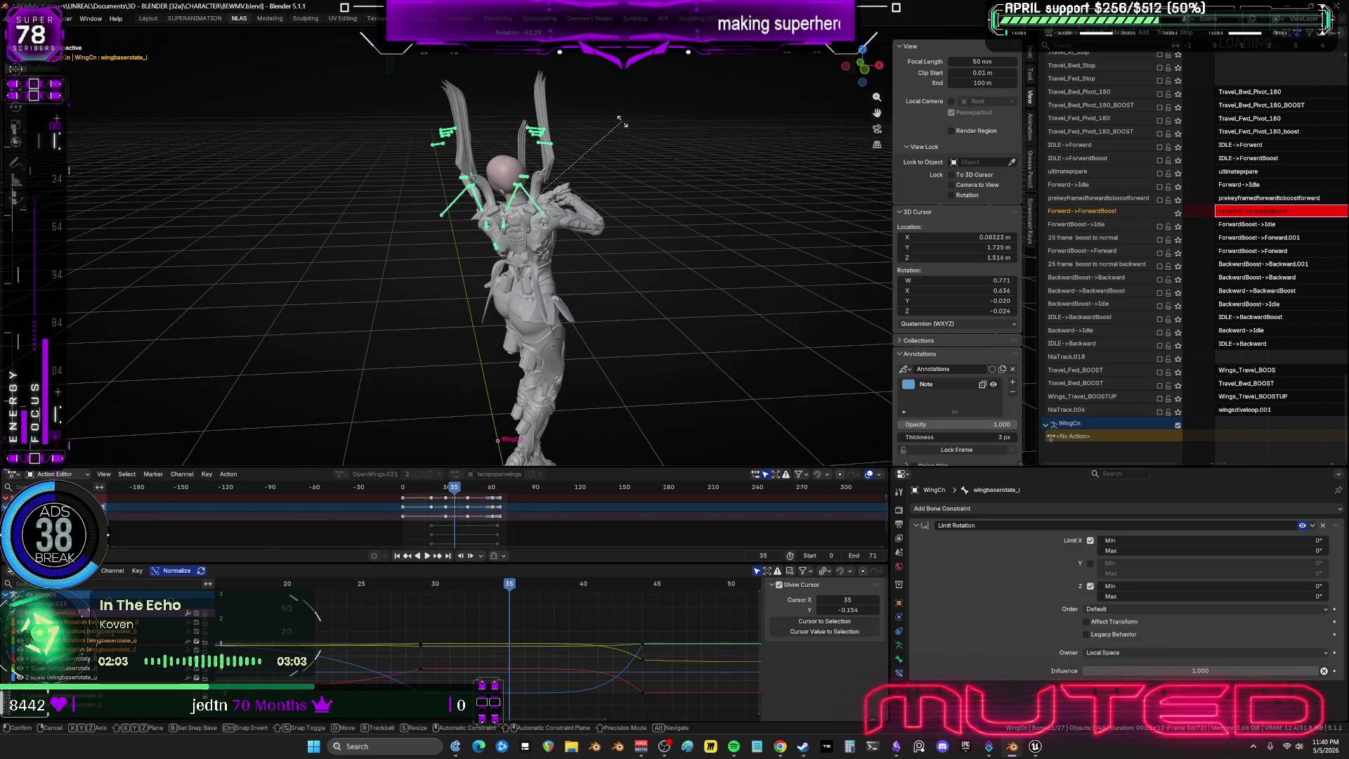
{"action": "left_click", "coordinate": [482, 232]}
{"action": "scroll", "coordinate": [492, 221], "scroll_direction": "up", "scroll_amount": 8}
{"action": "middle_click_drag", "start_coordinate": [497, 217], "coordinate": [416, 243]}
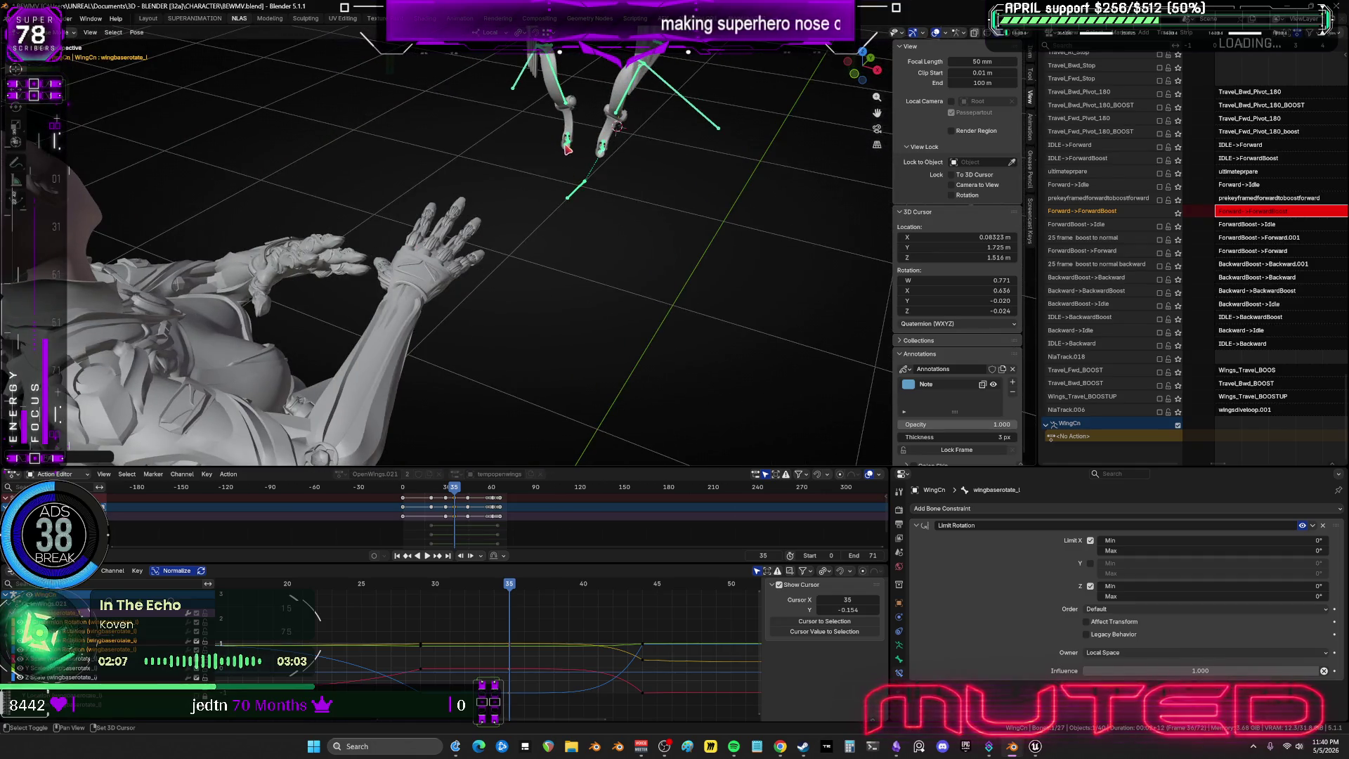
Add the right wing base bone and rotate both wing base bones together at frame 35.
{"action": "left_click", "coordinate": [601, 161], "text": "shift"}
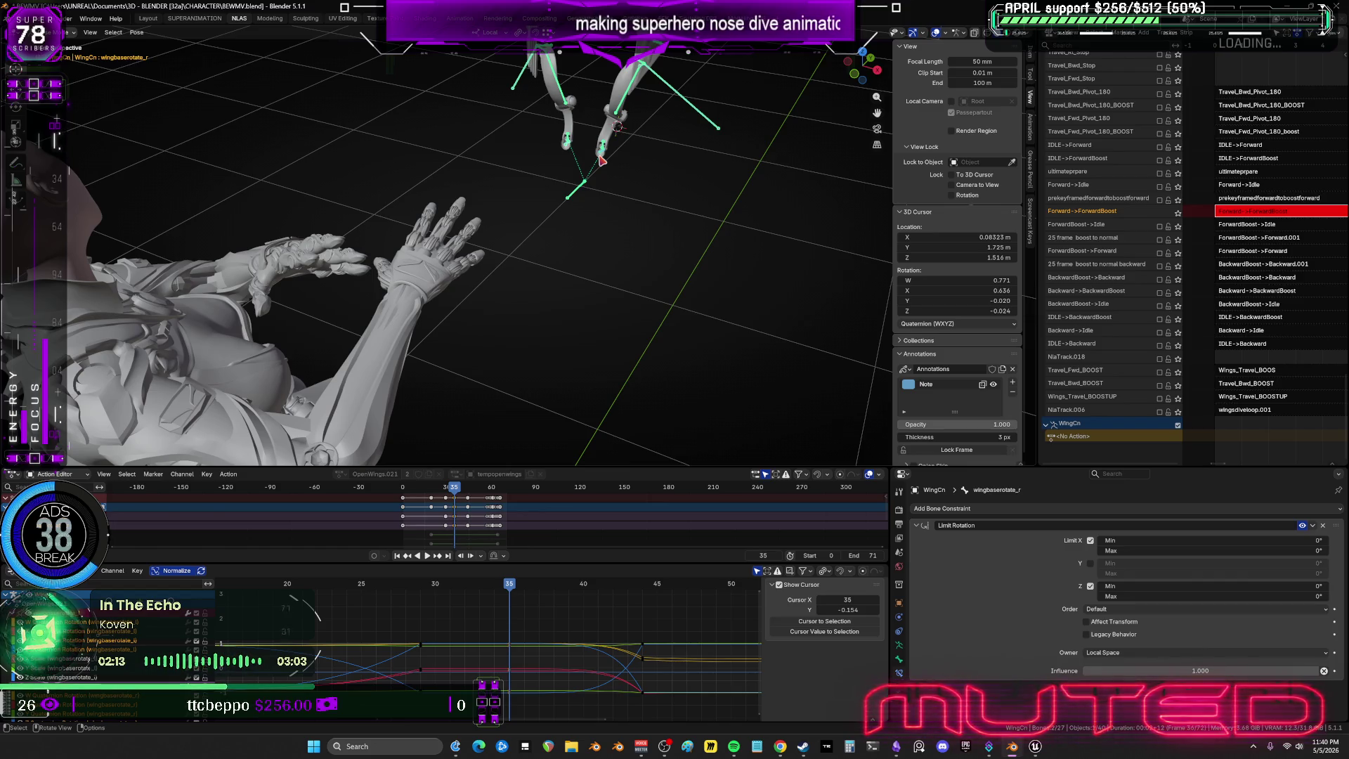
{"action": "key", "text": "Up"}
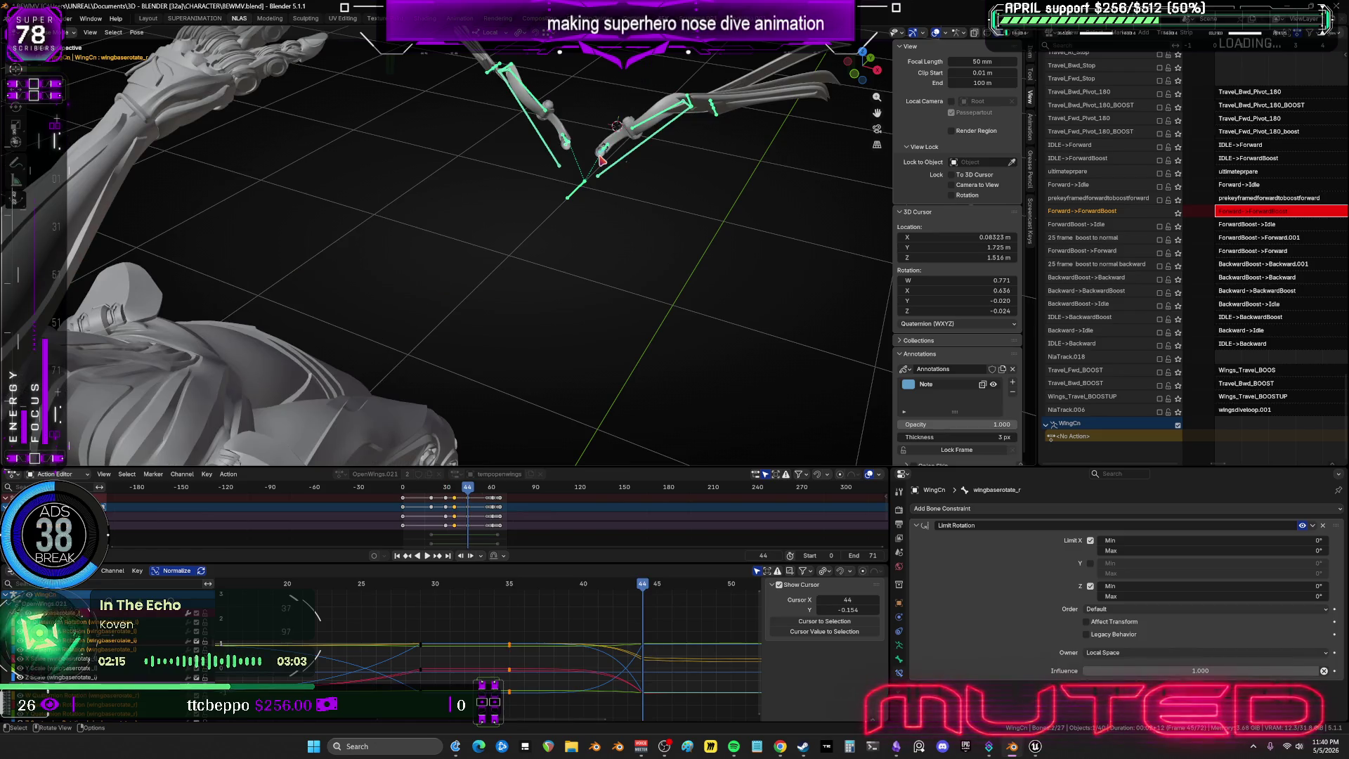
{"action": "mouse_move", "coordinate": [574, 235]}
{"action": "middle_mouse_down", "text": "ctrl"}
{"action": "mouse_move", "coordinate": [568, 283]}
{"action": "mouse_move", "coordinate": [590, 265]}
{"action": "middle_mouse_up", "text": "ctrl"}
{"action": "key", "text": "Down"}
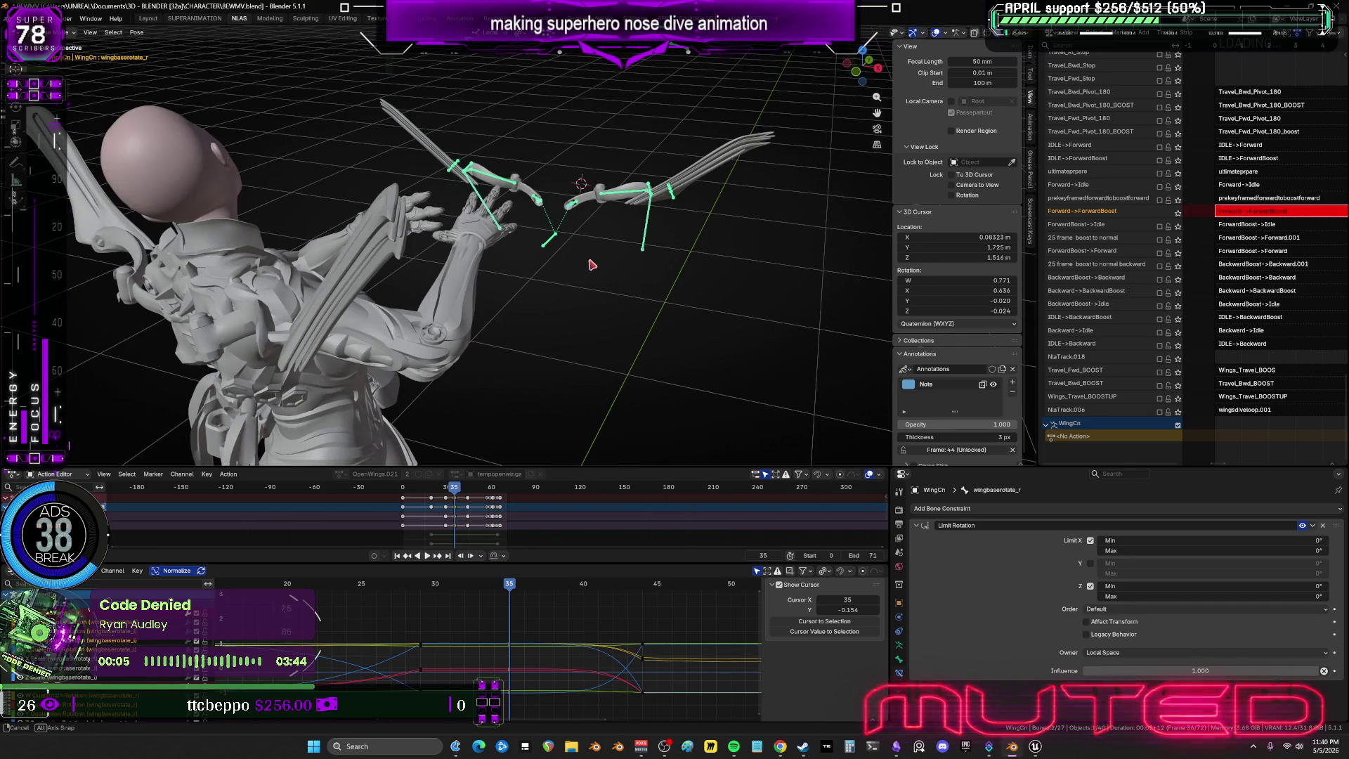
{"action": "key", "text": "r"}
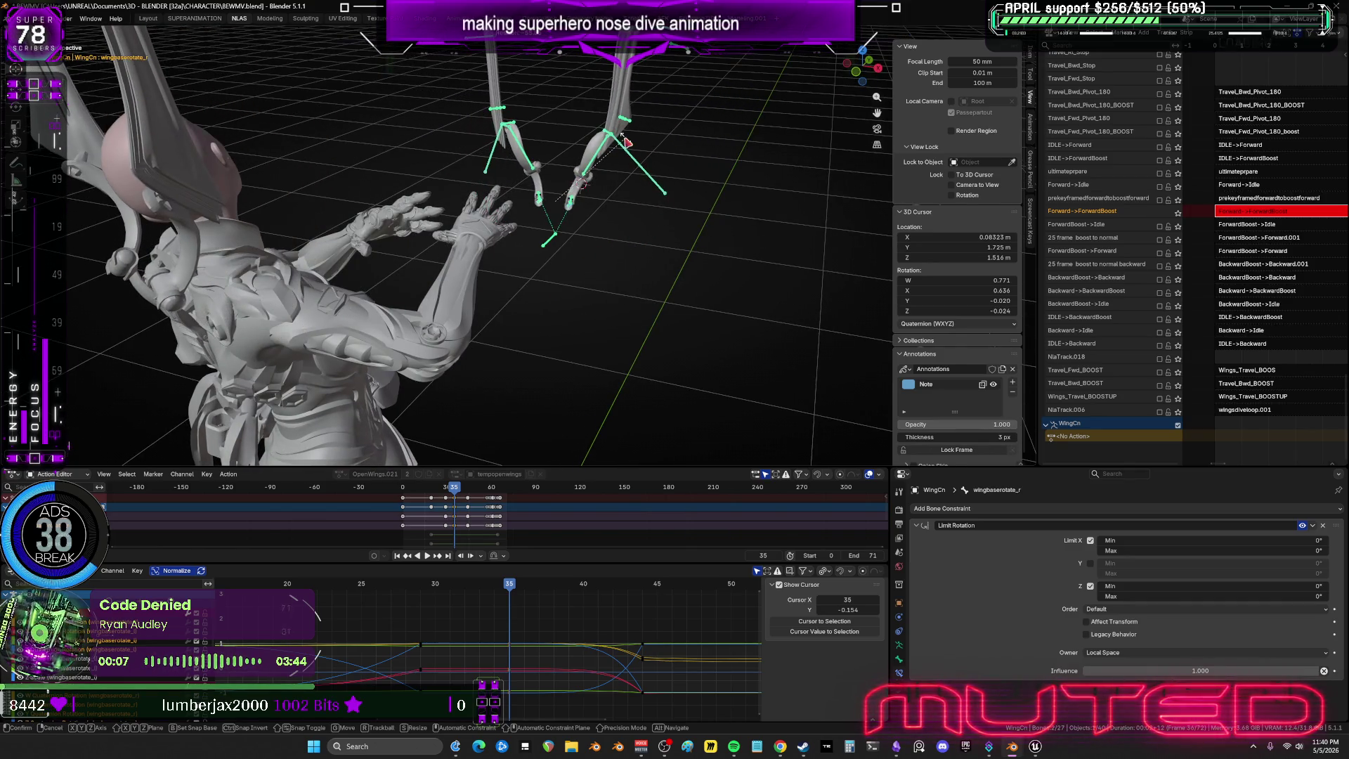
{"action": "left_click", "coordinate": [570, 222]}
Keyframe rotation for both wing base bones at frame 35, then scrub frames 24–40 to review.
{"action": "scroll", "coordinate": [591, 204], "scroll_direction": "up", "scroll_amount": 3}
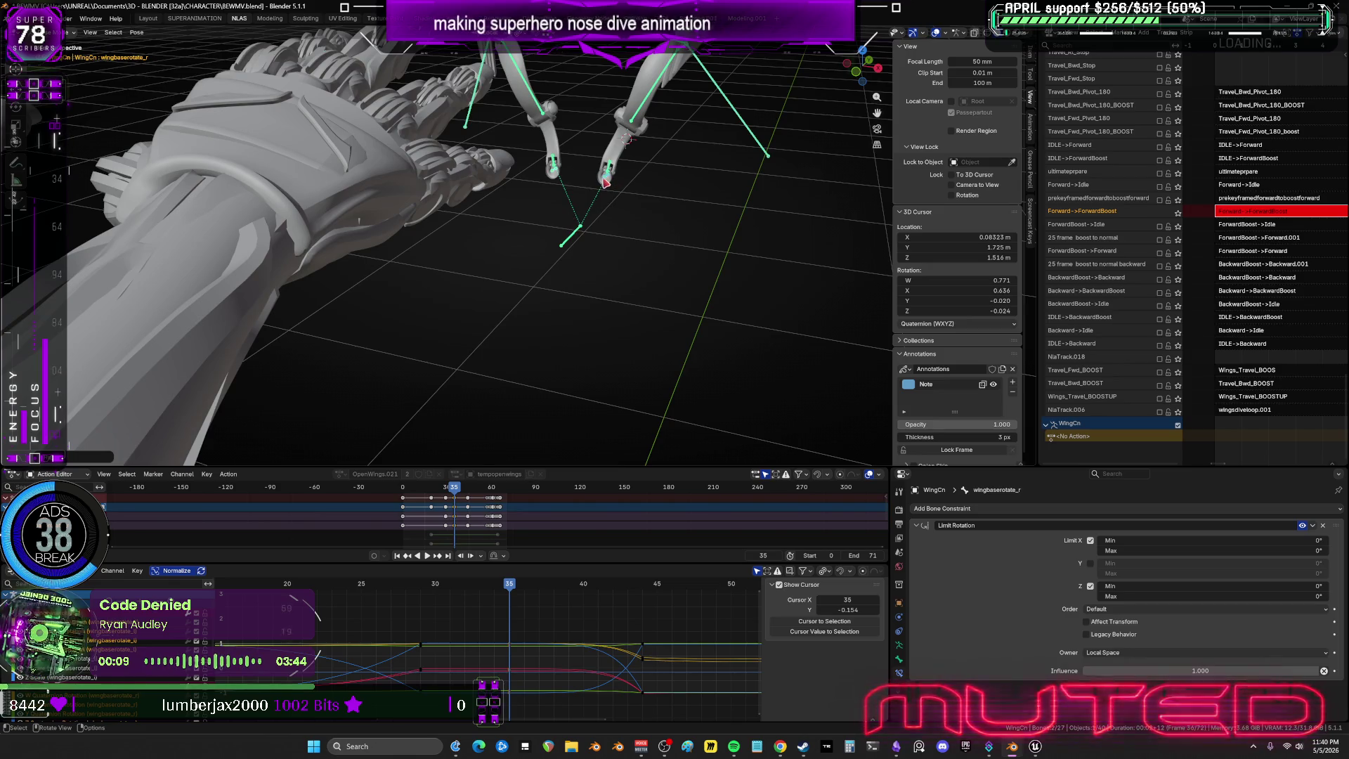
{"action": "left_click", "coordinate": [622, 185]}
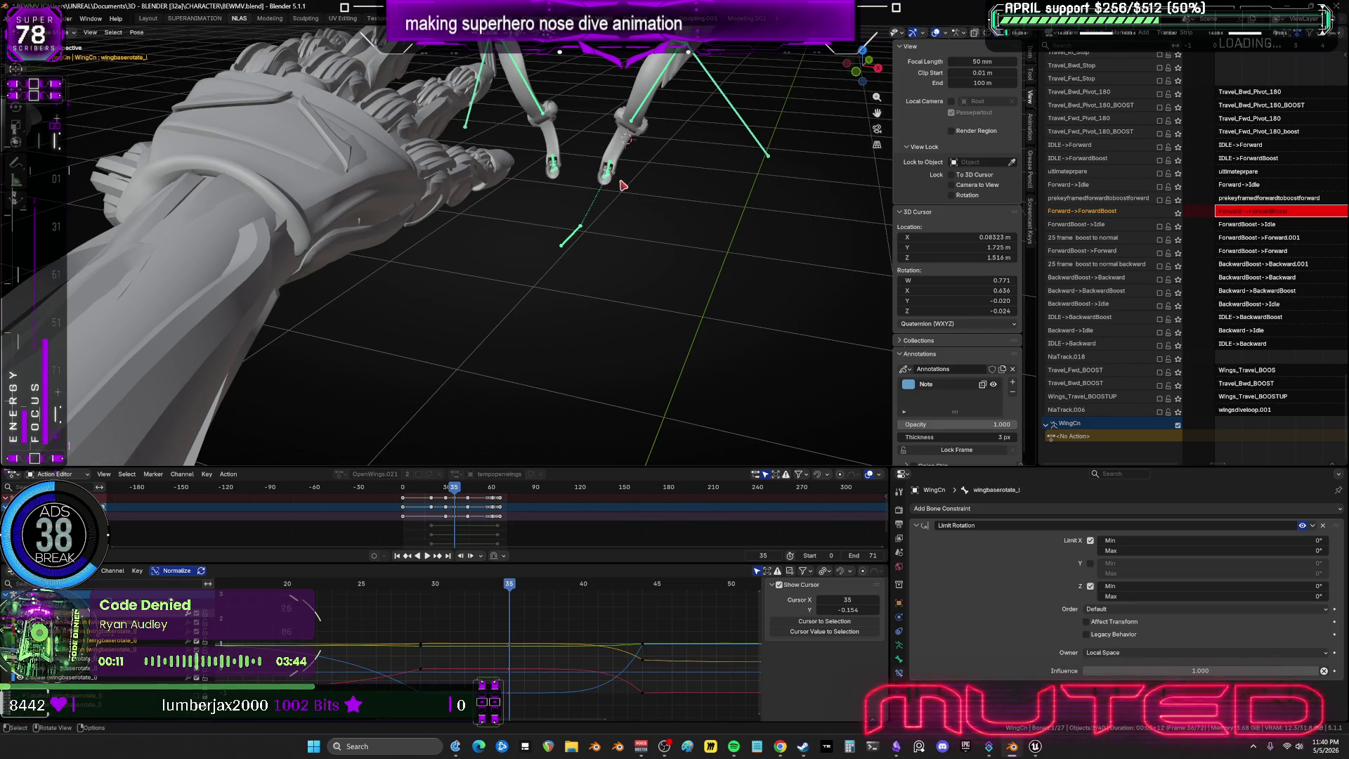
{"action": "left_click", "coordinate": [636, 210], "text": "shift"}
{"action": "key", "text": "k"}
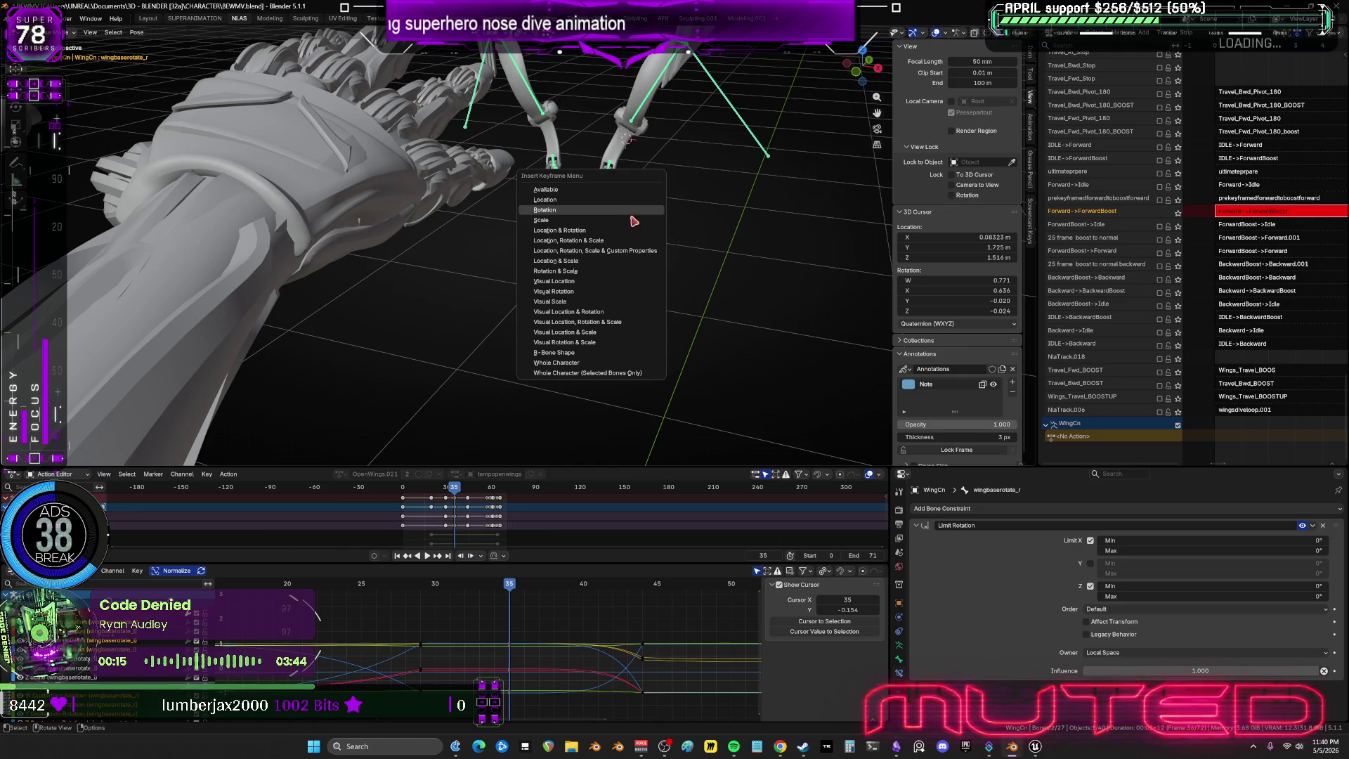
{"action": "left_click", "coordinate": [632, 214]}
{"action": "scroll", "coordinate": [452, 314], "scroll_direction": "down", "scroll_amount": 5}
{"action": "mouse_move", "coordinate": [510, 583]}
{"action": "left_mouse_down"}
{"action": "mouse_move", "coordinate": [622, 592]}
{"action": "mouse_move", "coordinate": [411, 592]}
{"action": "left_mouse_up"}
{"action": "mouse_move", "coordinate": [344, 585]}
{"action": "left_mouse_down"}
{"action": "mouse_move", "coordinate": [510, 584]}
{"action": "mouse_move", "coordinate": [759, 626]}
{"action": "mouse_move", "coordinate": [391, 593]}
{"action": "mouse_move", "coordinate": [536, 576]}
{"action": "mouse_move", "coordinate": [645, 591]}
{"action": "left_mouse_up"}
{"action": "mouse_move", "coordinate": [594, 385]}
{"action": "middle_mouse_down"}
{"action": "mouse_move", "coordinate": [515, 386]}
{"action": "mouse_move", "coordinate": [512, 352]}
{"action": "mouse_move", "coordinate": [554, 289]}
{"action": "mouse_move", "coordinate": [634, 325]}
{"action": "mouse_move", "coordinate": [636, 352]}
{"action": "mouse_move", "coordinate": [578, 203]}
{"action": "middle_mouse_up"}
Select all bones and key the wing bones' rotation at frame 44.
{"action": "key", "text": "a"}
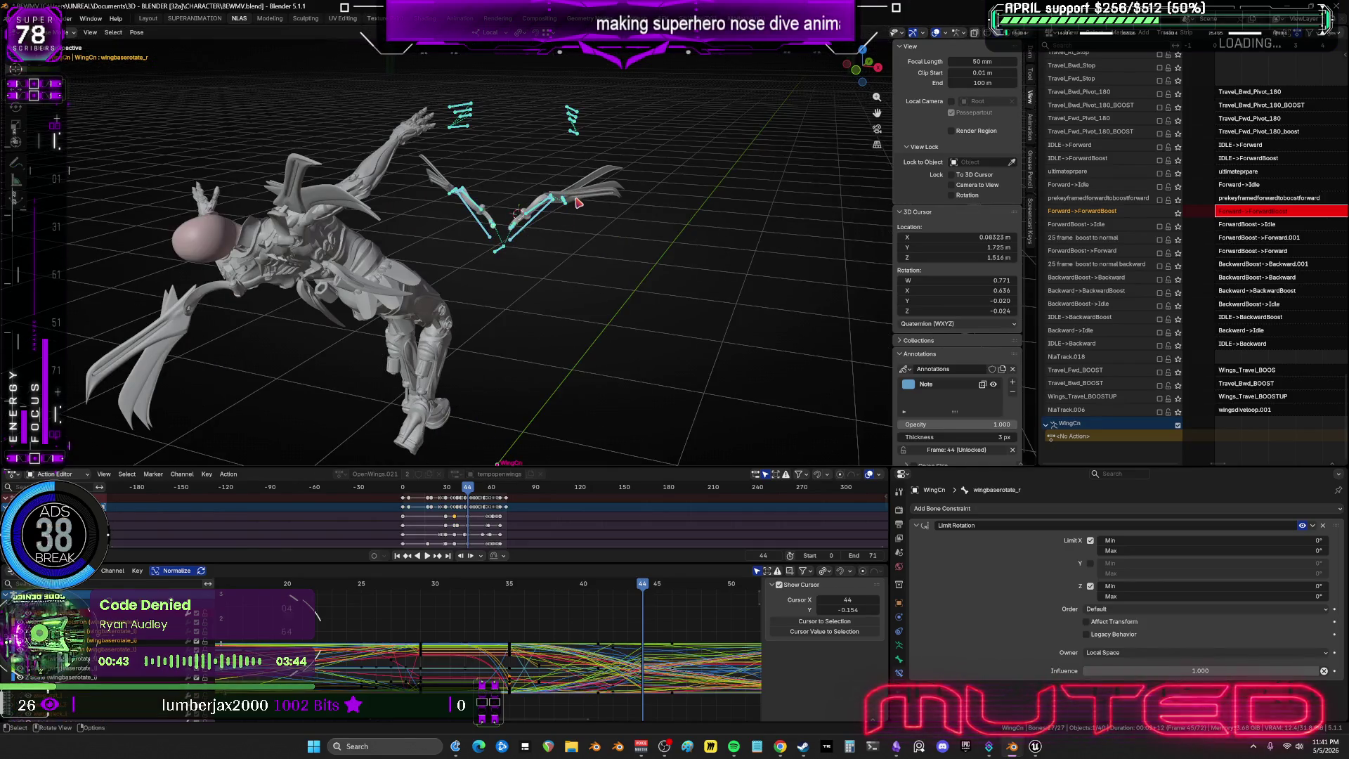
{"action": "key", "text": "r"}
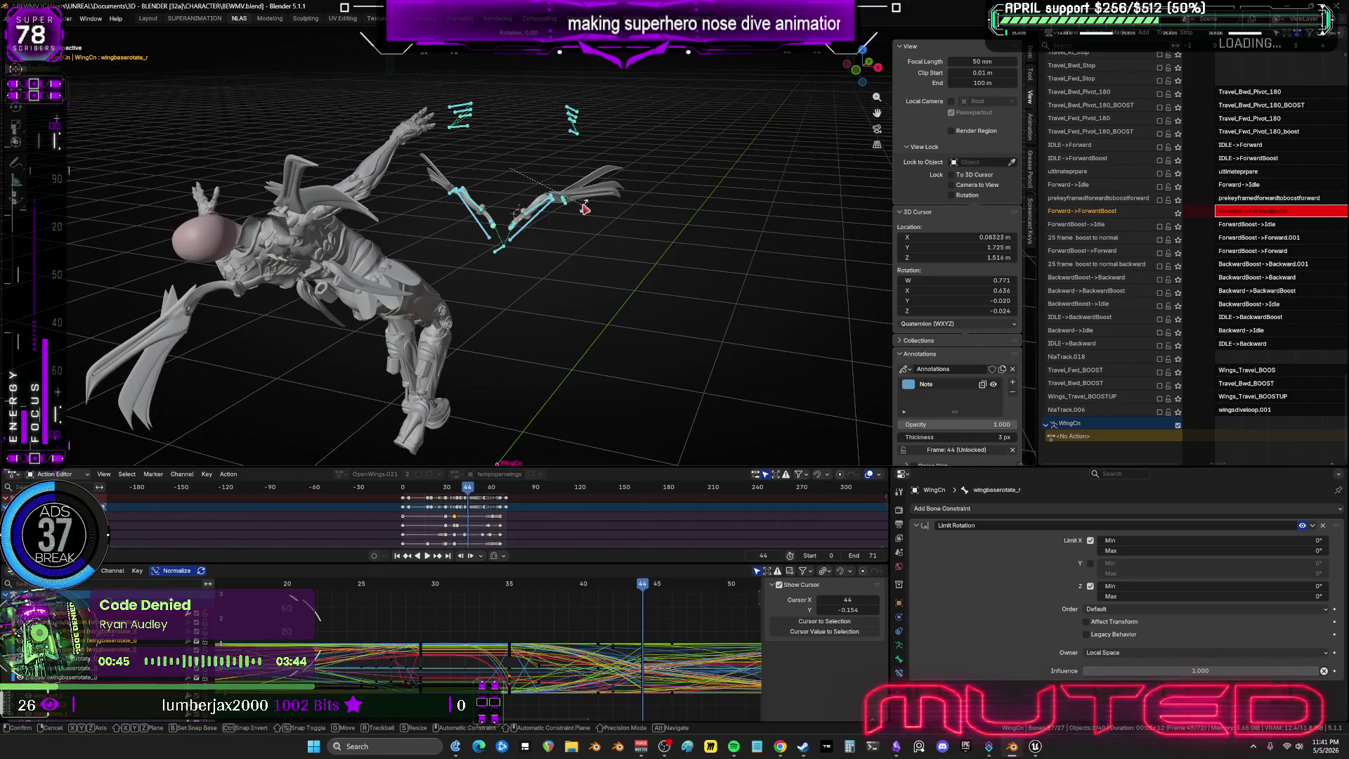
{"action": "right_click", "coordinate": [585, 209]}
{"action": "key", "text": "k"}
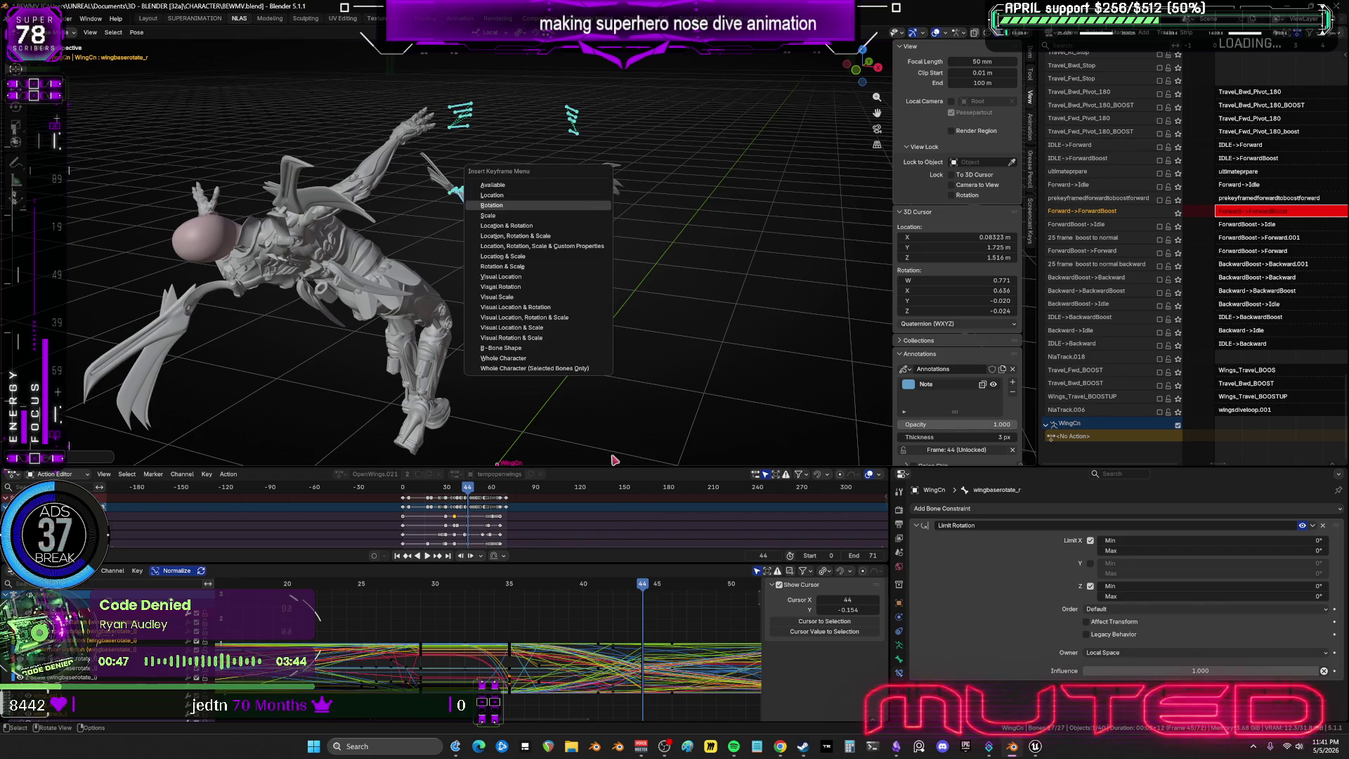
{"action": "key", "text": "Return"}
Turn the left wing bone further at frame 39 and key its rotation.
{"action": "left_click_drag", "start_coordinate": [648, 584], "coordinate": [568, 585]}
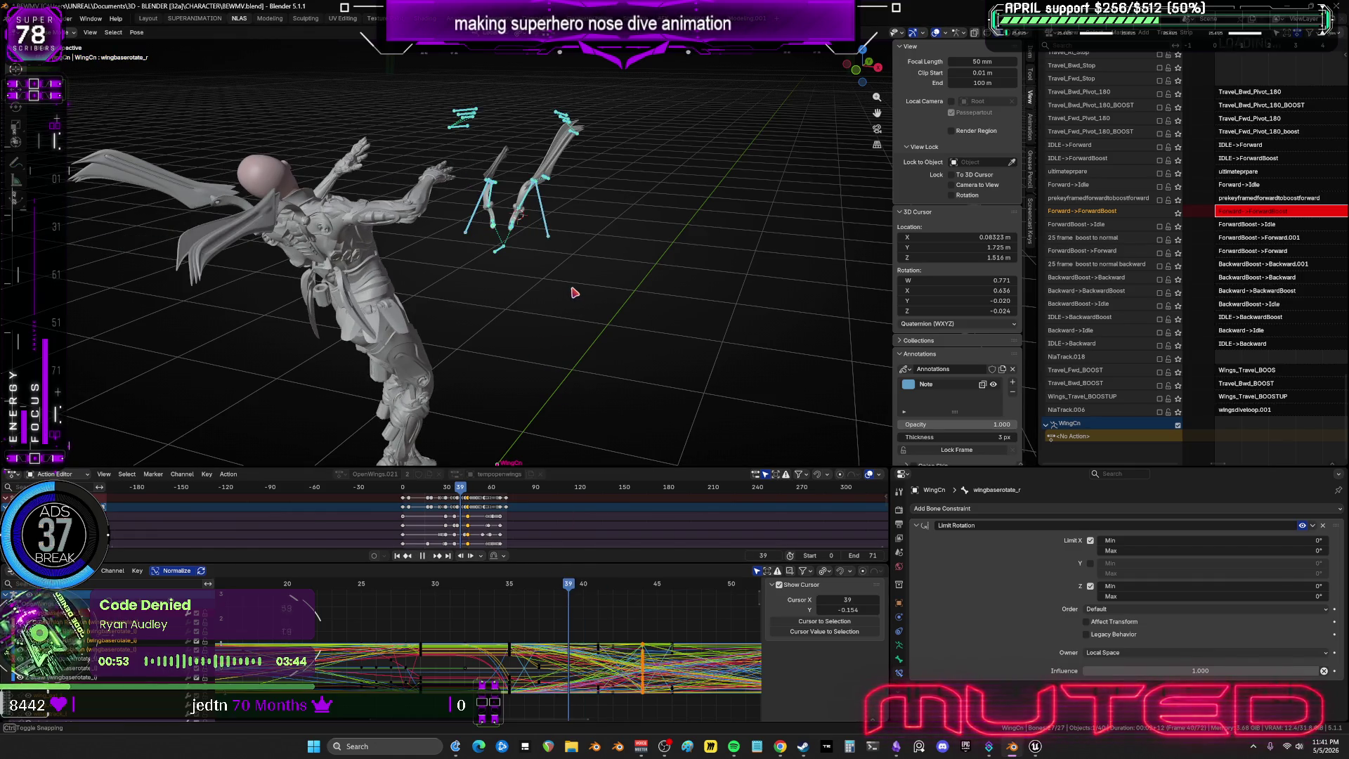
{"action": "key", "text": "r"}
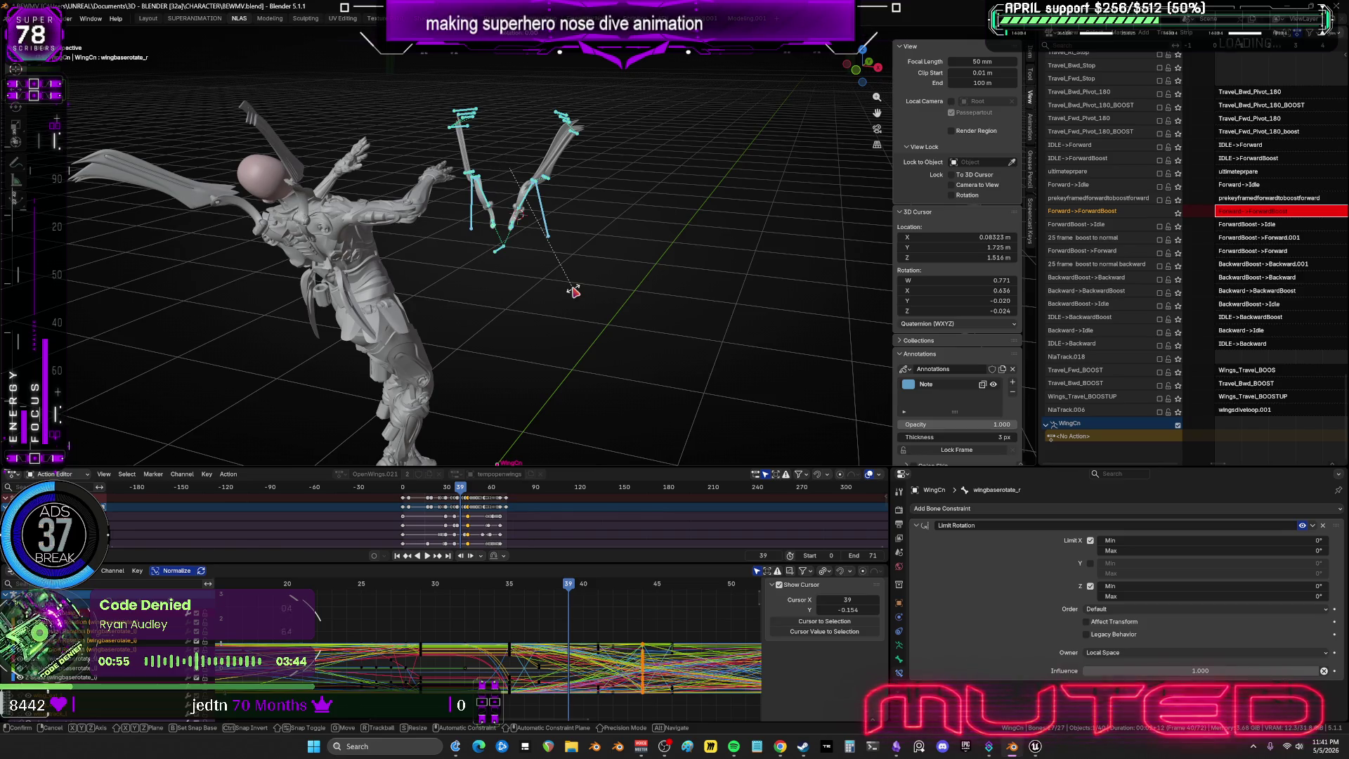
{"action": "left_click", "coordinate": [573, 291]}
{"action": "key", "text": "k"}
{"action": "mouse_move", "coordinate": [566, 591]}
{"action": "left_mouse_down"}
{"action": "mouse_move", "coordinate": [460, 603]}
{"action": "mouse_move", "coordinate": [521, 610]}
{"action": "mouse_move", "coordinate": [488, 612]}
{"action": "mouse_move", "coordinate": [435, 662]}
{"action": "mouse_move", "coordinate": [499, 701]}
{"action": "mouse_move", "coordinate": [517, 685]}
{"action": "left_mouse_up"}
{"action": "right_click", "coordinate": [516, 685]}
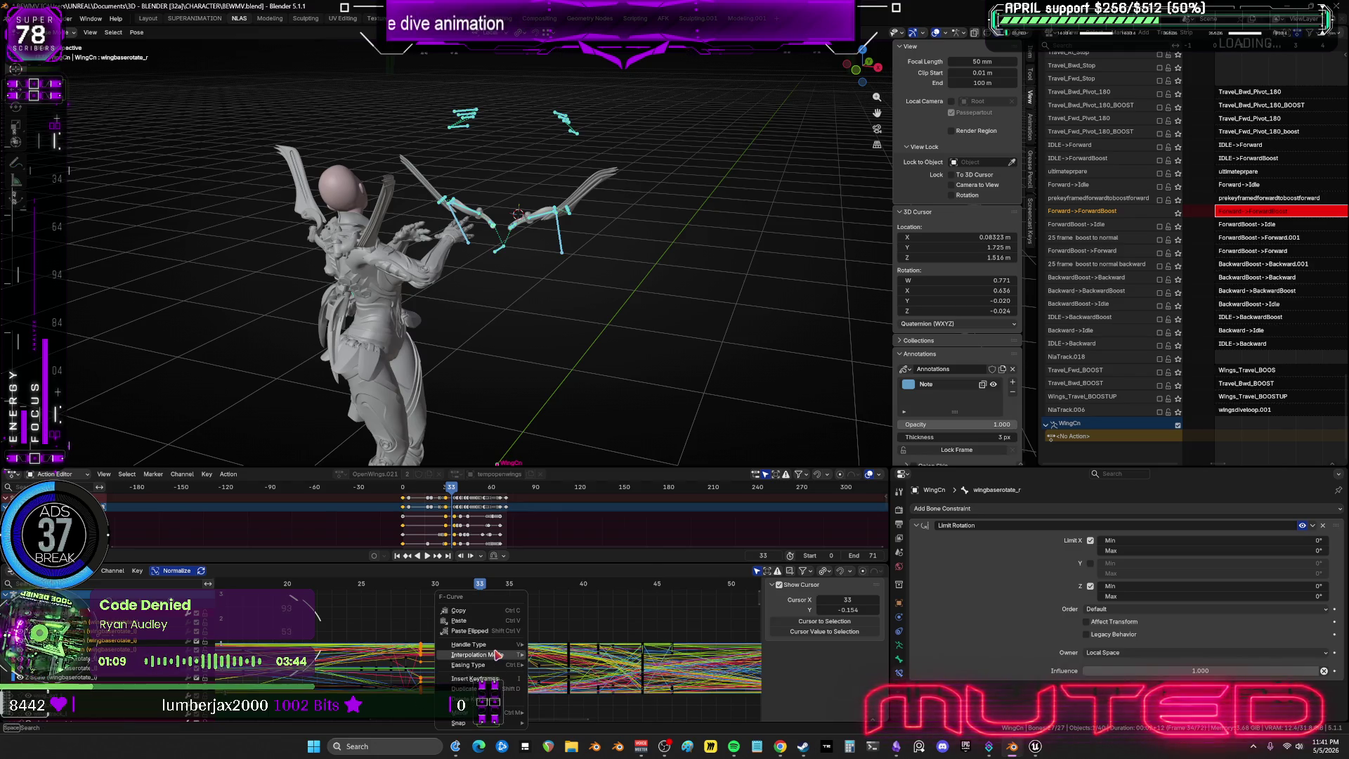
Set the frame 33 keys to Linear interpolation and play back the dive, checking frames 32–49.
{"action": "mouse_move", "coordinate": [501, 654]}
{"action": "left_click", "coordinate": [552, 602]}
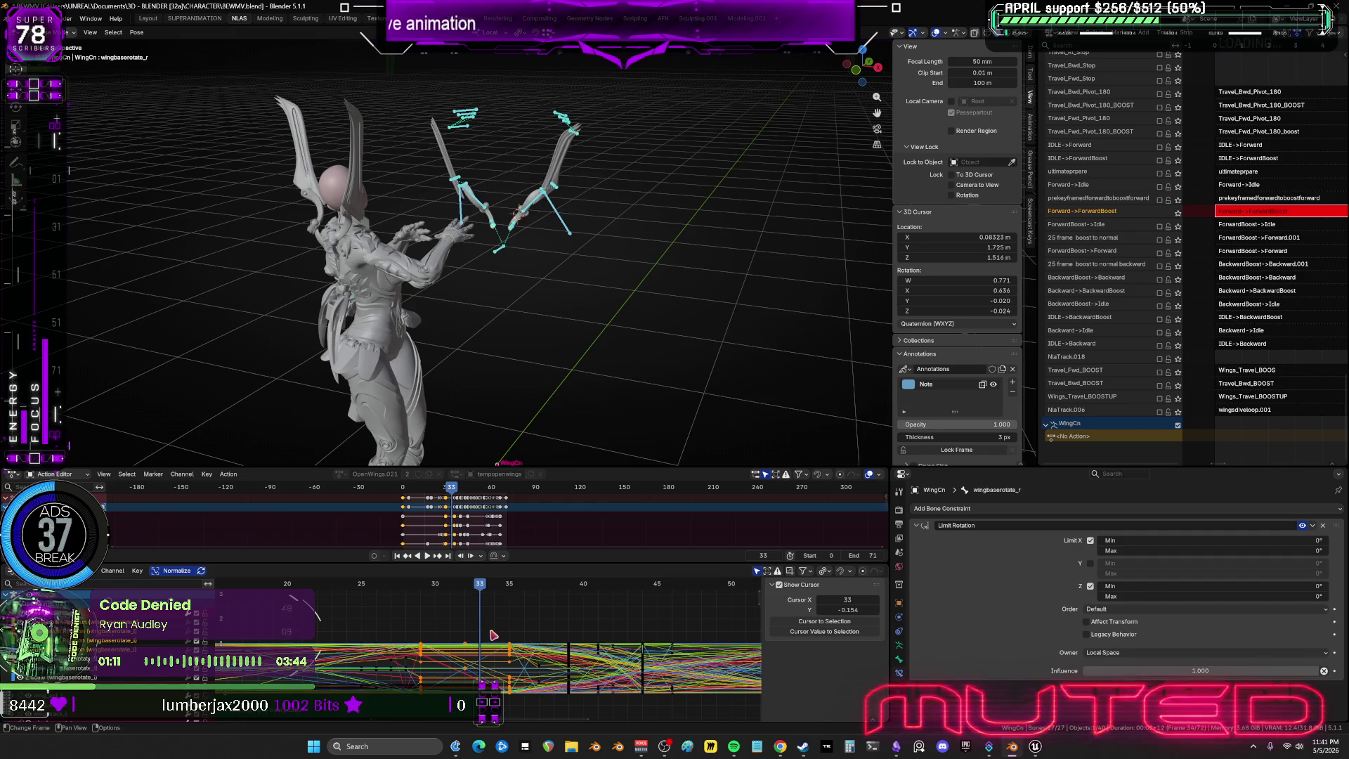
{"action": "key", "text": "space"}
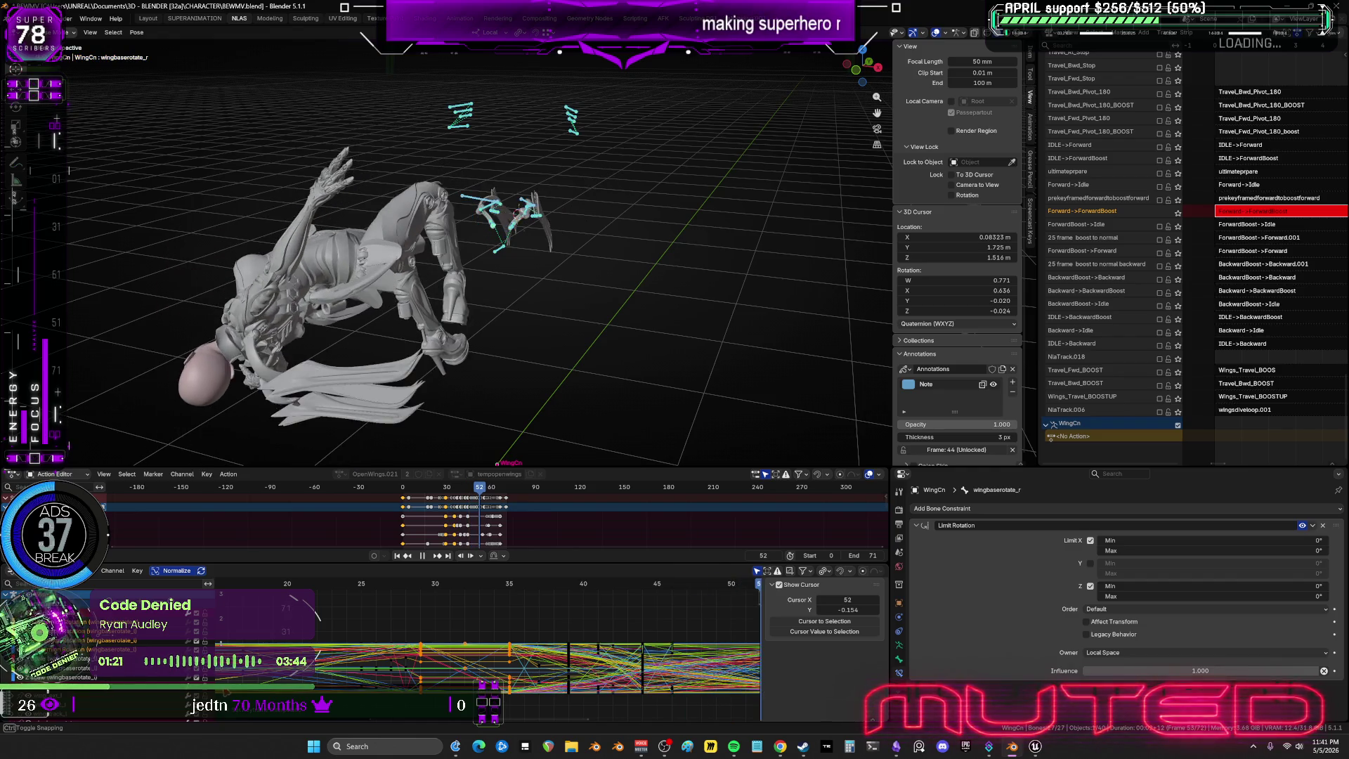
{"action": "left_click_drag", "start_coordinate": [850, 692], "coordinate": [475, 671]}
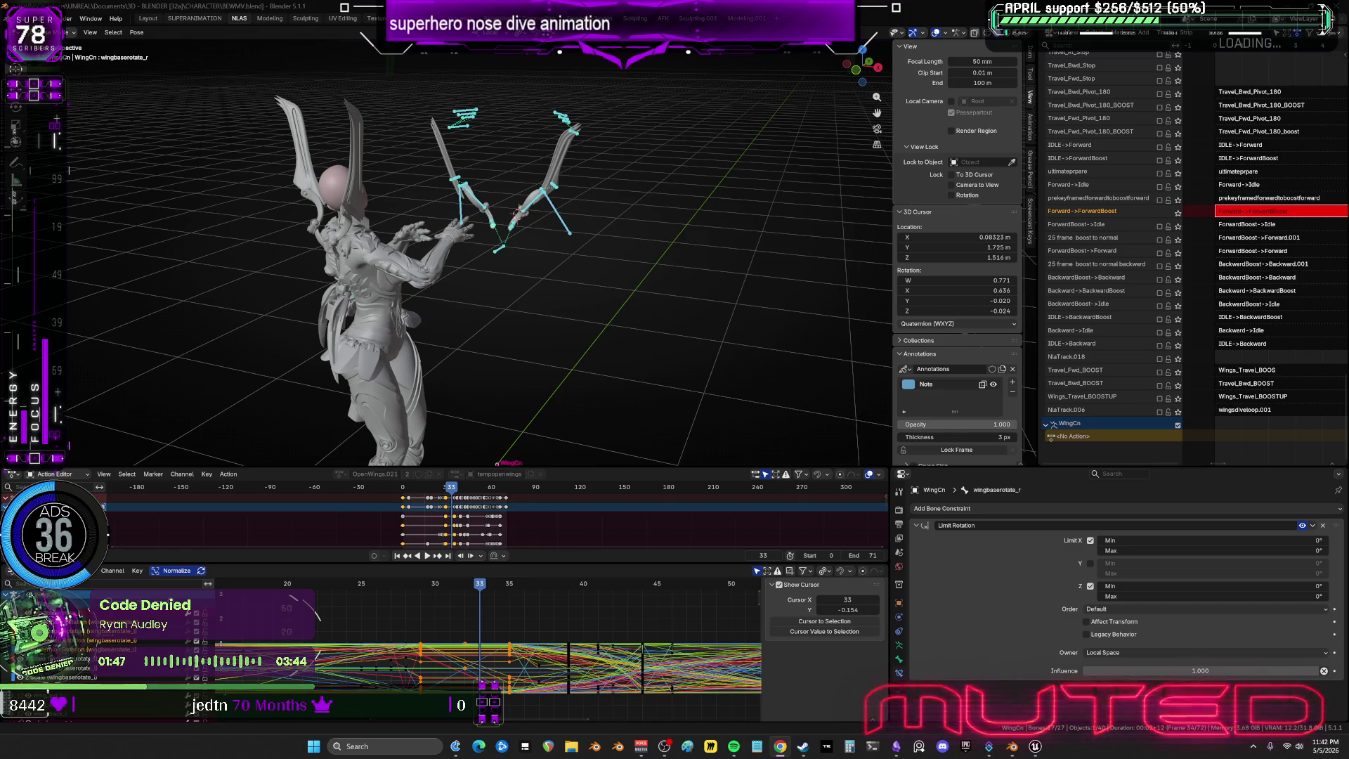
{"action": "middle_click_drag", "start_coordinate": [786, 313], "coordinate": [536, 289]}
{"action": "left_click_drag", "start_coordinate": [482, 589], "coordinate": [707, 611]}
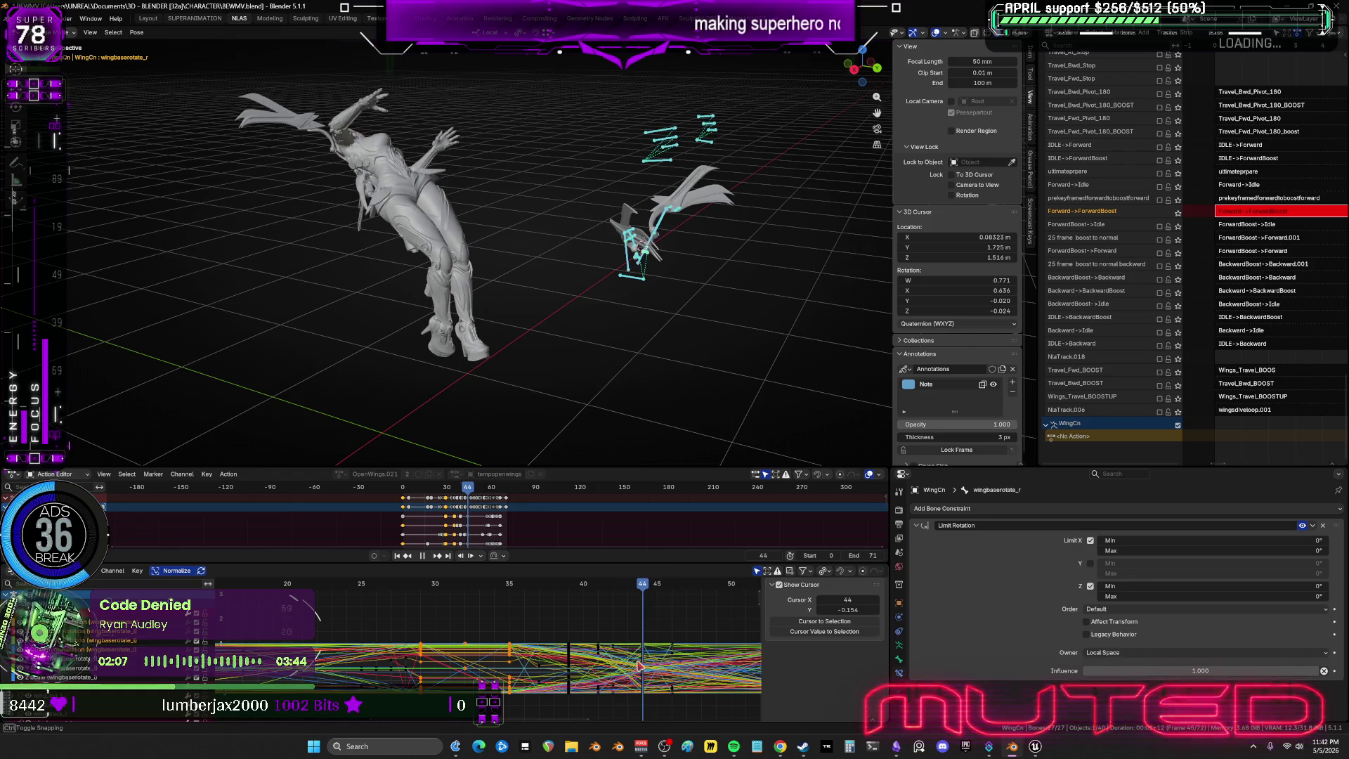
{"action": "left_click_drag", "start_coordinate": [645, 666], "coordinate": [702, 671]}
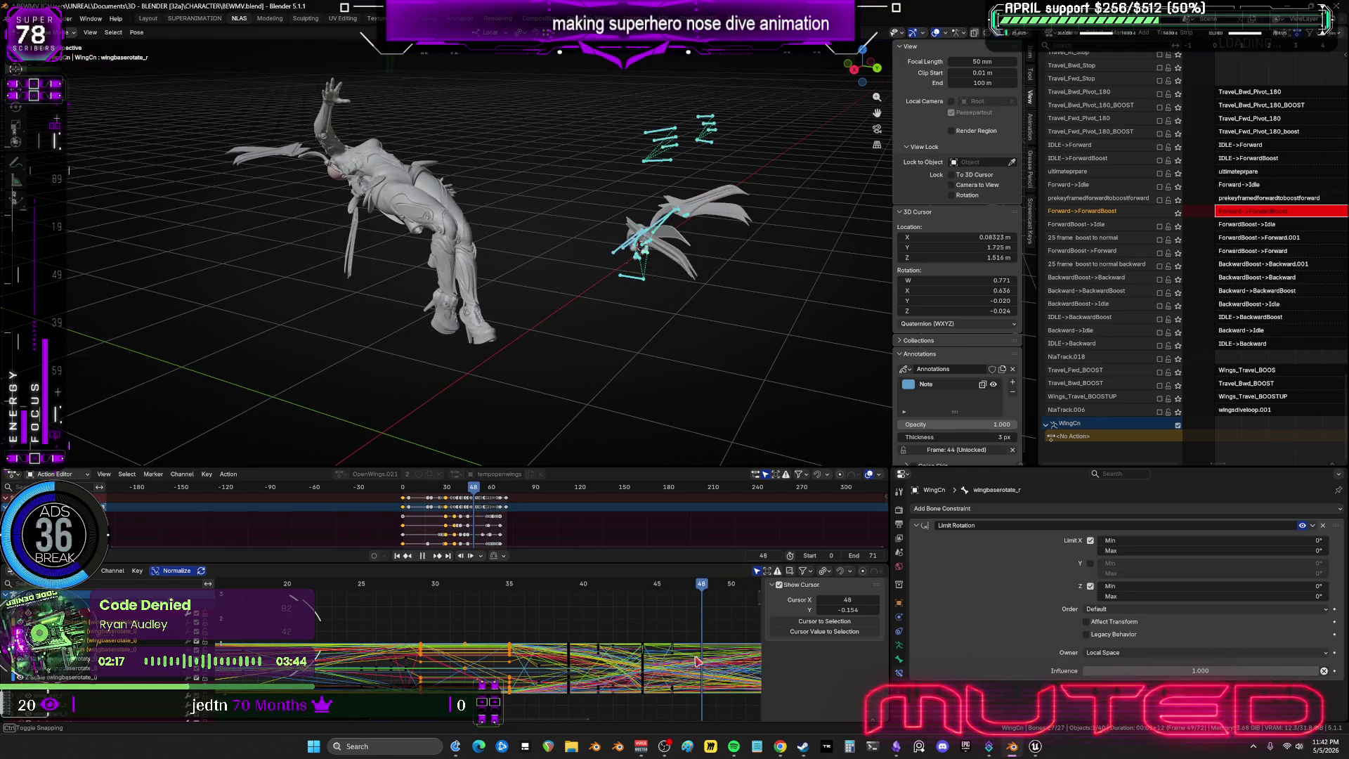
{"action": "left_click_drag", "start_coordinate": [670, 657], "coordinate": [7, 613]}
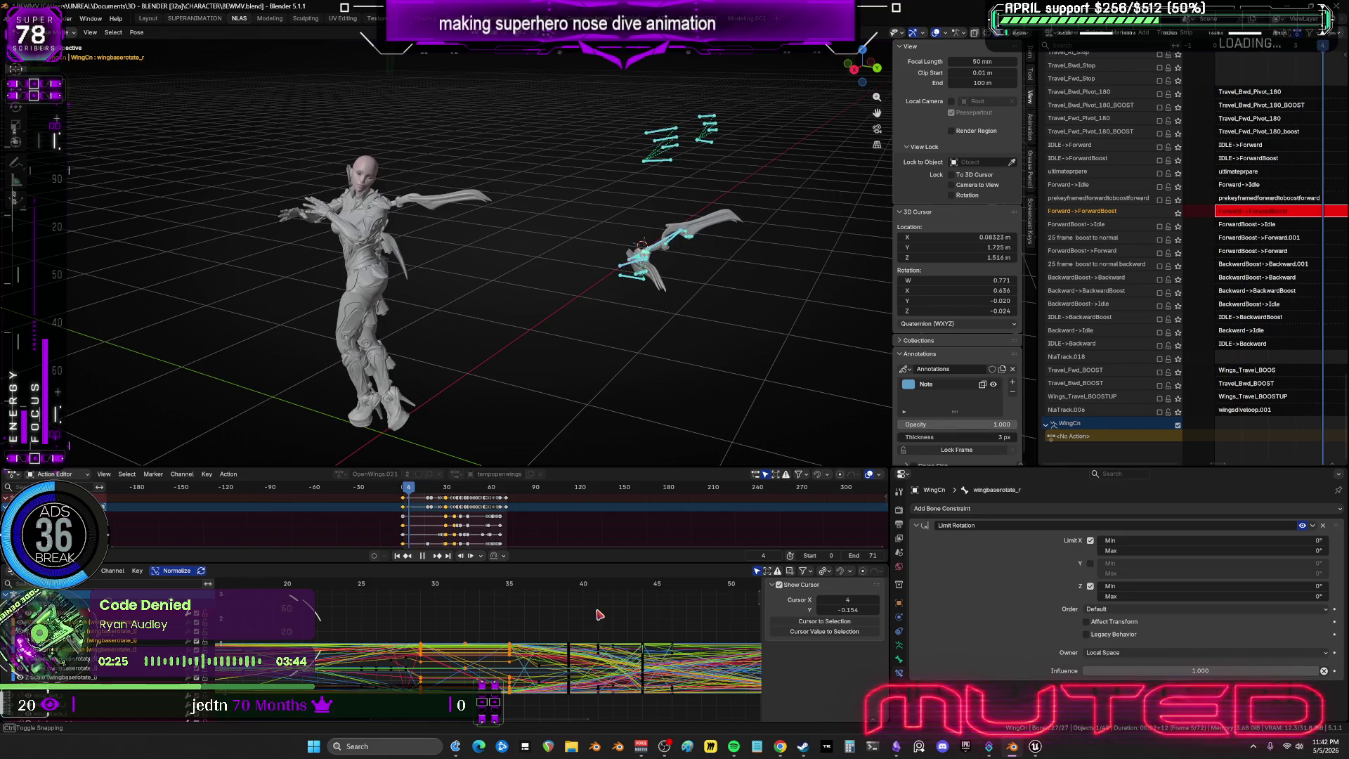
Return to the first frame, settle on frame 10, and toggle the graph curves to fill the window.
{"action": "key", "text": "shift+Left"}
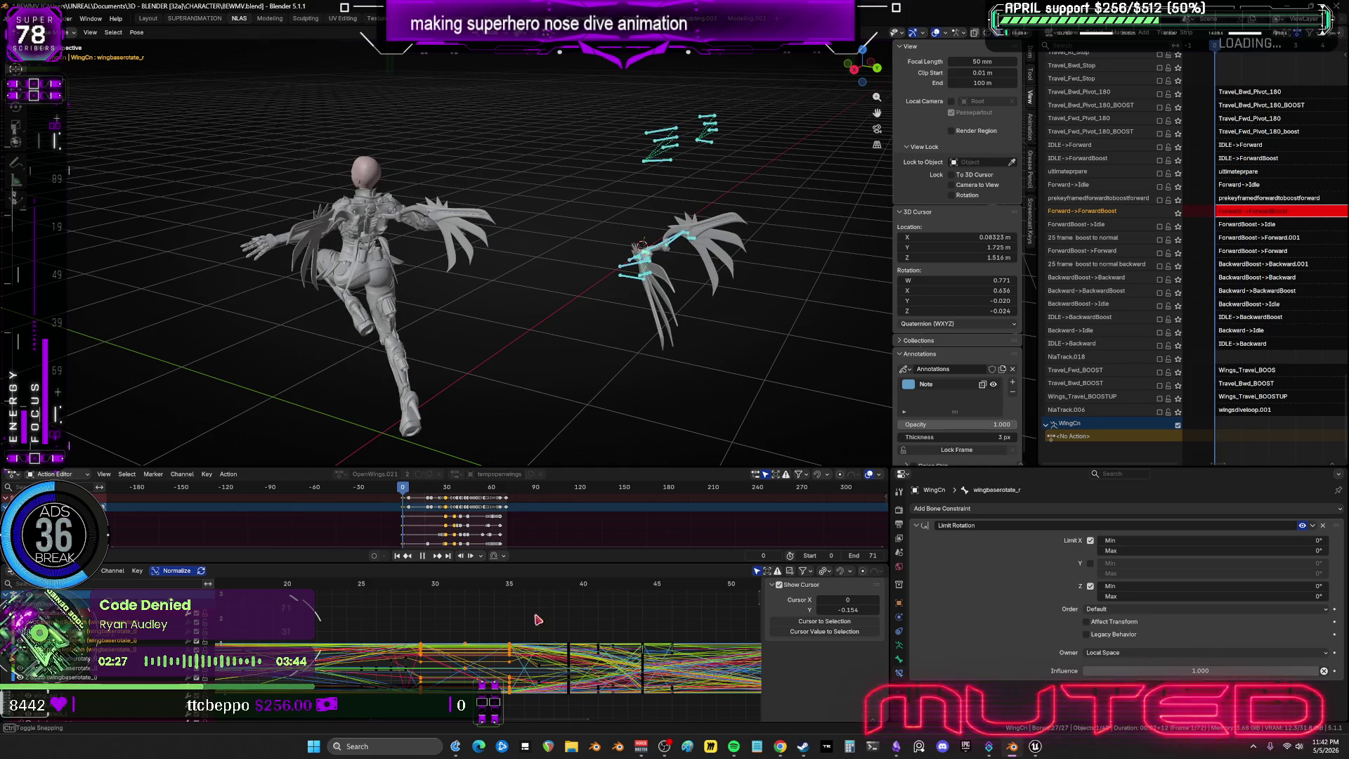
{"action": "key", "text": "space"}
{"action": "mouse_move", "coordinate": [536, 348]}
{"action": "middle_mouse_down"}
{"action": "mouse_move", "coordinate": [536, 325]}
{"action": "mouse_move", "coordinate": [617, 323]}
{"action": "middle_mouse_up"}
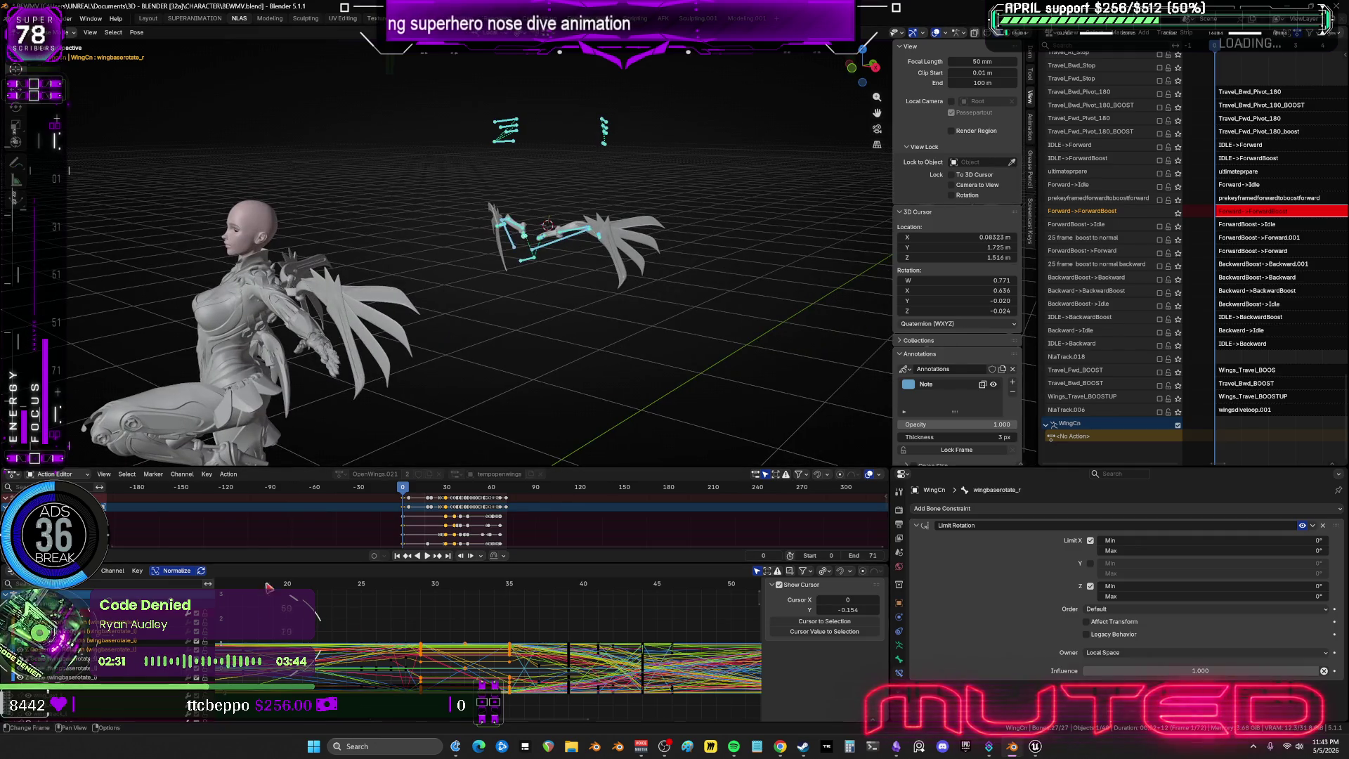
{"action": "left_click_drag", "start_coordinate": [414, 339], "coordinate": [452, 342], "text": "alt"}
{"action": "left_click_drag", "start_coordinate": [404, 447], "coordinate": [518, 340], "text": "alt"}
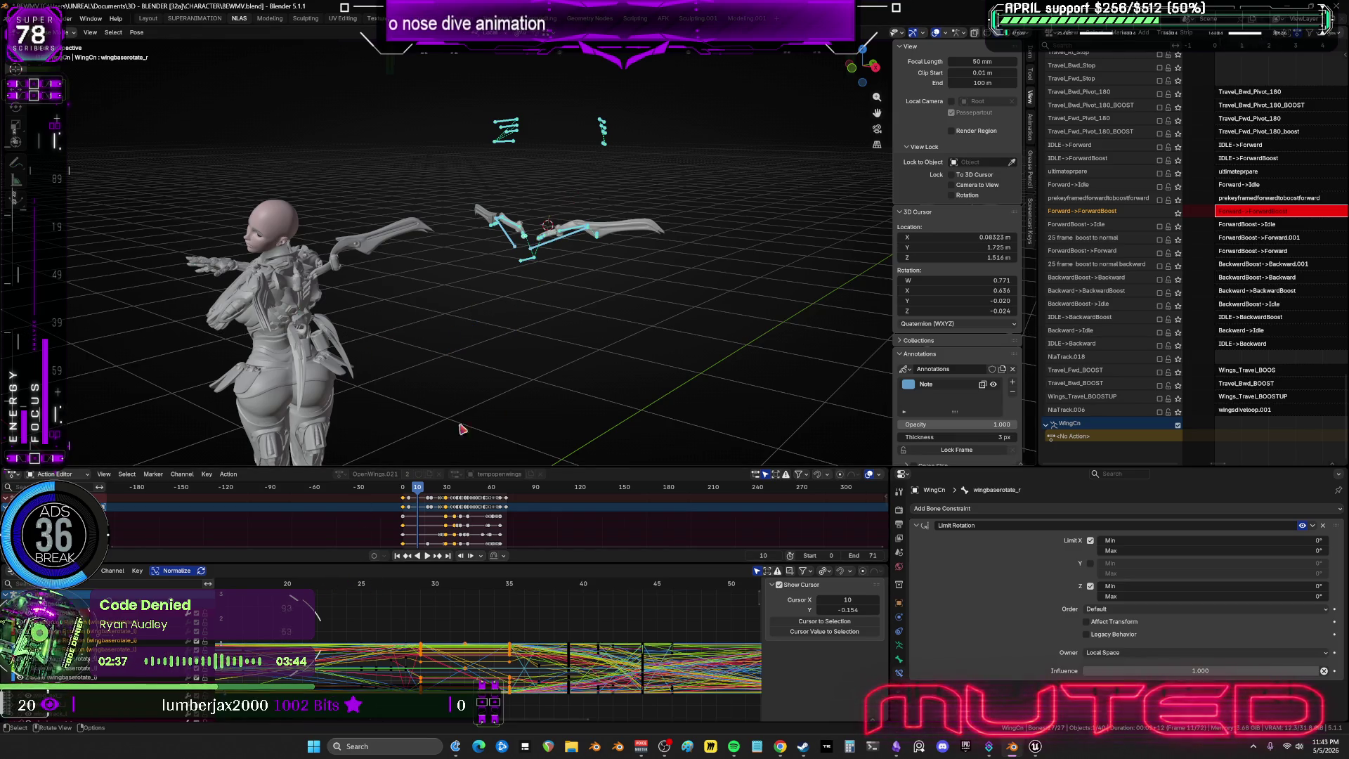
{"action": "key", "text": "ctrl+space"}
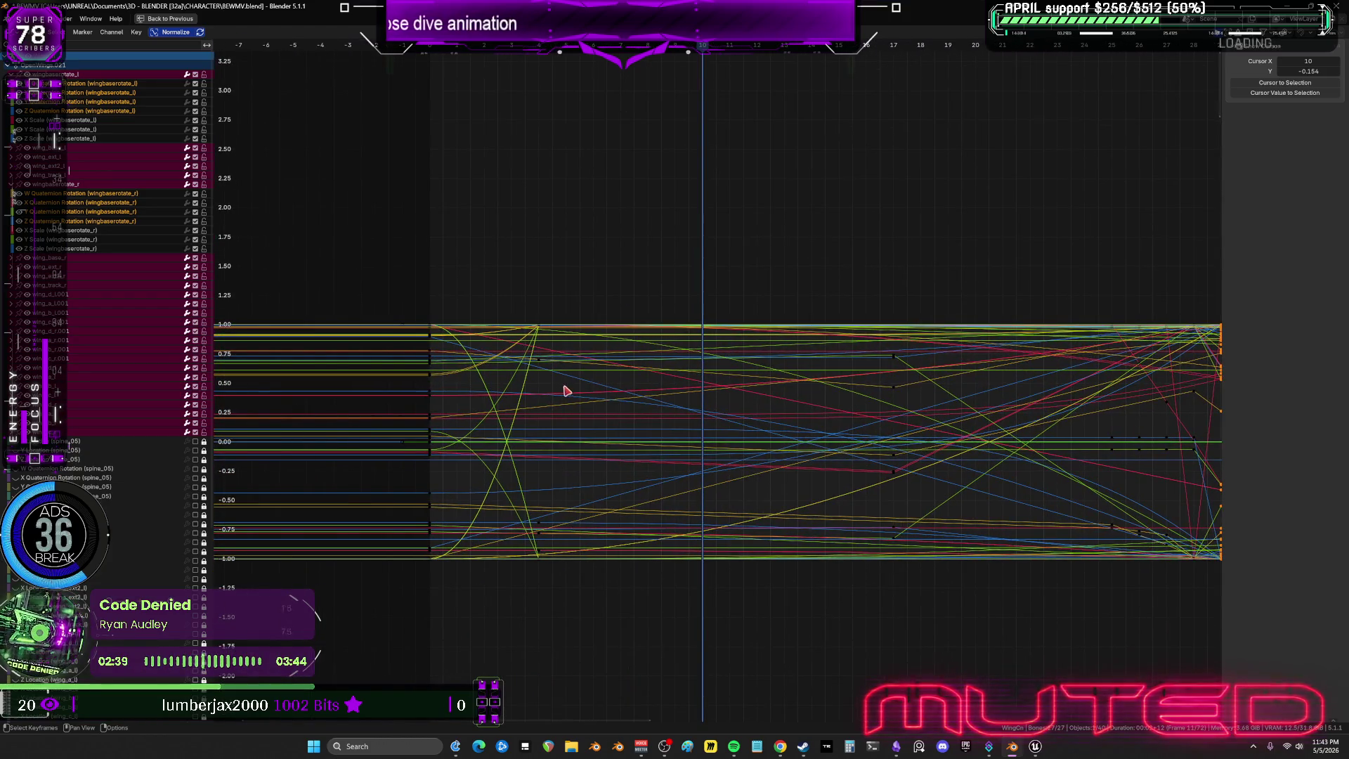
{"action": "key", "text": "ctrl+space"}
{"action": "mouse_move", "coordinate": [614, 301]}
{"action": "middle_mouse_down"}
{"action": "mouse_move", "coordinate": [602, 217]}
{"action": "mouse_move", "coordinate": [717, 250]}
{"action": "middle_mouse_up"}
Select the frame-0 wing keys and paste them at frame 10.
{"action": "left_click_drag", "start_coordinate": [723, 247], "coordinate": [438, 170]}
{"action": "left_click_drag", "start_coordinate": [480, 586], "coordinate": [480, 587]}
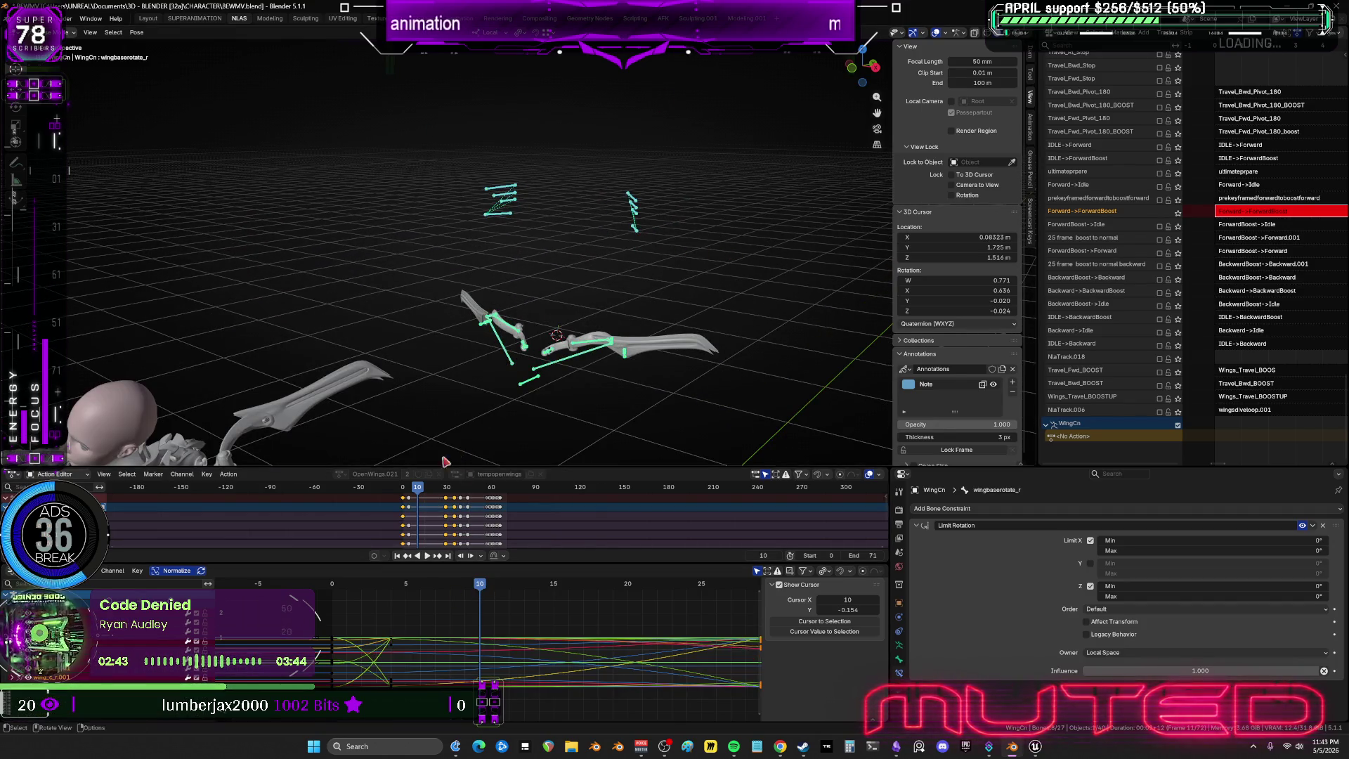
{"action": "left_click_drag", "start_coordinate": [334, 688], "coordinate": [334, 696]}
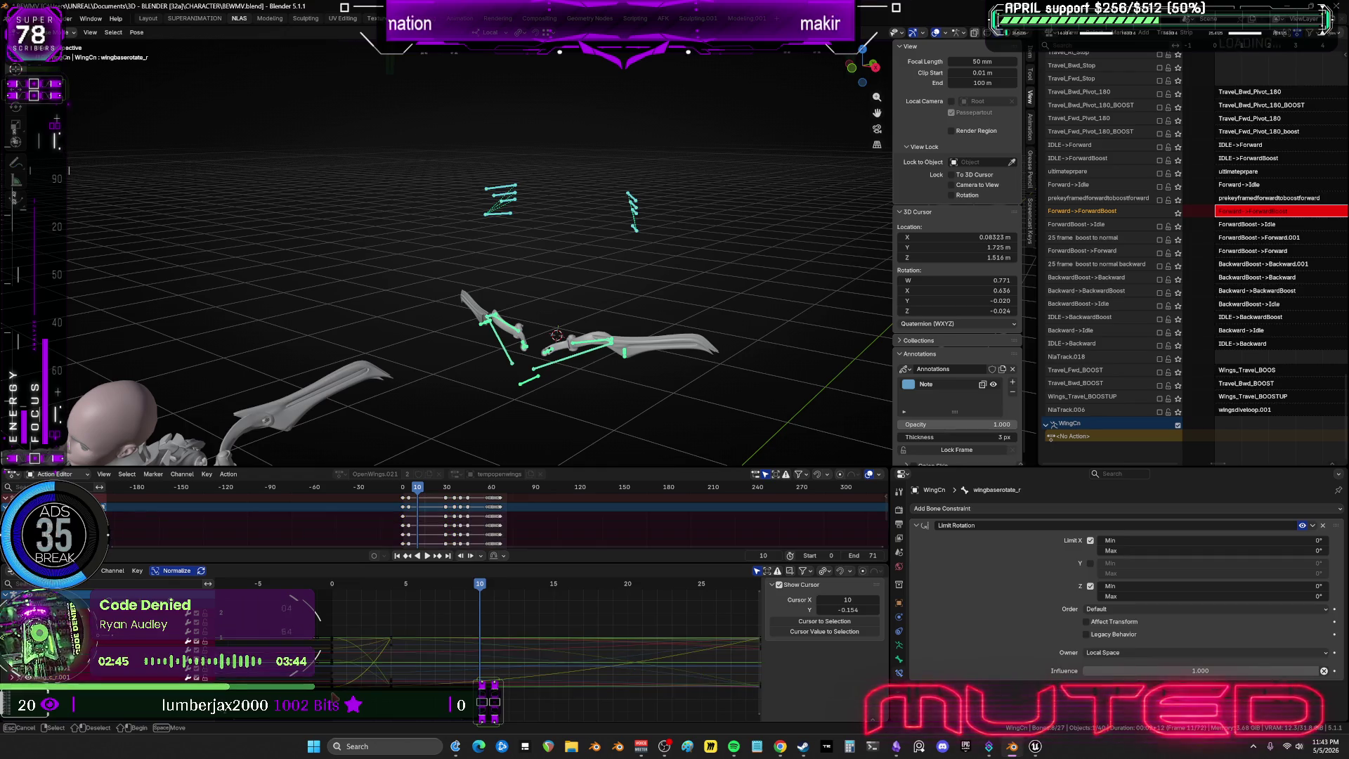
{"action": "left_click_drag", "start_coordinate": [412, 629], "coordinate": [401, 617]}
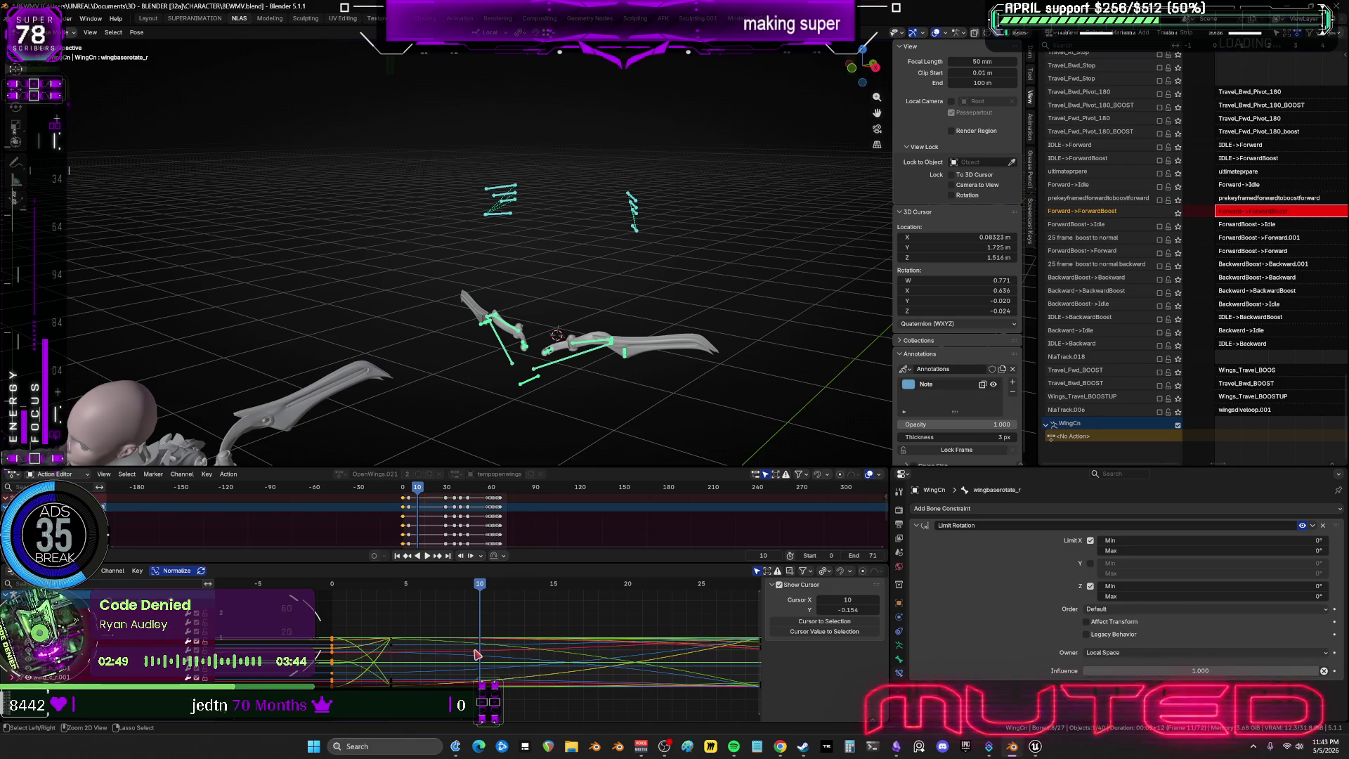
{"action": "key", "text": "ctrl+v"}
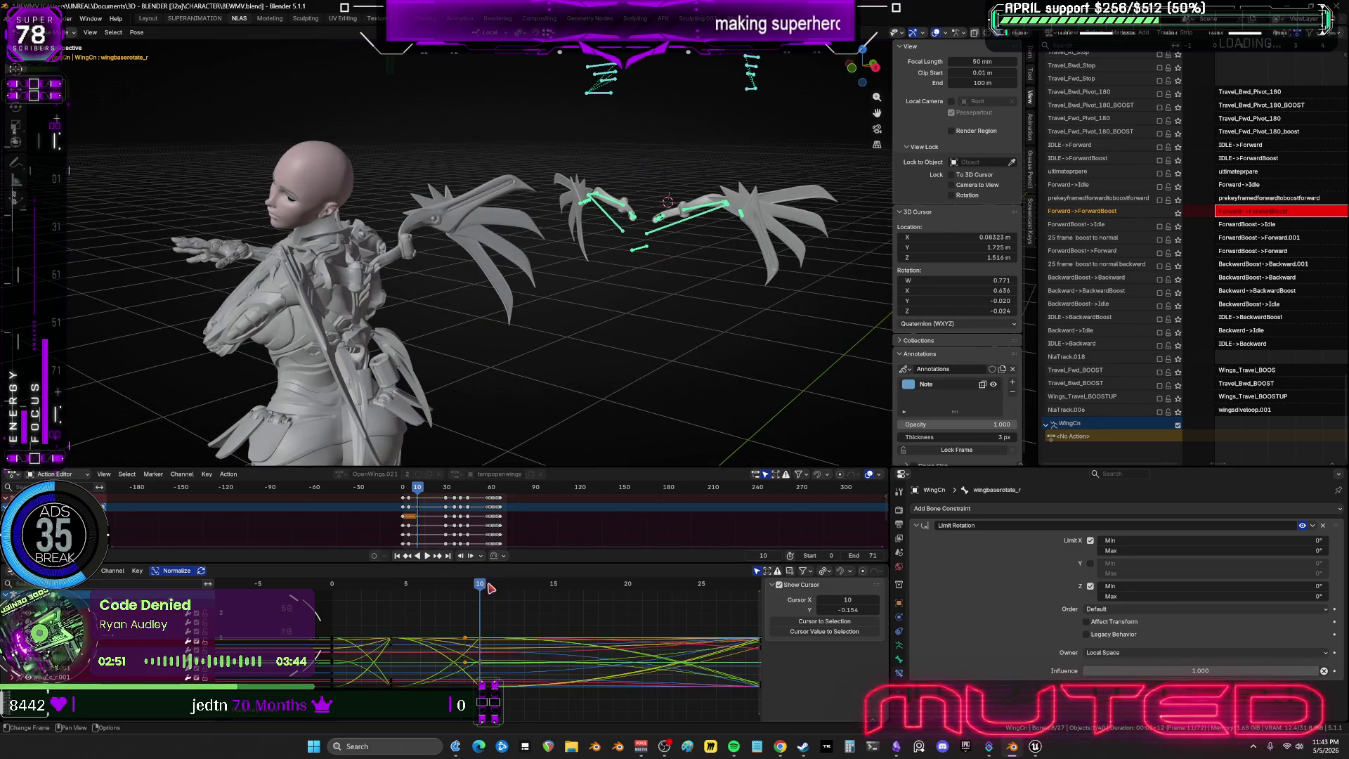
{"action": "key", "text": "space"}
{"action": "mouse_move", "coordinate": [394, 588]}
{"action": "left_mouse_down"}
{"action": "mouse_move", "coordinate": [378, 599]}
{"action": "mouse_move", "coordinate": [385, 616]}
{"action": "left_mouse_up"}
{"action": "mouse_move", "coordinate": [404, 711]}
{"action": "left_mouse_down"}
{"action": "mouse_move", "coordinate": [380, 624]}
{"action": "mouse_move", "coordinate": [406, 618]}
{"action": "left_mouse_up"}
{"action": "left_click", "coordinate": [482, 589]}
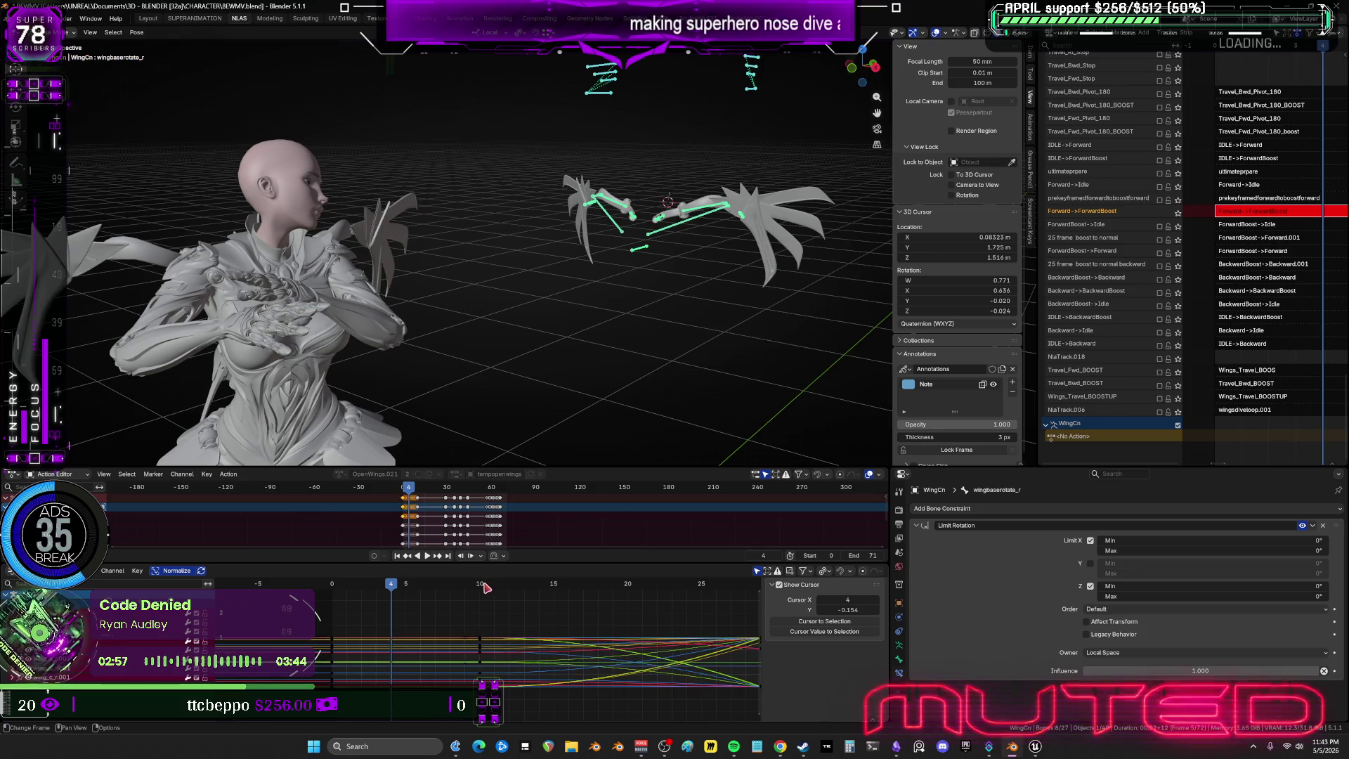
{"action": "key", "text": "space"}
Rotate the wing_d_L001 and wing_c_L001 feather bones, the latter about local Y.
{"action": "mouse_move", "coordinate": [571, 320]}
{"action": "middle_mouse_down"}
{"action": "mouse_move", "coordinate": [605, 292]}
{"action": "mouse_move", "coordinate": [650, 167]}
{"action": "middle_mouse_up"}
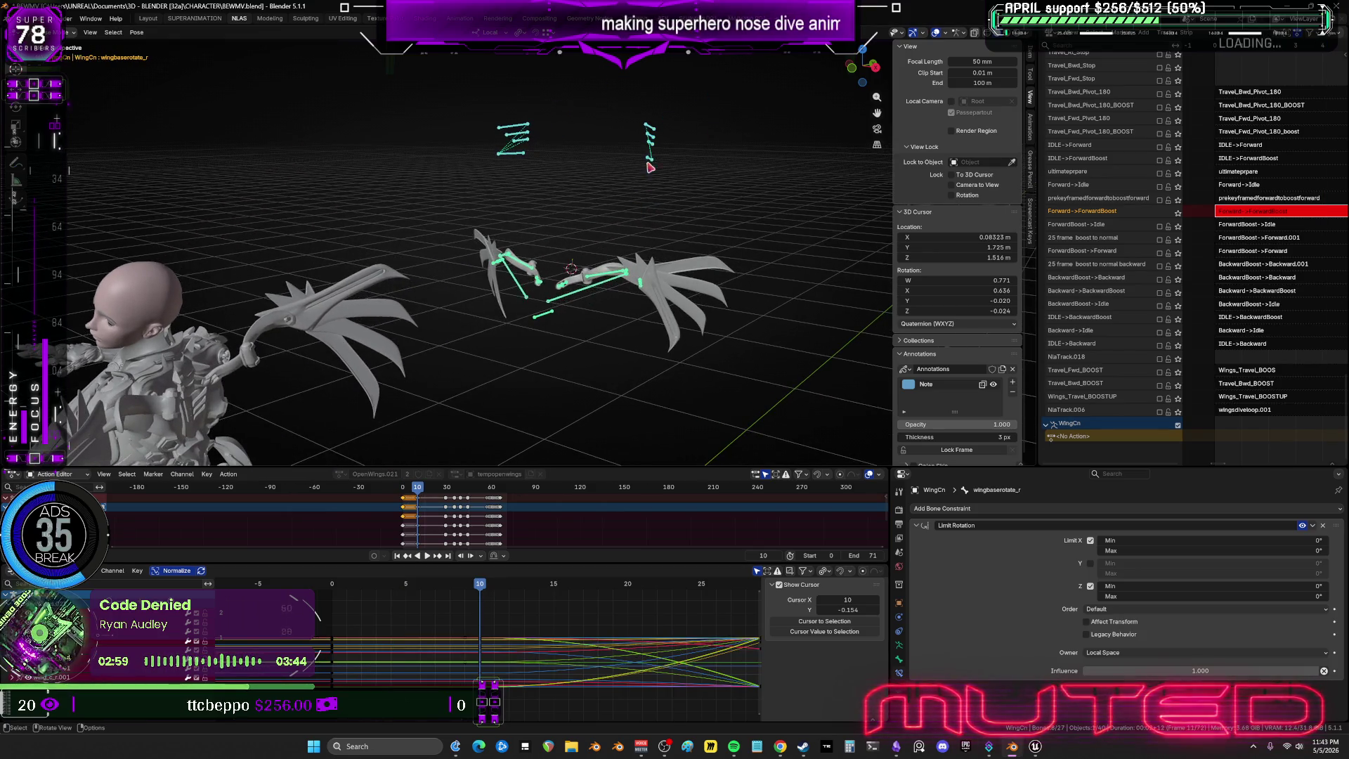
{"action": "left_click", "coordinate": [650, 140]}
{"action": "key", "text": "r"}
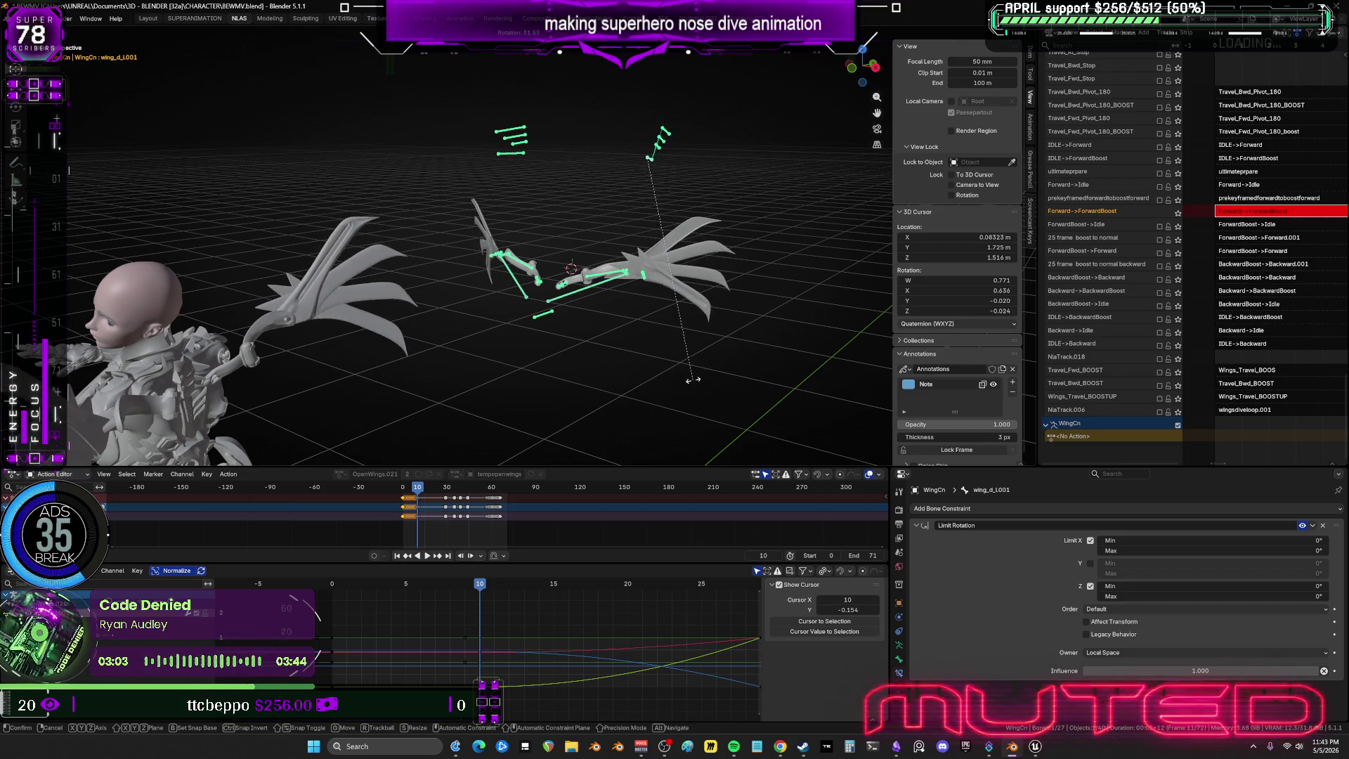
{"action": "left_click", "coordinate": [683, 409]}
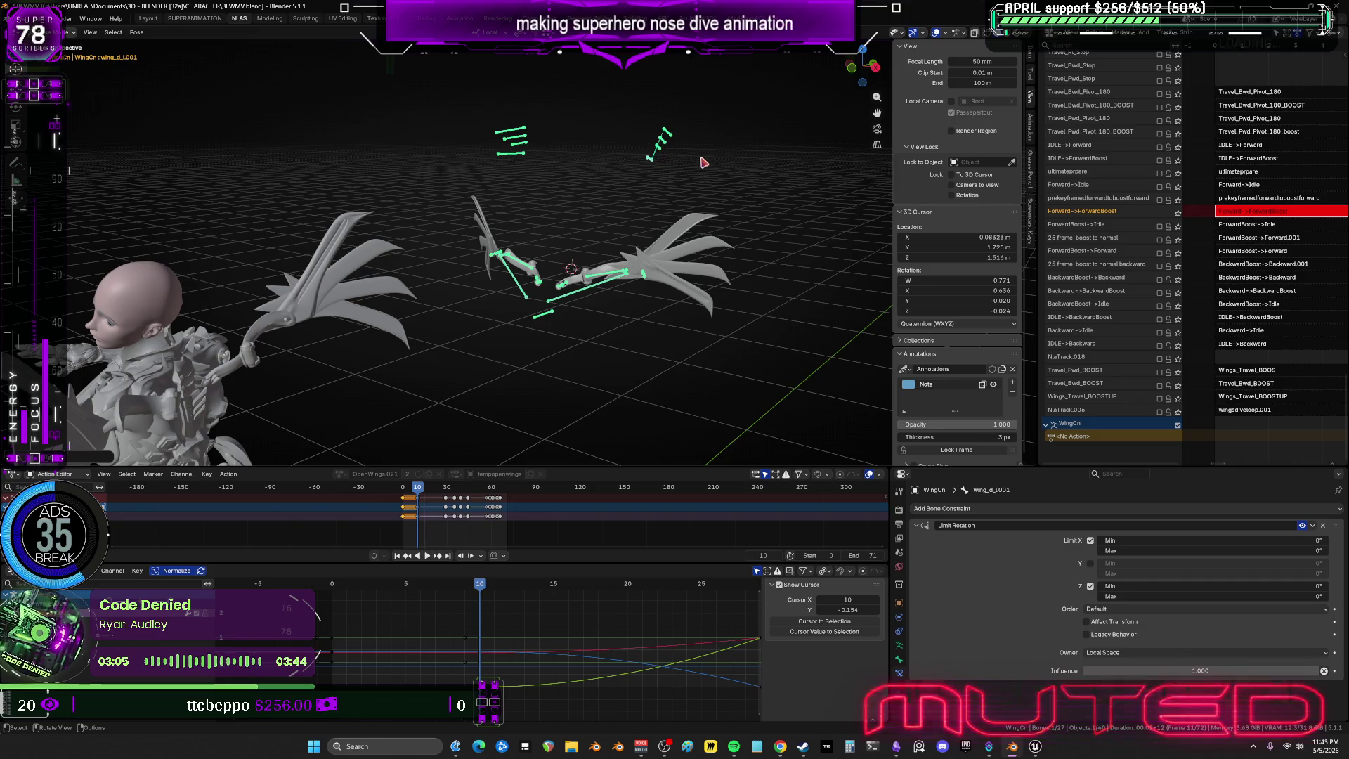
{"action": "left_click", "coordinate": [665, 134]}
{"action": "key", "text": "r"}
{"action": "key", "text": "y"}
{"action": "key", "text": "y"}
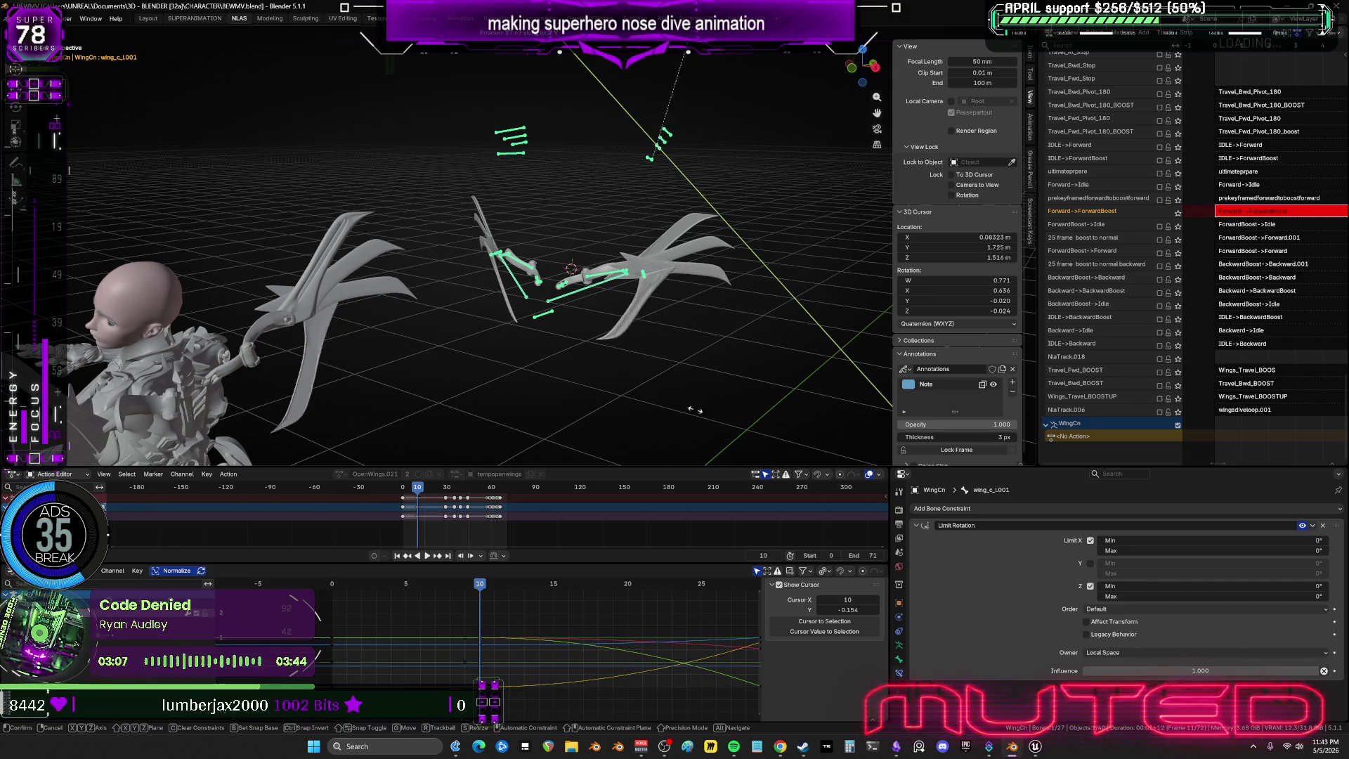
{"action": "left_click", "coordinate": [675, 292]}
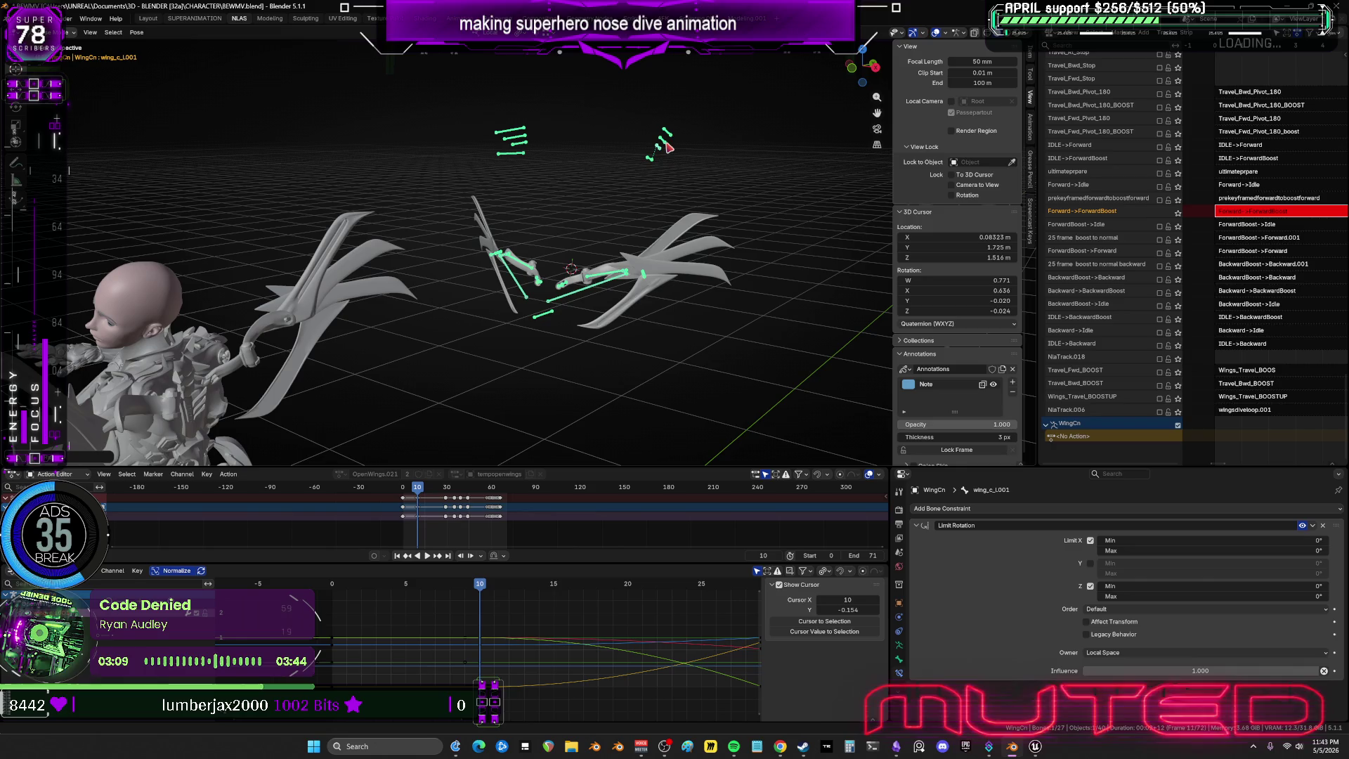
Rotate the wing_b_L001 and wing_a_L001 feather bones about their local Y axis.
{"action": "left_click", "coordinate": [659, 144]}
{"action": "key", "text": "r"}
{"action": "key", "text": "y"}
{"action": "key", "text": "y"}
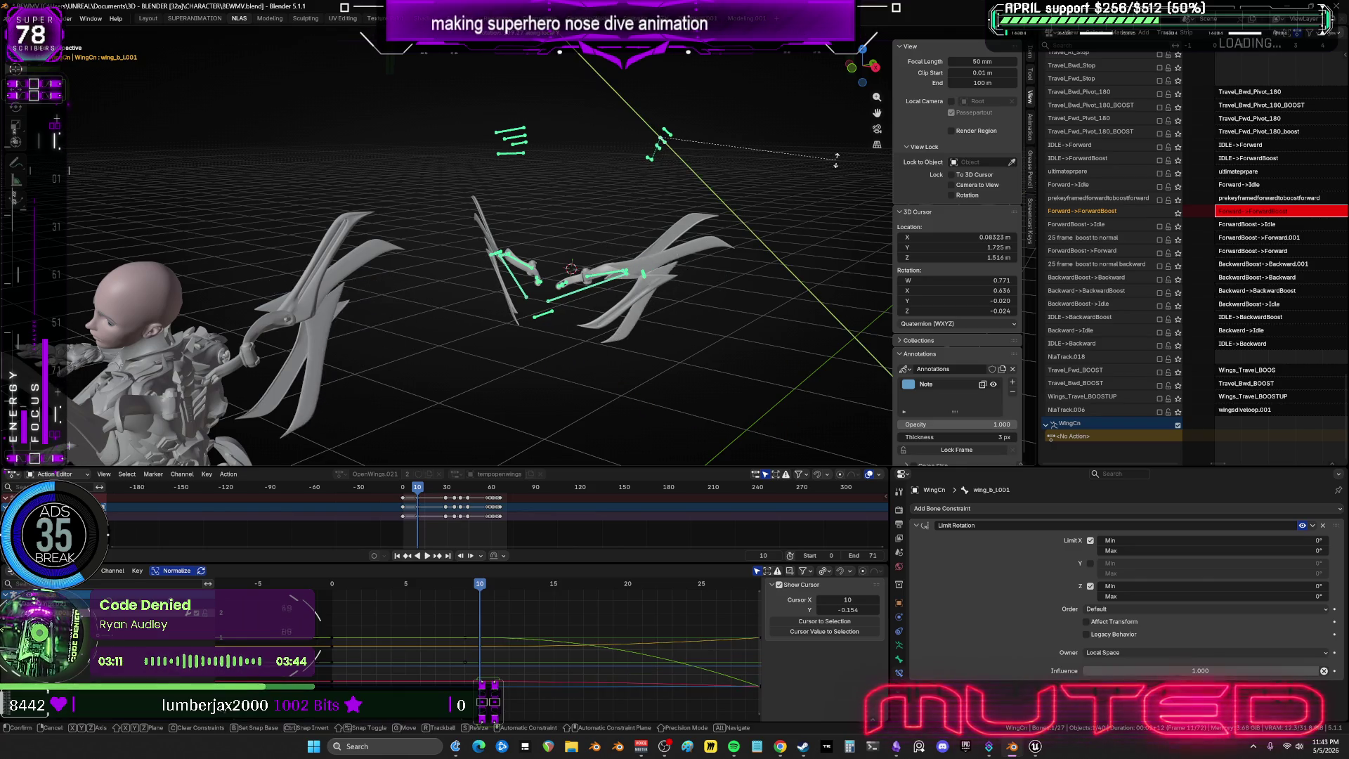
{"action": "left_click", "coordinate": [666, 137]}
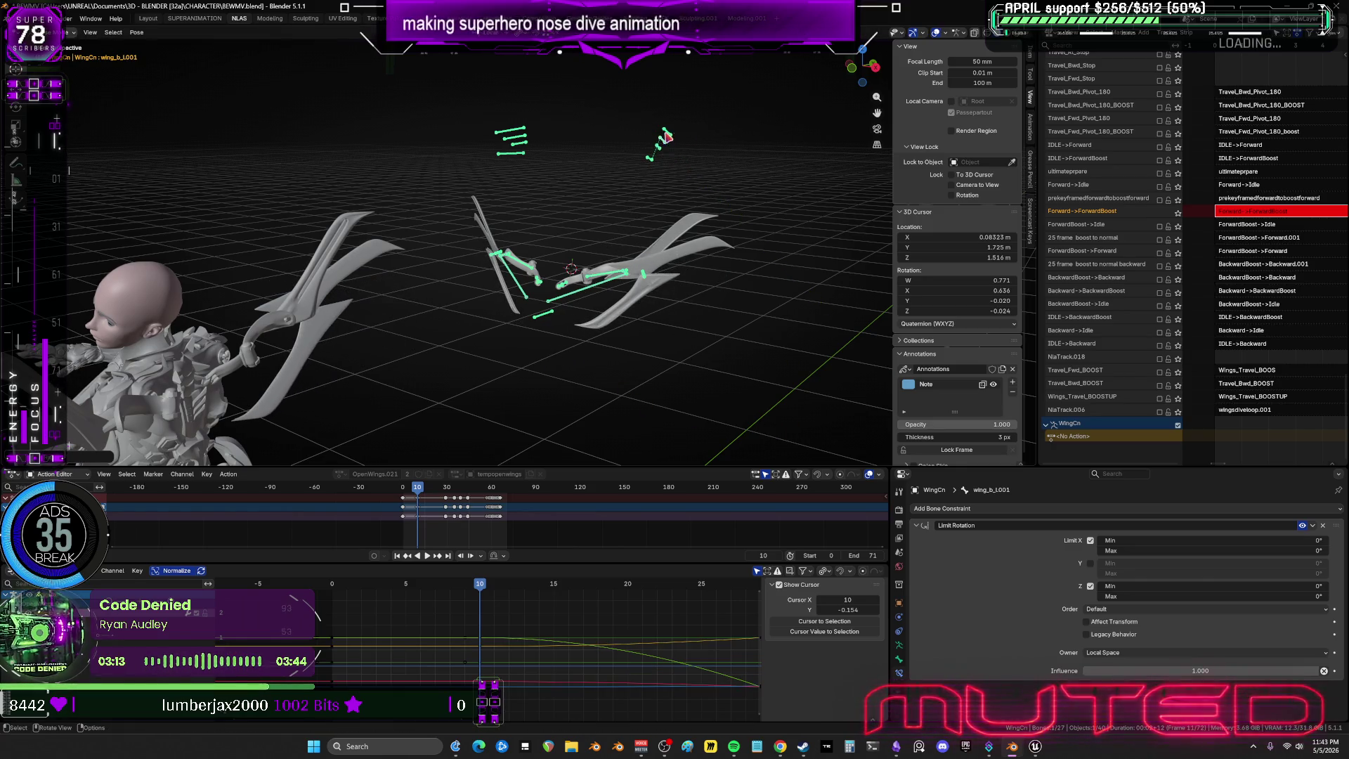
{"action": "left_click", "coordinate": [661, 141]}
{"action": "key", "text": "r"}
{"action": "key", "text": "y"}
{"action": "key", "text": "y"}
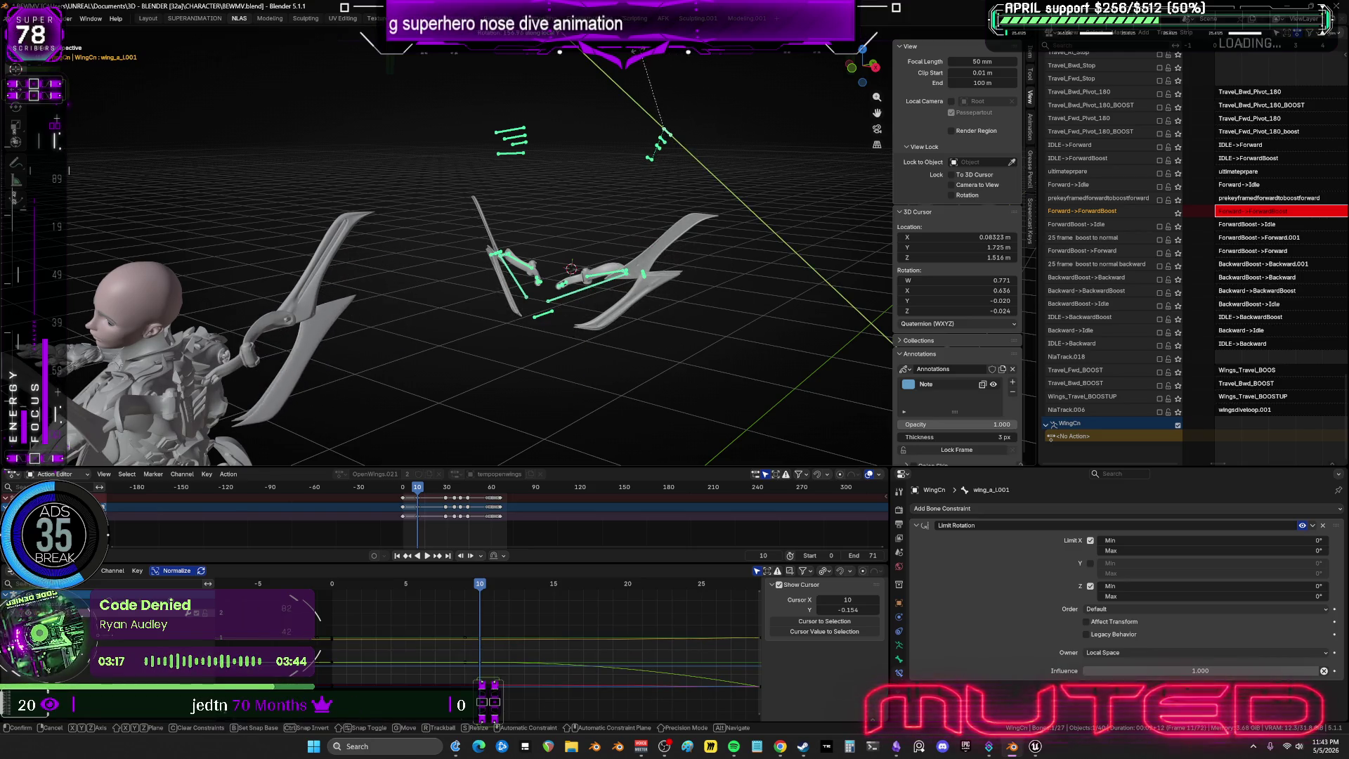
{"action": "left_click", "coordinate": [645, 107]}
Box-select the wing bones and key their rotation at frame 10.
{"action": "left_click_drag", "start_coordinate": [727, 175], "coordinate": [447, 81]}
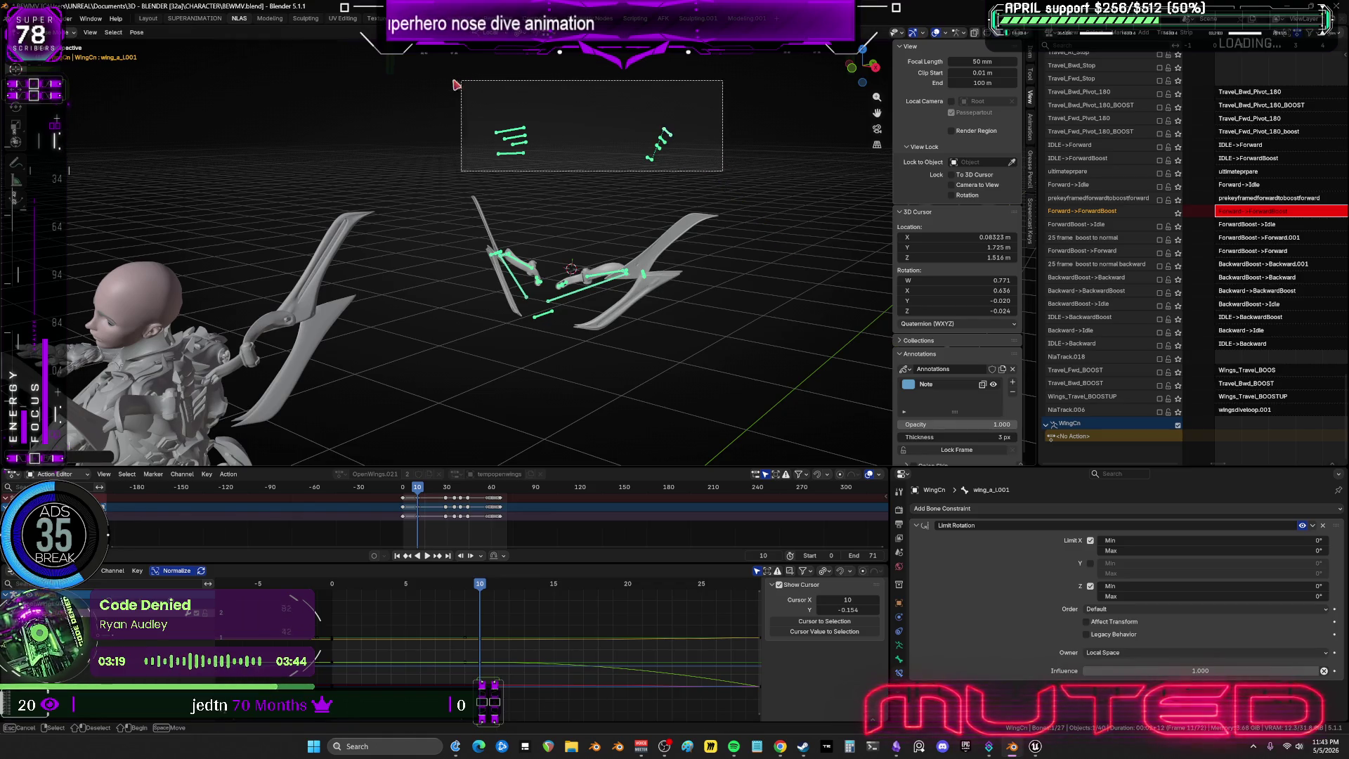
{"action": "key", "text": "i"}
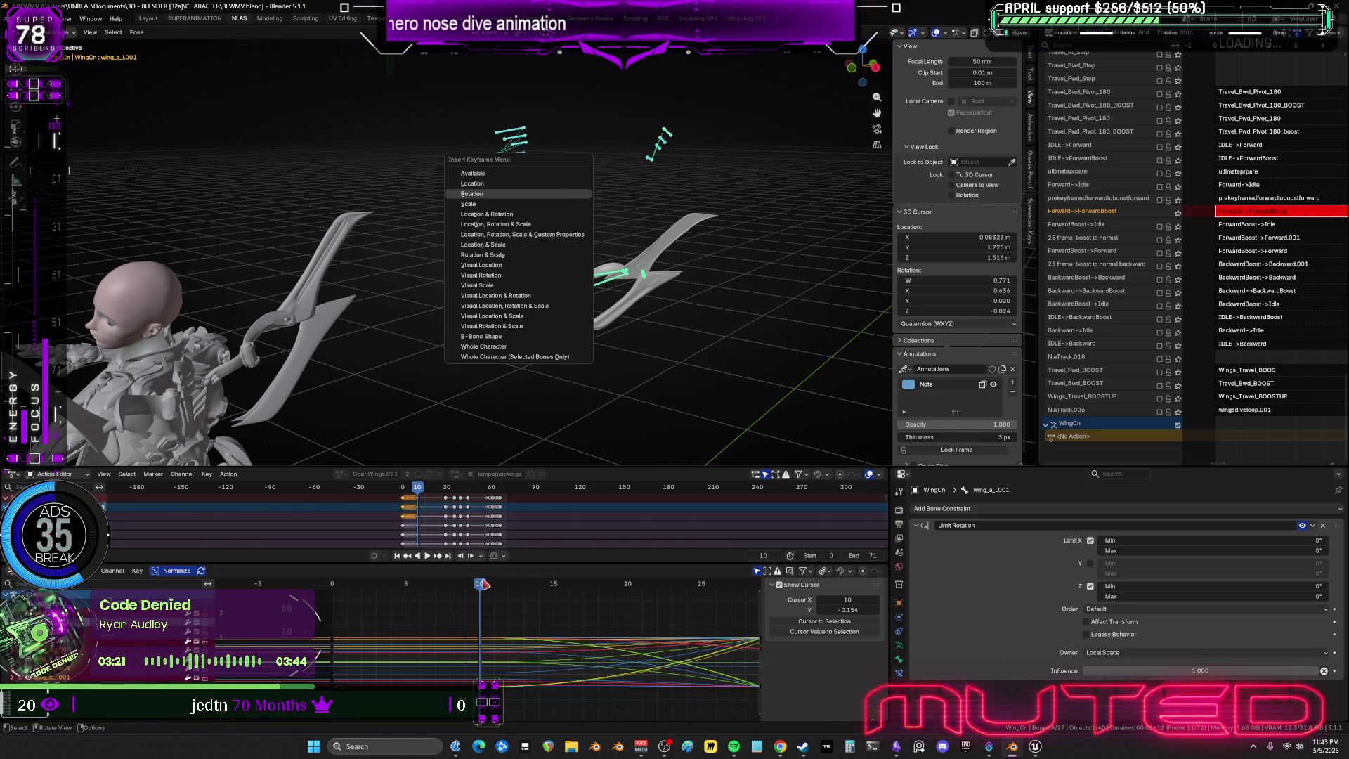
{"action": "key", "text": "Return"}
{"action": "mouse_move", "coordinate": [484, 584]}
{"action": "left_mouse_down"}
{"action": "mouse_move", "coordinate": [329, 601]}
{"action": "mouse_move", "coordinate": [433, 590]}
{"action": "mouse_move", "coordinate": [485, 605]}
{"action": "left_mouse_up"}
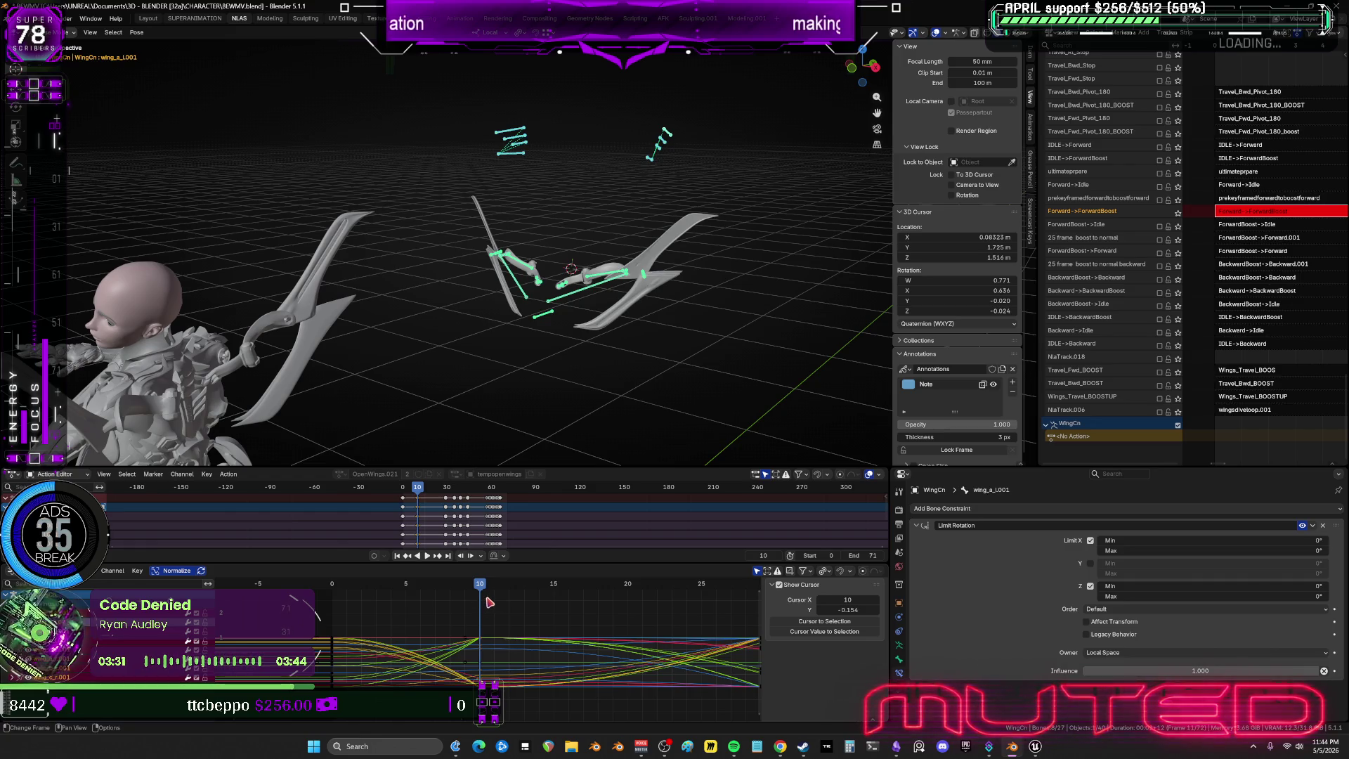
Select the frame-10 wing keys and key the current wing pose at frame 17.
{"action": "left_click_drag", "start_coordinate": [482, 587], "coordinate": [666, 606]}
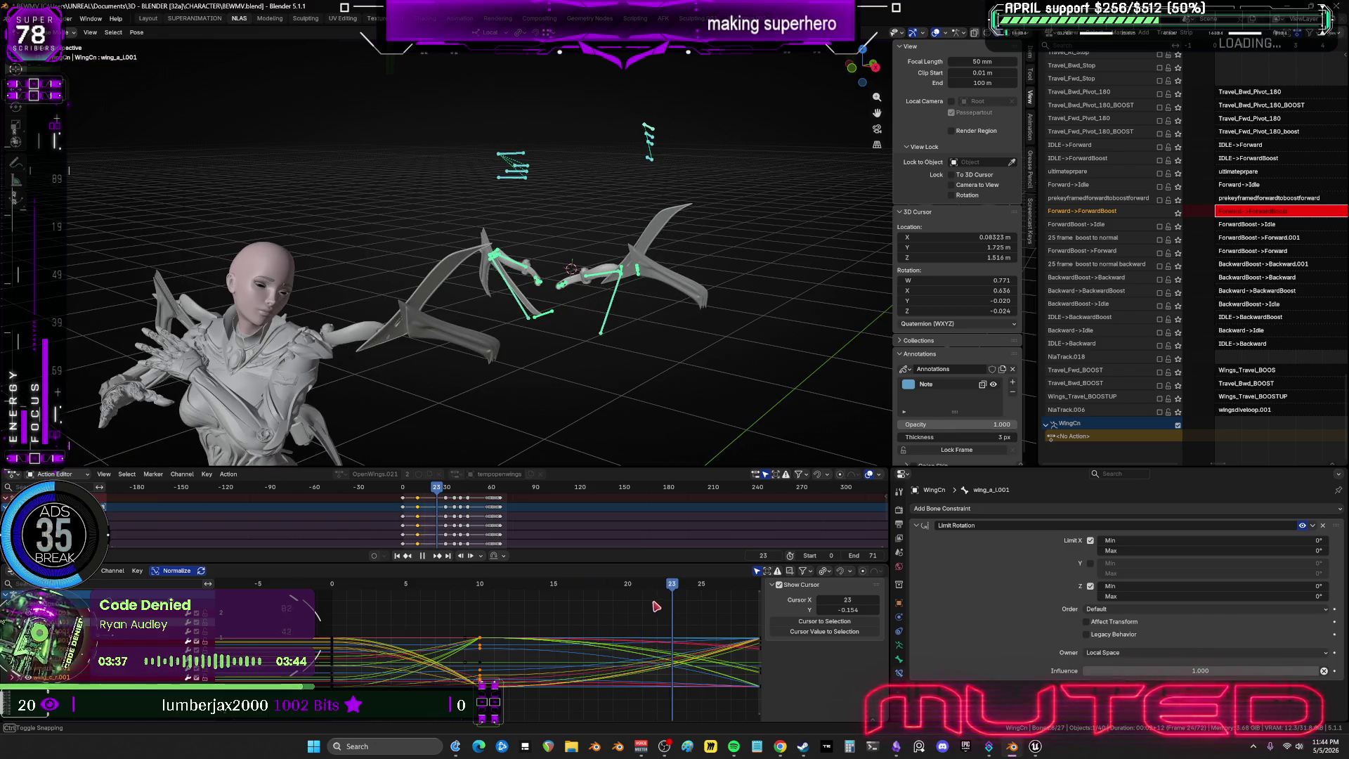
{"action": "left_click_drag", "start_coordinate": [506, 710], "coordinate": [480, 617]}
{"action": "left_click_drag", "start_coordinate": [657, 582], "coordinate": [633, 609]}
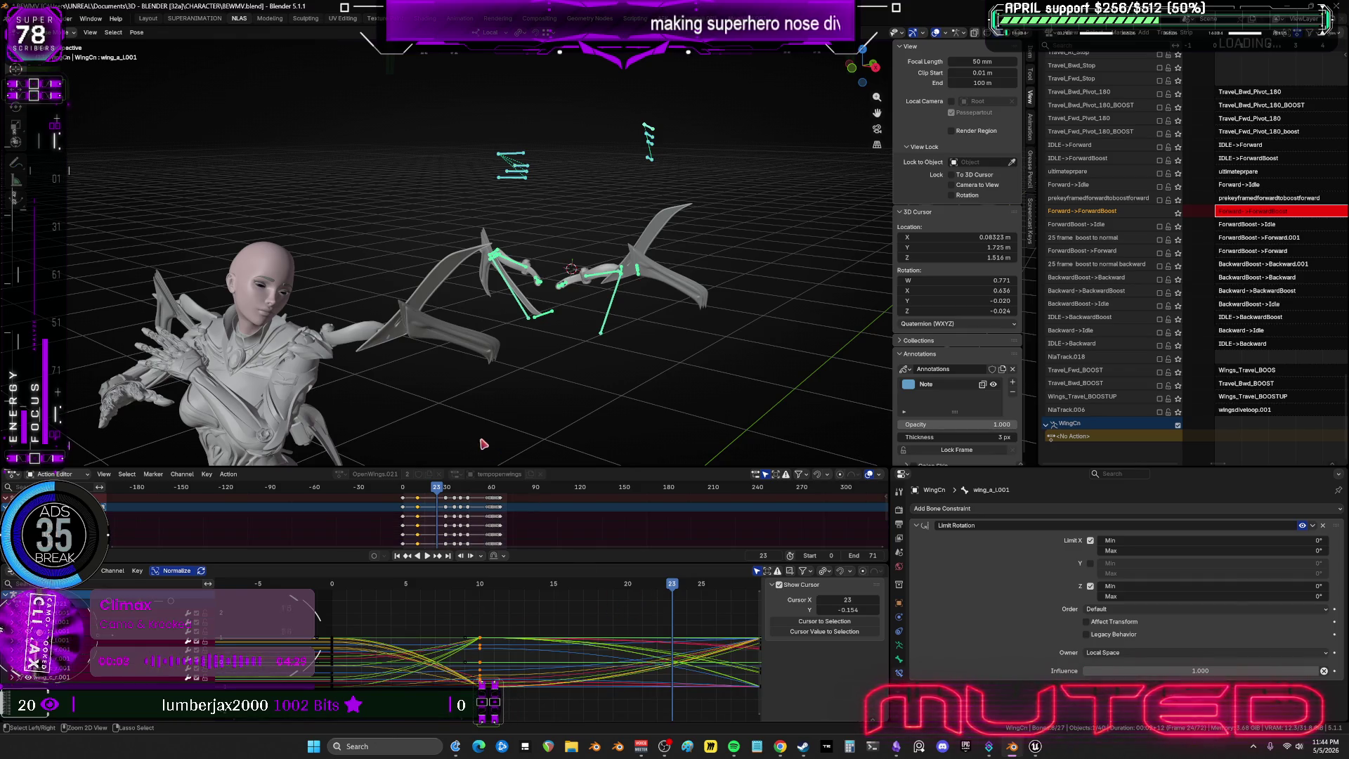
{"action": "key", "text": "space"}
{"action": "left_click_drag", "start_coordinate": [381, 599], "coordinate": [458, 595]}
{"action": "left_click_drag", "start_coordinate": [475, 595], "coordinate": [587, 619]}
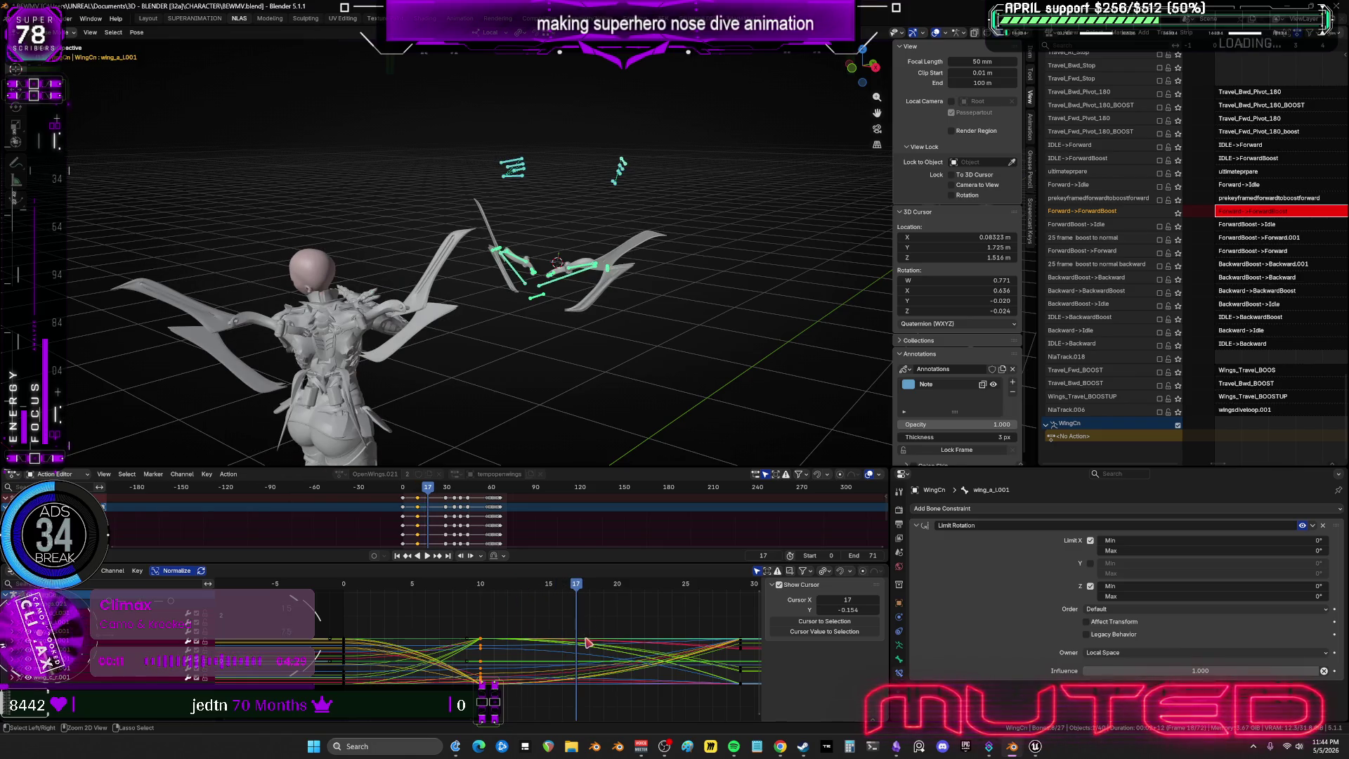
{"action": "key", "text": "i"}
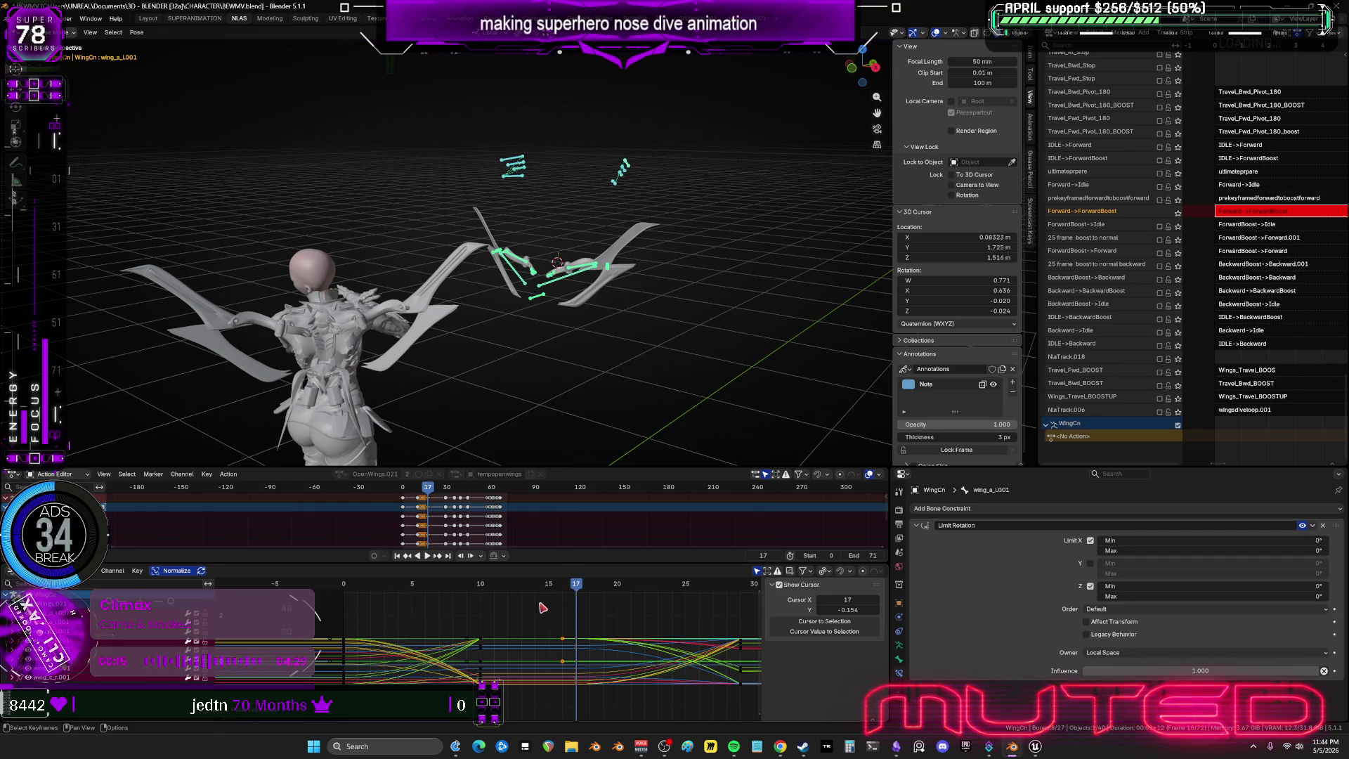
Select both wing_c bones and move their keys to later frames.
{"action": "left_click", "coordinate": [557, 177]}
{"action": "left_click", "coordinate": [530, 187], "text": "shift"}
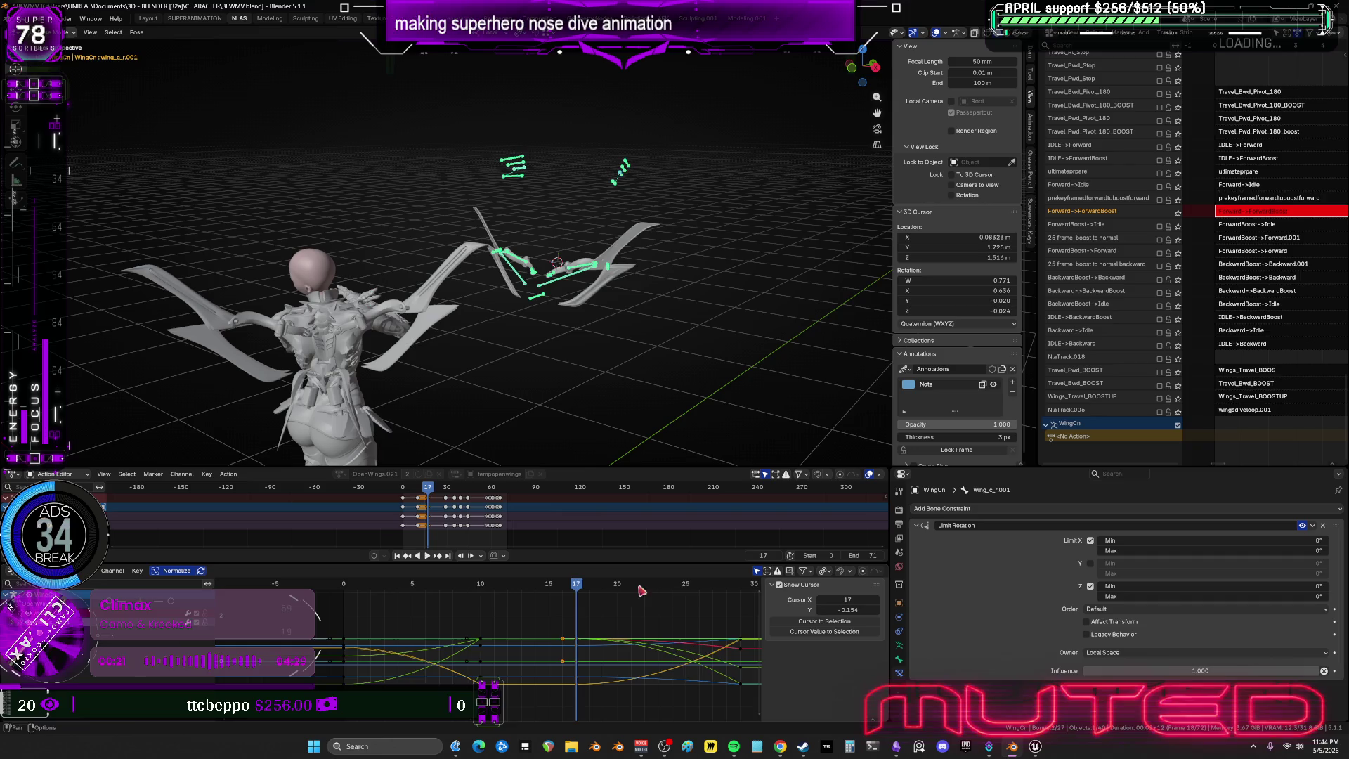
{"action": "middle_click_drag", "start_coordinate": [582, 679], "coordinate": [562, 668]}
{"action": "key", "text": "g"}
{"action": "left_click", "coordinate": [681, 680]}
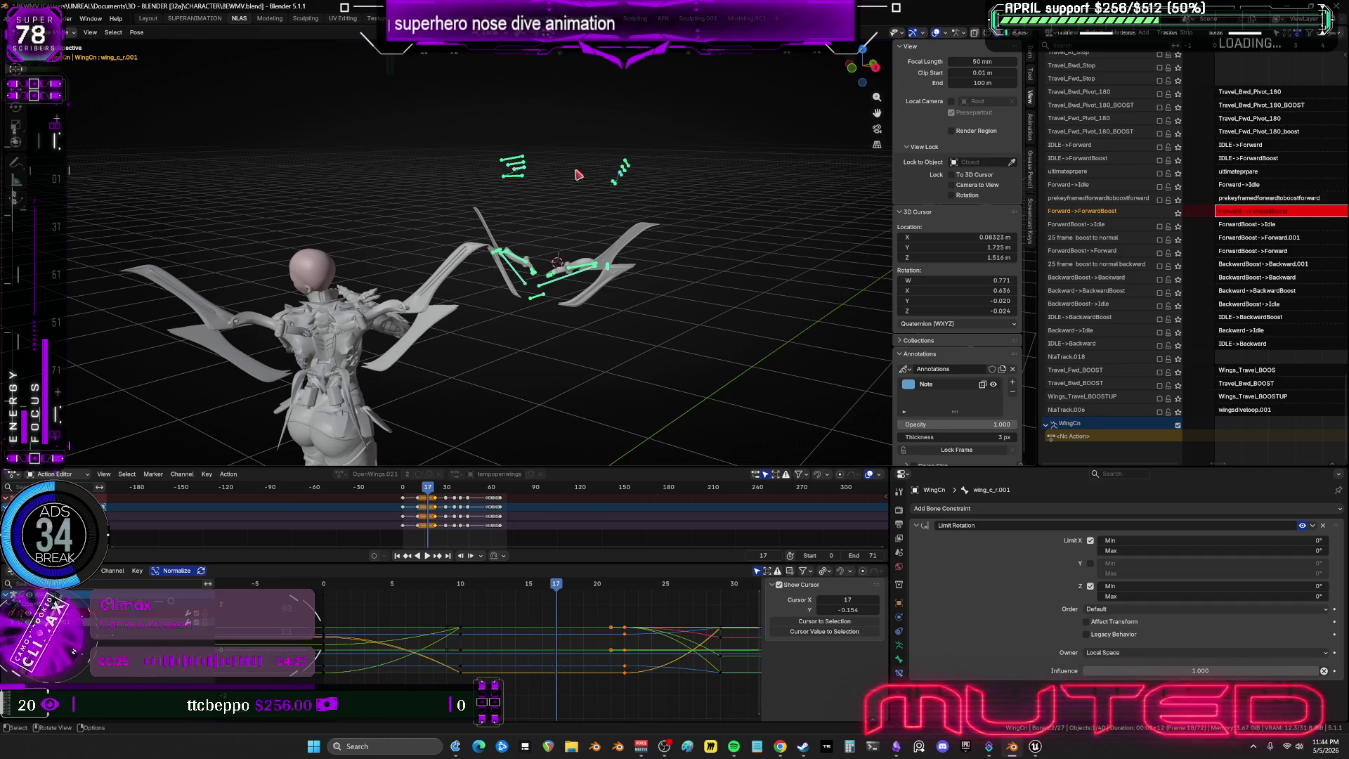
Offset both wing_b bones' keys by 10 frames, then maximize the 3D viewport.
{"action": "left_click", "coordinate": [519, 168]}
{"action": "left_click", "coordinate": [595, 630], "text": "shift"}
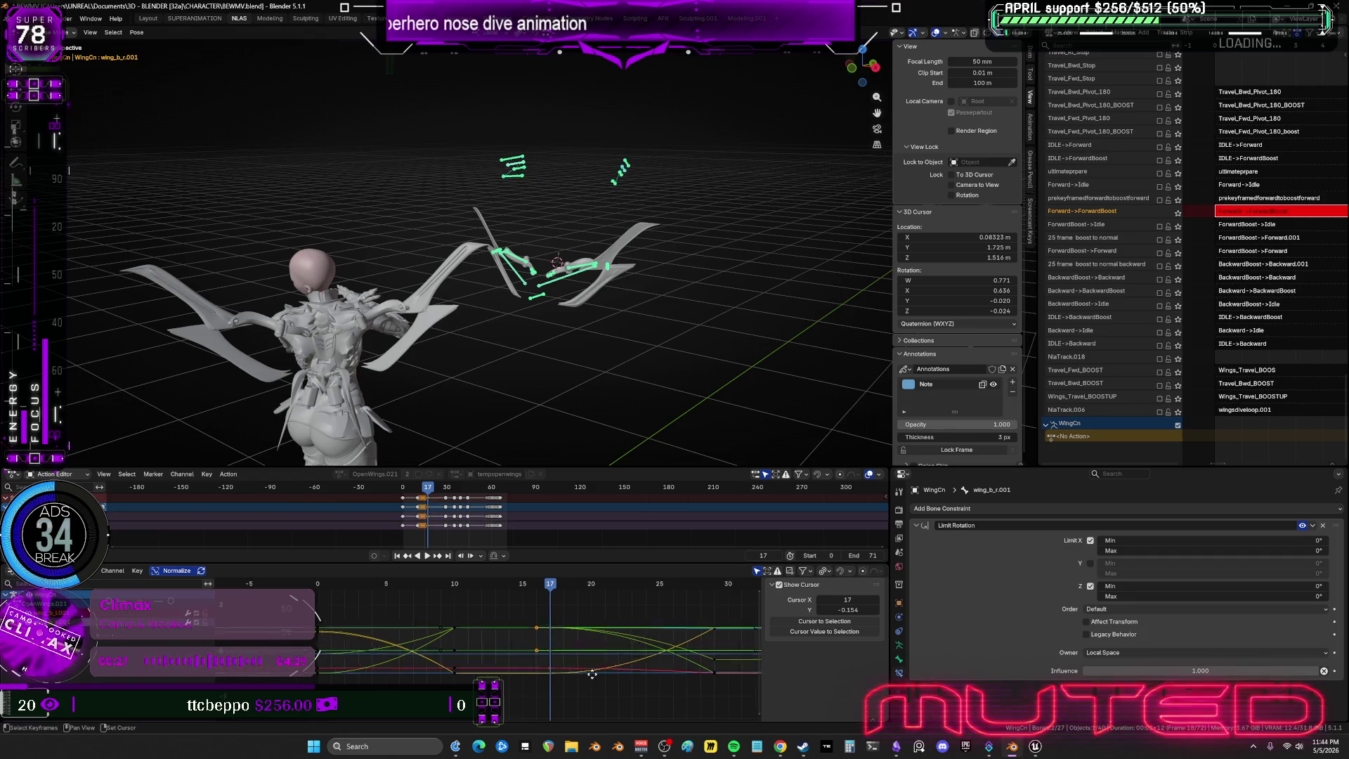
{"action": "middle_click_drag", "start_coordinate": [557, 648], "coordinate": [461, 642]}
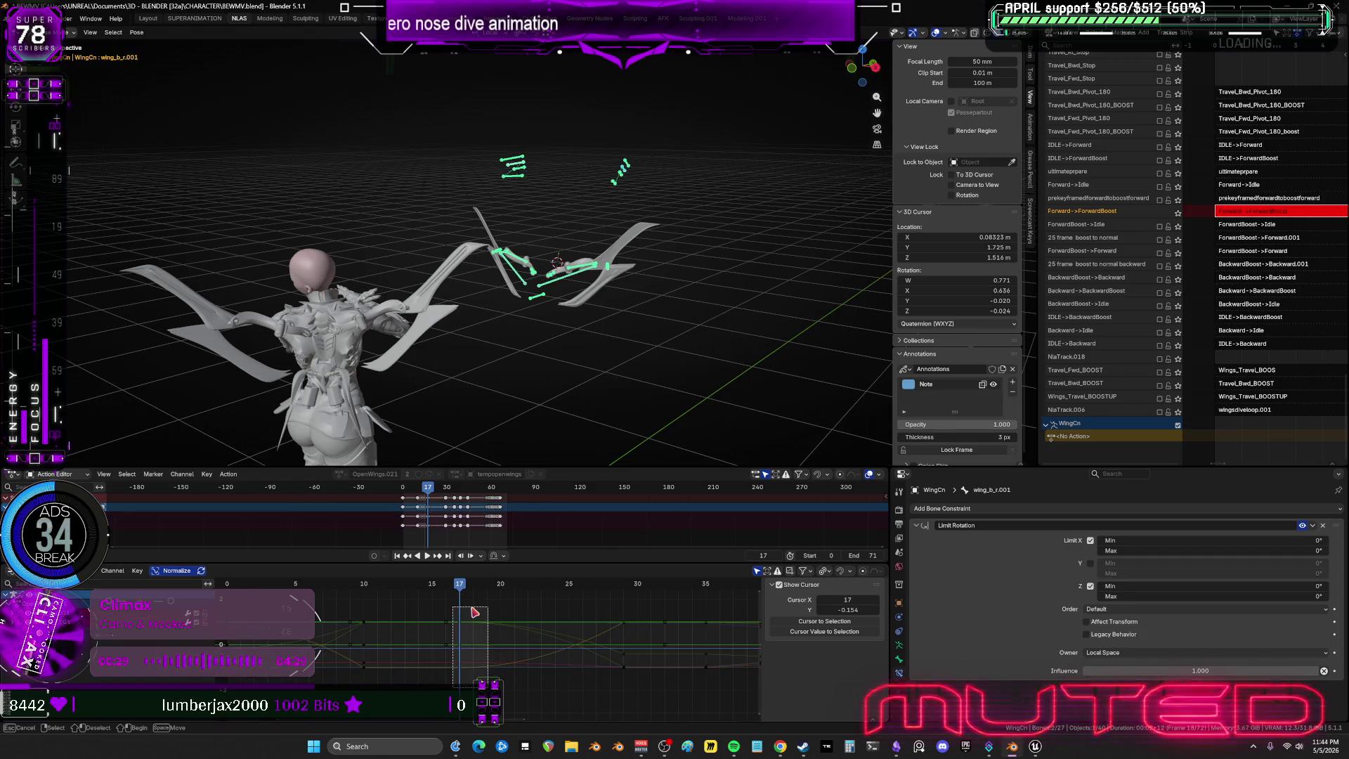
{"action": "type", "text": "gx10"}
{"action": "key", "text": "Return"}
{"action": "mouse_move", "coordinate": [450, 586]}
{"action": "left_mouse_down"}
{"action": "mouse_move", "coordinate": [367, 585]}
{"action": "mouse_move", "coordinate": [637, 623]}
{"action": "mouse_move", "coordinate": [542, 622]}
{"action": "left_mouse_up"}
{"action": "key", "text": "ctrl+space"}
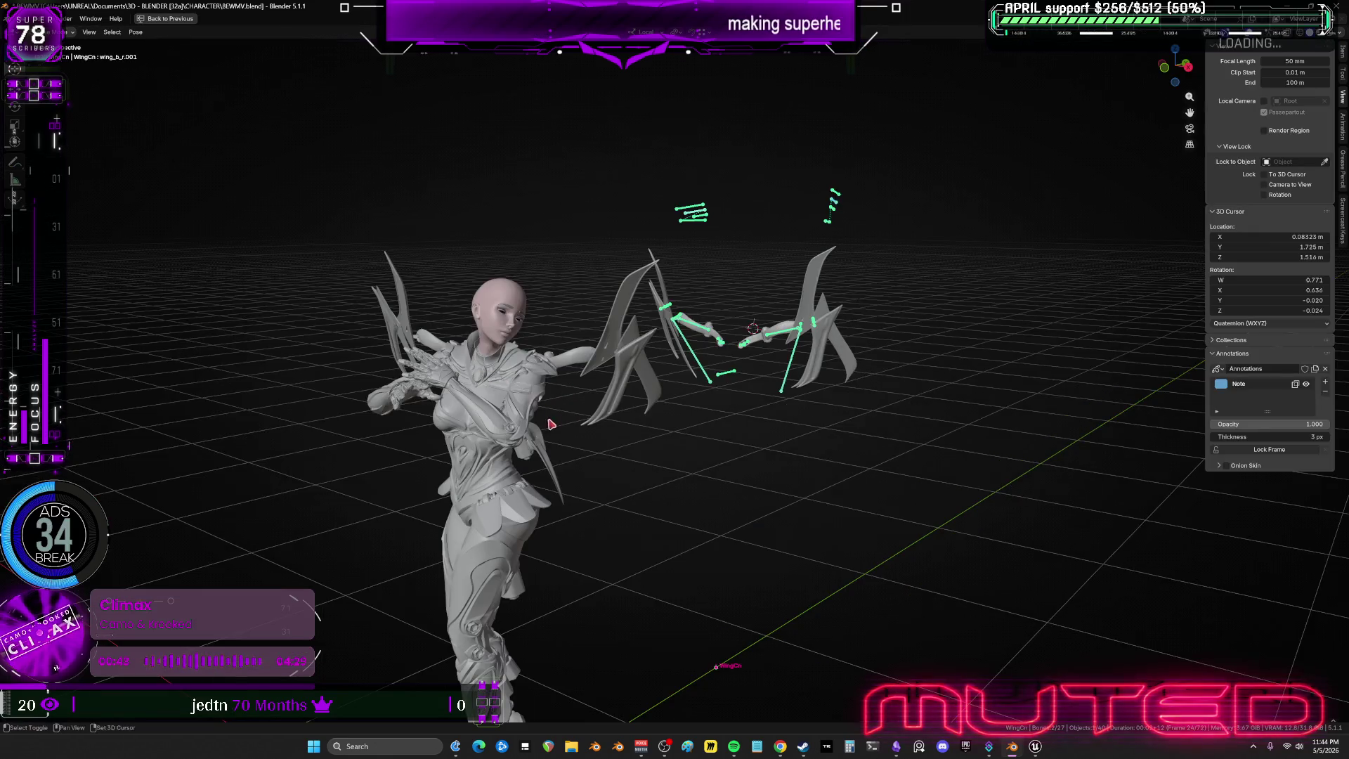
{"action": "mouse_move", "coordinate": [608, 393]}
{"action": "middle_mouse_down", "text": "shift"}
{"action": "mouse_move", "coordinate": [787, 406]}
{"action": "mouse_move", "coordinate": [653, 394]}
{"action": "mouse_move", "coordinate": [777, 381]}
{"action": "mouse_move", "coordinate": [631, 397]}
{"action": "mouse_move", "coordinate": [625, 380]}
{"action": "mouse_move", "coordinate": [637, 405]}
{"action": "mouse_move", "coordinate": [709, 407]}
{"action": "mouse_move", "coordinate": [724, 392]}
{"action": "mouse_move", "coordinate": [712, 399]}
{"action": "middle_mouse_up", "text": "shift"}
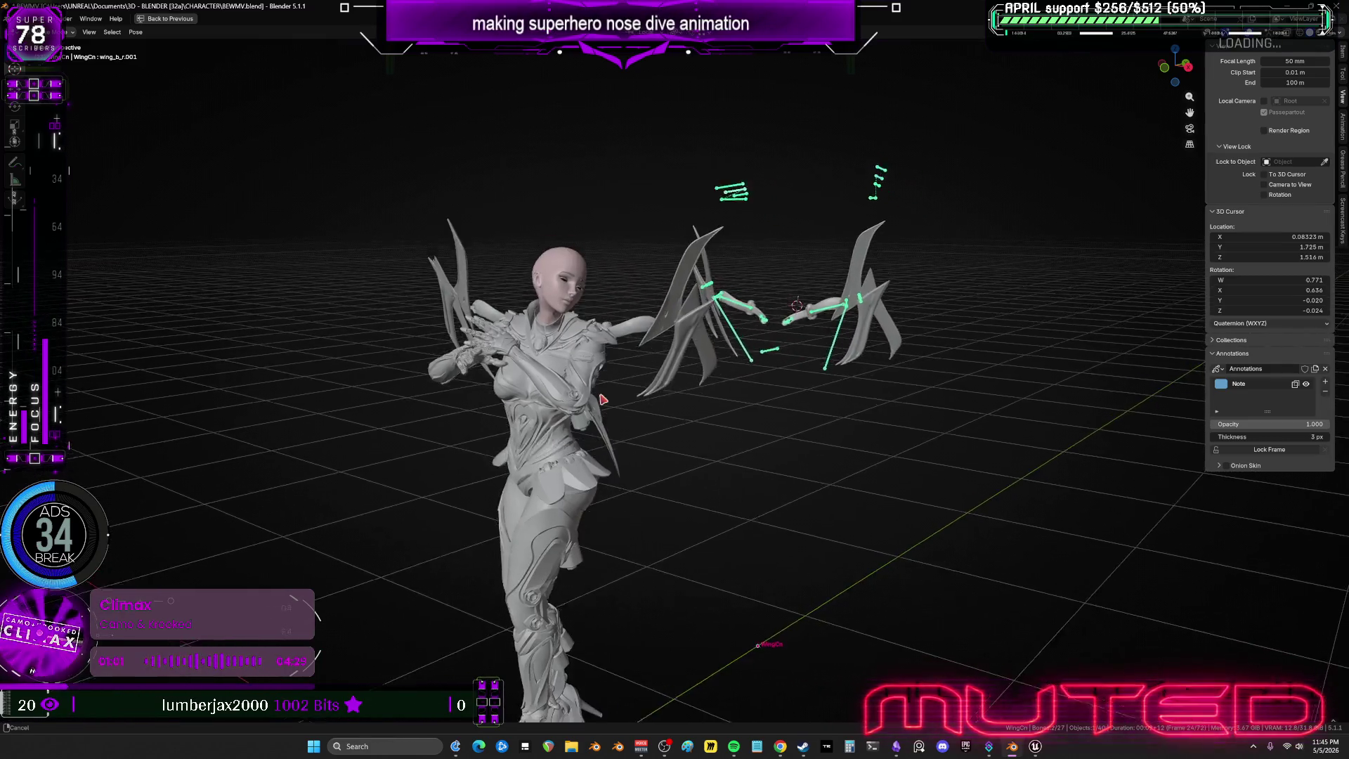
{"action": "mouse_move", "coordinate": [575, 385]}
{"action": "middle_mouse_down", "text": "shift"}
{"action": "mouse_move", "coordinate": [594, 400]}
{"action": "mouse_move", "coordinate": [543, 367]}
{"action": "mouse_move", "coordinate": [687, 378]}
{"action": "mouse_move", "coordinate": [639, 379]}
{"action": "mouse_move", "coordinate": [700, 354]}
{"action": "mouse_move", "coordinate": [628, 341]}
{"action": "middle_mouse_up", "text": "shift"}
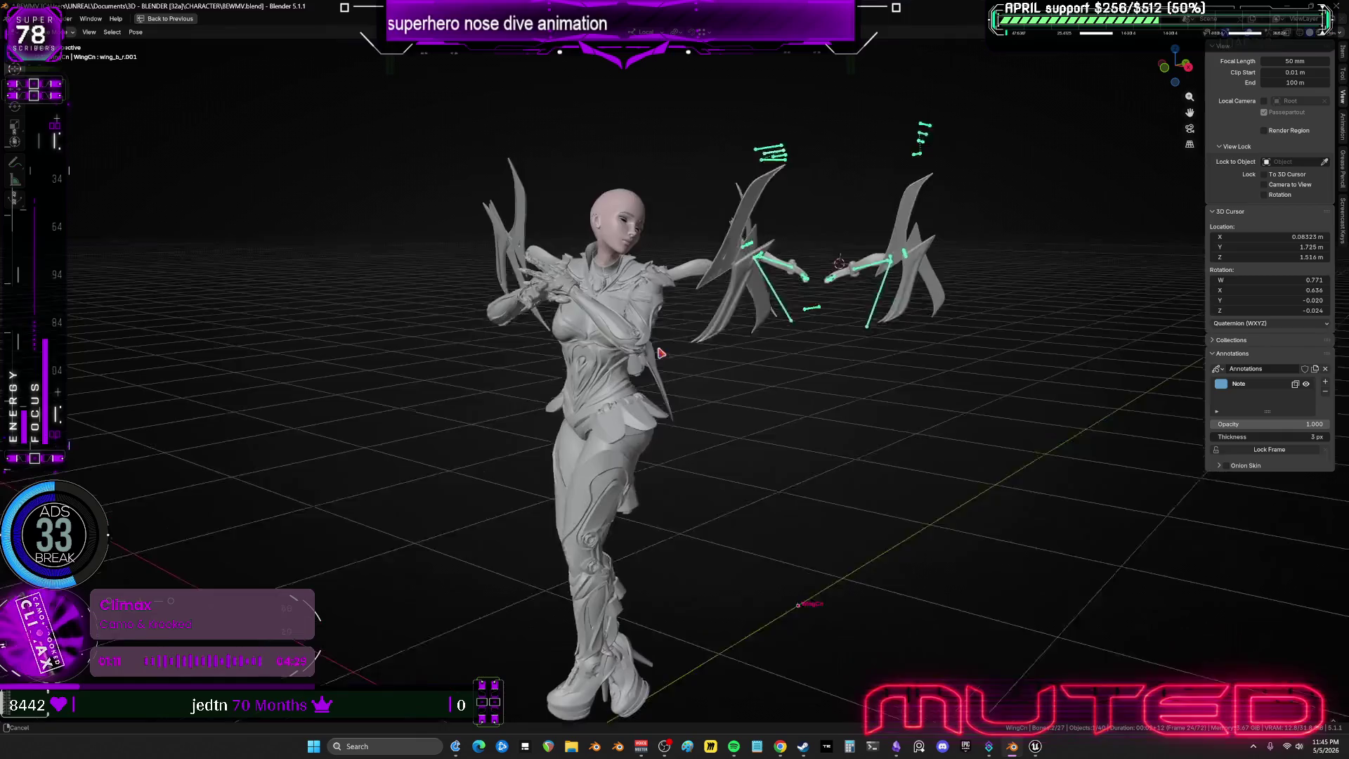
{"action": "mouse_move", "coordinate": [669, 341]}
{"action": "middle_mouse_down", "text": "shift"}
{"action": "mouse_move", "coordinate": [693, 335]}
{"action": "mouse_move", "coordinate": [679, 351]}
{"action": "mouse_move", "coordinate": [589, 336]}
{"action": "mouse_move", "coordinate": [704, 303]}
{"action": "mouse_move", "coordinate": [660, 309]}
{"action": "mouse_move", "coordinate": [653, 333]}
{"action": "middle_mouse_up", "text": "shift"}
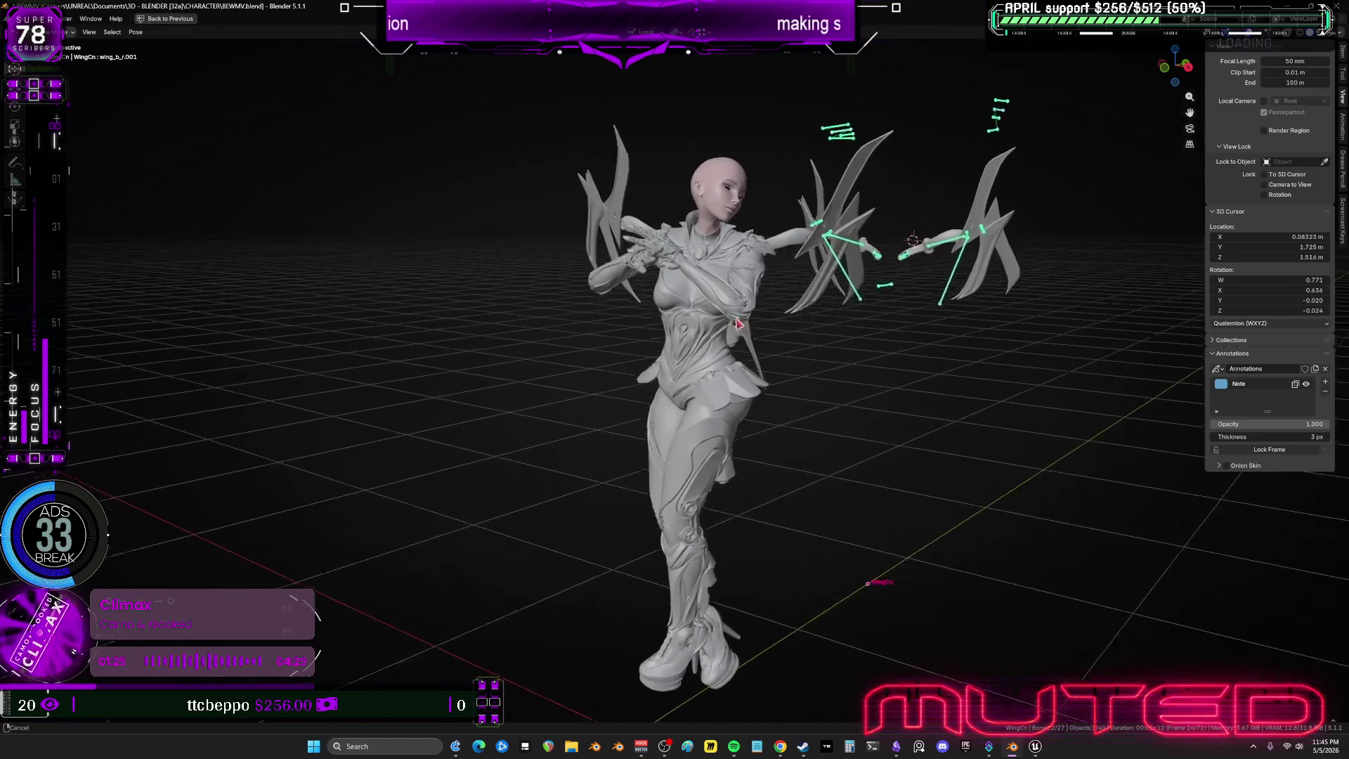
{"action": "mouse_move", "coordinate": [689, 331]}
{"action": "middle_mouse_down", "text": "shift"}
{"action": "mouse_move", "coordinate": [709, 321]}
{"action": "mouse_move", "coordinate": [682, 341]}
{"action": "mouse_move", "coordinate": [612, 352]}
{"action": "mouse_move", "coordinate": [712, 353]}
{"action": "middle_mouse_up", "text": "shift"}
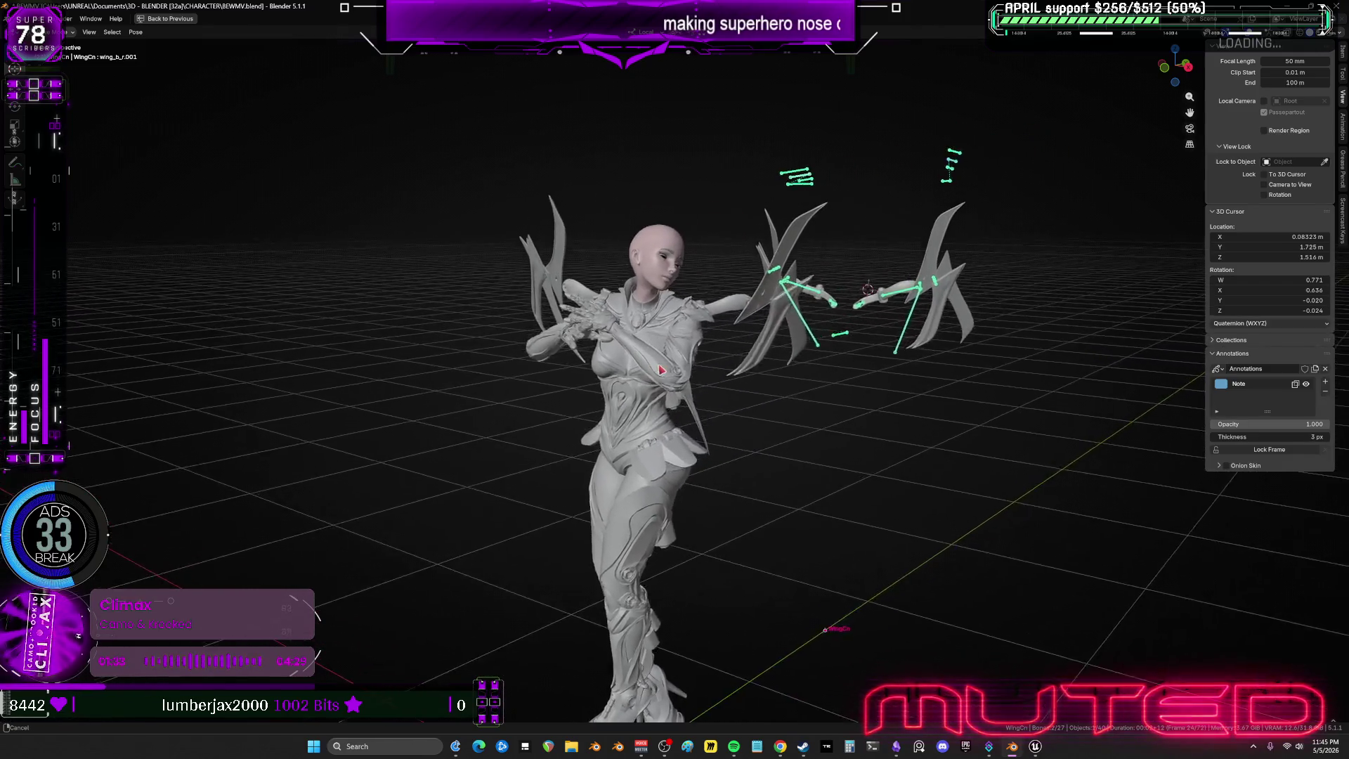
{"action": "middle_click_drag", "start_coordinate": [616, 338], "coordinate": [737, 350], "text": "shift"}
{"action": "mouse_move", "coordinate": [658, 335]}
{"action": "middle_mouse_down", "text": "shift"}
{"action": "mouse_move", "coordinate": [590, 309]}
{"action": "mouse_move", "coordinate": [632, 316]}
{"action": "mouse_move", "coordinate": [627, 346]}
{"action": "mouse_move", "coordinate": [702, 358]}
{"action": "middle_mouse_up", "text": "shift"}
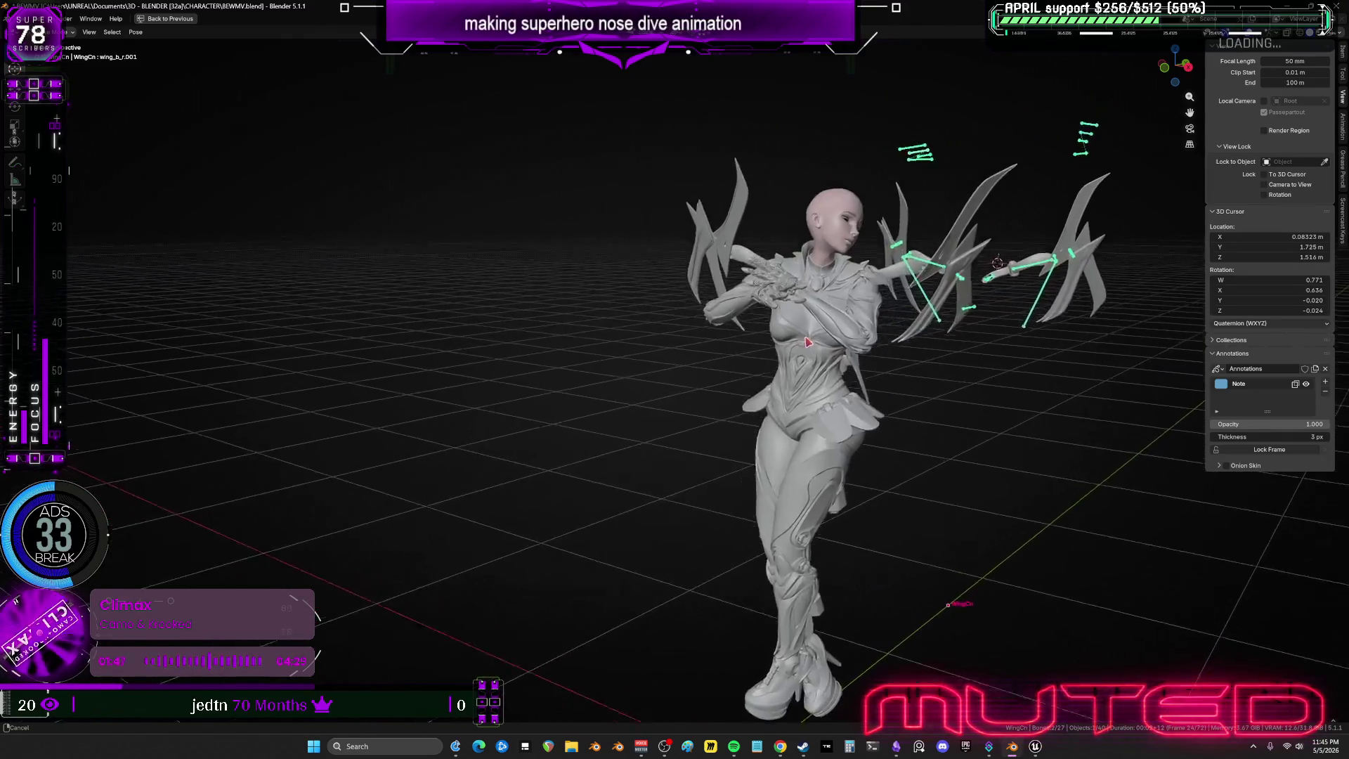
{"action": "mouse_move", "coordinate": [688, 294]}
{"action": "middle_mouse_down"}
{"action": "mouse_move", "coordinate": [365, 347]}
{"action": "mouse_move", "coordinate": [253, 307]}
{"action": "mouse_move", "coordinate": [288, 295]}
{"action": "mouse_move", "coordinate": [78, 334]}
{"action": "mouse_move", "coordinate": [563, 452]}
{"action": "mouse_move", "coordinate": [1102, 337]}
{"action": "mouse_move", "coordinate": [1103, 310]}
{"action": "middle_mouse_up"}
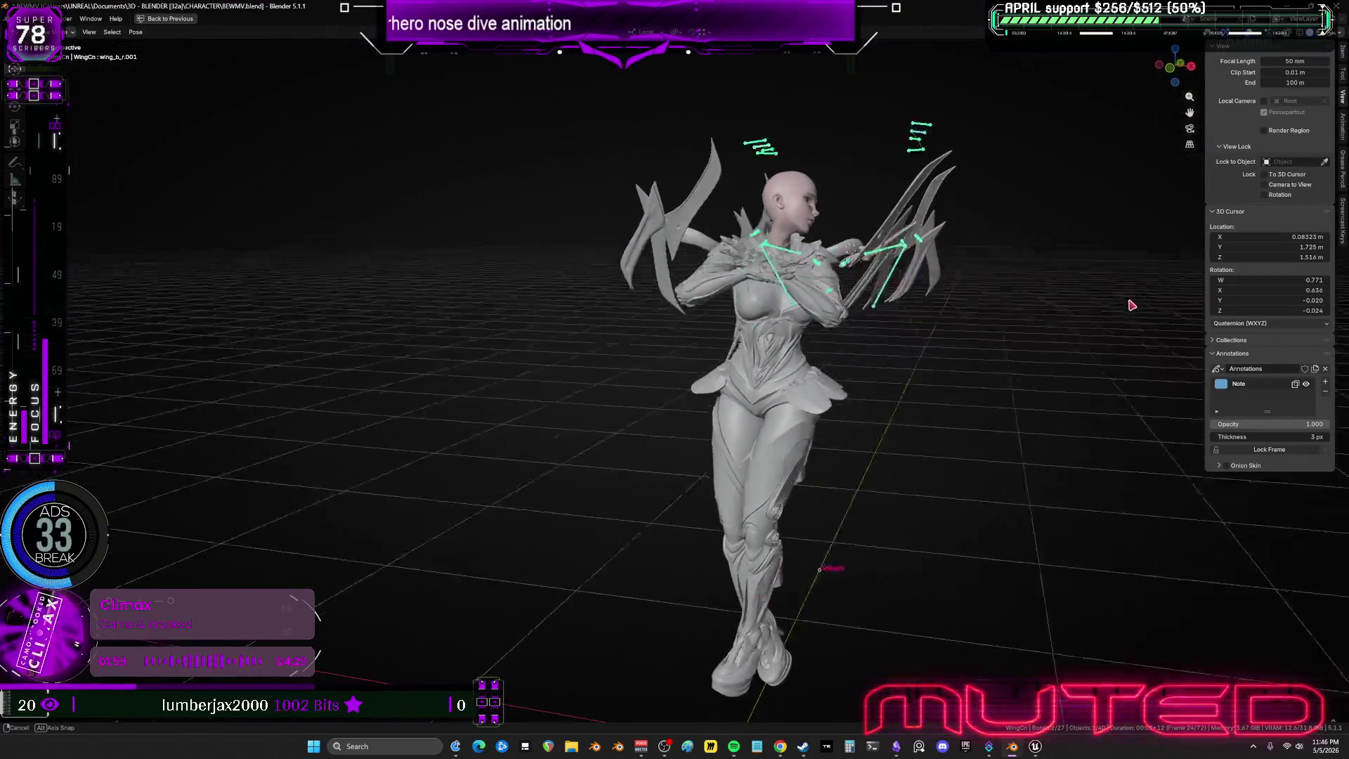
{"action": "mouse_move", "coordinate": [1146, 309]}
{"action": "middle_mouse_down"}
{"action": "mouse_move", "coordinate": [1123, 298]}
{"action": "mouse_move", "coordinate": [95, 325]}
{"action": "middle_mouse_up"}
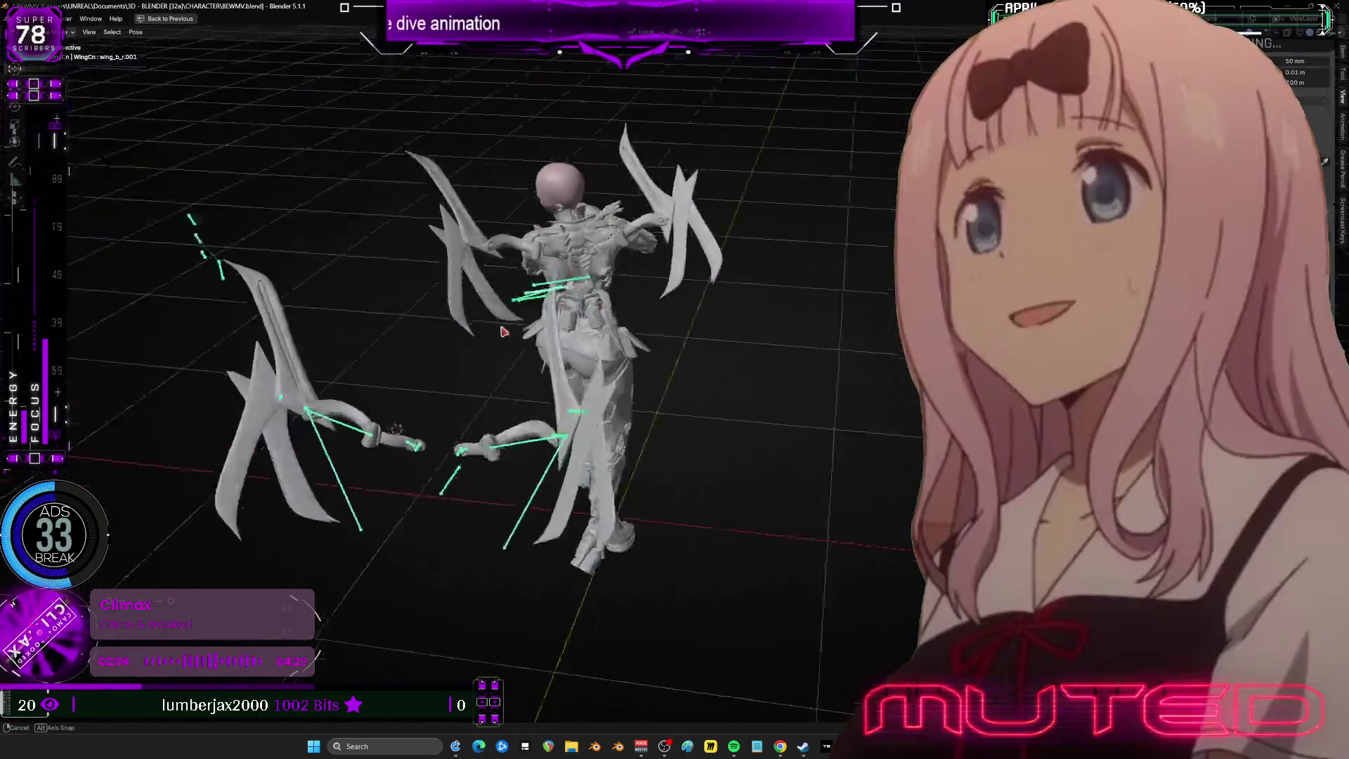
{"action": "mouse_move", "coordinate": [503, 331]}
{"action": "middle_mouse_down"}
{"action": "mouse_move", "coordinate": [632, 331]}
{"action": "mouse_move", "coordinate": [265, 314]}
{"action": "mouse_move", "coordinate": [703, 316]}
{"action": "mouse_move", "coordinate": [105, 316]}
{"action": "mouse_move", "coordinate": [360, 321]}
{"action": "middle_mouse_up"}
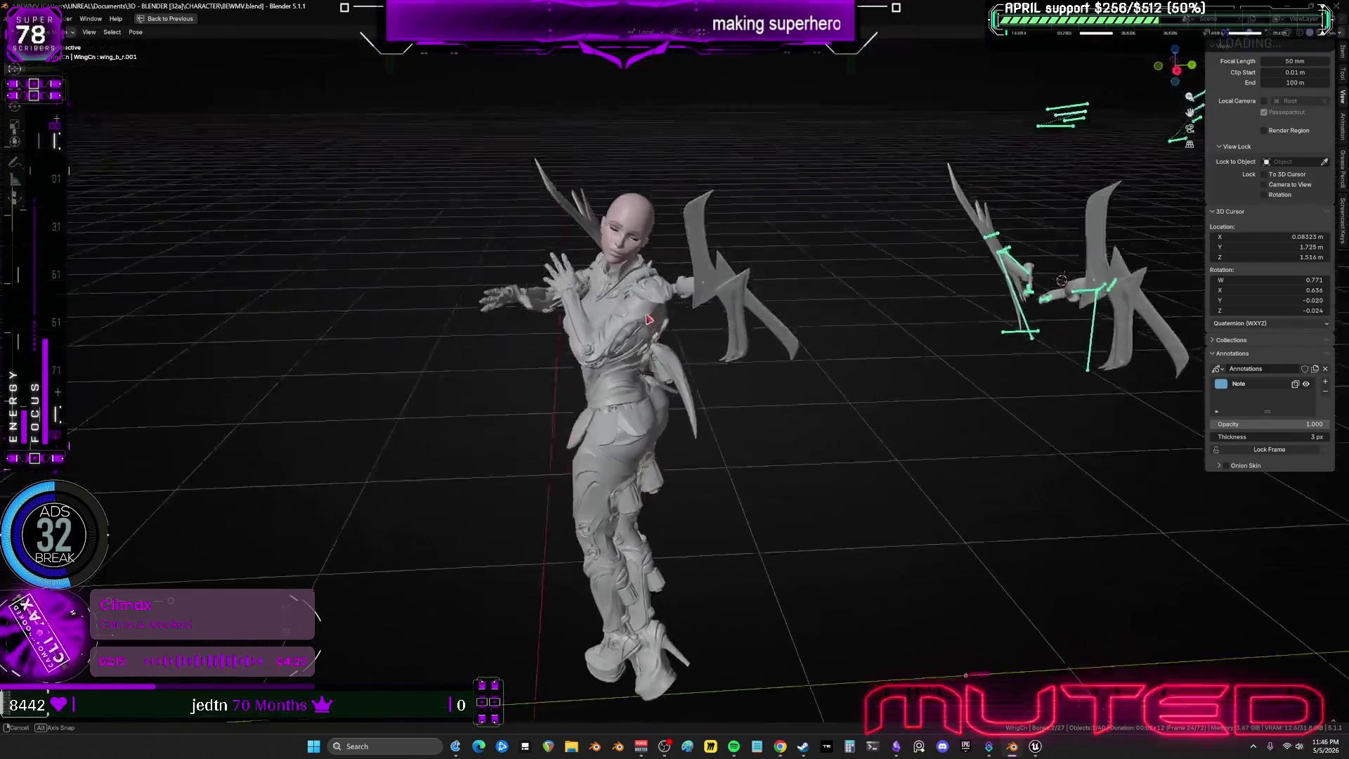
{"action": "mouse_move", "coordinate": [652, 321]}
{"action": "middle_mouse_down"}
{"action": "mouse_move", "coordinate": [680, 336]}
{"action": "mouse_move", "coordinate": [669, 317]}
{"action": "mouse_move", "coordinate": [700, 301]}
{"action": "mouse_move", "coordinate": [710, 320]}
{"action": "mouse_move", "coordinate": [749, 327]}
{"action": "mouse_move", "coordinate": [720, 328]}
{"action": "mouse_move", "coordinate": [735, 307]}
{"action": "mouse_move", "coordinate": [742, 323]}
{"action": "mouse_move", "coordinate": [711, 315]}
{"action": "middle_mouse_up"}
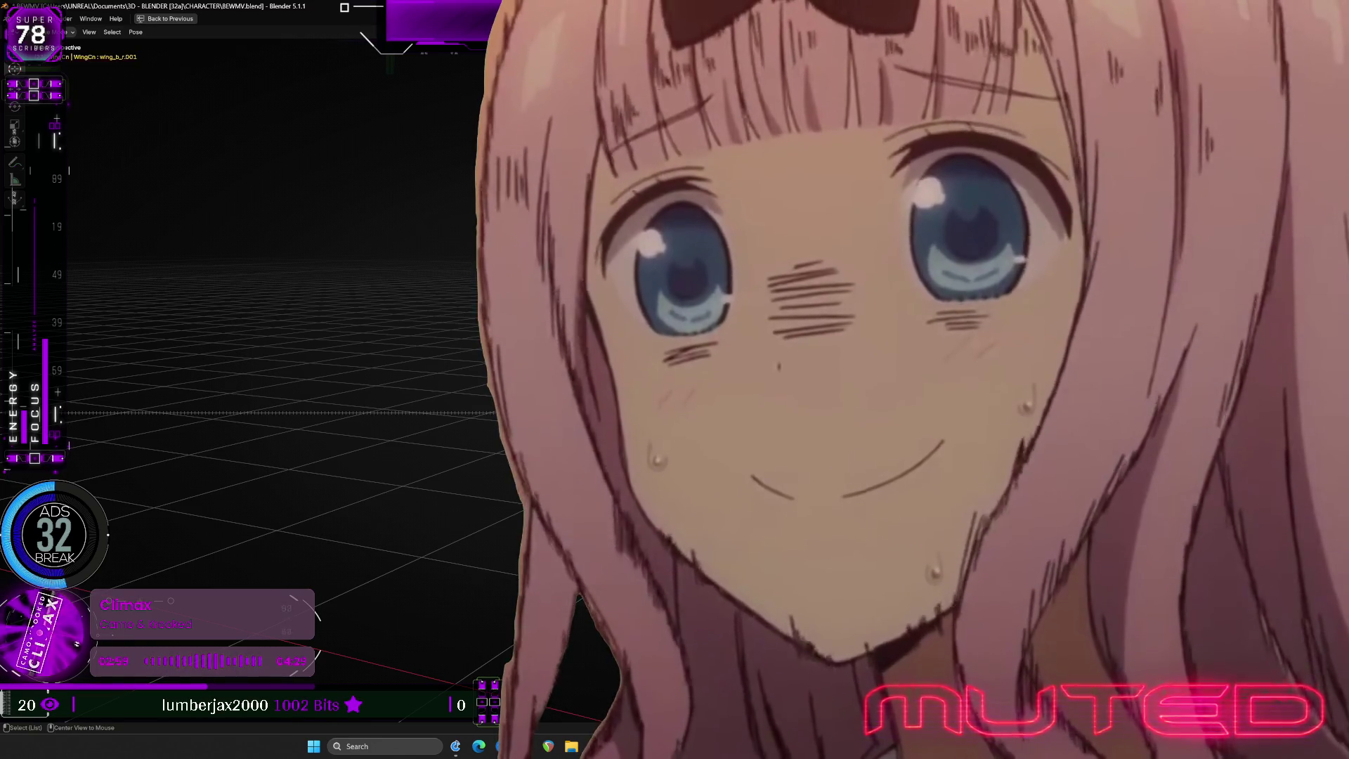
{"action": "key", "text": "alt+a"}
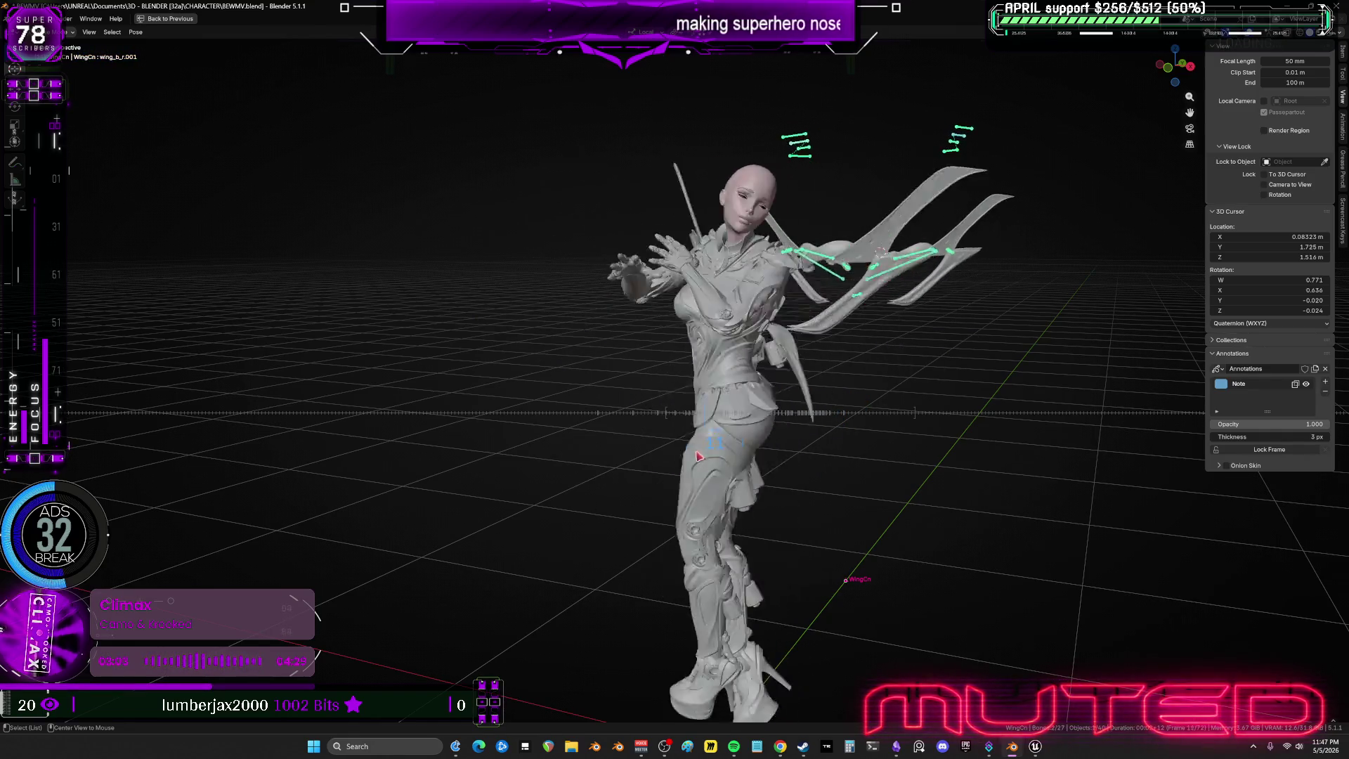
{"action": "mouse_move", "coordinate": [680, 458]}
{"action": "left_mouse_down", "text": "alt"}
{"action": "mouse_move", "coordinate": [955, 442]}
{"action": "mouse_move", "coordinate": [686, 437]}
{"action": "mouse_move", "coordinate": [793, 438]}
{"action": "left_mouse_up", "text": "alt"}
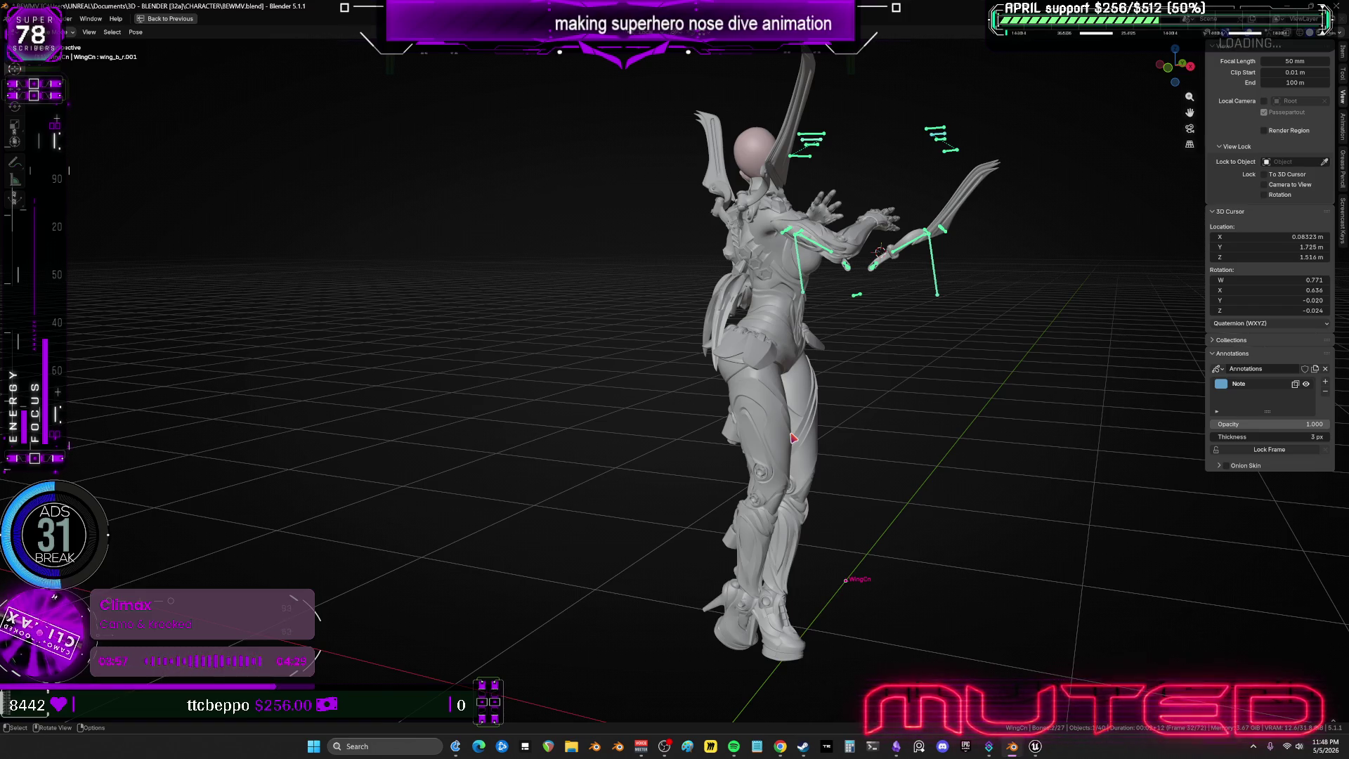
Scrub back to frame 15 and switch to a front orthographic view of the character.
{"action": "mouse_move", "coordinate": [734, 292]}
{"action": "left_mouse_down", "text": "alt"}
{"action": "mouse_move", "coordinate": [666, 366]}
{"action": "mouse_move", "coordinate": [593, 368]}
{"action": "mouse_move", "coordinate": [632, 353]}
{"action": "left_mouse_up", "text": "alt"}
{"action": "key", "text": "KP_1"}
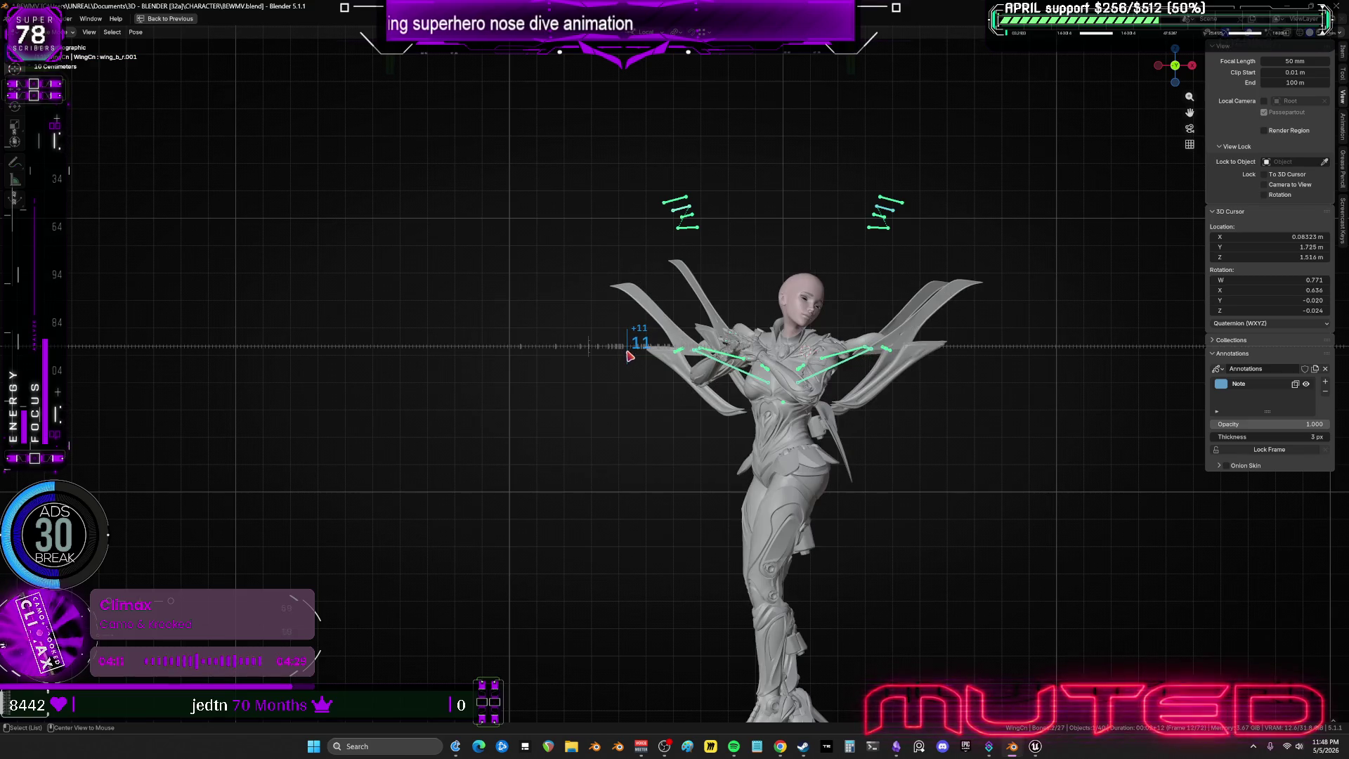
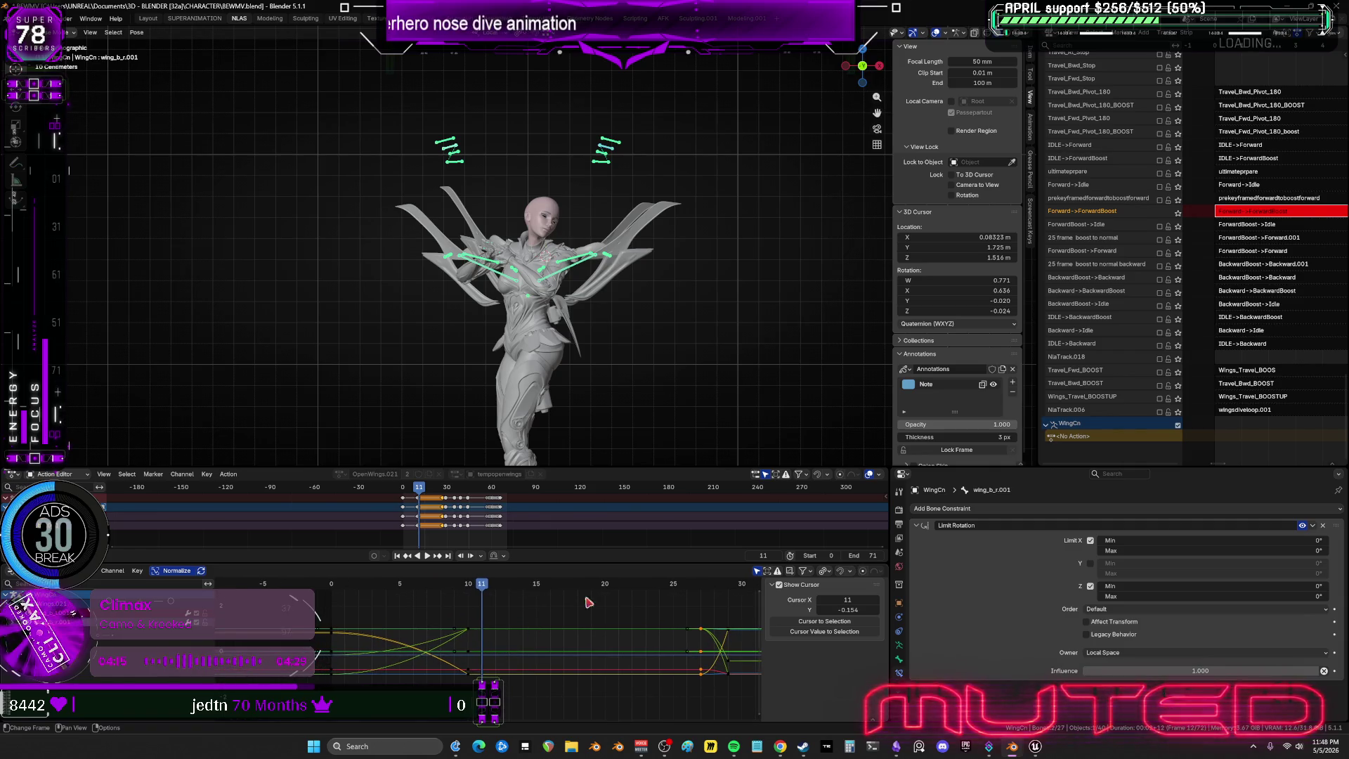
Slide the selected frame-10 wing keys to frame 11 in the Graph Editor.
{"action": "left_click_drag", "start_coordinate": [668, 175], "coordinate": [342, 89]}
{"action": "left_click_drag", "start_coordinate": [493, 678], "coordinate": [470, 599]}
{"action": "key", "text": "g"}
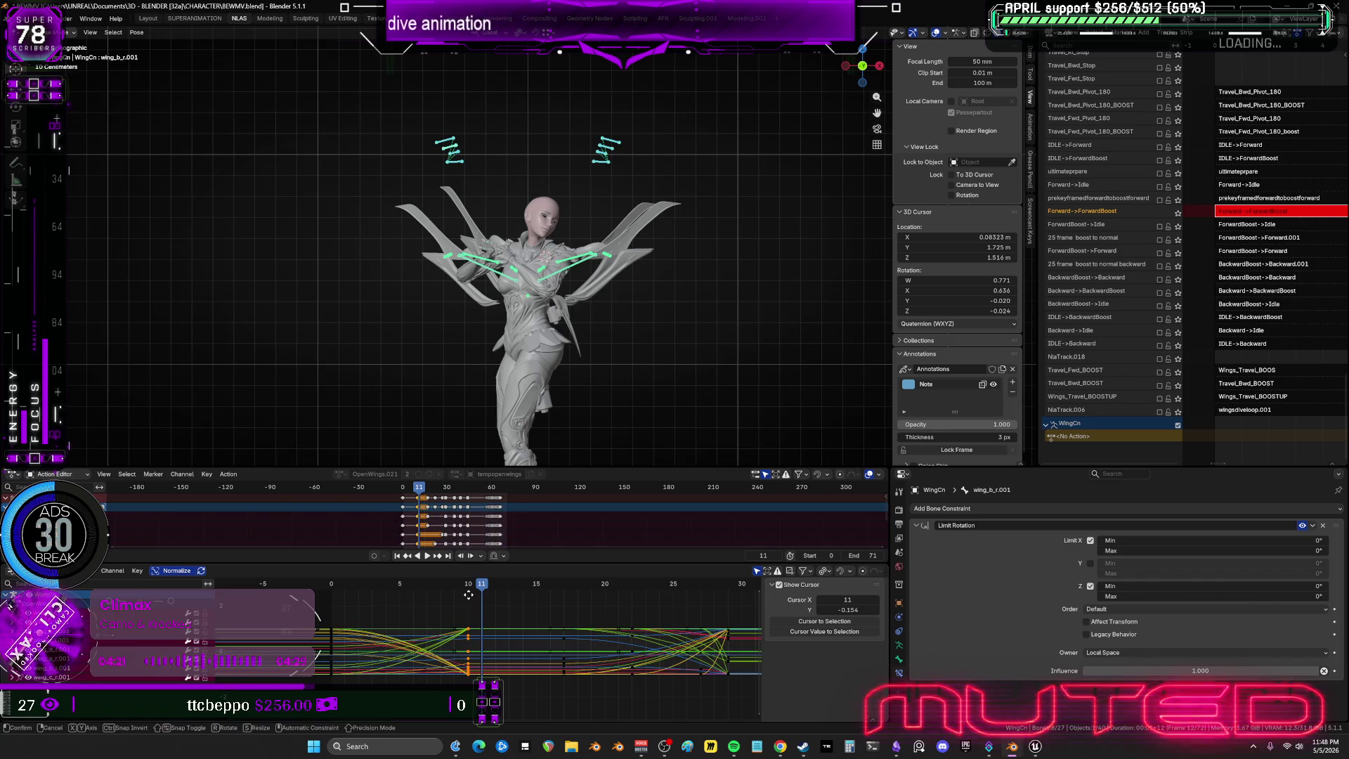
{"action": "left_click", "coordinate": [484, 599]}
Rotate wing_d_l.001 on its local Y axis, then freely rotate the upper wing bones.
{"action": "middle_click_drag", "start_coordinate": [504, 415], "coordinate": [726, 229]}
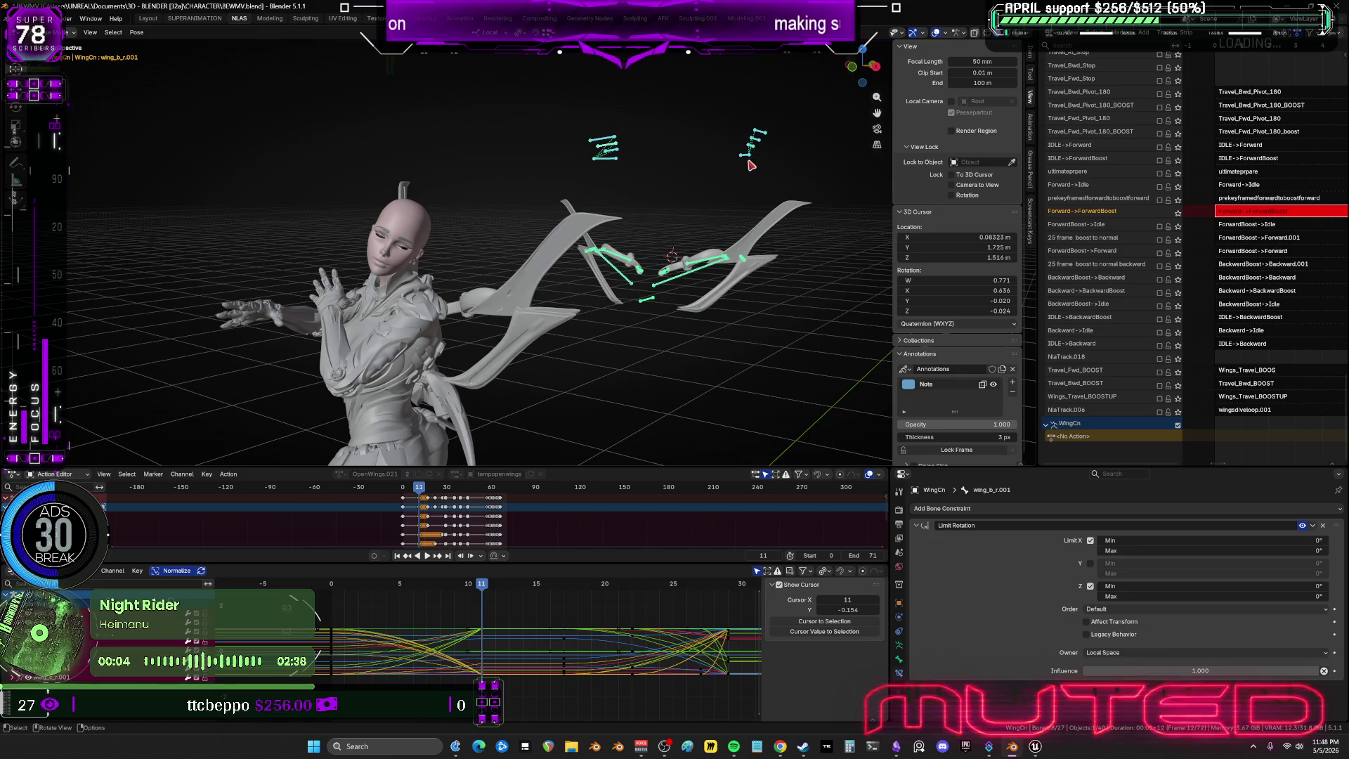
{"action": "left_click", "coordinate": [749, 156]}
{"action": "key", "text": "r"}
{"action": "key", "text": "y"}
{"action": "key", "text": "y"}
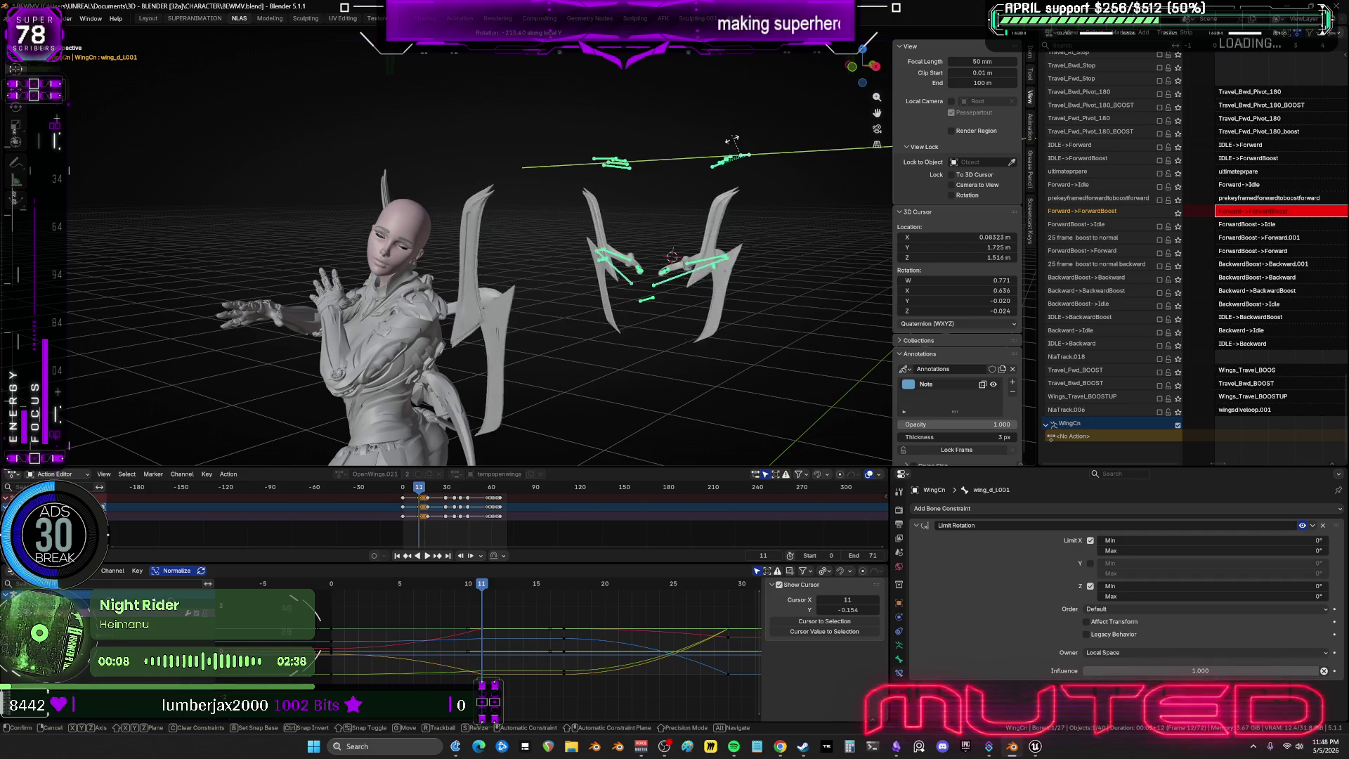
{"action": "left_click", "coordinate": [710, 232]}
{"action": "mouse_move", "coordinate": [710, 232]}
{"action": "middle_mouse_down"}
{"action": "mouse_move", "coordinate": [694, 299]}
{"action": "mouse_move", "coordinate": [724, 258]}
{"action": "middle_mouse_up"}
{"action": "mouse_move", "coordinate": [729, 134]}
{"action": "left_mouse_down"}
{"action": "mouse_move", "coordinate": [698, 163]}
{"action": "mouse_move", "coordinate": [766, 170]}
{"action": "left_mouse_up"}
{"action": "key", "text": "r"}
{"action": "key", "text": "r"}
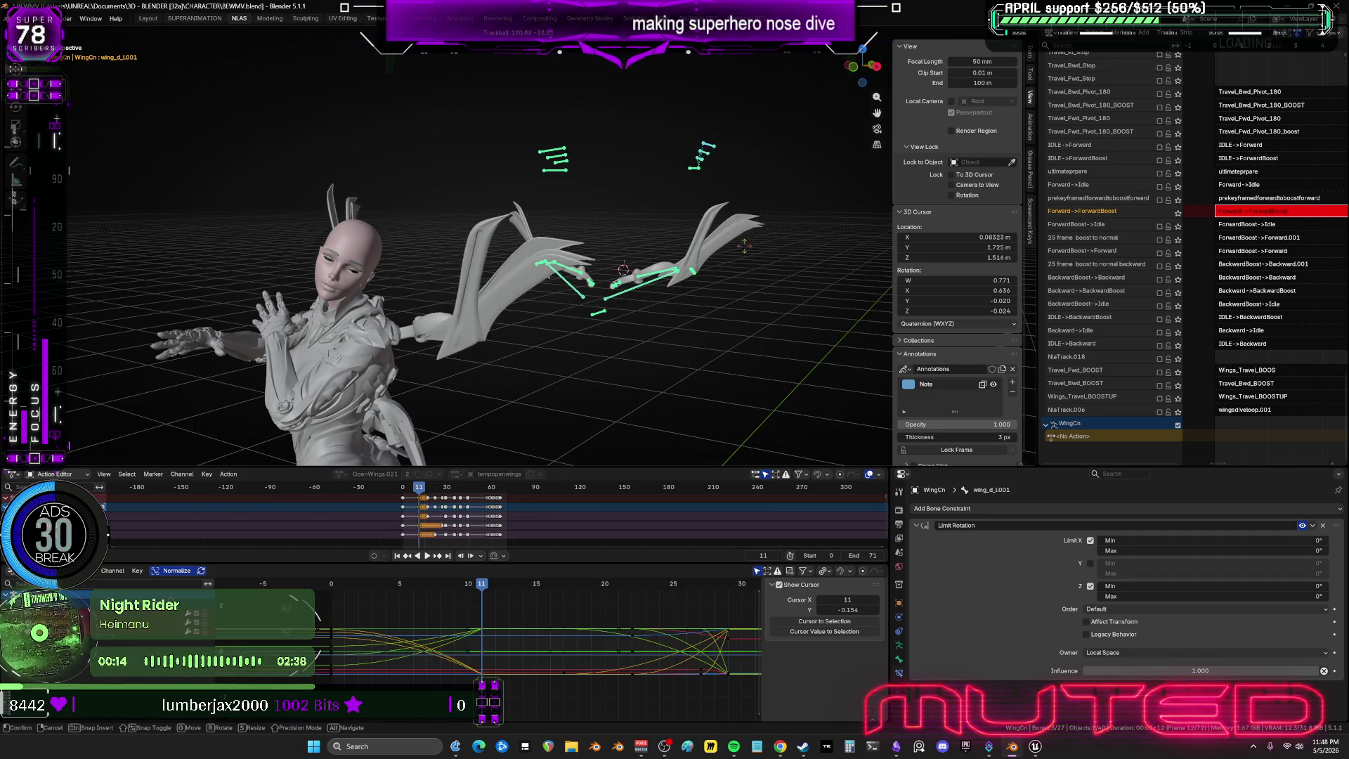
{"action": "left_click", "coordinate": [723, 169]}
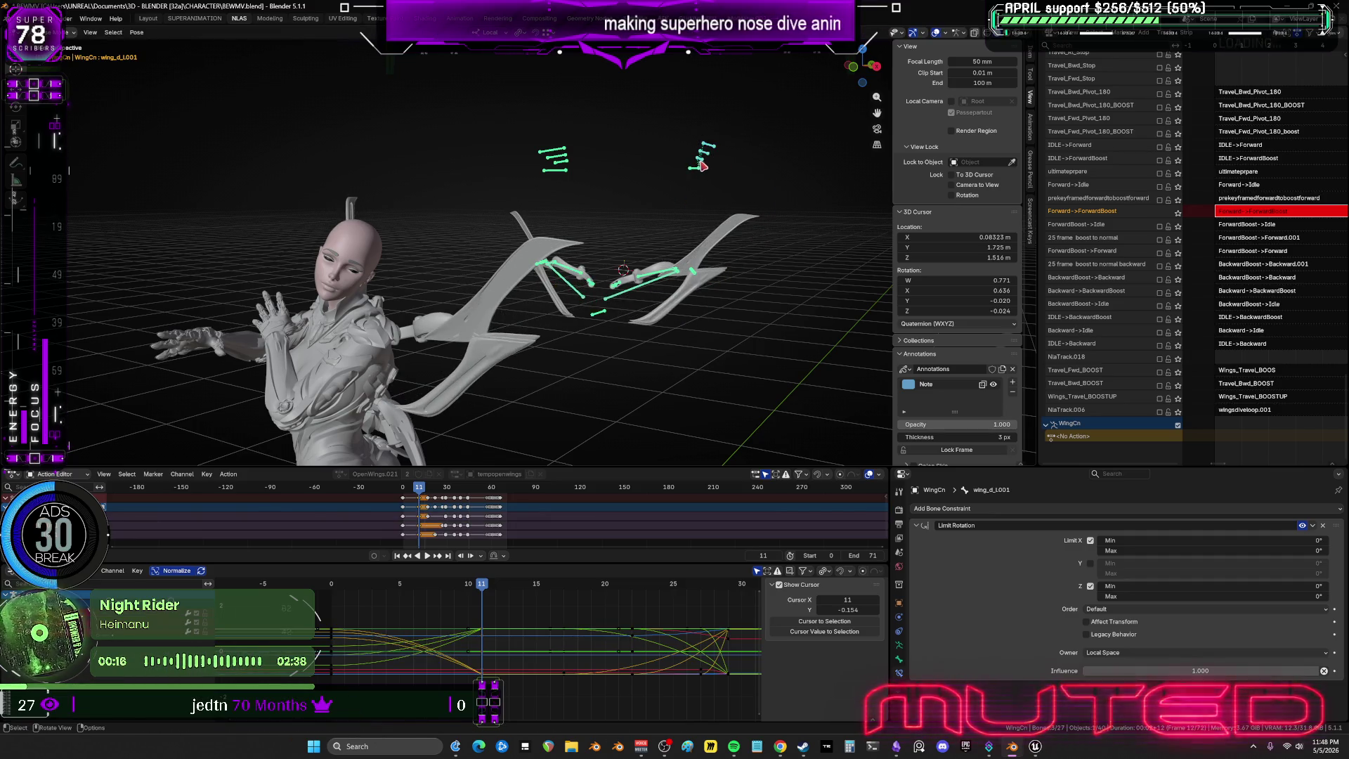
Clear the upper wing bones' rotation back to rest and switch to front orthographic view.
{"action": "left_click", "coordinate": [701, 165]}
{"action": "mouse_move", "coordinate": [740, 125]}
{"action": "left_mouse_down"}
{"action": "mouse_move", "coordinate": [714, 147]}
{"action": "mouse_move", "coordinate": [526, 169]}
{"action": "left_mouse_up"}
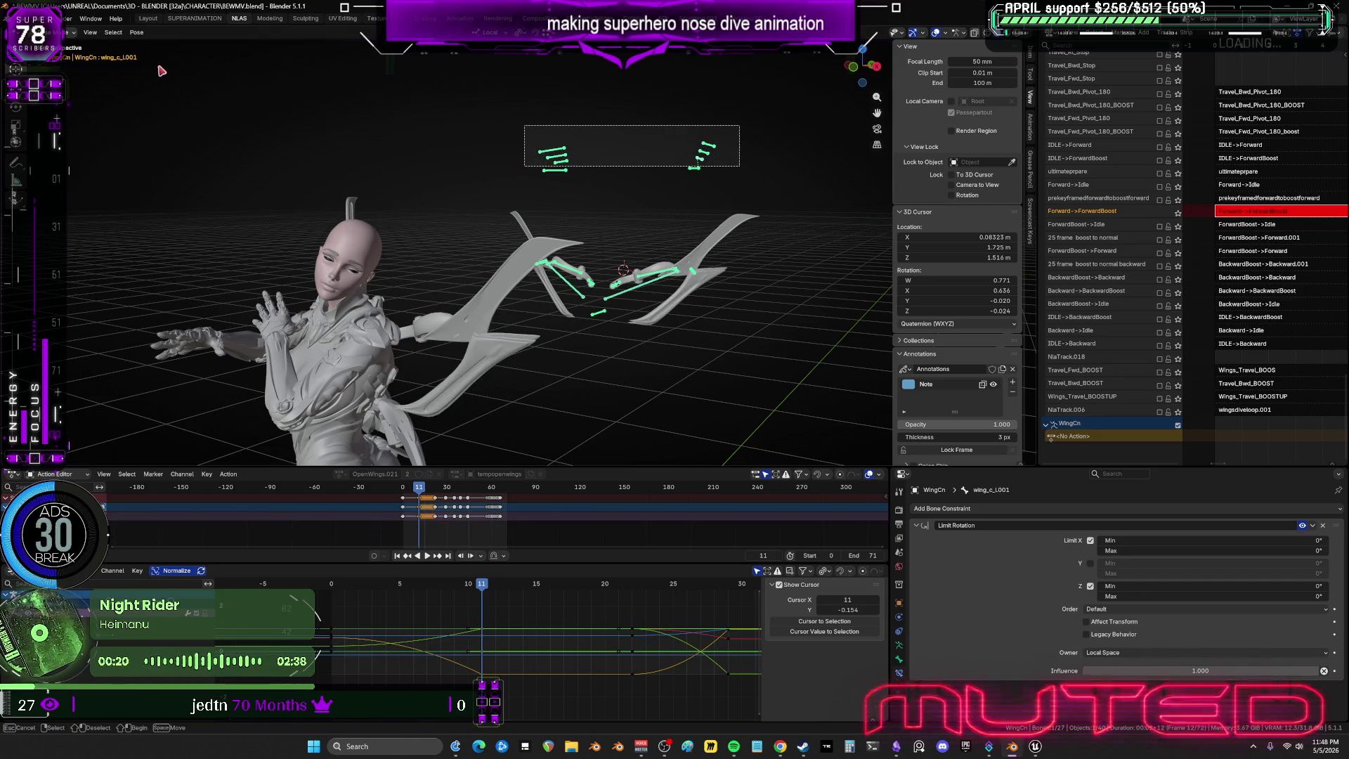
{"action": "left_click", "coordinate": [136, 32]}
{"action": "mouse_move", "coordinate": [189, 54]}
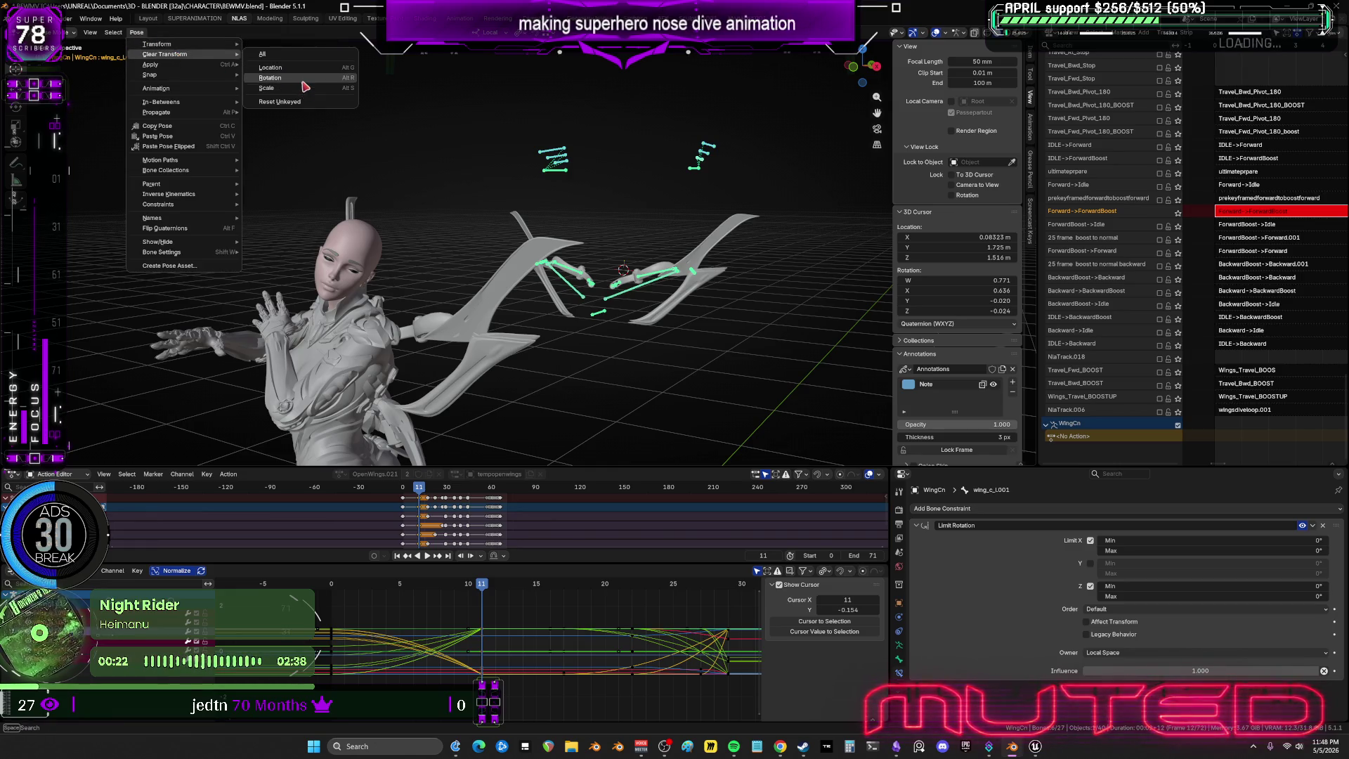
{"action": "key", "text": "Return"}
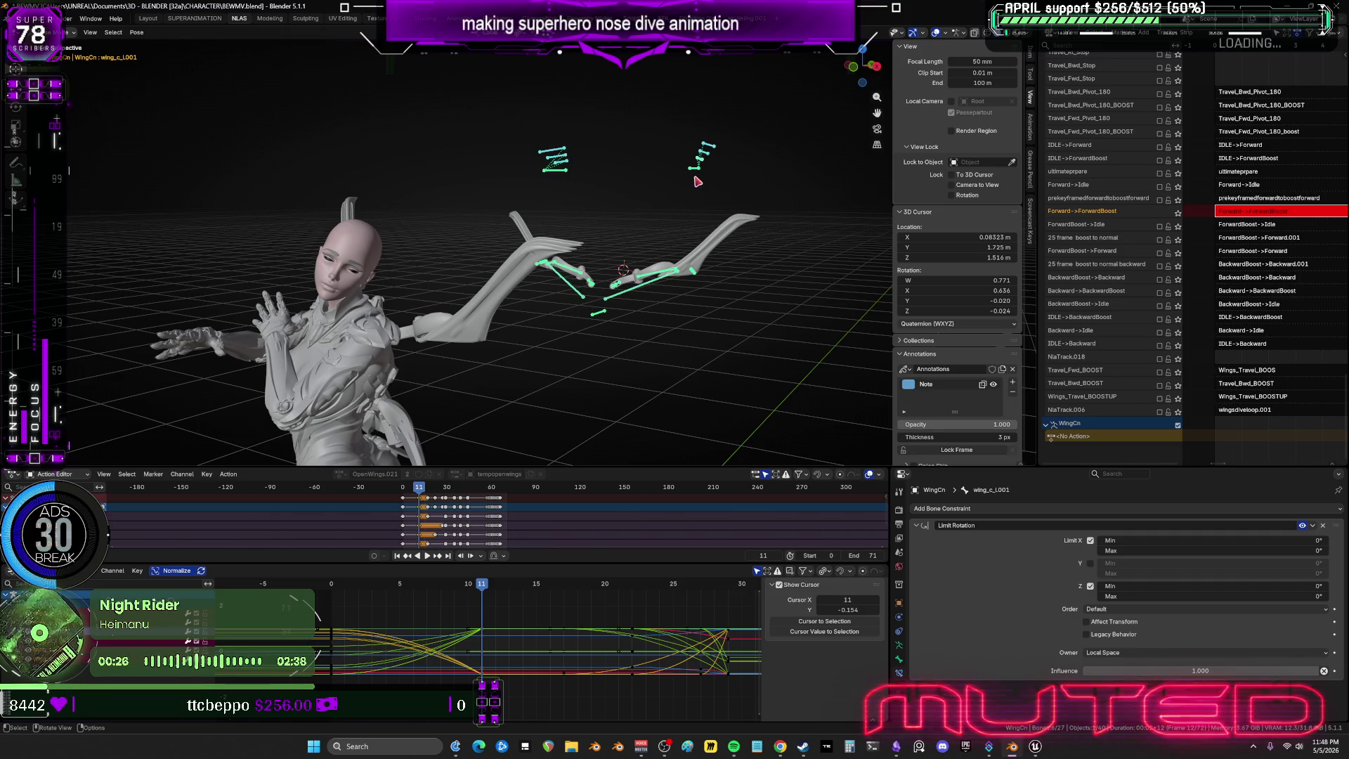
{"action": "key", "text": "alt+a"}
{"action": "key", "text": "KP_1"}
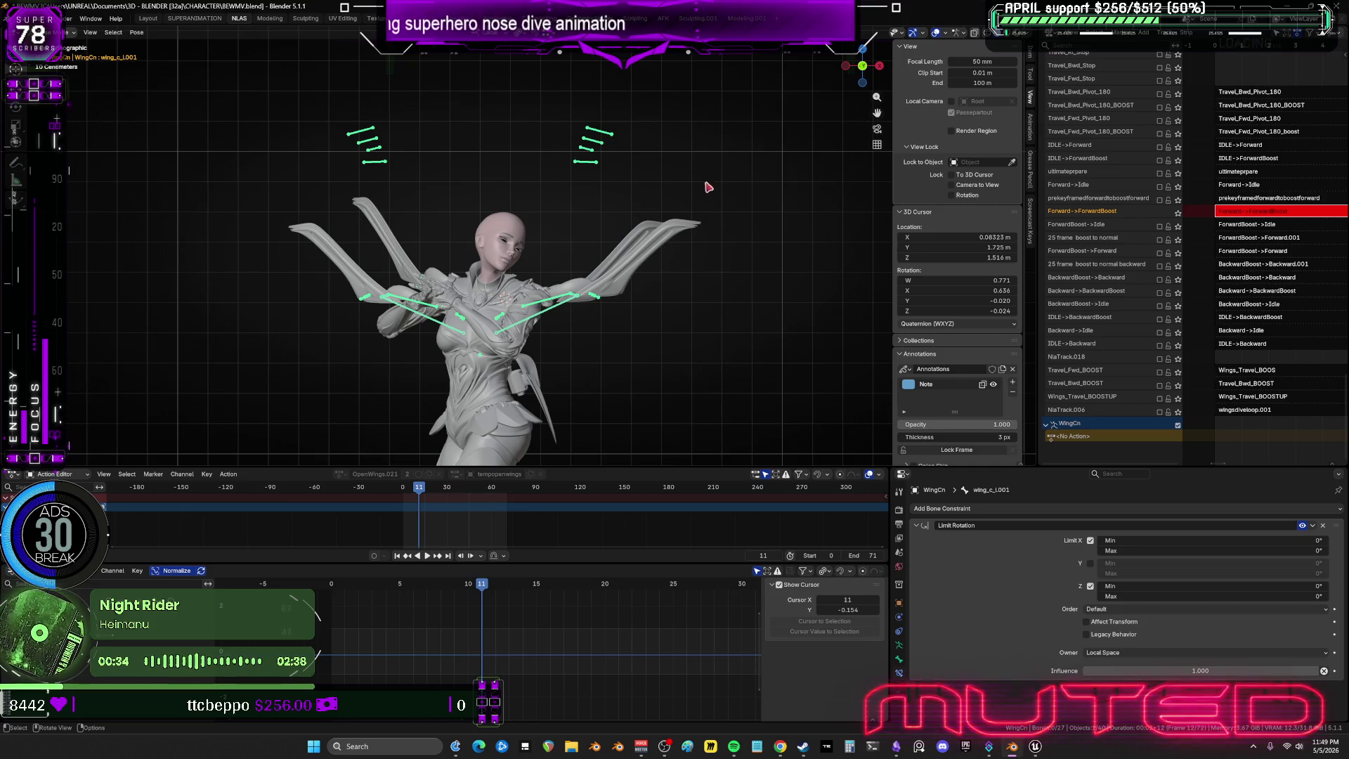
Swing wing_d_L001 and wingbaserotate_l upward on their local Y axes.
{"action": "middle_click_drag", "start_coordinate": [707, 187], "coordinate": [648, 192]}
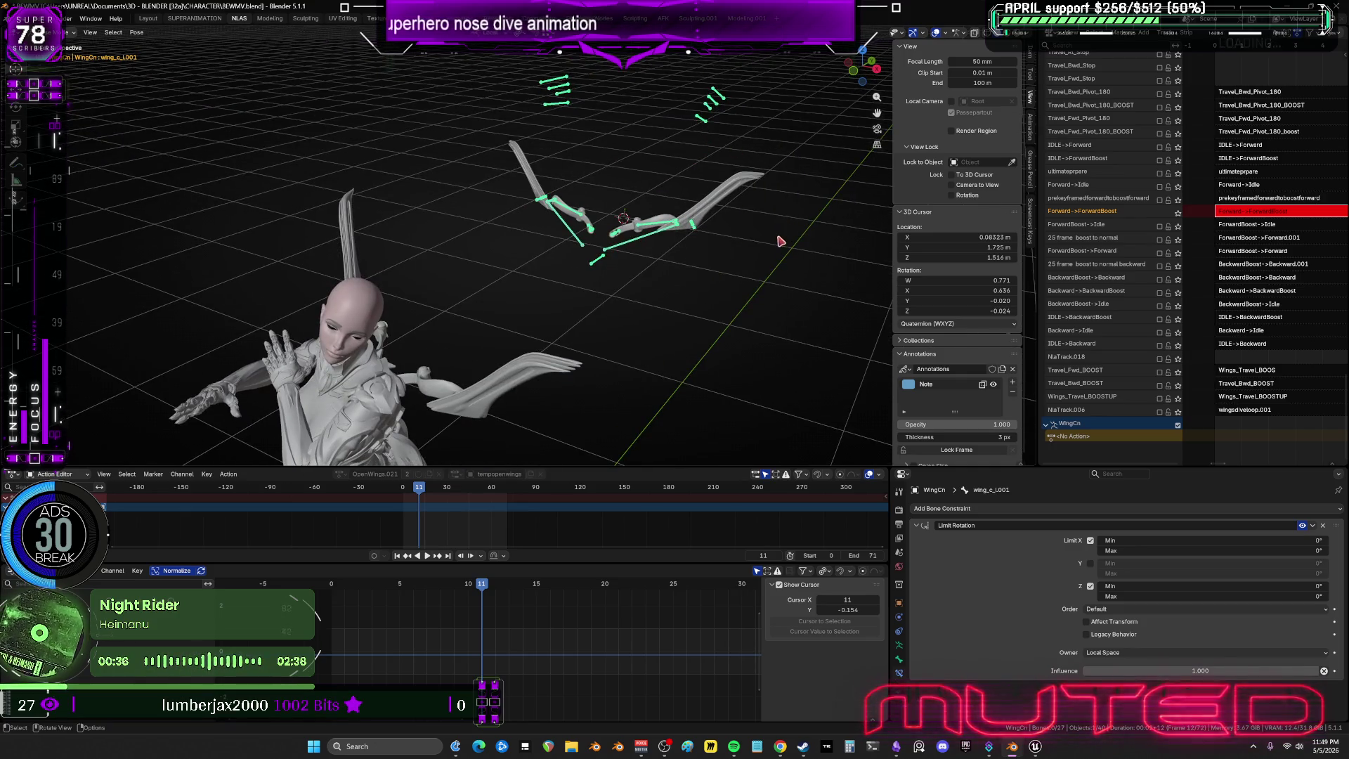
{"action": "middle_click_drag", "start_coordinate": [776, 234], "coordinate": [792, 232]}
{"action": "key", "text": "r"}
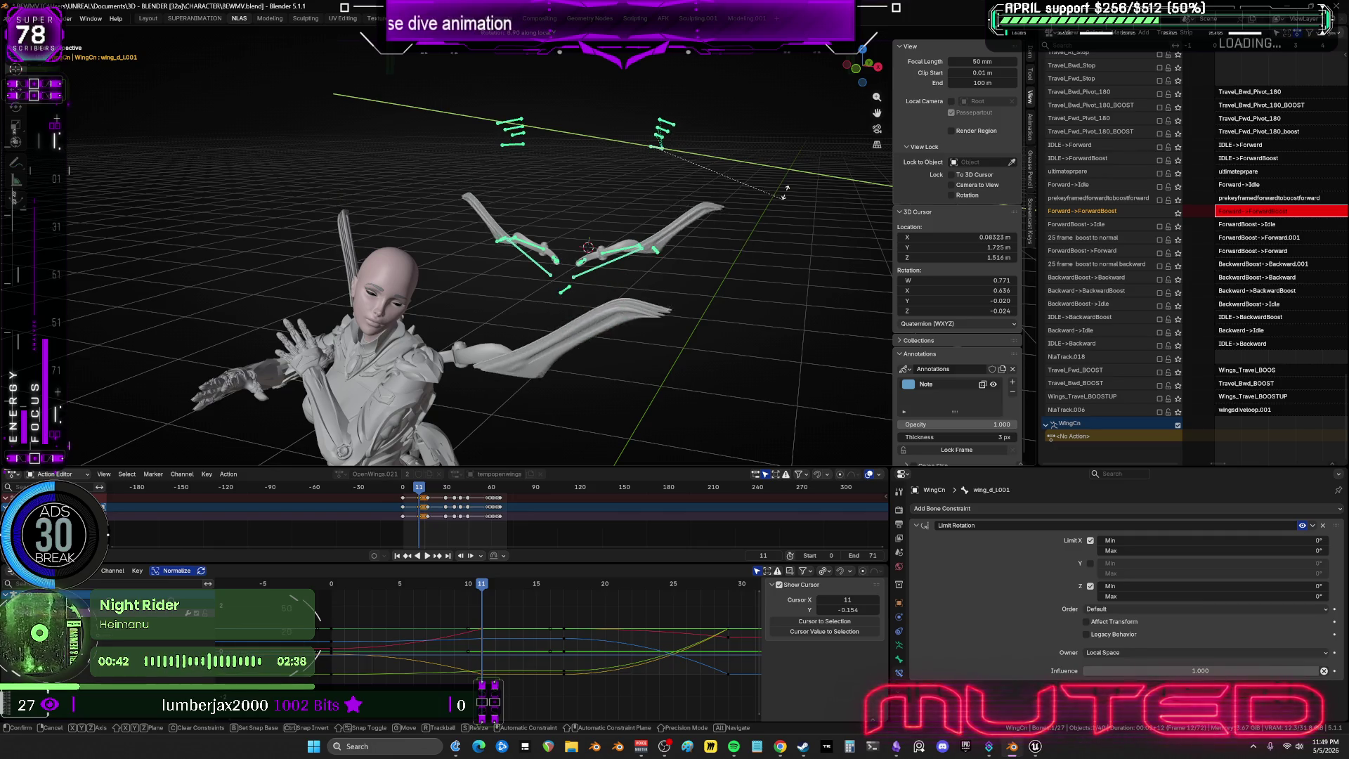
{"action": "left_click", "coordinate": [709, 236]}
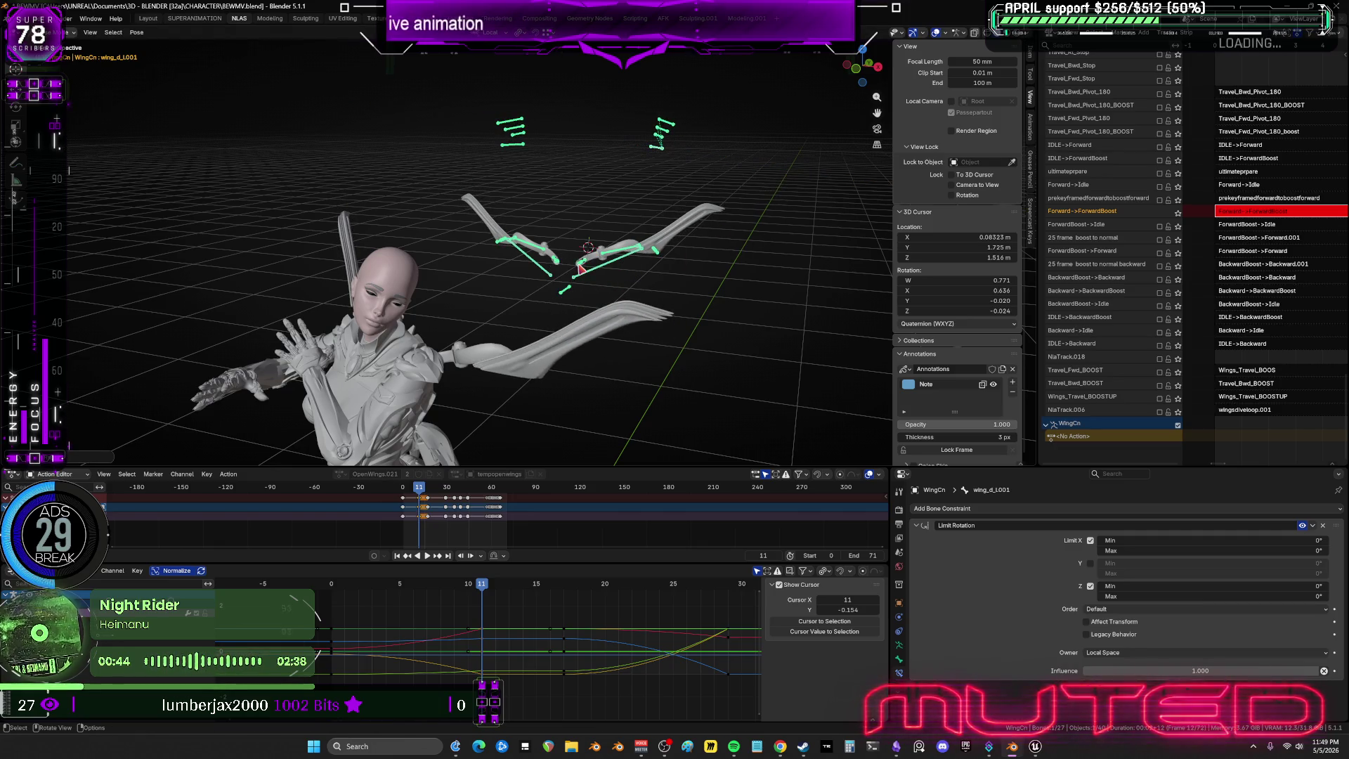
{"action": "left_click", "coordinate": [580, 269]}
{"action": "key", "text": "r"}
{"action": "key", "text": "y"}
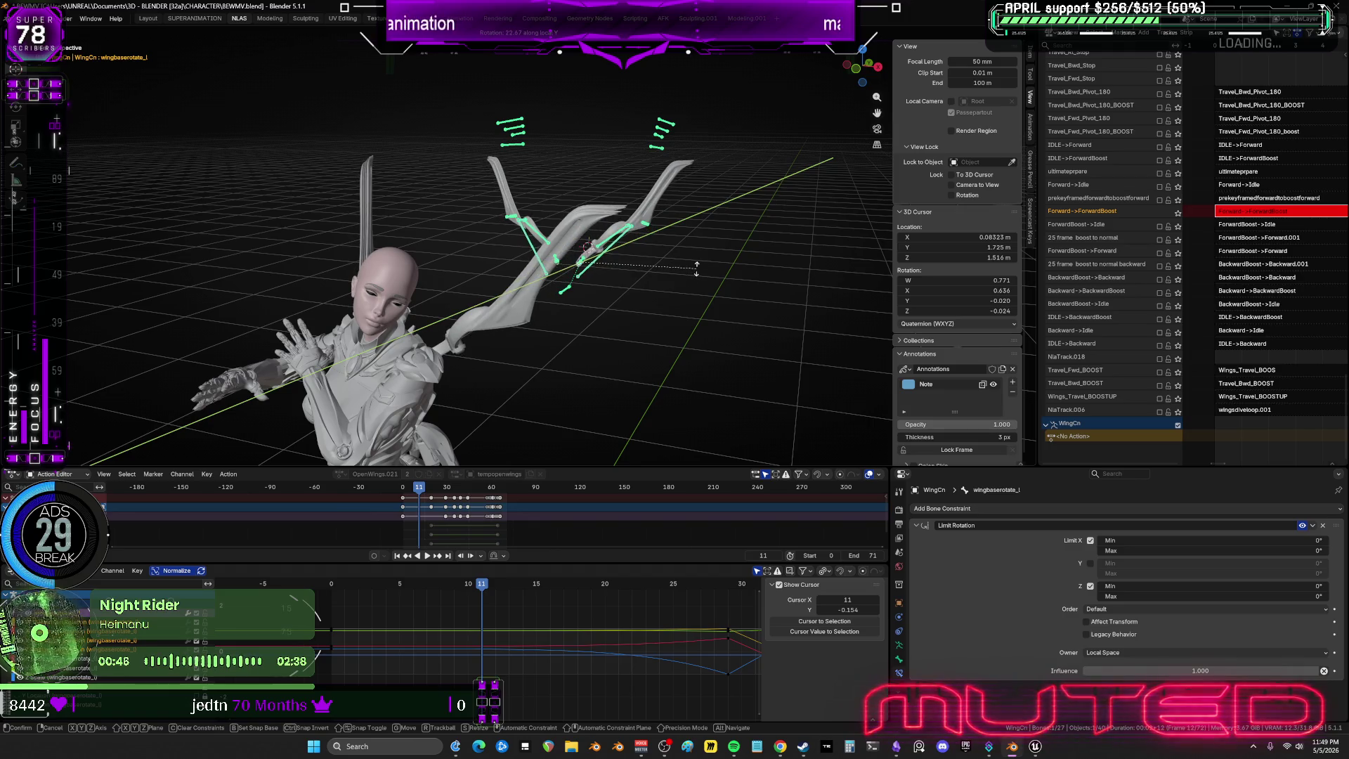
{"action": "left_click", "coordinate": [651, 237]}
Select all wing bones and key their rotation at frame 11.
{"action": "middle_click_drag", "start_coordinate": [657, 174], "coordinate": [668, 187]}
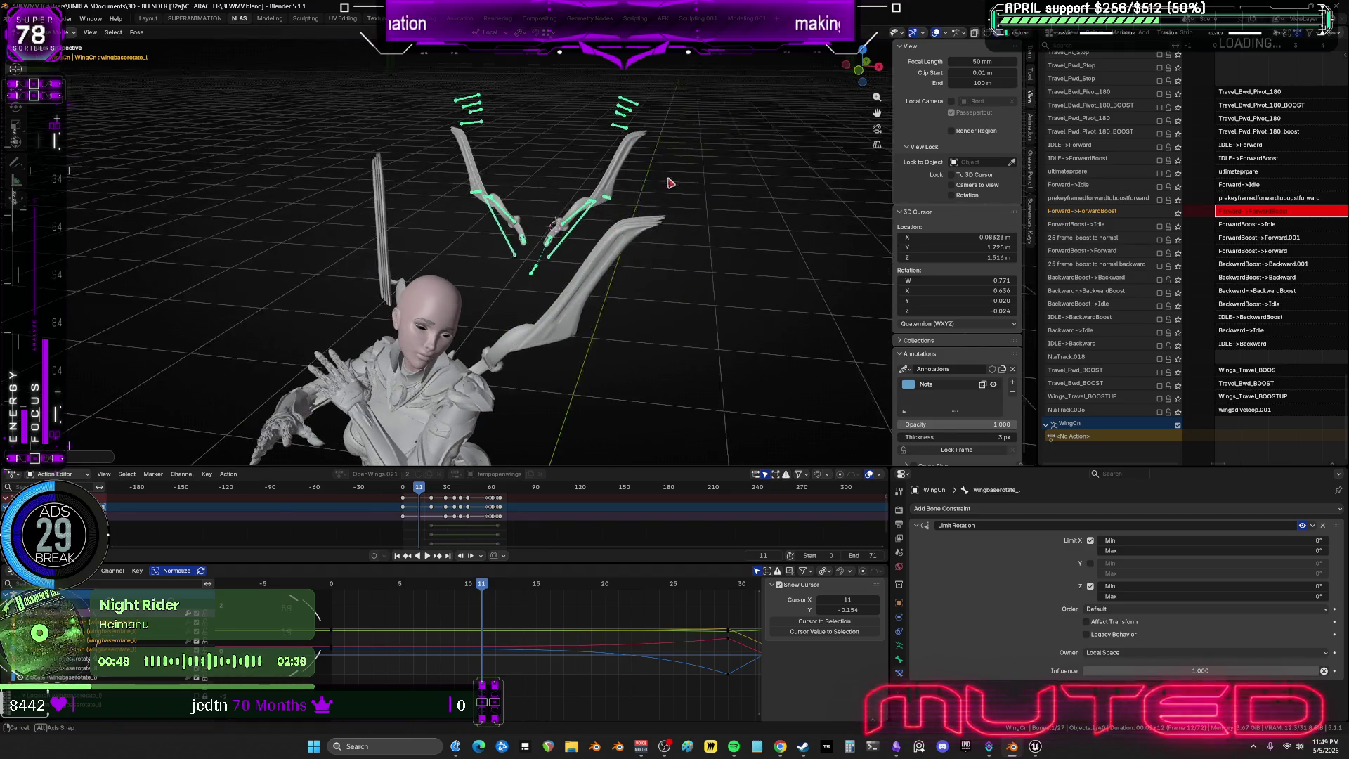
{"action": "key", "text": "a"}
{"action": "key", "text": "k"}
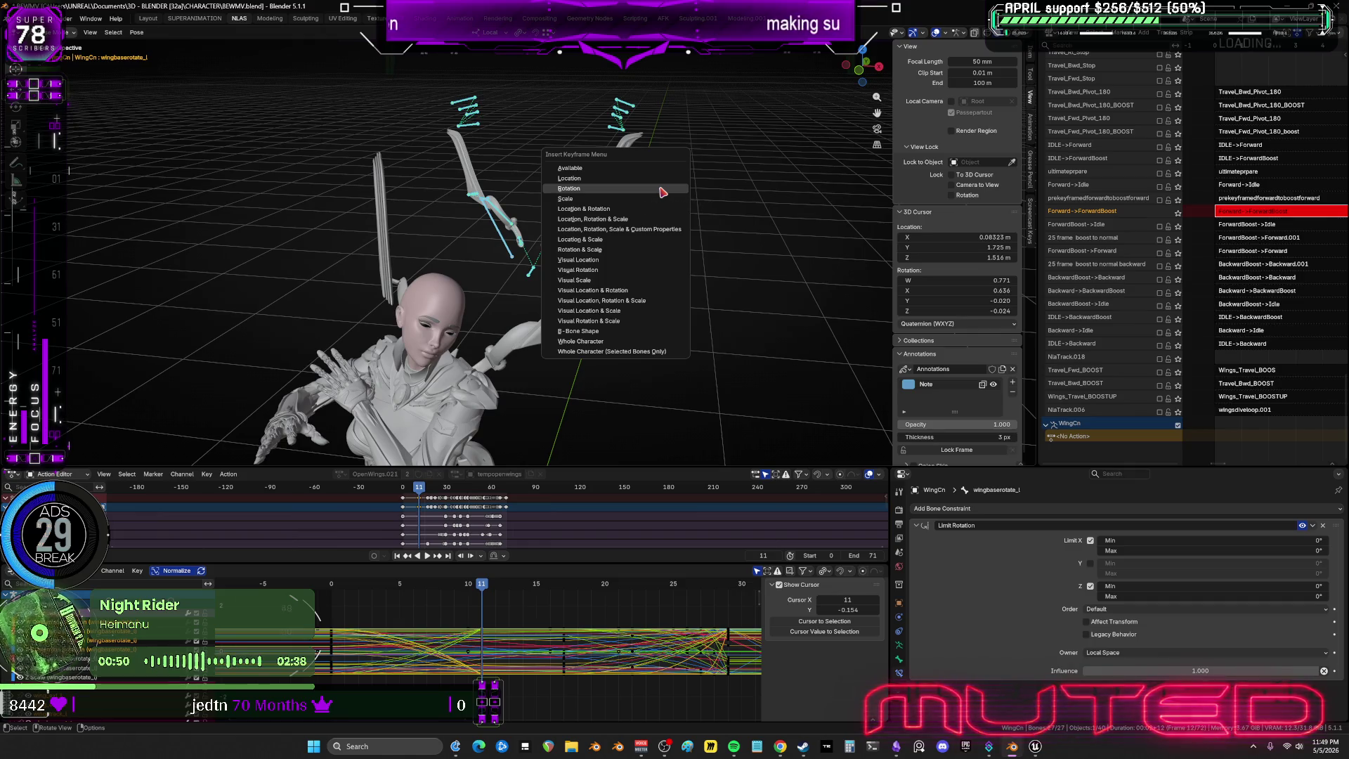
{"action": "left_click", "coordinate": [662, 190]}
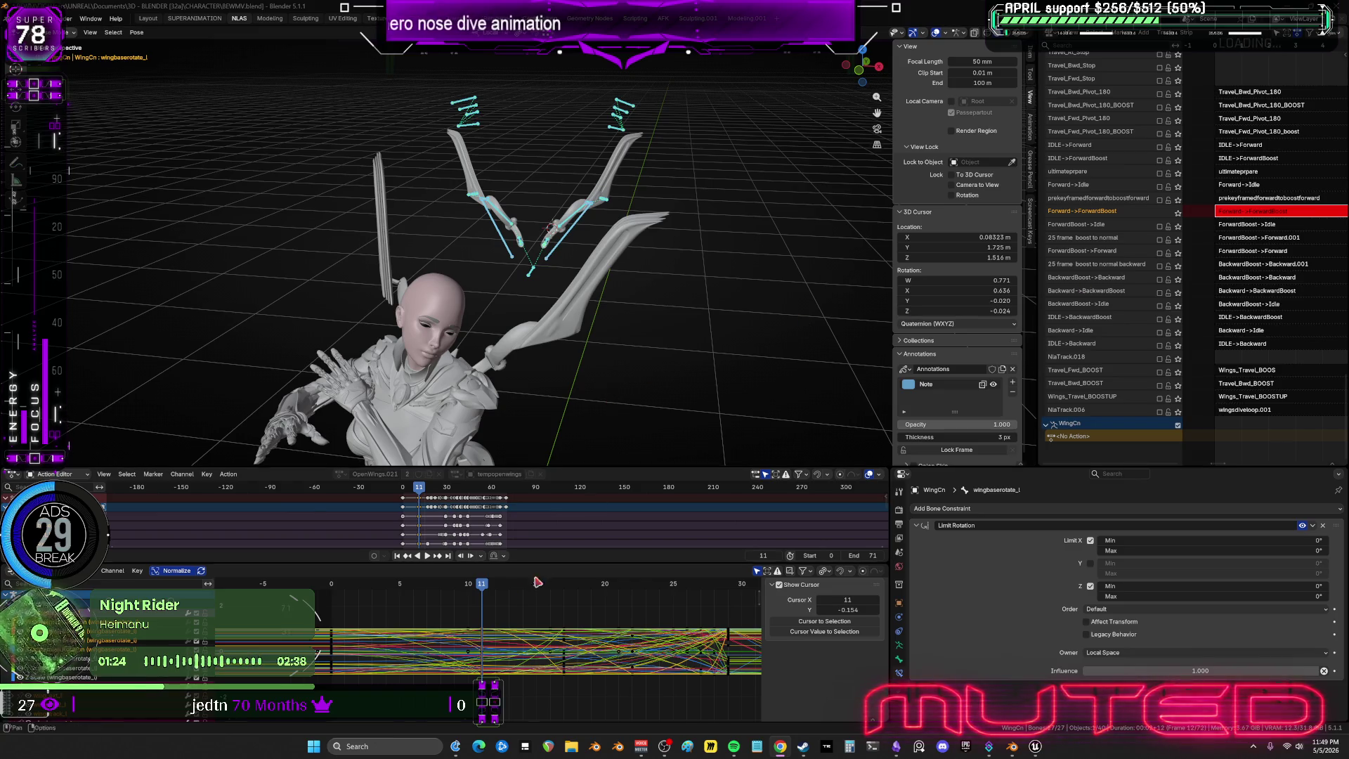
{"action": "mouse_move", "coordinate": [481, 583]}
{"action": "left_mouse_down"}
{"action": "mouse_move", "coordinate": [344, 599]}
{"action": "mouse_move", "coordinate": [556, 620]}
{"action": "mouse_move", "coordinate": [482, 609]}
{"action": "mouse_move", "coordinate": [590, 603]}
{"action": "mouse_move", "coordinate": [482, 598]}
{"action": "left_mouse_up"}
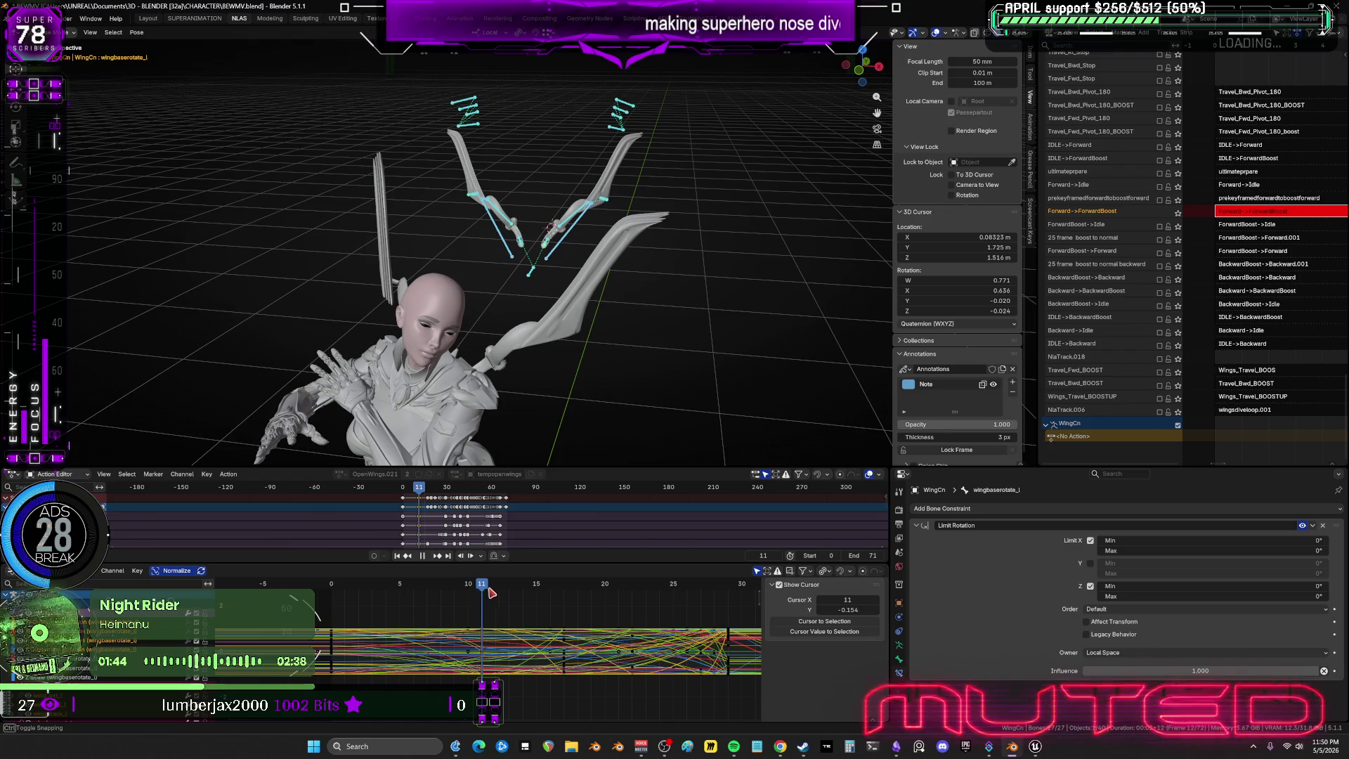
{"action": "middle_click_drag", "start_coordinate": [534, 232], "coordinate": [565, 182]}
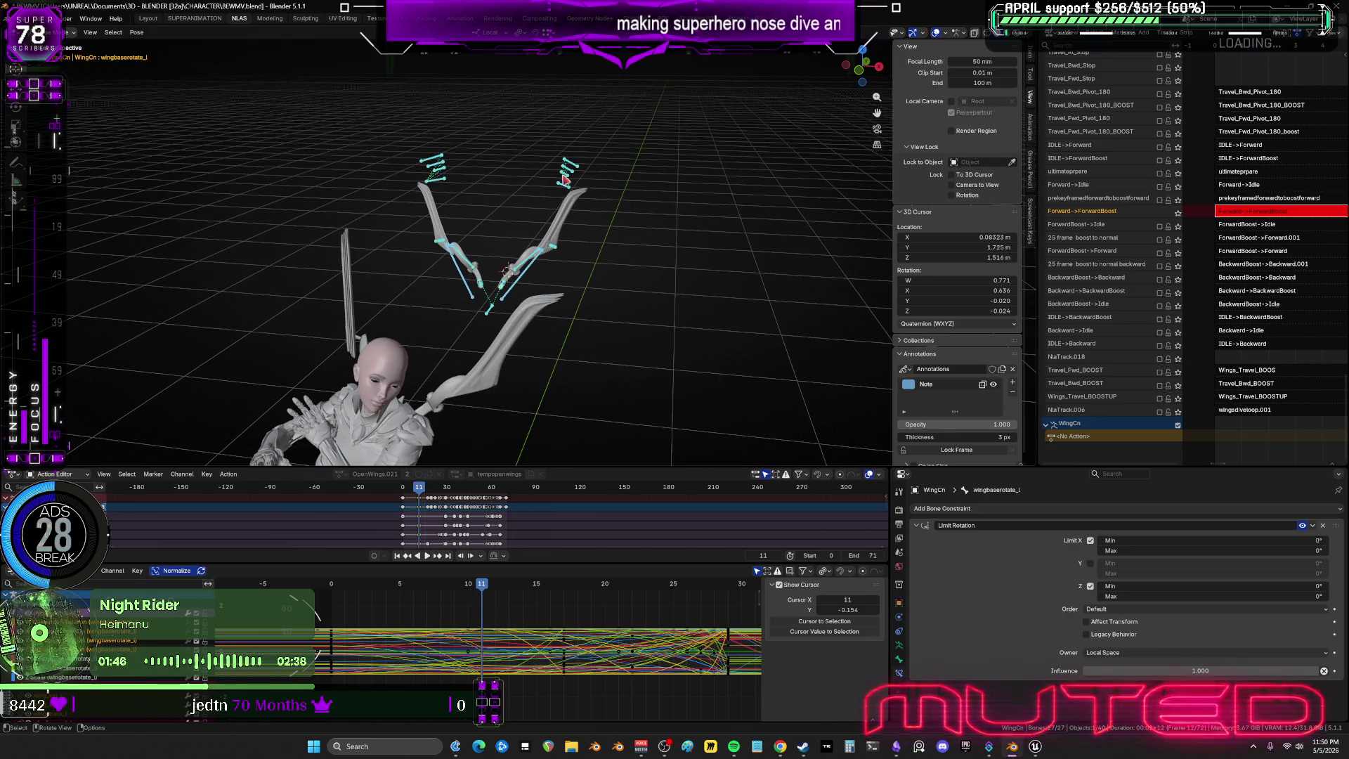
Twist the wing_c_L001 and wing_b_L001 feather bones on their local Y axes.
{"action": "left_click", "coordinate": [585, 350]}
{"action": "middle_click_drag", "start_coordinate": [585, 349], "coordinate": [643, 280]}
{"action": "key", "text": "r"}
{"action": "key", "text": "y"}
{"action": "key", "text": "y"}
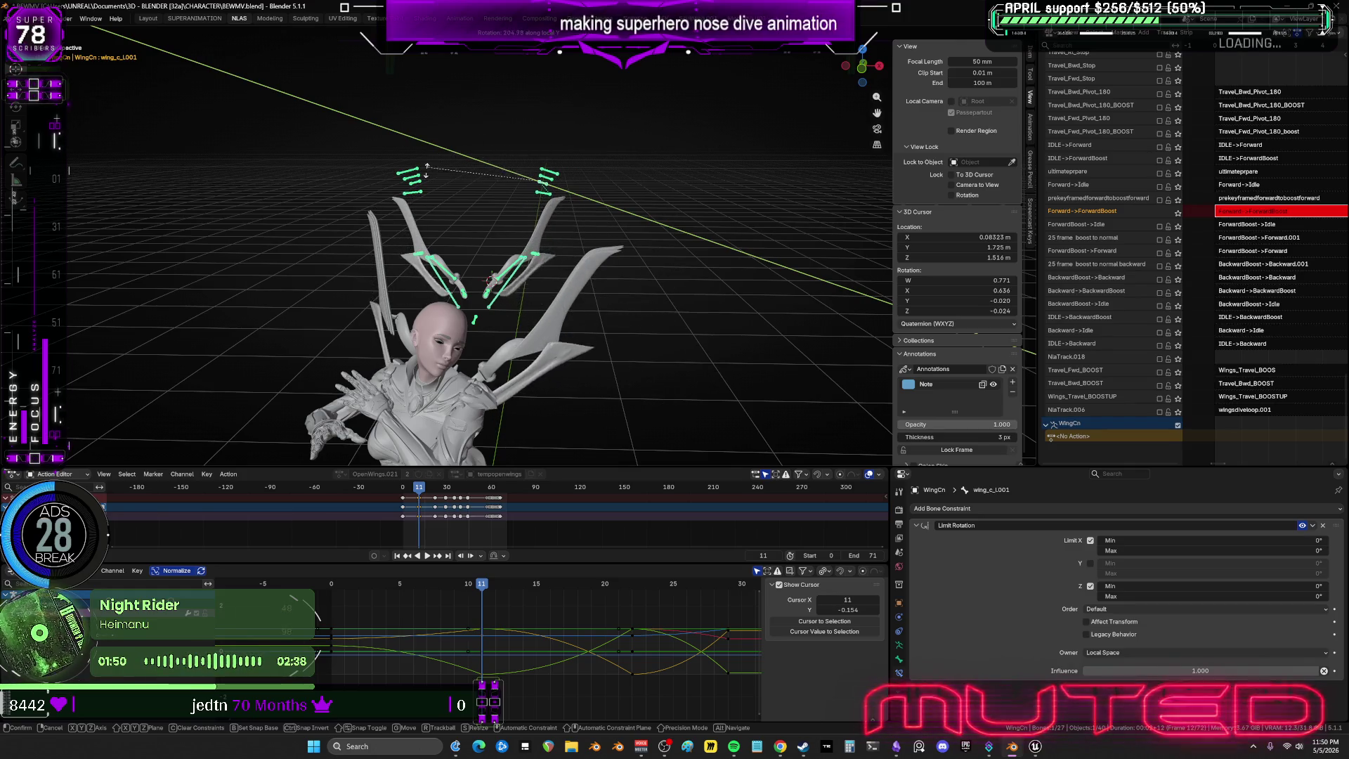
{"action": "left_click", "coordinate": [552, 185]}
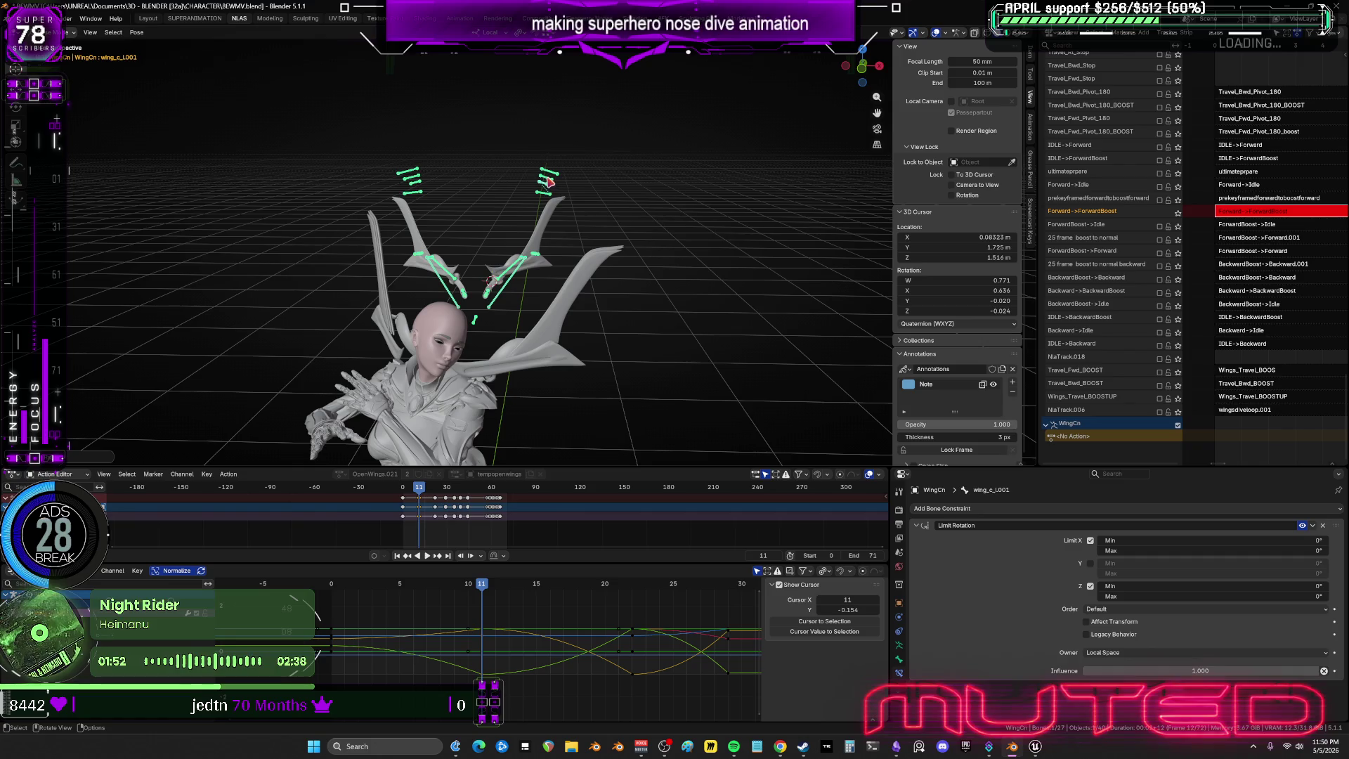
{"action": "mouse_move", "coordinate": [624, 428]}
{"action": "middle_mouse_down"}
{"action": "mouse_move", "coordinate": [578, 431]}
{"action": "mouse_move", "coordinate": [633, 431]}
{"action": "middle_mouse_up"}
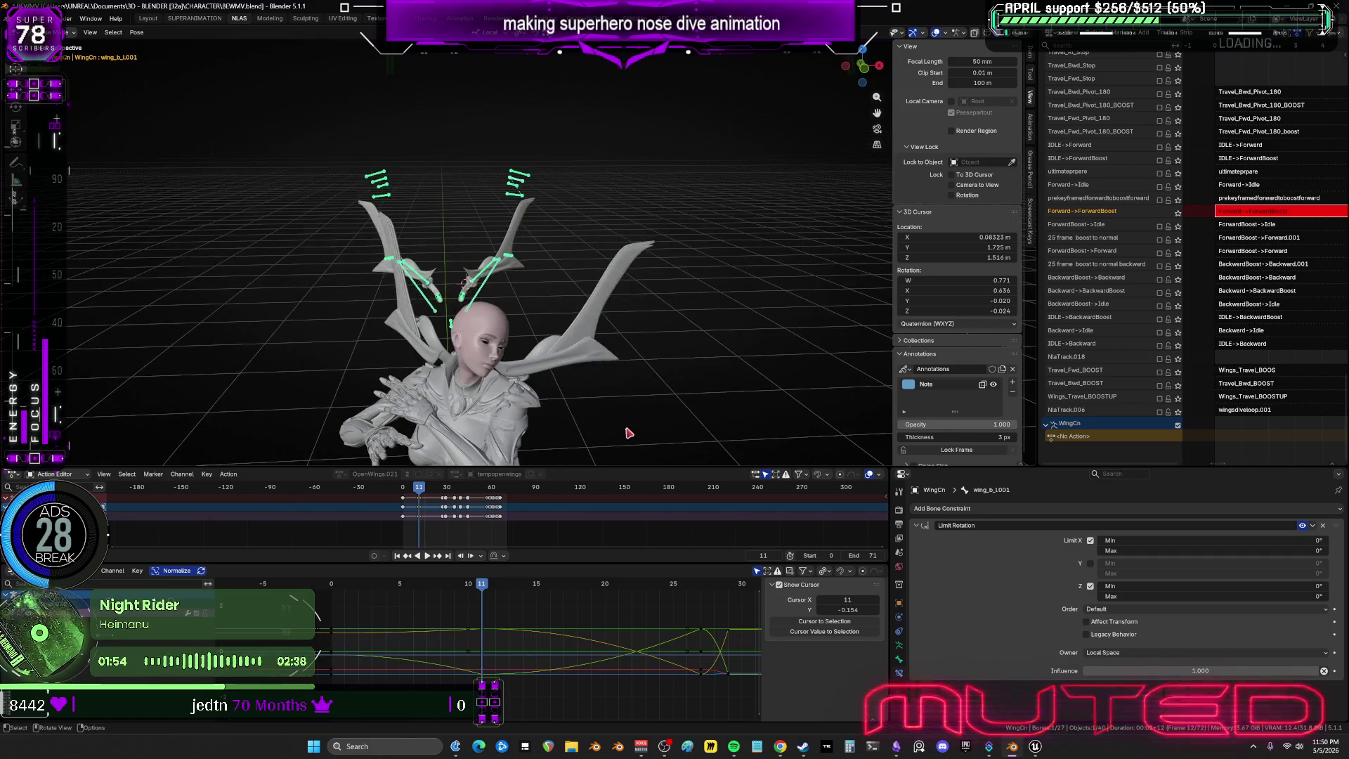
{"action": "key", "text": "r"}
{"action": "key", "text": "y"}
{"action": "key", "text": "y"}
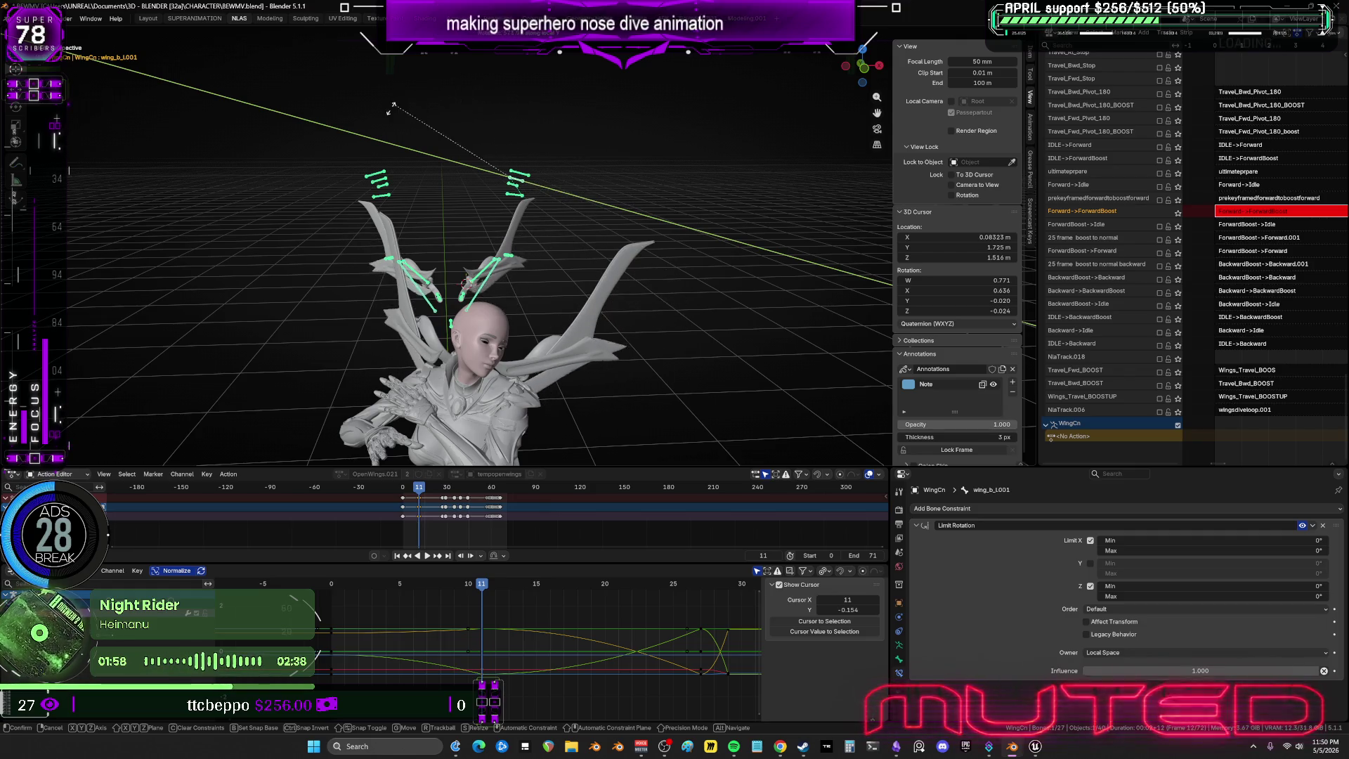
{"action": "left_click", "coordinate": [481, 156]}
Twist the wing_a_L001 feather bone on its local Y axis.
{"action": "left_click", "coordinate": [519, 184]}
{"action": "key", "text": "r"}
{"action": "key", "text": "y"}
{"action": "key", "text": "y"}
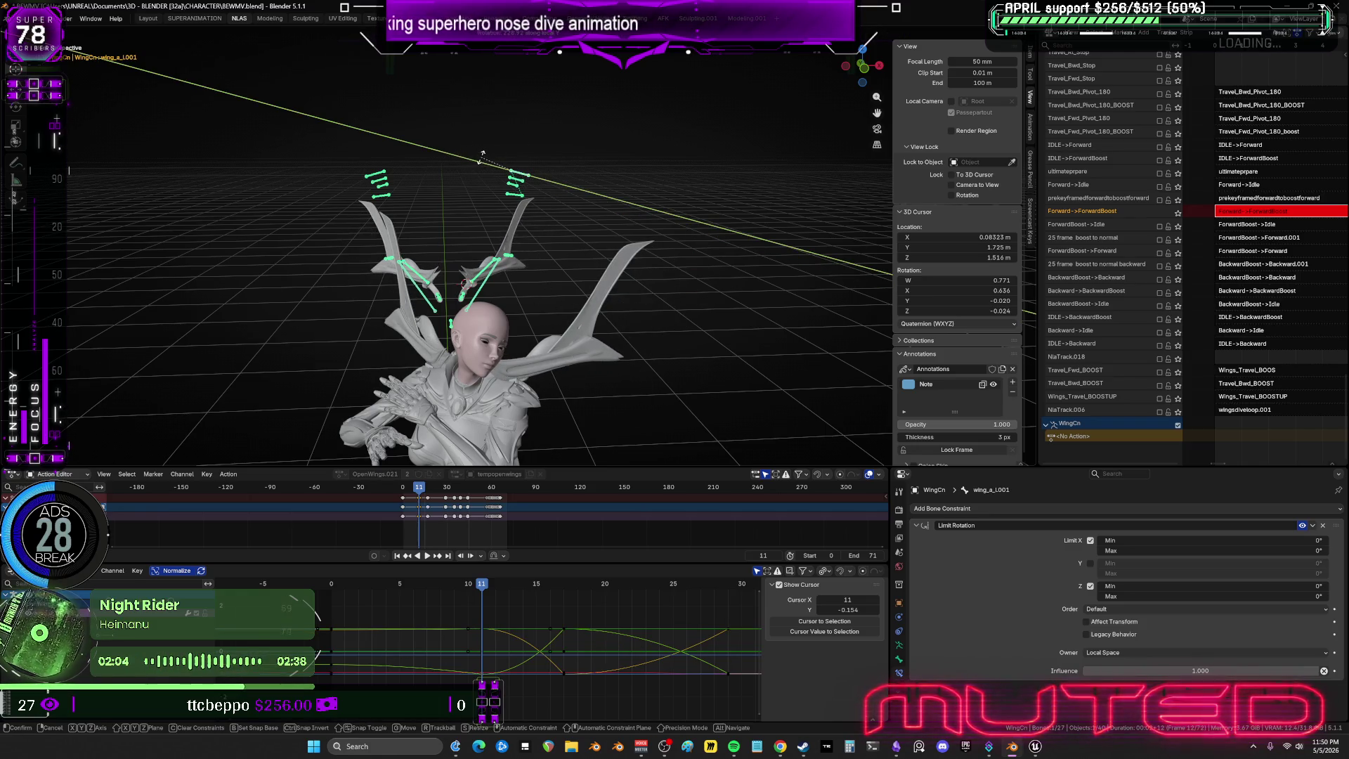
{"action": "left_click", "coordinate": [519, 204]}
{"action": "mouse_move", "coordinate": [519, 203]}
{"action": "middle_mouse_down"}
{"action": "mouse_move", "coordinate": [419, 248]}
{"action": "mouse_move", "coordinate": [427, 219]}
{"action": "mouse_move", "coordinate": [573, 238]}
{"action": "mouse_move", "coordinate": [528, 243]}
{"action": "middle_mouse_up"}
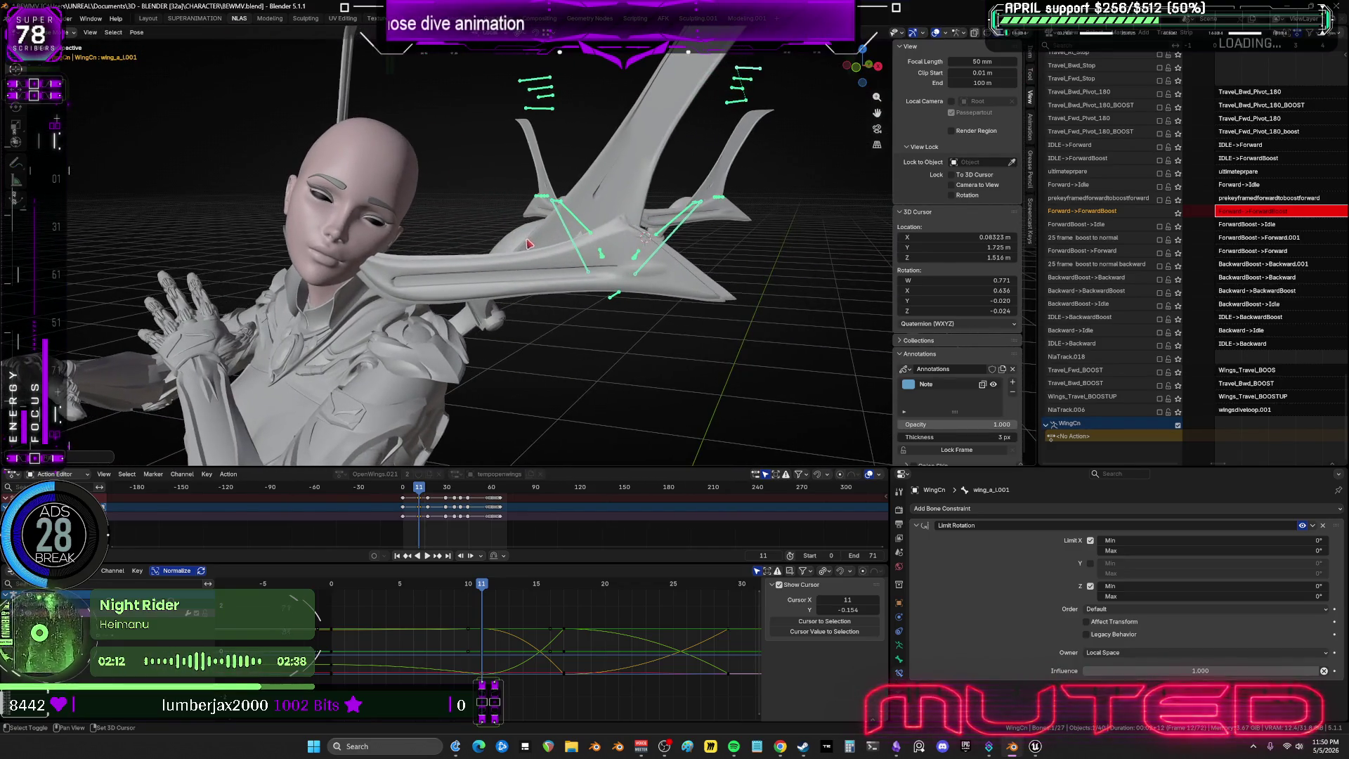
Isolate the wing rig in local view and maximize the 3D viewport.
{"action": "key", "text": "KP_Divide"}
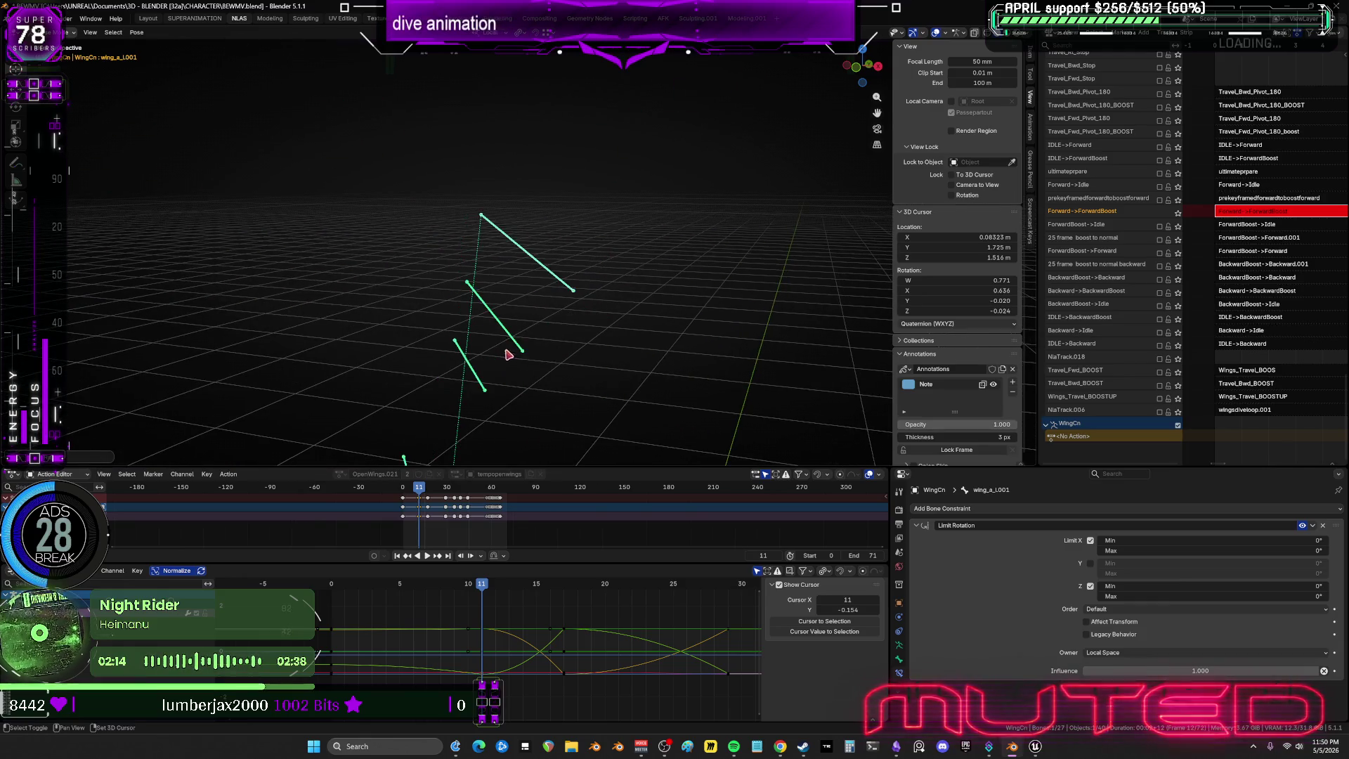
{"action": "key", "text": "ctrl+alt+space"}
{"action": "mouse_move", "coordinate": [706, 398]}
{"action": "middle_mouse_down"}
{"action": "mouse_move", "coordinate": [581, 403]}
{"action": "mouse_move", "coordinate": [638, 292]}
{"action": "mouse_move", "coordinate": [631, 339]}
{"action": "mouse_move", "coordinate": [782, 370]}
{"action": "mouse_move", "coordinate": [780, 355]}
{"action": "middle_mouse_up"}
{"action": "key", "text": "r"}
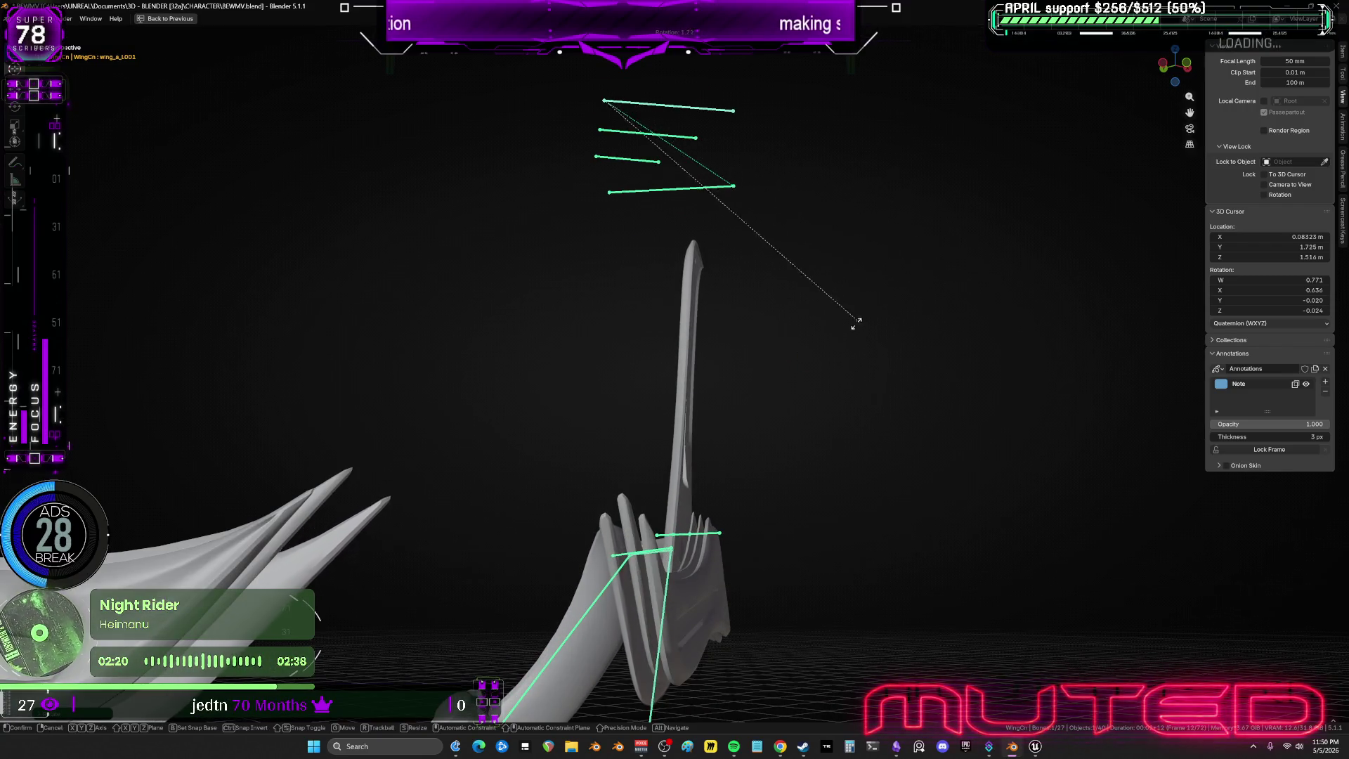
Confirm the wing_a rotation, cancel a wing_b rotation, and box-select the wing bones.
{"action": "left_click", "coordinate": [934, 277]}
{"action": "left_click", "coordinate": [678, 136]}
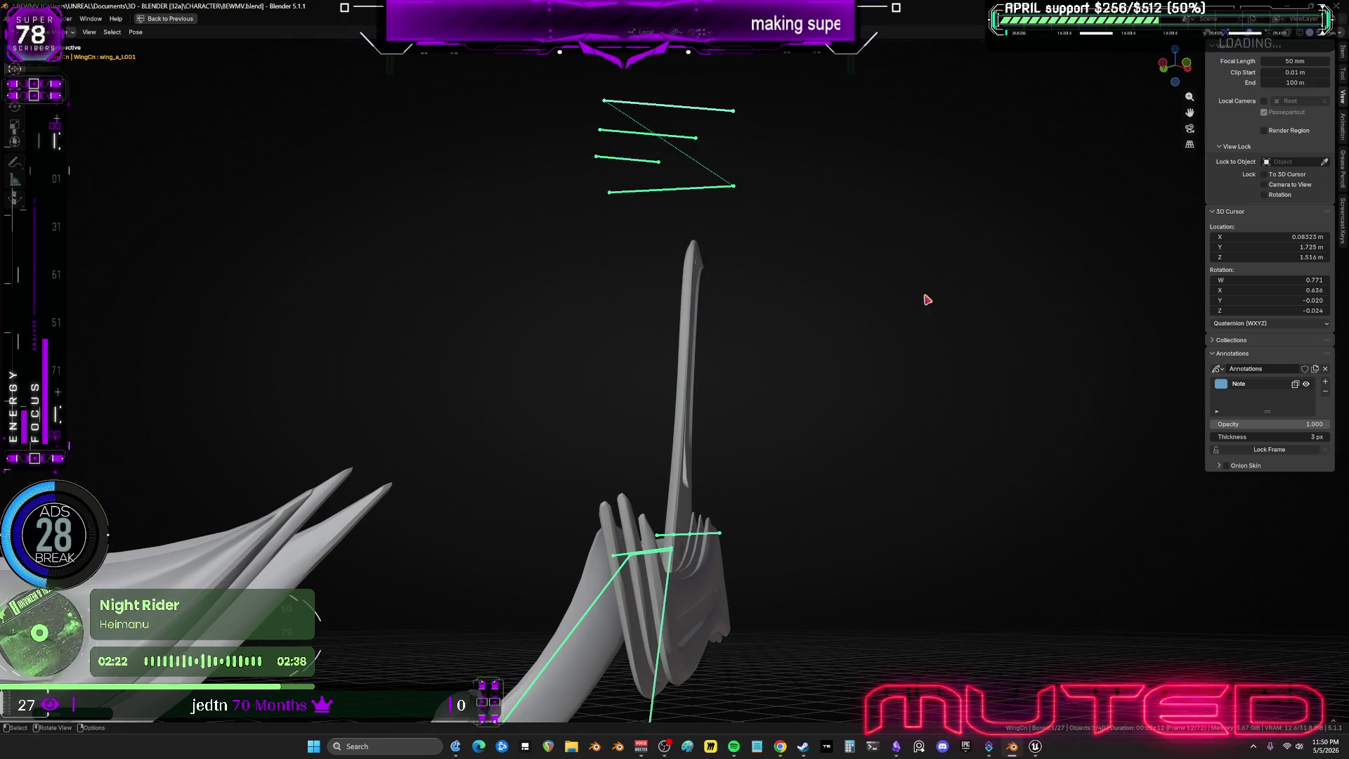
{"action": "key", "text": "r"}
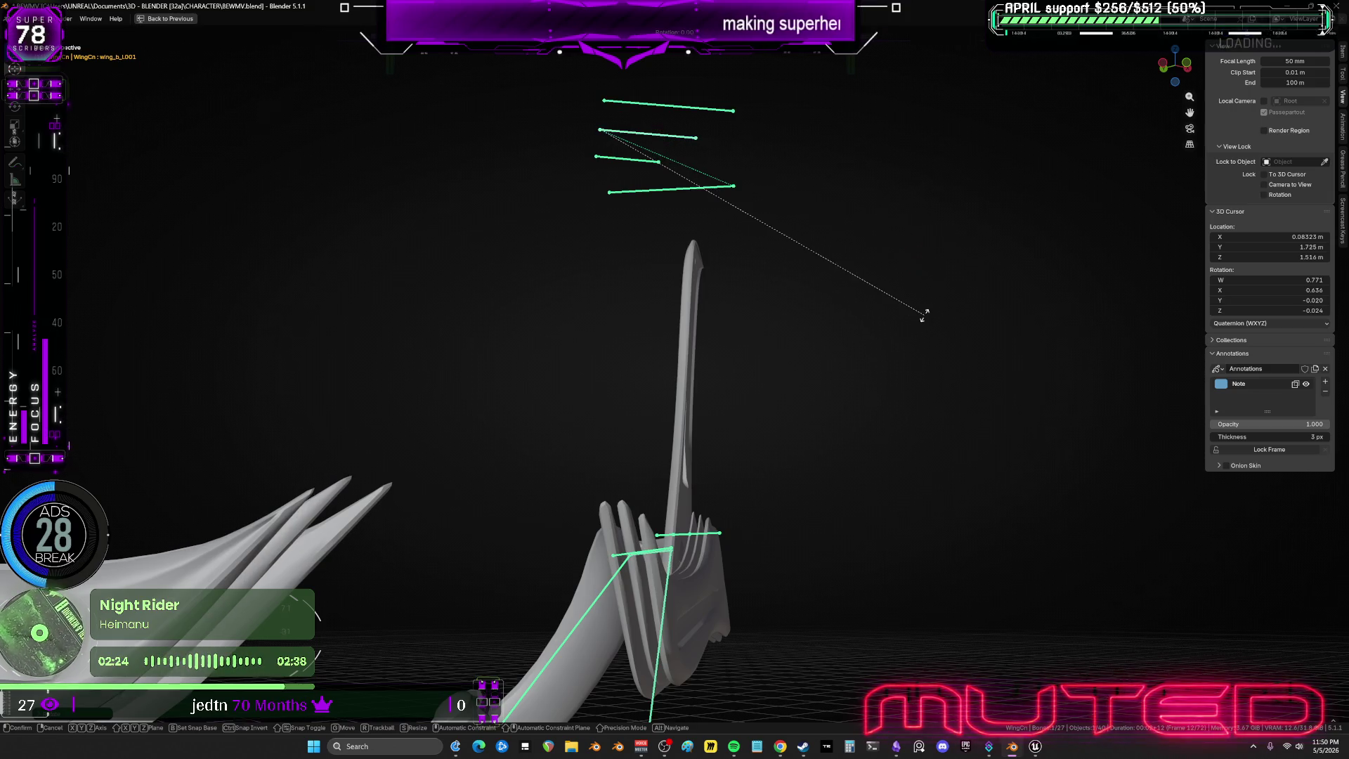
{"action": "right_click", "coordinate": [710, 256]}
{"action": "mouse_move", "coordinate": [710, 256]}
{"action": "middle_mouse_down"}
{"action": "mouse_move", "coordinate": [638, 225]}
{"action": "mouse_move", "coordinate": [581, 256]}
{"action": "middle_mouse_up"}
{"action": "key", "text": "b"}
{"action": "left_click_drag", "start_coordinate": [307, 192], "coordinate": [777, 329]}
{"action": "key", "text": "i"}
Rotate the selected wing bones upward into a raised pose.
{"action": "mouse_move", "coordinate": [874, 527]}
{"action": "middle_mouse_down"}
{"action": "mouse_move", "coordinate": [777, 395]}
{"action": "mouse_move", "coordinate": [867, 410]}
{"action": "mouse_move", "coordinate": [729, 401]}
{"action": "middle_mouse_up"}
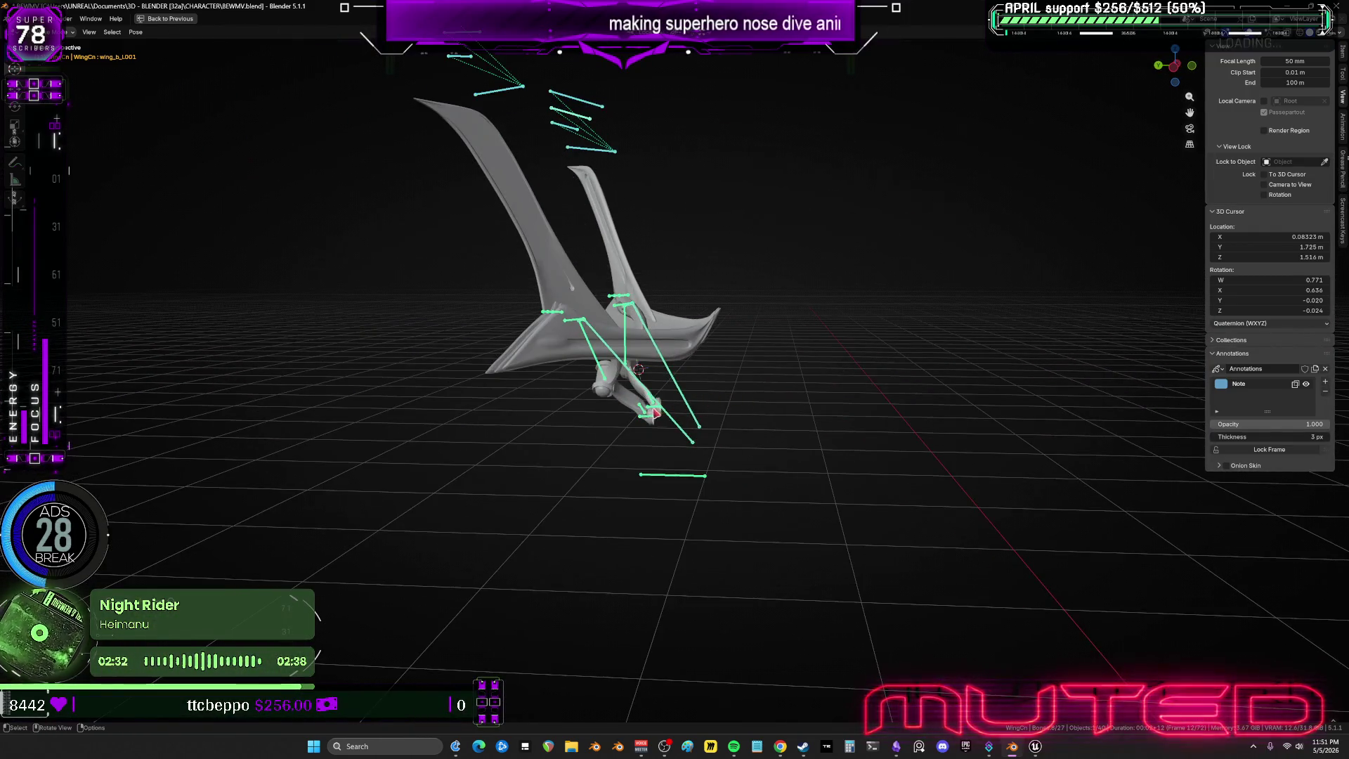
{"action": "scroll", "coordinate": [910, 392], "scroll_direction": "down", "scroll_amount": 2}
{"action": "middle_click_drag", "start_coordinate": [909, 391], "coordinate": [847, 395], "text": "shift"}
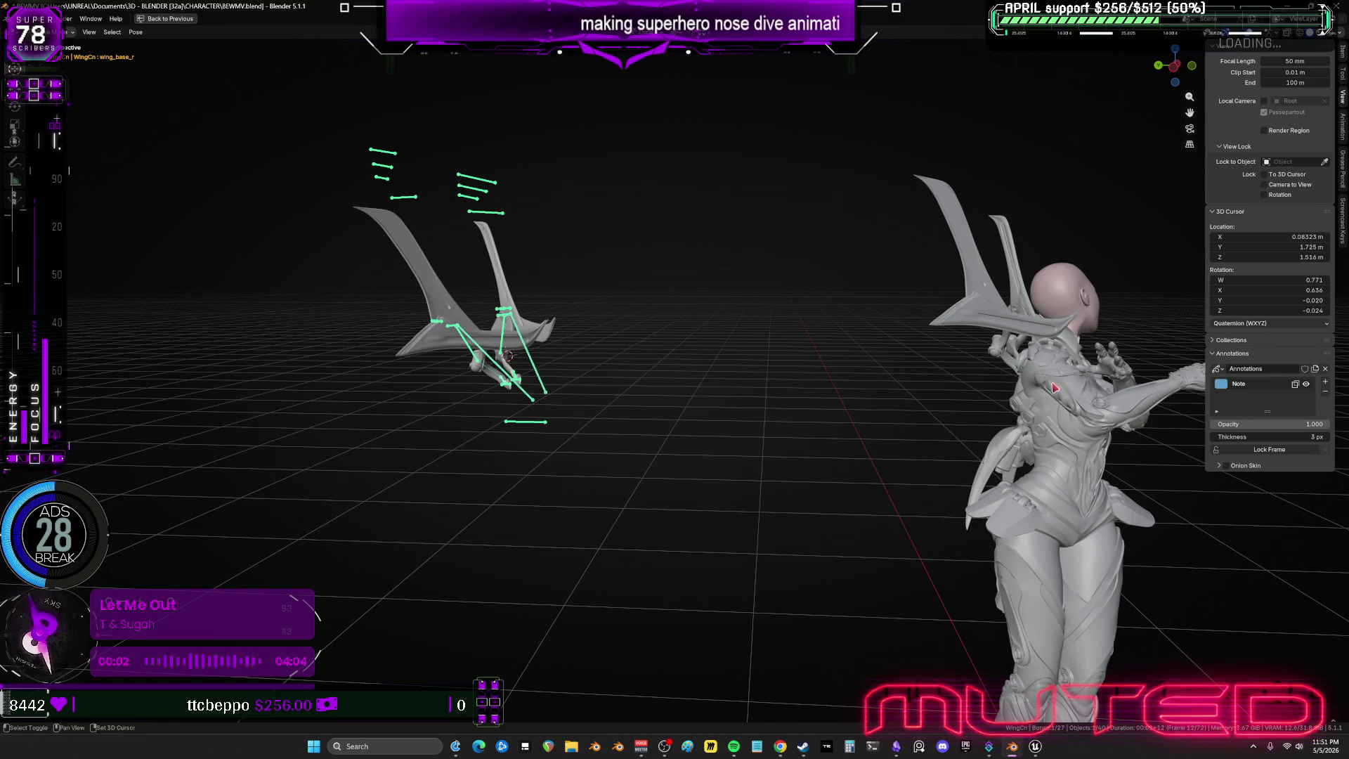
{"action": "scroll", "coordinate": [1054, 387], "scroll_direction": "up", "scroll_amount": 4}
{"action": "key", "text": "r"}
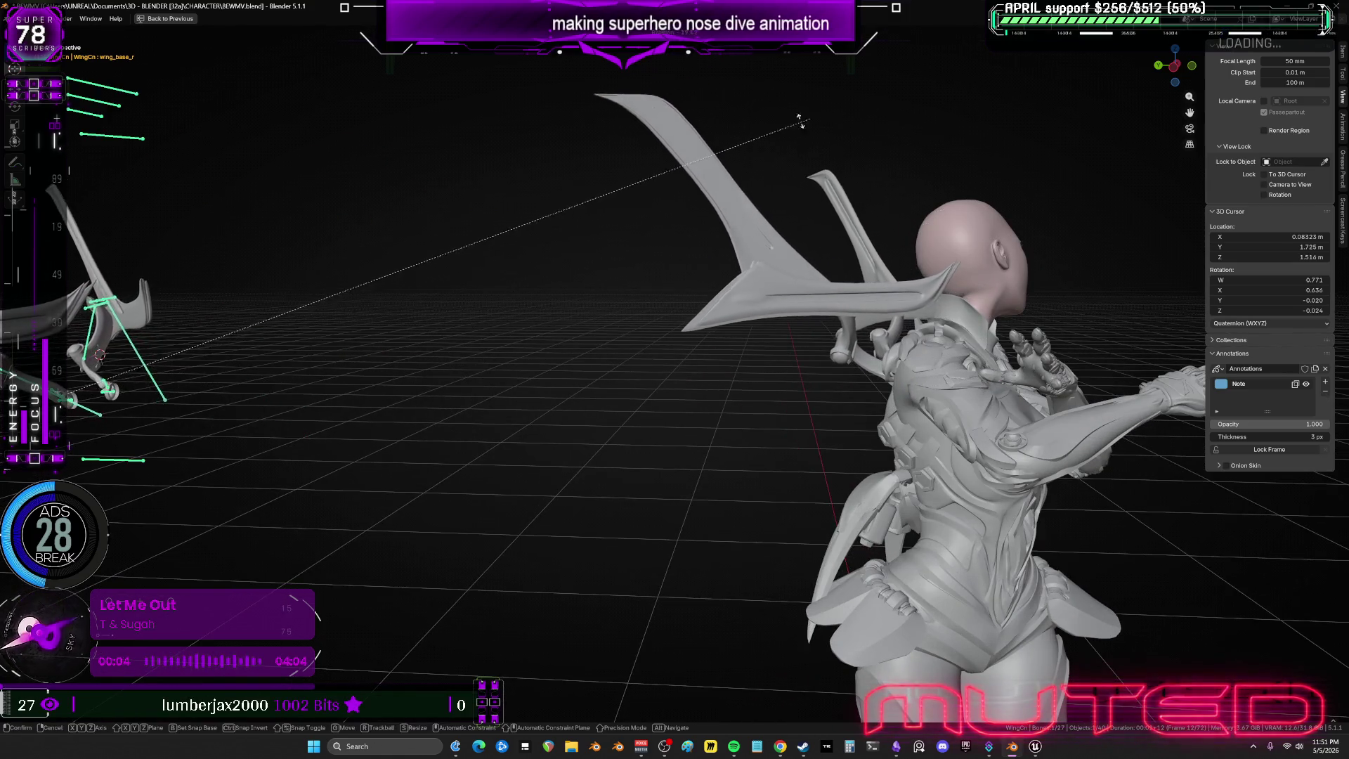
{"action": "left_click", "coordinate": [803, 190]}
{"action": "middle_click_drag", "start_coordinate": [802, 190], "coordinate": [251, 356]}
{"action": "middle_click_drag", "start_coordinate": [882, 314], "coordinate": [562, 295]}
{"action": "key", "text": "r"}
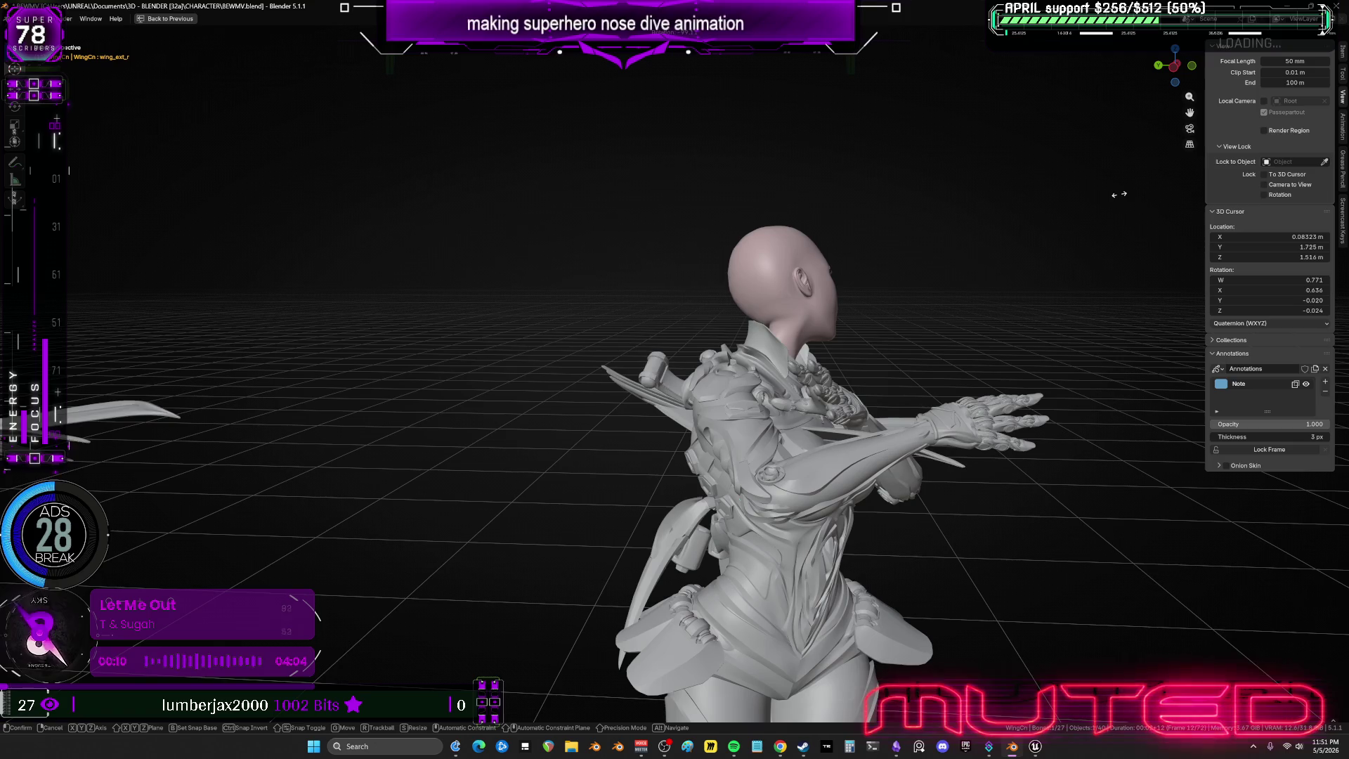
{"action": "key", "text": "Escape"}
Refine the wing's angle with free, local Y trackball and local X rotations.
{"action": "mouse_move", "coordinate": [773, 302]}
{"action": "middle_mouse_down"}
{"action": "mouse_move", "coordinate": [899, 303]}
{"action": "mouse_move", "coordinate": [875, 283]}
{"action": "mouse_move", "coordinate": [541, 265]}
{"action": "mouse_move", "coordinate": [617, 278]}
{"action": "mouse_move", "coordinate": [764, 355]}
{"action": "mouse_move", "coordinate": [746, 309]}
{"action": "middle_mouse_up"}
{"action": "key", "text": "r"}
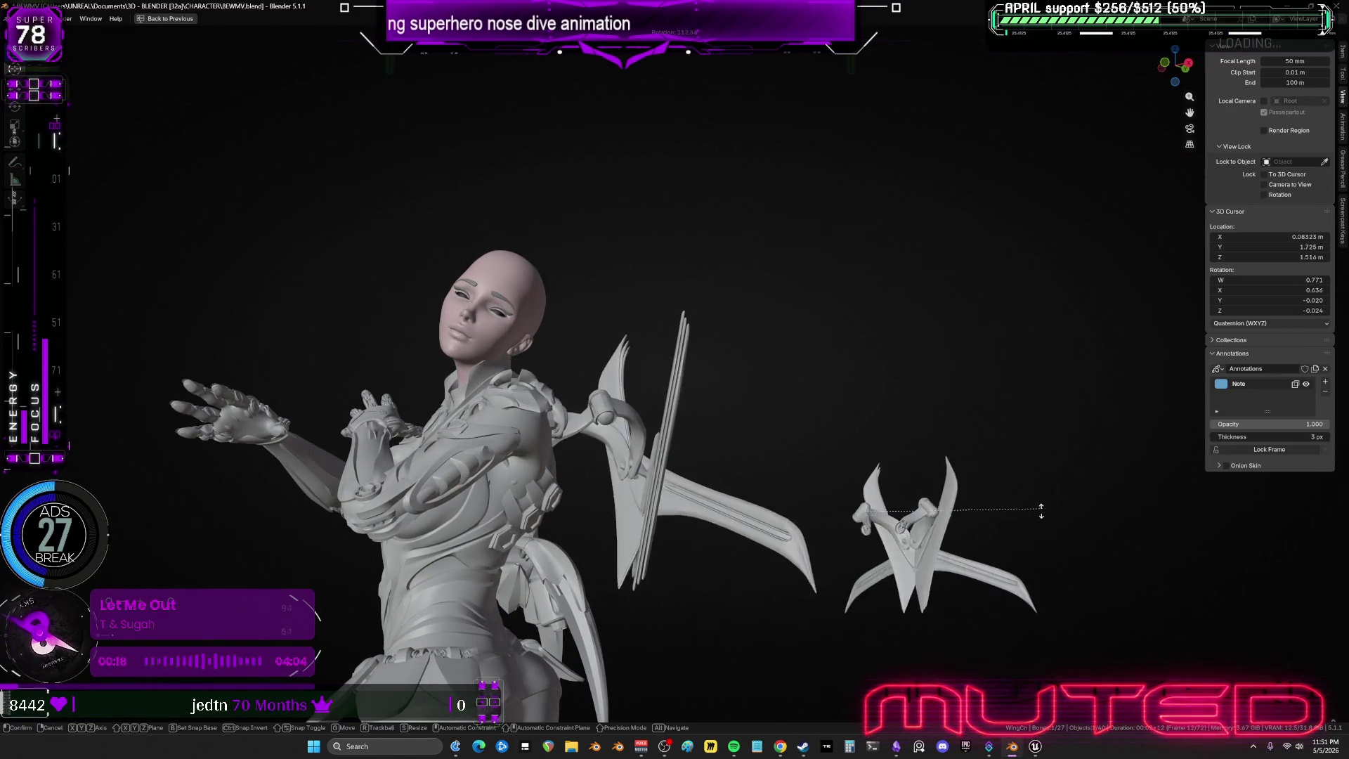
{"action": "left_click", "coordinate": [1040, 485]}
{"action": "key", "text": "r"}
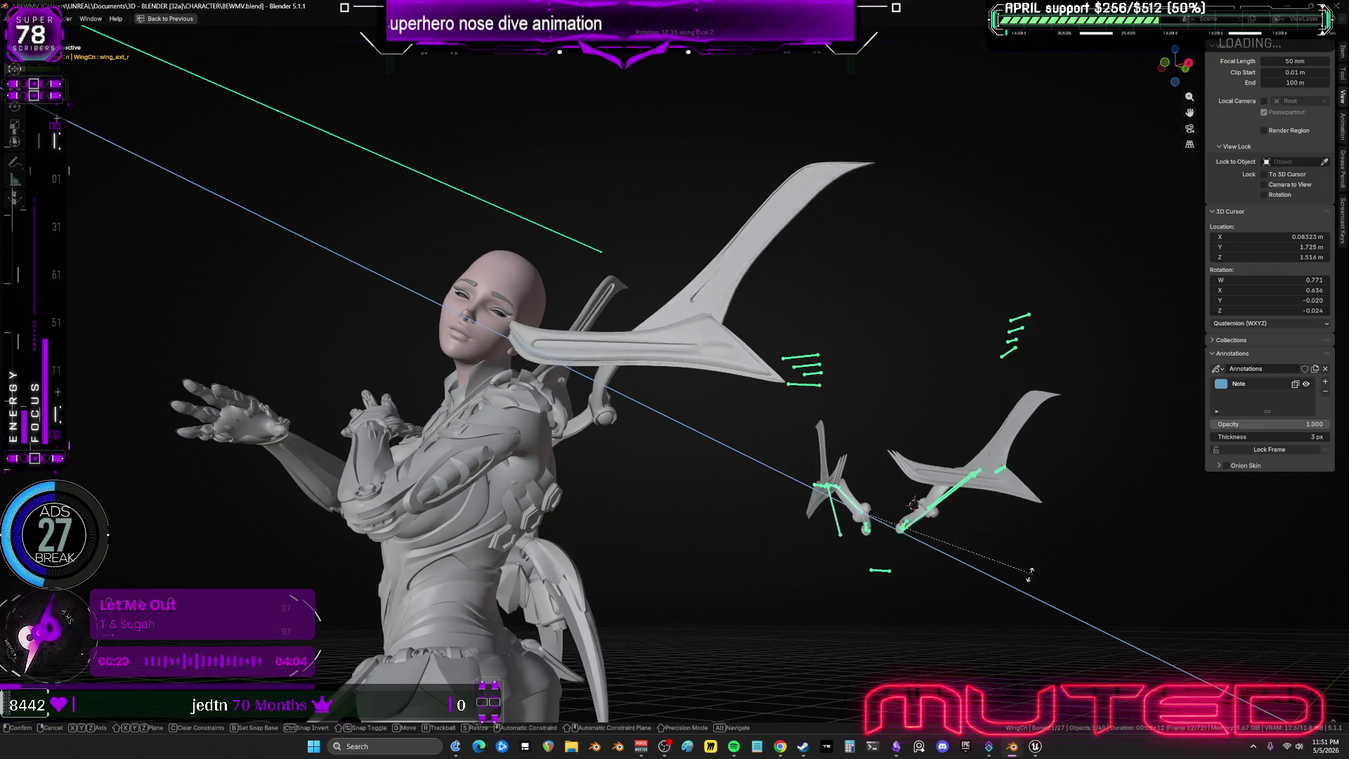
{"action": "key", "text": "y"}
{"action": "key", "text": "y"}
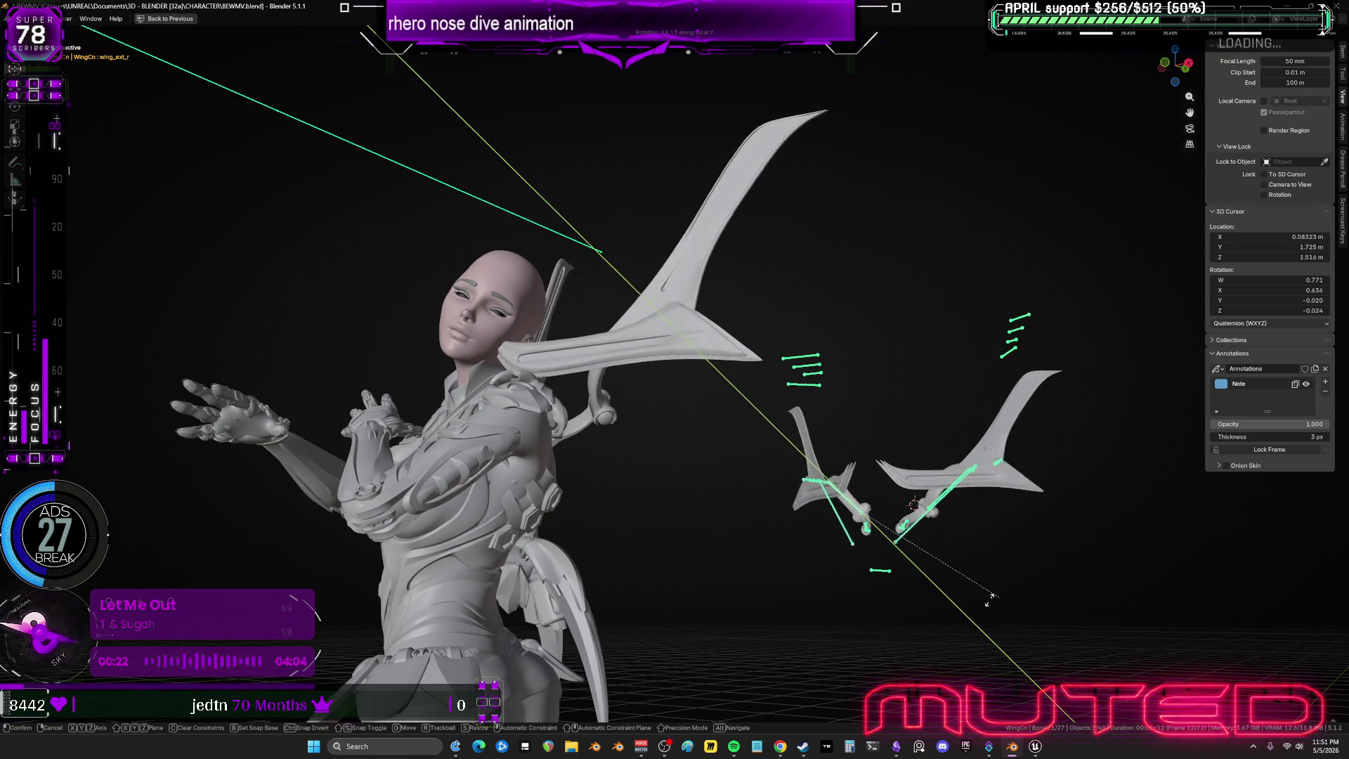
{"action": "key", "text": "r"}
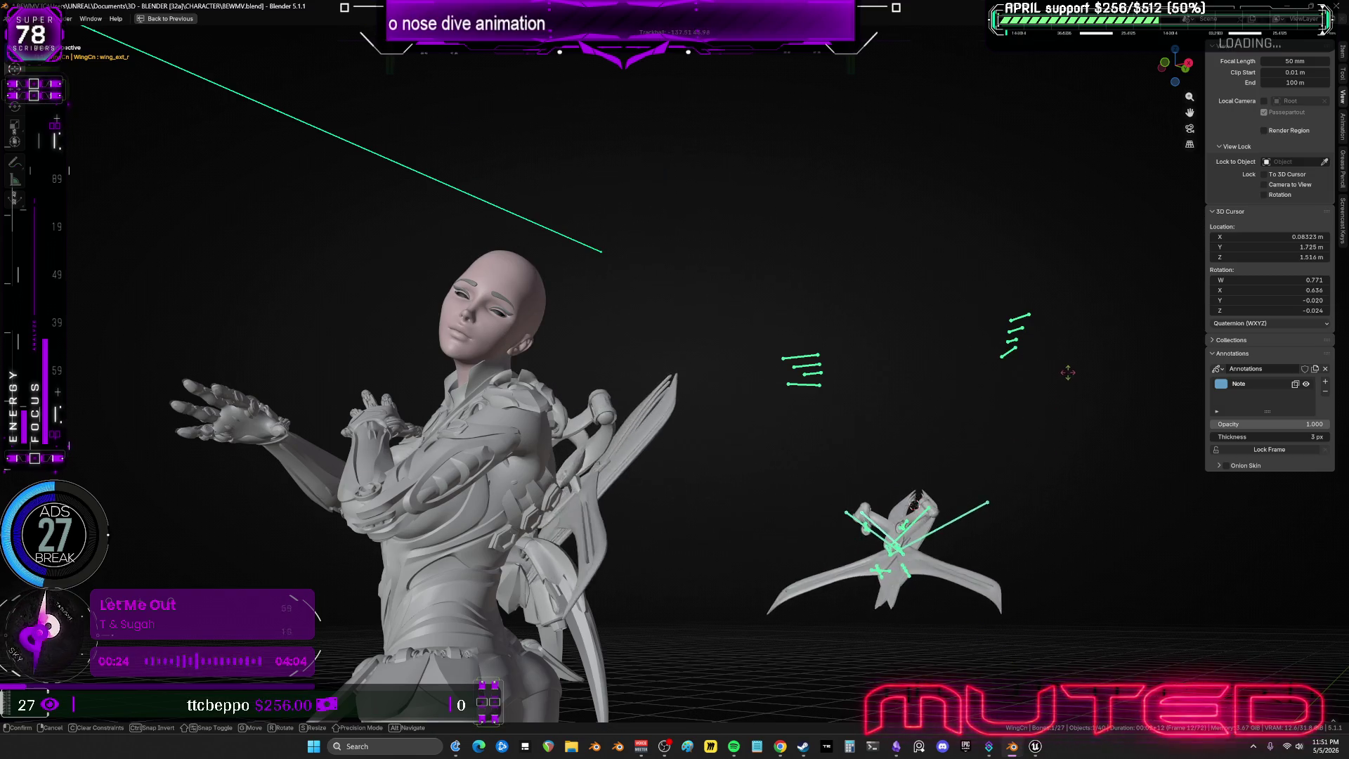
{"action": "left_click", "coordinate": [1081, 391]}
{"action": "key", "text": "r"}
{"action": "key", "text": "x"}
{"action": "key", "text": "x"}
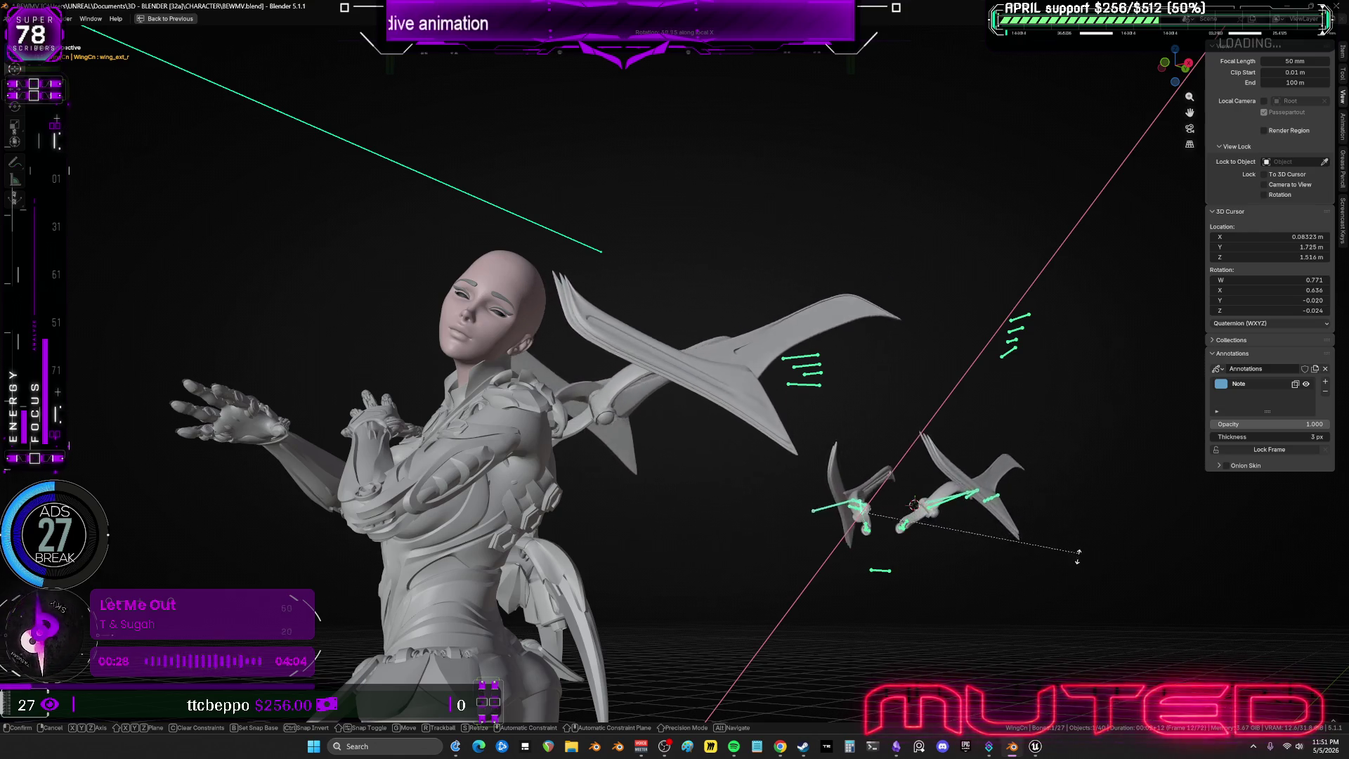
{"action": "left_click", "coordinate": [705, 418]}
Rotate wing_d_L001 and move the feather bones into position.
{"action": "mouse_move", "coordinate": [705, 418]}
{"action": "middle_mouse_down"}
{"action": "mouse_move", "coordinate": [693, 518]}
{"action": "mouse_move", "coordinate": [738, 446]}
{"action": "mouse_move", "coordinate": [801, 443]}
{"action": "mouse_move", "coordinate": [776, 570]}
{"action": "mouse_move", "coordinate": [533, 431]}
{"action": "mouse_move", "coordinate": [864, 440]}
{"action": "mouse_move", "coordinate": [729, 443]}
{"action": "mouse_move", "coordinate": [717, 418]}
{"action": "mouse_move", "coordinate": [702, 567]}
{"action": "mouse_move", "coordinate": [692, 429]}
{"action": "middle_mouse_up"}
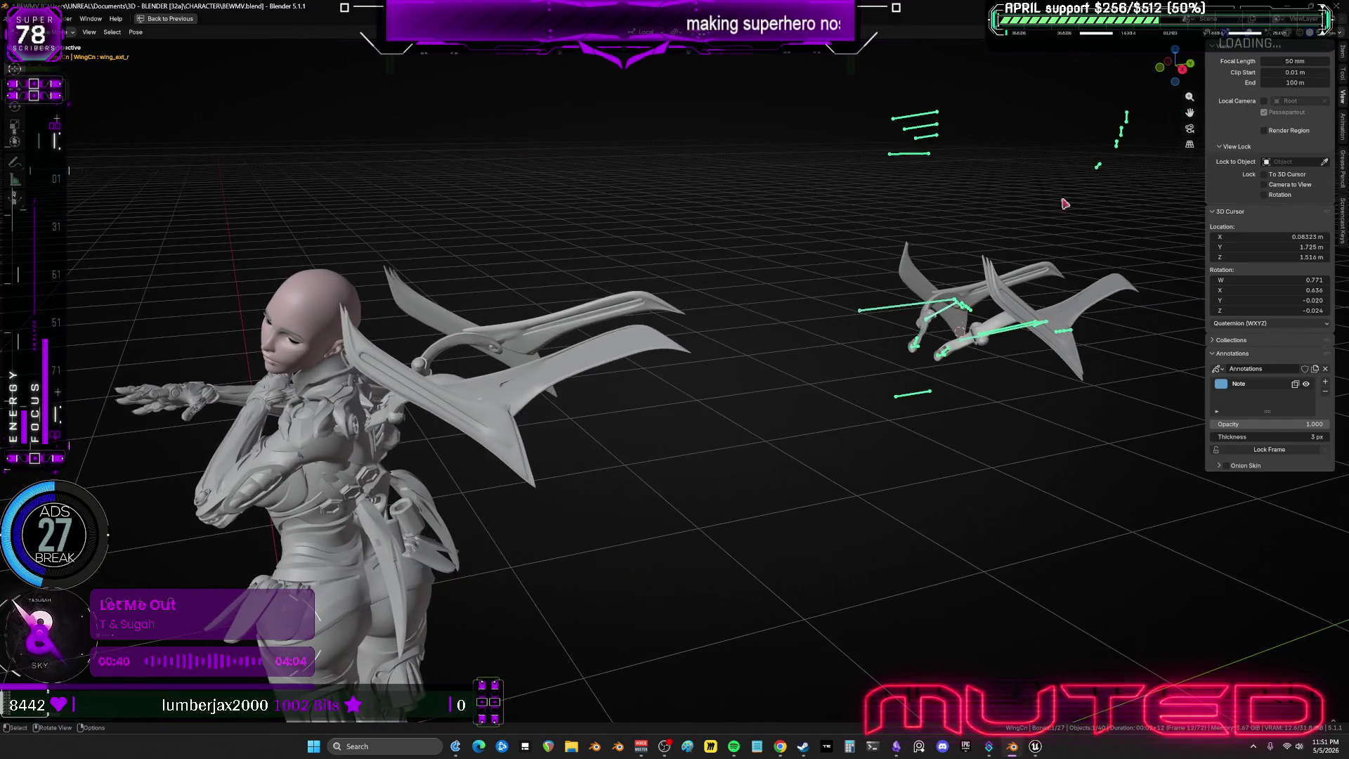
{"action": "mouse_move", "coordinate": [778, 412]}
{"action": "middle_mouse_down"}
{"action": "mouse_move", "coordinate": [761, 485]}
{"action": "mouse_move", "coordinate": [723, 379]}
{"action": "middle_mouse_up"}
{"action": "key", "text": "r"}
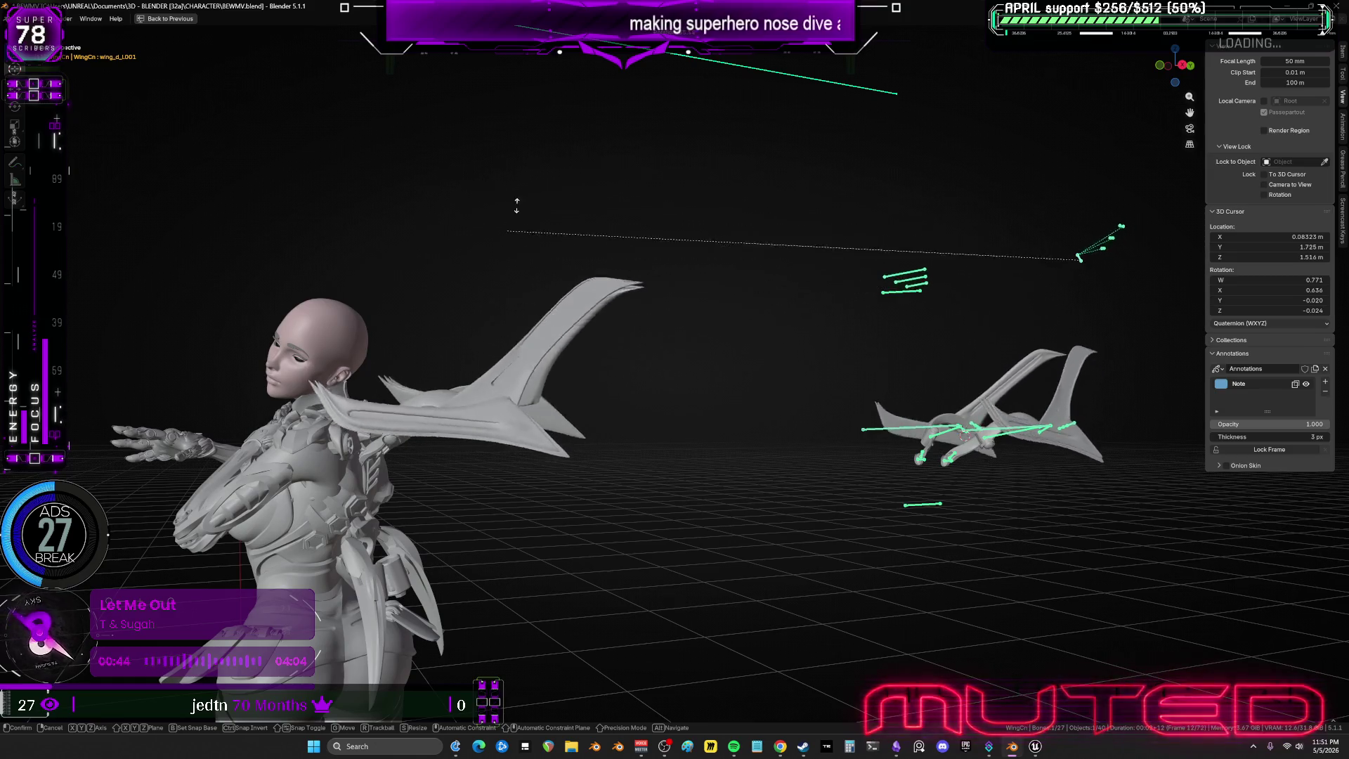
{"action": "left_click", "coordinate": [731, 316]}
{"action": "mouse_move", "coordinate": [732, 316]}
{"action": "middle_mouse_down"}
{"action": "mouse_move", "coordinate": [771, 368]}
{"action": "mouse_move", "coordinate": [780, 422]}
{"action": "mouse_move", "coordinate": [964, 364]}
{"action": "mouse_move", "coordinate": [898, 416]}
{"action": "middle_mouse_up"}
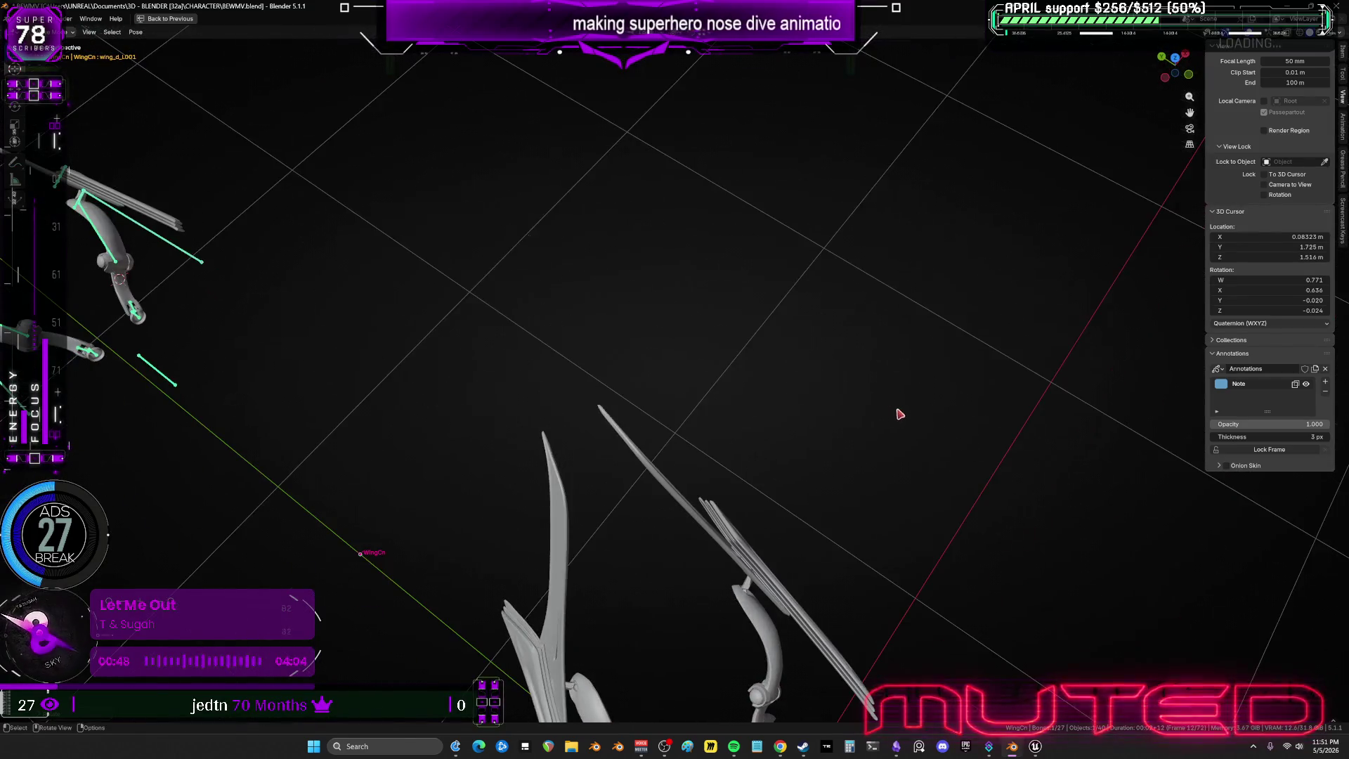
{"action": "key", "text": "g"}
{"action": "left_click", "coordinate": [885, 395]}
Rotate the wing base bones into the narrow upright V and start a keyframe.
{"action": "mouse_move", "coordinate": [732, 366]}
{"action": "middle_mouse_down"}
{"action": "mouse_move", "coordinate": [563, 292]}
{"action": "mouse_move", "coordinate": [618, 199]}
{"action": "middle_mouse_up"}
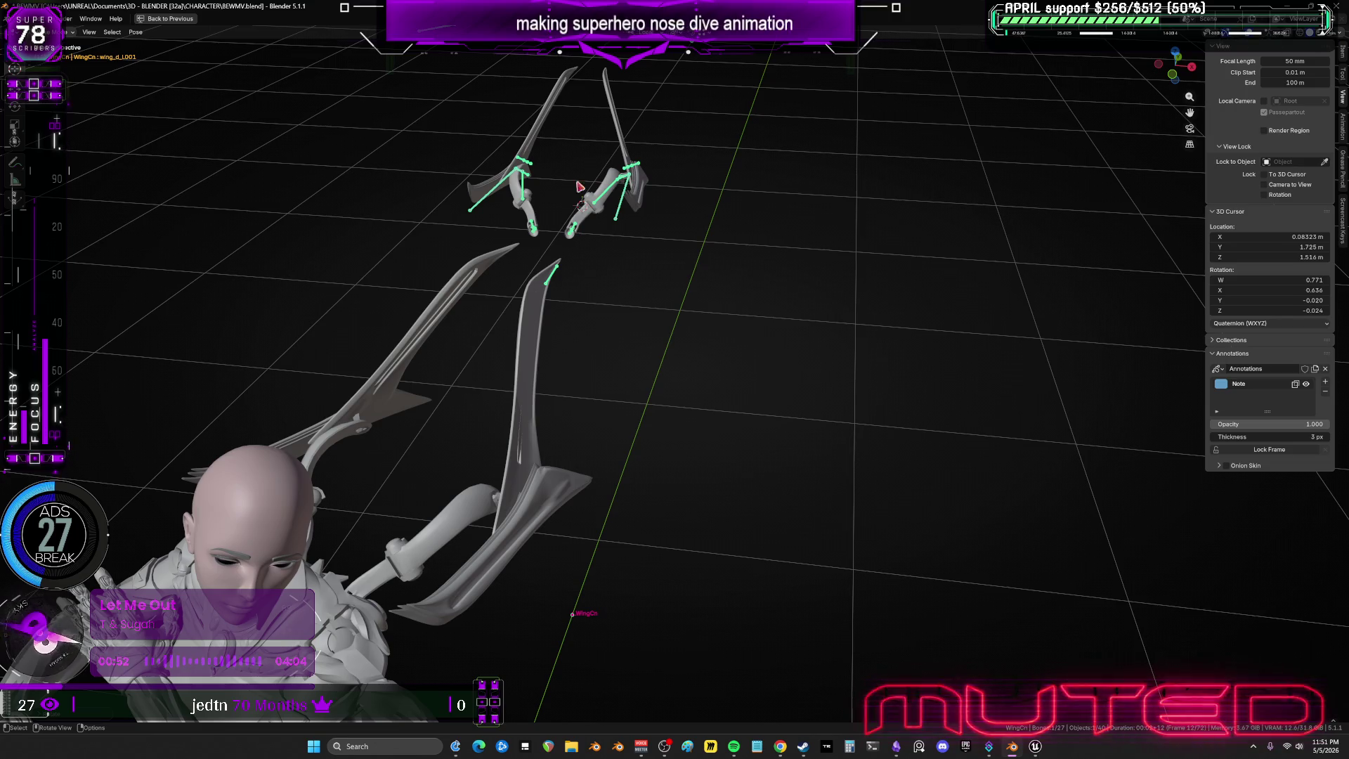
{"action": "left_click", "coordinate": [583, 241]}
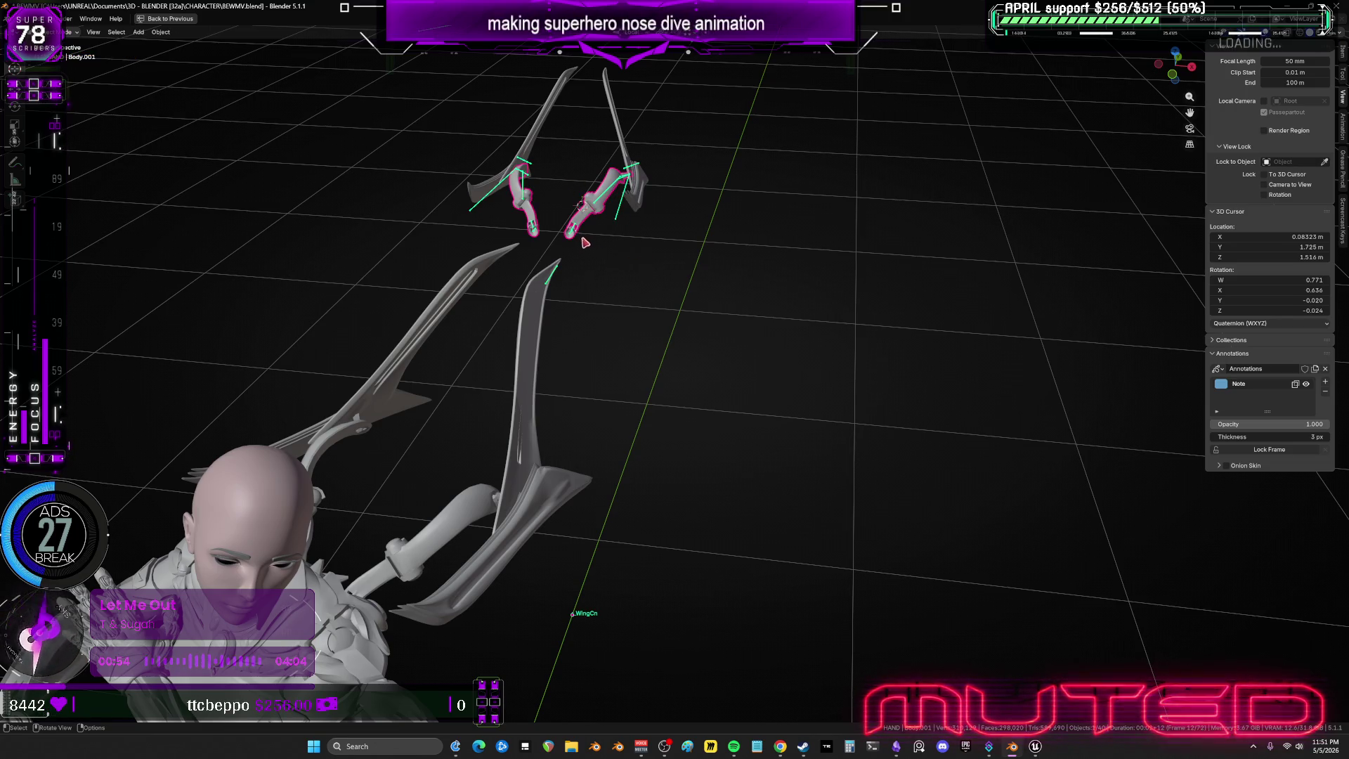
{"action": "middle_click_drag", "start_coordinate": [717, 245], "coordinate": [765, 256]}
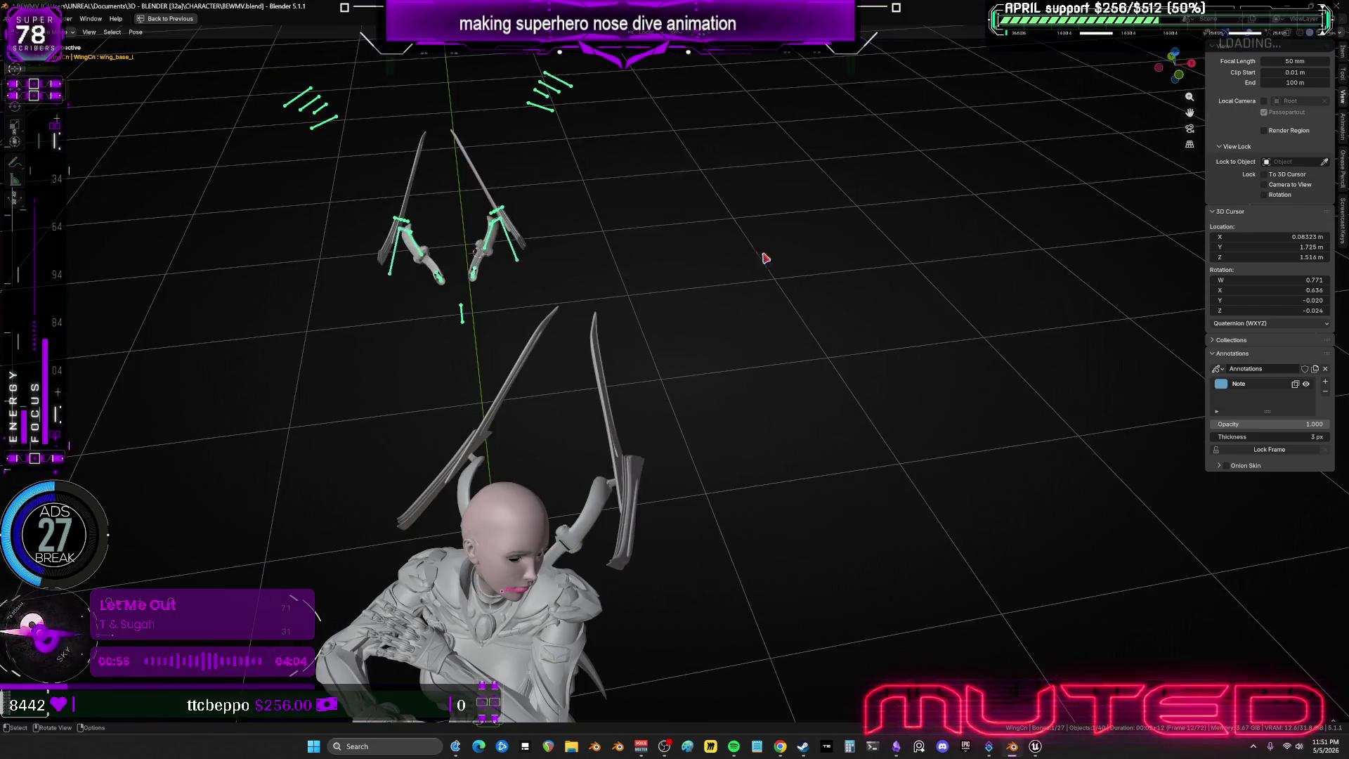
{"action": "key", "text": "r"}
{"action": "left_click", "coordinate": [608, 589]}
{"action": "mouse_move", "coordinate": [666, 529]}
{"action": "middle_mouse_down"}
{"action": "mouse_move", "coordinate": [677, 463]}
{"action": "mouse_move", "coordinate": [593, 338]}
{"action": "mouse_move", "coordinate": [646, 335]}
{"action": "mouse_move", "coordinate": [715, 279]}
{"action": "middle_mouse_up"}
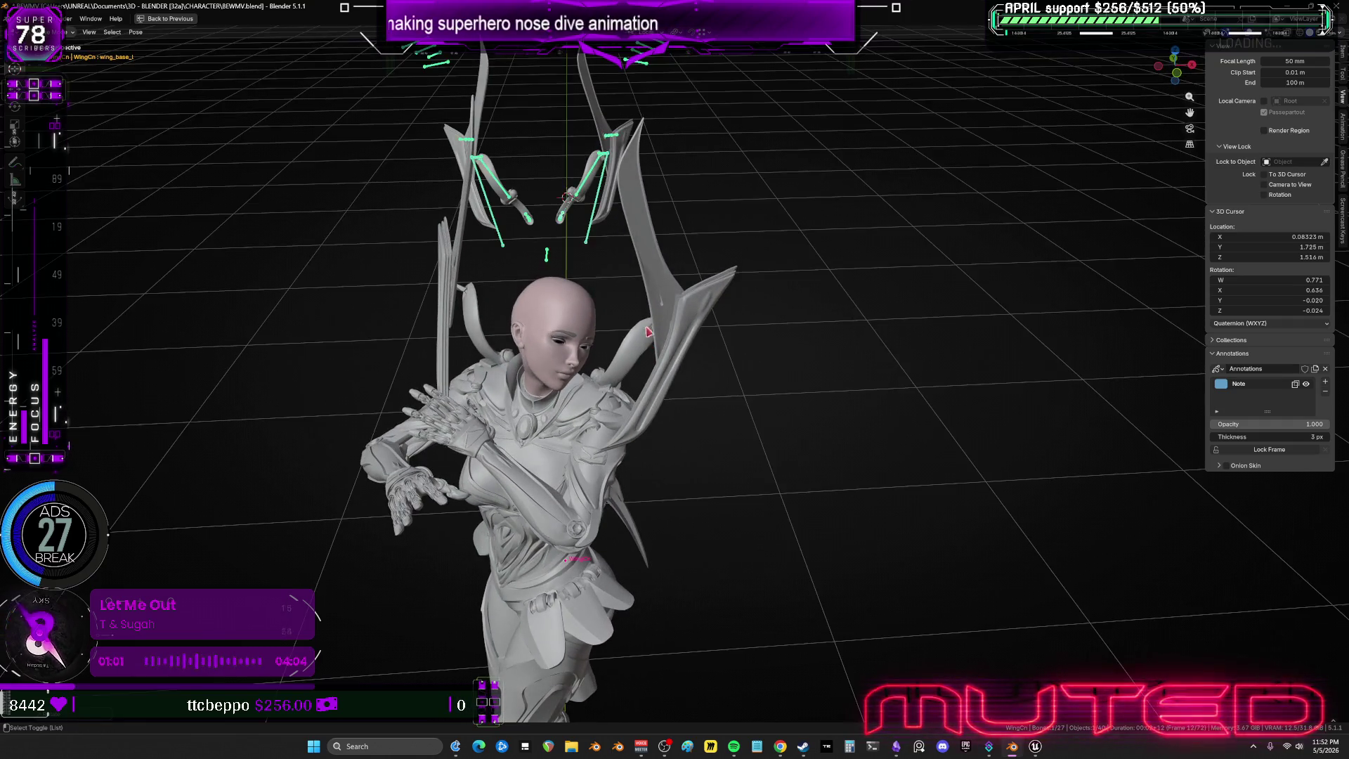
{"action": "key", "text": "i"}
{"action": "left_click", "coordinate": [714, 280]}
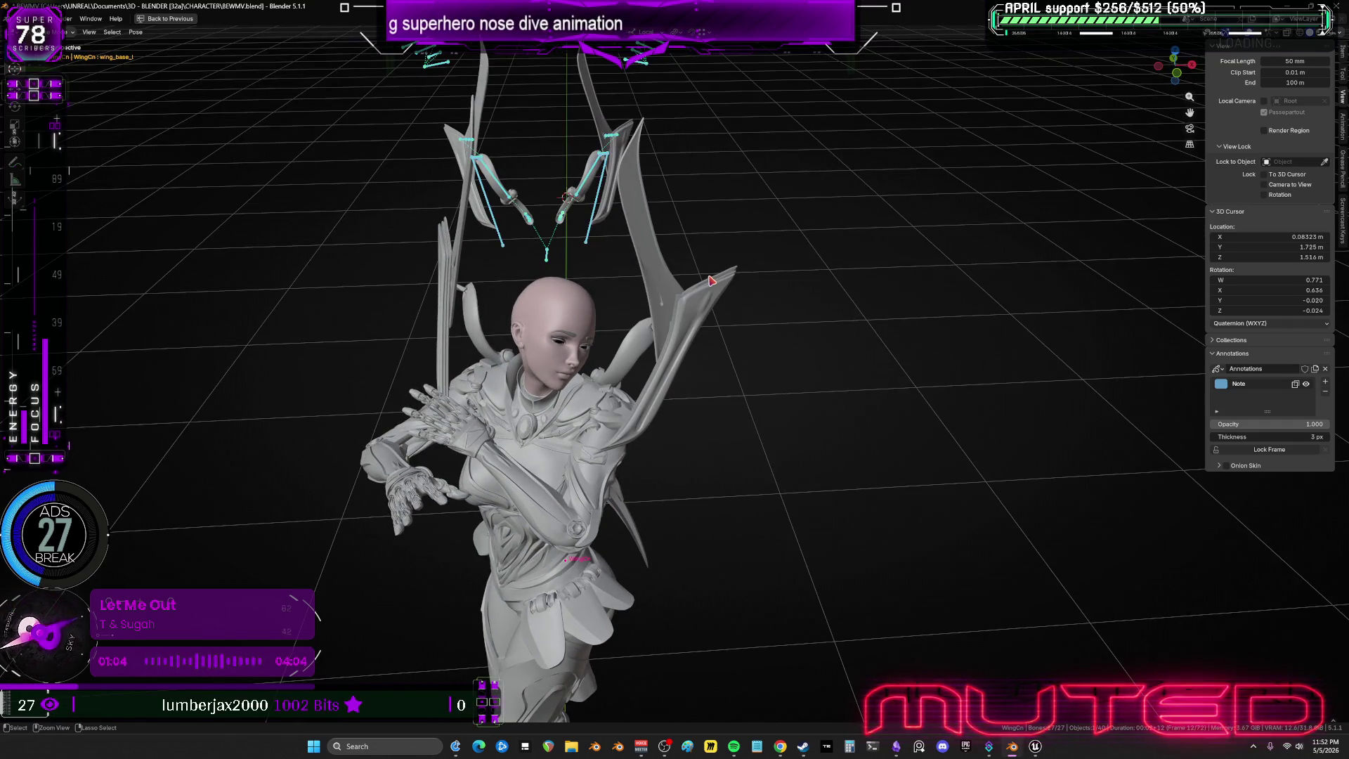
Insert a Rotation keyframe for the folded-wing pose, check it, and restore the layout.
{"action": "key", "text": "i"}
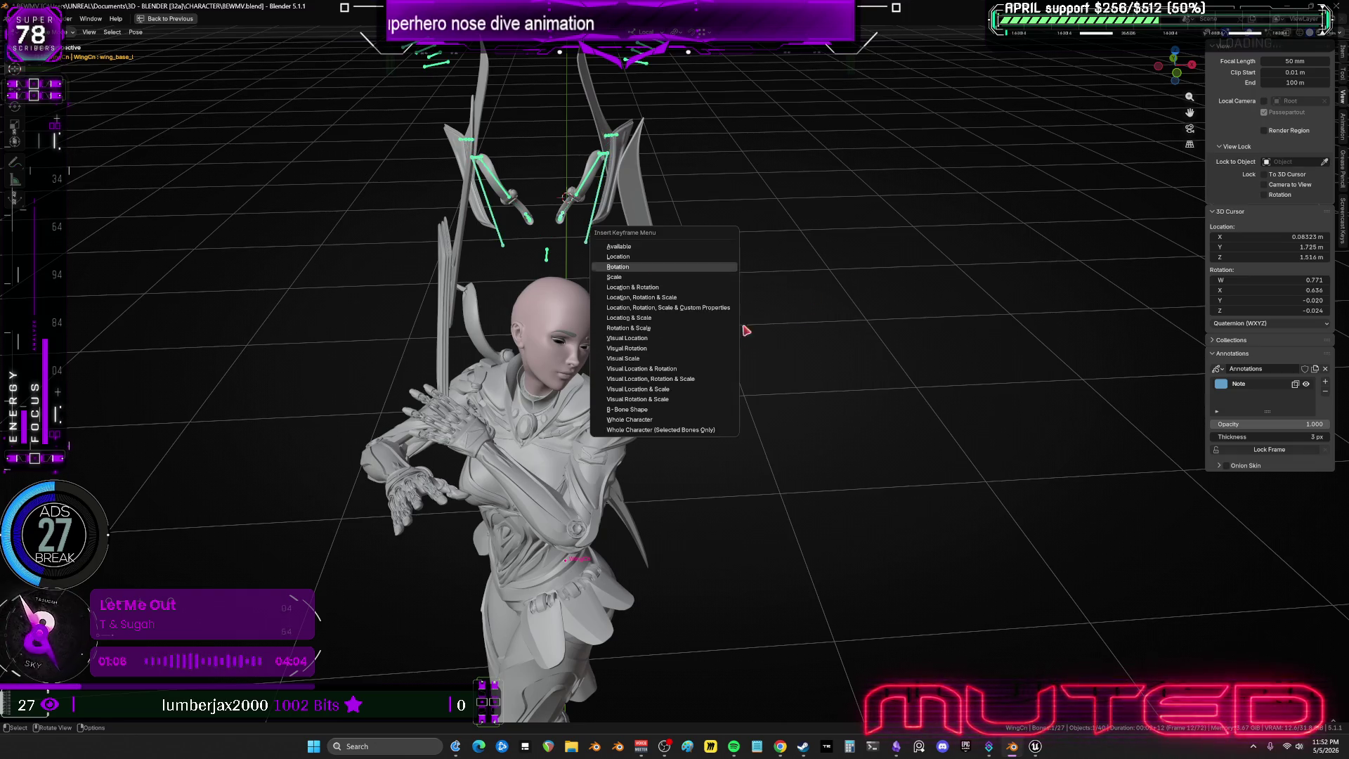
{"action": "scroll", "coordinate": [833, 355], "scroll_direction": "up", "scroll_amount": 11, "text": "alt"}
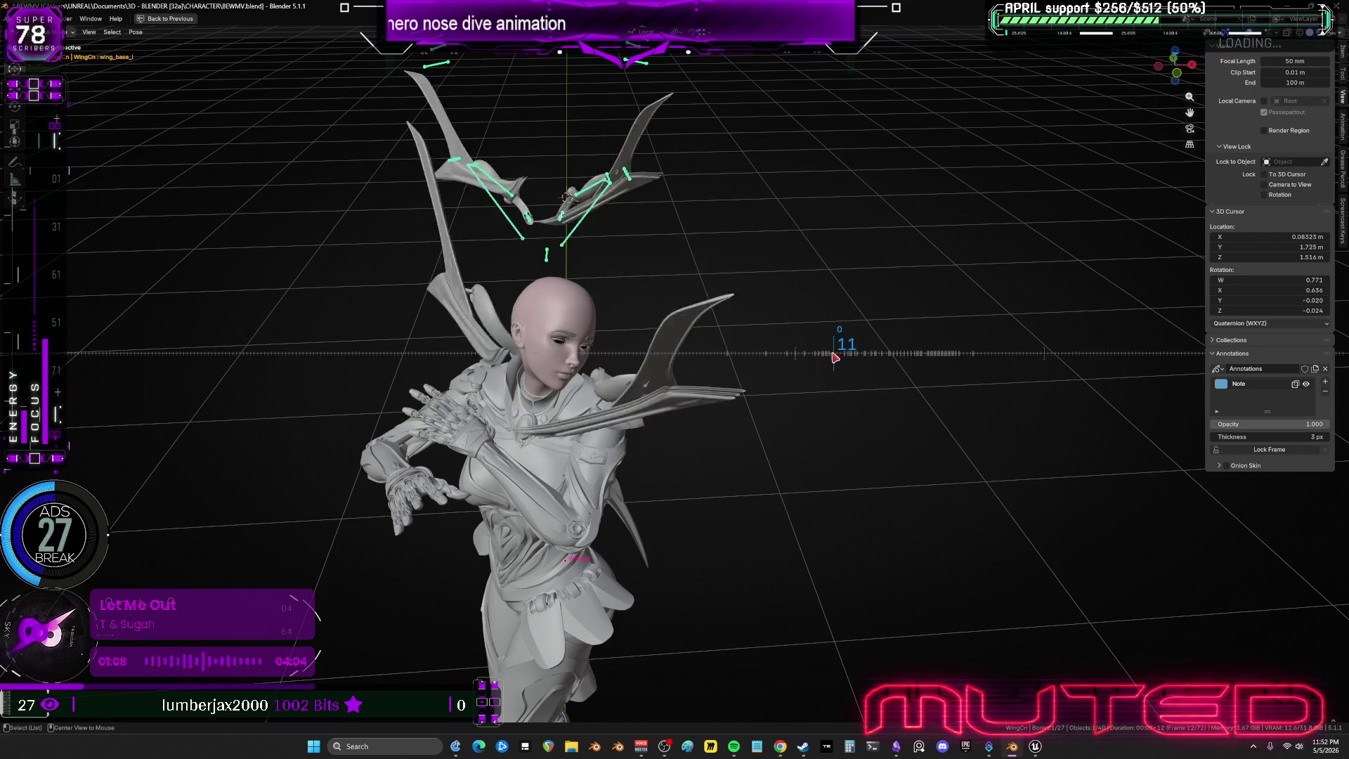
{"action": "scroll", "coordinate": [808, 369], "scroll_direction": "down", "scroll_amount": 8, "text": "alt"}
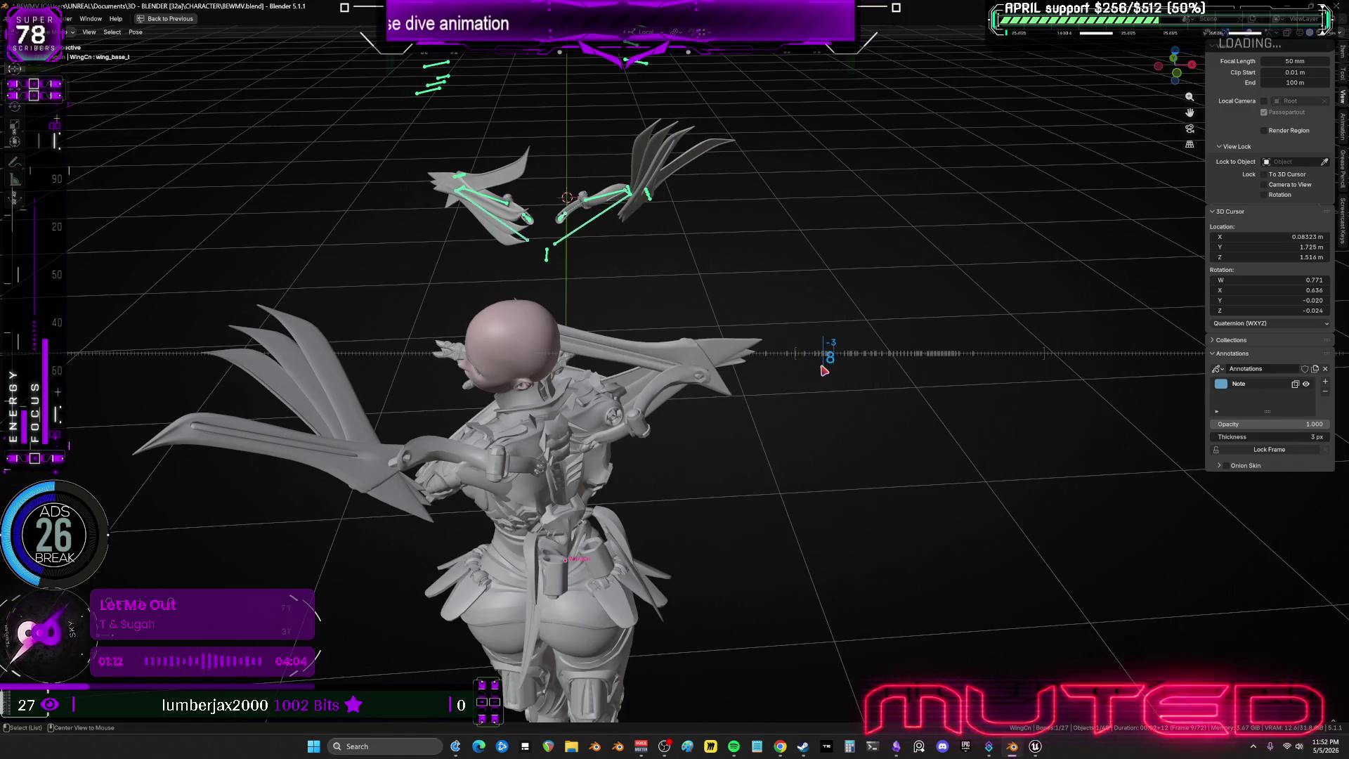
{"action": "scroll", "coordinate": [825, 370], "scroll_direction": "down", "scroll_amount": 3, "text": "alt"}
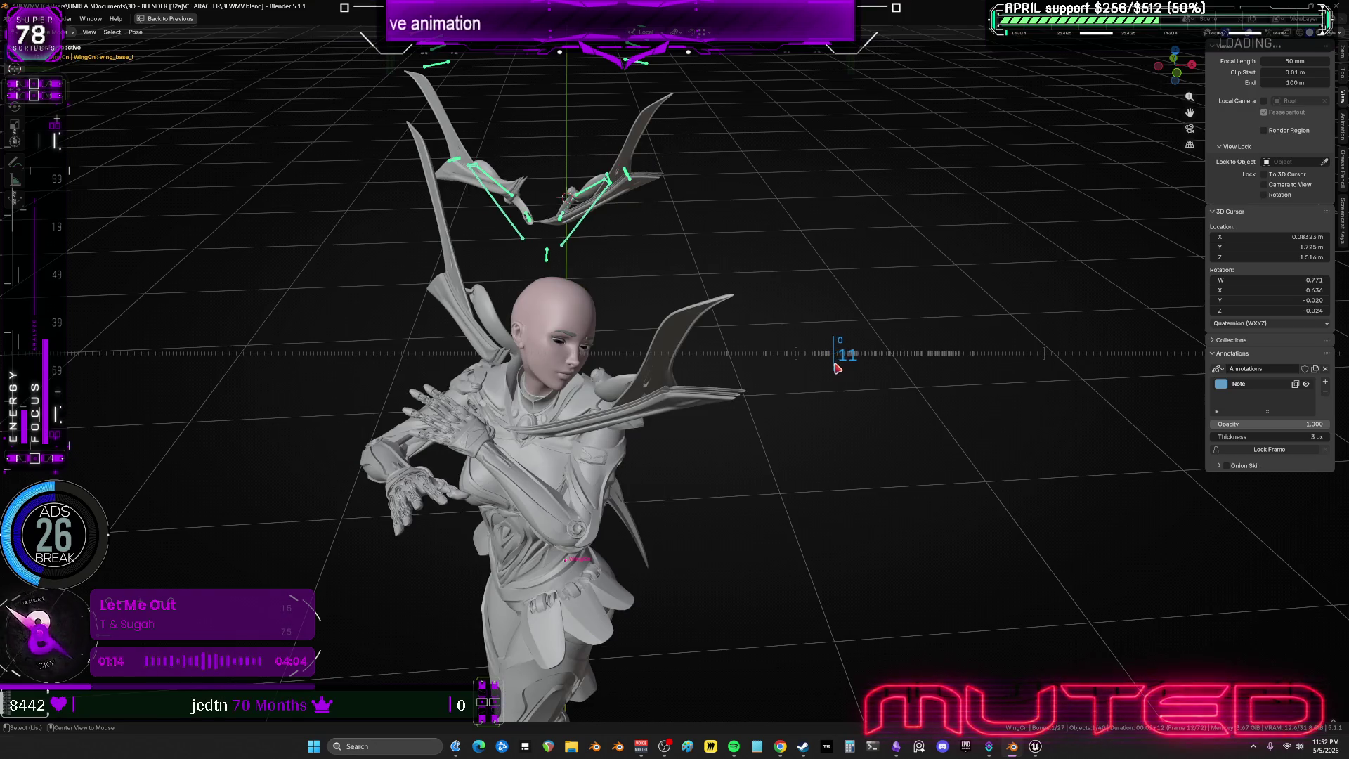
{"action": "scroll", "coordinate": [838, 368], "scroll_direction": "up", "scroll_amount": 7, "text": "alt"}
{"action": "scroll", "coordinate": [808, 362], "scroll_direction": "down", "scroll_amount": 1, "text": "alt"}
{"action": "key", "text": "ctrl+space"}
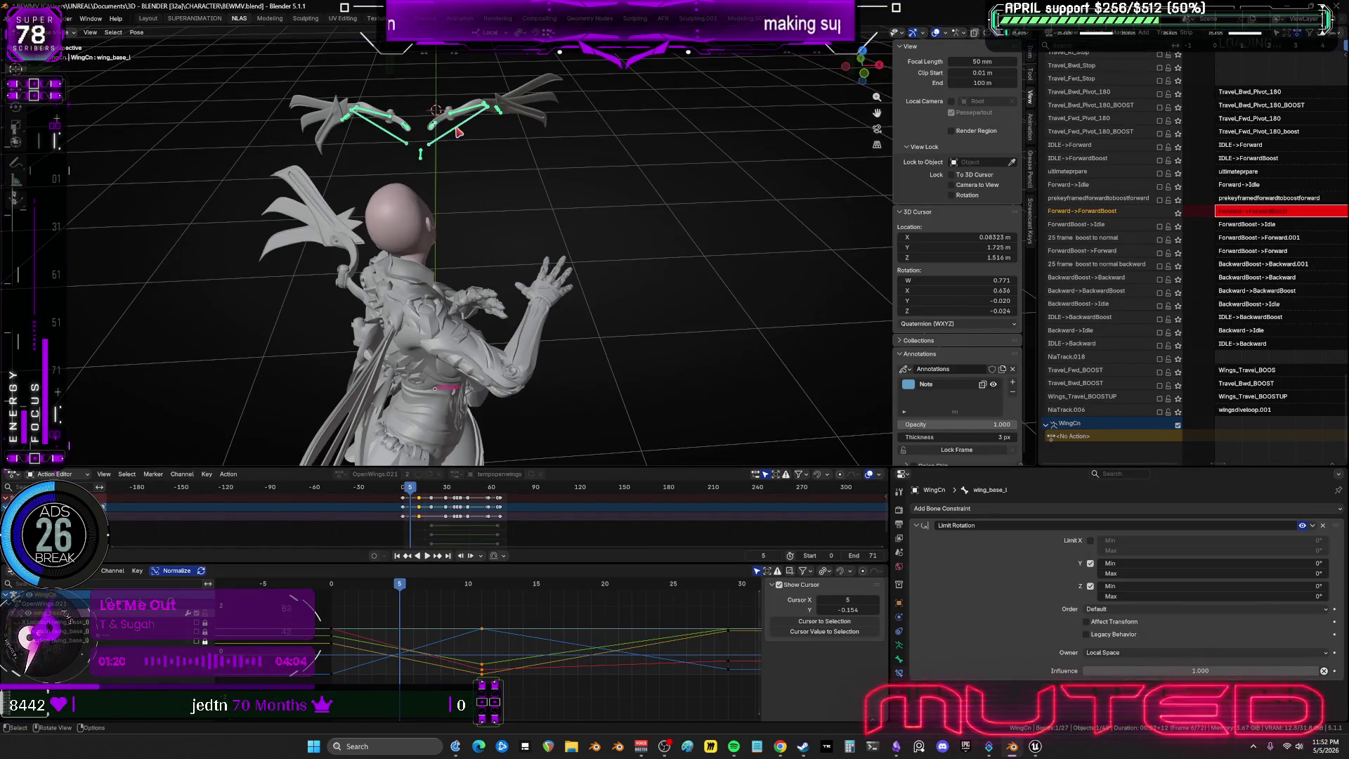
Set a new interpolation on a box-selected block of wing keyframes, then scrub to frame 3.
{"action": "key", "text": "a"}
{"action": "key", "text": "ctrl+space"}
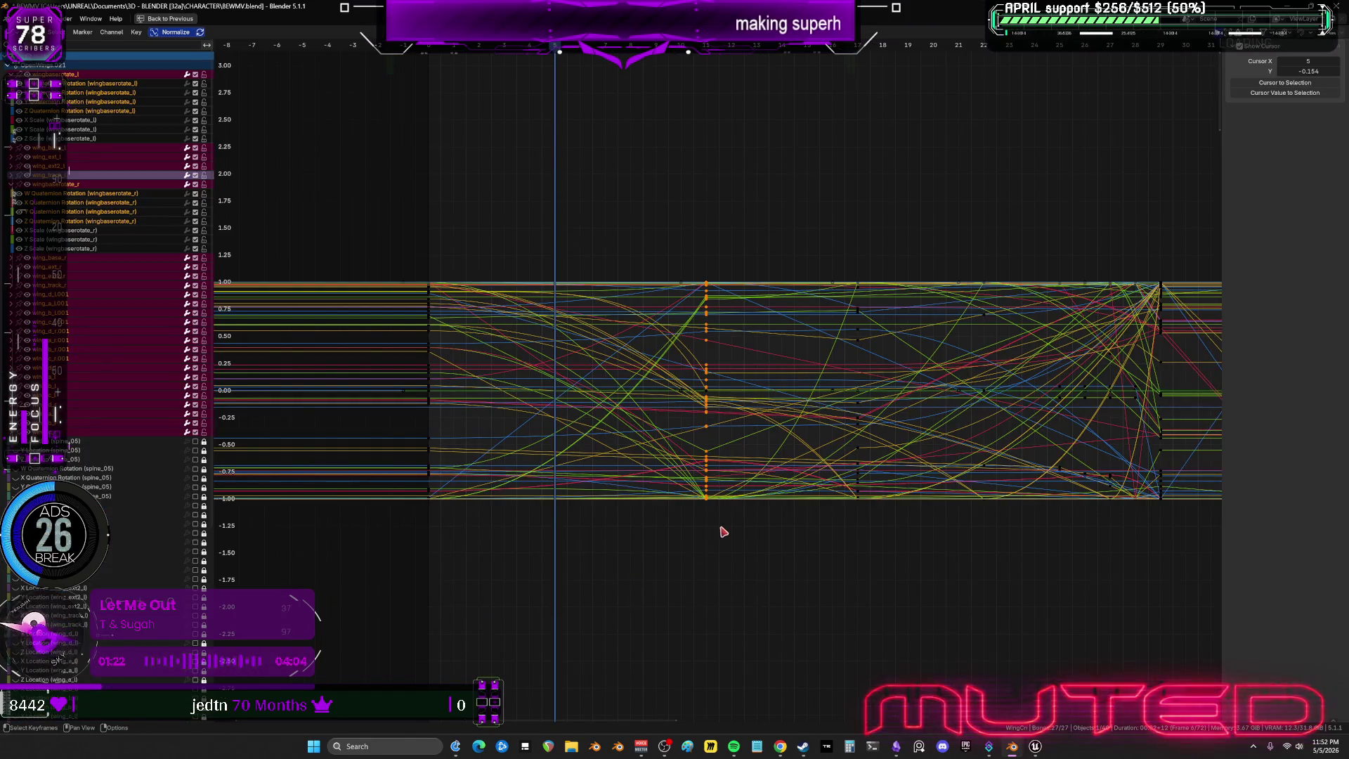
{"action": "mouse_move", "coordinate": [735, 555]}
{"action": "left_mouse_down"}
{"action": "mouse_move", "coordinate": [419, 307]}
{"action": "mouse_move", "coordinate": [381, 252]}
{"action": "mouse_move", "coordinate": [449, 332]}
{"action": "mouse_move", "coordinate": [431, 314]}
{"action": "left_mouse_up"}
{"action": "right_click", "coordinate": [431, 314]}
{"action": "mouse_move", "coordinate": [430, 314]}
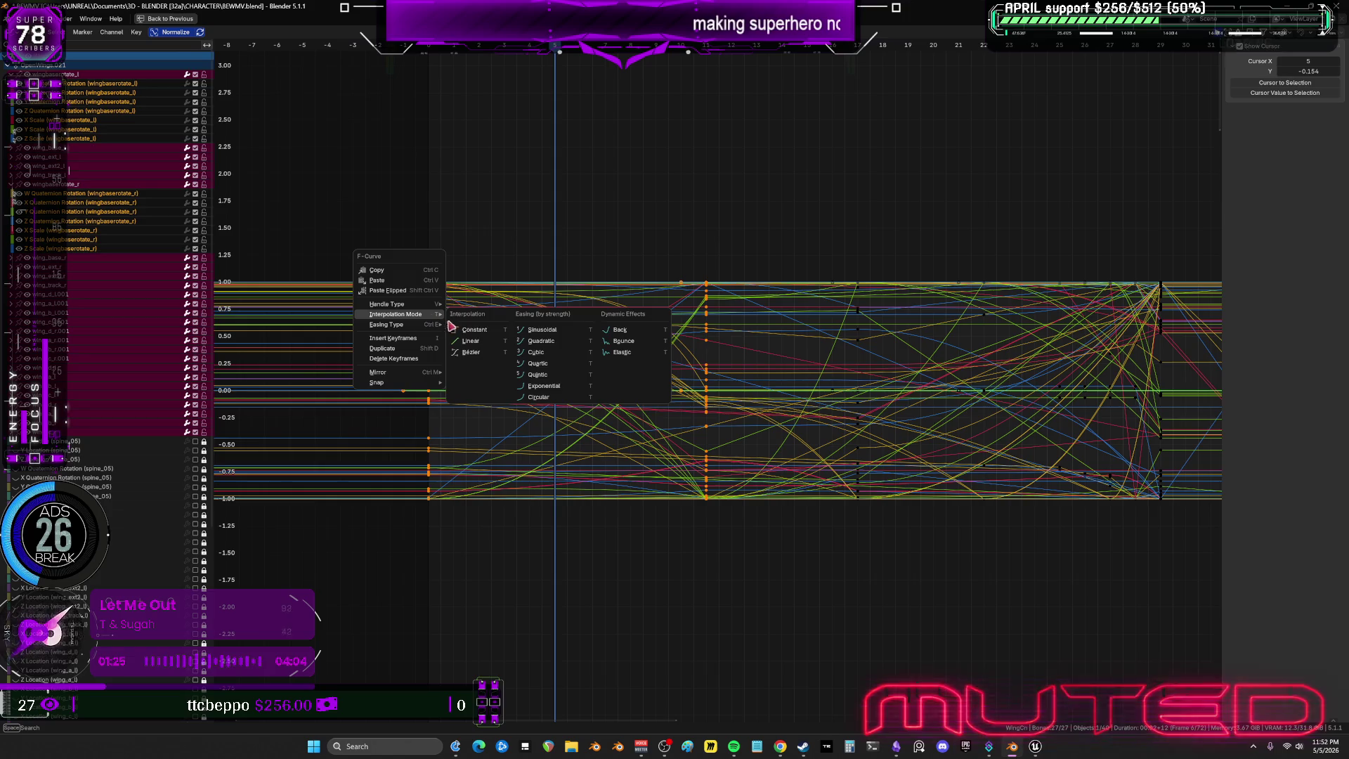
{"action": "left_click", "coordinate": [743, 311]}
{"action": "key", "text": "ctrl+space"}
{"action": "middle_click_drag", "start_coordinate": [567, 332], "coordinate": [598, 329]}
{"action": "mouse_move", "coordinate": [402, 586]}
{"action": "left_mouse_down"}
{"action": "mouse_move", "coordinate": [434, 587]}
{"action": "mouse_move", "coordinate": [330, 596]}
{"action": "mouse_move", "coordinate": [458, 576]}
{"action": "mouse_move", "coordinate": [360, 569]}
{"action": "left_mouse_up"}
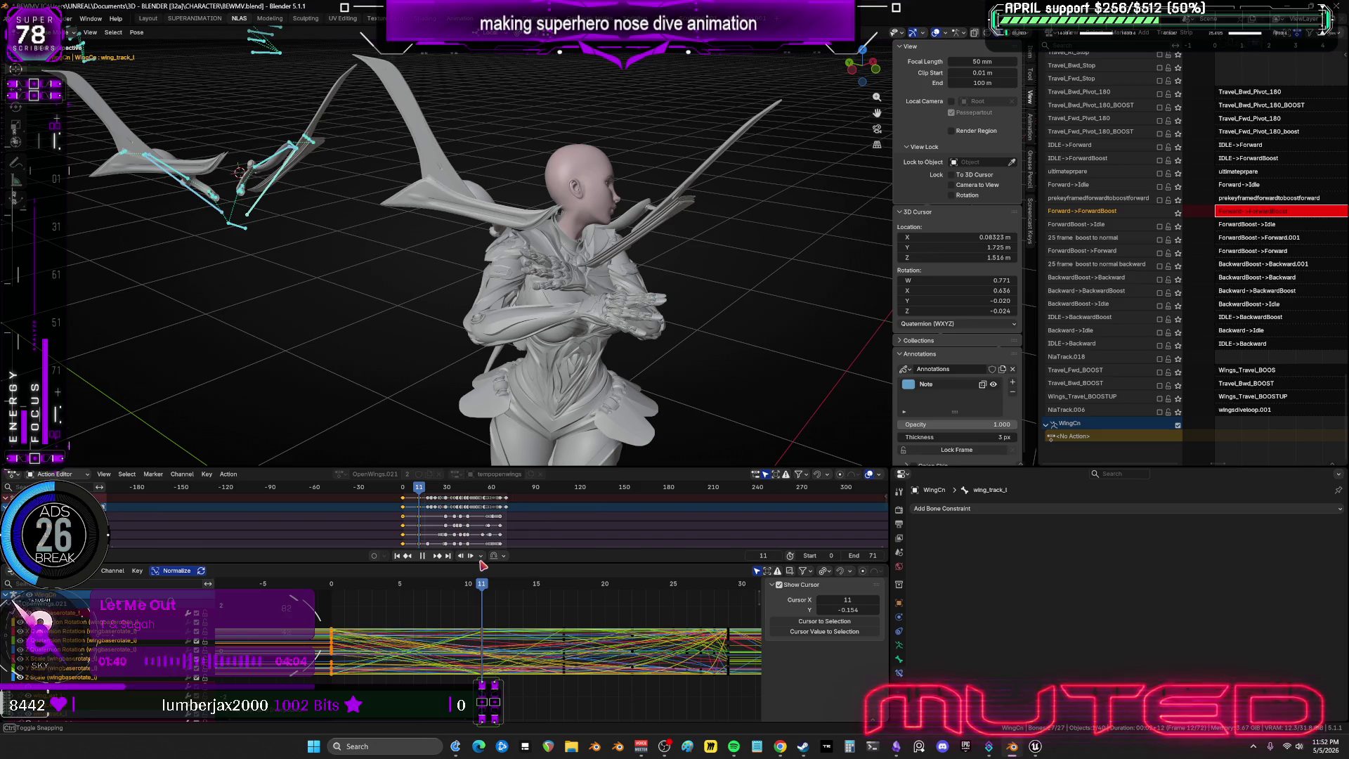
At frame 7, rotate both wings into a spread pose and maximize the 3D view.
{"action": "left_click", "coordinate": [428, 576]}
{"action": "left_click_drag", "start_coordinate": [431, 326], "coordinate": [433, 322]}
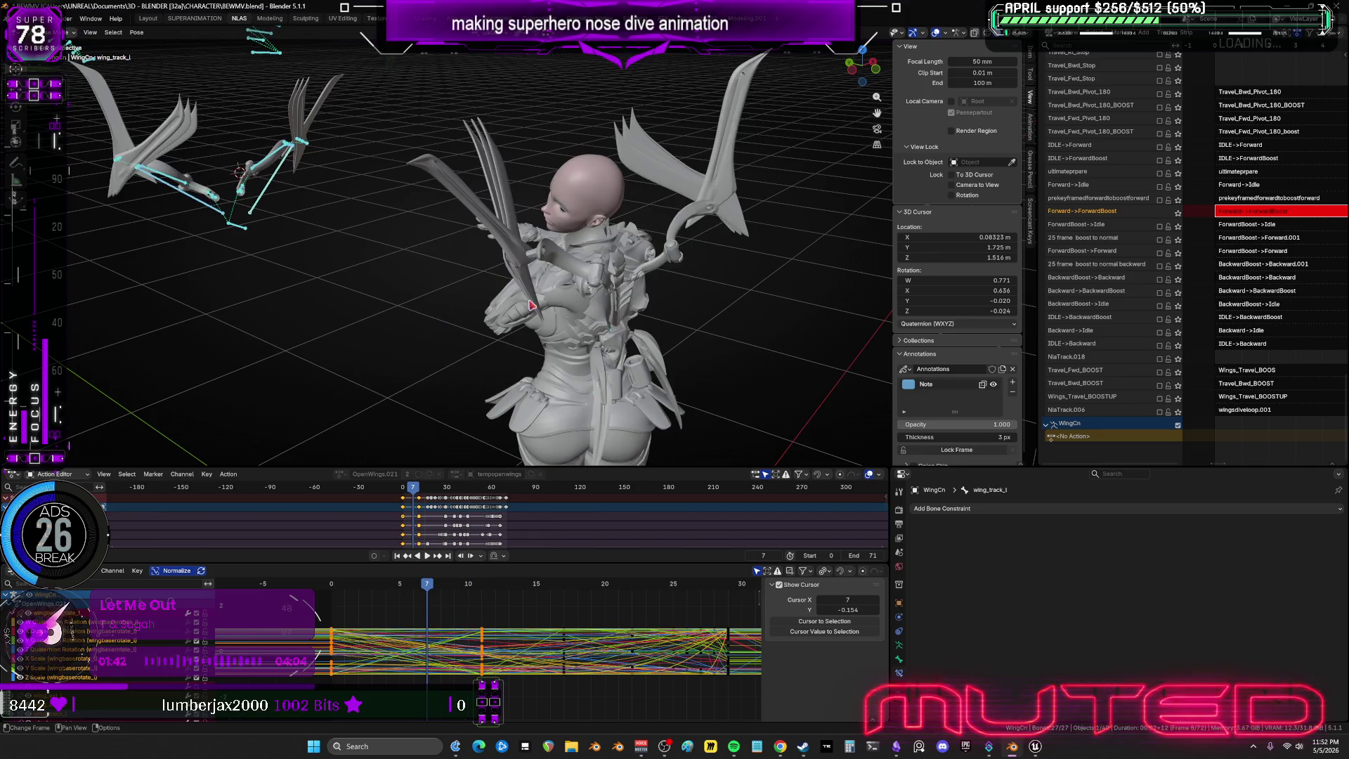
{"action": "key", "text": "r"}
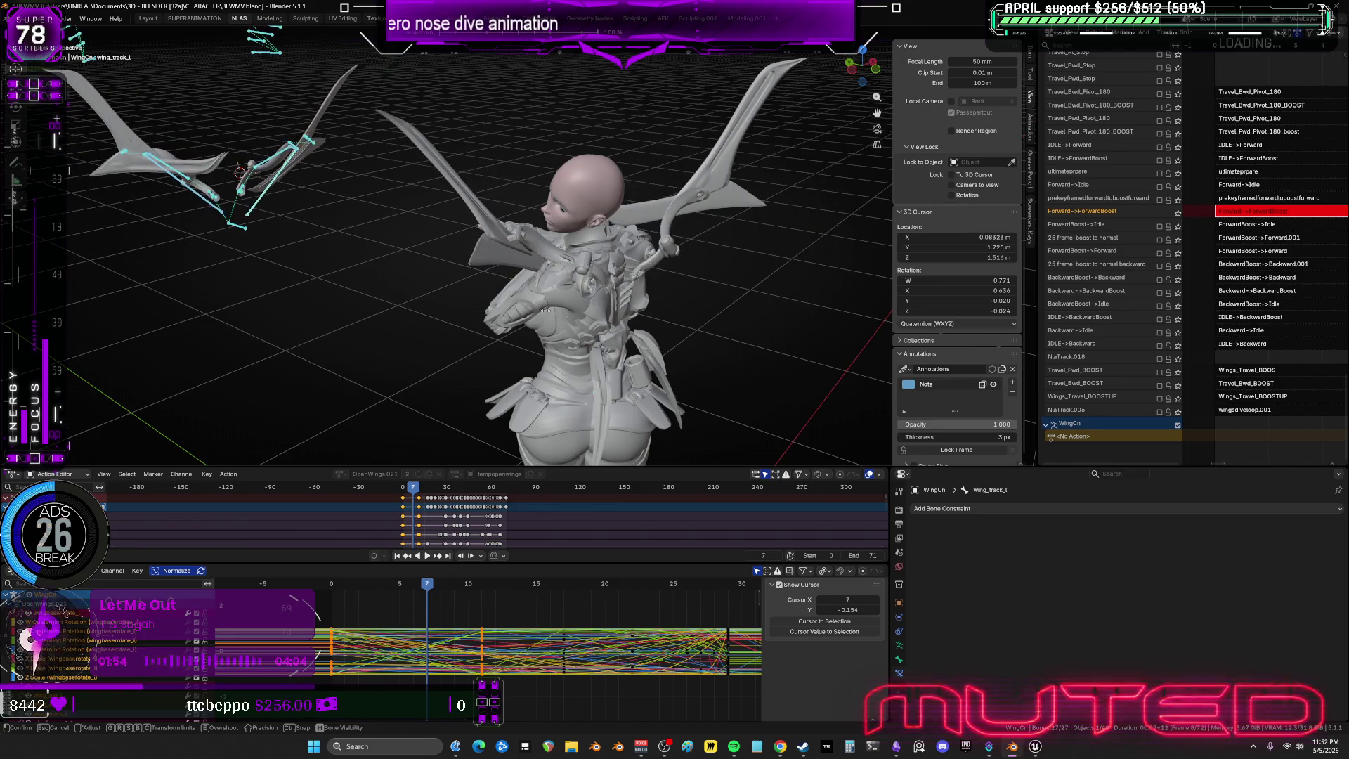
{"action": "left_click", "coordinate": [237, 359]}
{"action": "middle_click_drag", "start_coordinate": [578, 316], "coordinate": [562, 299]}
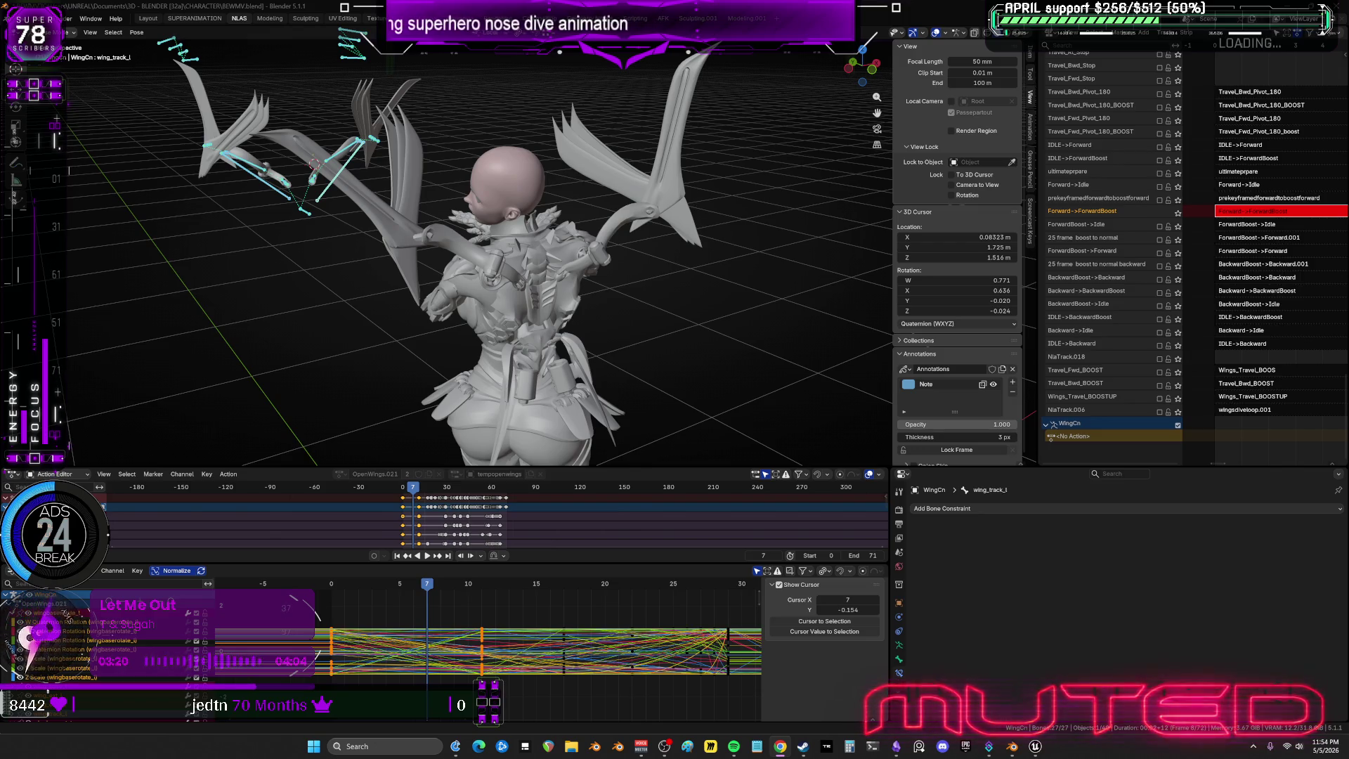
{"action": "mouse_move", "coordinate": [450, 295]}
{"action": "middle_mouse_down"}
{"action": "mouse_move", "coordinate": [686, 286]}
{"action": "mouse_move", "coordinate": [864, 338]}
{"action": "middle_mouse_up"}
{"action": "key", "text": "ctrl+space"}
{"action": "mouse_move", "coordinate": [993, 374]}
{"action": "middle_mouse_down", "text": "alt"}
{"action": "mouse_move", "coordinate": [857, 420]}
{"action": "mouse_move", "coordinate": [1016, 444]}
{"action": "mouse_move", "coordinate": [815, 431]}
{"action": "mouse_move", "coordinate": [1115, 476]}
{"action": "mouse_move", "coordinate": [471, 439]}
{"action": "middle_mouse_up", "text": "alt"}
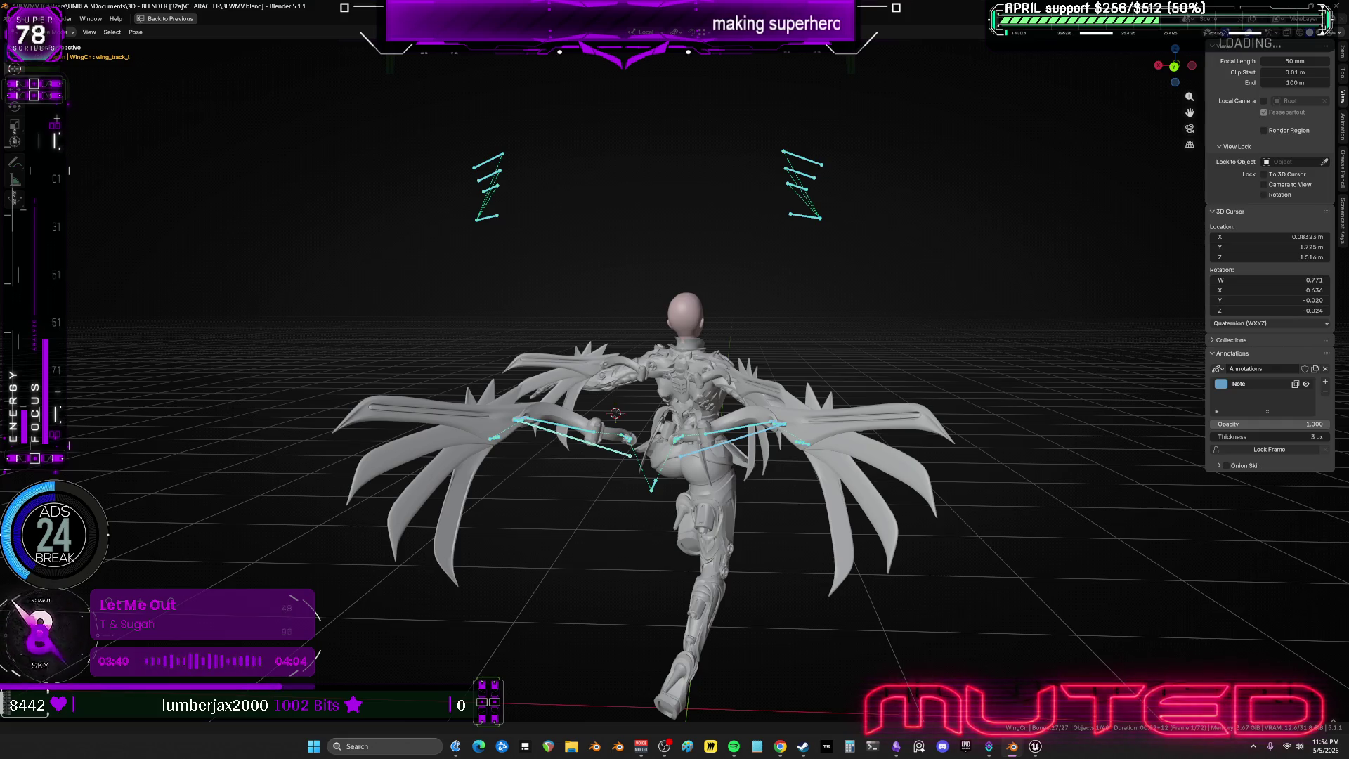
Scrub frames 1–10 in the viewport, return to frame 1, and open Edit > Undo History.
{"action": "mouse_move", "coordinate": [450, 421]}
{"action": "middle_mouse_down"}
{"action": "mouse_move", "coordinate": [703, 432]}
{"action": "mouse_move", "coordinate": [728, 448]}
{"action": "middle_mouse_up"}
{"action": "left_click_drag", "start_coordinate": [728, 447], "coordinate": [727, 439]}
{"action": "middle_click_drag", "start_coordinate": [727, 439], "coordinate": [629, 435]}
{"action": "left_click_drag", "start_coordinate": [631, 435], "coordinate": [645, 431]}
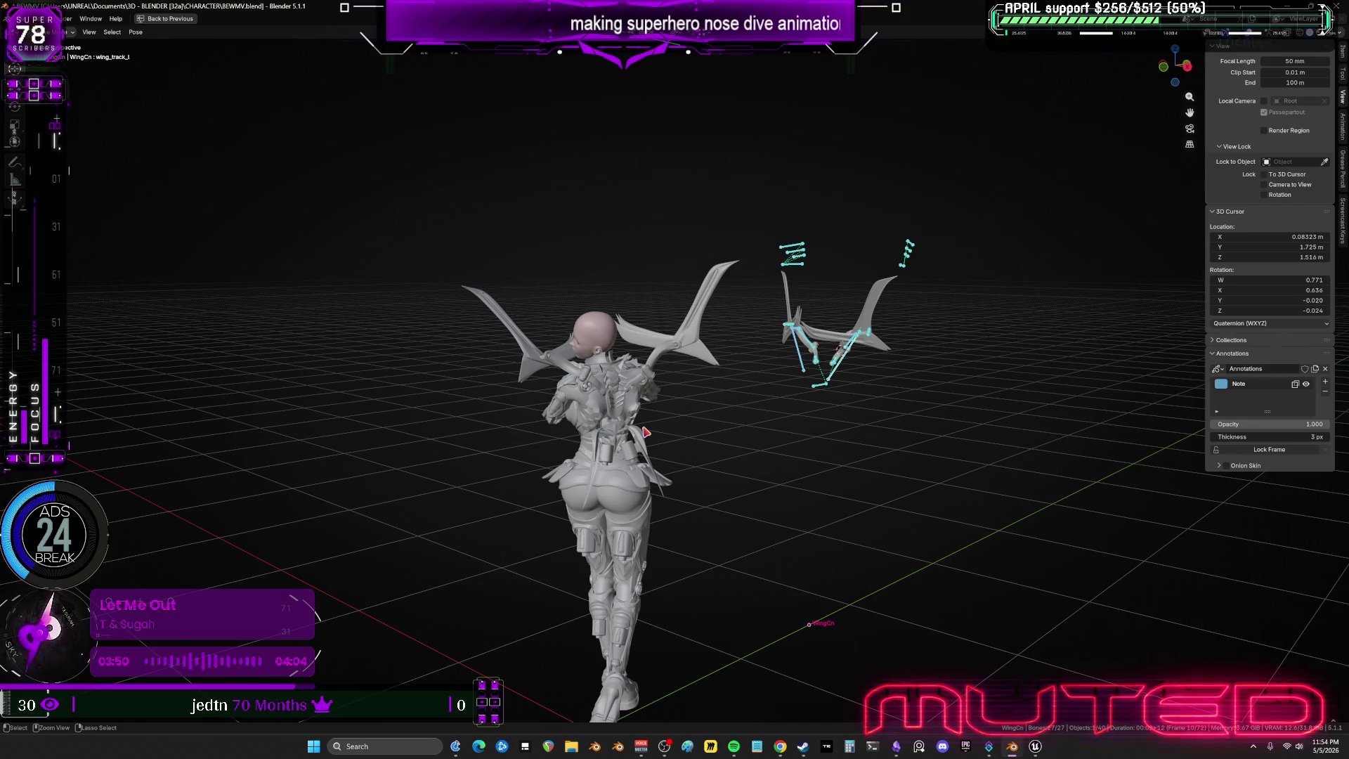
{"action": "key", "text": "Down"}
{"action": "key", "text": "Down"}
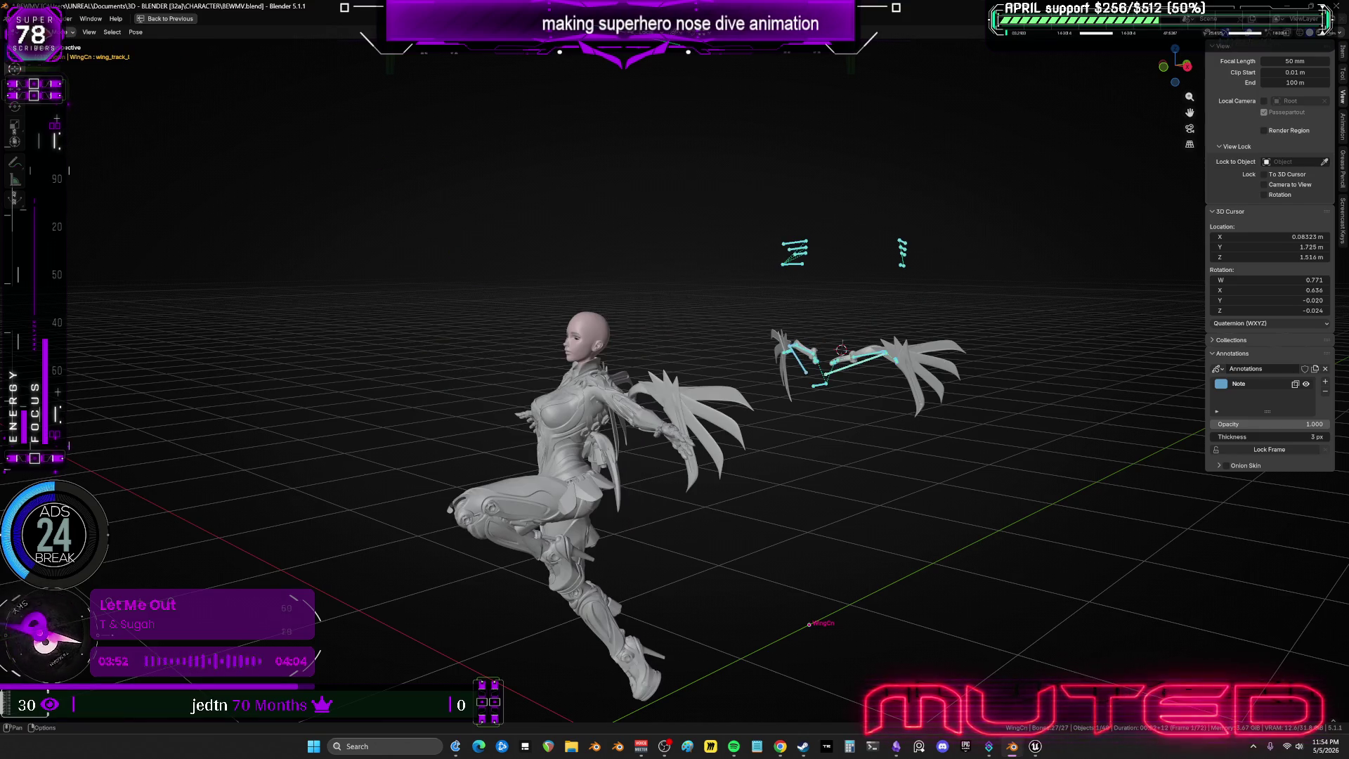
{"action": "left_click", "coordinate": [47, 18]}
{"action": "mouse_move", "coordinate": [75, 54]}
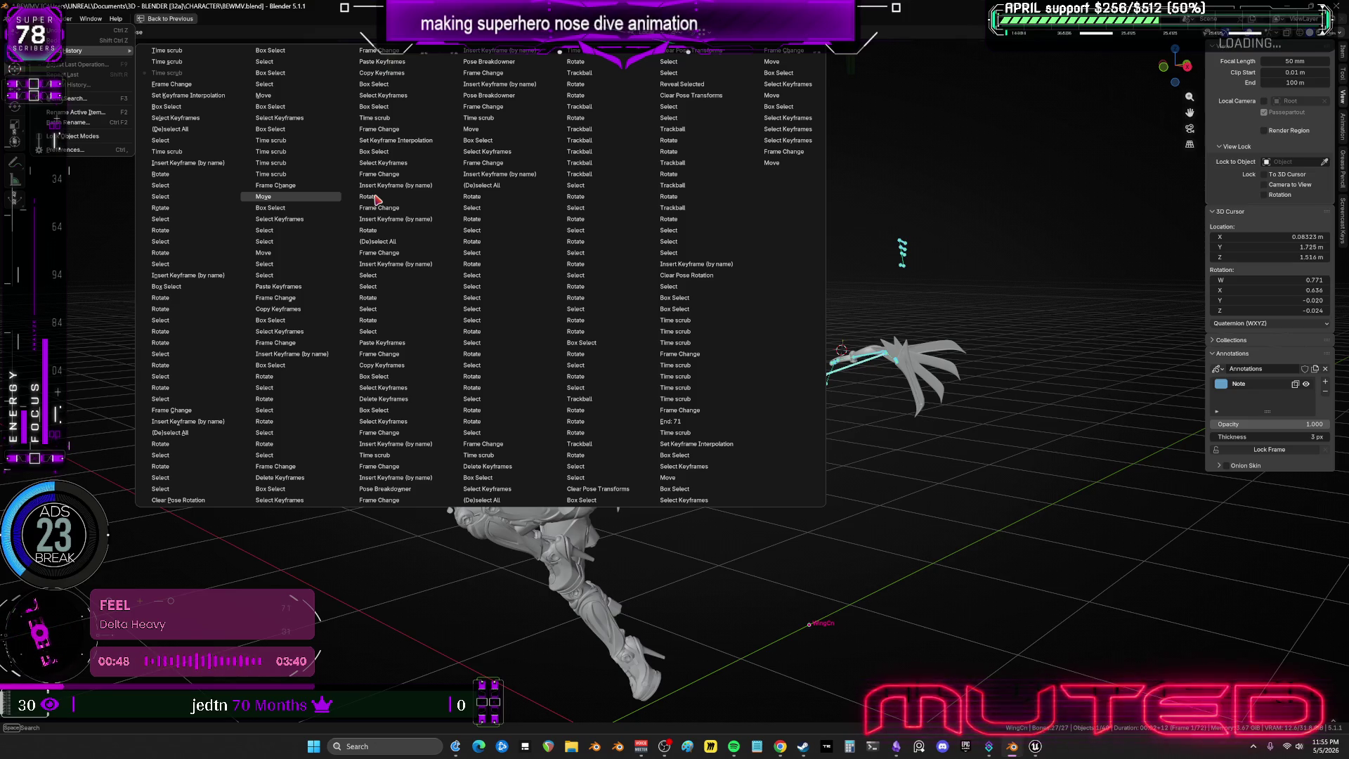
Revert to an earlier undo history step, restore the full layout, and scrub frames 17–26.
{"action": "left_click", "coordinate": [376, 197]}
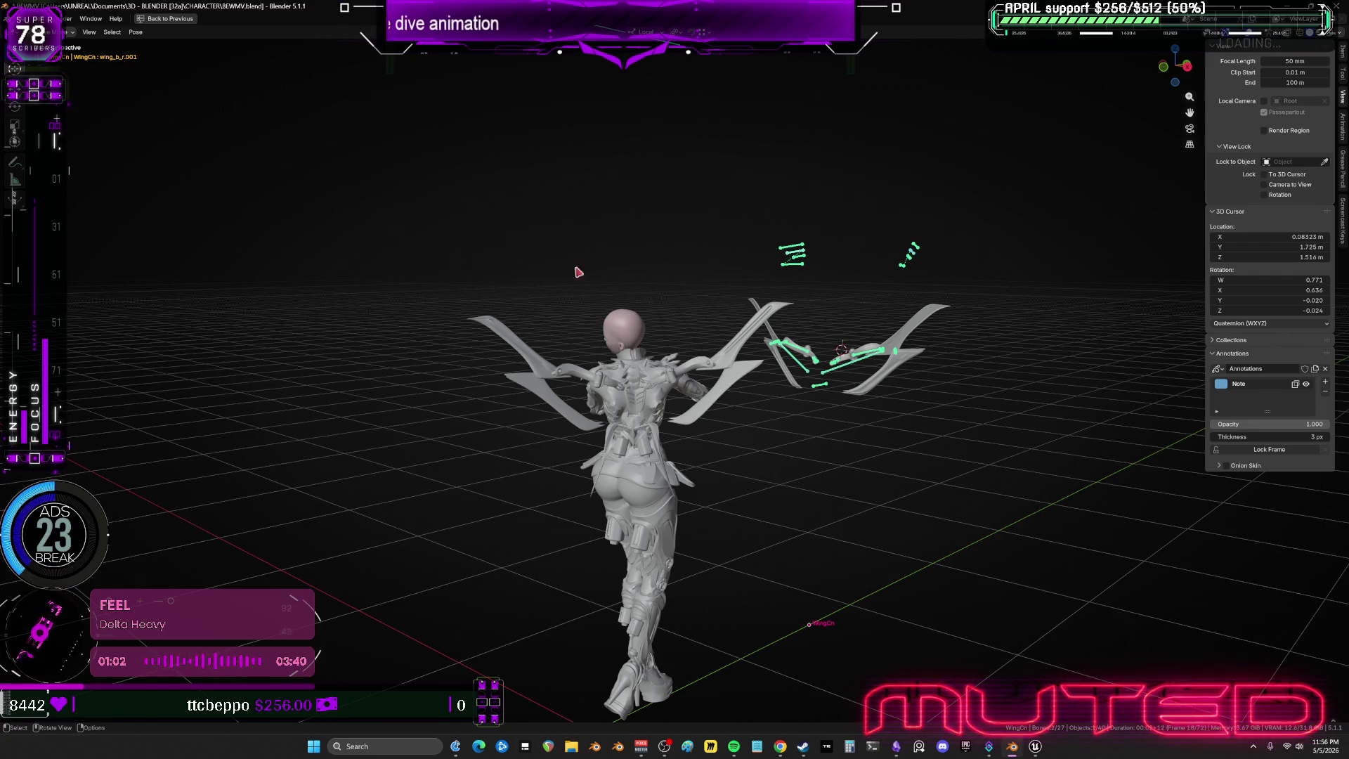
{"action": "middle_click_drag", "start_coordinate": [575, 271], "coordinate": [618, 355]}
{"action": "key", "text": "ctrl+space"}
{"action": "mouse_move", "coordinate": [556, 600]}
{"action": "left_mouse_down"}
{"action": "mouse_move", "coordinate": [732, 631]}
{"action": "mouse_move", "coordinate": [338, 631]}
{"action": "mouse_move", "coordinate": [415, 624]}
{"action": "mouse_move", "coordinate": [701, 651]}
{"action": "left_mouse_up"}
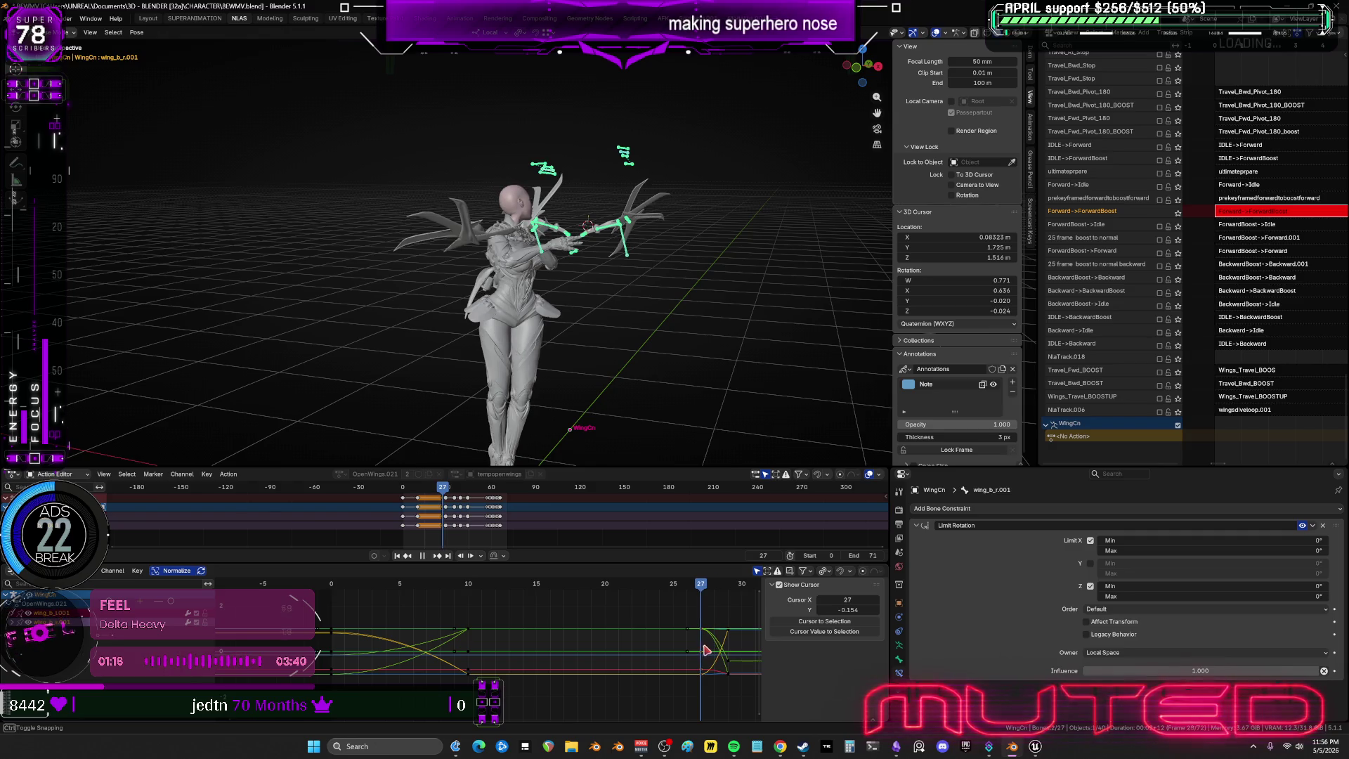
Play and scrub the animation through frames 0–19, orbiting to view the character from behind.
{"action": "mouse_move", "coordinate": [665, 340]}
{"action": "middle_mouse_down"}
{"action": "mouse_move", "coordinate": [631, 312]}
{"action": "mouse_move", "coordinate": [590, 309]}
{"action": "mouse_move", "coordinate": [452, 337]}
{"action": "mouse_move", "coordinate": [310, 342]}
{"action": "middle_mouse_up"}
{"action": "scroll", "coordinate": [365, 290], "scroll_direction": "up", "scroll_amount": 2}
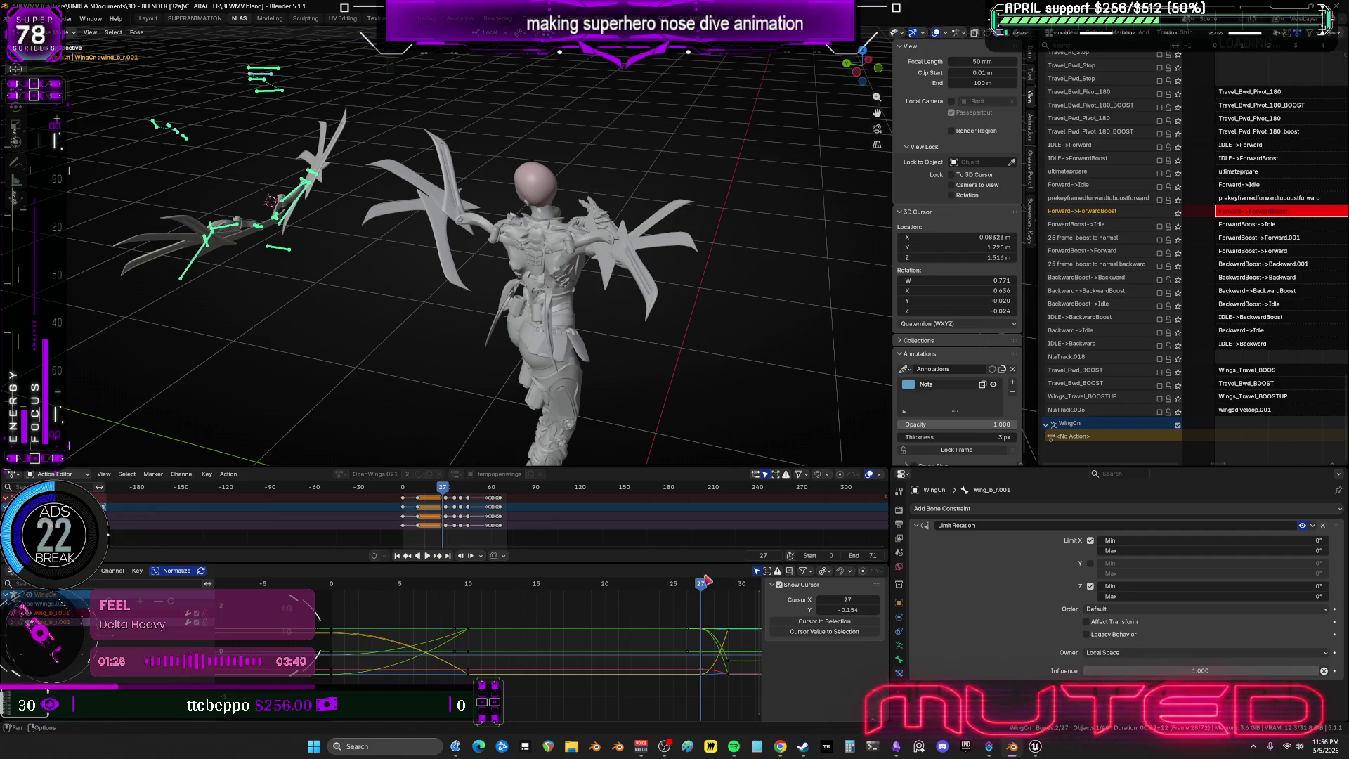
{"action": "key", "text": "space"}
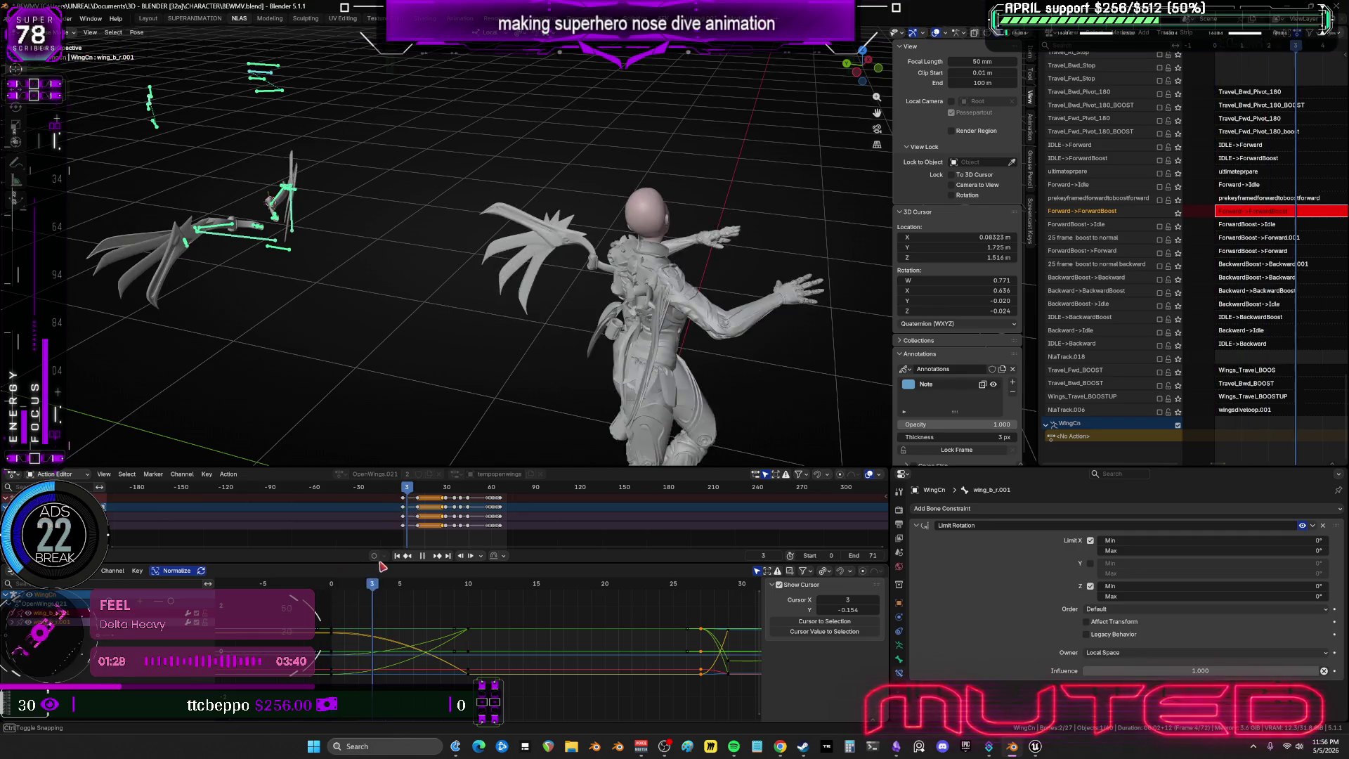
{"action": "left_click", "coordinate": [470, 576]}
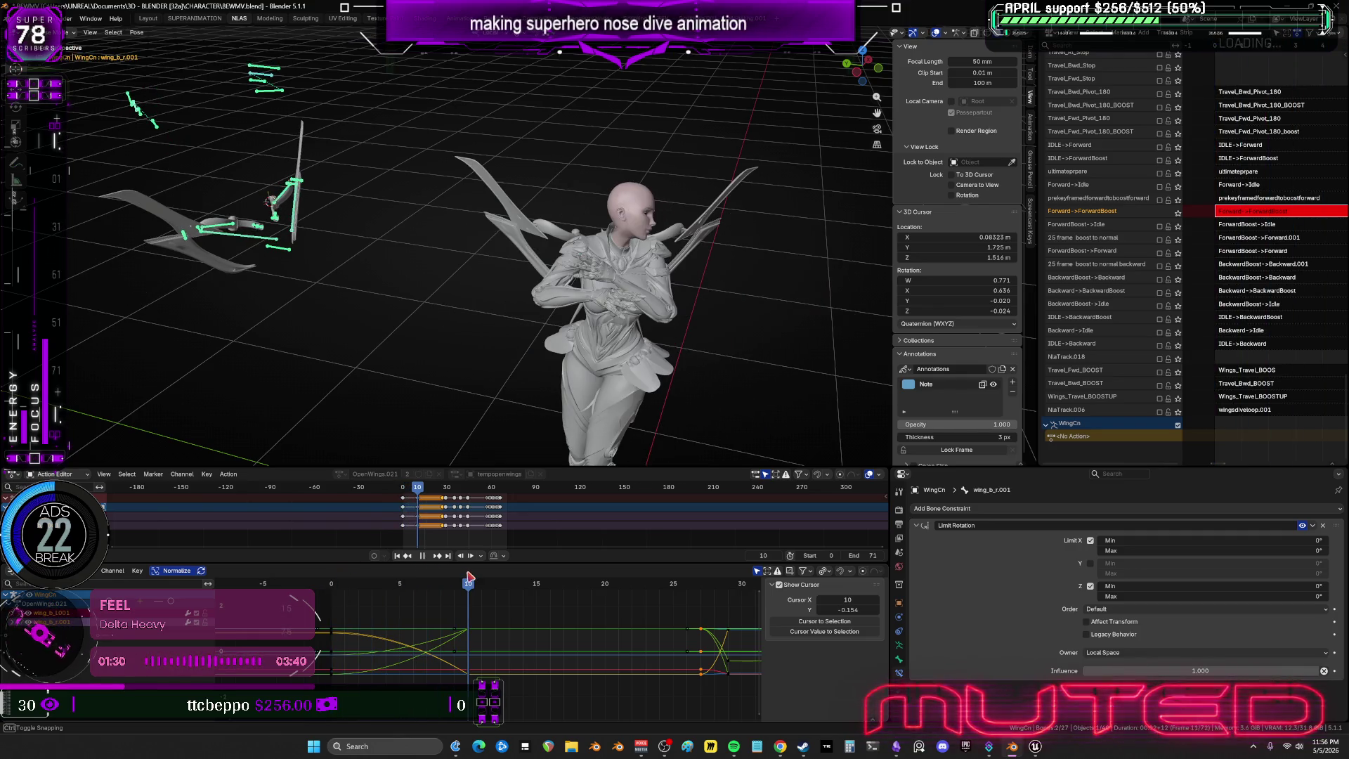
{"action": "mouse_move", "coordinate": [469, 576]}
{"action": "left_mouse_down"}
{"action": "mouse_move", "coordinate": [705, 588]}
{"action": "mouse_move", "coordinate": [338, 624]}
{"action": "mouse_move", "coordinate": [407, 626]}
{"action": "mouse_move", "coordinate": [464, 599]}
{"action": "mouse_move", "coordinate": [610, 611]}
{"action": "left_mouse_up"}
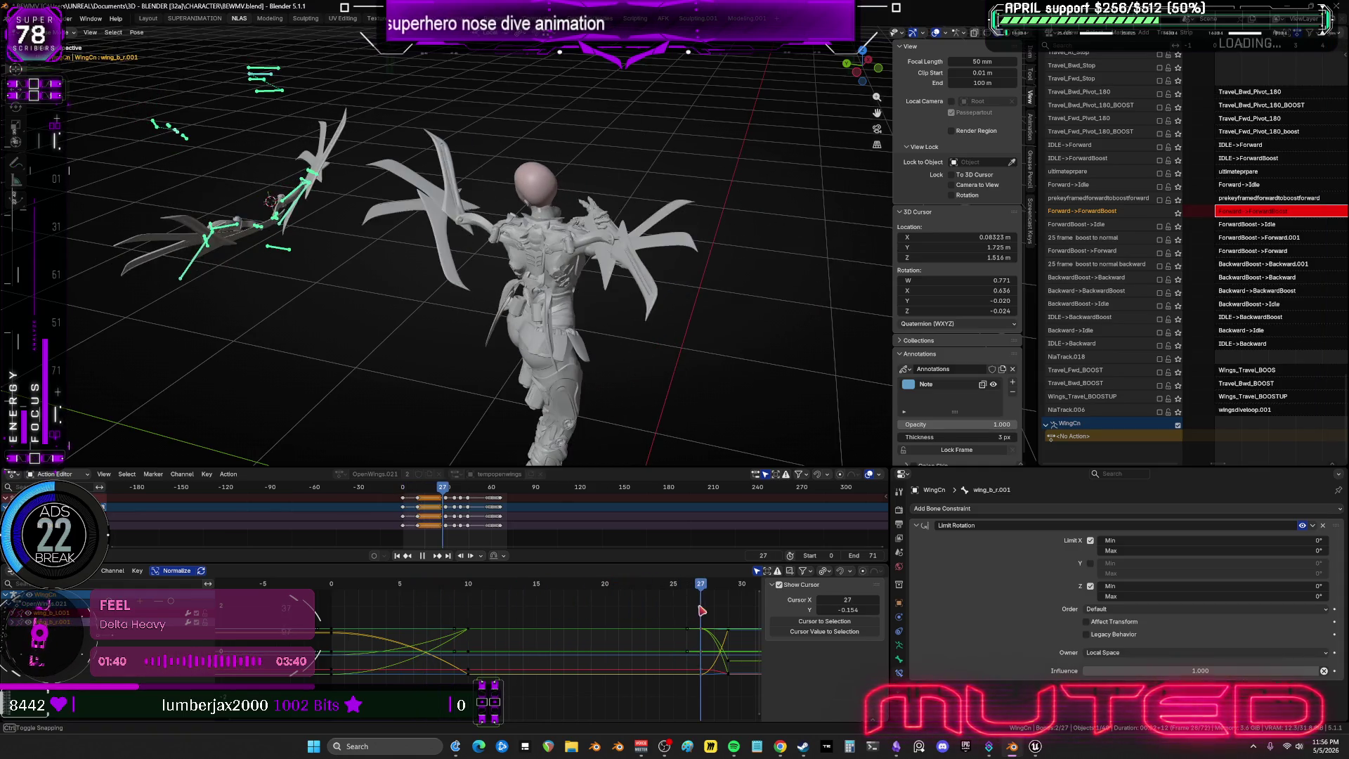
{"action": "key", "text": "shift+Left"}
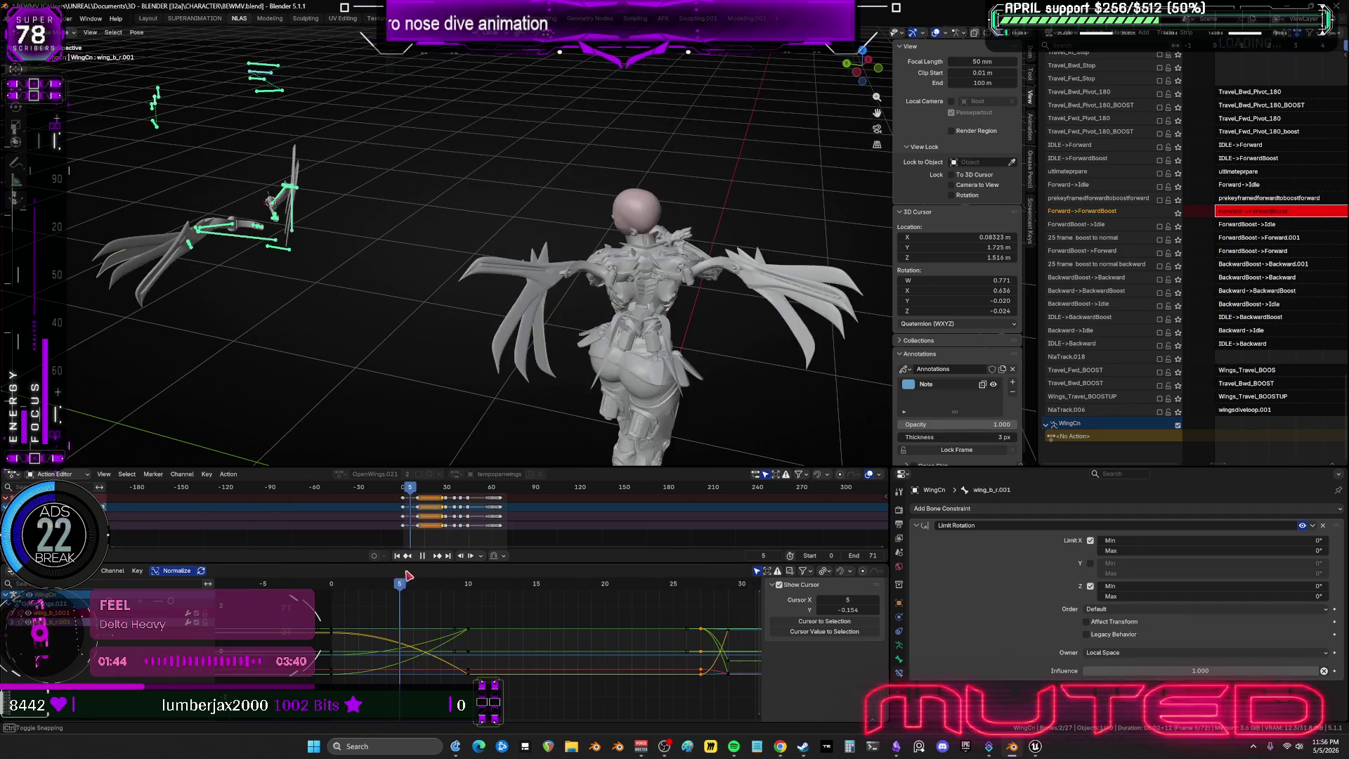
{"action": "left_click", "coordinate": [335, 584]}
{"action": "left_click_drag", "start_coordinate": [340, 584], "coordinate": [426, 597]}
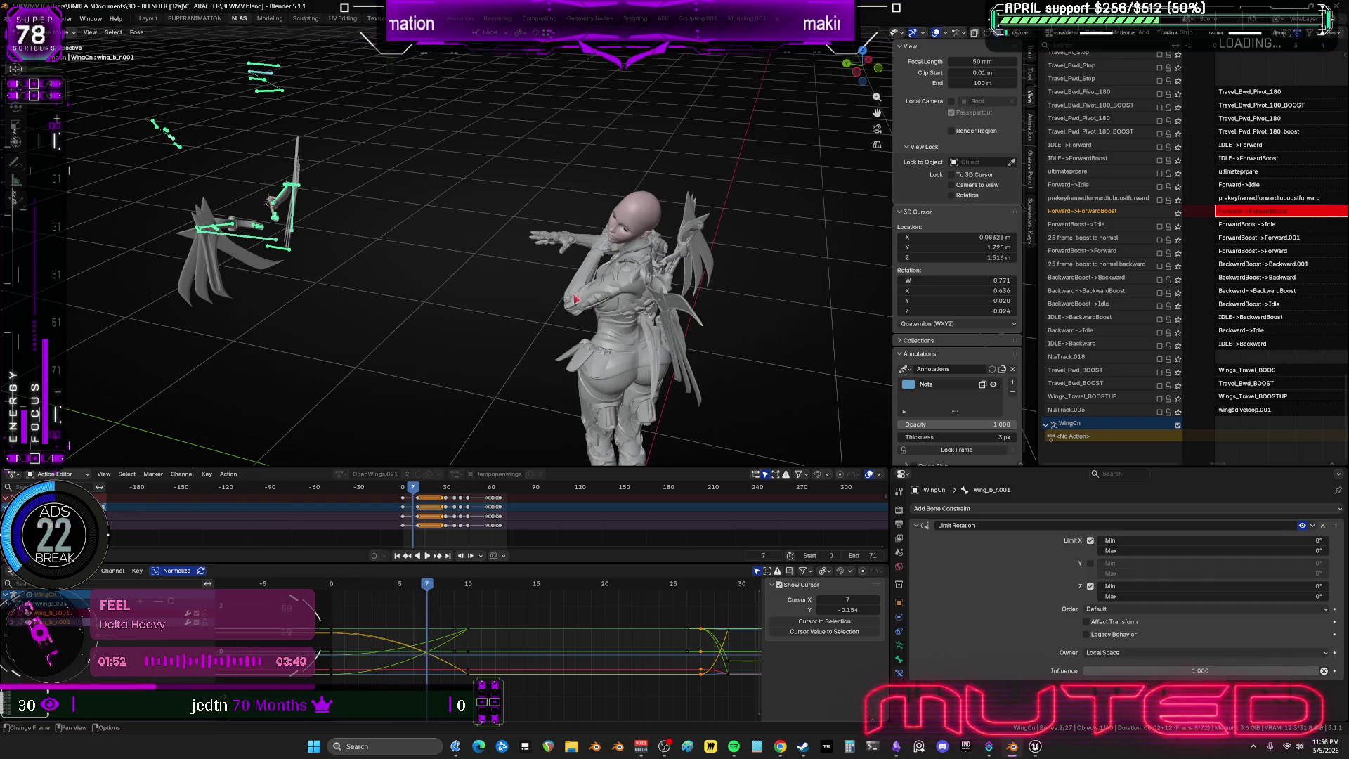
{"action": "middle_click_drag", "start_coordinate": [575, 299], "coordinate": [515, 308]}
{"action": "middle_click_drag", "start_coordinate": [478, 407], "coordinate": [589, 357]}
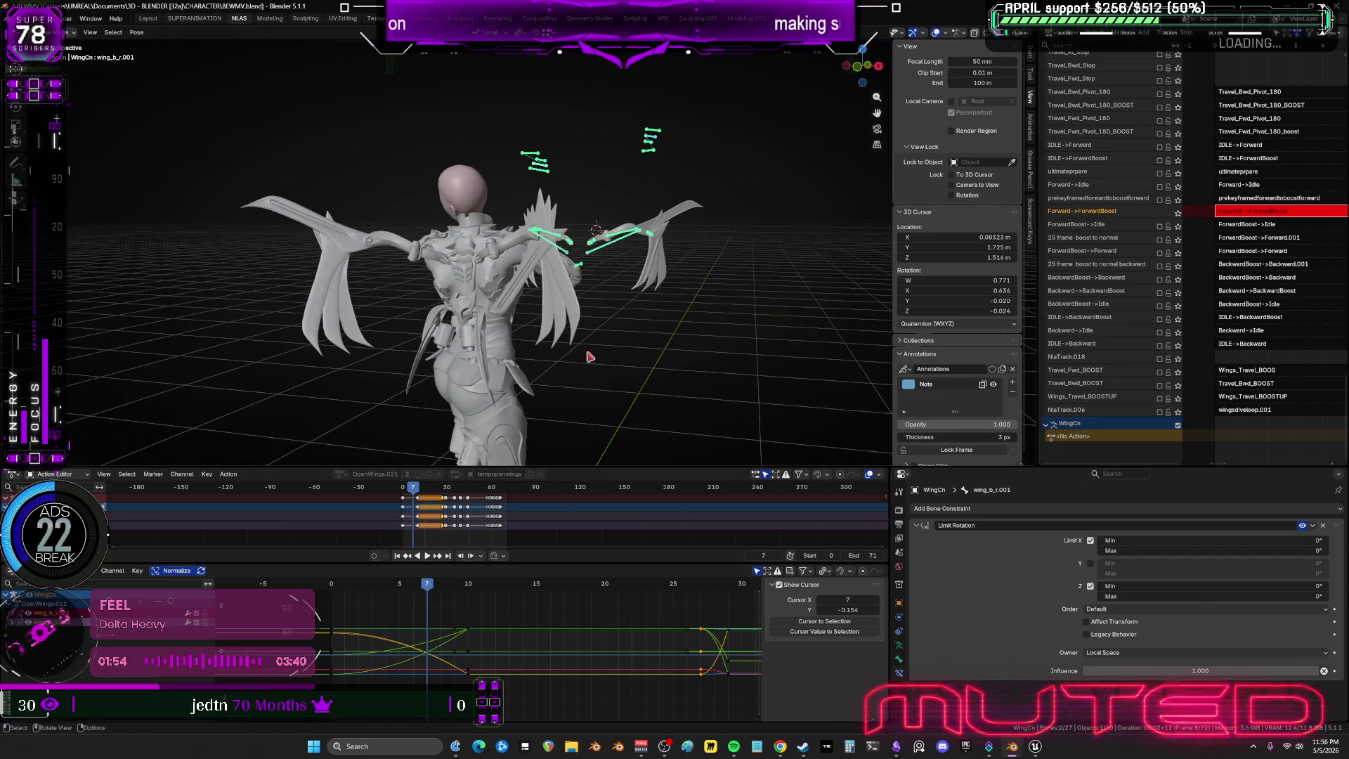
Move the wing bone's keyframes three frames earlier with G X -3, then select all wing bones.
{"action": "mouse_move", "coordinate": [503, 700]}
{"action": "left_mouse_down"}
{"action": "mouse_move", "coordinate": [469, 612]}
{"action": "mouse_move", "coordinate": [488, 614]}
{"action": "left_mouse_up"}
{"action": "type", "text": "gx-3"}
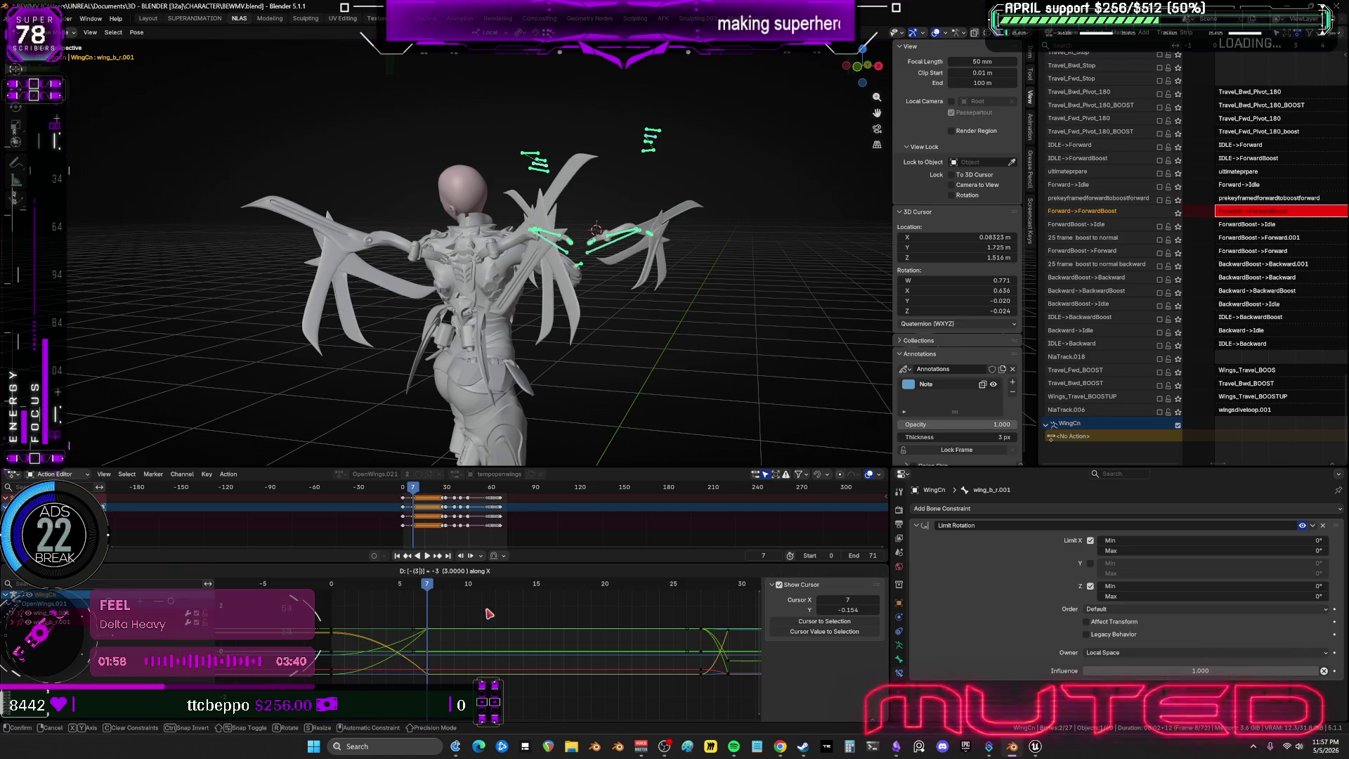
{"action": "key", "text": "Return"}
{"action": "middle_click_drag", "start_coordinate": [464, 276], "coordinate": [527, 273]}
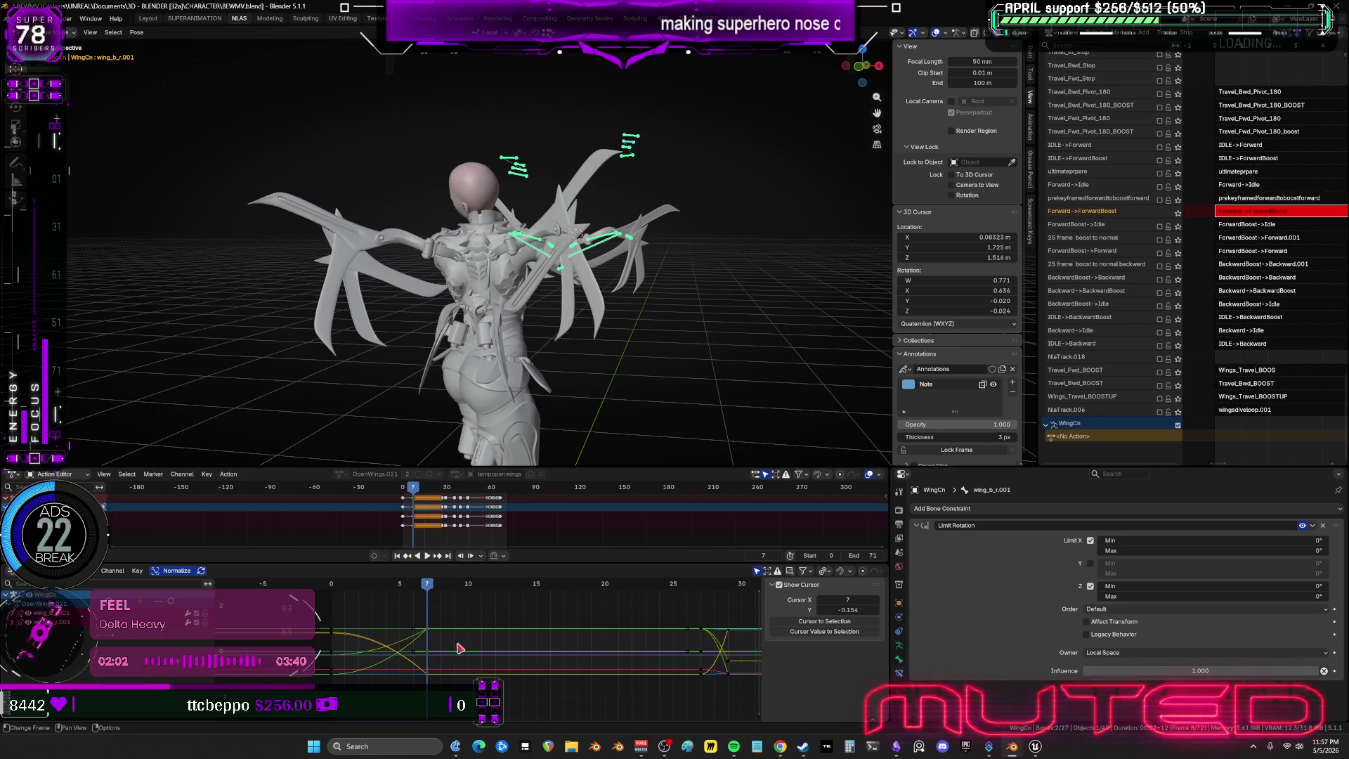
{"action": "mouse_move", "coordinate": [441, 589]}
{"action": "left_mouse_down"}
{"action": "mouse_move", "coordinate": [707, 603]}
{"action": "mouse_move", "coordinate": [429, 602]}
{"action": "left_mouse_up"}
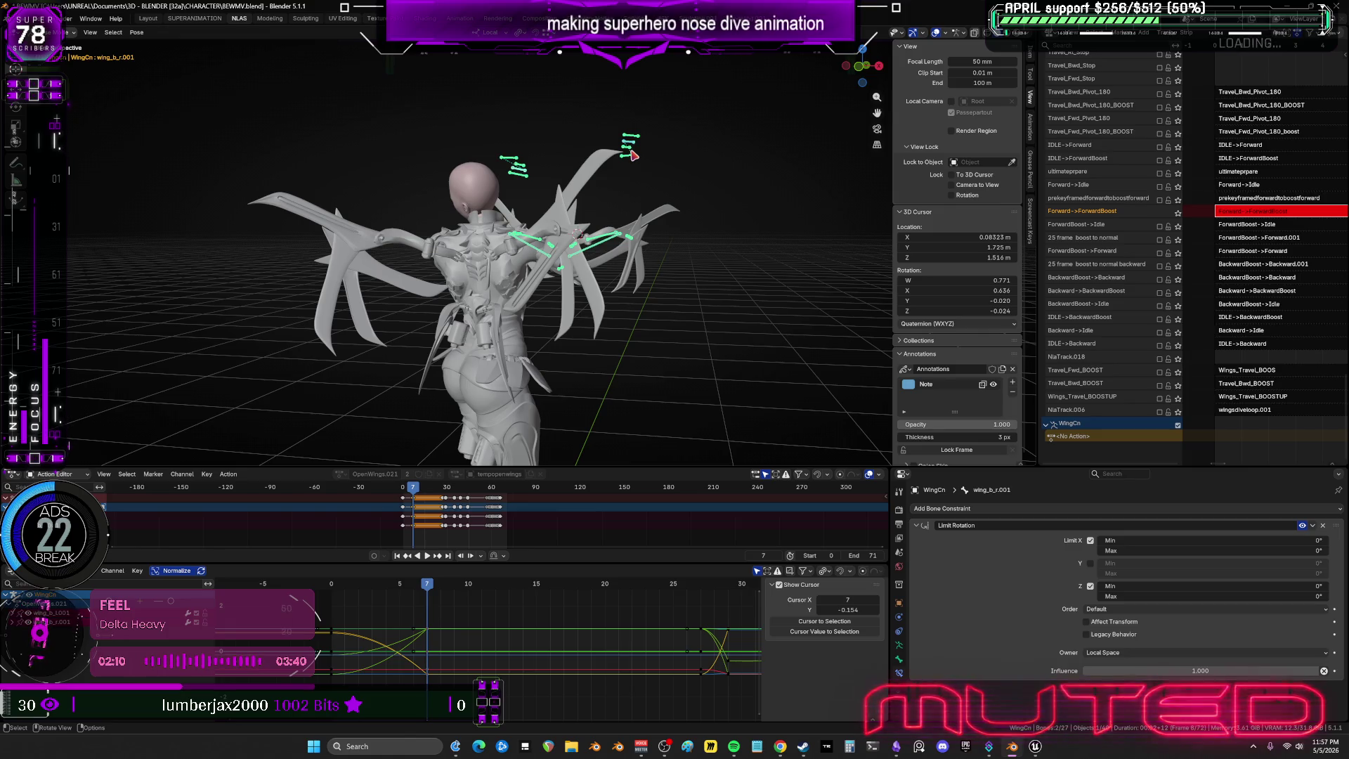
{"action": "key", "text": "a"}
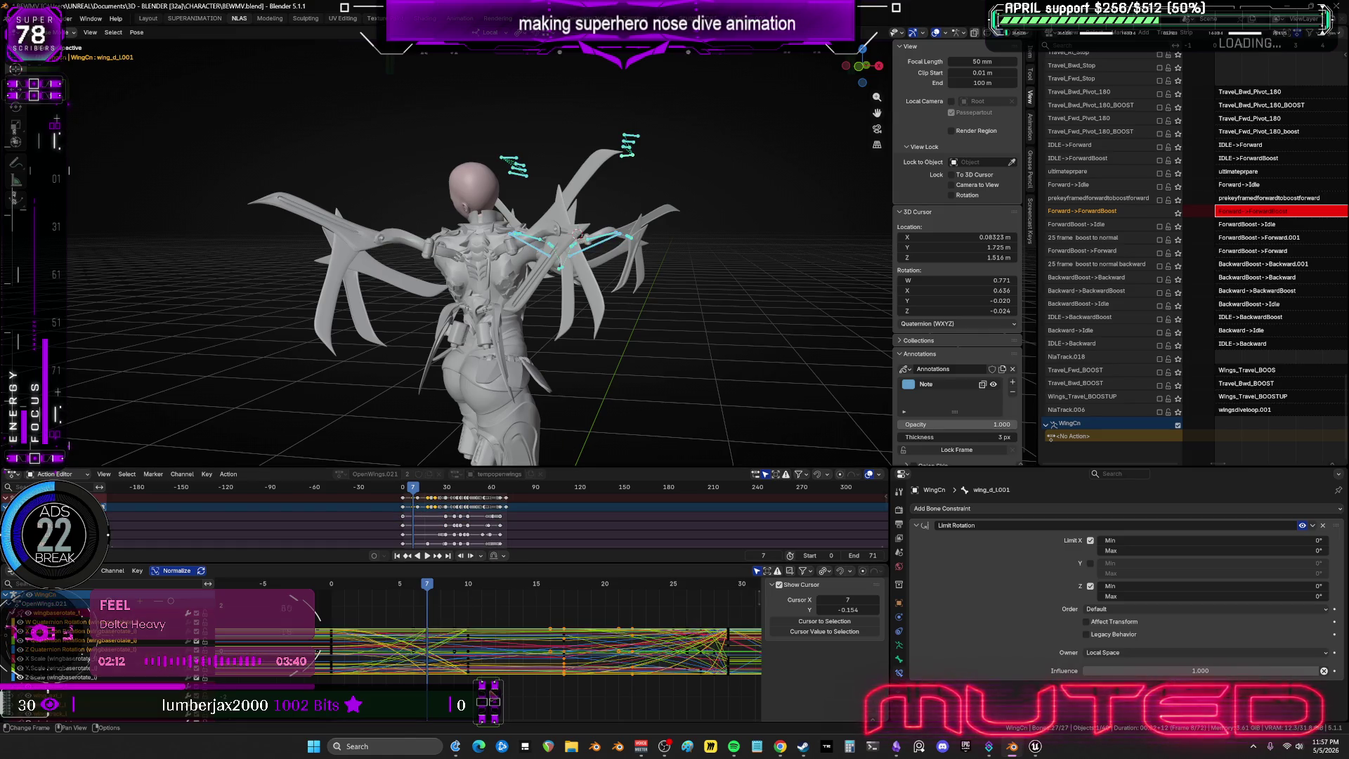
Shift the frame-10 wing keys to frame 7 with G -3, then scrub back to frame 0 to check.
{"action": "left_click", "coordinate": [466, 642], "text": "alt"}
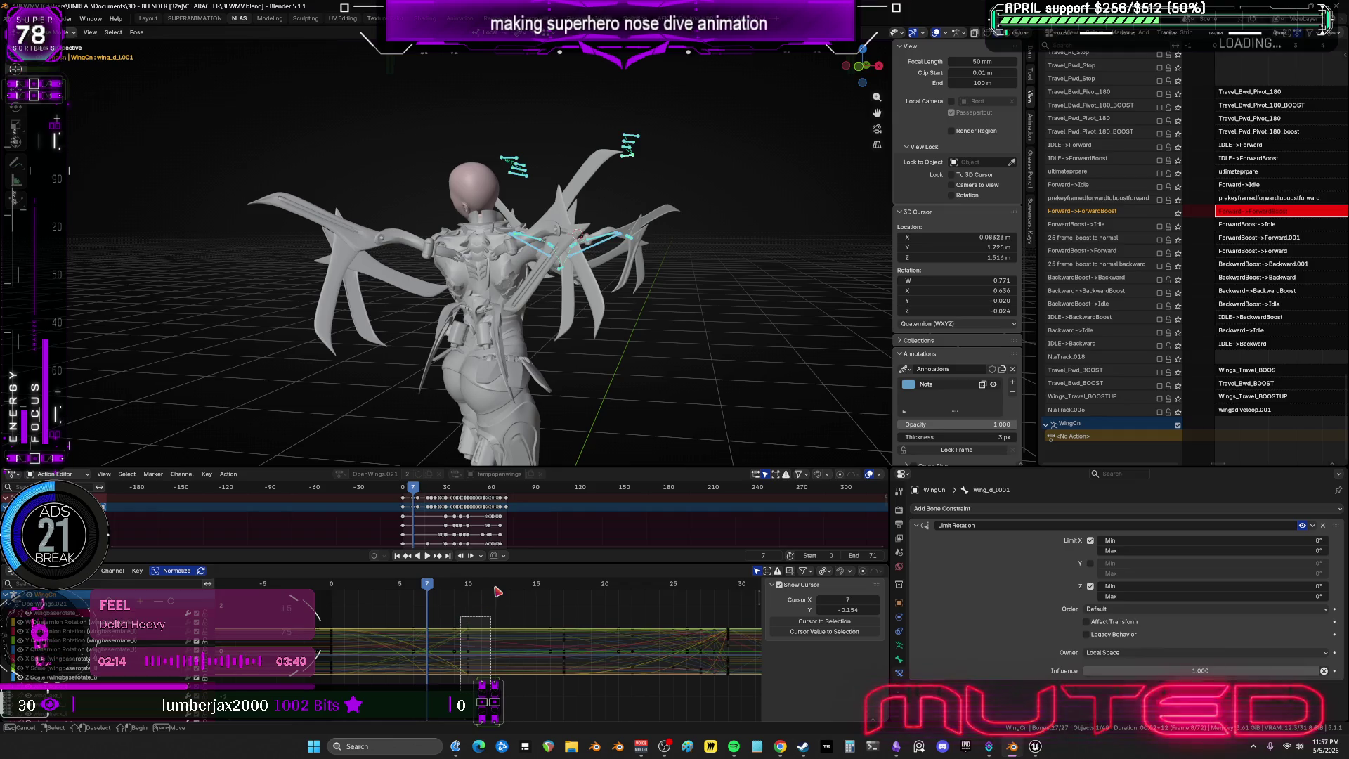
{"action": "type", "text": "g"}
{"action": "type", "text": "-3"}
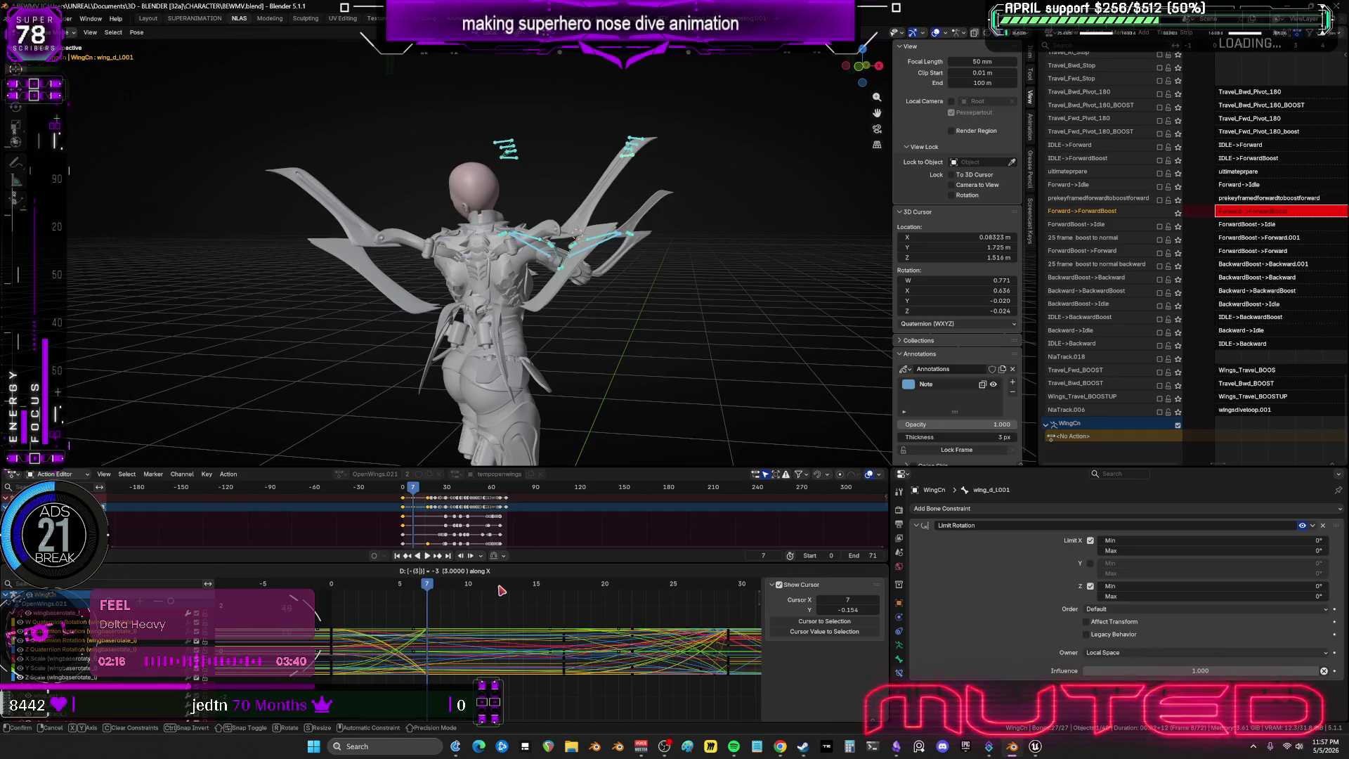
{"action": "key", "text": "Return"}
{"action": "mouse_move", "coordinate": [429, 594]}
{"action": "left_mouse_down"}
{"action": "mouse_move", "coordinate": [320, 593]}
{"action": "mouse_move", "coordinate": [532, 636]}
{"action": "mouse_move", "coordinate": [518, 595]}
{"action": "left_mouse_up"}
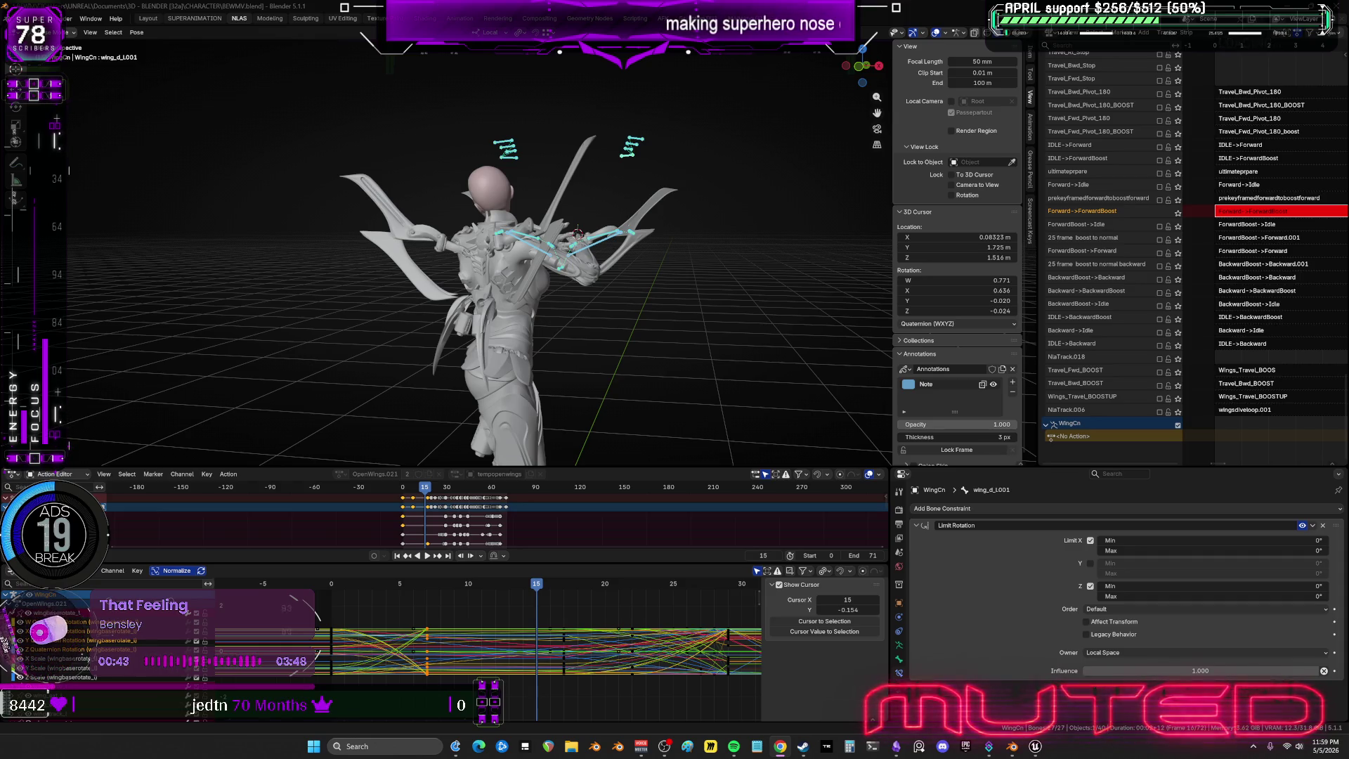
{"action": "mouse_move", "coordinate": [590, 394]}
{"action": "left_mouse_down"}
{"action": "mouse_move", "coordinate": [538, 394]}
{"action": "mouse_move", "coordinate": [648, 409]}
{"action": "mouse_move", "coordinate": [706, 397]}
{"action": "mouse_move", "coordinate": [680, 393]}
{"action": "left_mouse_up"}
{"action": "scroll", "coordinate": [633, 633], "scroll_direction": "down", "scroll_amount": 3}
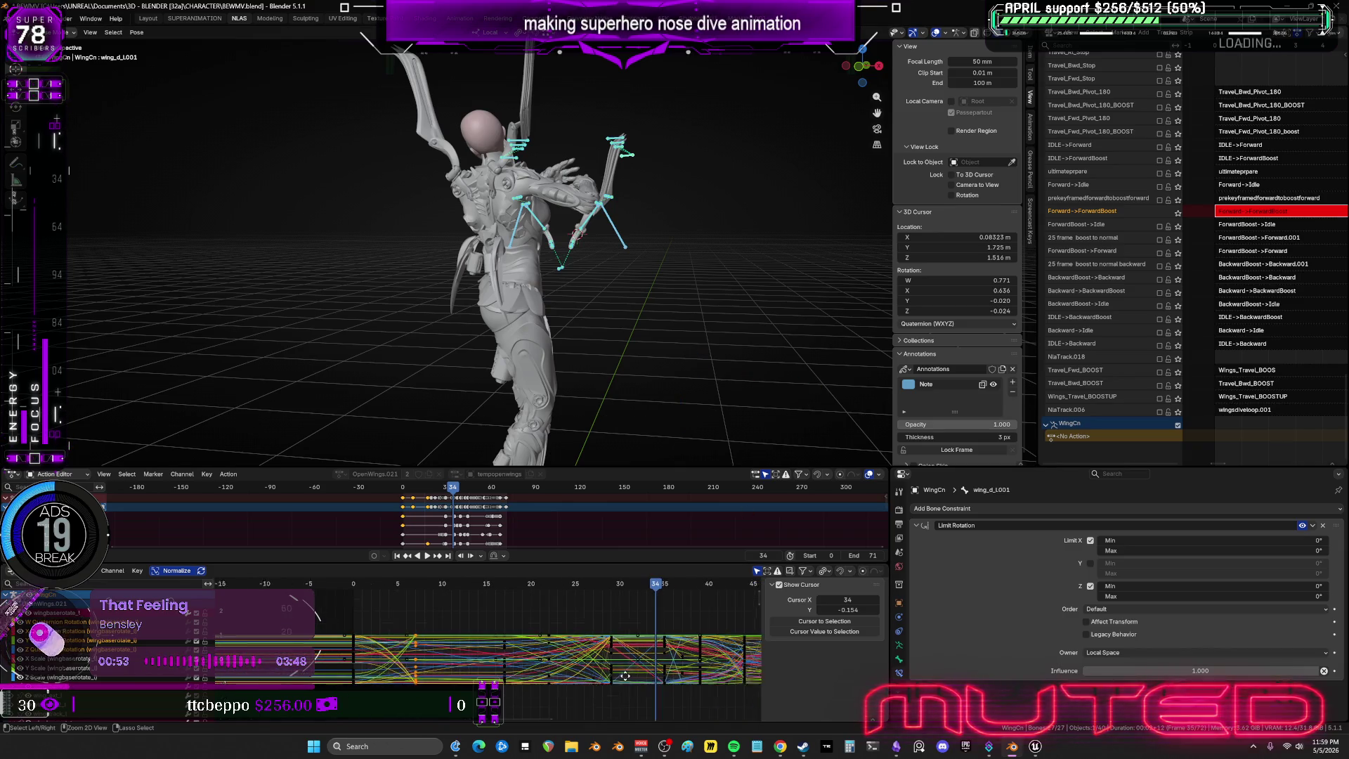
{"action": "key", "text": "space"}
{"action": "mouse_move", "coordinate": [647, 591]}
{"action": "left_mouse_down"}
{"action": "mouse_move", "coordinate": [421, 623]}
{"action": "mouse_move", "coordinate": [625, 716]}
{"action": "left_mouse_up"}
{"action": "mouse_move", "coordinate": [439, 594]}
{"action": "left_mouse_down"}
{"action": "mouse_move", "coordinate": [408, 592]}
{"action": "mouse_move", "coordinate": [657, 603]}
{"action": "left_mouse_up"}
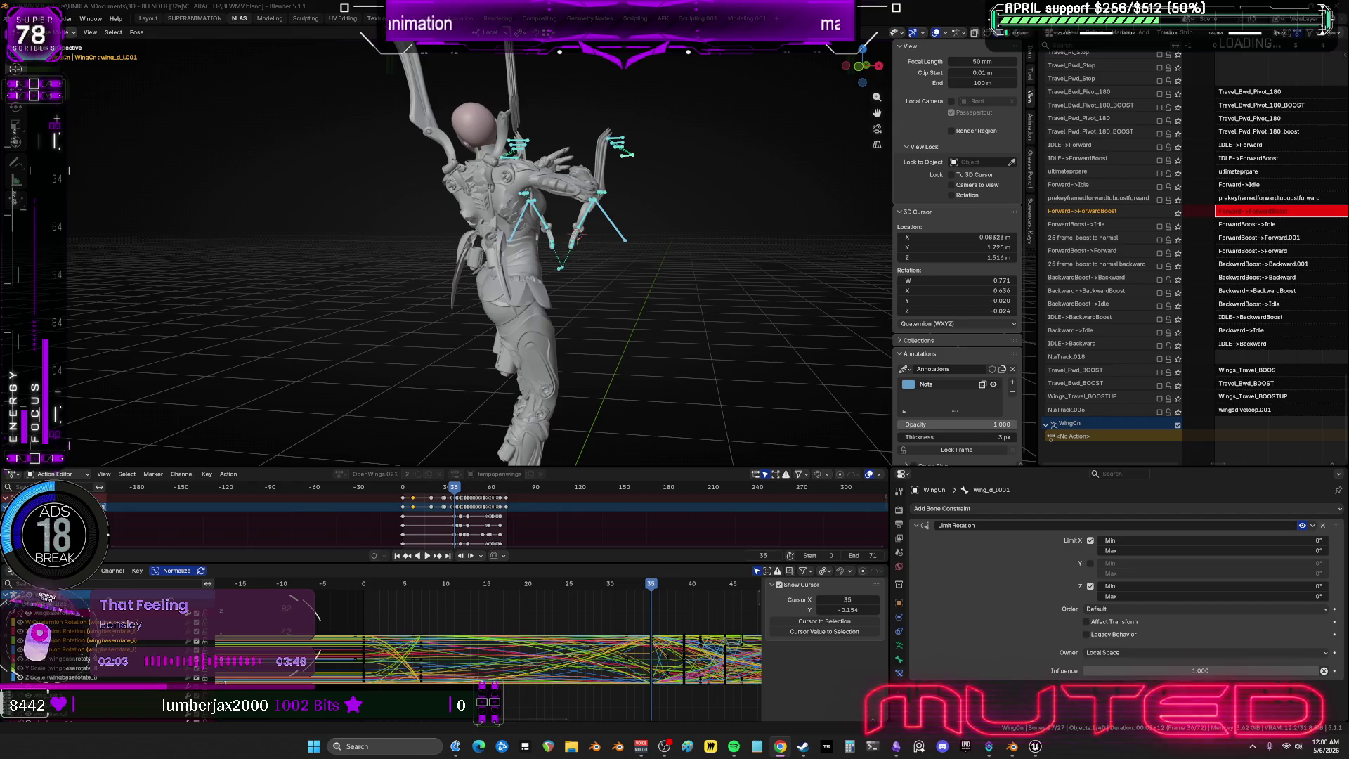
Zoom and orbit around the winged character to review the frame-35 pose.
{"action": "scroll", "coordinate": [73, 618], "scroll_direction": "up", "scroll_amount": 2}
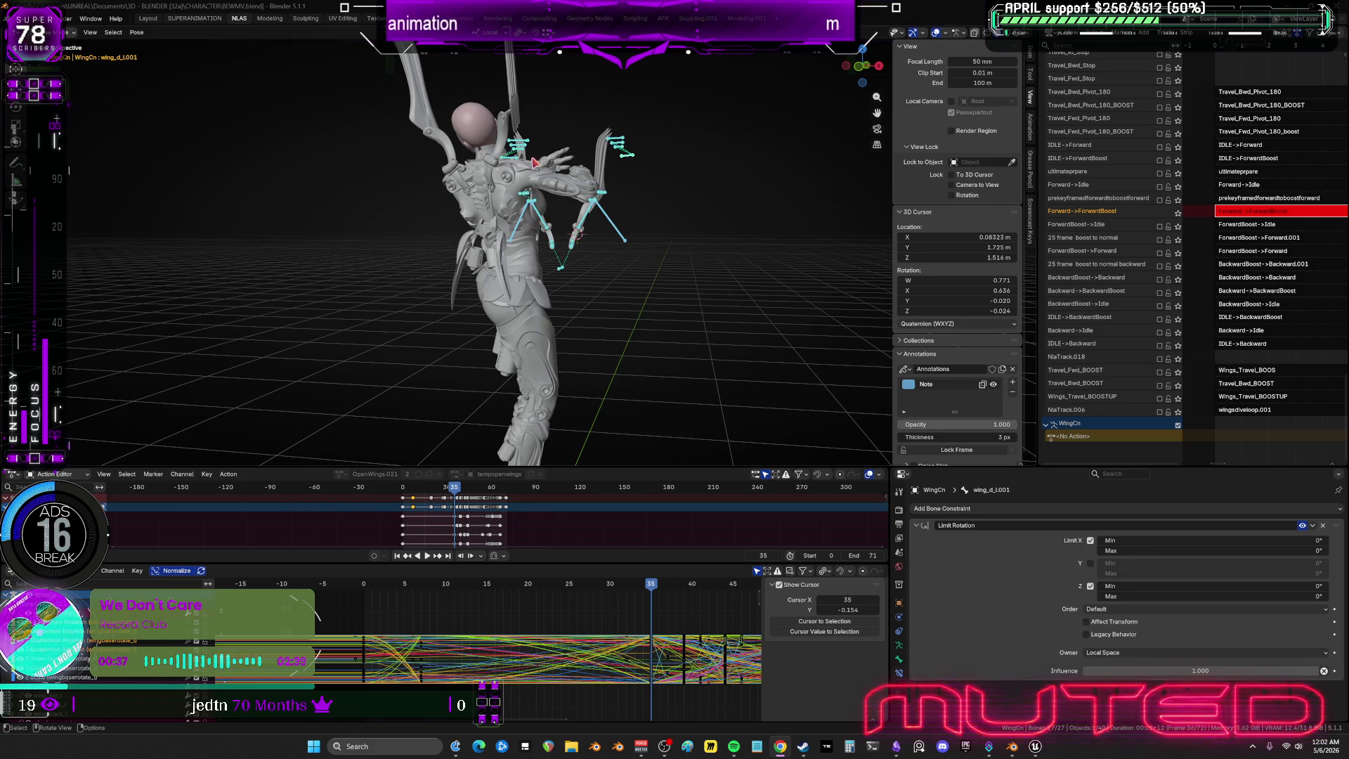
{"action": "mouse_move", "coordinate": [589, 253]}
{"action": "middle_mouse_down"}
{"action": "mouse_move", "coordinate": [434, 259]}
{"action": "mouse_move", "coordinate": [450, 262]}
{"action": "middle_mouse_up"}
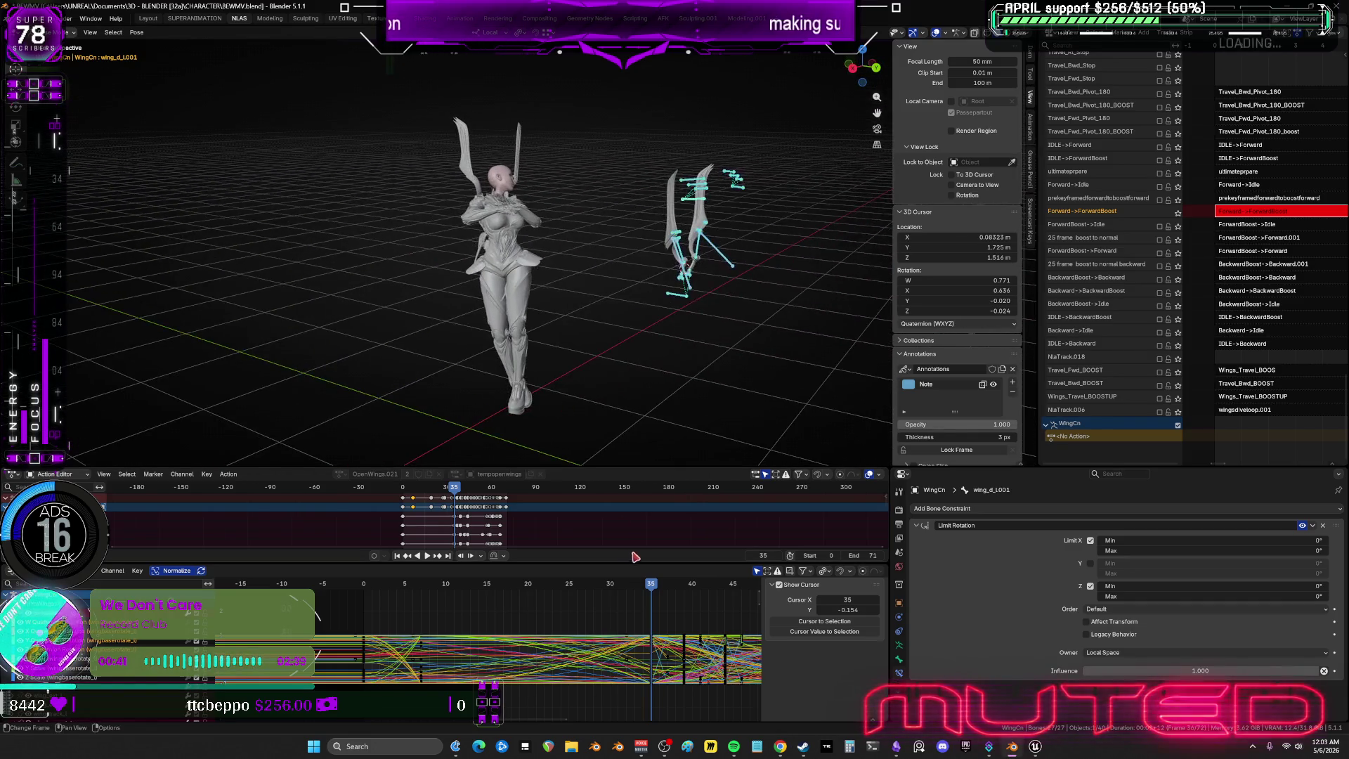
At frame 39, rotate the chosen wing bones on Y, then preview playback up to frame 43.
{"action": "mouse_move", "coordinate": [651, 590]}
{"action": "left_mouse_down"}
{"action": "mouse_move", "coordinate": [622, 592]}
{"action": "mouse_move", "coordinate": [756, 634]}
{"action": "mouse_move", "coordinate": [655, 619]}
{"action": "mouse_move", "coordinate": [687, 621]}
{"action": "left_mouse_up"}
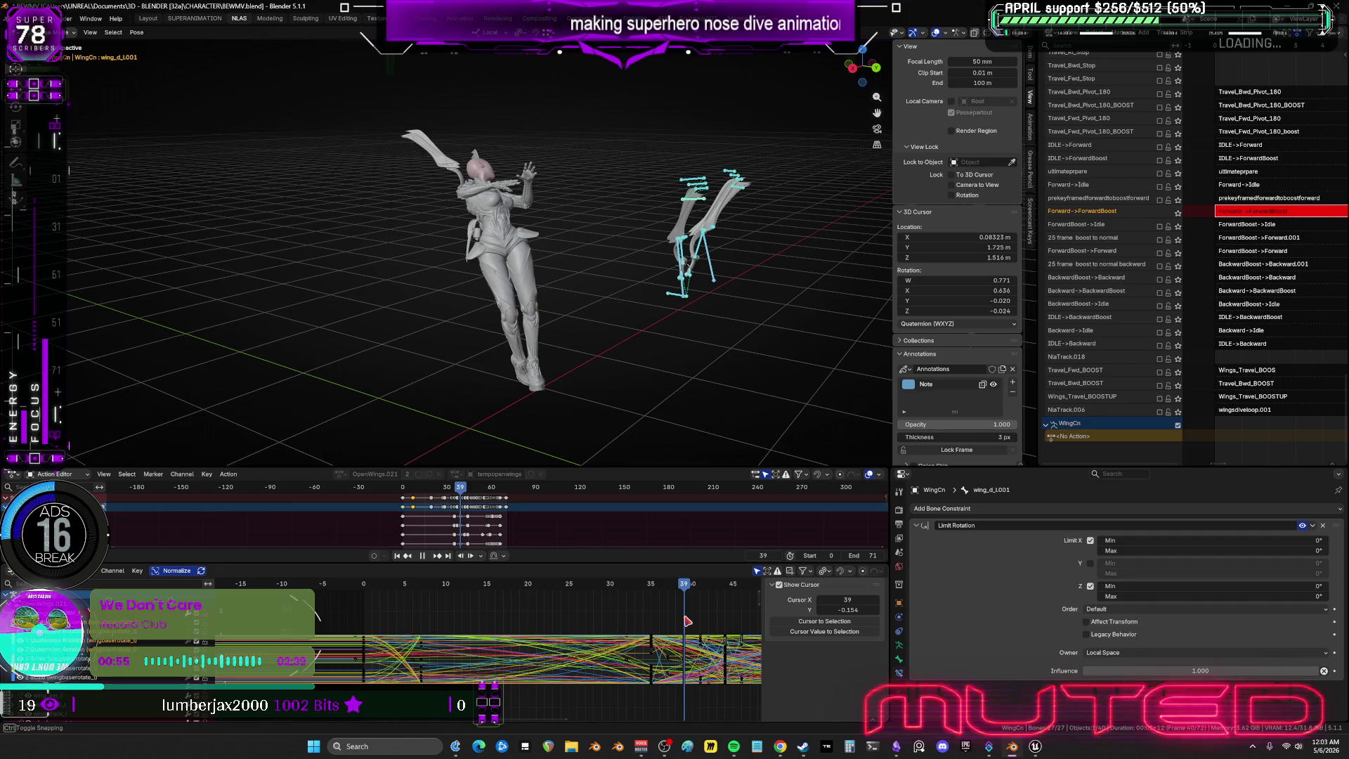
{"action": "middle_click_drag", "start_coordinate": [717, 254], "coordinate": [653, 275]}
{"action": "scroll", "coordinate": [675, 267], "scroll_direction": "up", "scroll_amount": 5}
{"action": "left_click", "coordinate": [766, 195]}
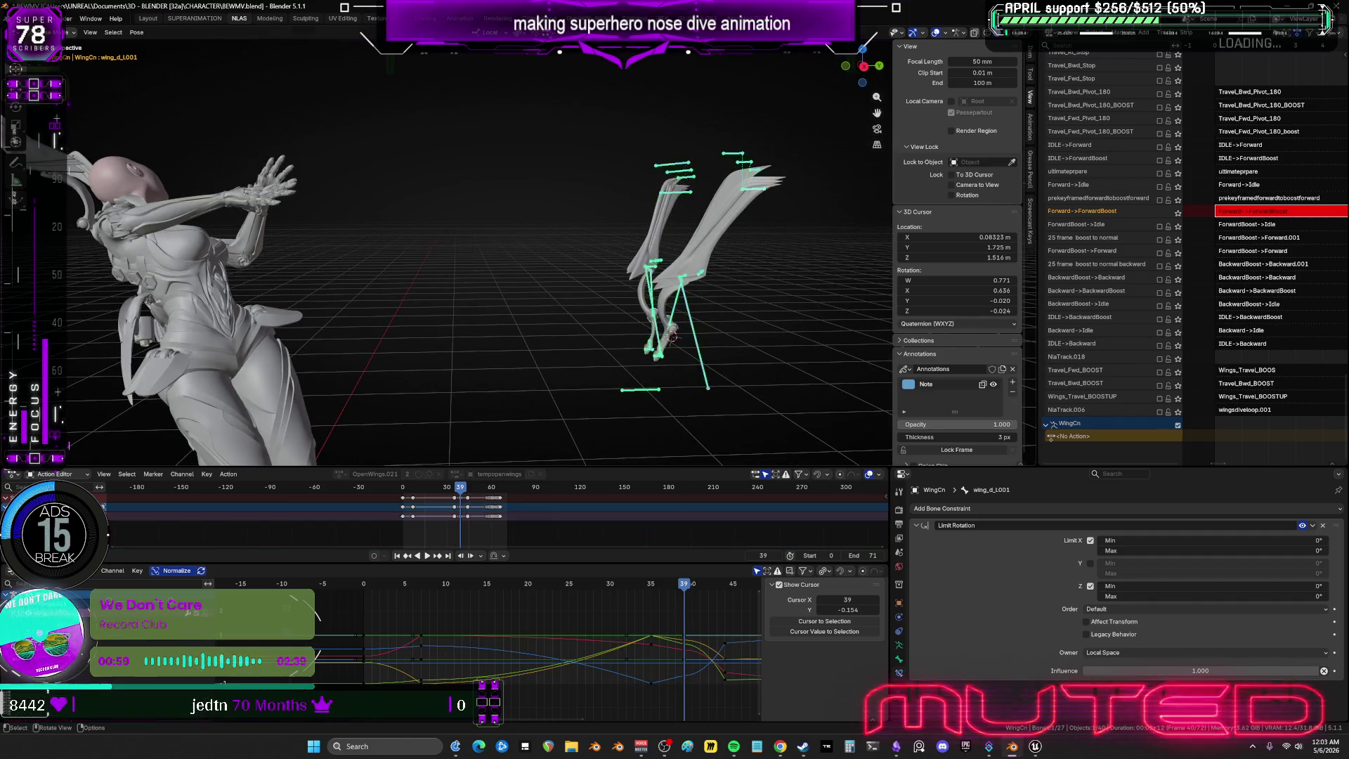
{"action": "middle_click_drag", "start_coordinate": [658, 245], "coordinate": [714, 256]}
{"action": "key", "text": "r"}
{"action": "key", "text": "y"}
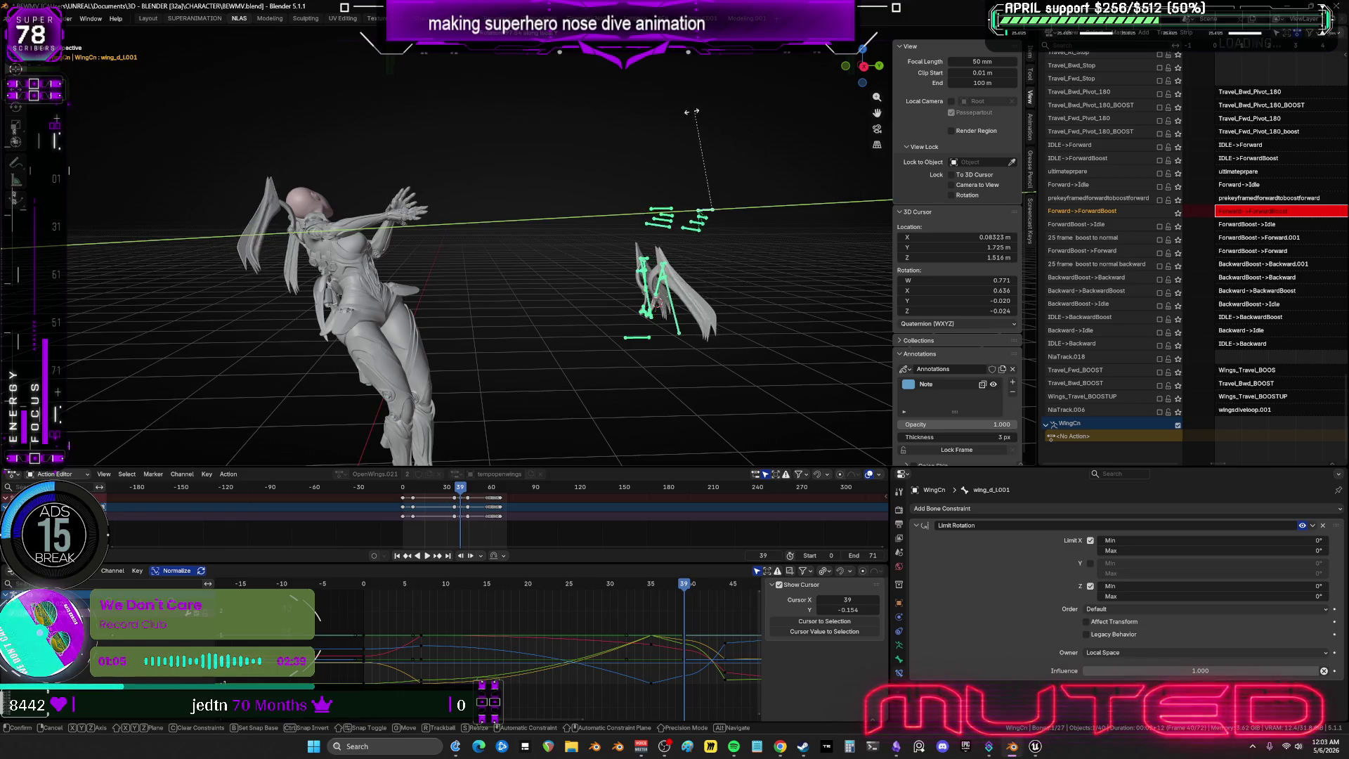
{"action": "left_click", "coordinate": [702, 319]}
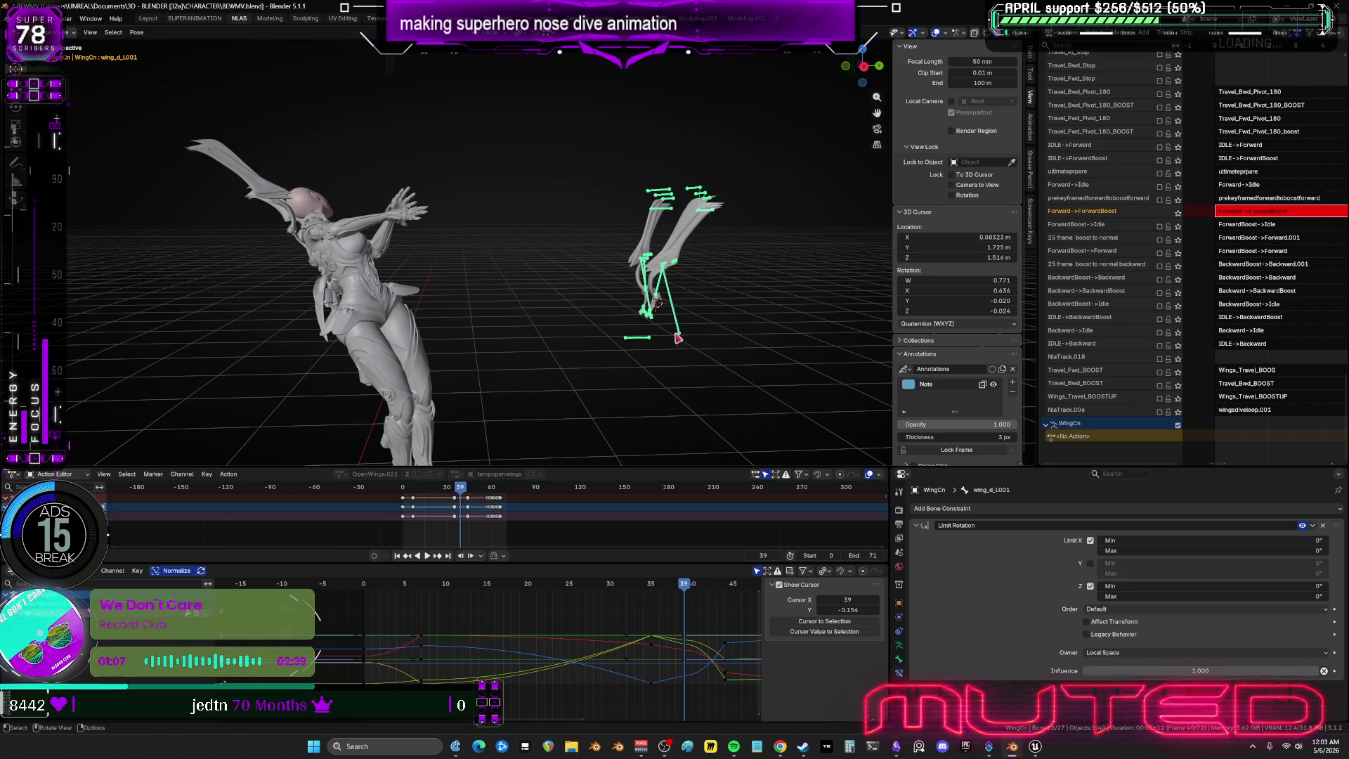
{"action": "key", "text": "space"}
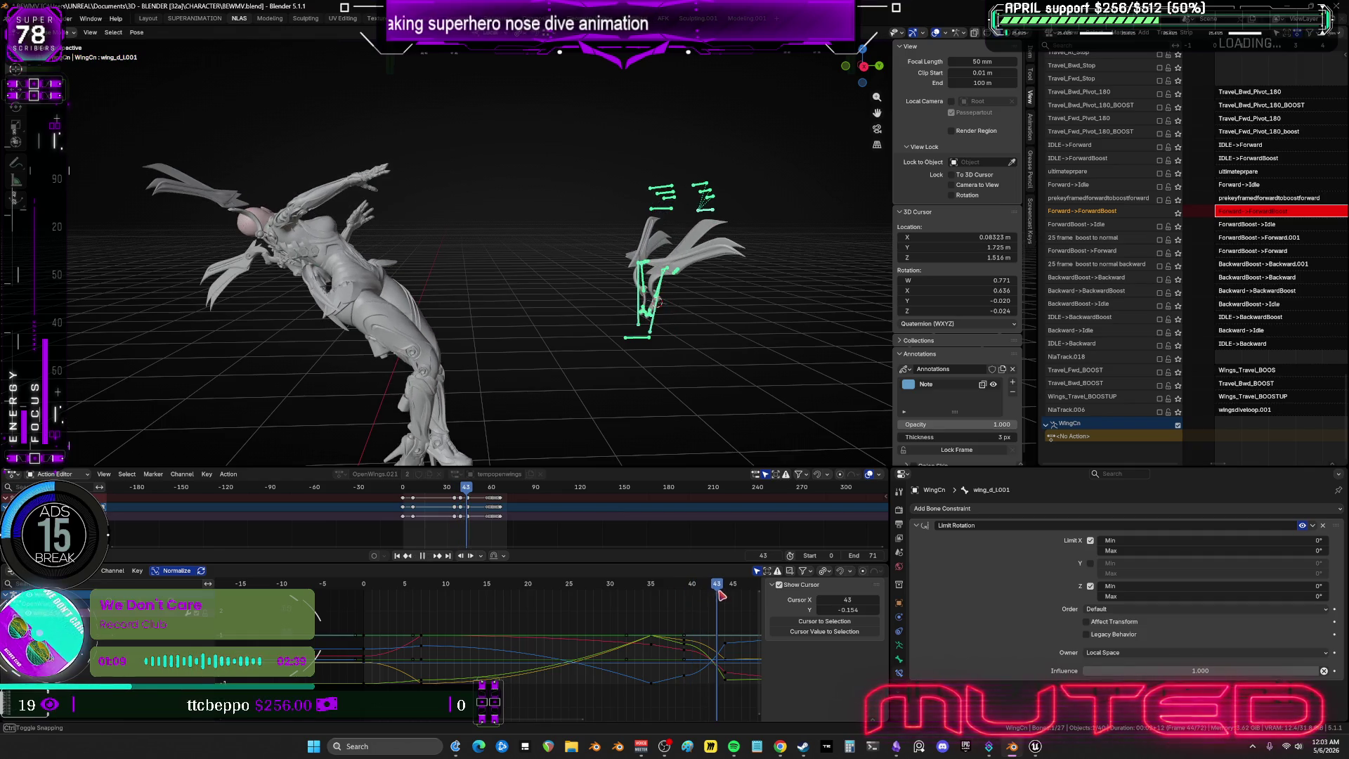
{"action": "key", "text": "space"}
Rotate the wing_c and wing_b bones about their local Y axis.
{"action": "mouse_move", "coordinate": [246, 197]}
{"action": "middle_mouse_down"}
{"action": "mouse_move", "coordinate": [591, 276]}
{"action": "mouse_move", "coordinate": [633, 249]}
{"action": "mouse_move", "coordinate": [599, 217]}
{"action": "mouse_move", "coordinate": [466, 229]}
{"action": "mouse_move", "coordinate": [497, 223]}
{"action": "mouse_move", "coordinate": [490, 240]}
{"action": "mouse_move", "coordinate": [421, 247]}
{"action": "middle_mouse_up"}
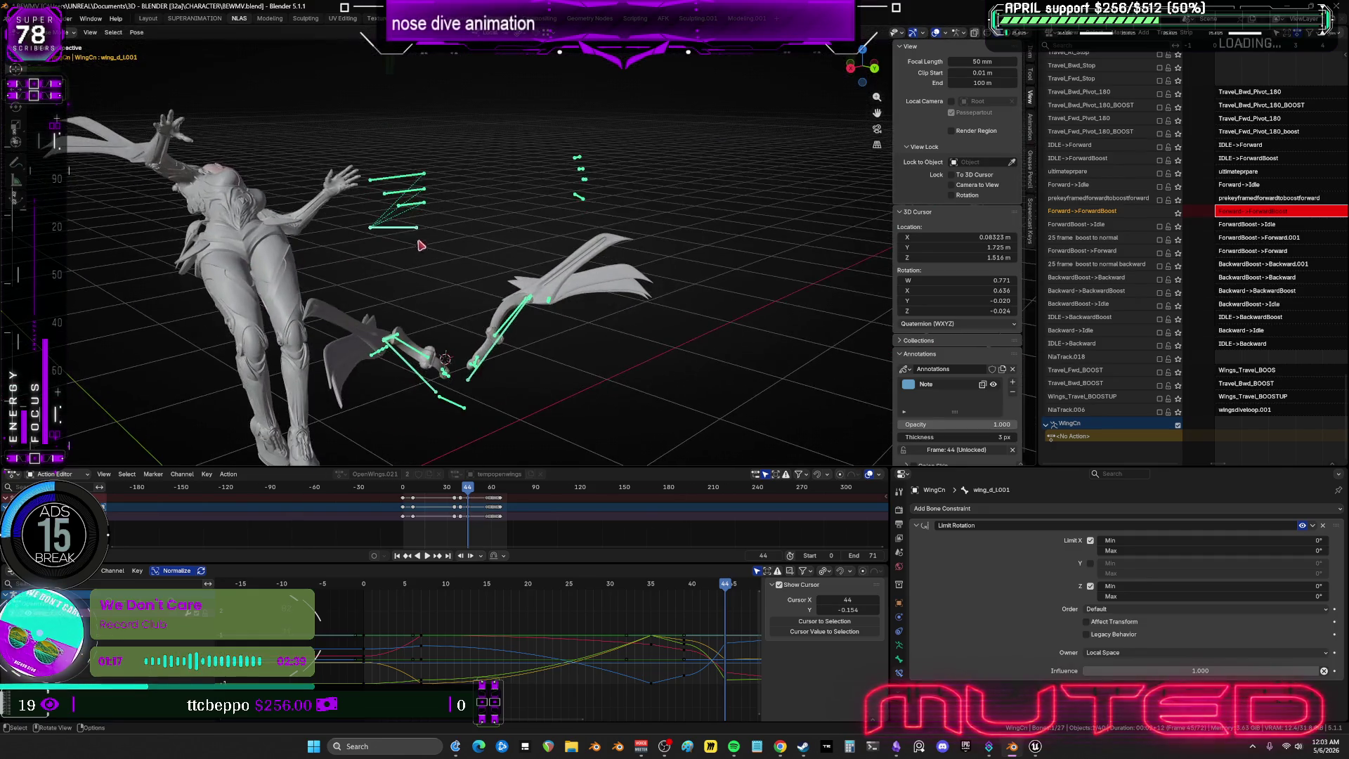
{"action": "key", "text": "r"}
{"action": "key", "text": "y"}
{"action": "key", "text": "y"}
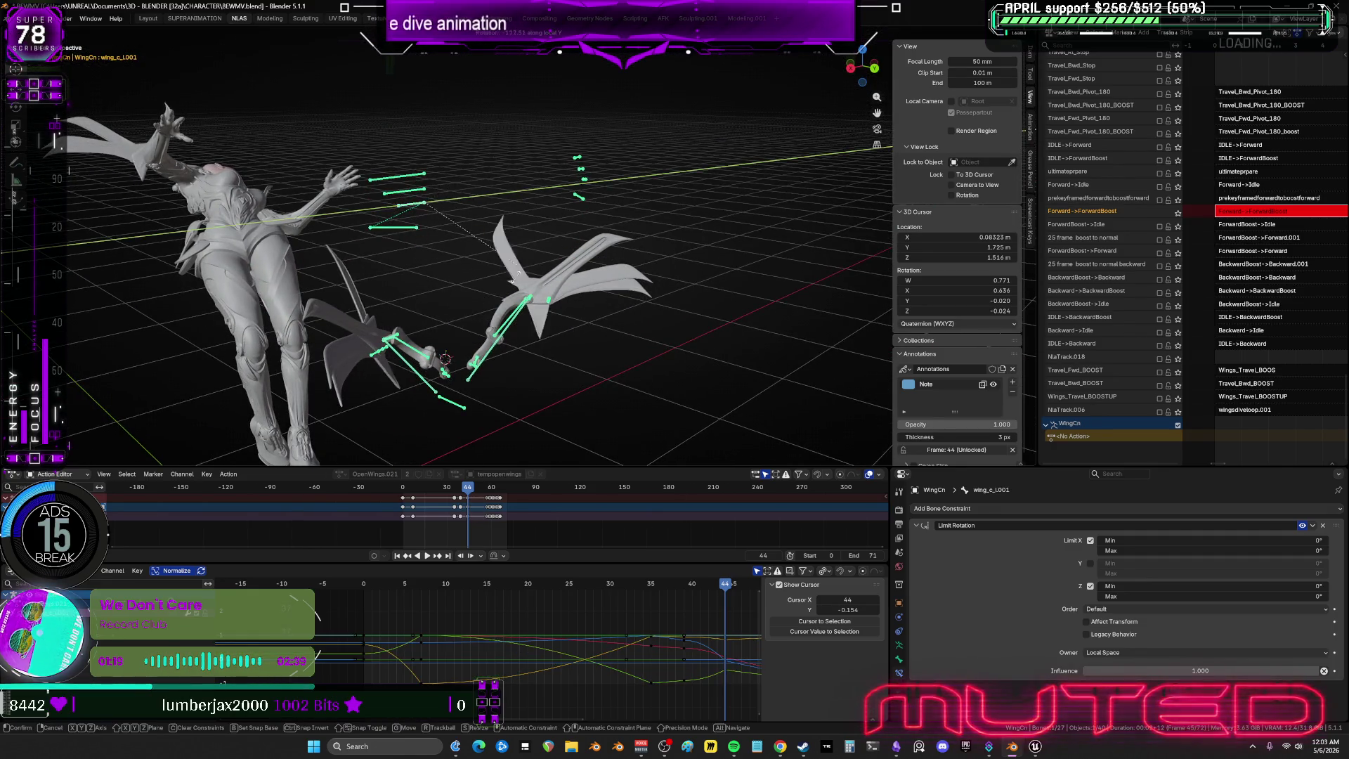
{"action": "left_click", "coordinate": [391, 129]}
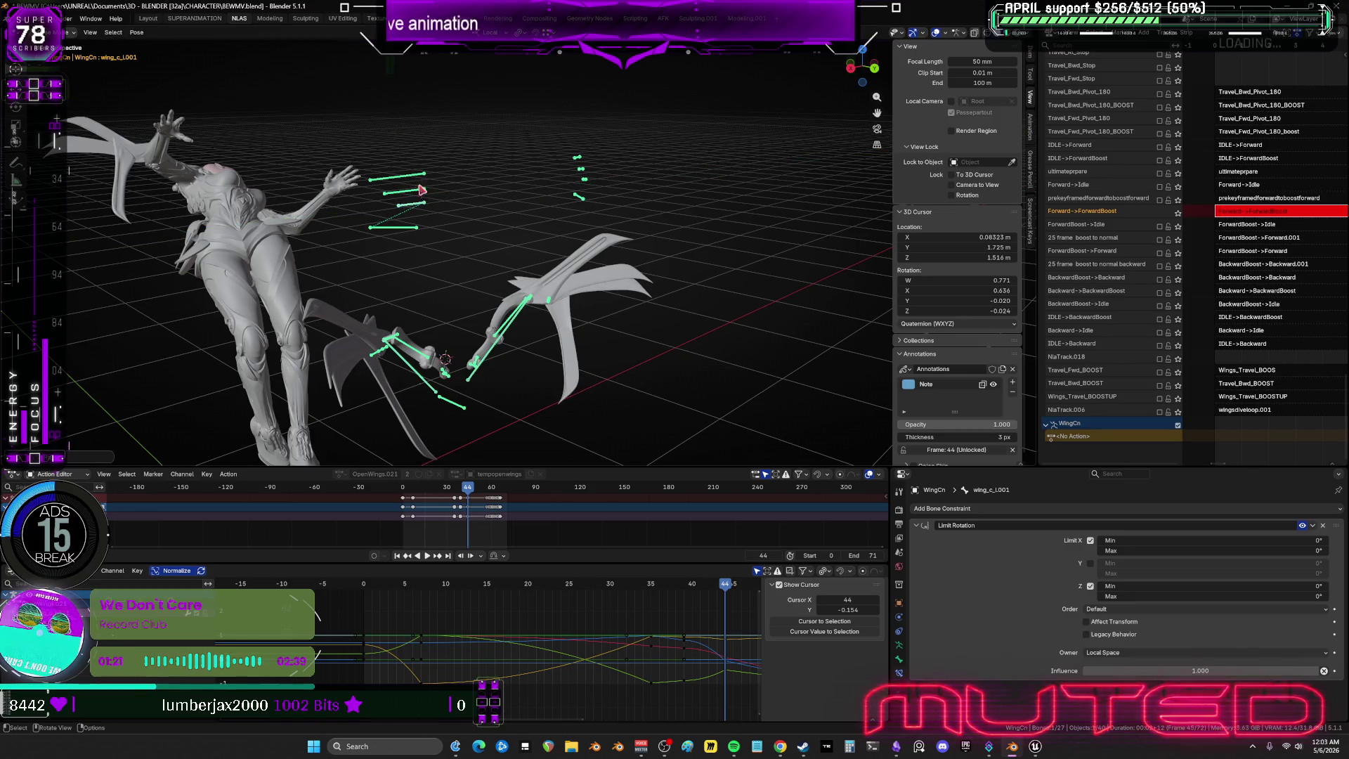
{"action": "key", "text": "bracketleft"}
{"action": "key", "text": "r"}
{"action": "key", "text": "y"}
{"action": "key", "text": "y"}
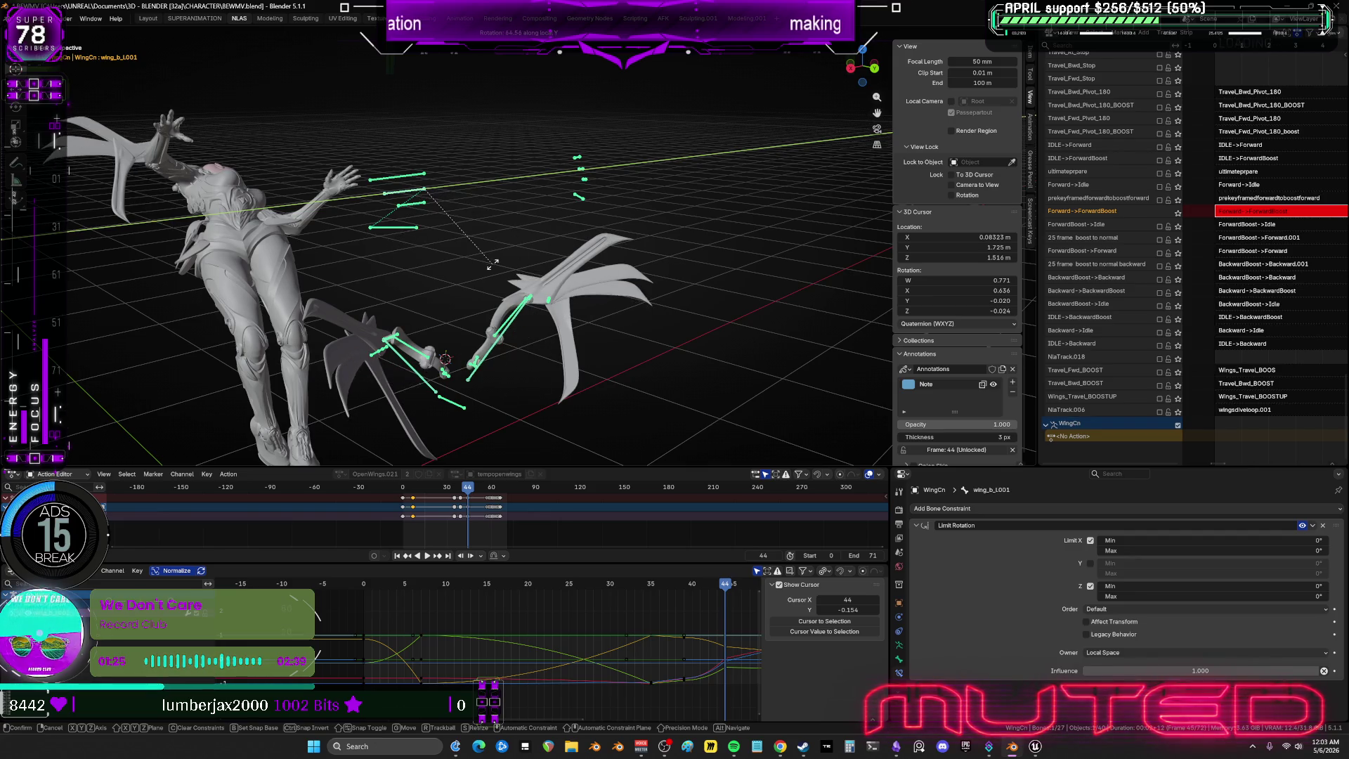
{"action": "left_click", "coordinate": [482, 229]}
Rotate the left wing bone twice, trying local X, Y and Z constraints, into a fanned pose.
{"action": "mouse_move", "coordinate": [482, 229]}
{"action": "middle_mouse_down"}
{"action": "mouse_move", "coordinate": [473, 218]}
{"action": "mouse_move", "coordinate": [588, 286]}
{"action": "mouse_move", "coordinate": [541, 240]}
{"action": "mouse_move", "coordinate": [473, 241]}
{"action": "middle_mouse_up"}
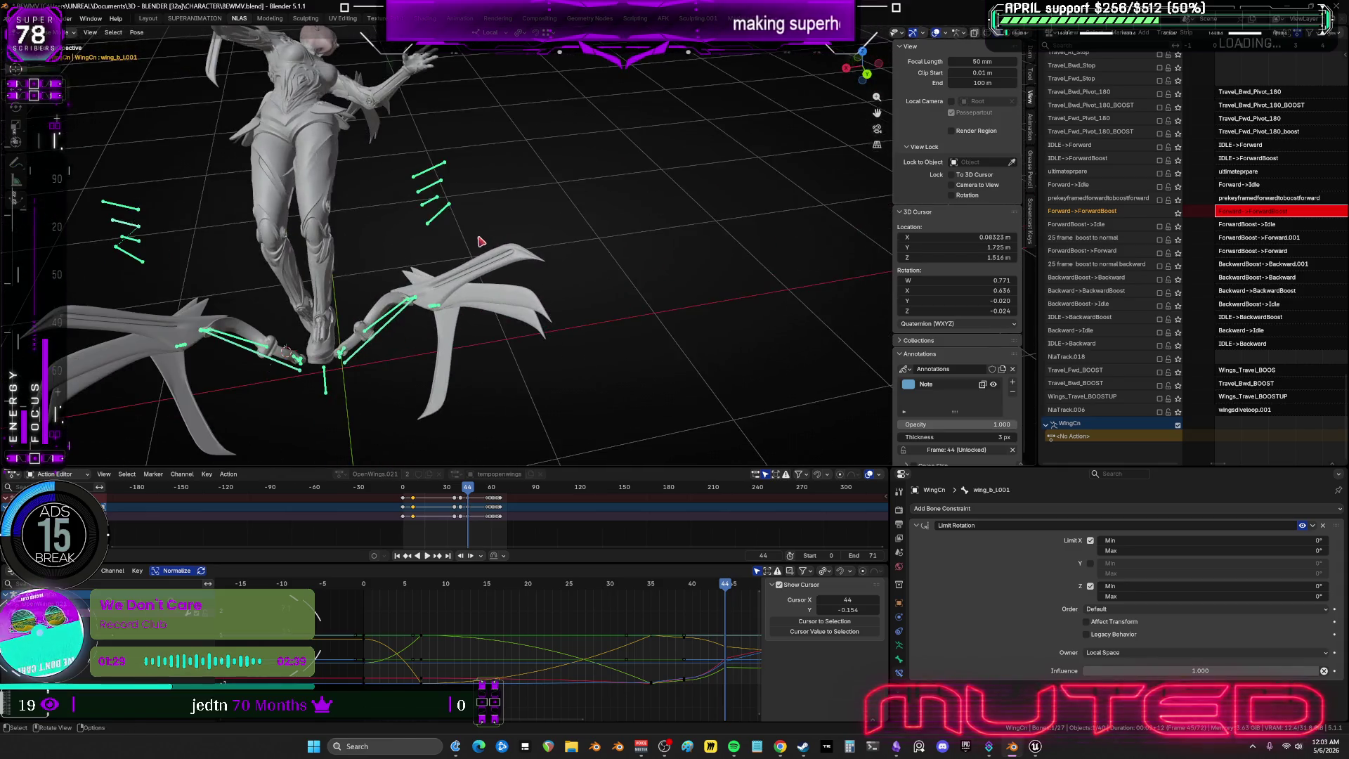
{"action": "key", "text": "r"}
{"action": "key", "text": "y"}
{"action": "key", "text": "y"}
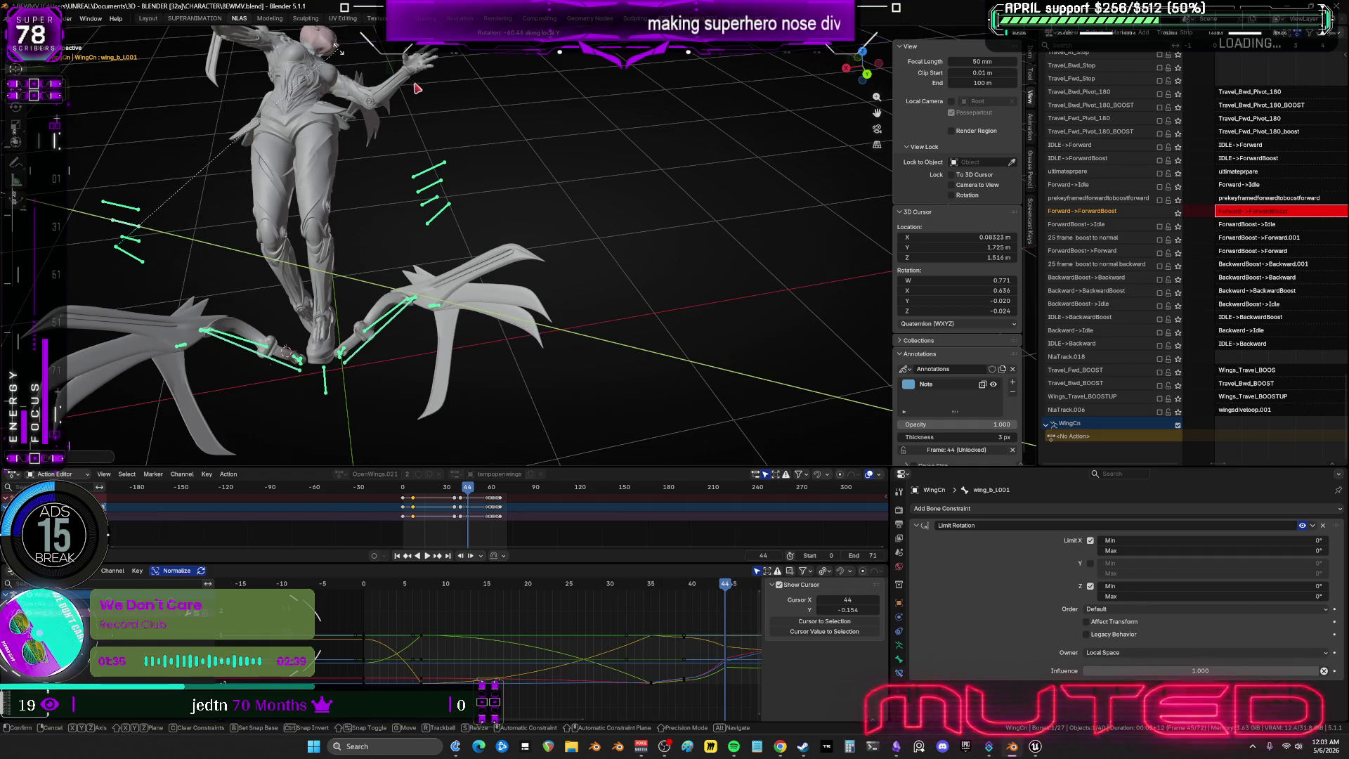
{"action": "key", "text": "x"}
{"action": "key", "text": "y"}
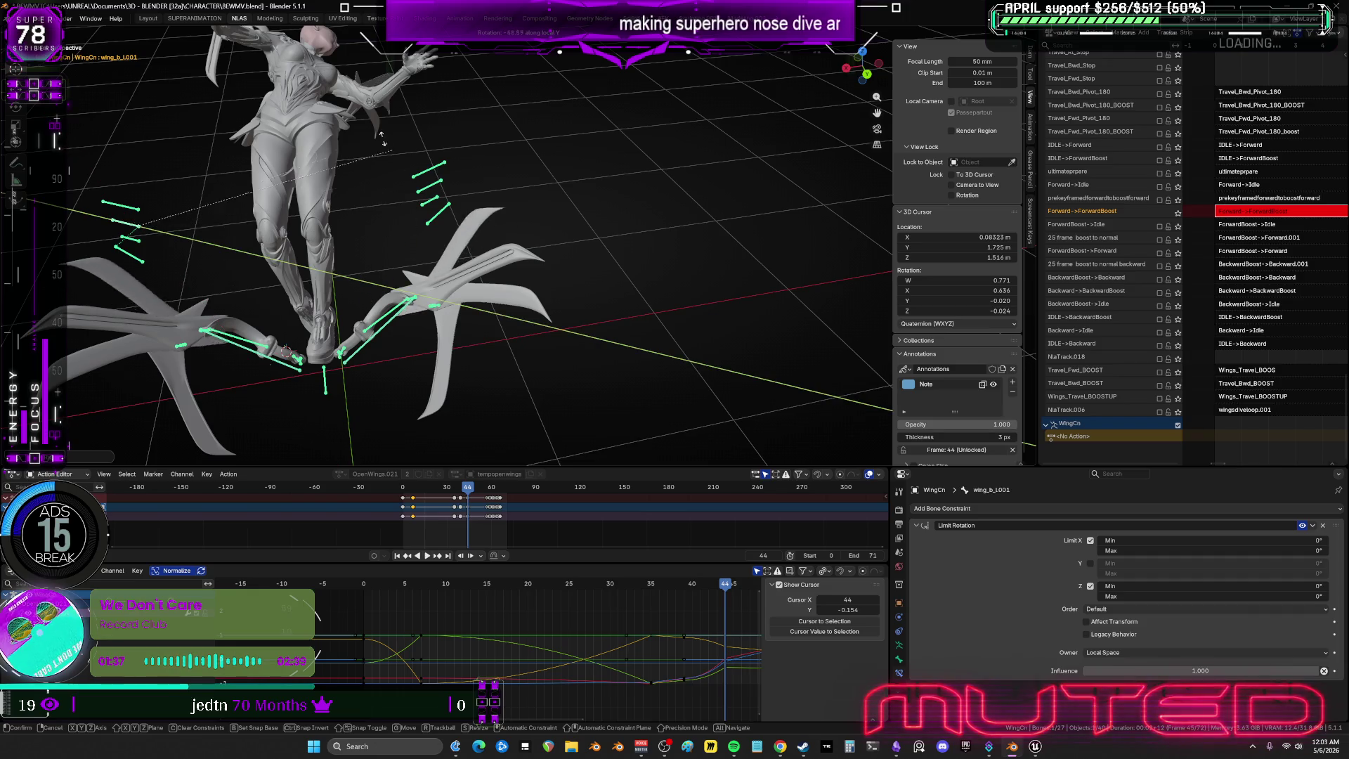
{"action": "key", "text": "z"}
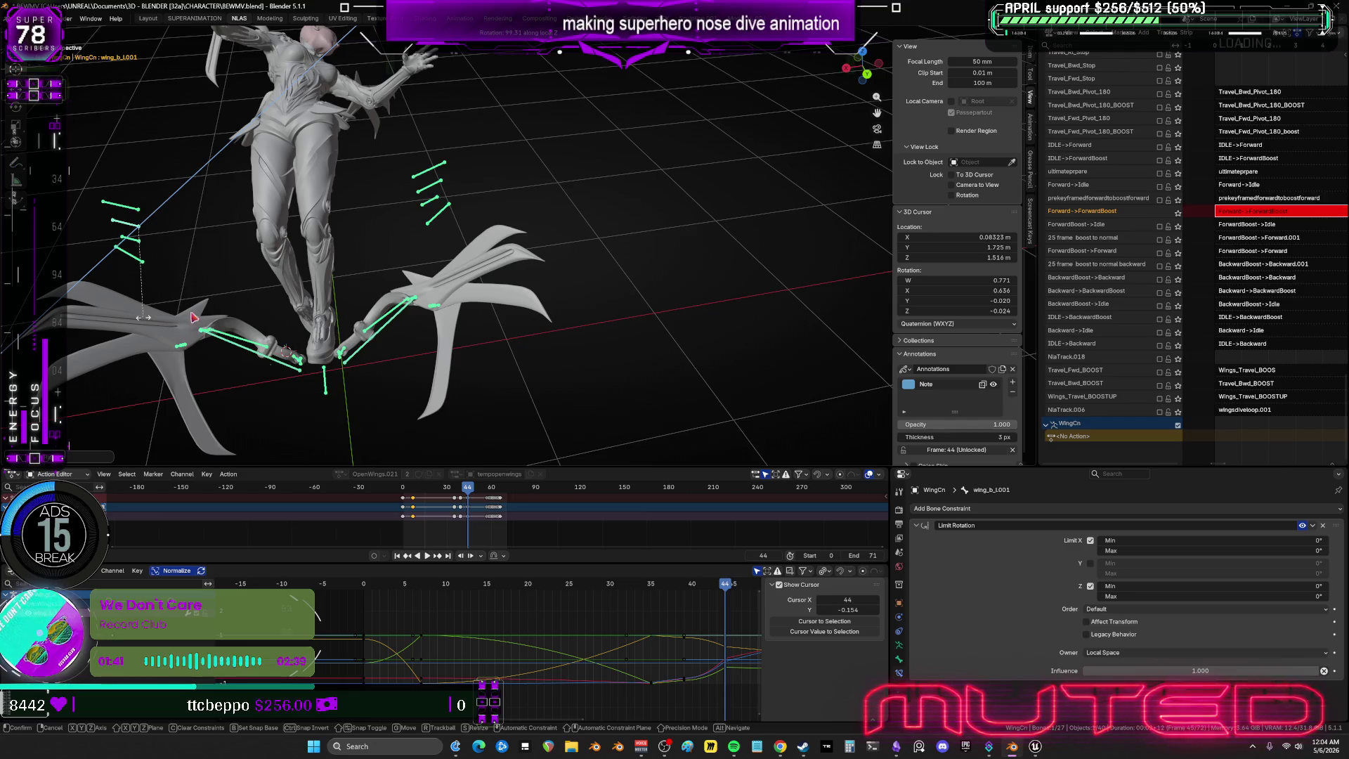
{"action": "left_click", "coordinate": [534, 342]}
{"action": "key", "text": "r"}
{"action": "key", "text": "z"}
{"action": "key", "text": "z"}
{"action": "key", "text": "x"}
{"action": "key", "text": "x"}
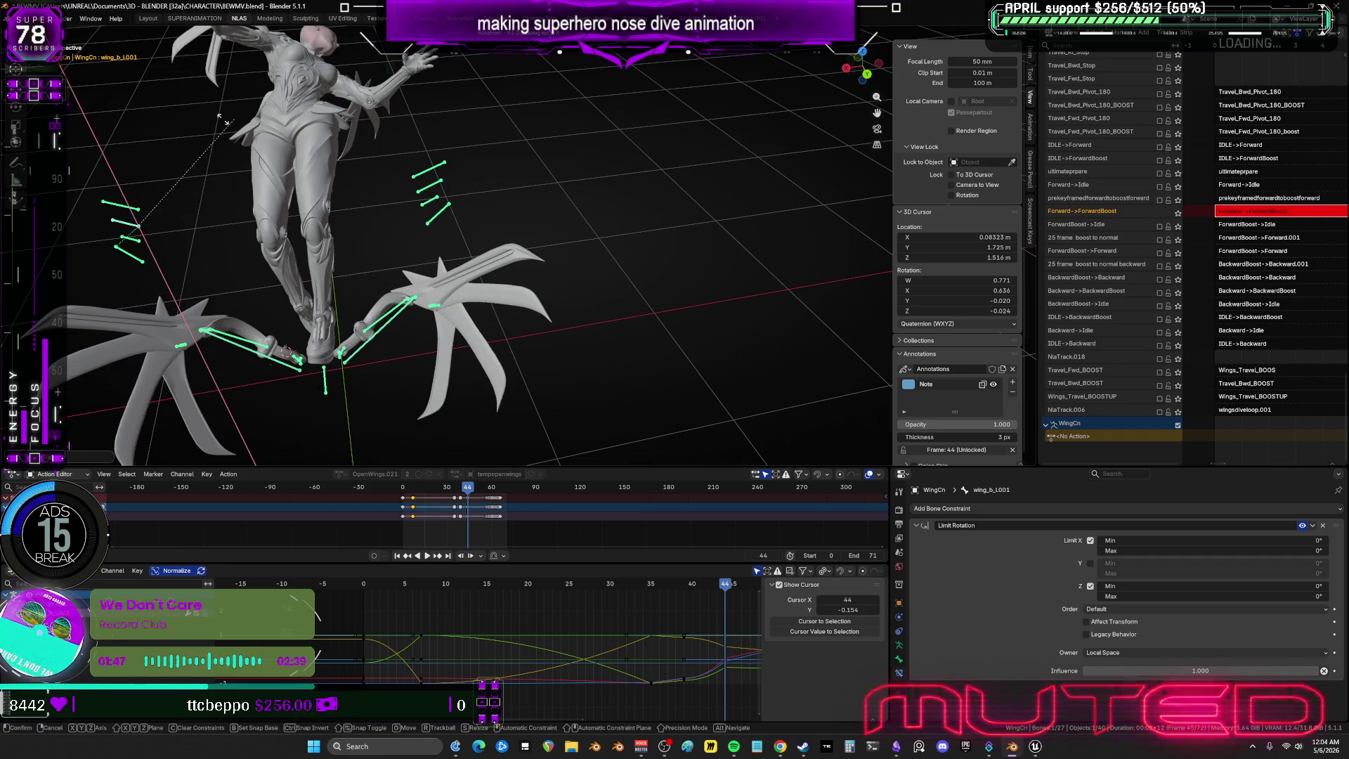
{"action": "key", "text": "y"}
{"action": "key", "text": "y"}
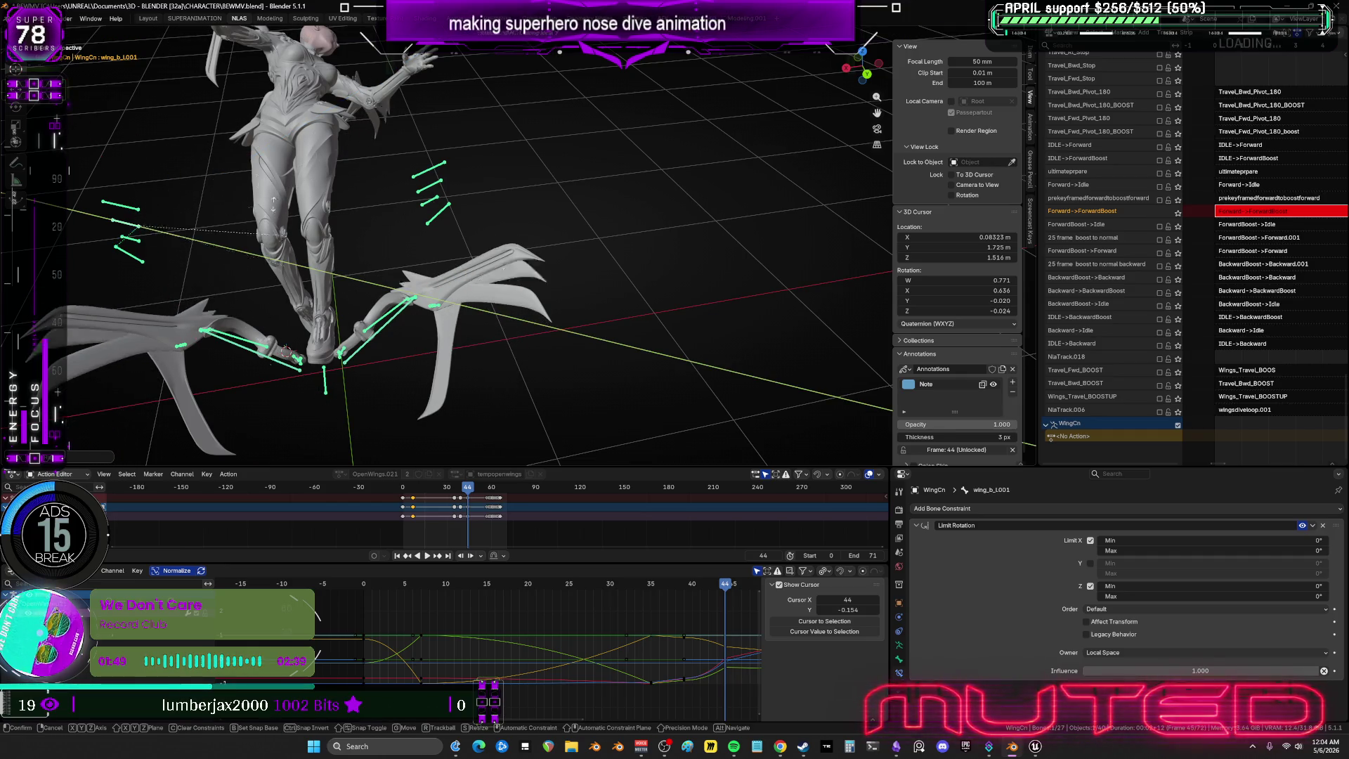
{"action": "left_click", "coordinate": [146, 244]}
Box-select the left wing bones and bring up the keyframe insertion menu.
{"action": "mouse_move", "coordinate": [211, 247]}
{"action": "middle_mouse_down"}
{"action": "mouse_move", "coordinate": [360, 263]}
{"action": "mouse_move", "coordinate": [492, 232]}
{"action": "mouse_move", "coordinate": [577, 268]}
{"action": "mouse_move", "coordinate": [628, 261]}
{"action": "middle_mouse_up"}
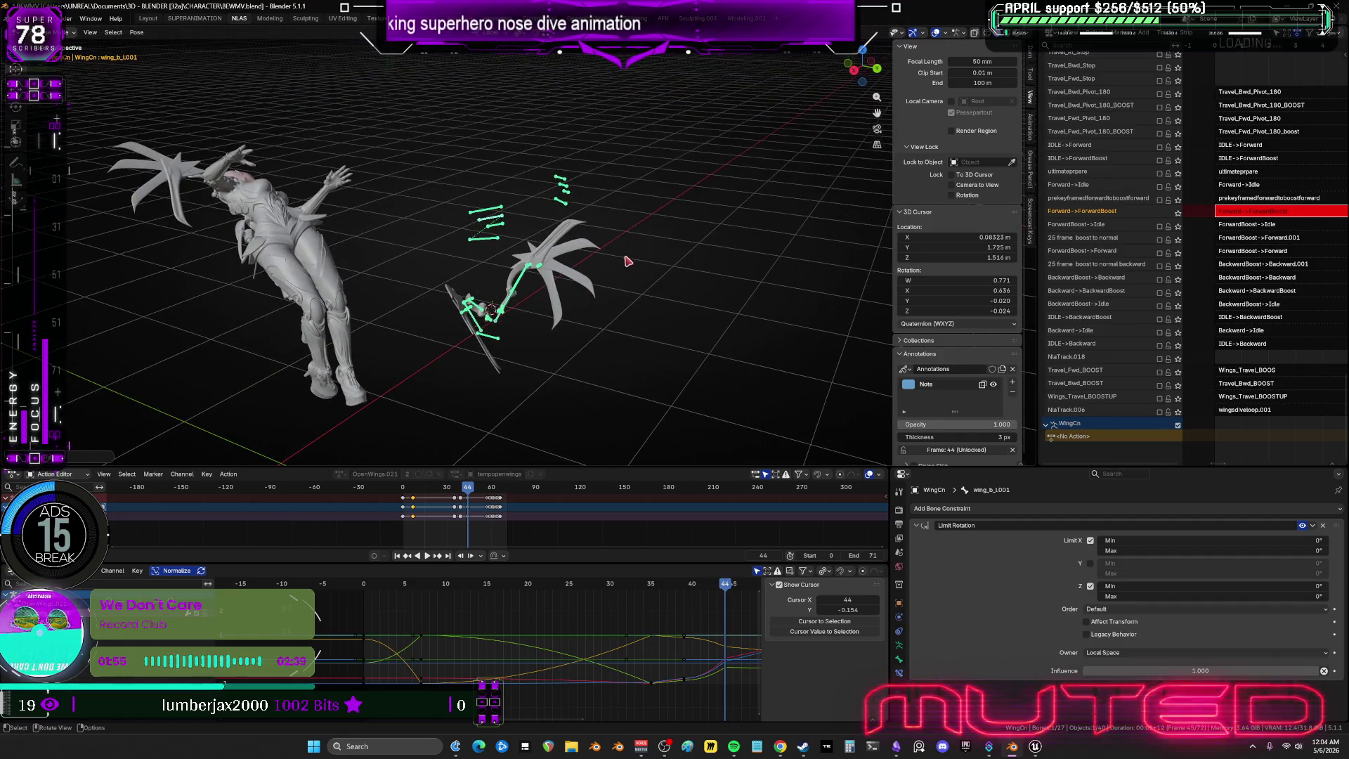
{"action": "mouse_move", "coordinate": [612, 238]}
{"action": "left_mouse_down"}
{"action": "mouse_move", "coordinate": [500, 210]}
{"action": "mouse_move", "coordinate": [405, 149]}
{"action": "left_mouse_up"}
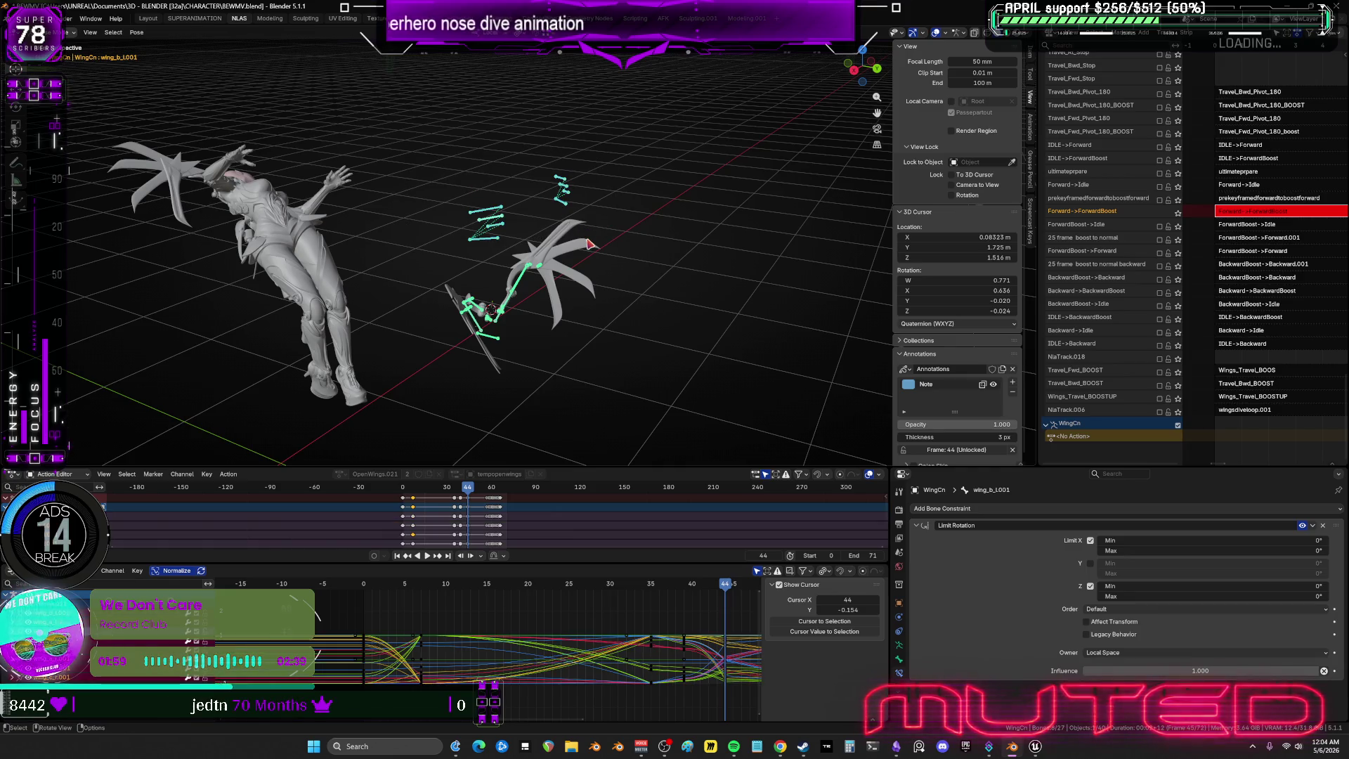
{"action": "key", "text": "k"}
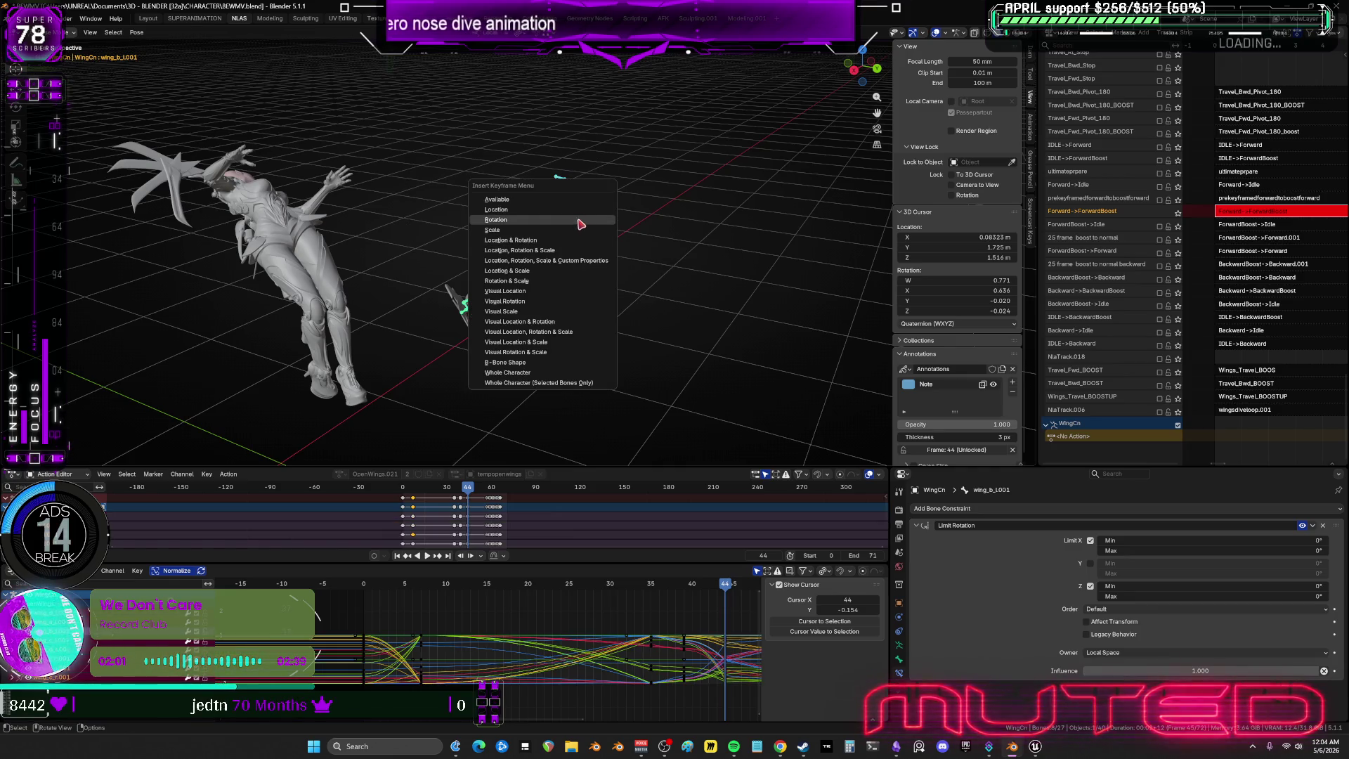
Preview back to frame 35, then twist the wing_d_L001 feather bone on local Y at frame 44.
{"action": "mouse_move", "coordinate": [737, 696]}
{"action": "left_mouse_down"}
{"action": "mouse_move", "coordinate": [673, 609]}
{"action": "mouse_move", "coordinate": [687, 636]}
{"action": "left_mouse_up"}
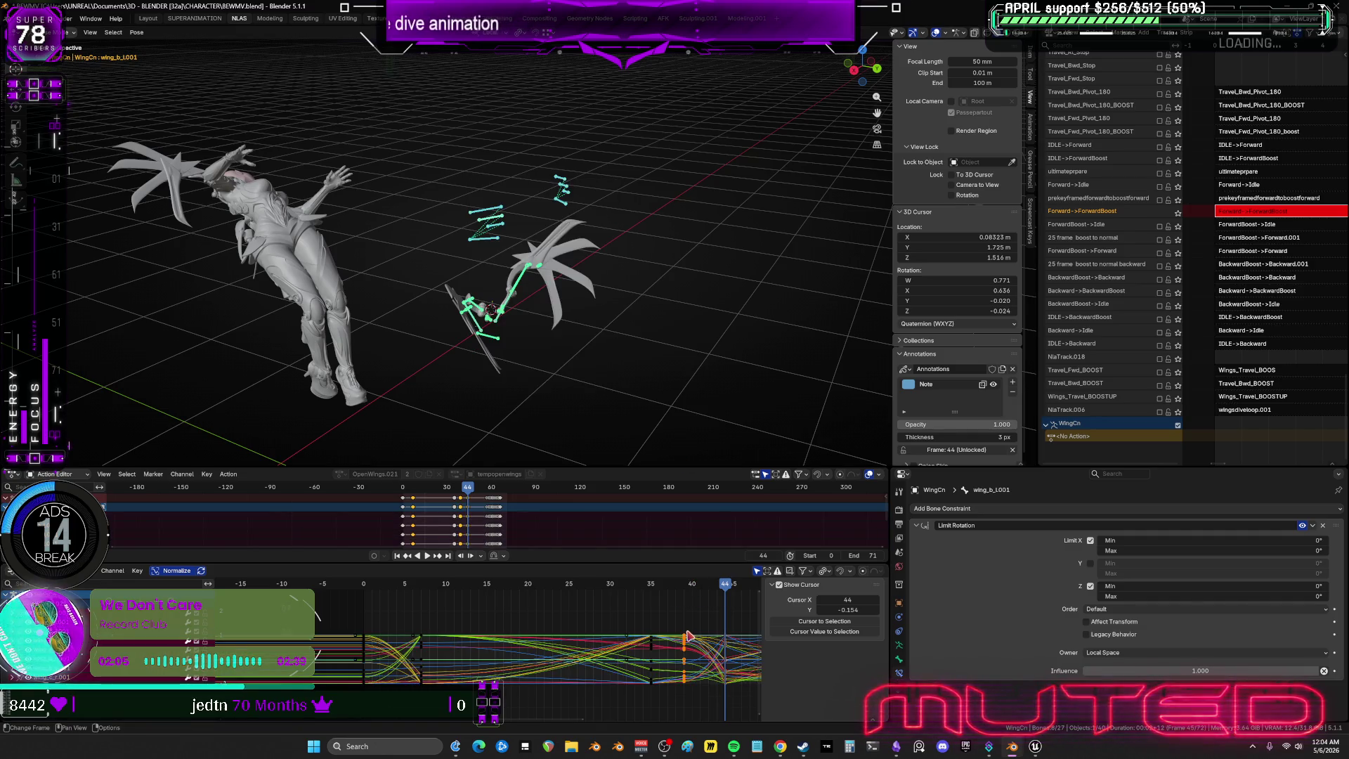
{"action": "mouse_move", "coordinate": [740, 589]}
{"action": "left_mouse_down"}
{"action": "mouse_move", "coordinate": [652, 582]}
{"action": "mouse_move", "coordinate": [746, 610]}
{"action": "left_mouse_up"}
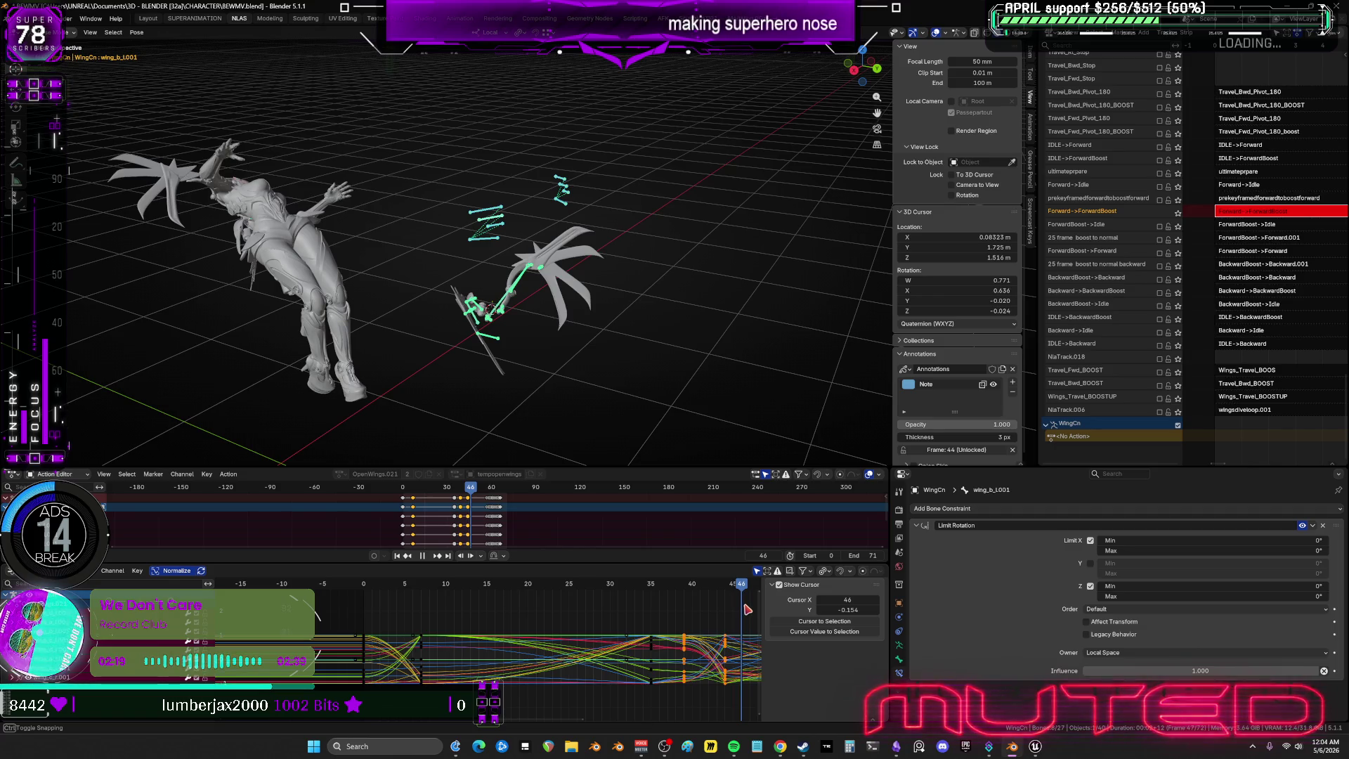
{"action": "key", "text": "Escape"}
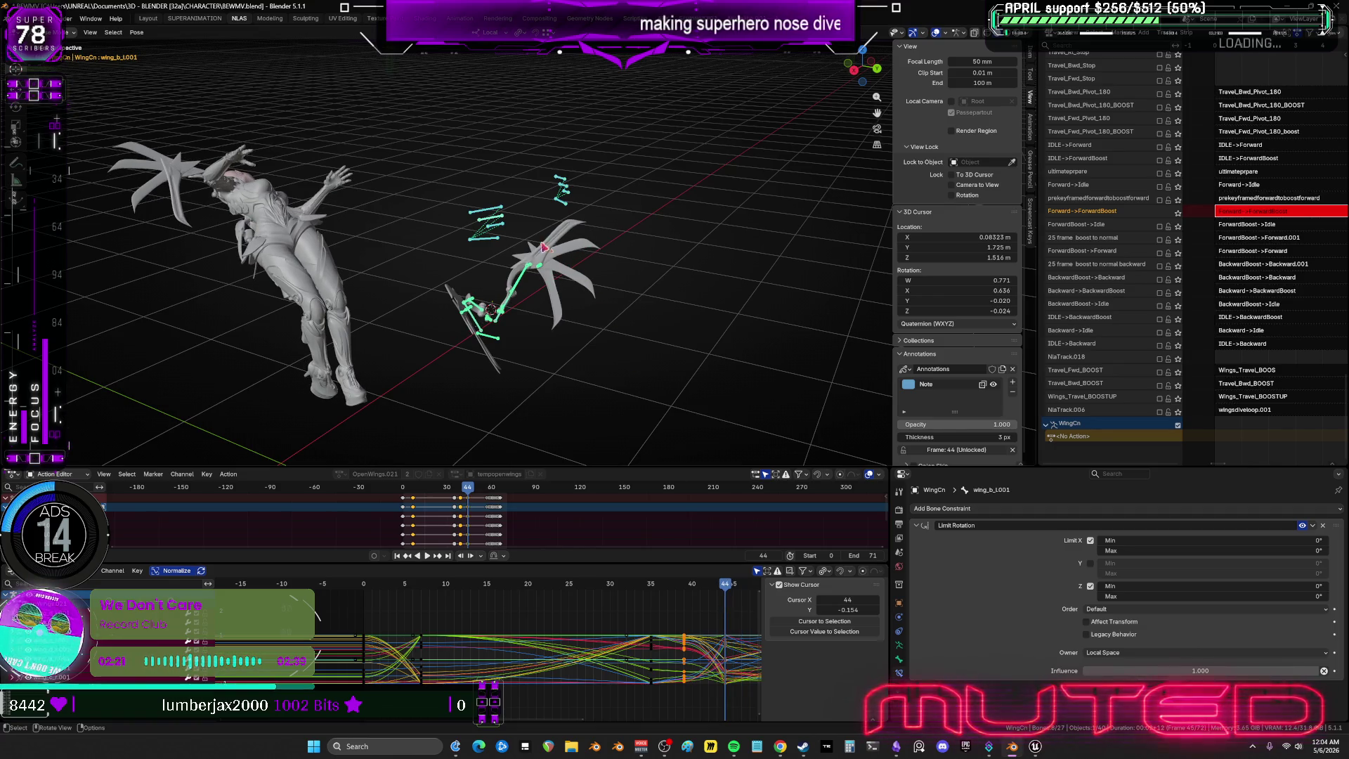
{"action": "left_click", "coordinate": [496, 211]}
{"action": "key", "text": "r"}
{"action": "key", "text": "y"}
{"action": "key", "text": "y"}
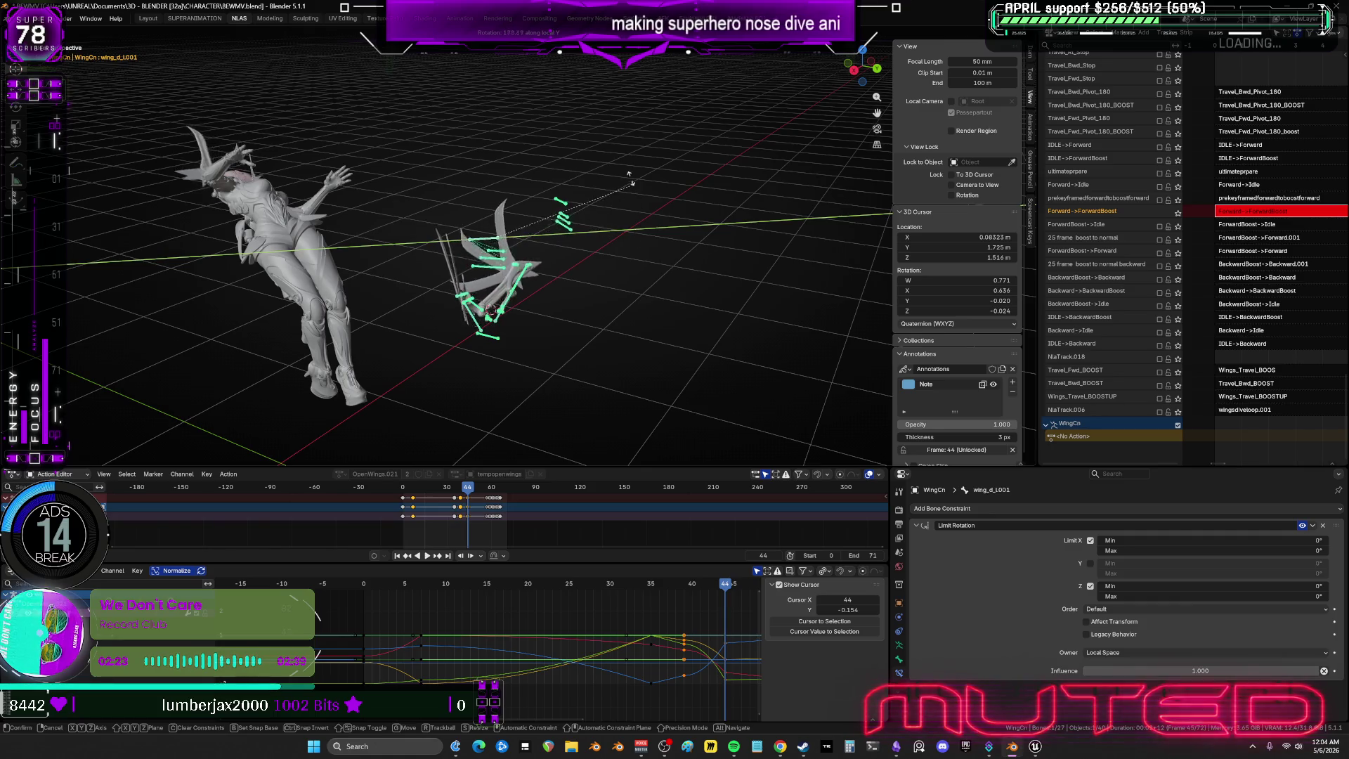
{"action": "left_click", "coordinate": [358, 274]}
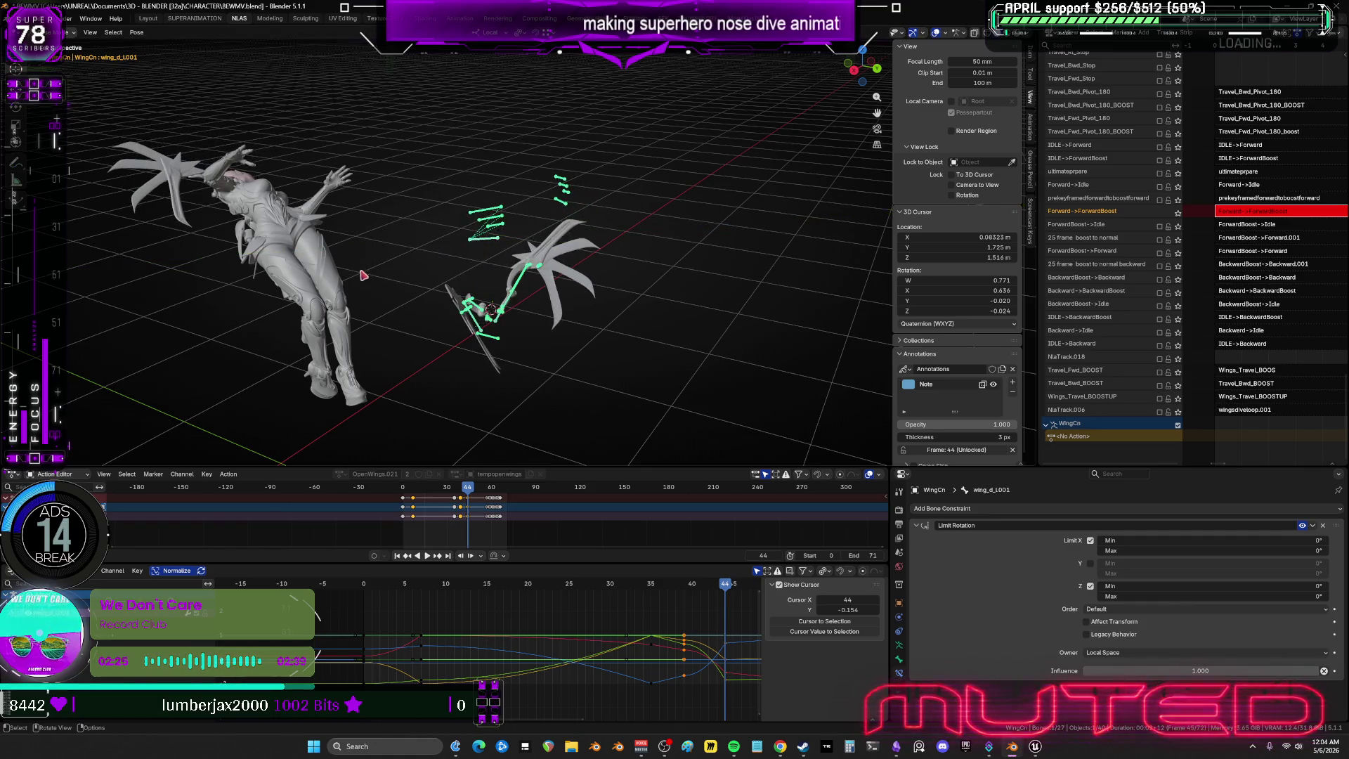
Maximize the 3D view, rotate both wings together, and key their rotation.
{"action": "middle_click_drag", "start_coordinate": [358, 274], "coordinate": [516, 311]}
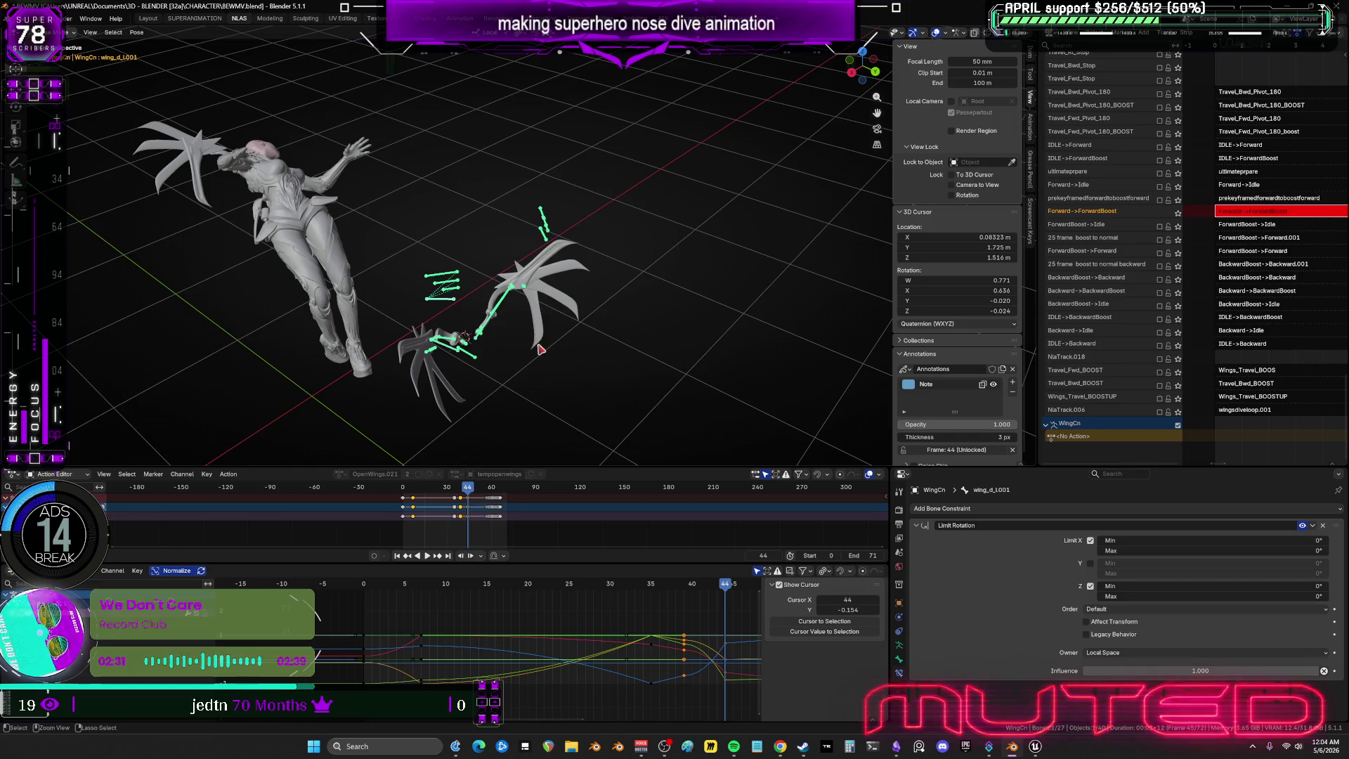
{"action": "key", "text": "ctrl+space"}
{"action": "scroll", "coordinate": [540, 350], "scroll_direction": "up", "scroll_amount": 5}
{"action": "middle_click_drag", "start_coordinate": [539, 349], "coordinate": [538, 299]}
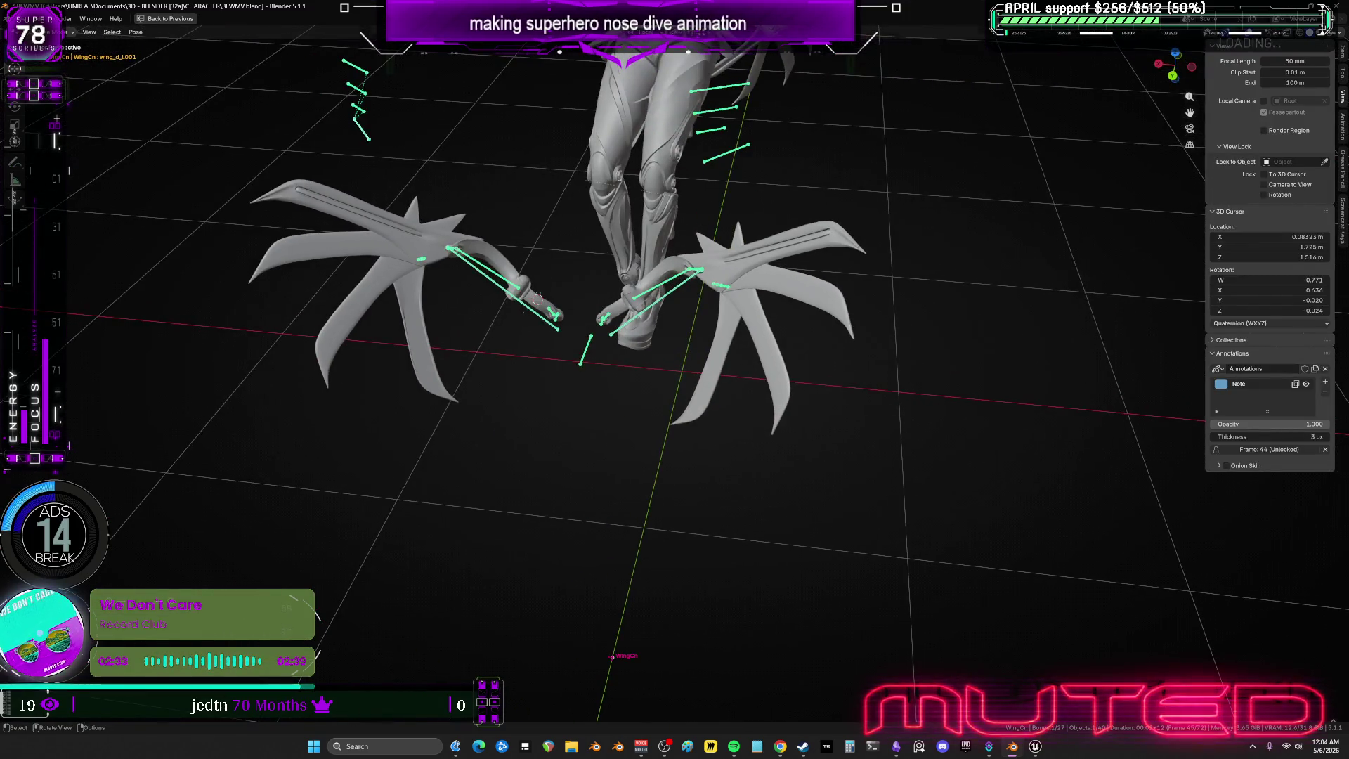
{"action": "key", "text": "r"}
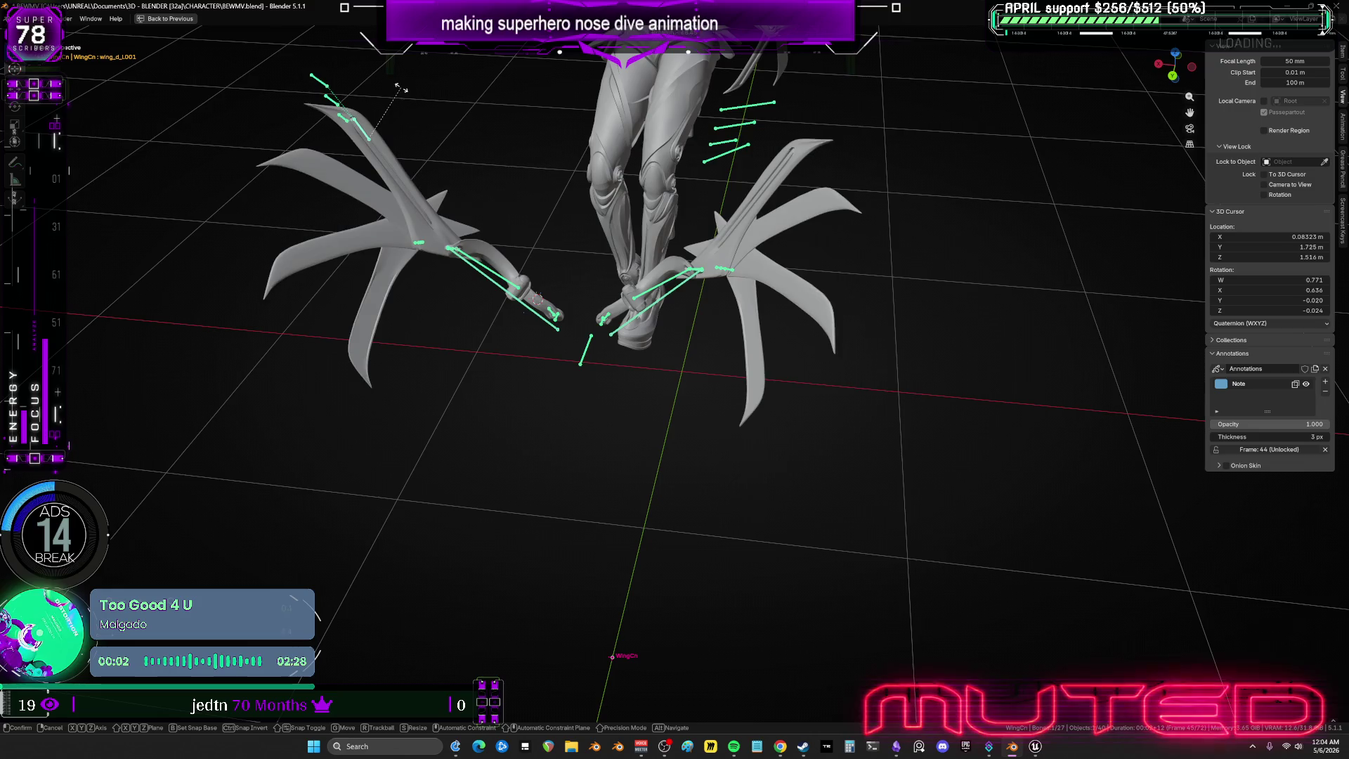
{"action": "left_click", "coordinate": [390, 94]}
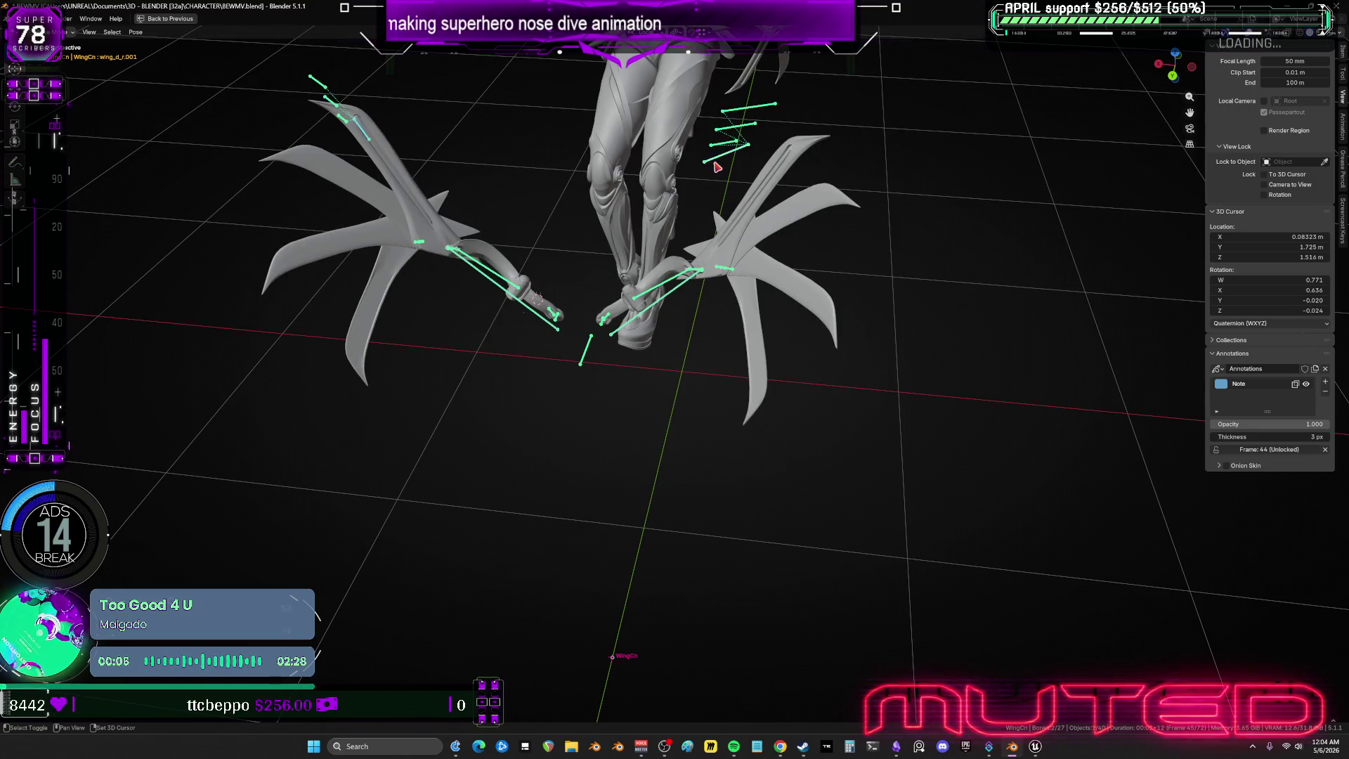
{"action": "key", "text": "k"}
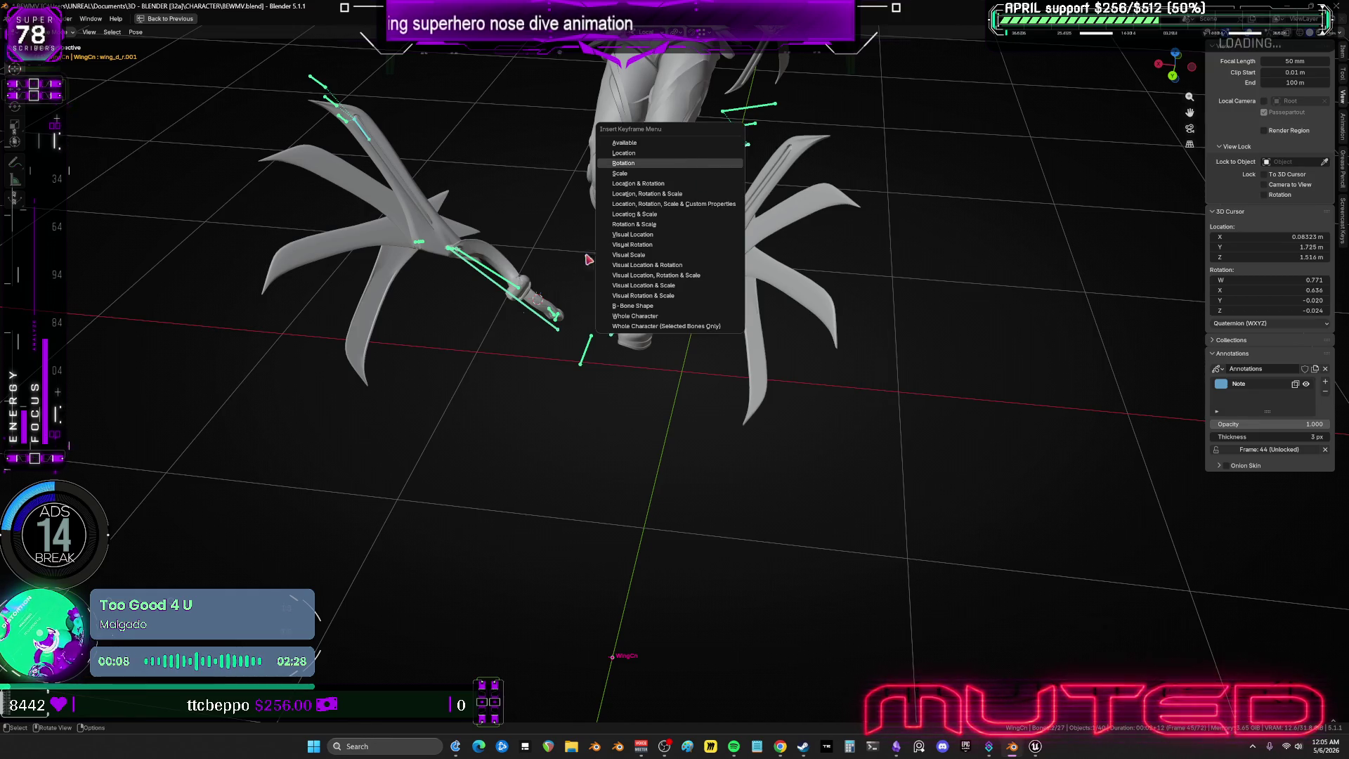
{"action": "mouse_move", "coordinate": [446, 326]}
{"action": "middle_mouse_down"}
{"action": "mouse_move", "coordinate": [575, 298]}
{"action": "mouse_move", "coordinate": [600, 307]}
{"action": "mouse_move", "coordinate": [535, 336]}
{"action": "middle_mouse_up"}
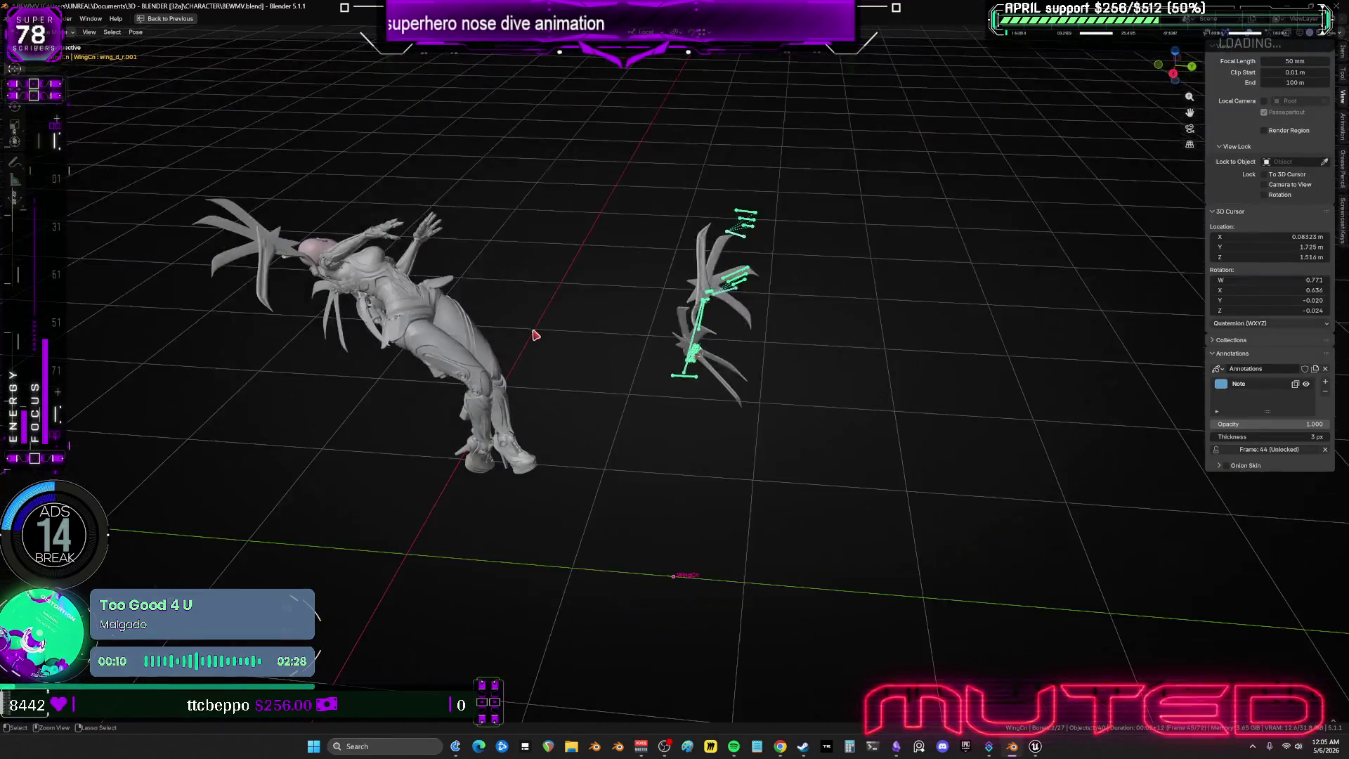
Inspect the wing curves in a maximized Graph Editor, restore the layout, and play back to frame 35.
{"action": "key", "text": "ctrl+space"}
{"action": "key", "text": "ctrl+space"}
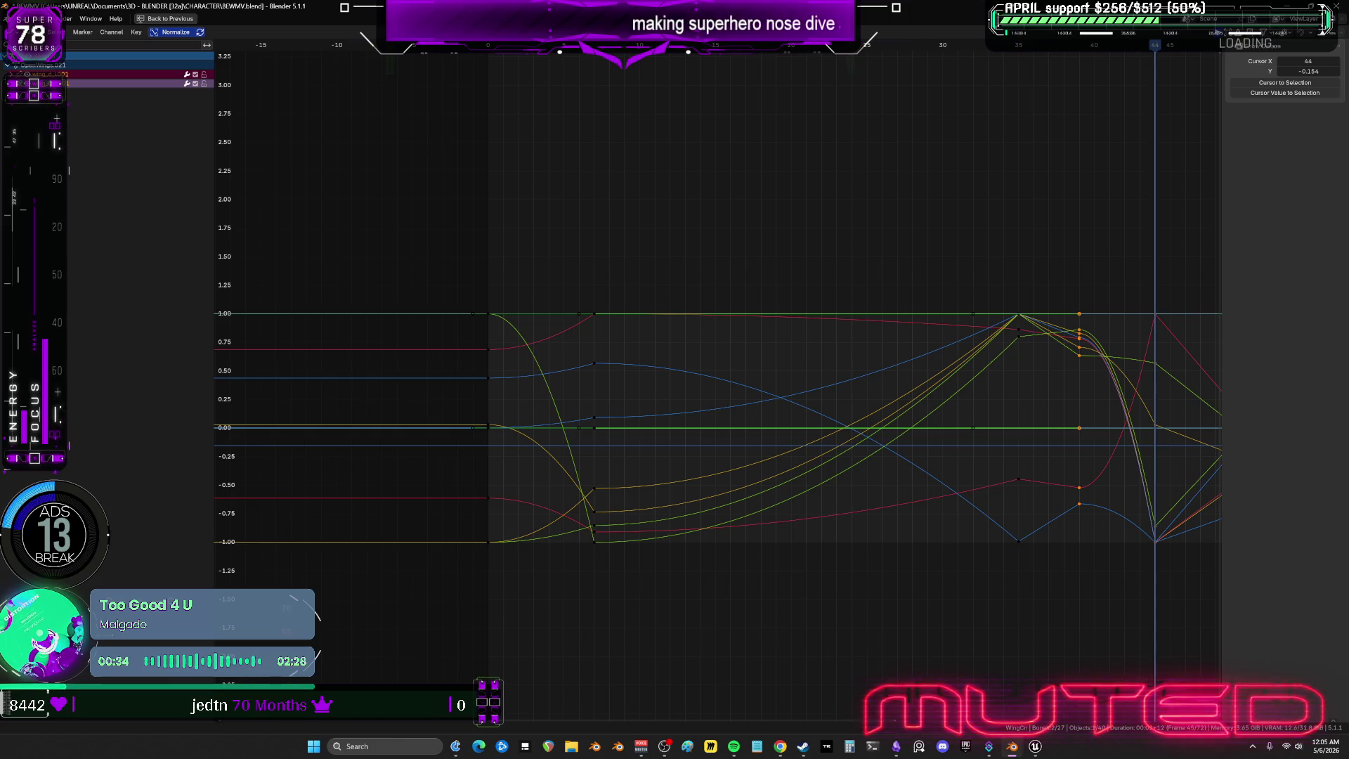
{"action": "mouse_move", "coordinate": [1021, 380]}
{"action": "middle_mouse_down"}
{"action": "mouse_move", "coordinate": [967, 401]}
{"action": "mouse_move", "coordinate": [801, 364]}
{"action": "mouse_move", "coordinate": [768, 342]}
{"action": "middle_mouse_up"}
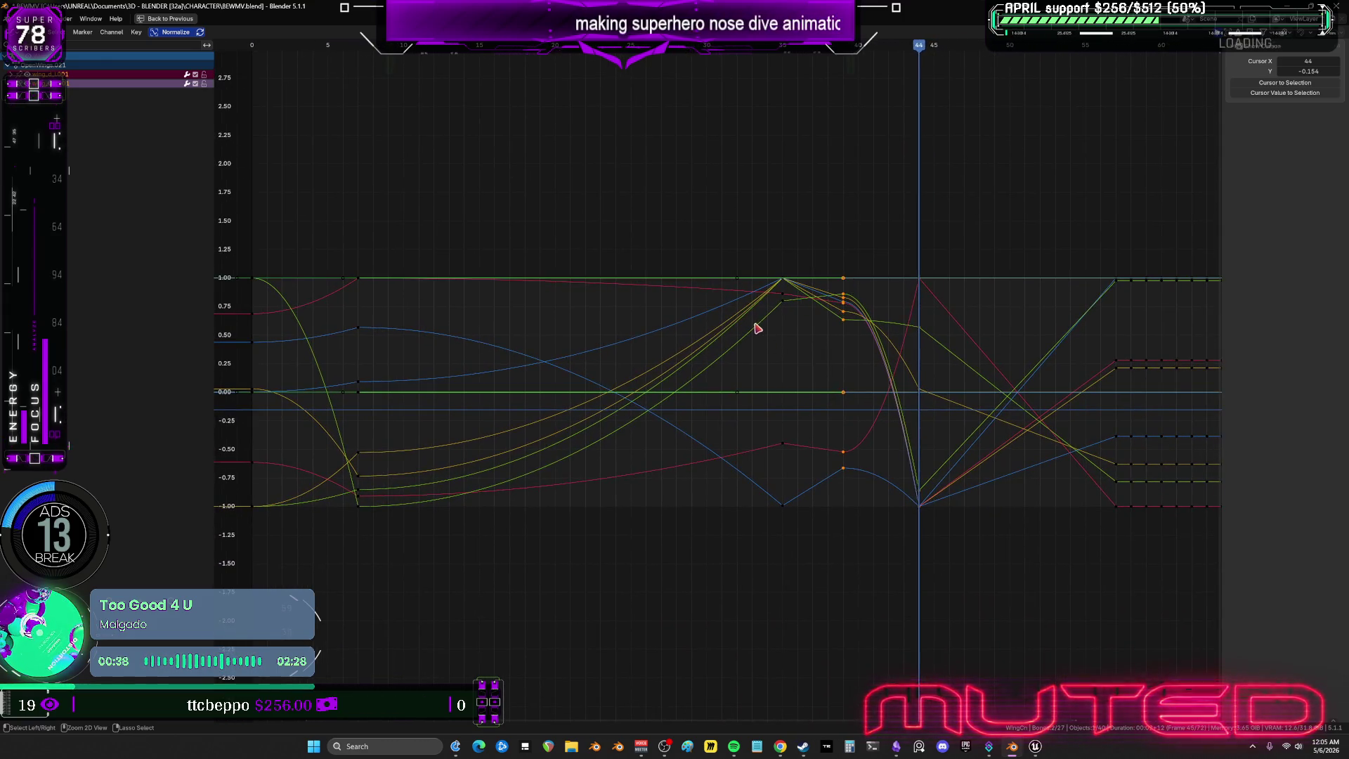
{"action": "key", "text": "ctrl+space"}
{"action": "mouse_move", "coordinate": [668, 365]}
{"action": "left_mouse_down", "text": "alt"}
{"action": "mouse_move", "coordinate": [596, 383]}
{"action": "mouse_move", "coordinate": [669, 395]}
{"action": "mouse_move", "coordinate": [635, 394]}
{"action": "left_mouse_up", "text": "alt"}
{"action": "key", "text": "space"}
{"action": "left_click", "coordinate": [522, 584]}
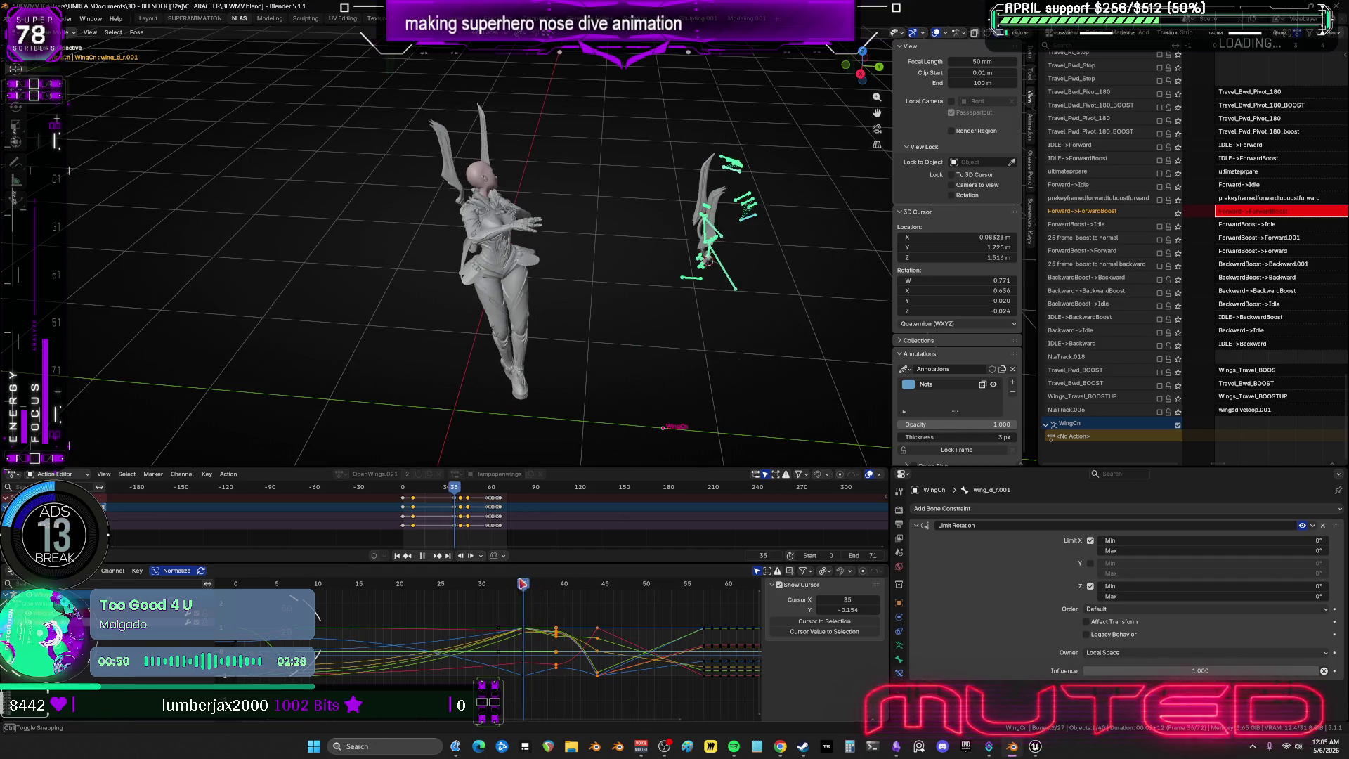
Select the curve keys near frame 44 and give them Exponential interpolation.
{"action": "left_click", "coordinate": [550, 584]}
{"action": "left_click_drag", "start_coordinate": [552, 586], "coordinate": [597, 598]}
{"action": "mouse_move", "coordinate": [572, 688]}
{"action": "left_mouse_down"}
{"action": "mouse_move", "coordinate": [552, 608]}
{"action": "mouse_move", "coordinate": [560, 622]}
{"action": "left_mouse_up"}
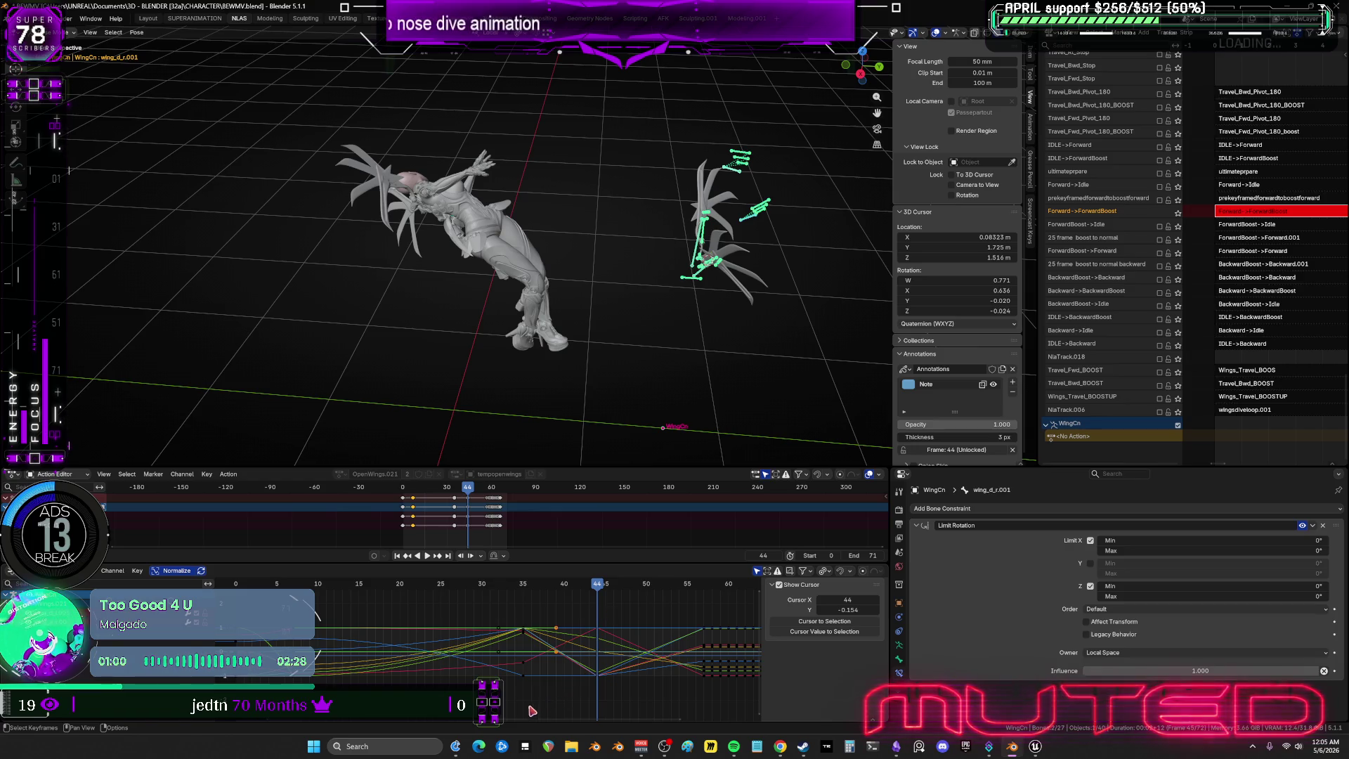
{"action": "left_click_drag", "start_coordinate": [530, 708], "coordinate": [537, 700]}
{"action": "left_click_drag", "start_coordinate": [609, 640], "coordinate": [609, 640]}
{"action": "right_click", "coordinate": [609, 632]}
{"action": "mouse_move", "coordinate": [605, 631]}
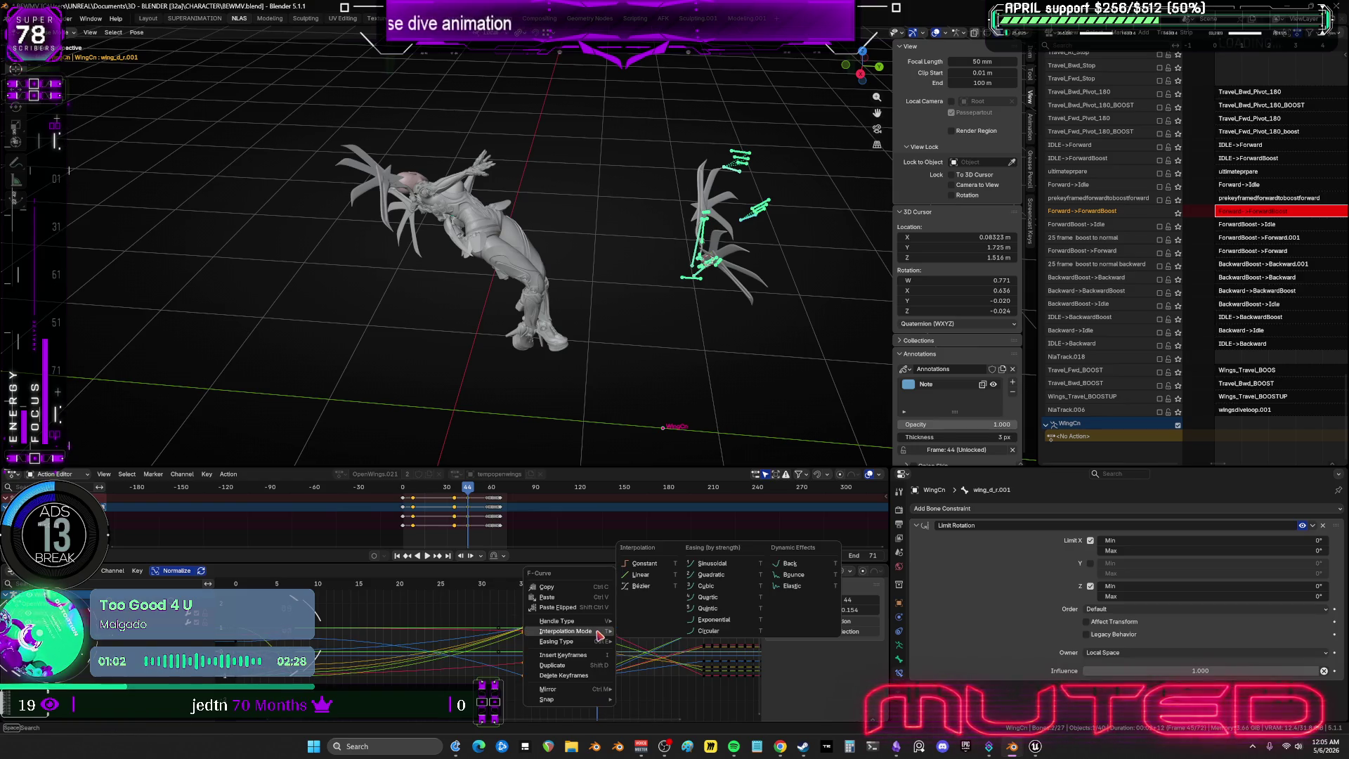
{"action": "left_click", "coordinate": [716, 598]}
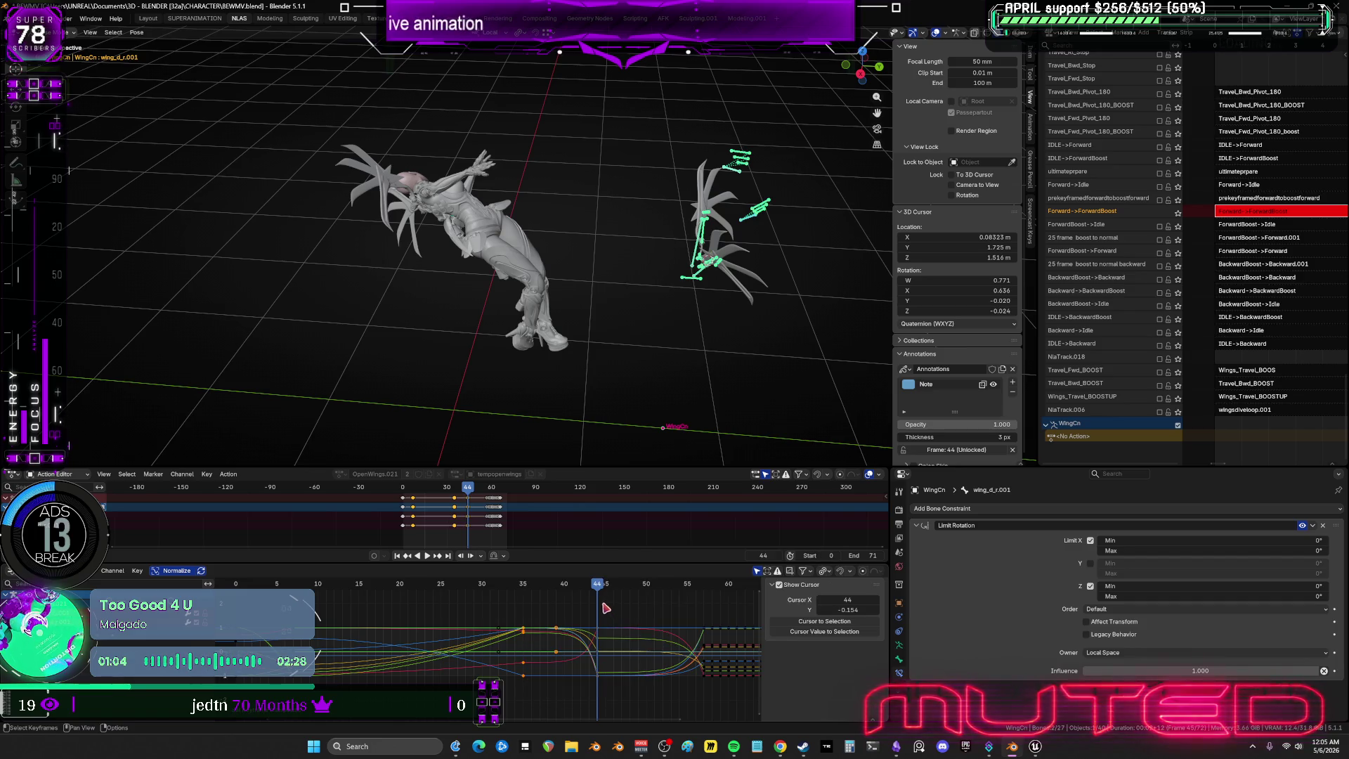
Mirror the right wing's pose onto the left and set the wing keys to Linear interpolation.
{"action": "left_click_drag", "start_coordinate": [520, 584], "coordinate": [582, 594]}
{"action": "mouse_move", "coordinate": [815, 295]}
{"action": "middle_mouse_down"}
{"action": "mouse_move", "coordinate": [595, 290]}
{"action": "mouse_move", "coordinate": [606, 308]}
{"action": "middle_mouse_up"}
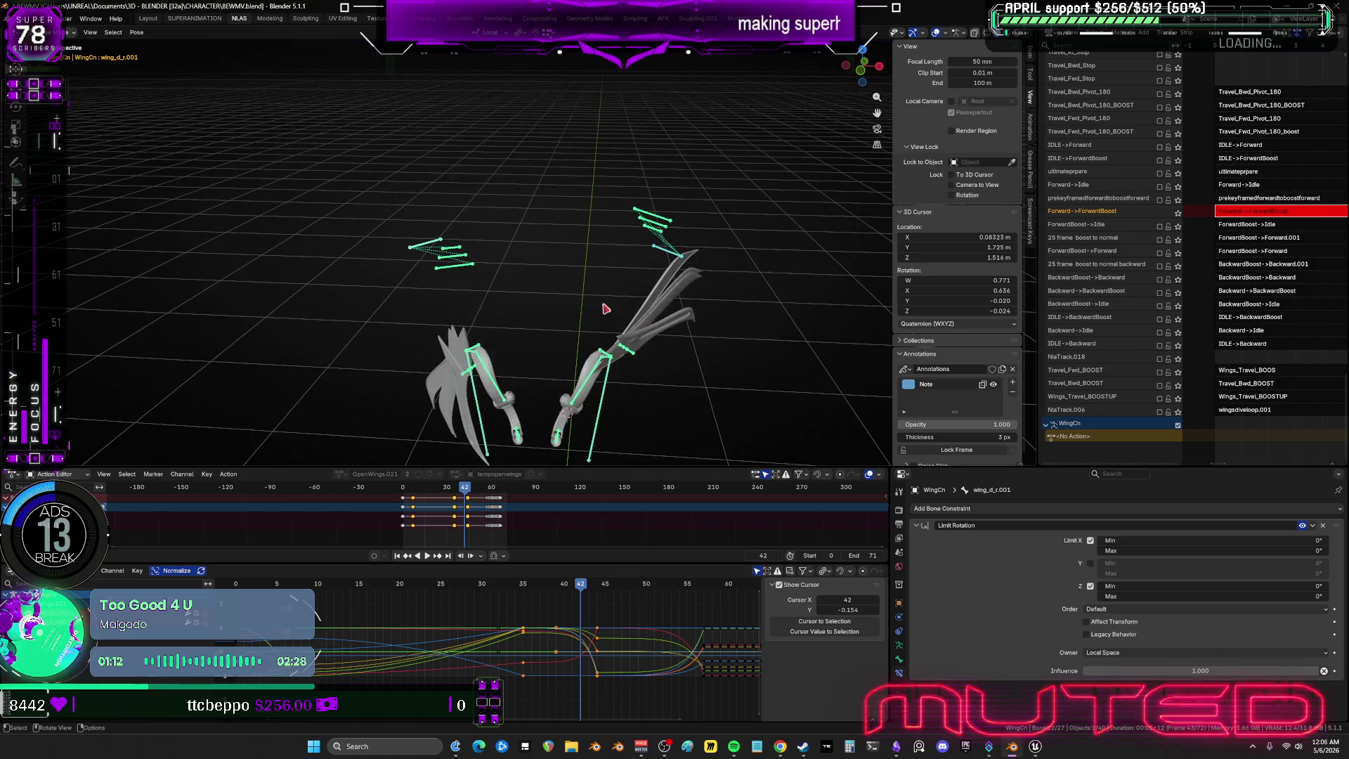
{"action": "mouse_move", "coordinate": [716, 285]}
{"action": "left_mouse_down"}
{"action": "mouse_move", "coordinate": [766, 220]}
{"action": "mouse_move", "coordinate": [783, 220]}
{"action": "left_mouse_up"}
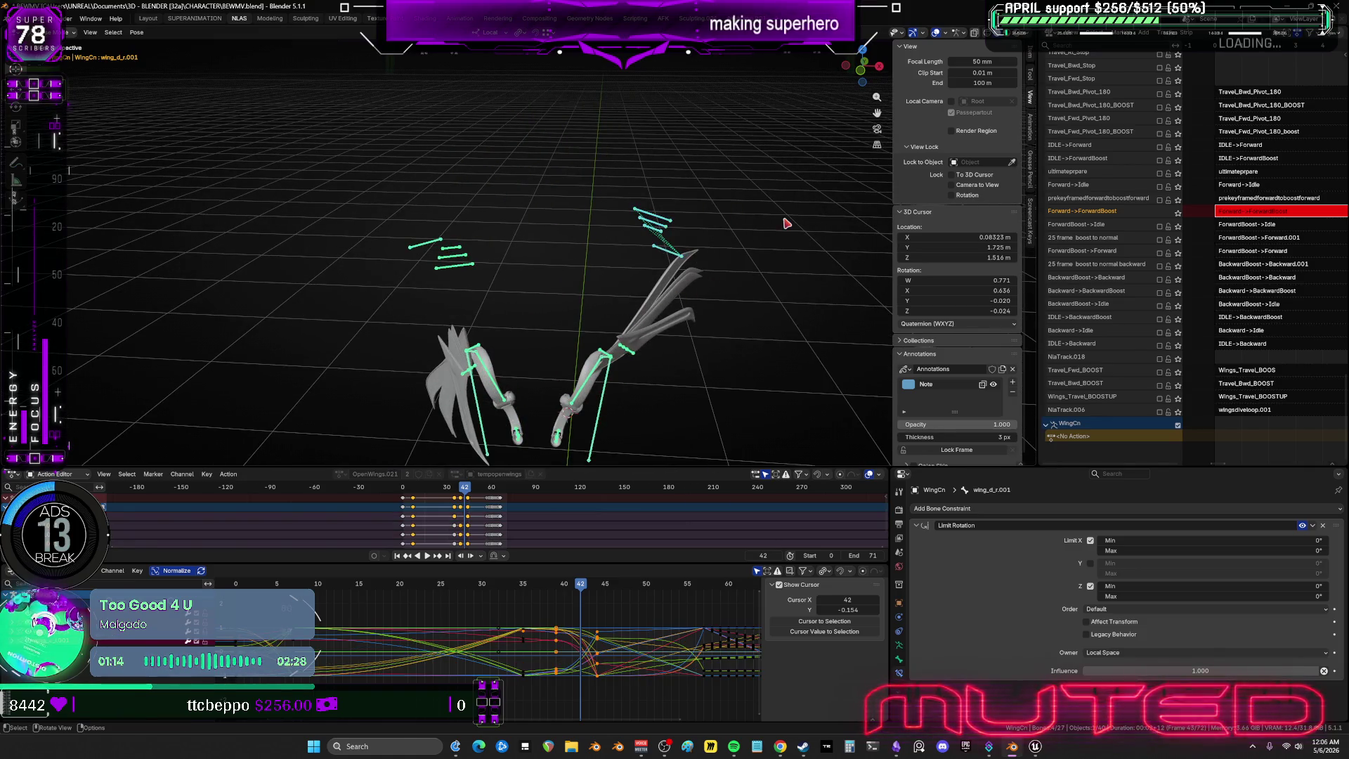
{"action": "key", "text": "ctrl+shift+v"}
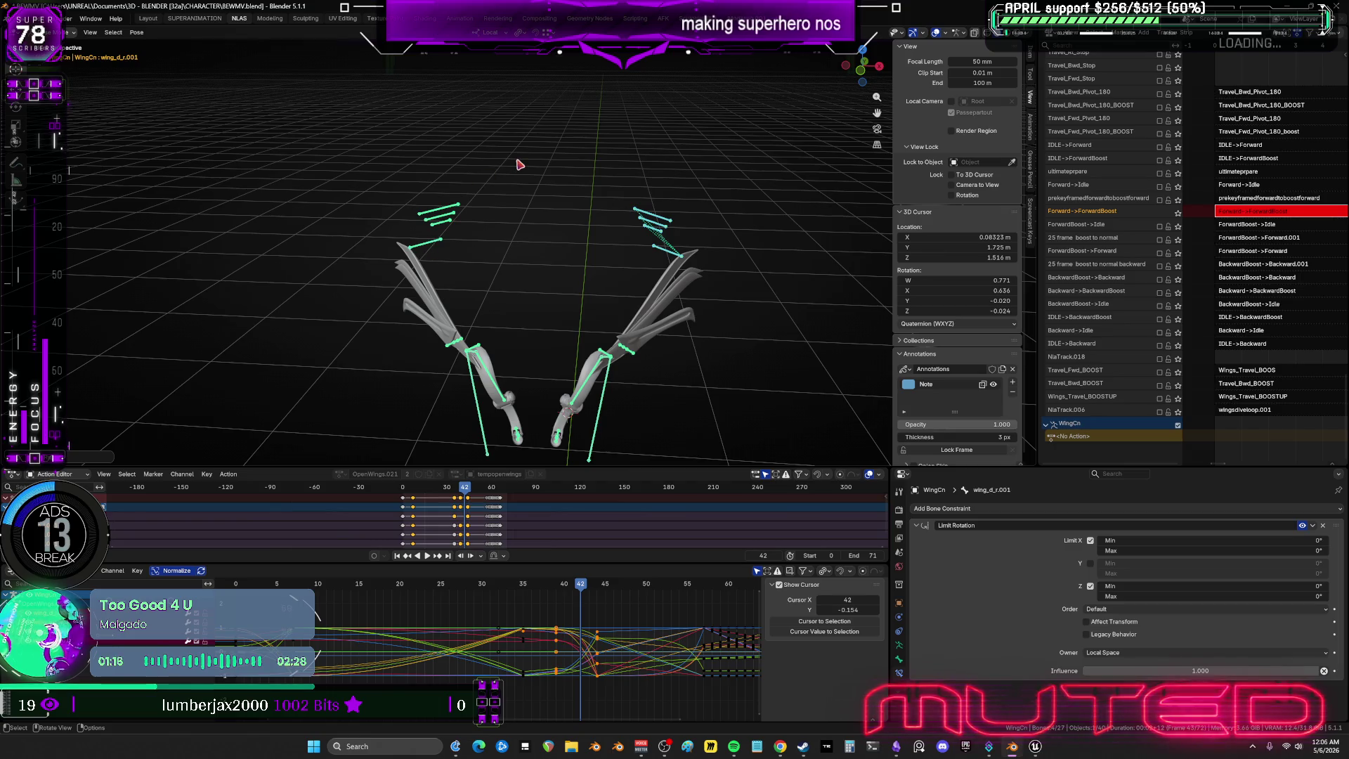
{"action": "left_click_drag", "start_coordinate": [460, 344], "coordinate": [362, 138]}
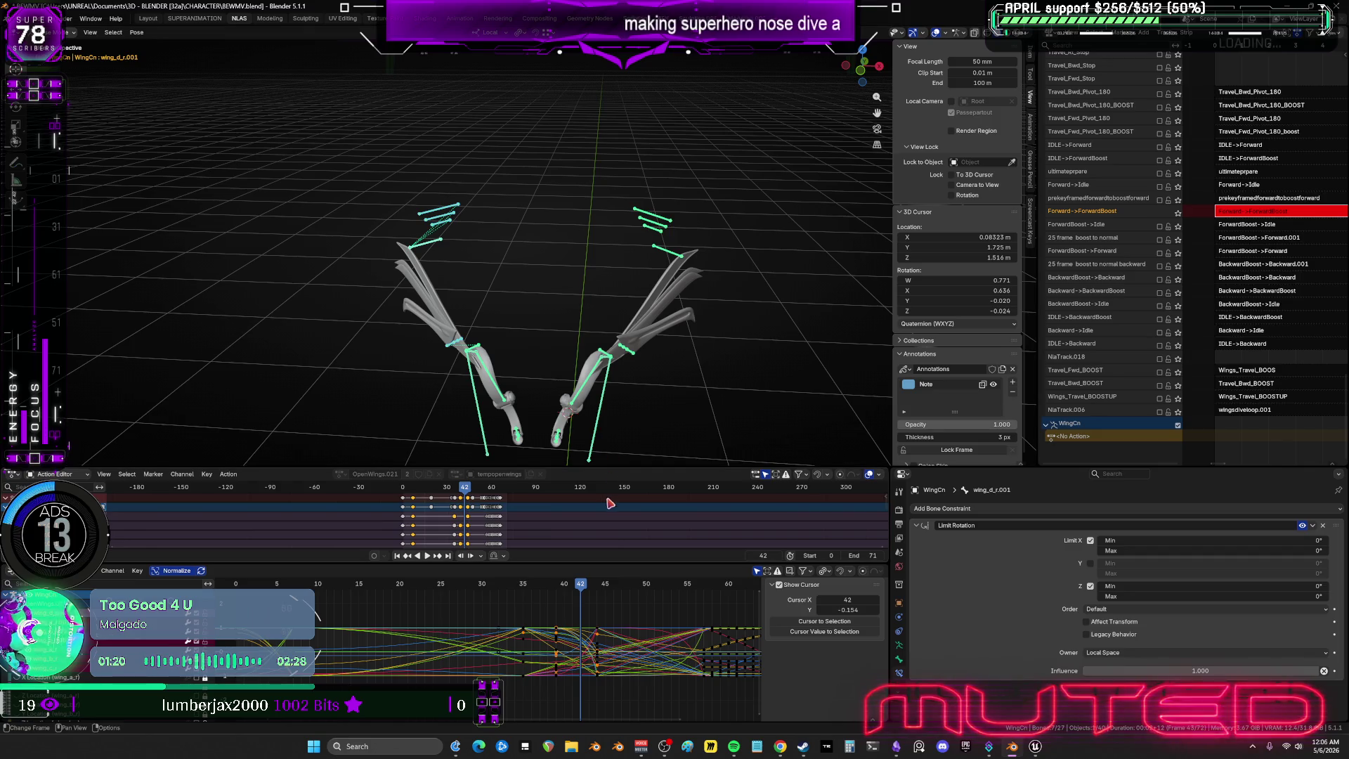
{"action": "right_click", "coordinate": [600, 622]}
{"action": "mouse_move", "coordinate": [603, 621]}
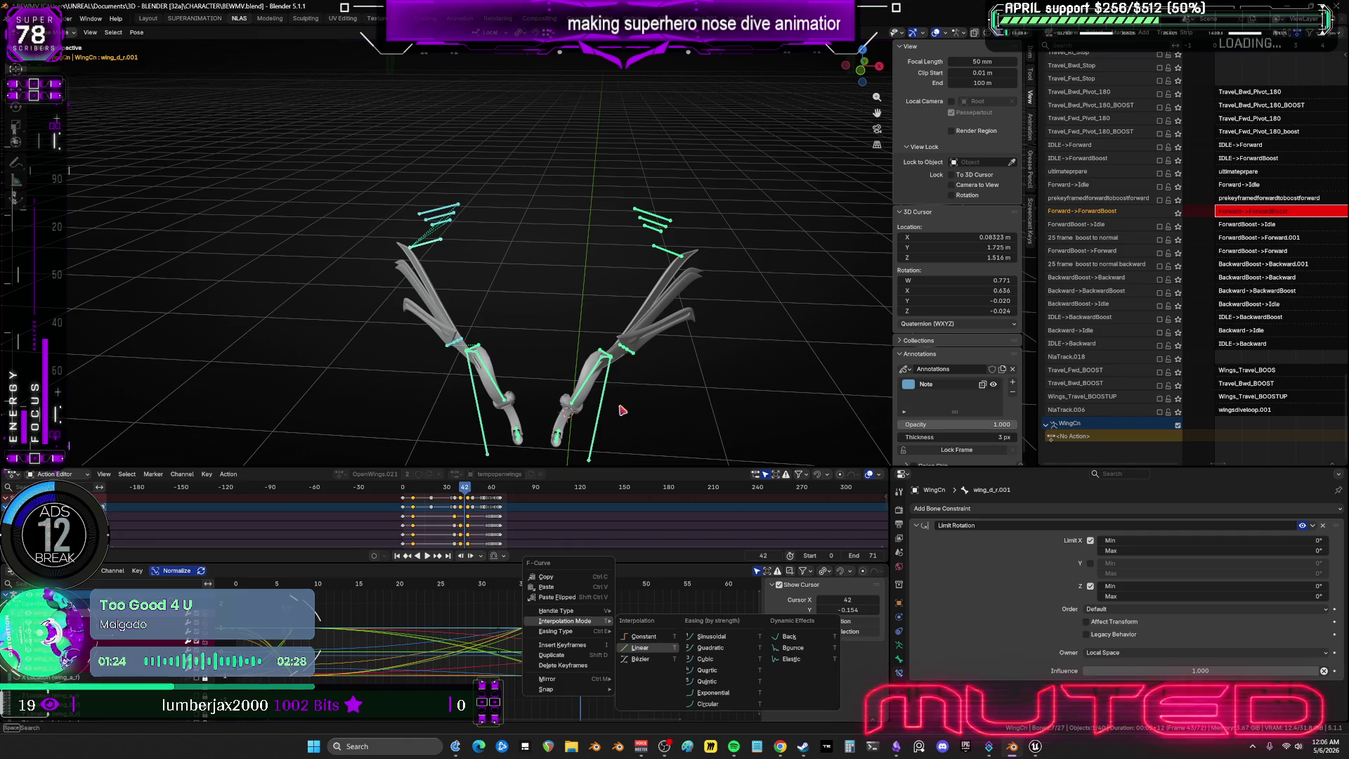
{"action": "left_click", "coordinate": [639, 647]}
Adjust the right-wing bone selection, frame the character, and deselect all keys and bones.
{"action": "mouse_move", "coordinate": [695, 173]}
{"action": "left_mouse_down"}
{"action": "mouse_move", "coordinate": [620, 355]}
{"action": "mouse_move", "coordinate": [632, 364]}
{"action": "left_mouse_up"}
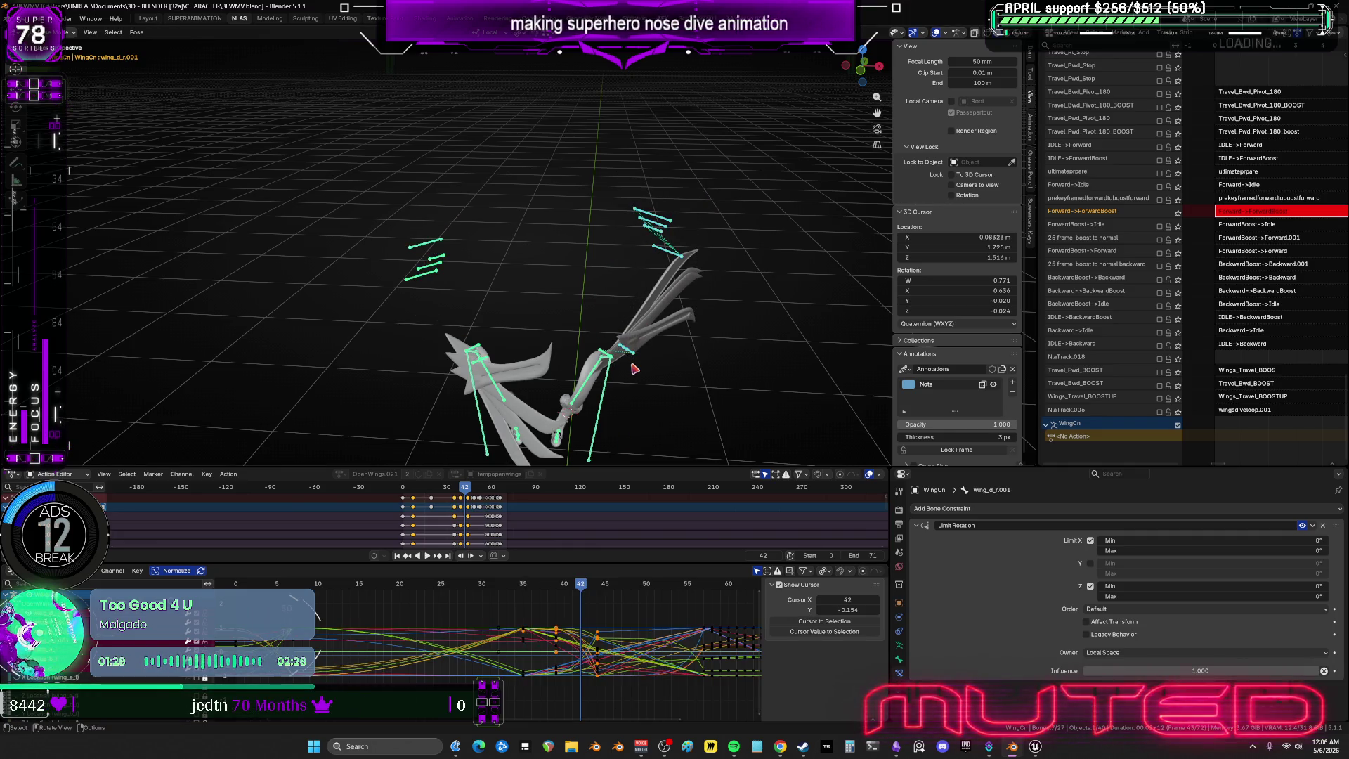
{"action": "left_click_drag", "start_coordinate": [734, 292], "coordinate": [584, 184]}
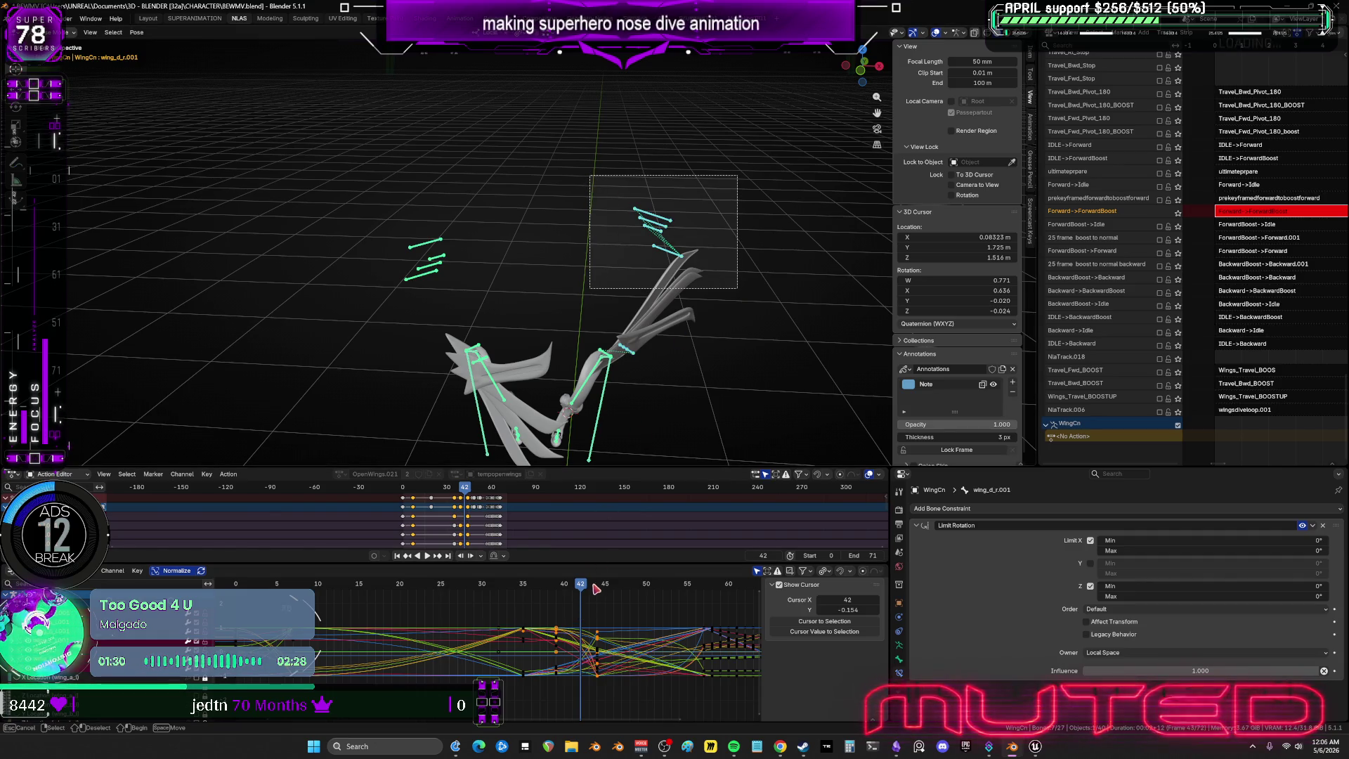
{"action": "left_click_drag", "start_coordinate": [638, 355], "coordinate": [616, 336]}
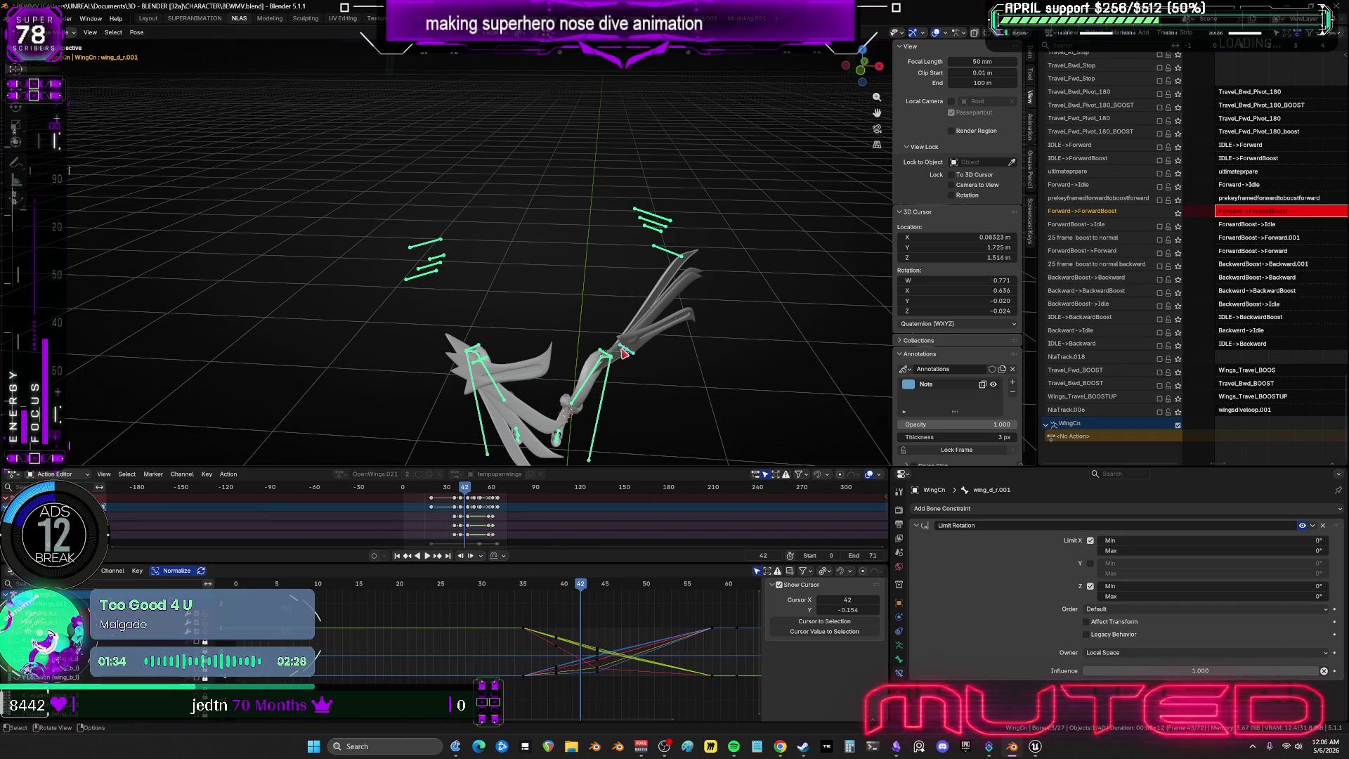
{"action": "key", "text": "Home"}
{"action": "scroll", "coordinate": [569, 650], "scroll_direction": "down", "scroll_amount": 2}
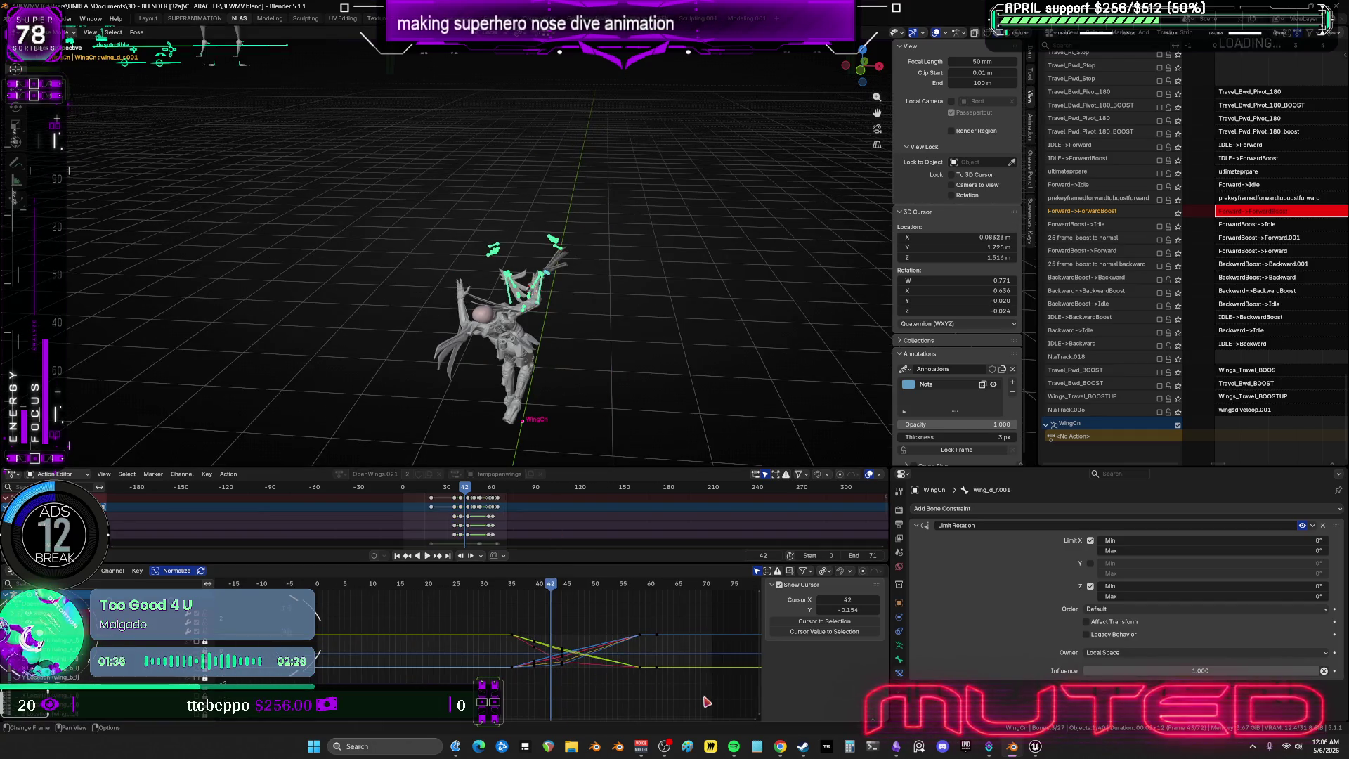
{"action": "key", "text": "a"}
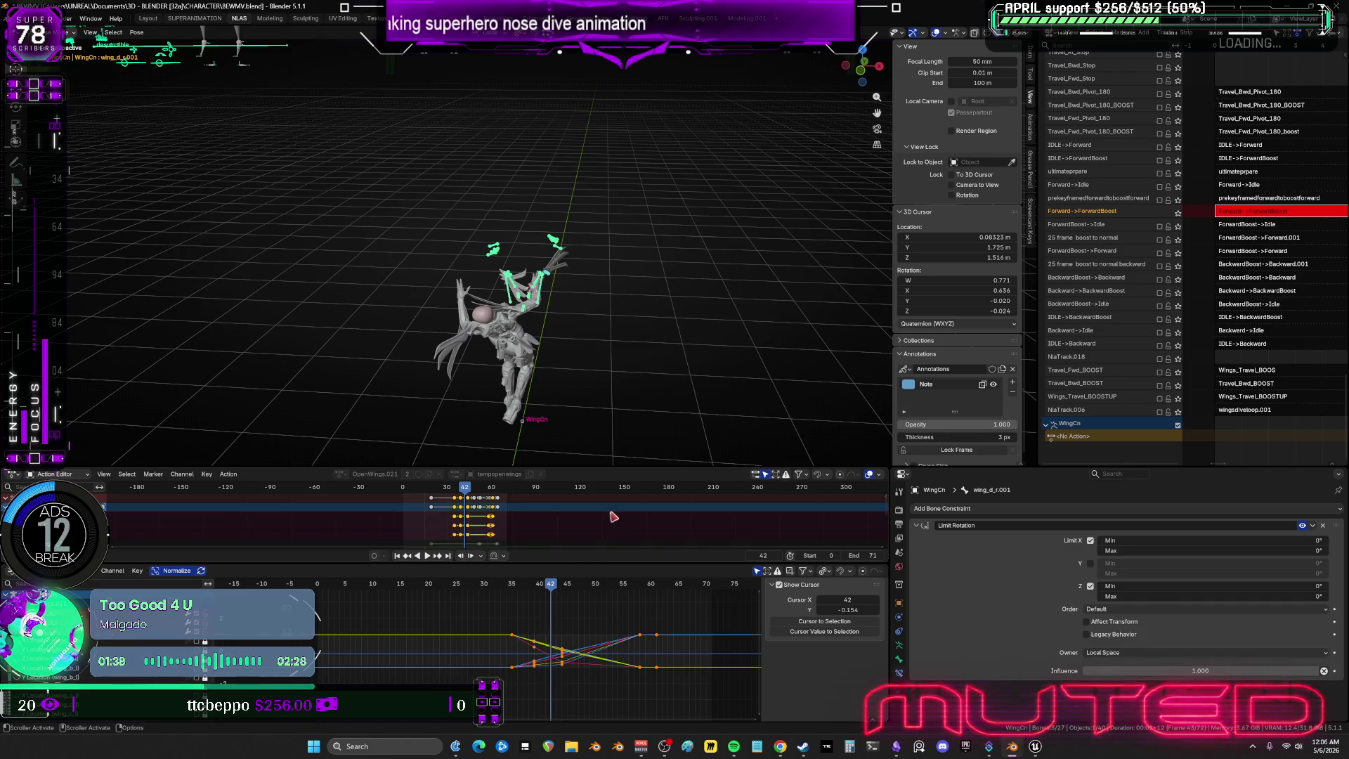
{"action": "left_click", "coordinate": [522, 281]}
{"action": "scroll", "coordinate": [526, 301], "scroll_direction": "up", "scroll_amount": 5}
{"action": "middle_click_drag", "start_coordinate": [461, 435], "coordinate": [712, 333]}
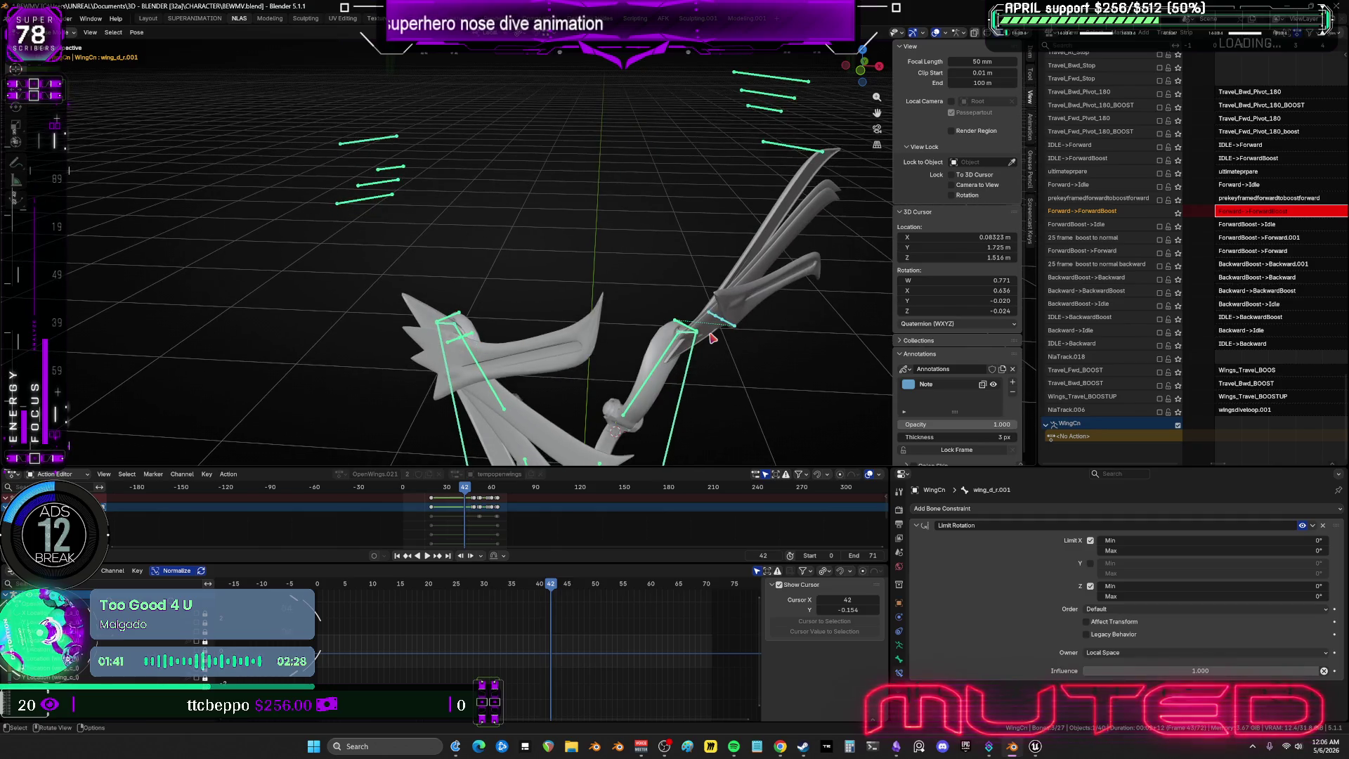
Select the wing_a_r bone and delete its inner keyframes.
{"action": "left_click", "coordinate": [507, 339]}
{"action": "left_click", "coordinate": [453, 345]}
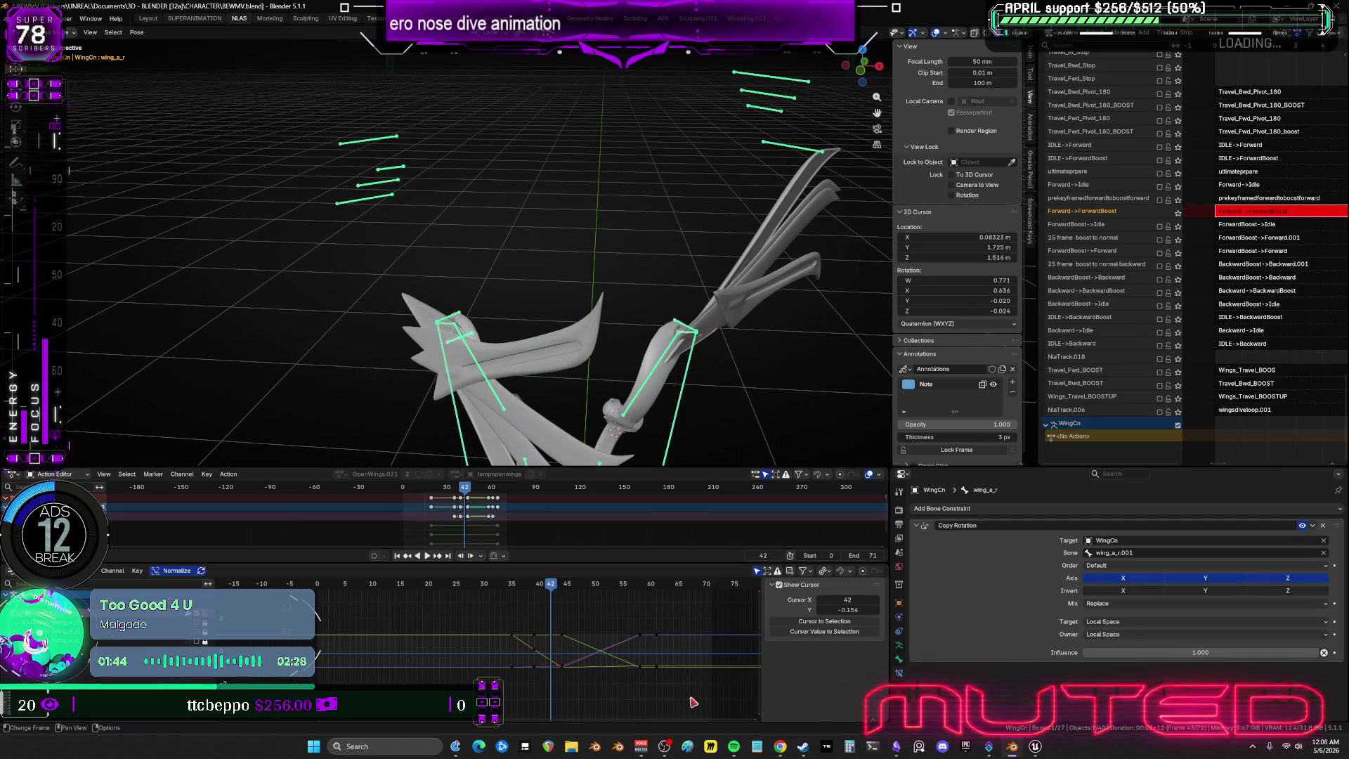
{"action": "mouse_move", "coordinate": [691, 695]}
{"action": "left_mouse_down"}
{"action": "mouse_move", "coordinate": [447, 612]}
{"action": "mouse_move", "coordinate": [511, 617]}
{"action": "left_mouse_up"}
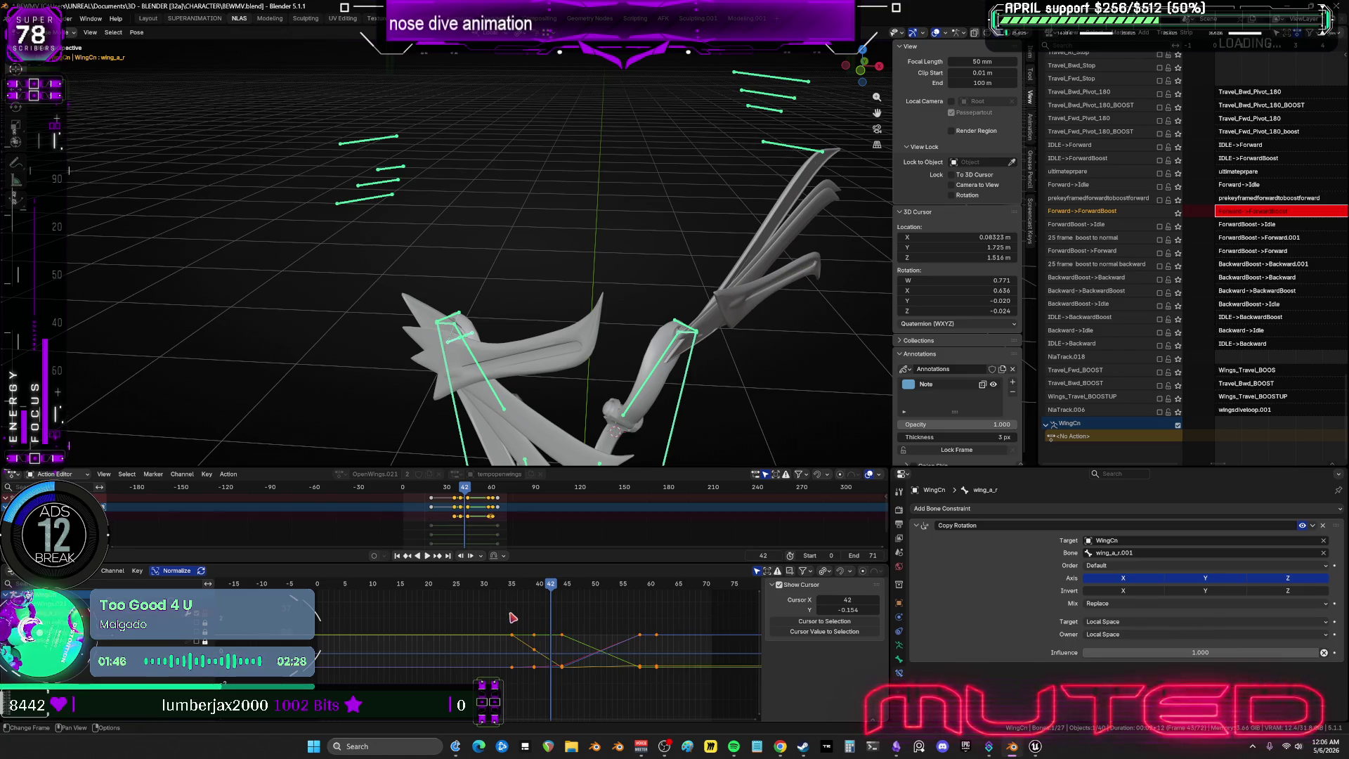
{"action": "key", "text": "x"}
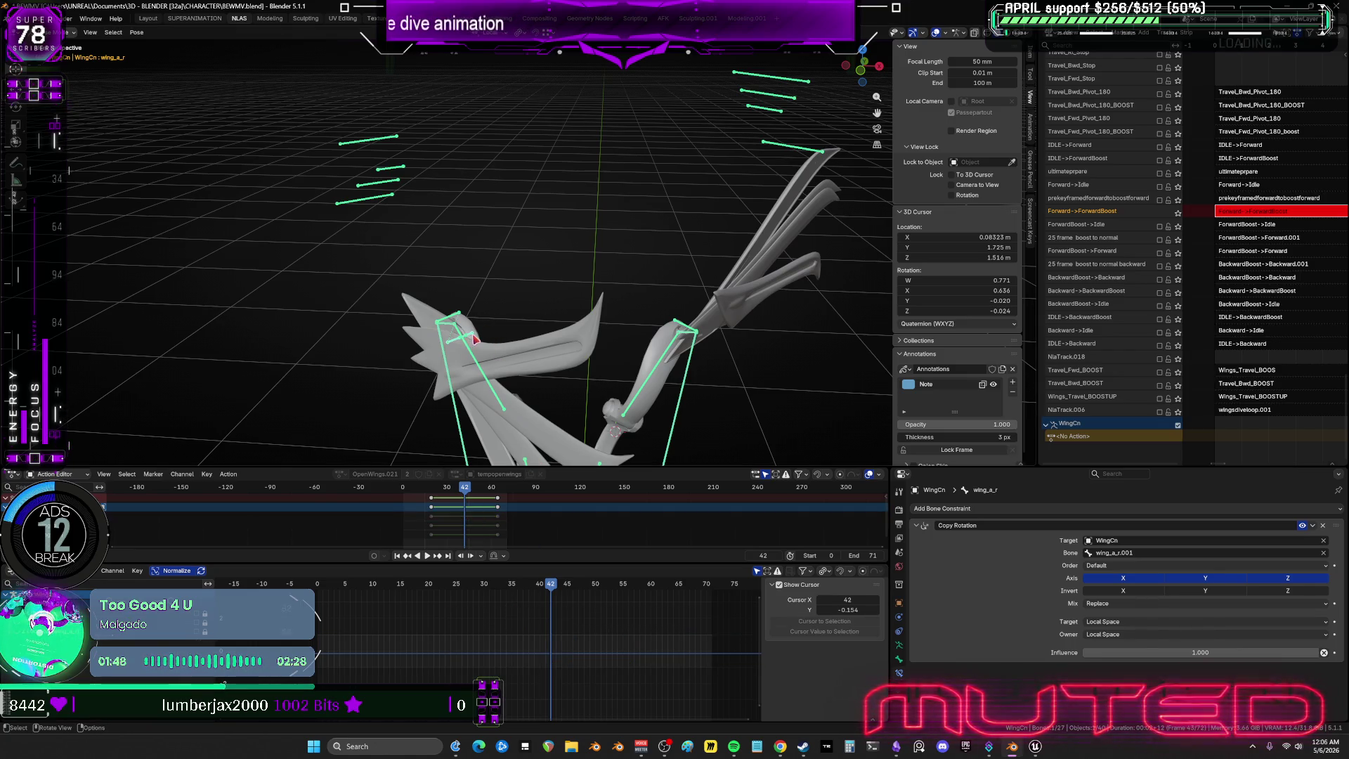
Select wing_b_r and box-select its inner keyframes, undoing accidental Body.001 mesh selections.
{"action": "key", "text": "alt+a"}
{"action": "left_click", "coordinate": [476, 339]}
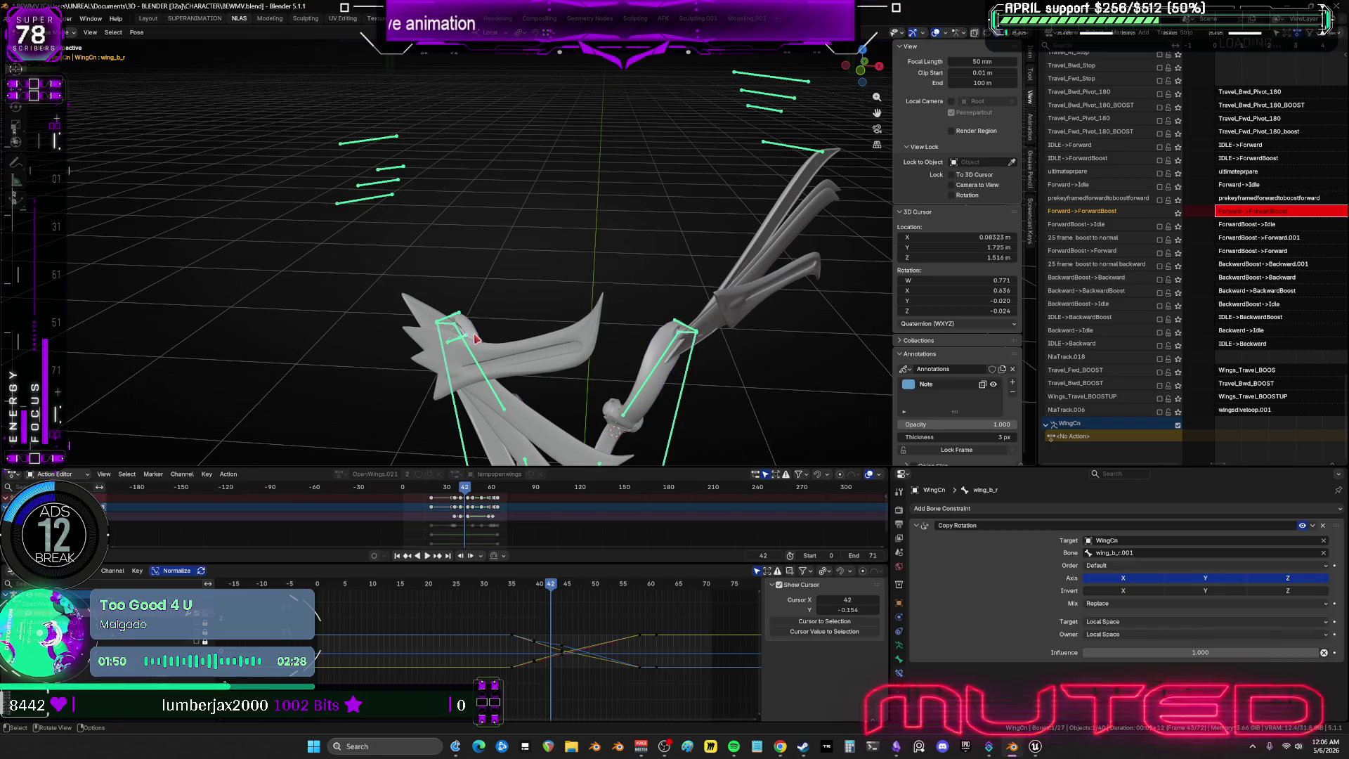
{"action": "left_click", "coordinate": [479, 347]}
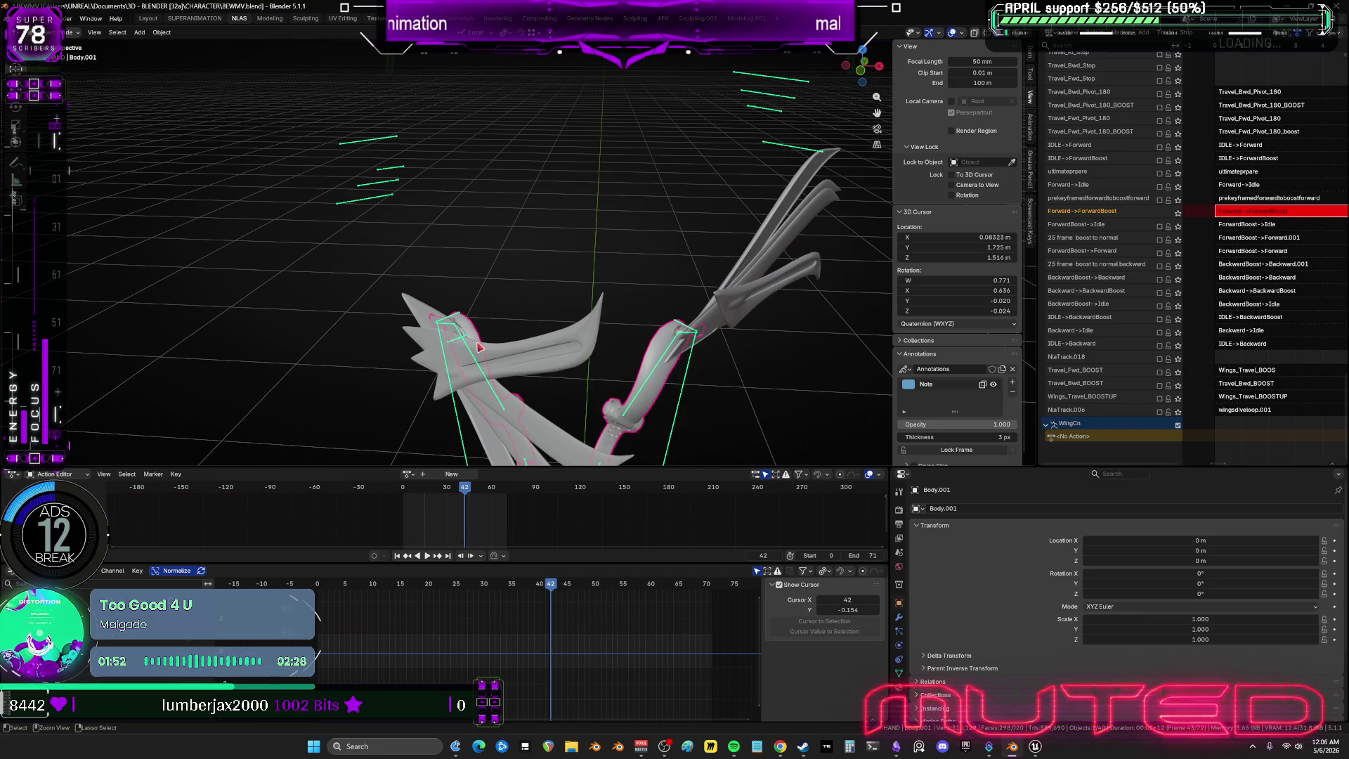
{"action": "key", "text": "ctrl+z"}
{"action": "left_click", "coordinate": [474, 347]}
{"action": "left_click", "coordinate": [469, 336]}
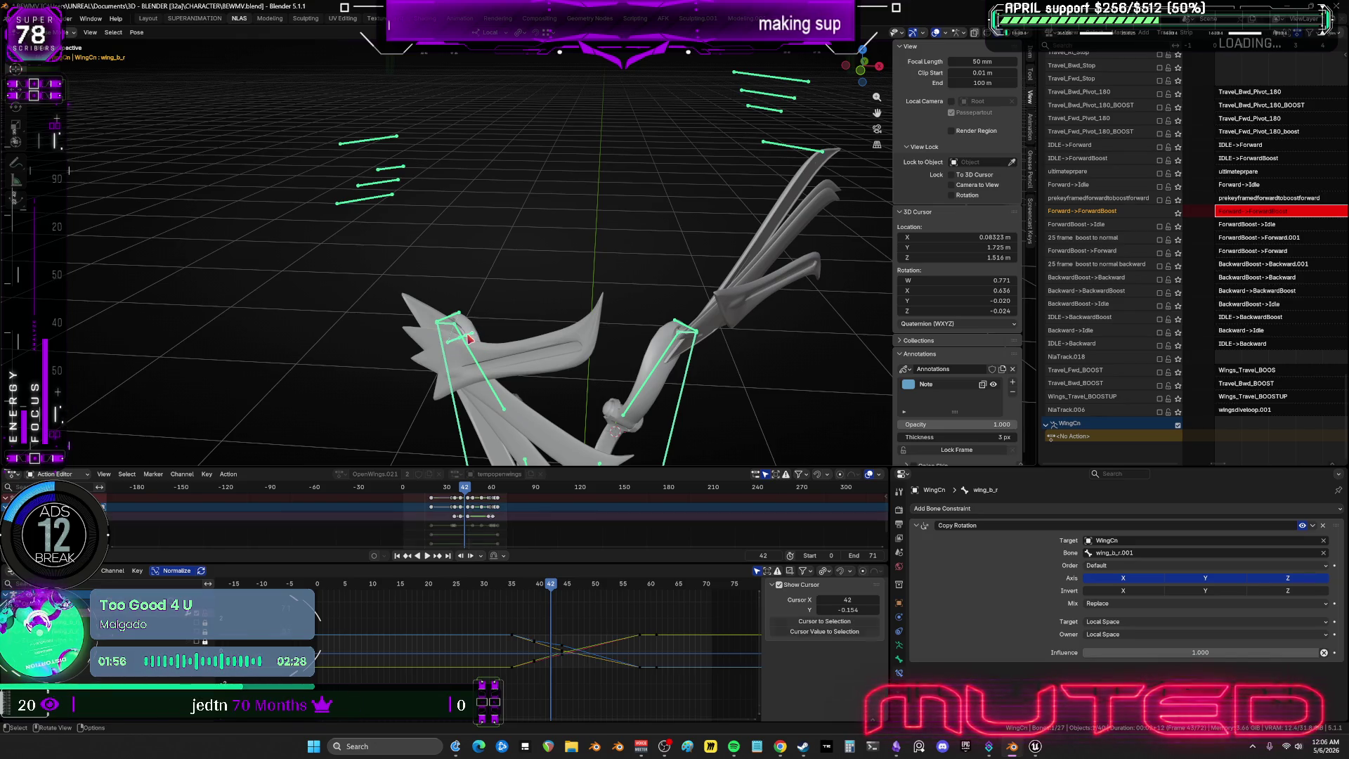
{"action": "left_click_drag", "start_coordinate": [691, 698], "coordinate": [498, 603]}
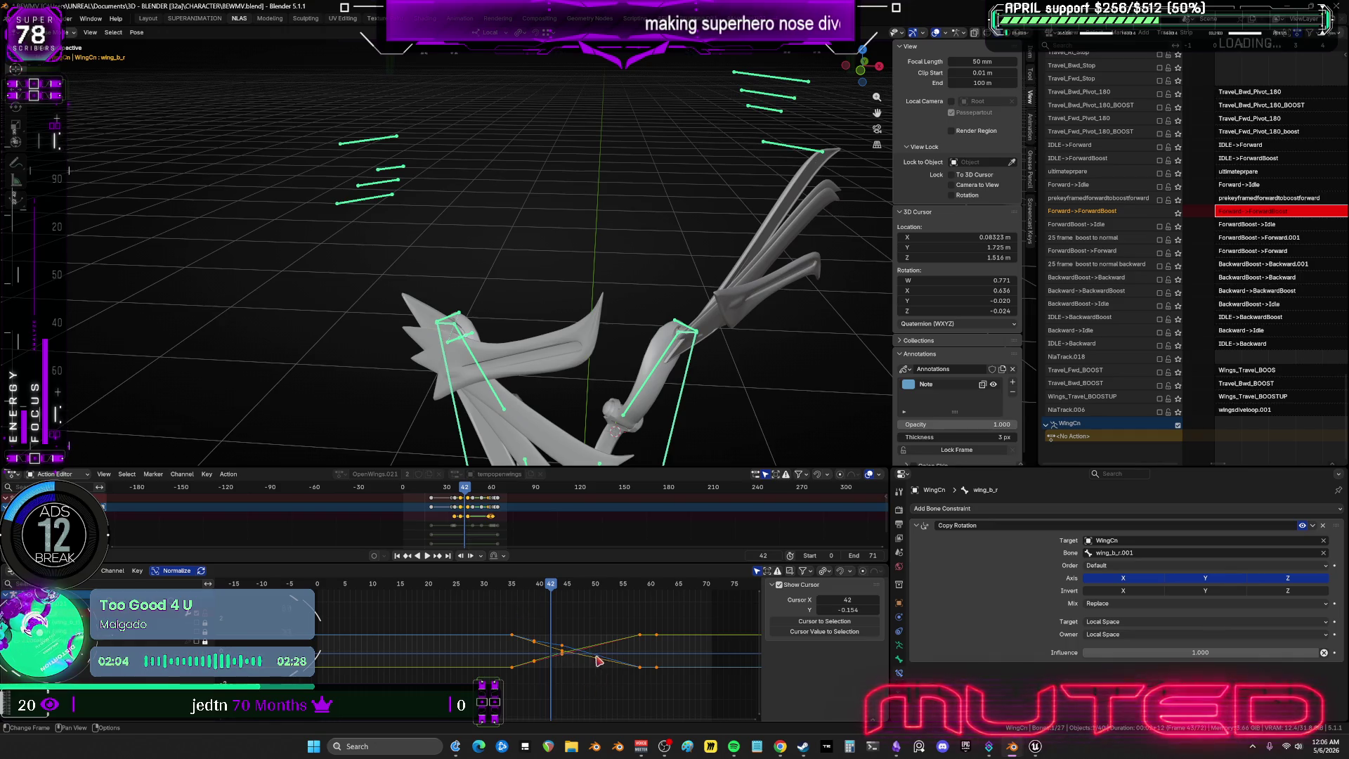
{"action": "left_click", "coordinate": [517, 373]}
{"action": "middle_click_drag", "start_coordinate": [511, 322], "coordinate": [486, 330]}
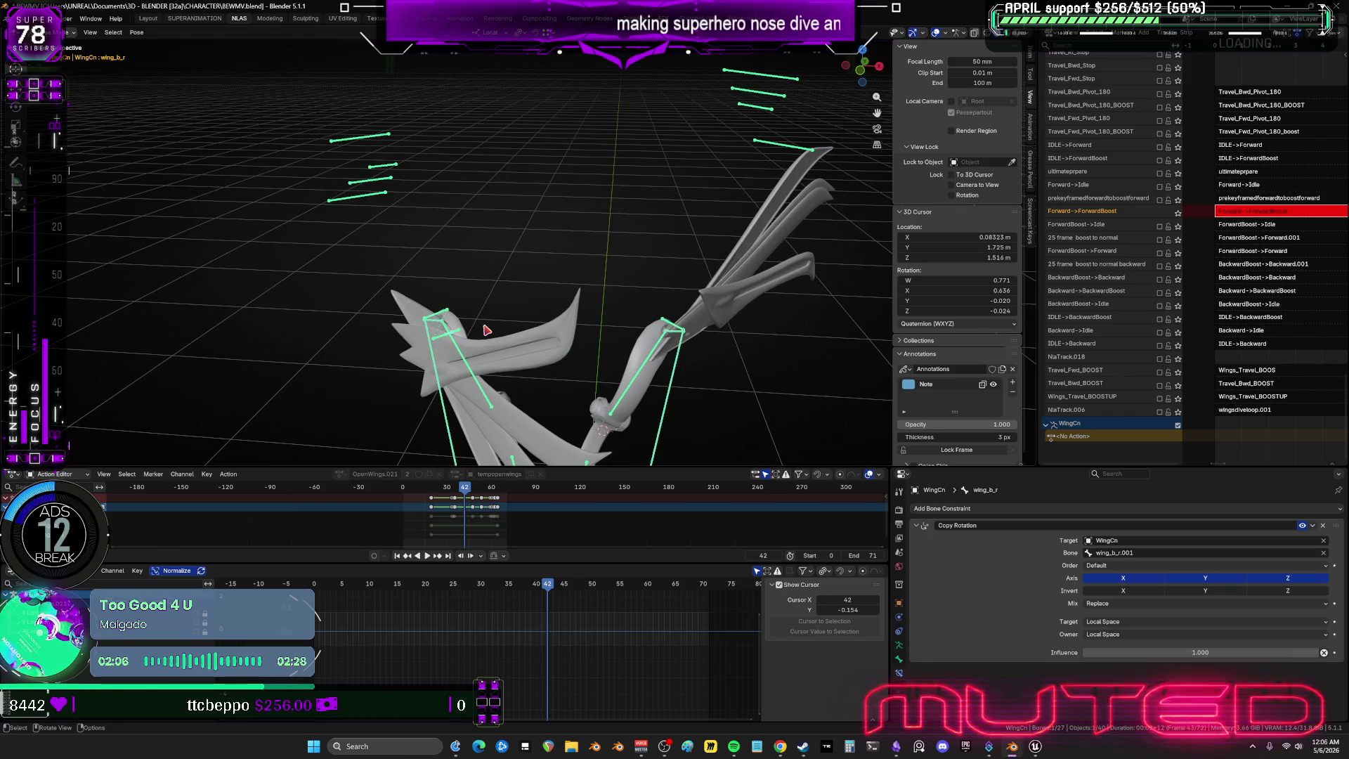
{"action": "left_click", "coordinate": [462, 338]}
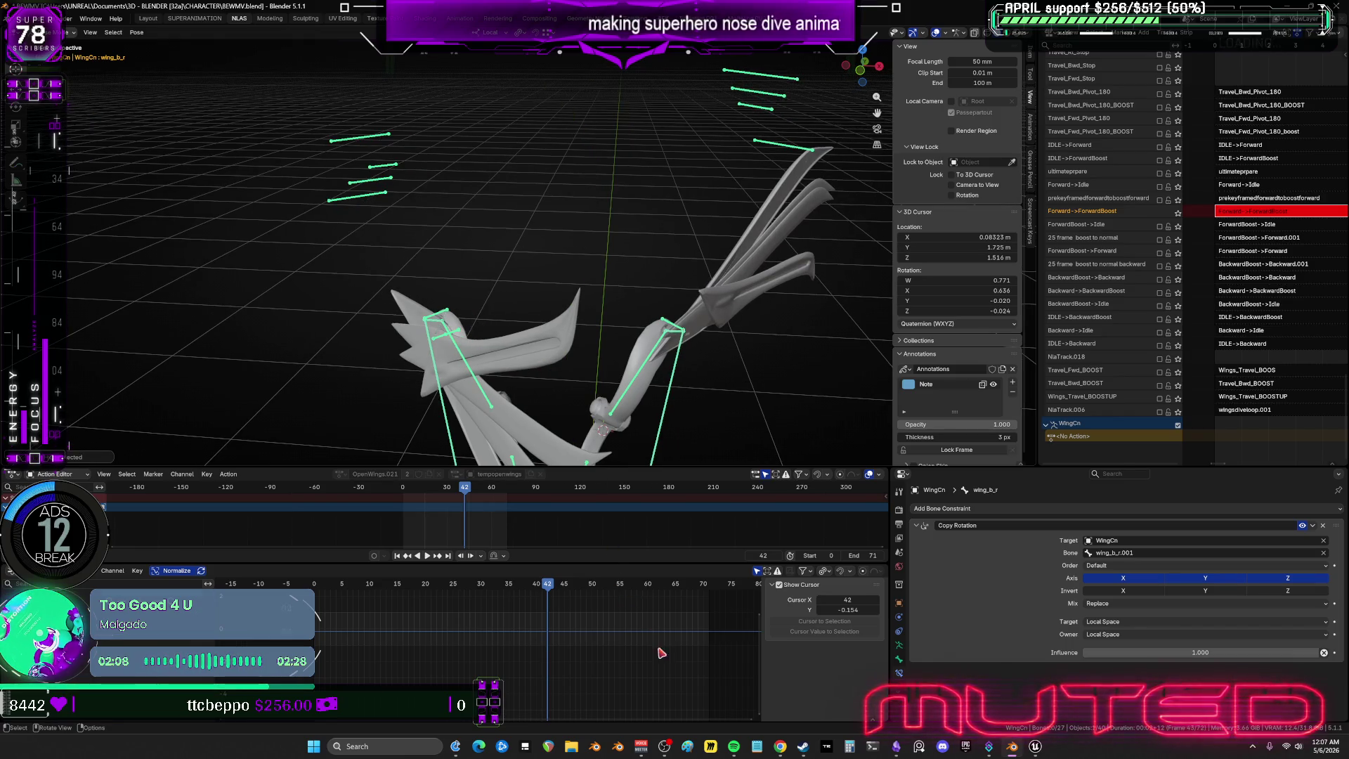
Inspect wing_c_r's keyframes, then select the upper bones of both wings.
{"action": "key", "text": "ctrl+z"}
{"action": "key", "text": "ctrl+z"}
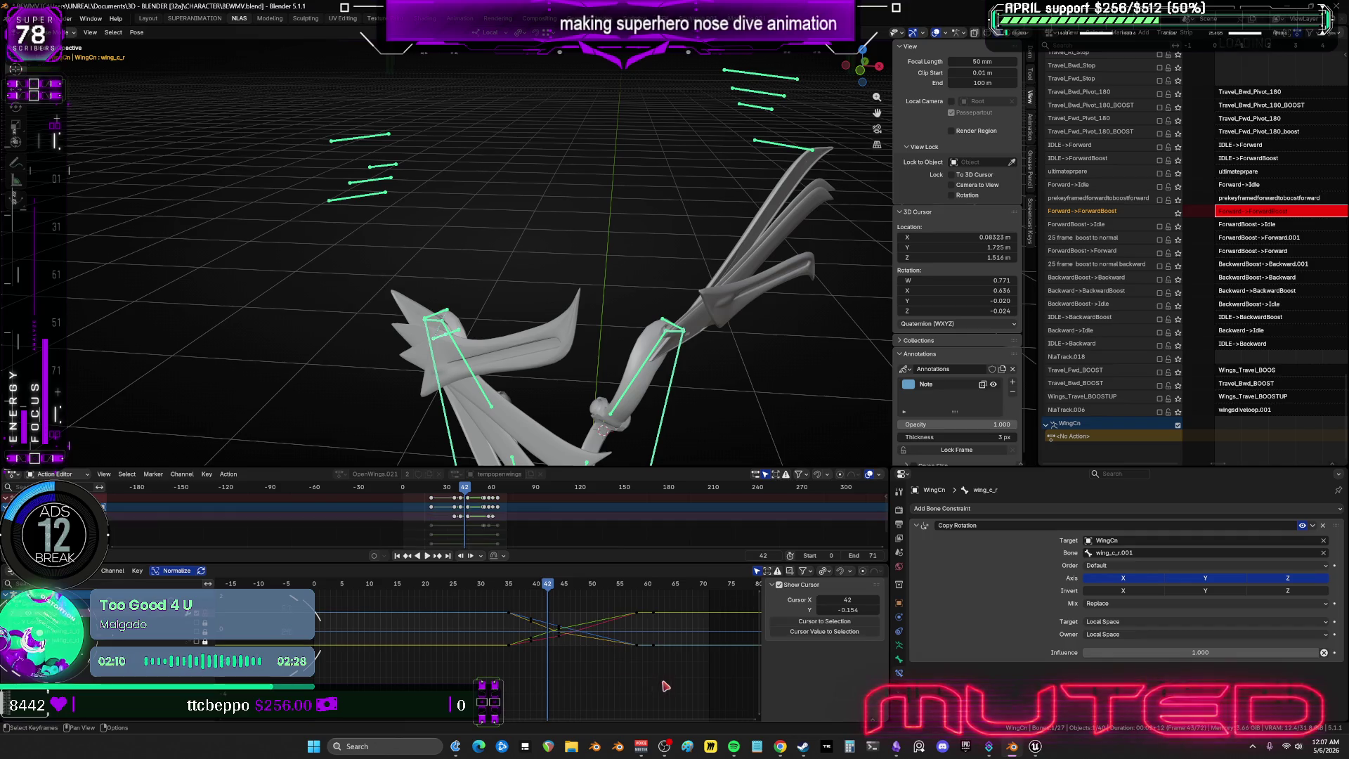
{"action": "left_click_drag", "start_coordinate": [710, 682], "coordinate": [448, 592]}
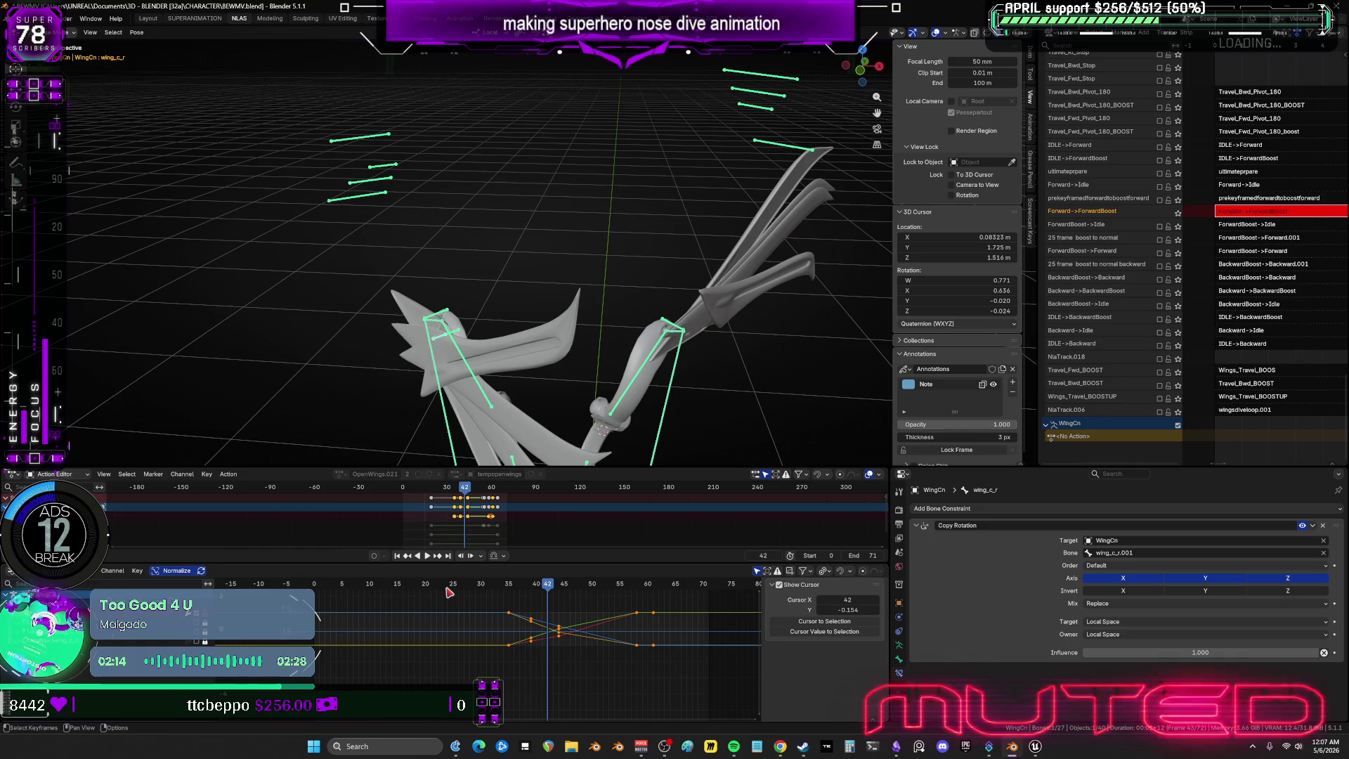
{"action": "left_click", "coordinate": [469, 345]}
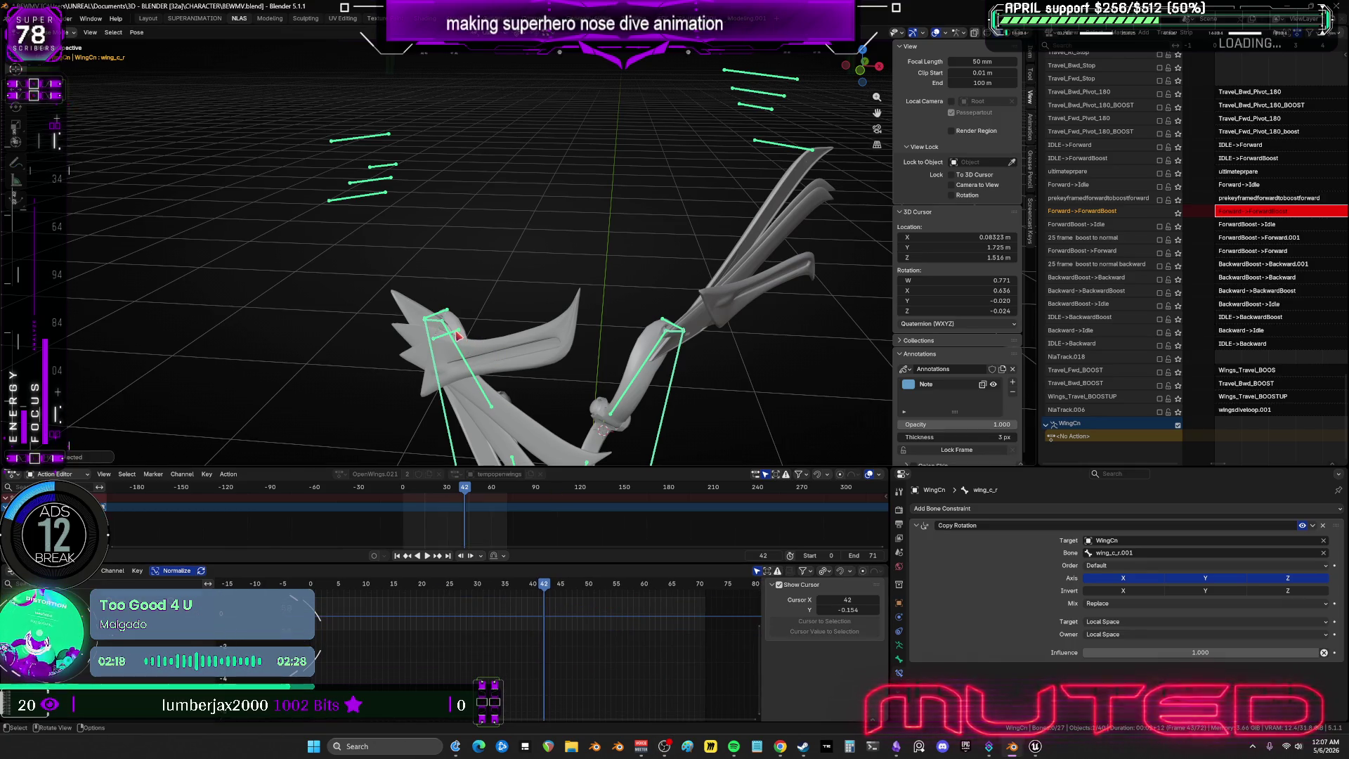
{"action": "left_click", "coordinate": [458, 336]}
{"action": "key", "text": "ctrl+z"}
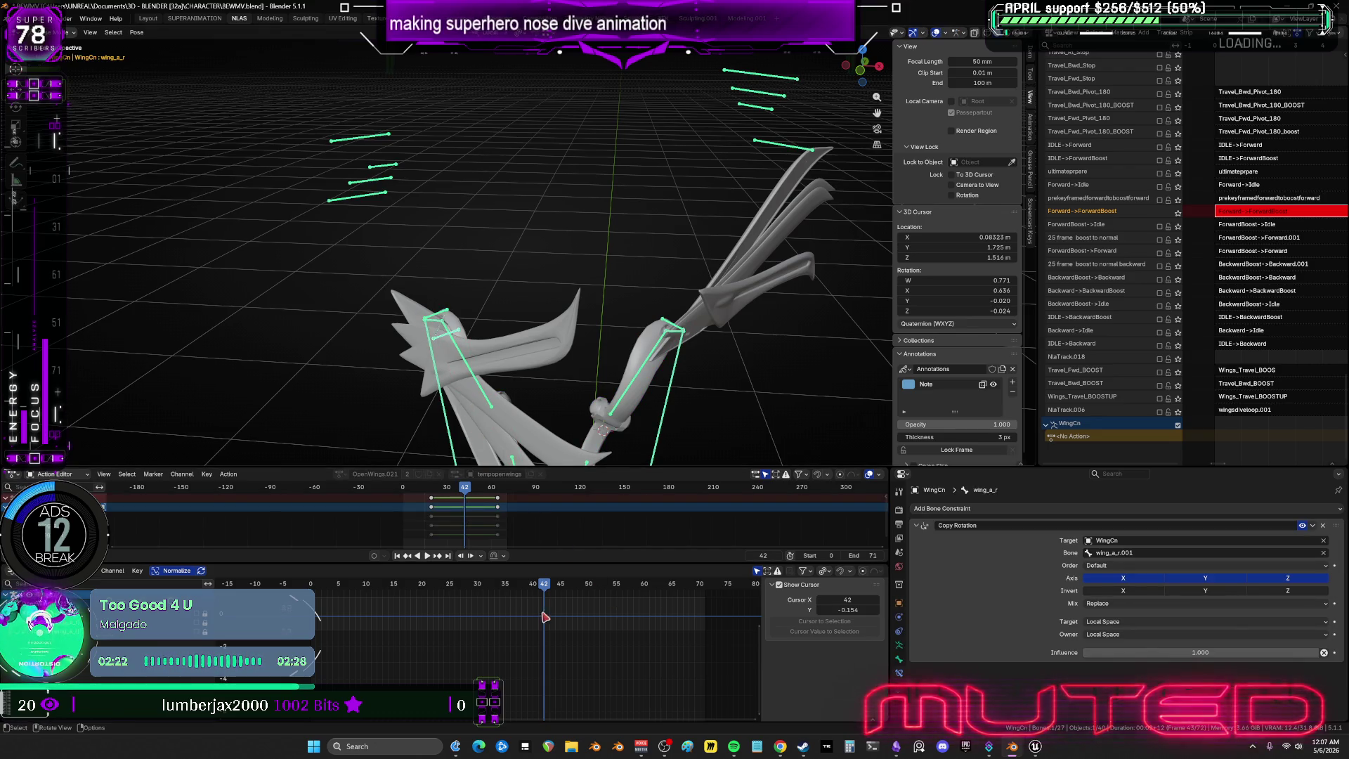
{"action": "scroll", "coordinate": [663, 346], "scroll_direction": "down", "scroll_amount": 3}
{"action": "mouse_move", "coordinate": [711, 221]}
{"action": "left_mouse_down"}
{"action": "mouse_move", "coordinate": [617, 123]}
{"action": "mouse_move", "coordinate": [740, 160]}
{"action": "left_mouse_up"}
{"action": "key", "text": "r"}
{"action": "left_click", "coordinate": [497, 197]}
{"action": "mouse_move", "coordinate": [501, 204]}
{"action": "left_mouse_down"}
{"action": "mouse_move", "coordinate": [402, 127]}
{"action": "mouse_move", "coordinate": [375, 122]}
{"action": "left_mouse_up"}
Key the wing bones' rotation at frame 42, then reselect both wings and key again at frame 43.
{"action": "key", "text": "k"}
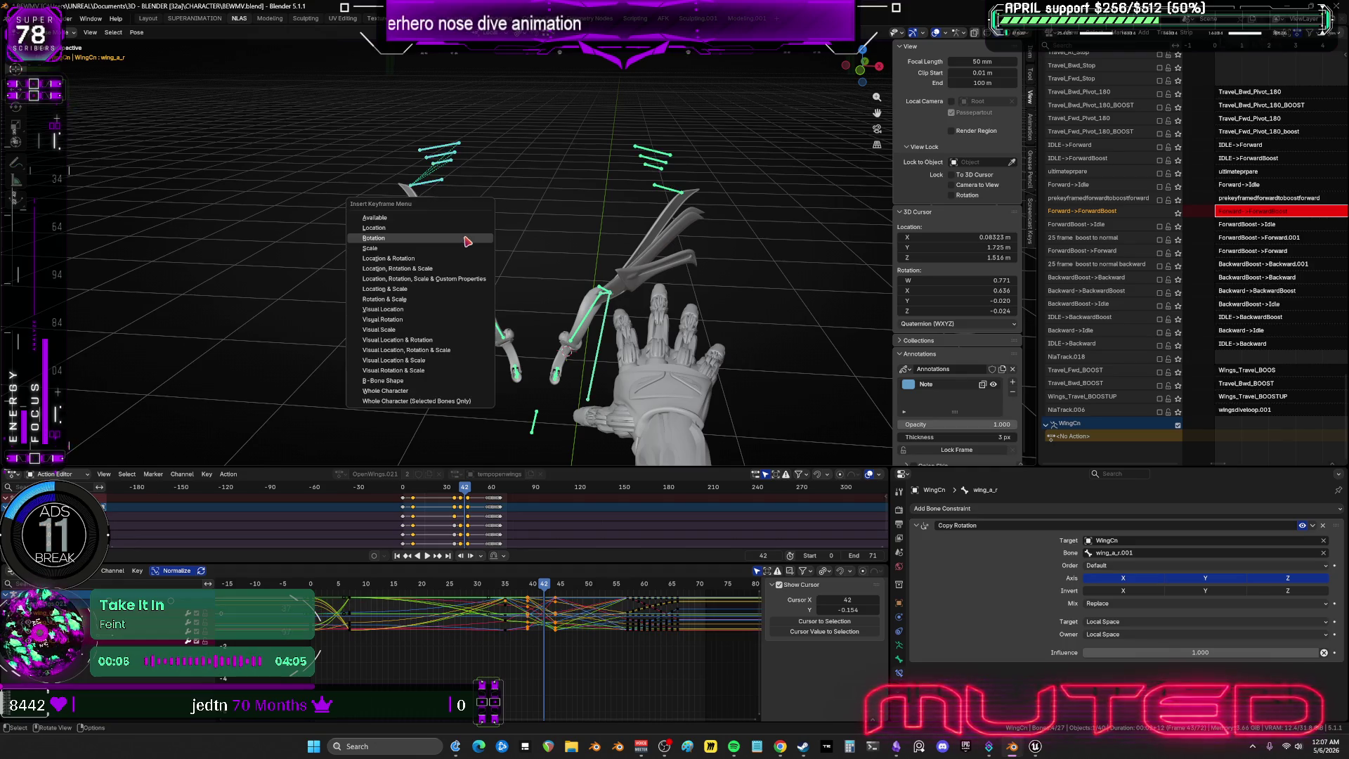
{"action": "left_click", "coordinate": [467, 241]}
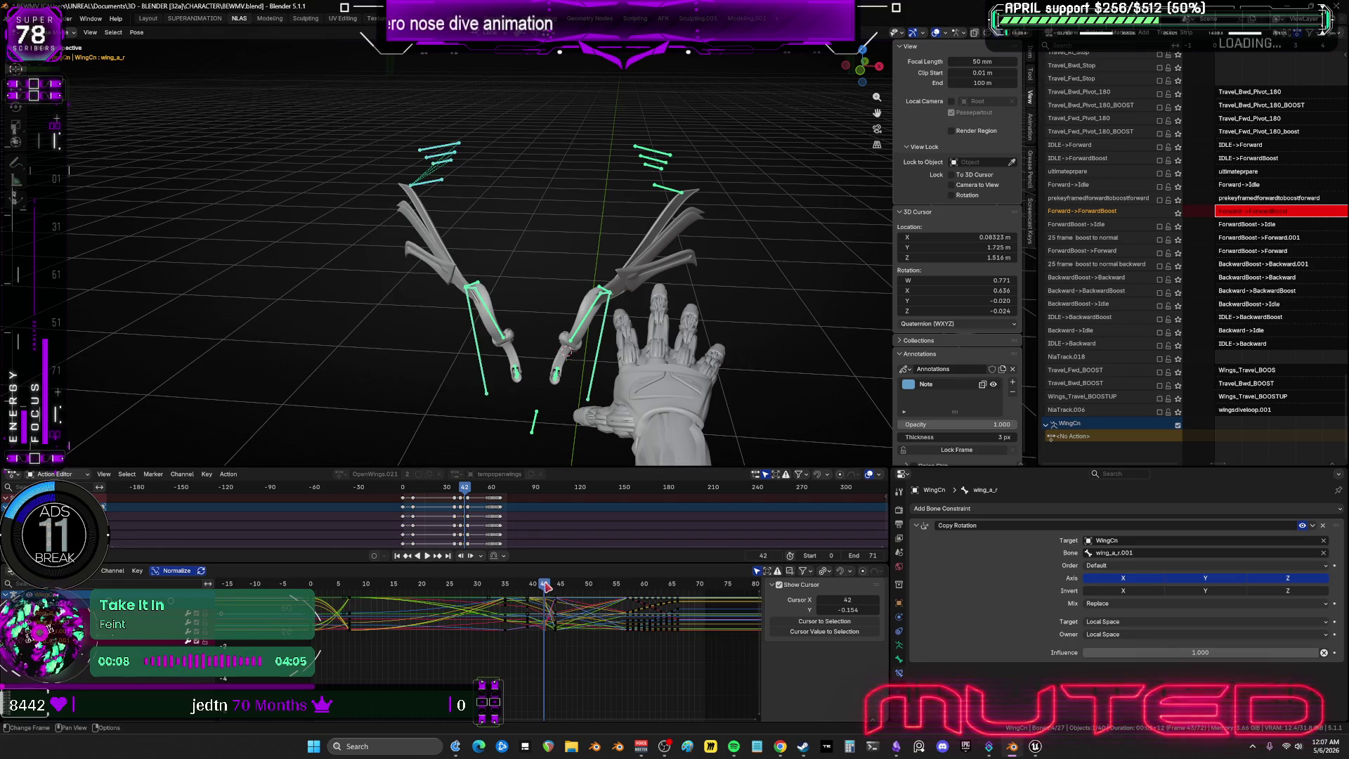
{"action": "key", "text": "Right"}
{"action": "left_click_drag", "start_coordinate": [748, 210], "coordinate": [588, 101]}
{"action": "key", "text": "r"}
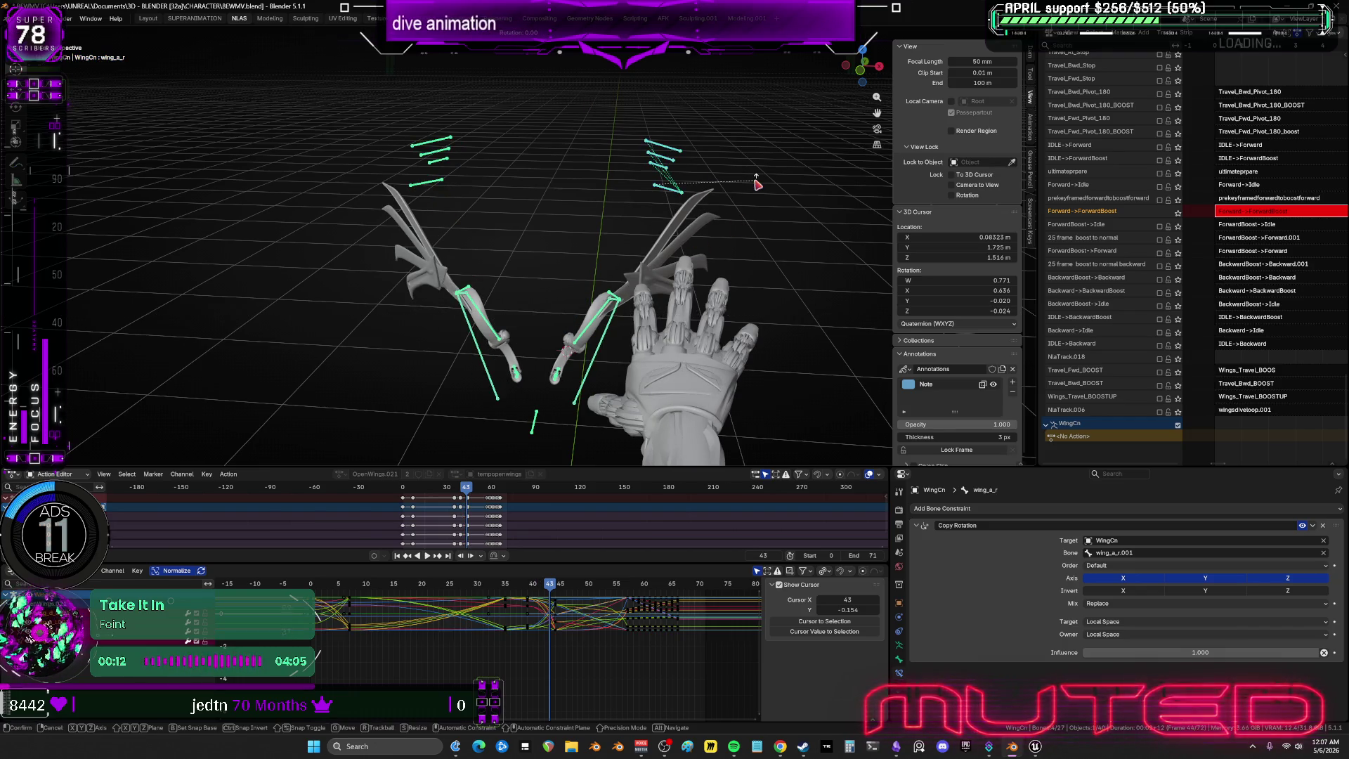
{"action": "key", "text": "Escape"}
{"action": "left_click_drag", "start_coordinate": [380, 107], "coordinate": [499, 198]}
{"action": "key", "text": "i"}
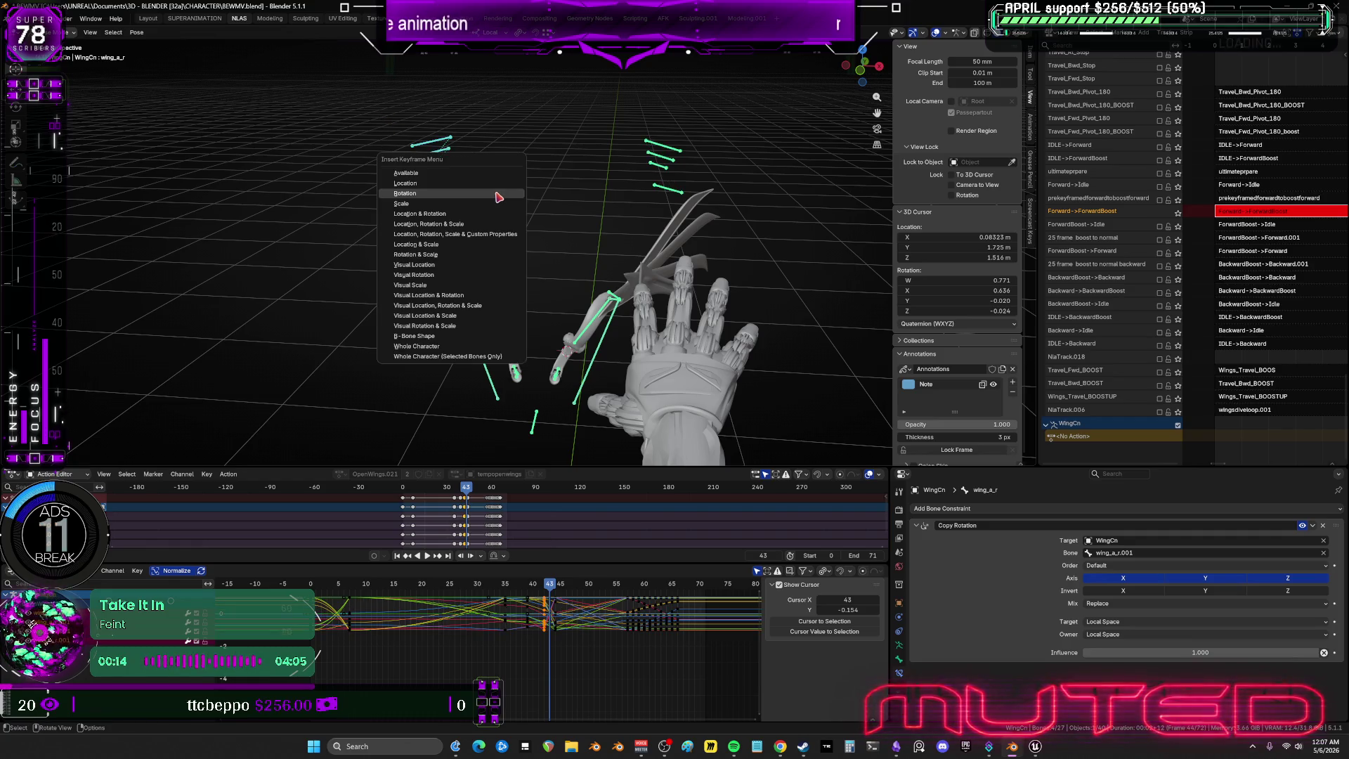
Play back the wing animation and compare the poses at frames 43 through 45.
{"action": "key", "text": "space"}
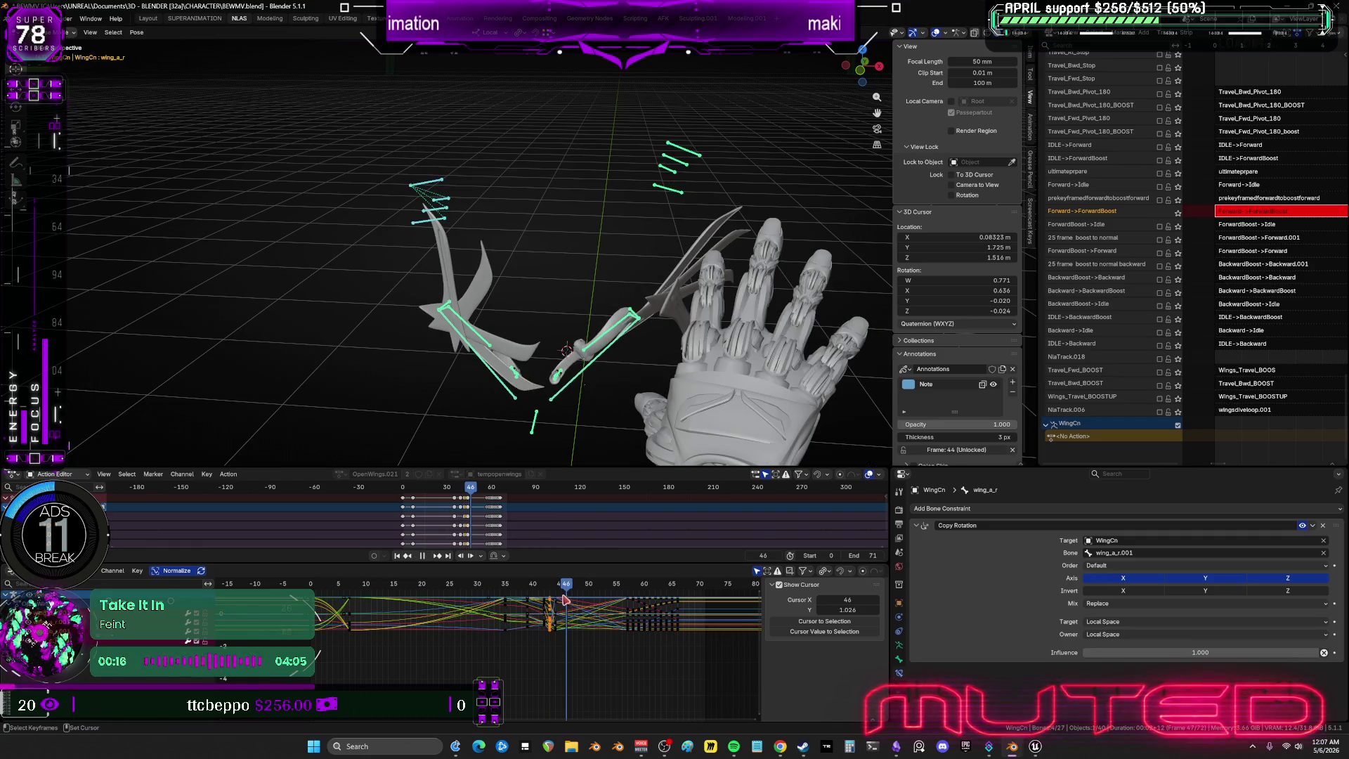
{"action": "left_click_drag", "start_coordinate": [559, 588], "coordinate": [556, 587]}
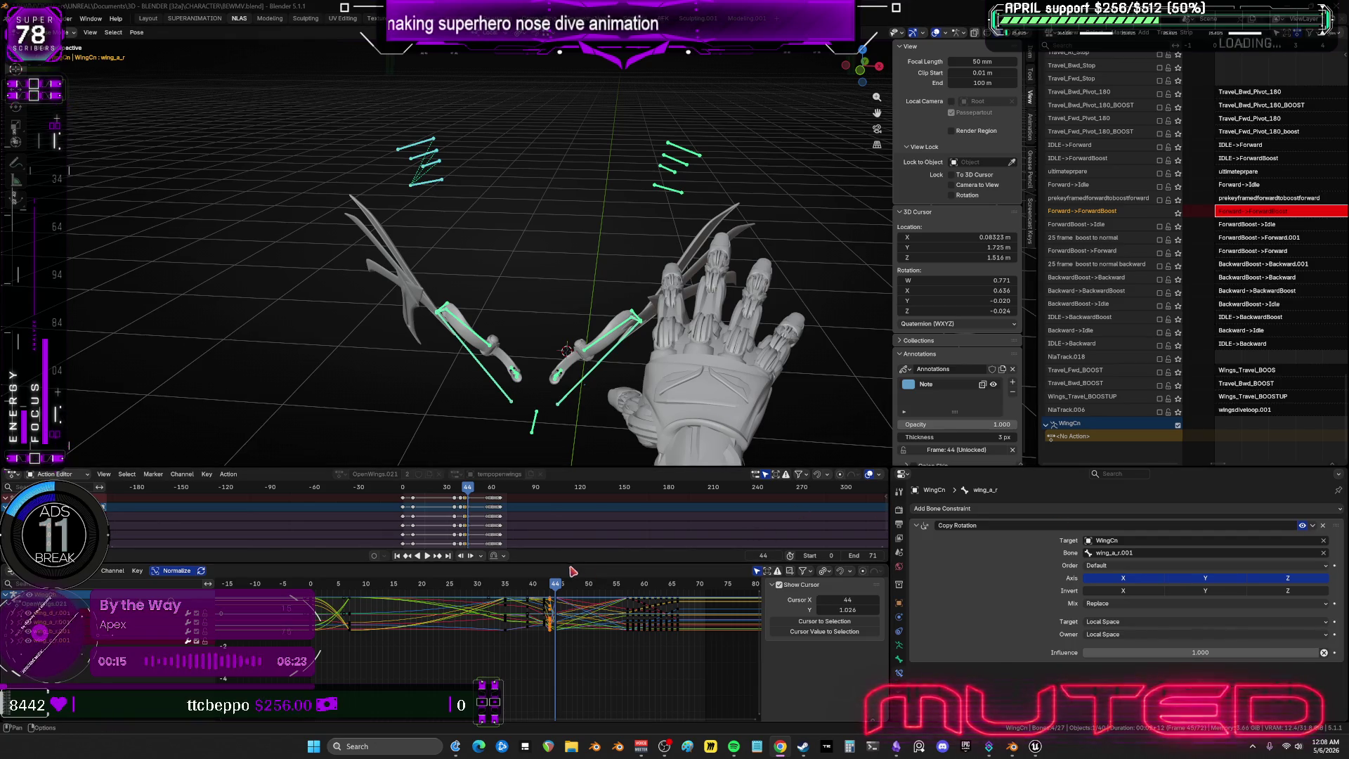
{"action": "mouse_move", "coordinate": [555, 588]}
{"action": "left_mouse_down"}
{"action": "mouse_move", "coordinate": [478, 604]}
{"action": "mouse_move", "coordinate": [561, 633]}
{"action": "left_mouse_up"}
{"action": "left_click_drag", "start_coordinate": [714, 110], "coordinate": [626, 235]}
Key the wing bones' rotation at the current frame and again at frame 46.
{"action": "key", "text": "r"}
{"action": "right_click", "coordinate": [520, 223]}
{"action": "left_click_drag", "start_coordinate": [515, 221], "coordinate": [362, 112]}
{"action": "left_click_drag", "start_coordinate": [512, 205], "coordinate": [514, 206]}
{"action": "key", "text": "k"}
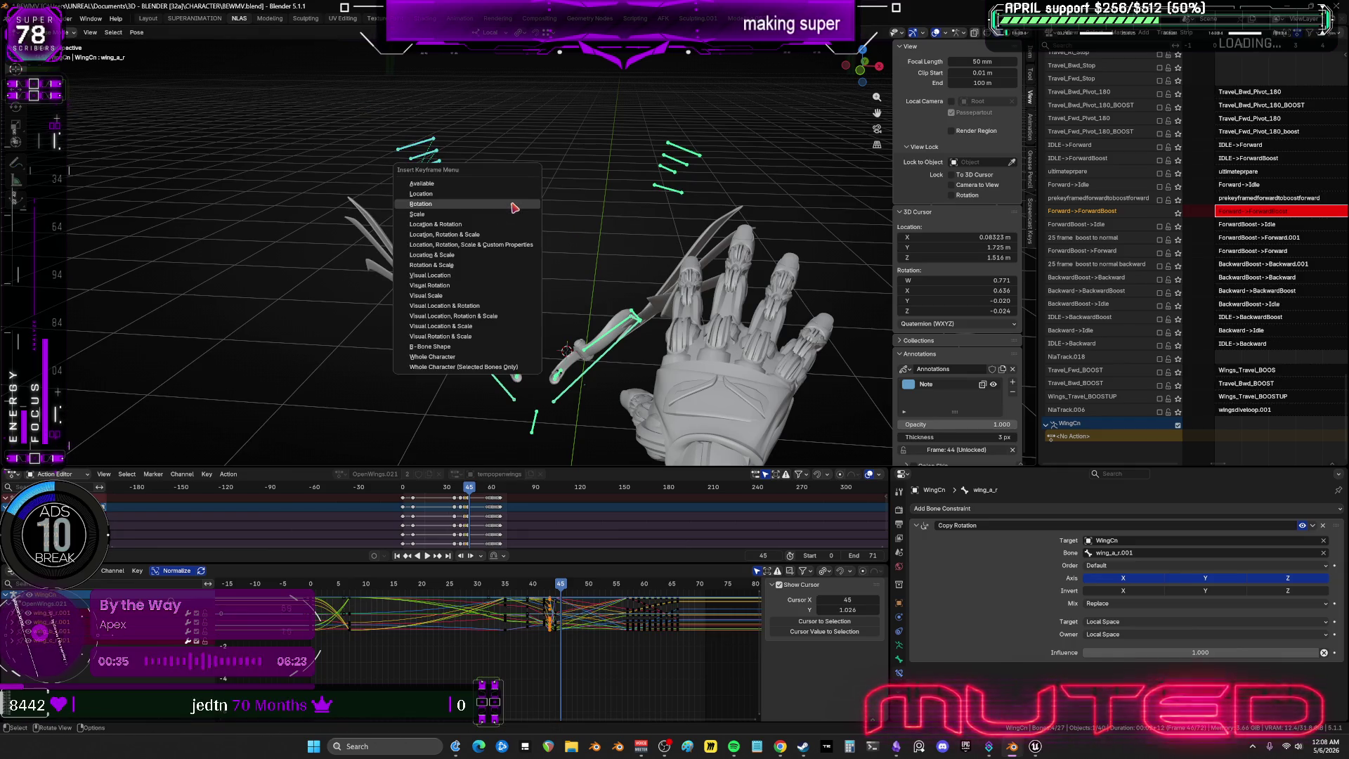
{"action": "left_click_drag", "start_coordinate": [566, 584], "coordinate": [568, 585]}
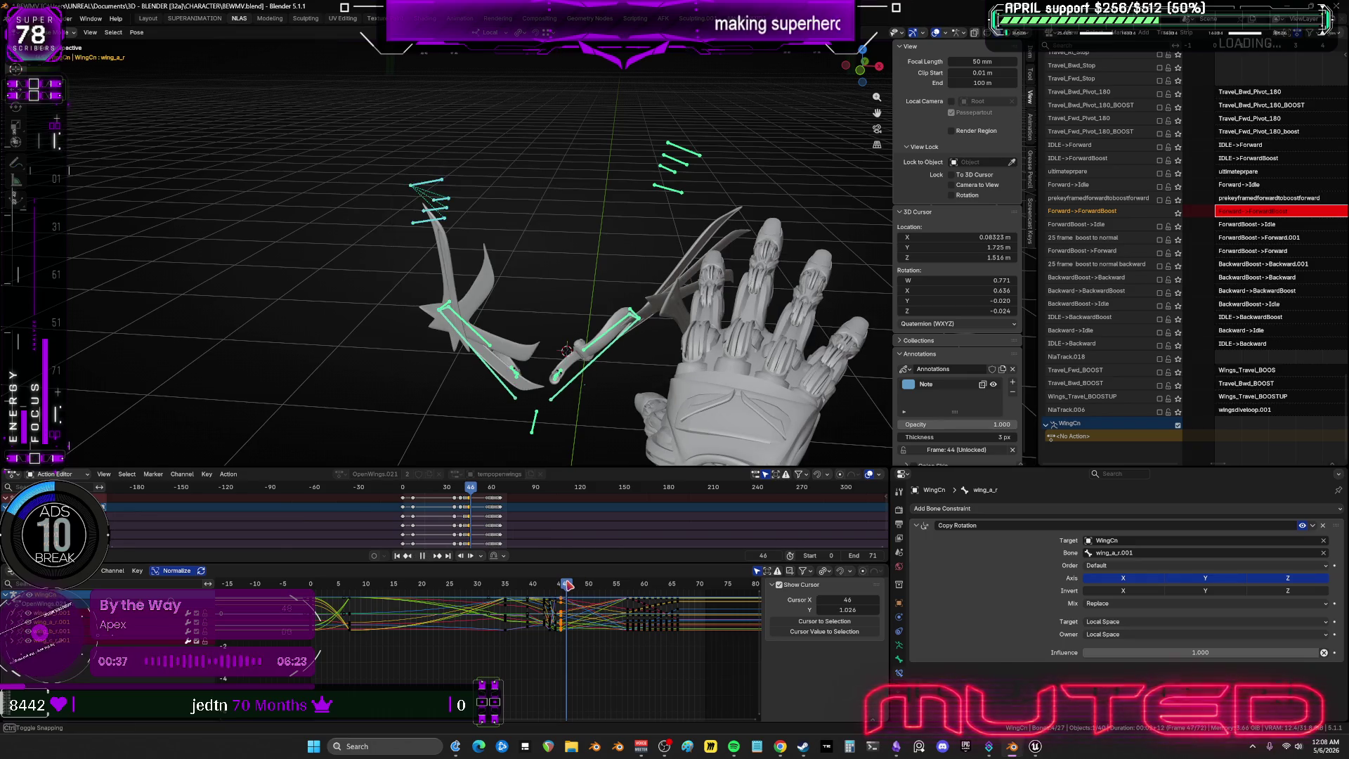
{"action": "mouse_move", "coordinate": [748, 119]}
{"action": "left_mouse_down"}
{"action": "mouse_move", "coordinate": [617, 234]}
{"action": "mouse_move", "coordinate": [542, 231]}
{"action": "mouse_move", "coordinate": [361, 114]}
{"action": "left_mouse_up"}
{"action": "key", "text": "k"}
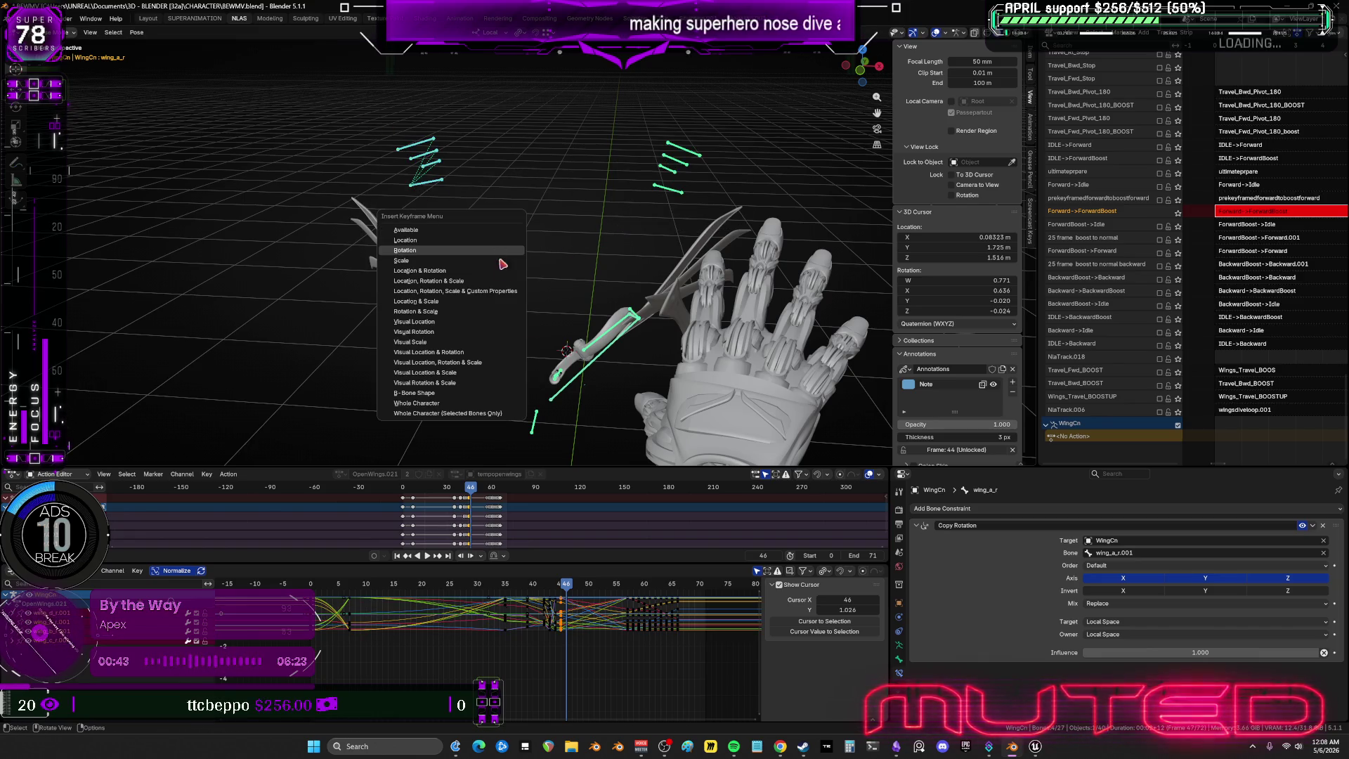
Key the rotation of the right and left wing bones at frame 47.
{"action": "key", "text": "Right"}
{"action": "left_click_drag", "start_coordinate": [733, 102], "coordinate": [619, 222]}
{"action": "key", "text": "r"}
{"action": "key", "text": "Escape"}
{"action": "left_click_drag", "start_coordinate": [361, 120], "coordinate": [516, 228]}
{"action": "key", "text": "k"}
Key the rotation of both wings' bones at frame 48.
{"action": "left_click_drag", "start_coordinate": [582, 594], "coordinate": [578, 589]}
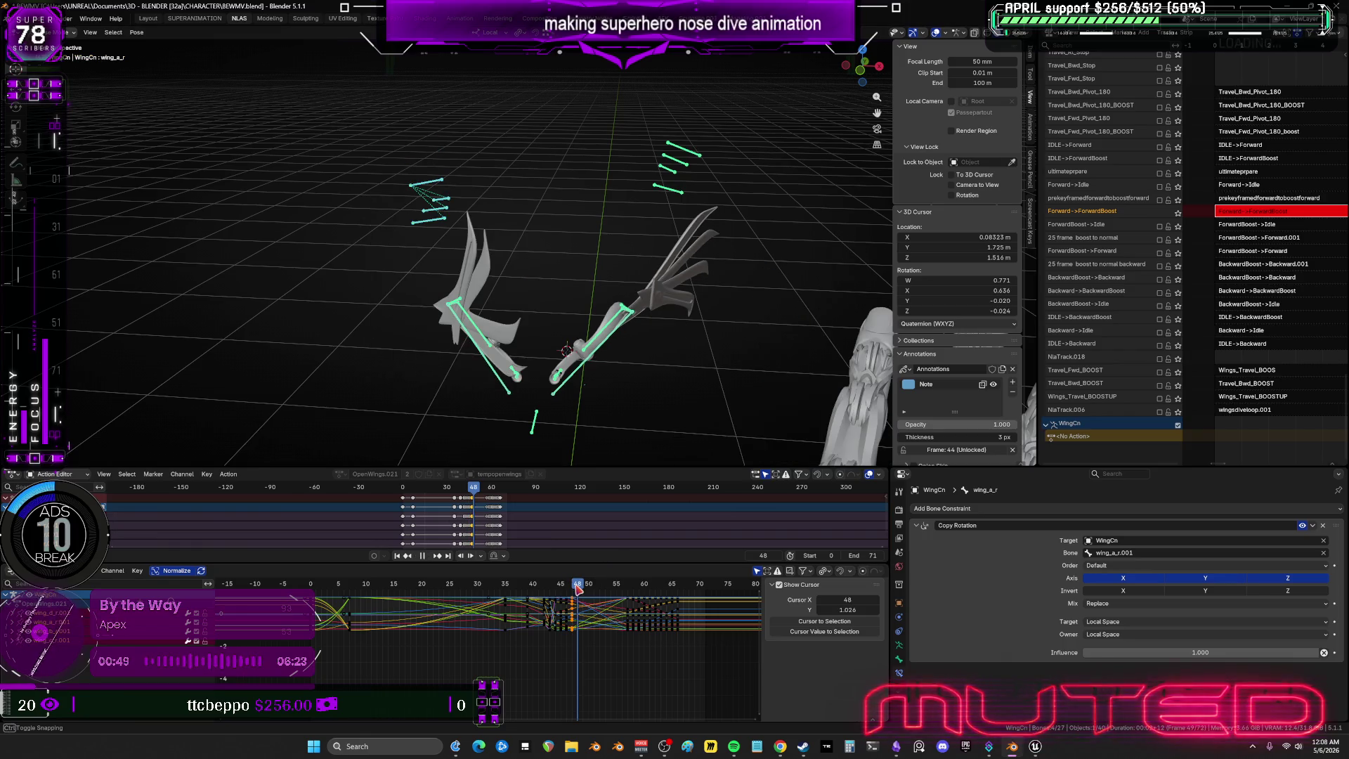
{"action": "mouse_move", "coordinate": [739, 118]}
{"action": "left_mouse_down"}
{"action": "mouse_move", "coordinate": [600, 225]}
{"action": "mouse_move", "coordinate": [398, 146]}
{"action": "left_mouse_up"}
{"action": "key", "text": "r"}
{"action": "key", "text": "Escape"}
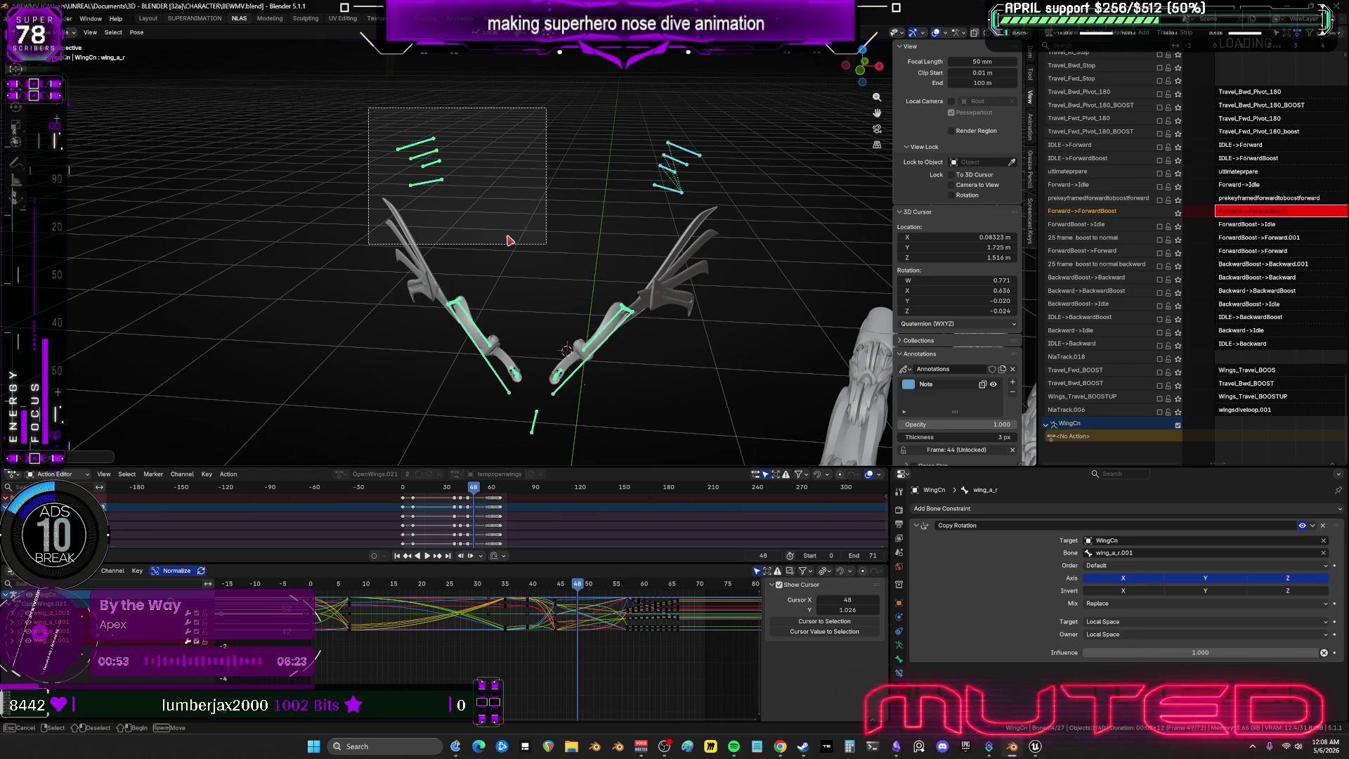
{"action": "left_click_drag", "start_coordinate": [510, 241], "coordinate": [537, 238]}
{"action": "key", "text": "i"}
{"action": "scroll", "coordinate": [621, 559], "scroll_direction": "down", "scroll_amount": 1, "text": "alt"}
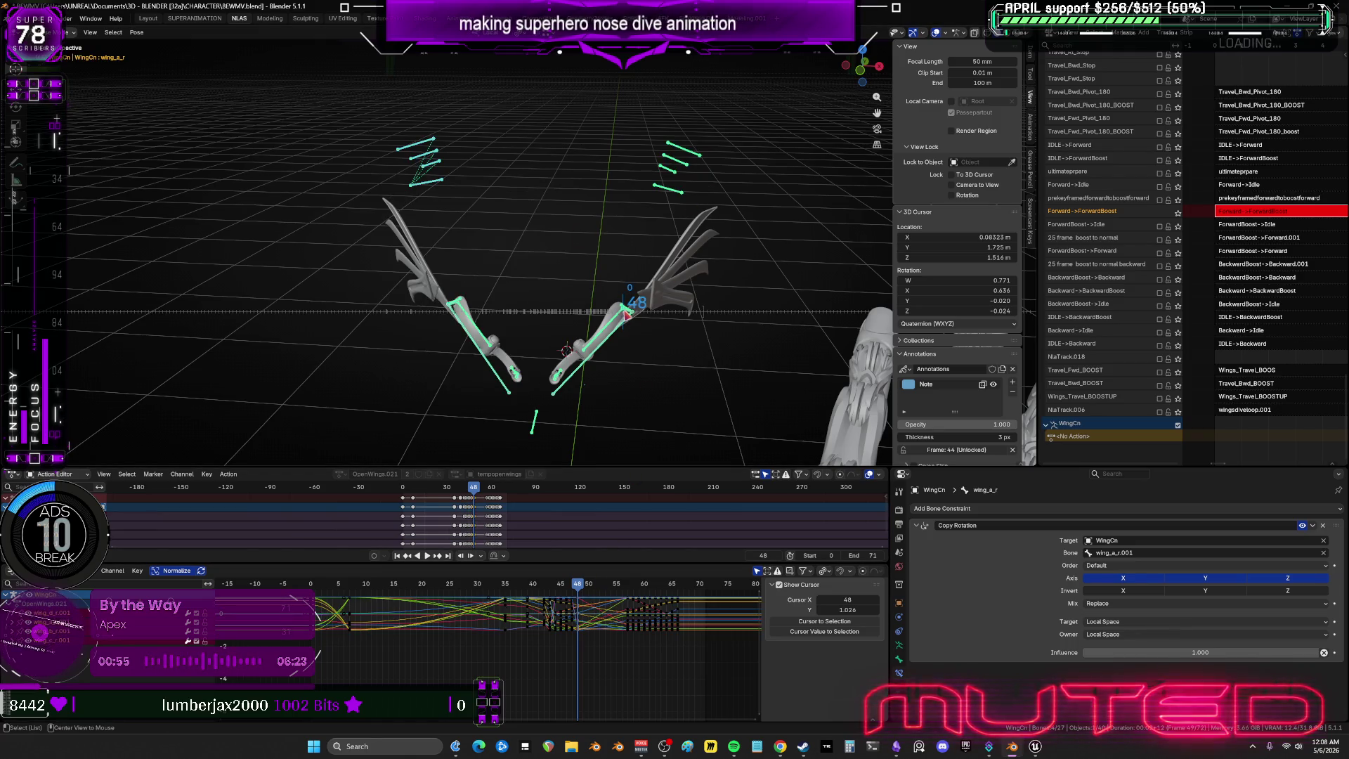
Rotate the right wing bones and key the wing rotations at frame 49.
{"action": "mouse_move", "coordinate": [732, 103]}
{"action": "left_mouse_down"}
{"action": "mouse_move", "coordinate": [616, 220]}
{"action": "mouse_move", "coordinate": [369, 112]}
{"action": "left_mouse_up"}
{"action": "key", "text": "r"}
{"action": "left_click", "coordinate": [613, 218]}
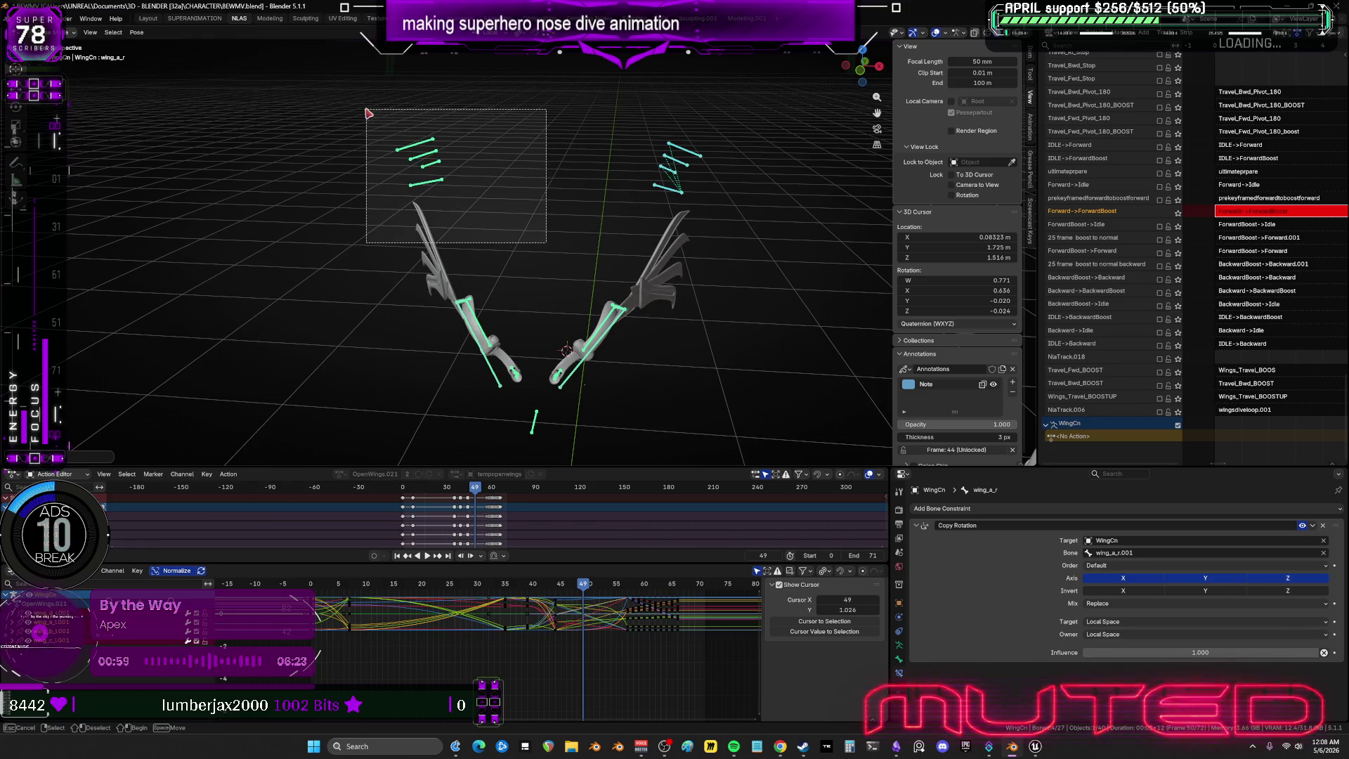
{"action": "key", "text": "k"}
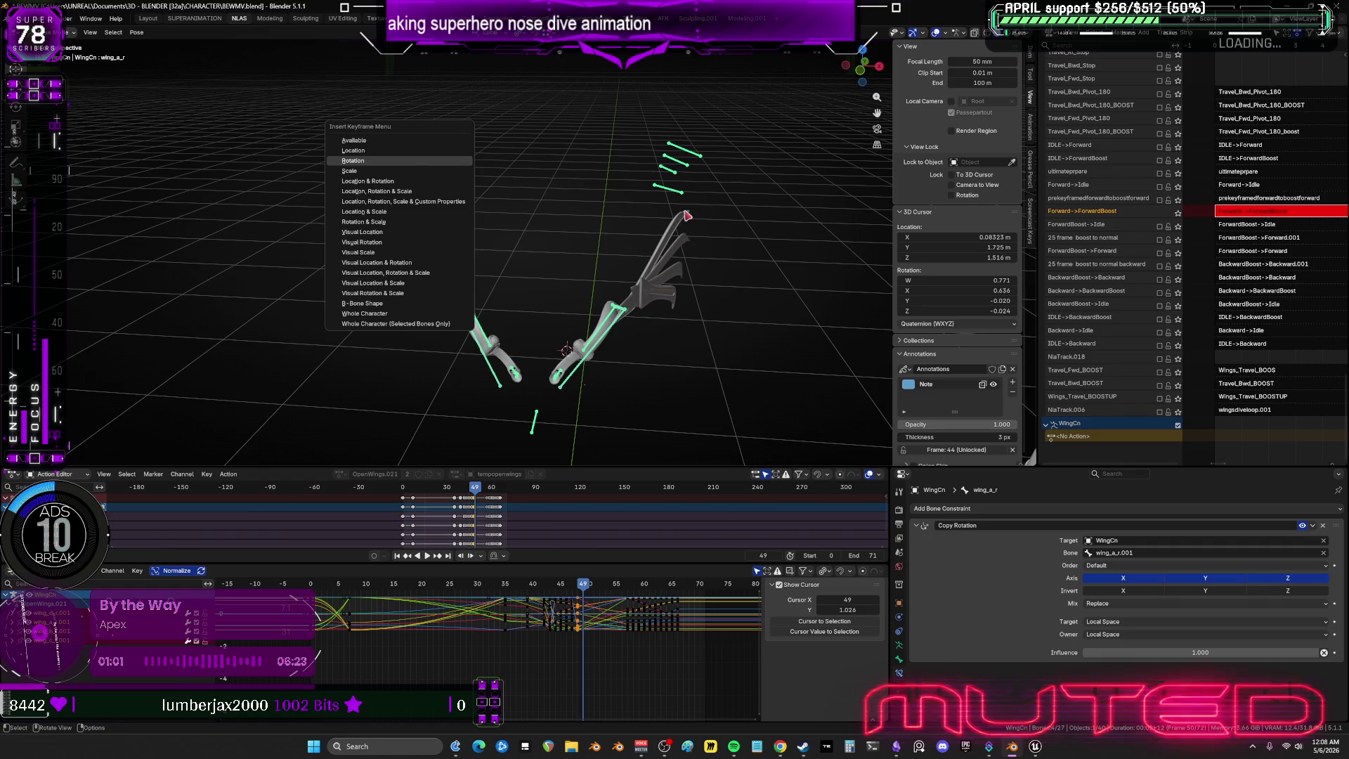
{"action": "key", "text": "Return"}
Key the rotation of both wings' bones at frame 50.
{"action": "key", "text": "Right"}
{"action": "left_click_drag", "start_coordinate": [746, 114], "coordinate": [617, 217]}
{"action": "key", "text": "r"}
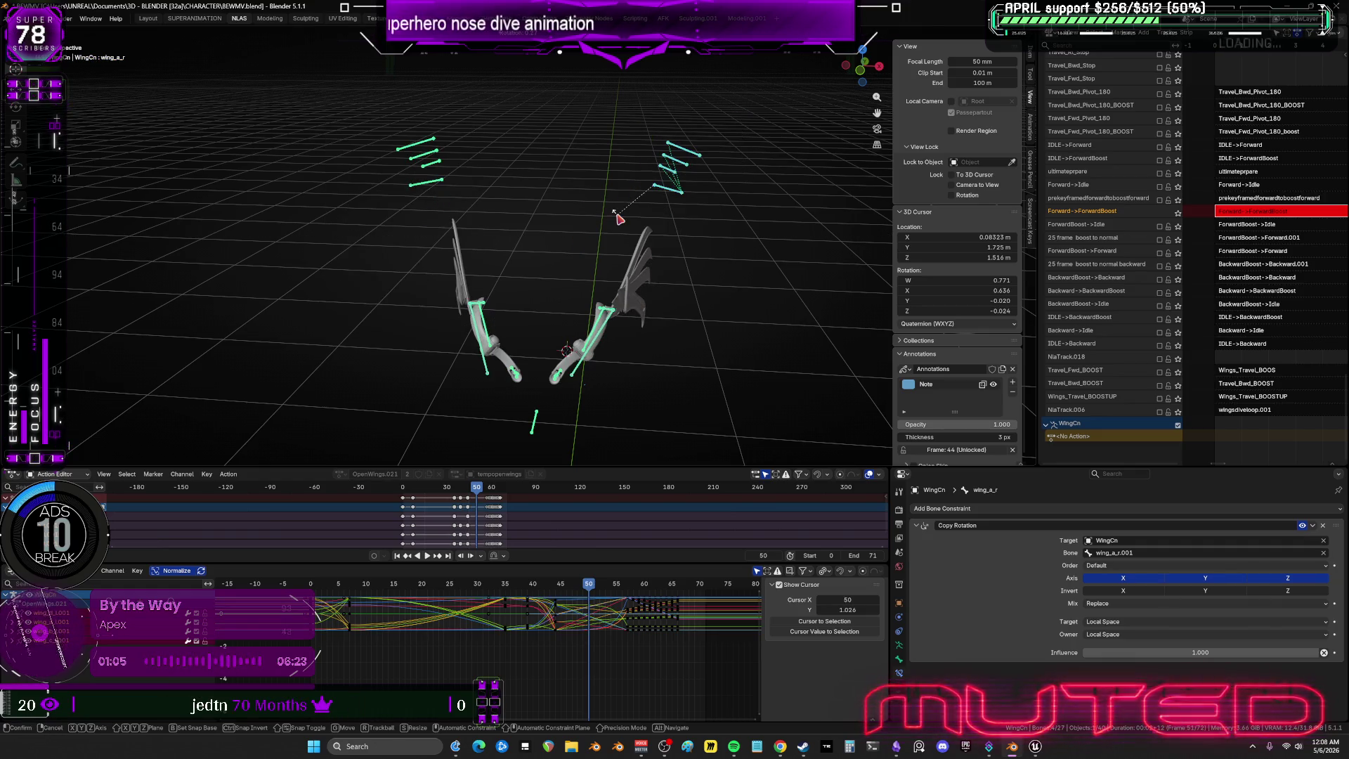
{"action": "right_click", "coordinate": [482, 204]}
{"action": "left_click_drag", "start_coordinate": [482, 205], "coordinate": [361, 107]}
{"action": "key", "text": "k"}
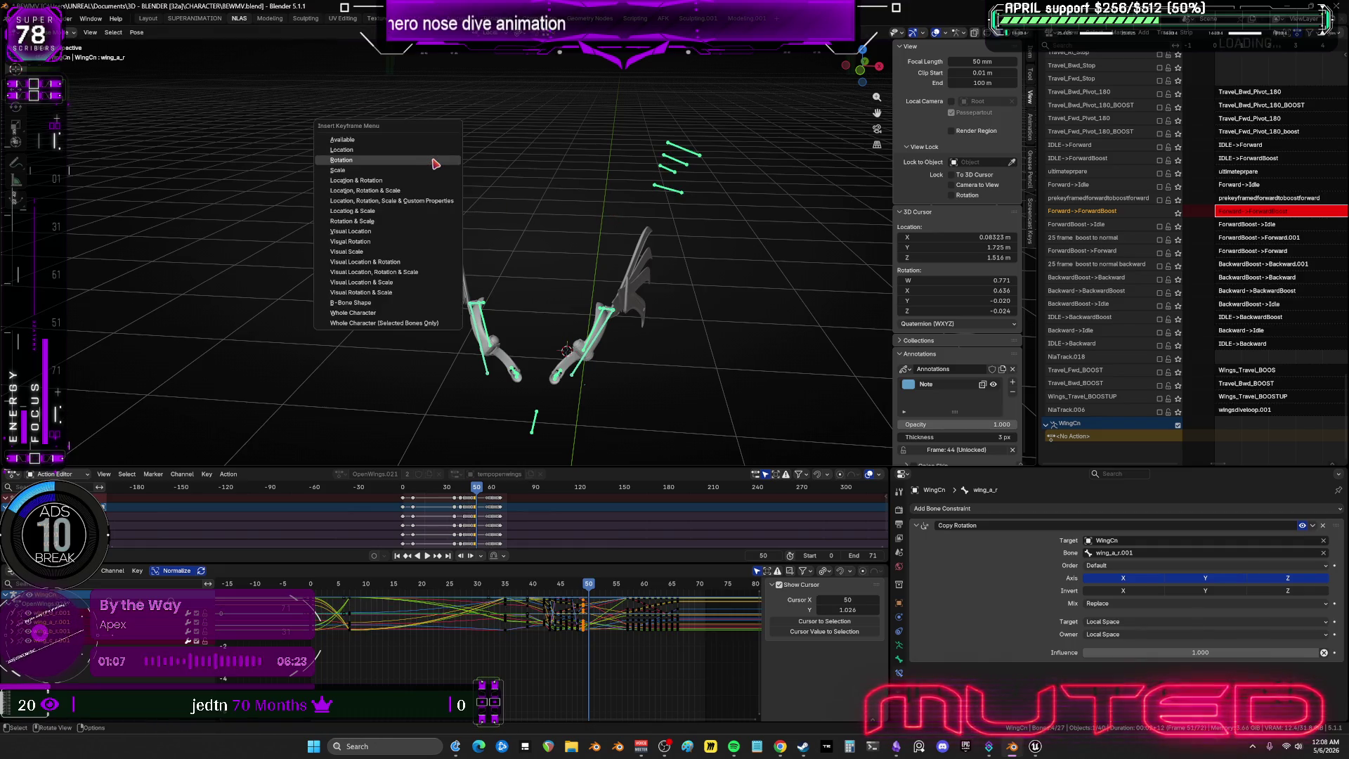
{"action": "key", "text": "Return"}
Select the right and left wing bones at frame 51 and key their rotations.
{"action": "key", "text": "Right"}
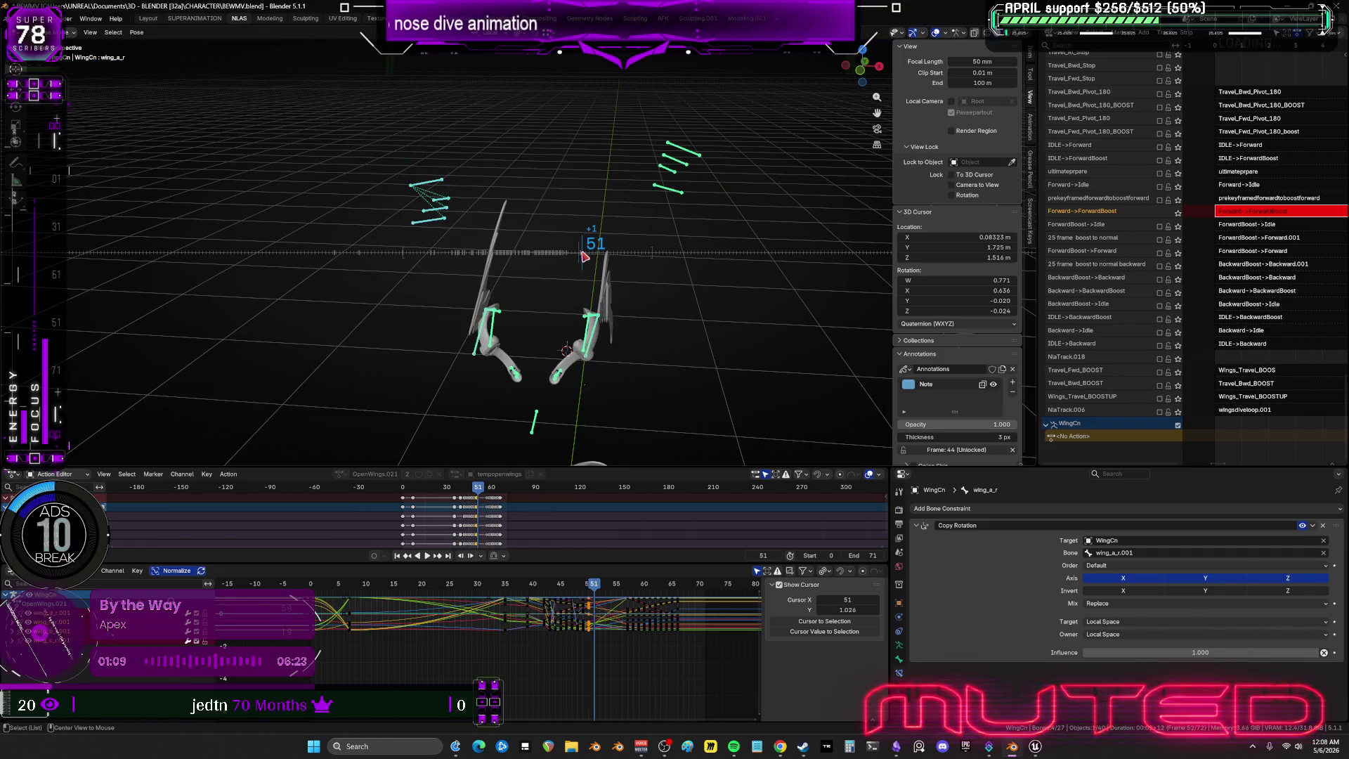
{"action": "mouse_move", "coordinate": [742, 103]}
{"action": "left_mouse_down"}
{"action": "mouse_move", "coordinate": [666, 196]}
{"action": "mouse_move", "coordinate": [628, 219]}
{"action": "left_mouse_up"}
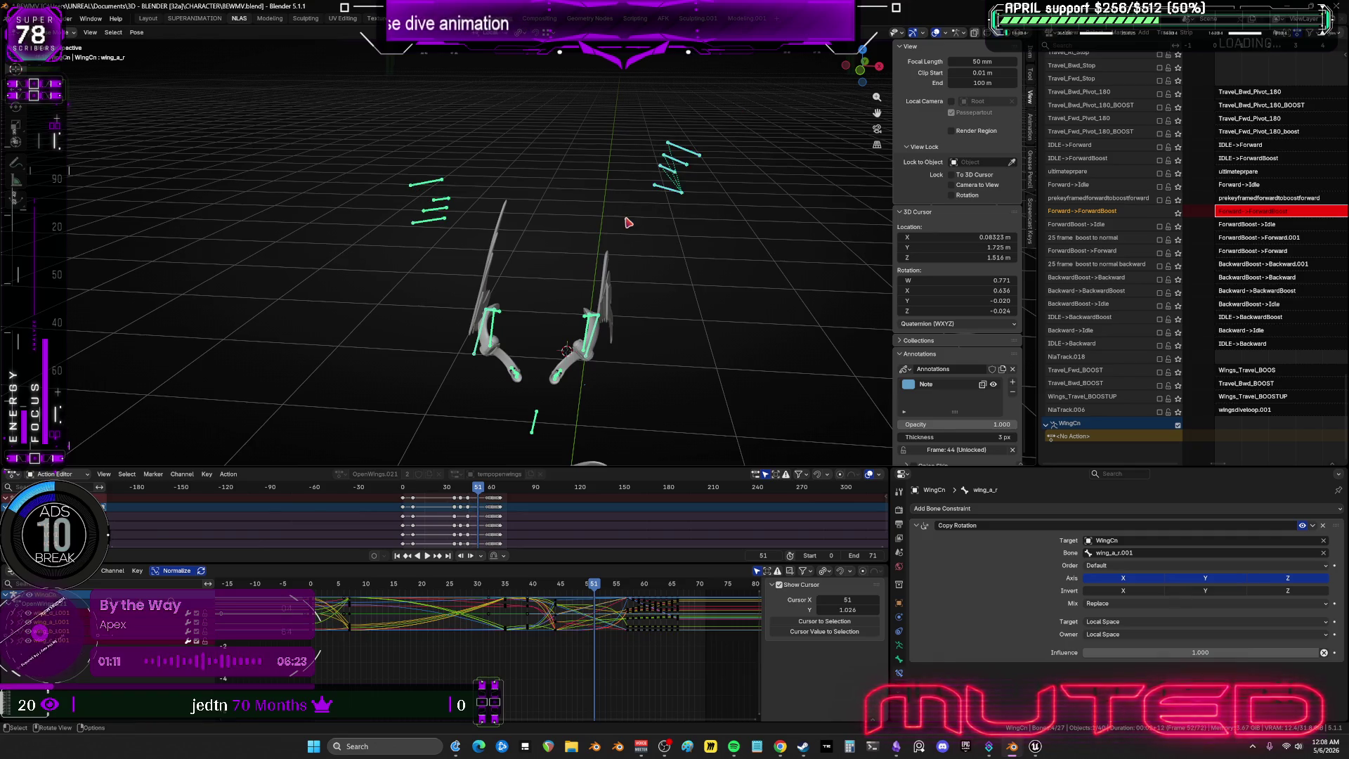
{"action": "key", "text": "r"}
{"action": "right_click", "coordinate": [614, 217]}
{"action": "left_click_drag", "start_coordinate": [492, 212], "coordinate": [372, 124]}
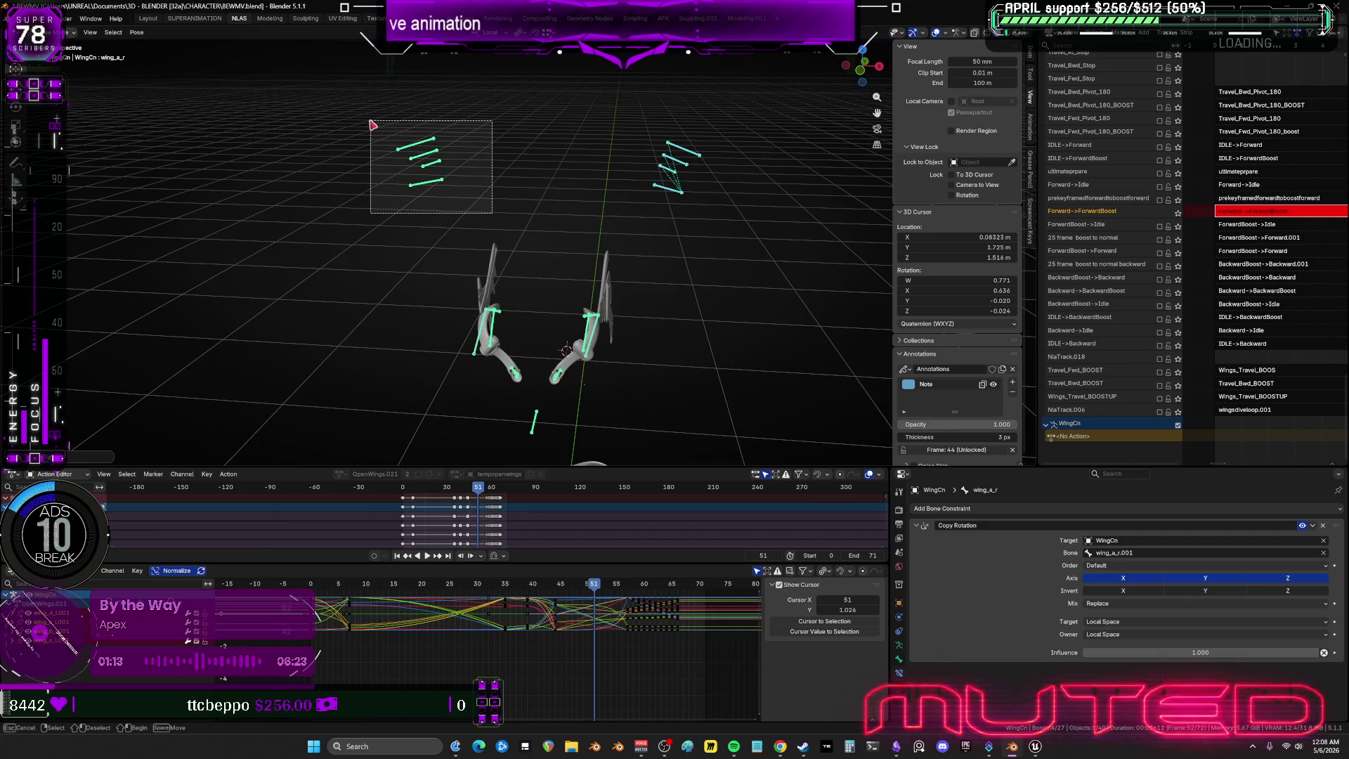
{"action": "right_click", "coordinate": [458, 231]}
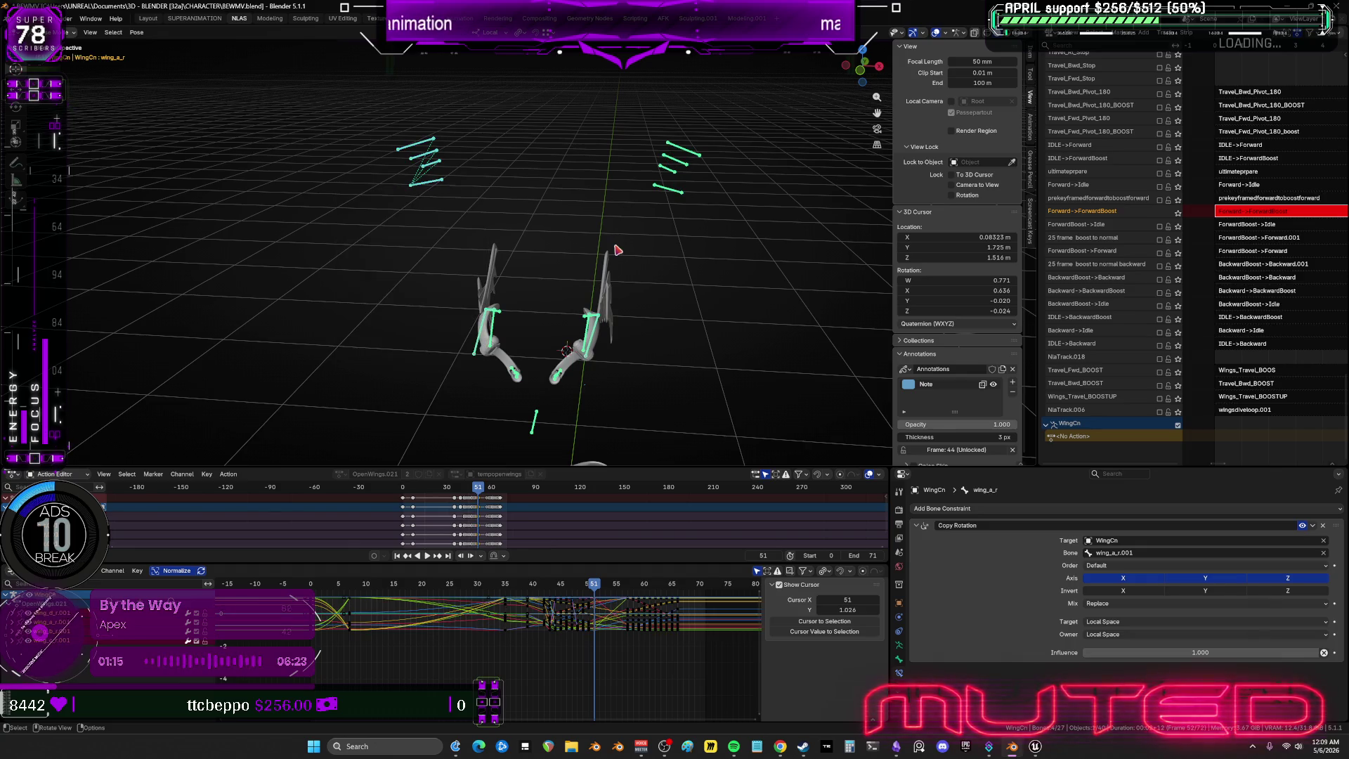
{"action": "scroll", "coordinate": [620, 250], "scroll_direction": "down", "scroll_amount": 1, "text": "alt"}
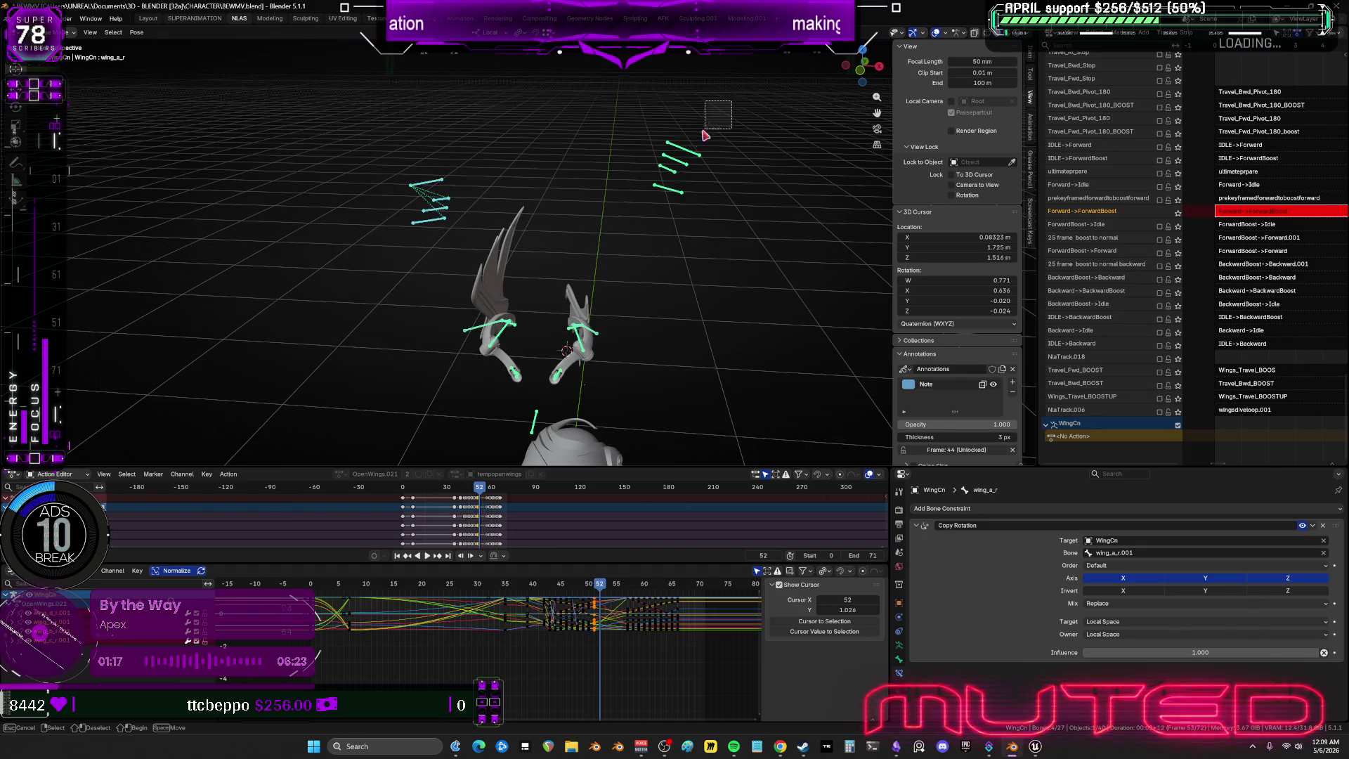
Select the wing bones from a side angle and key their rotation at frame 52.
{"action": "left_click_drag", "start_coordinate": [732, 101], "coordinate": [655, 235]}
{"action": "mouse_move", "coordinate": [569, 232]}
{"action": "middle_mouse_down"}
{"action": "mouse_move", "coordinate": [534, 214]}
{"action": "mouse_move", "coordinate": [552, 232]}
{"action": "mouse_move", "coordinate": [602, 235]}
{"action": "middle_mouse_up"}
{"action": "left_click_drag", "start_coordinate": [457, 215], "coordinate": [279, 86]}
{"action": "left_click_drag", "start_coordinate": [491, 183], "coordinate": [497, 187]}
{"action": "right_click", "coordinate": [497, 187]}
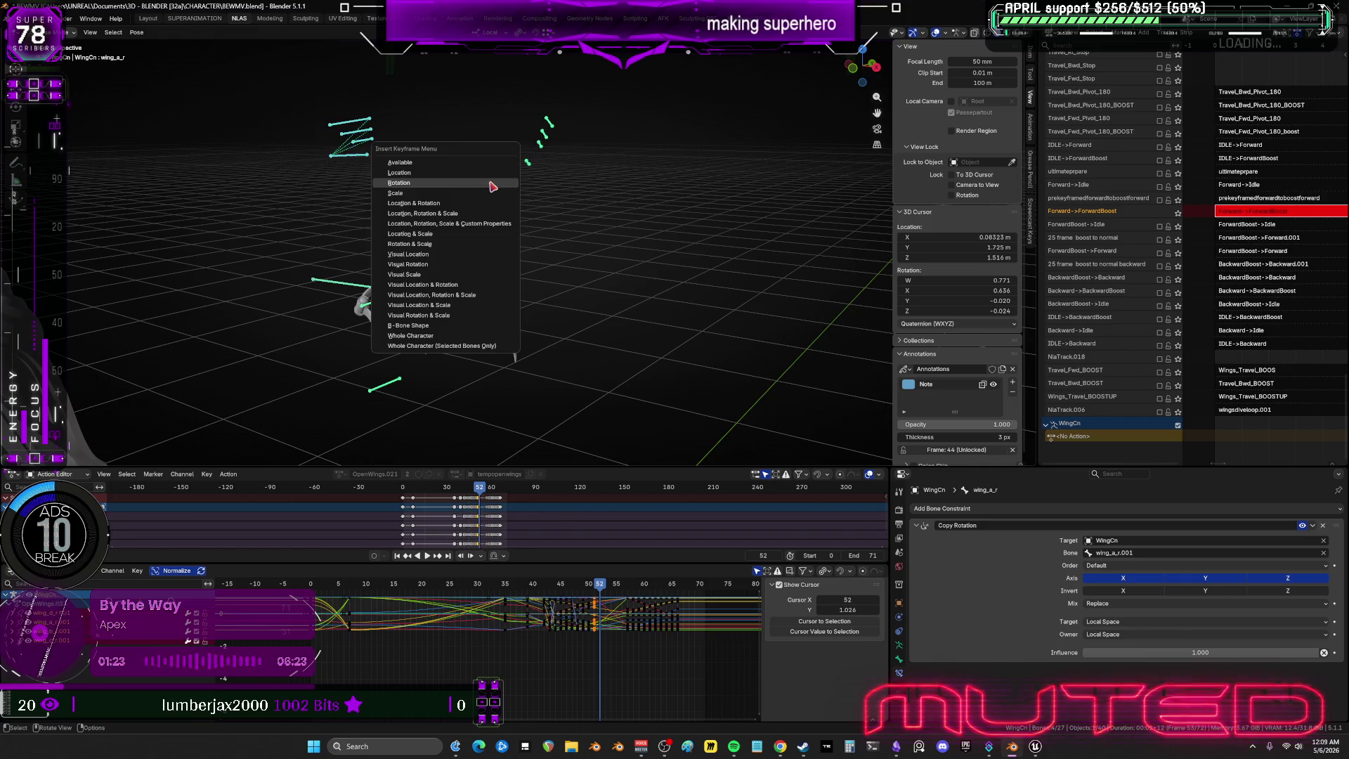
{"action": "key", "text": "Escape"}
Return to frame 49 and make the wing_b_L001 feather bone active.
{"action": "mouse_move", "coordinate": [648, 324]}
{"action": "left_mouse_down"}
{"action": "mouse_move", "coordinate": [651, 310]}
{"action": "mouse_move", "coordinate": [629, 319]}
{"action": "mouse_move", "coordinate": [632, 338]}
{"action": "left_mouse_up"}
{"action": "mouse_move", "coordinate": [560, 238]}
{"action": "left_mouse_down"}
{"action": "mouse_move", "coordinate": [543, 149]}
{"action": "mouse_move", "coordinate": [534, 185]}
{"action": "left_mouse_up"}
{"action": "left_click", "coordinate": [630, 224]}
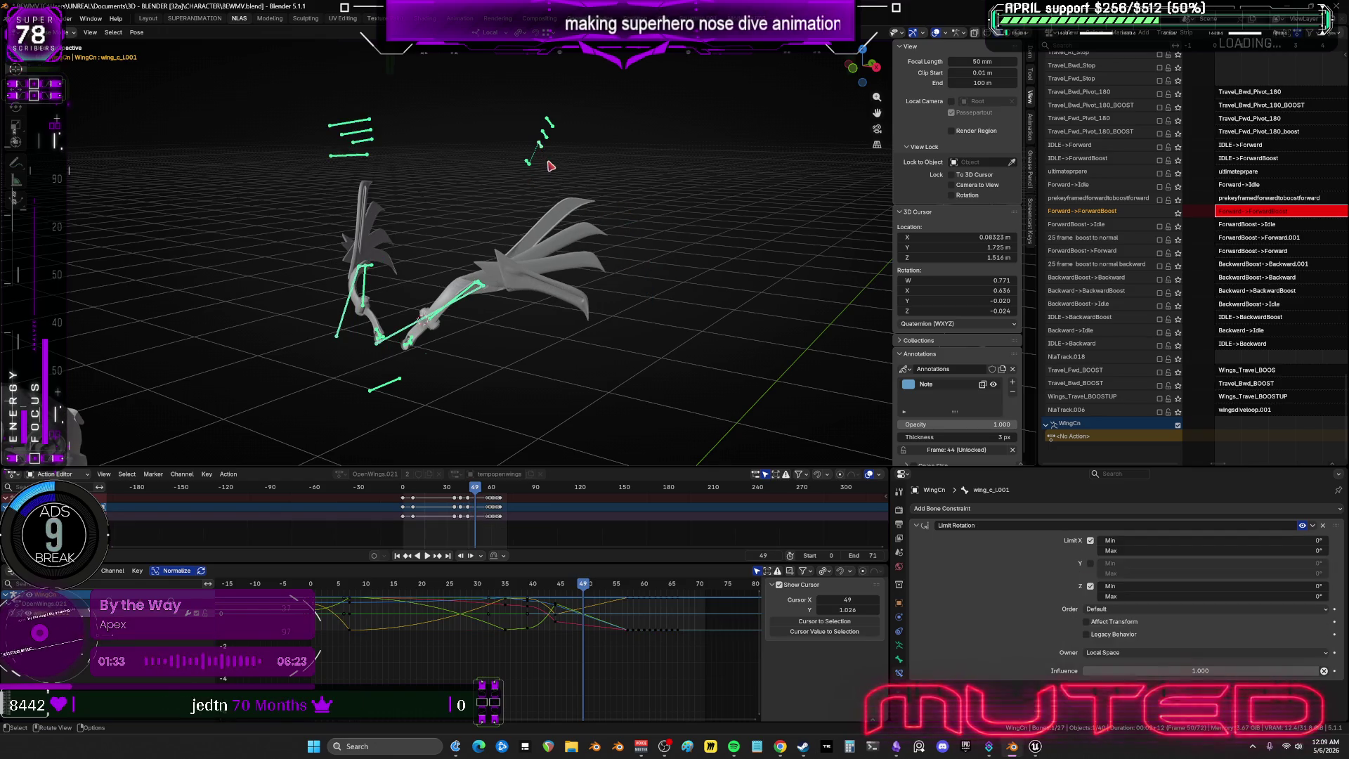
{"action": "left_click", "coordinate": [552, 125]}
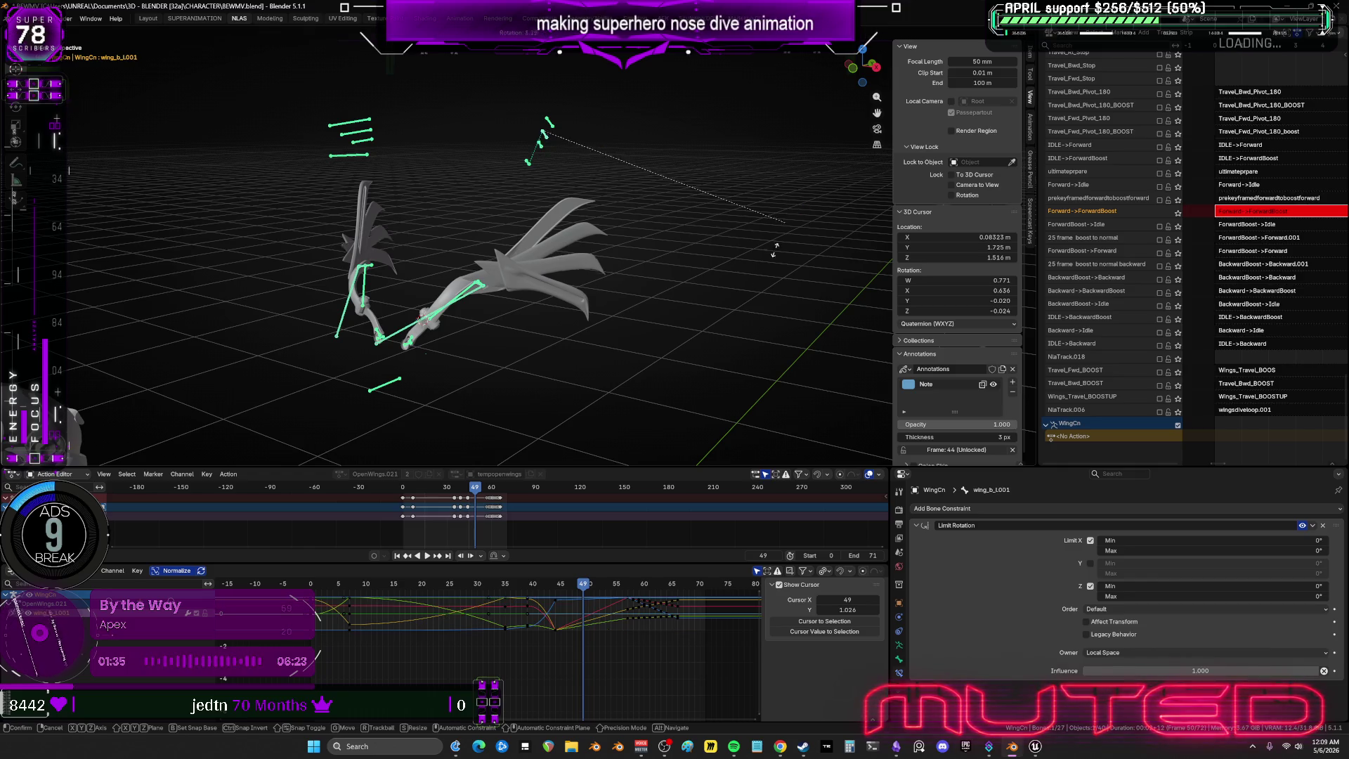
{"action": "mouse_move", "coordinate": [752, 193]}
{"action": "middle_mouse_down"}
{"action": "mouse_move", "coordinate": [551, 162]}
{"action": "mouse_move", "coordinate": [614, 160]}
{"action": "mouse_move", "coordinate": [625, 198]}
{"action": "mouse_move", "coordinate": [576, 194]}
{"action": "middle_mouse_up"}
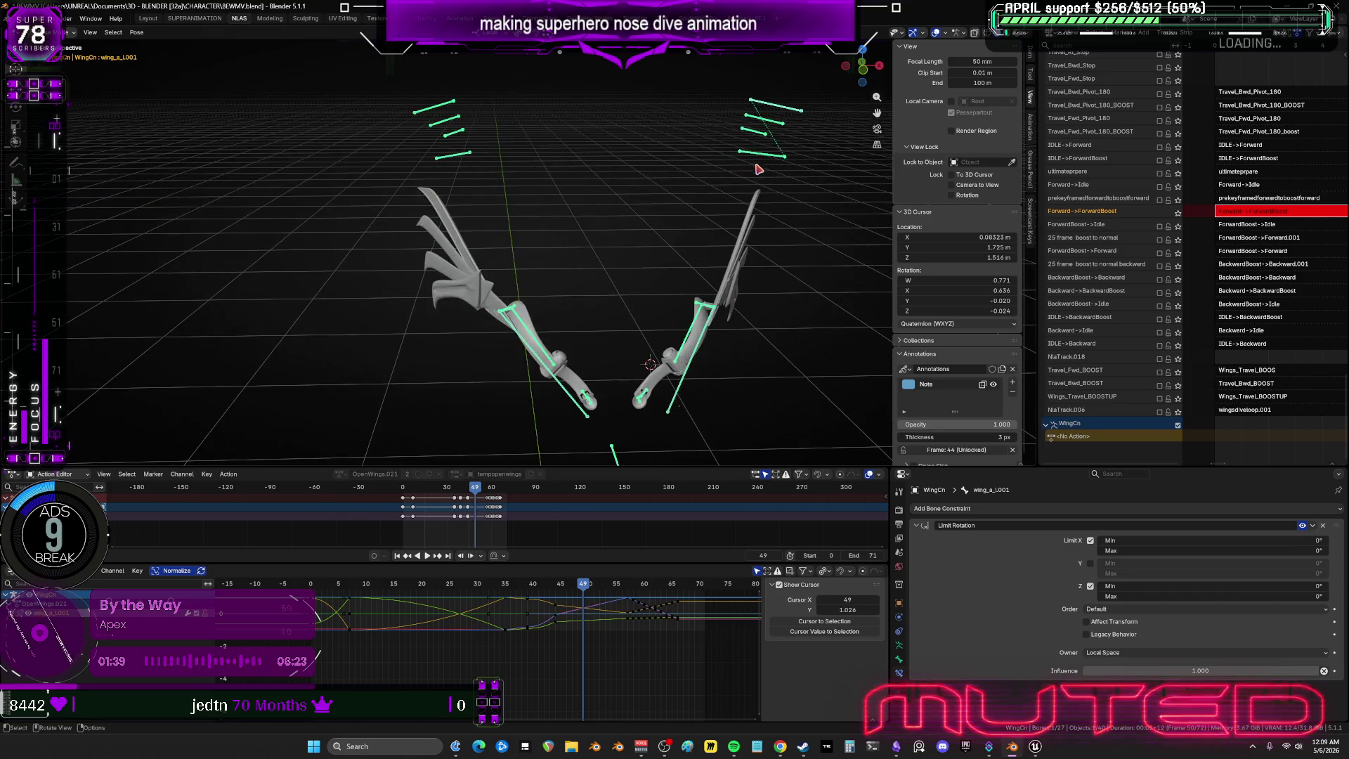
{"action": "mouse_move", "coordinate": [789, 263]}
{"action": "middle_mouse_down"}
{"action": "mouse_move", "coordinate": [655, 260]}
{"action": "mouse_move", "coordinate": [512, 151]}
{"action": "middle_mouse_up"}
Key the left feather bone at frame 49, then review the keys back at frame 46.
{"action": "key", "text": "ctrl+shift+m"}
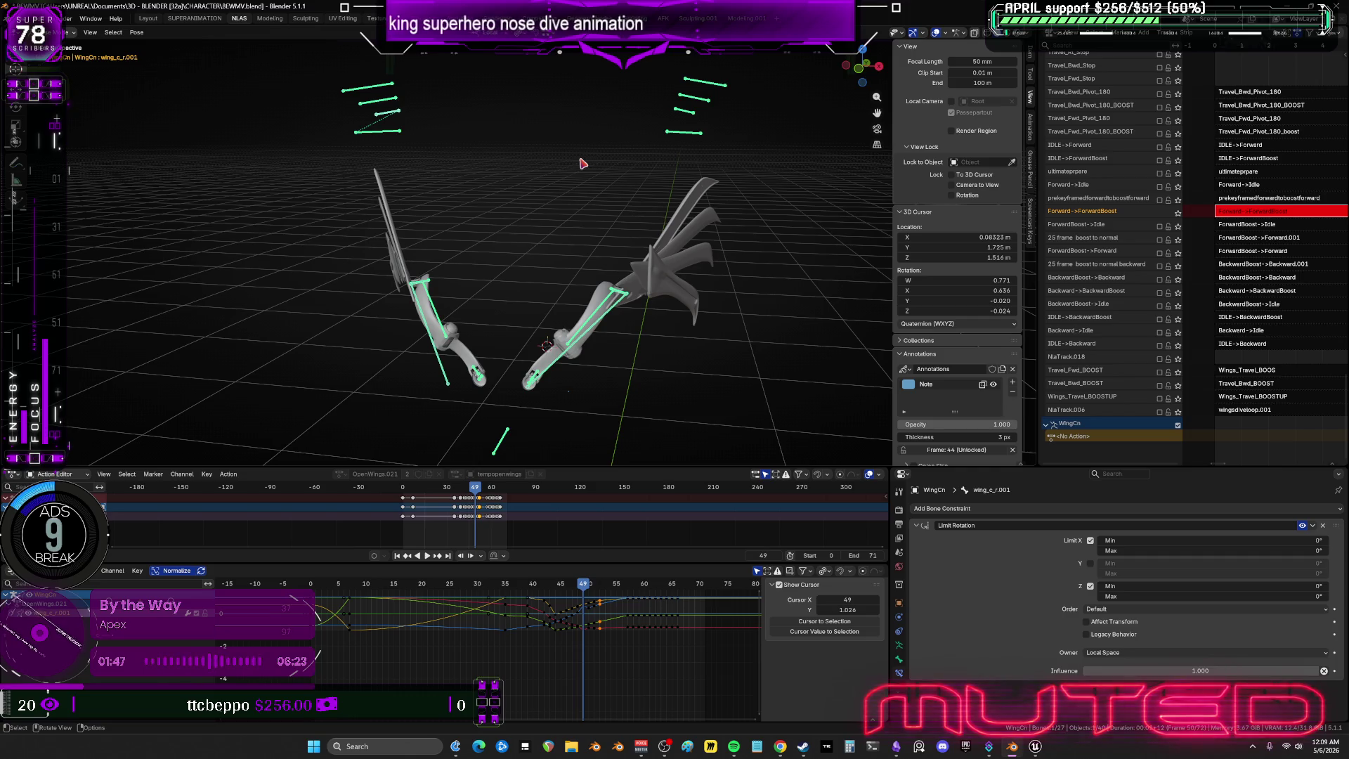
{"action": "key", "text": "r"}
{"action": "key", "text": "Escape"}
{"action": "key", "text": "ctrl+shift+m"}
{"action": "right_click", "coordinate": [750, 218]}
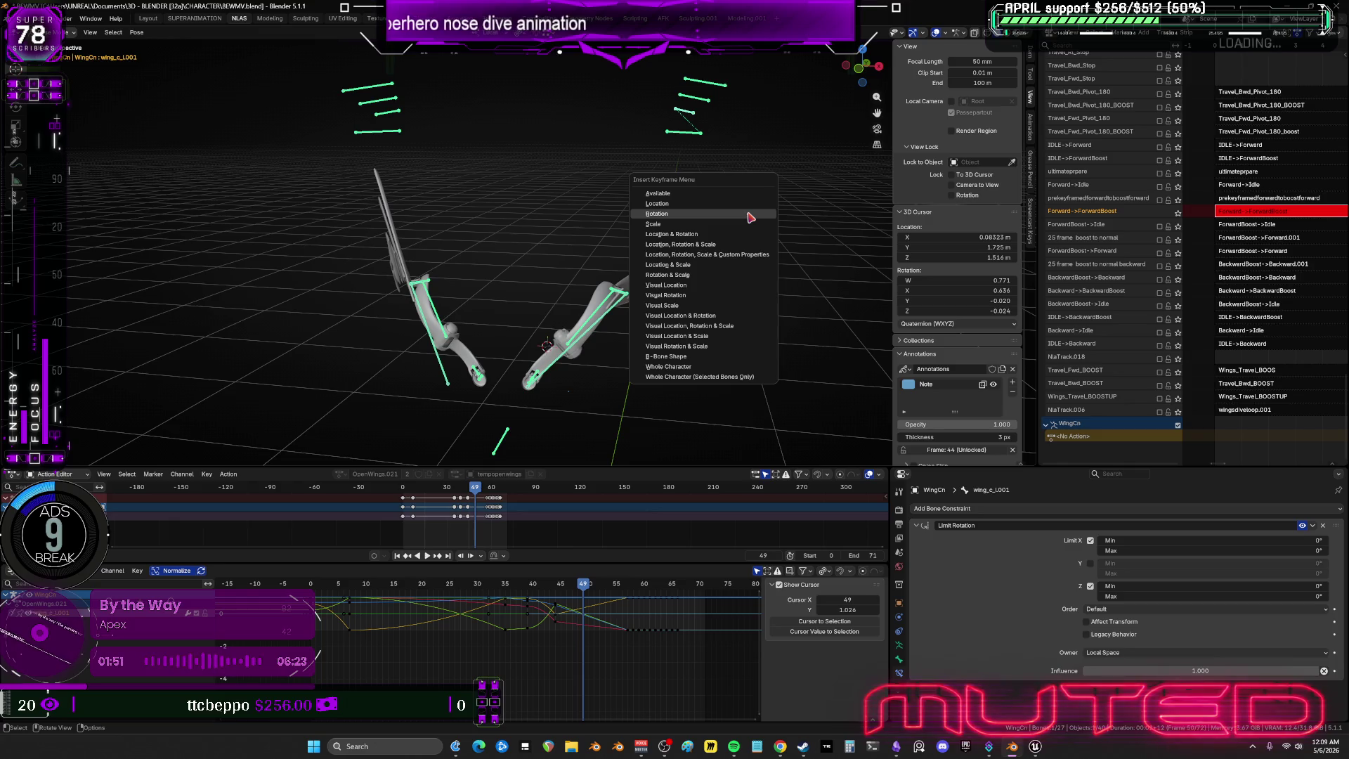
{"action": "mouse_move", "coordinate": [589, 596]}
{"action": "left_mouse_down"}
{"action": "mouse_move", "coordinate": [555, 590]}
{"action": "mouse_move", "coordinate": [566, 586]}
{"action": "mouse_move", "coordinate": [596, 597]}
{"action": "mouse_move", "coordinate": [555, 605]}
{"action": "left_mouse_up"}
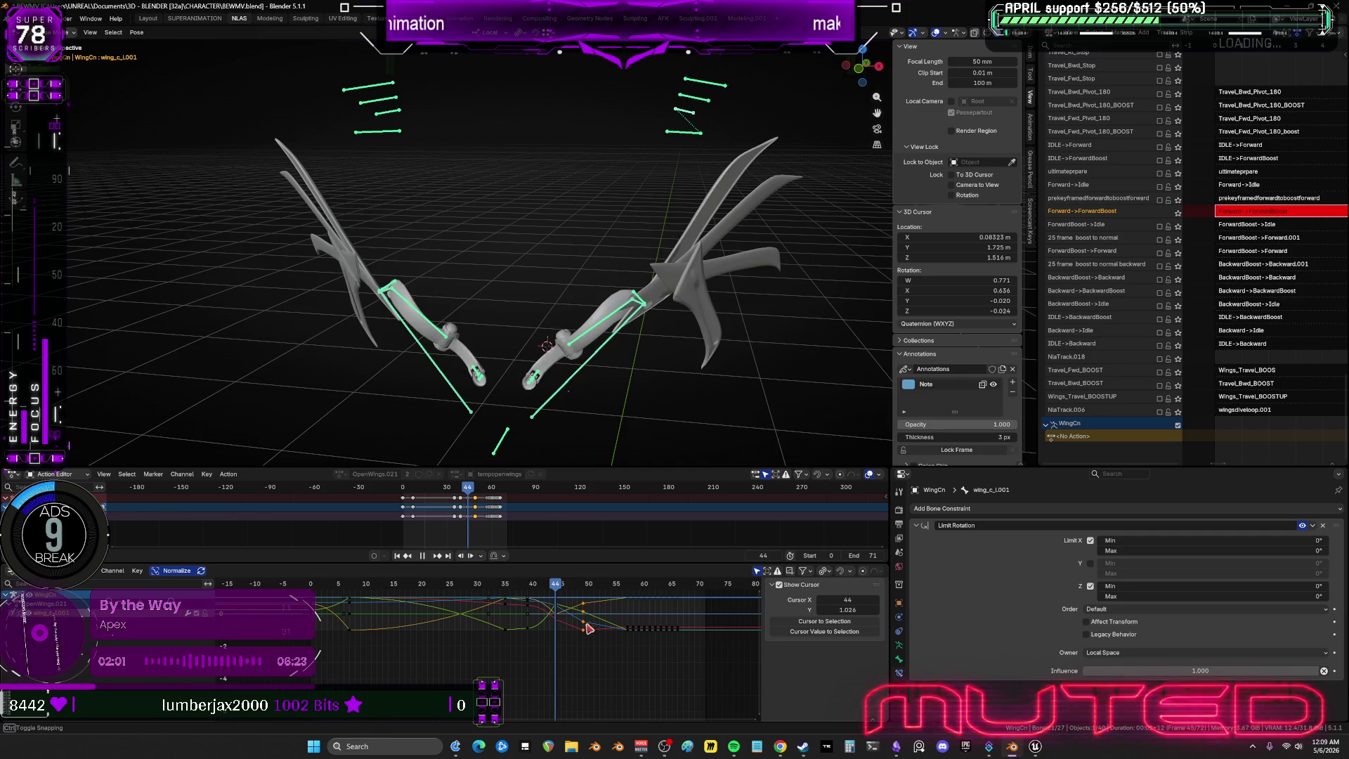
{"action": "mouse_move", "coordinate": [592, 658]}
{"action": "left_mouse_down"}
{"action": "mouse_move", "coordinate": [562, 587]}
{"action": "mouse_move", "coordinate": [582, 588]}
{"action": "mouse_move", "coordinate": [556, 589]}
{"action": "mouse_move", "coordinate": [595, 588]}
{"action": "left_mouse_up"}
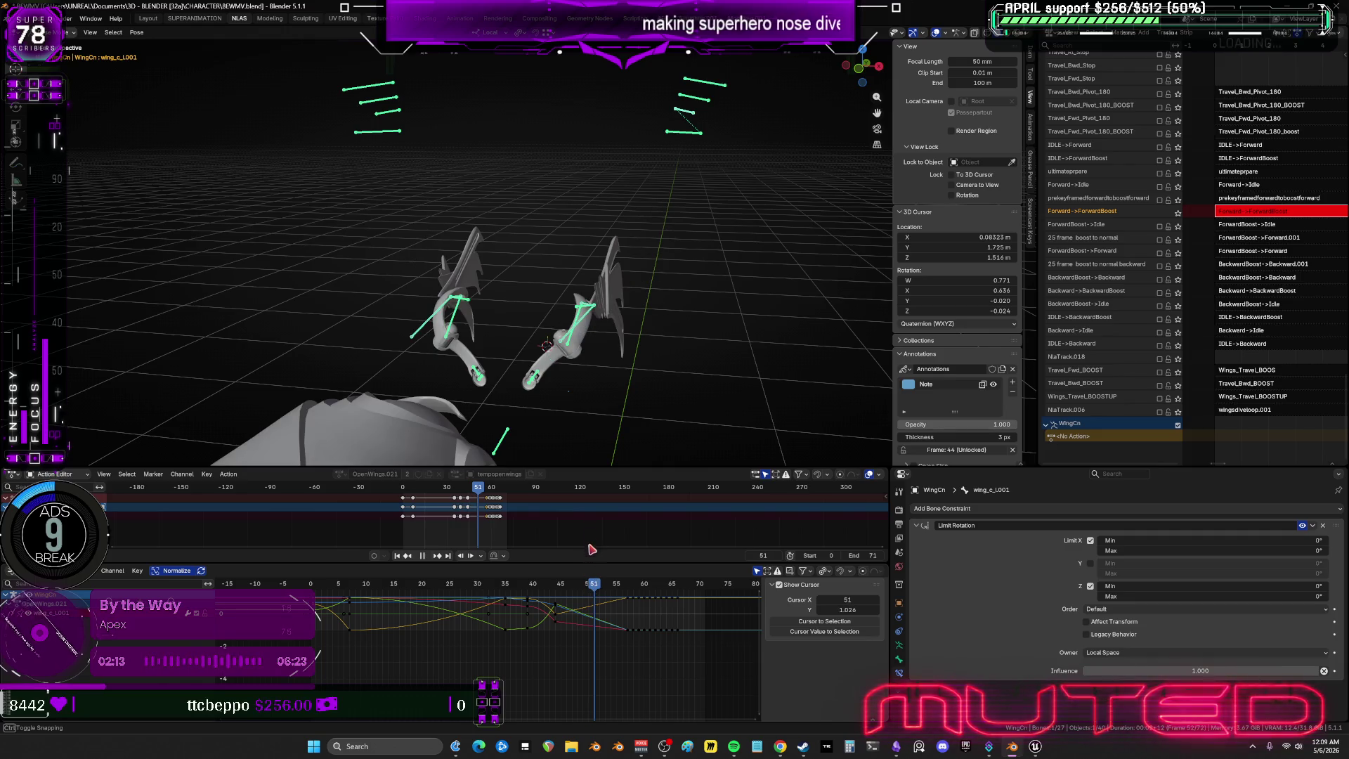
{"action": "mouse_move", "coordinate": [659, 277]}
{"action": "middle_mouse_down"}
{"action": "mouse_move", "coordinate": [705, 304]}
{"action": "mouse_move", "coordinate": [605, 370]}
{"action": "mouse_move", "coordinate": [596, 359]}
{"action": "middle_mouse_up"}
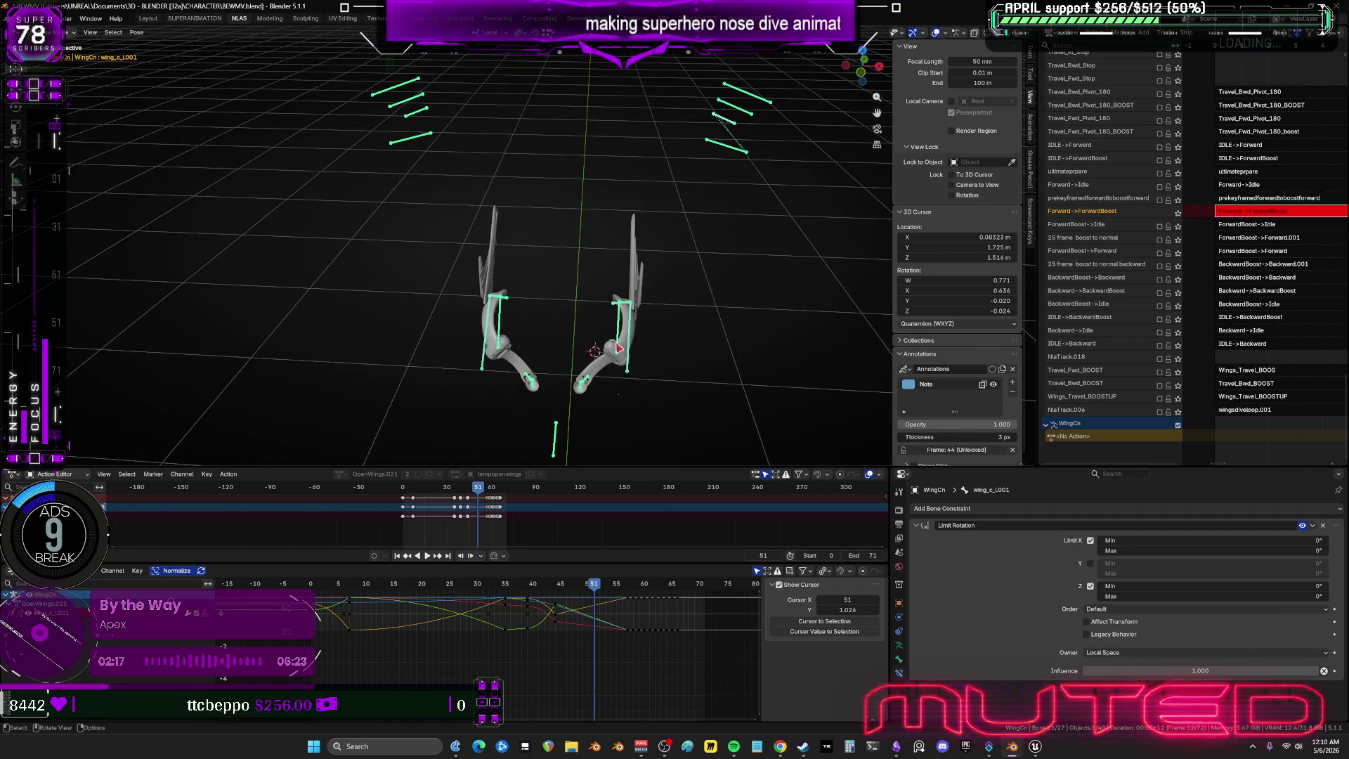
{"action": "key", "text": "a"}
{"action": "key", "text": "r"}
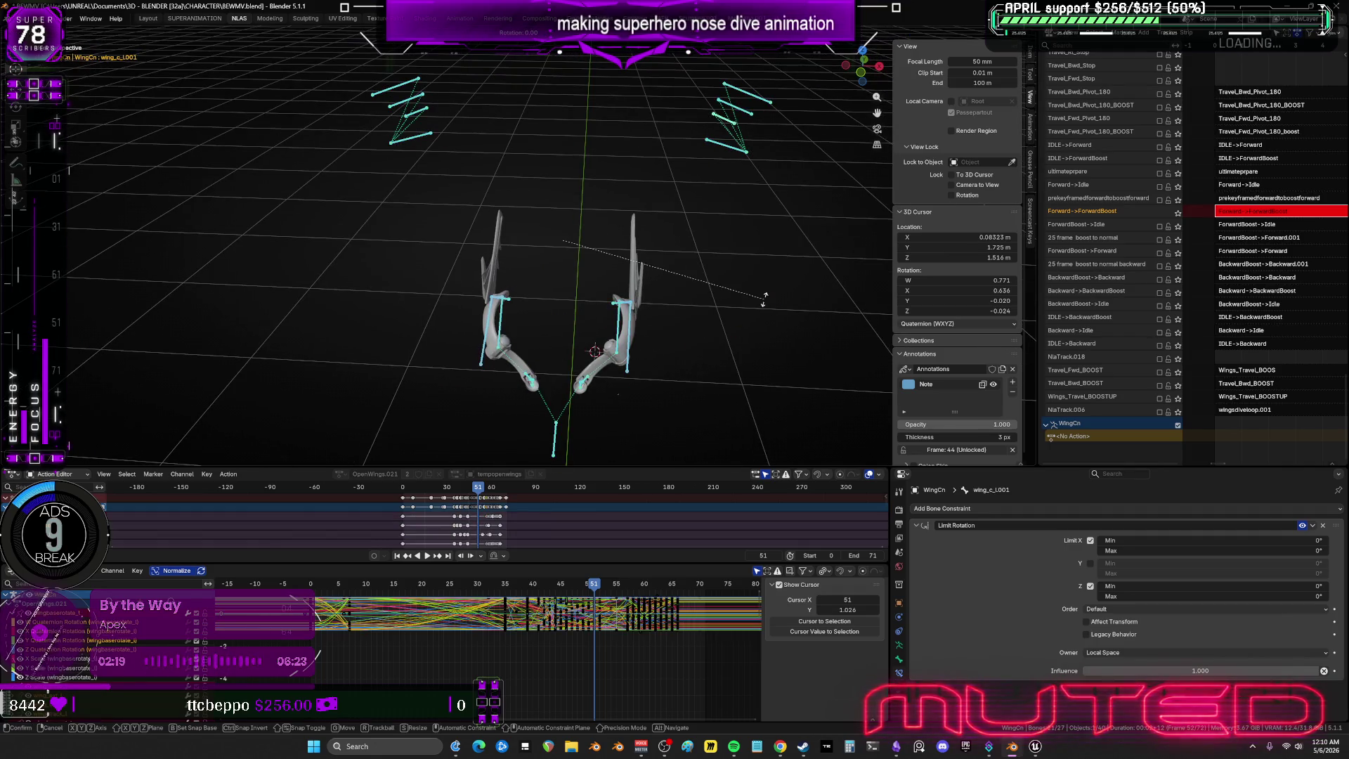
{"action": "right_click", "coordinate": [764, 299]}
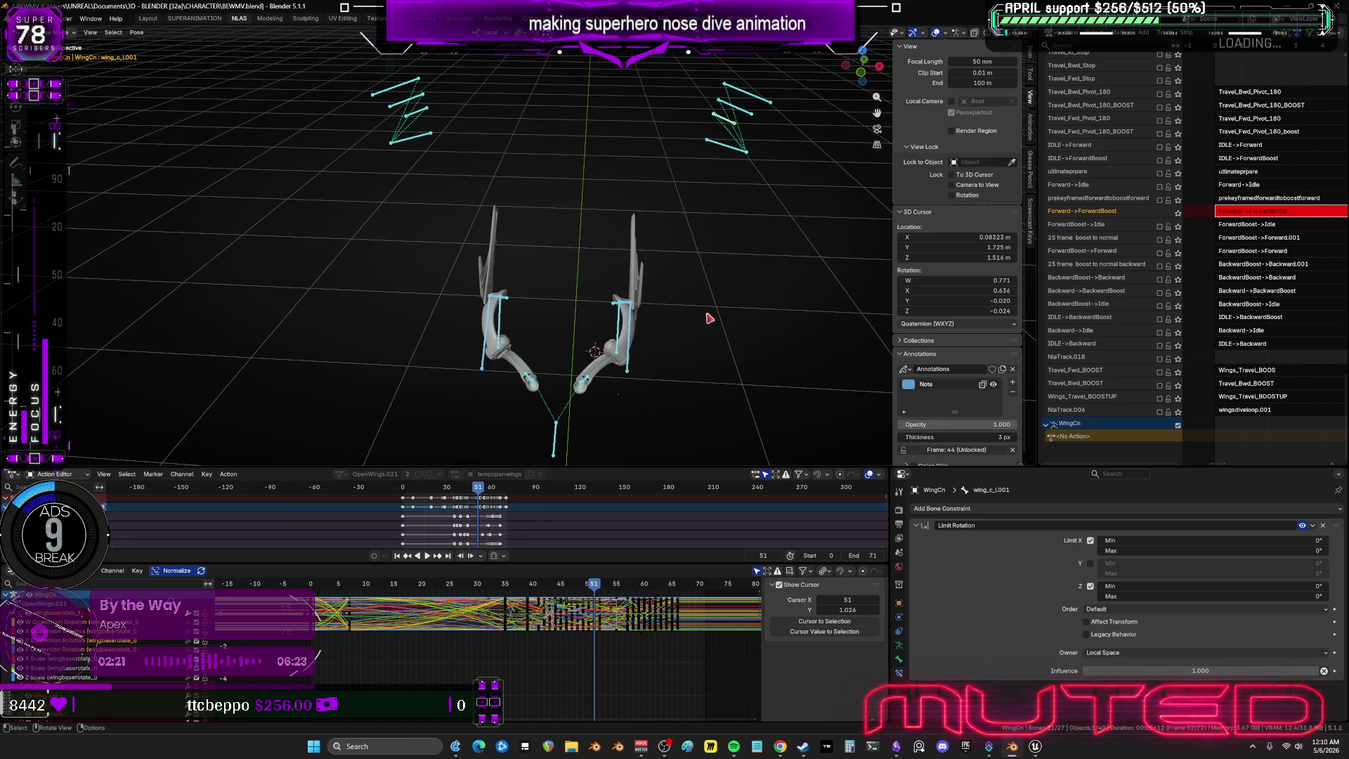
{"action": "key", "text": "ctrl+z"}
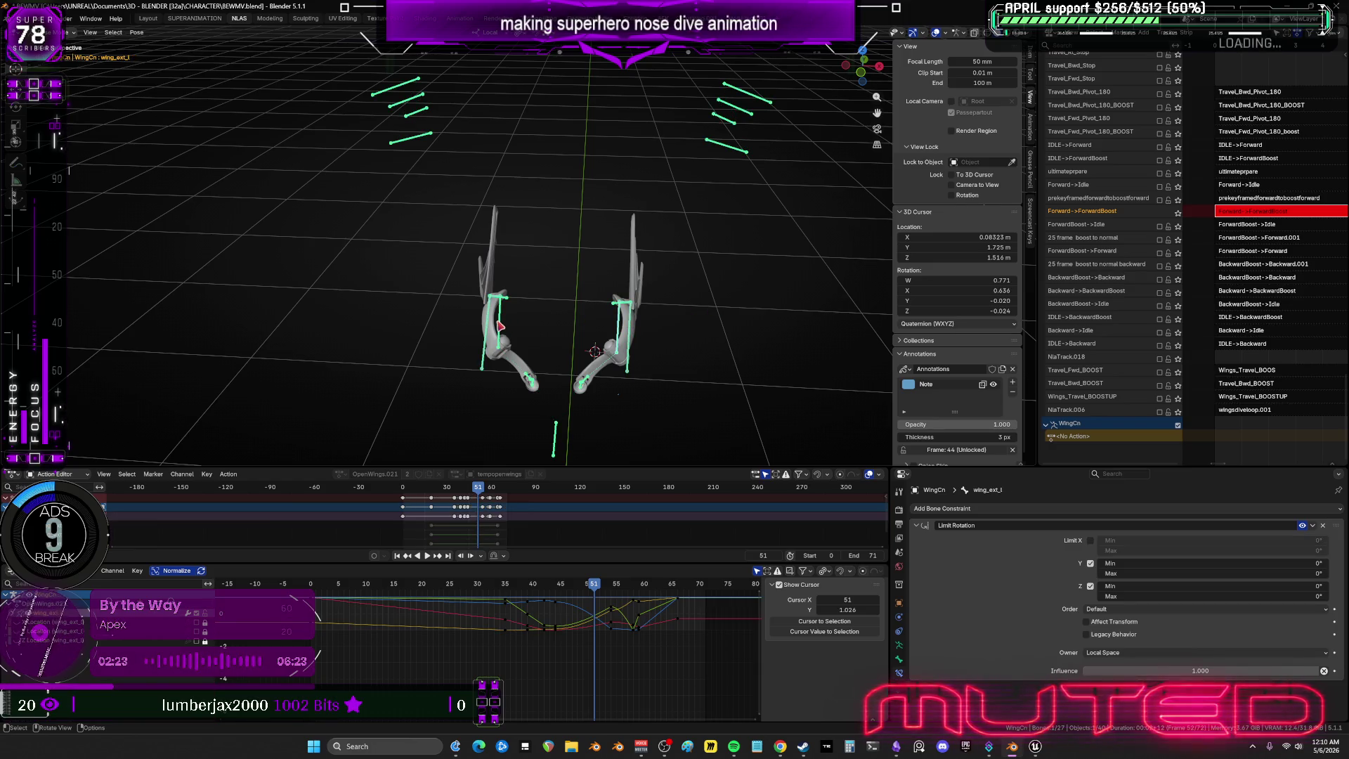
{"action": "left_click", "coordinate": [510, 326]}
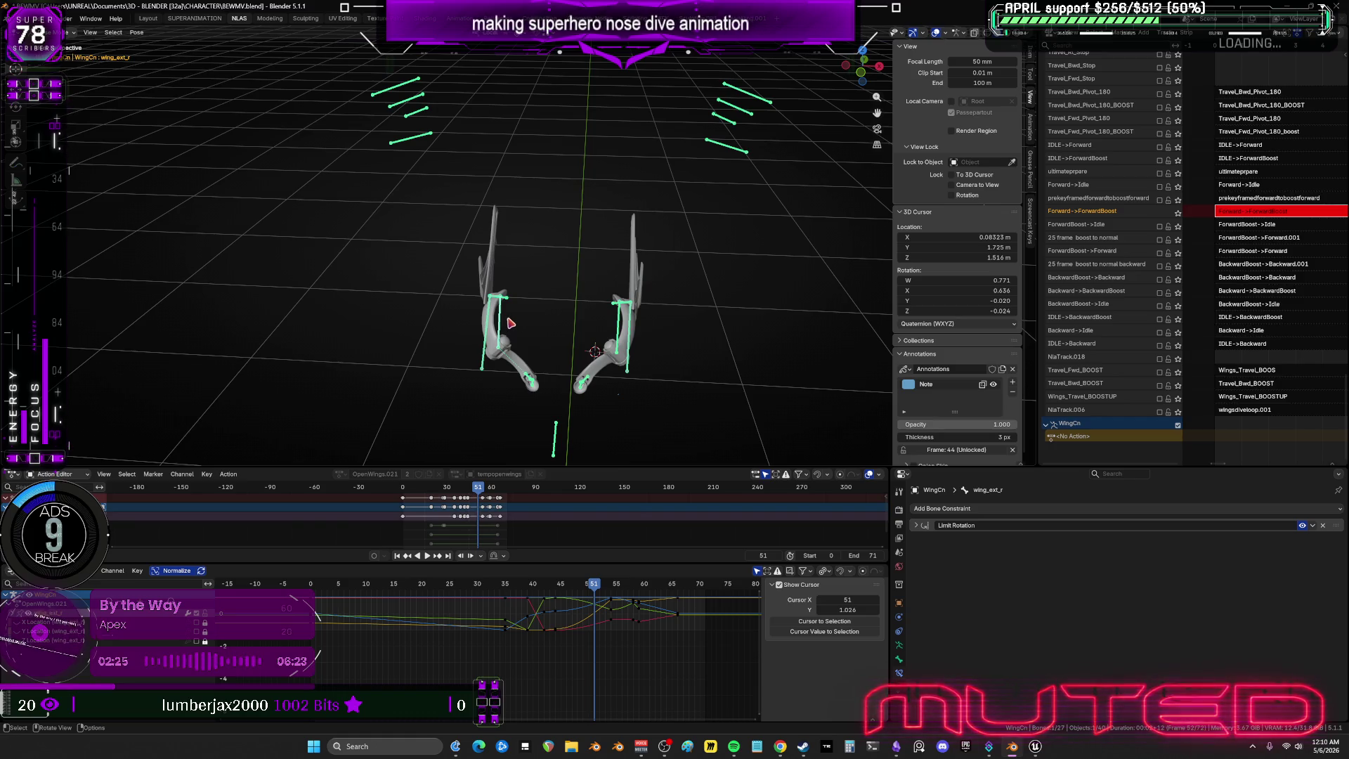
{"action": "scroll", "coordinate": [654, 352], "scroll_direction": "down", "scroll_amount": 3, "text": "alt"}
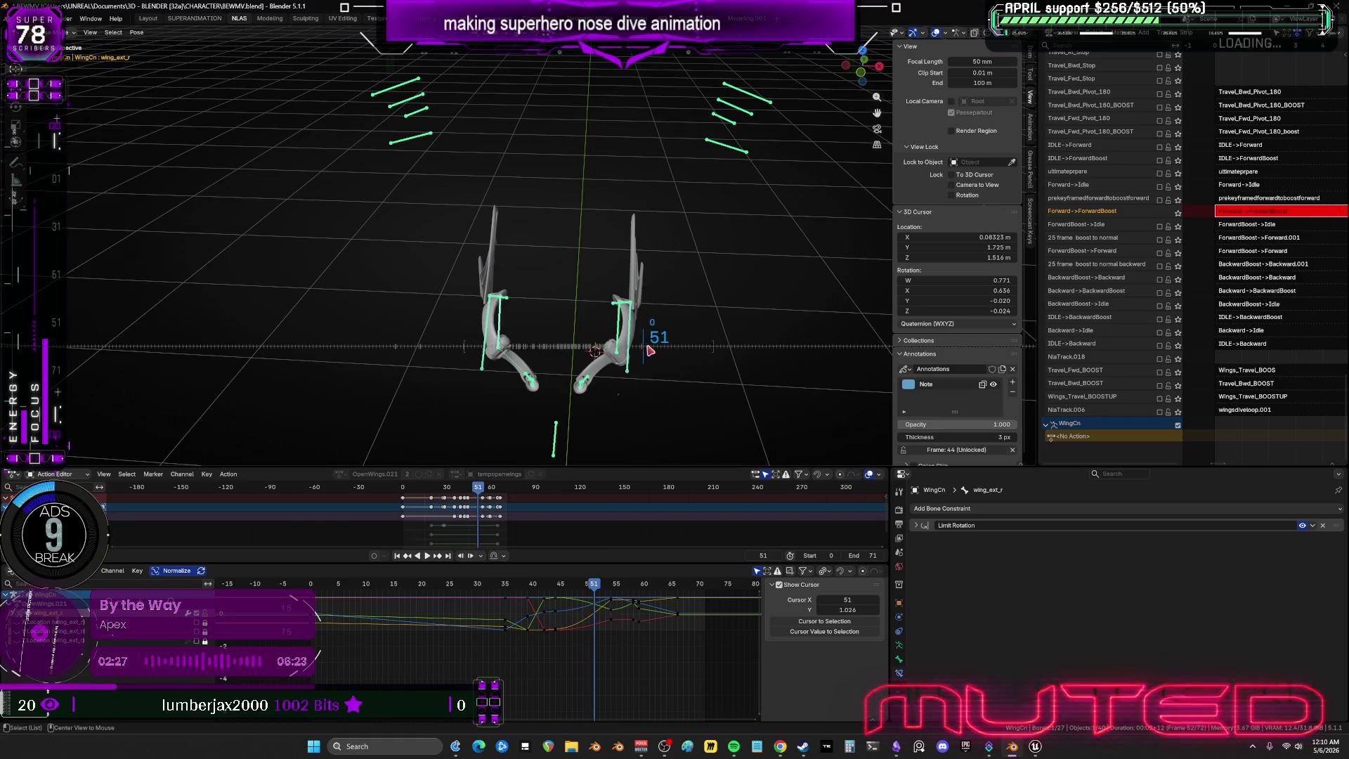
{"action": "scroll", "coordinate": [658, 351], "scroll_direction": "down", "scroll_amount": 4, "text": "alt"}
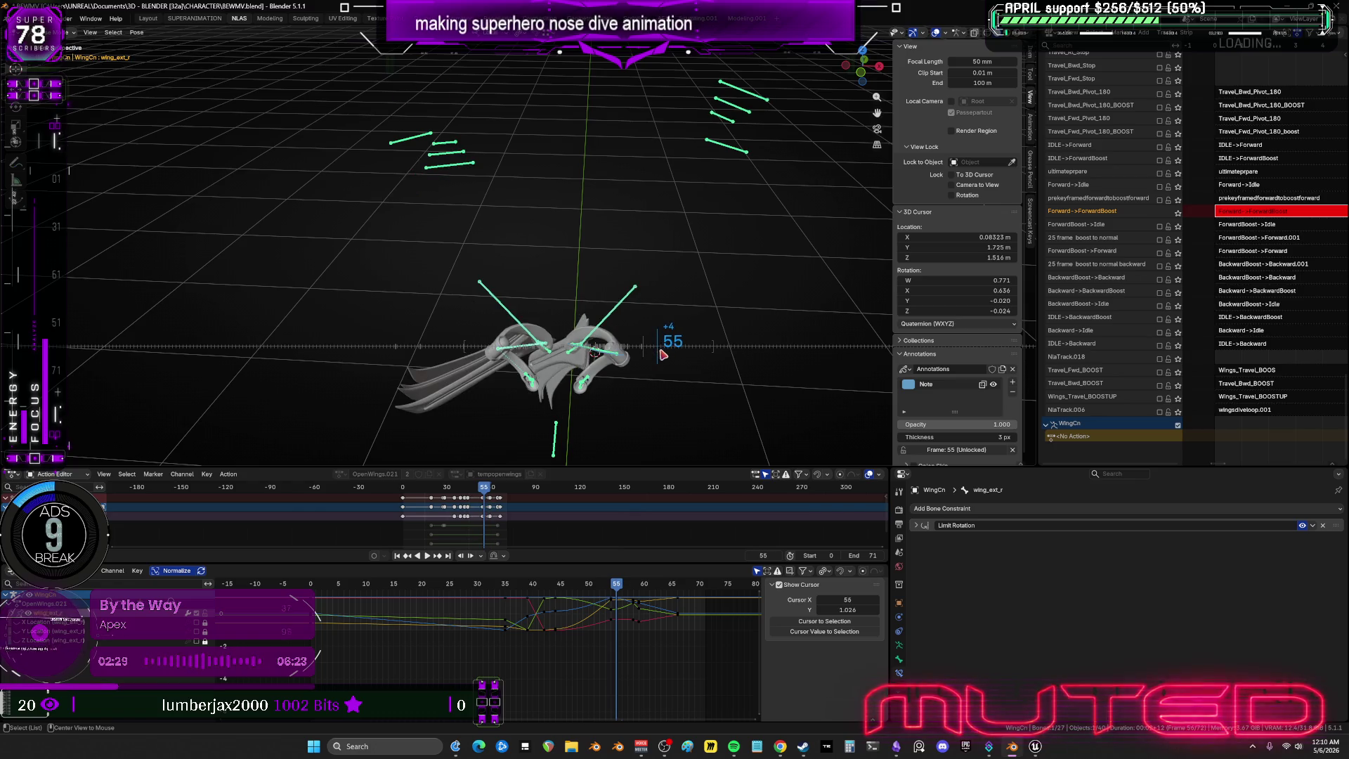
{"action": "scroll", "coordinate": [668, 359], "scroll_direction": "up", "scroll_amount": 3, "text": "alt"}
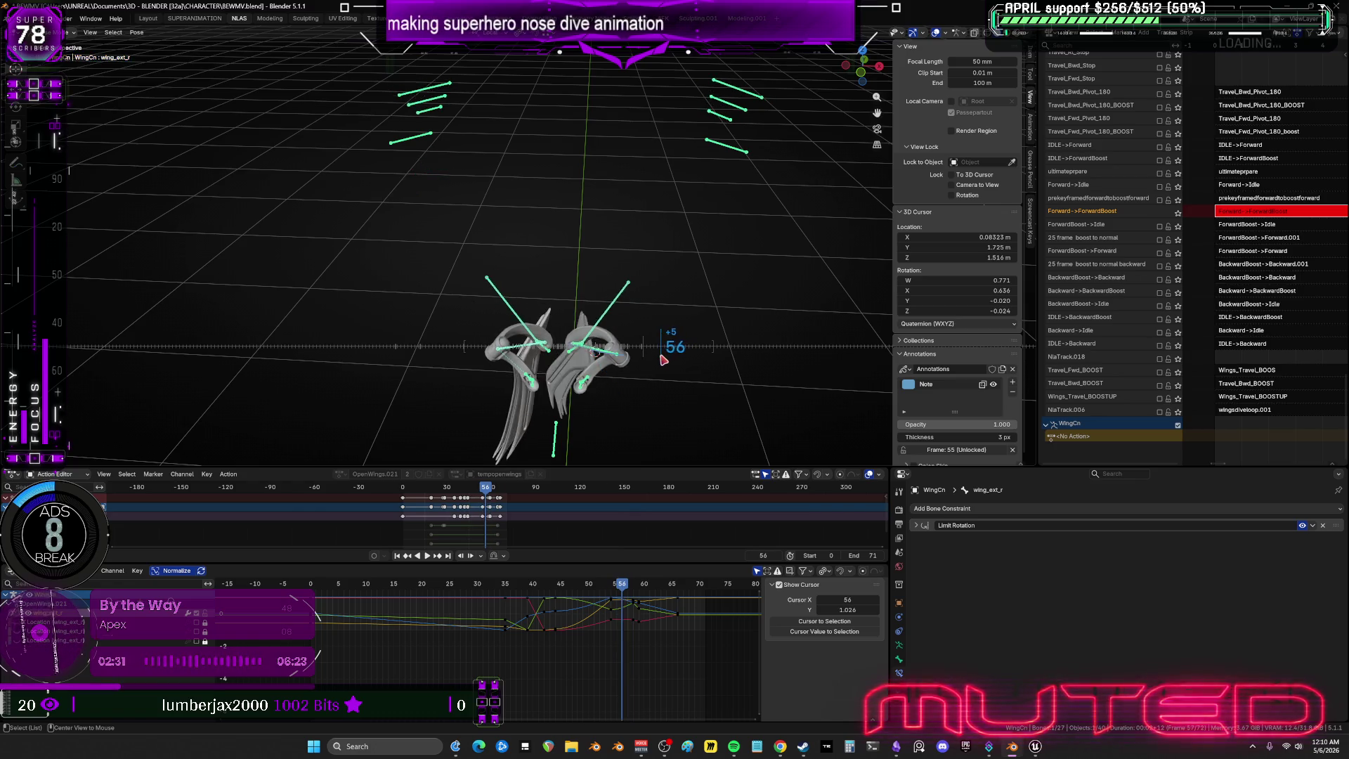
{"action": "scroll", "coordinate": [661, 361], "scroll_direction": "up", "scroll_amount": 1, "text": "alt"}
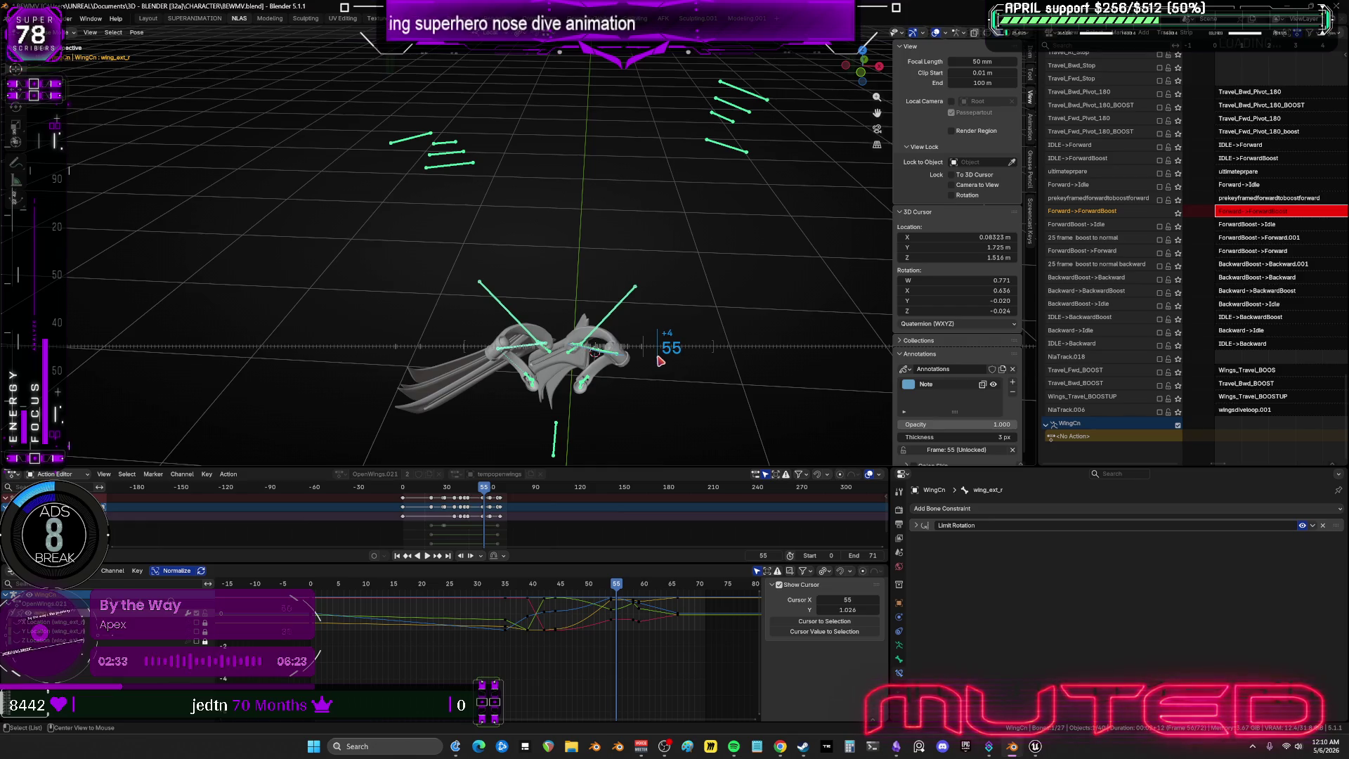
{"action": "scroll", "coordinate": [656, 361], "scroll_direction": "up", "scroll_amount": 1, "text": "alt"}
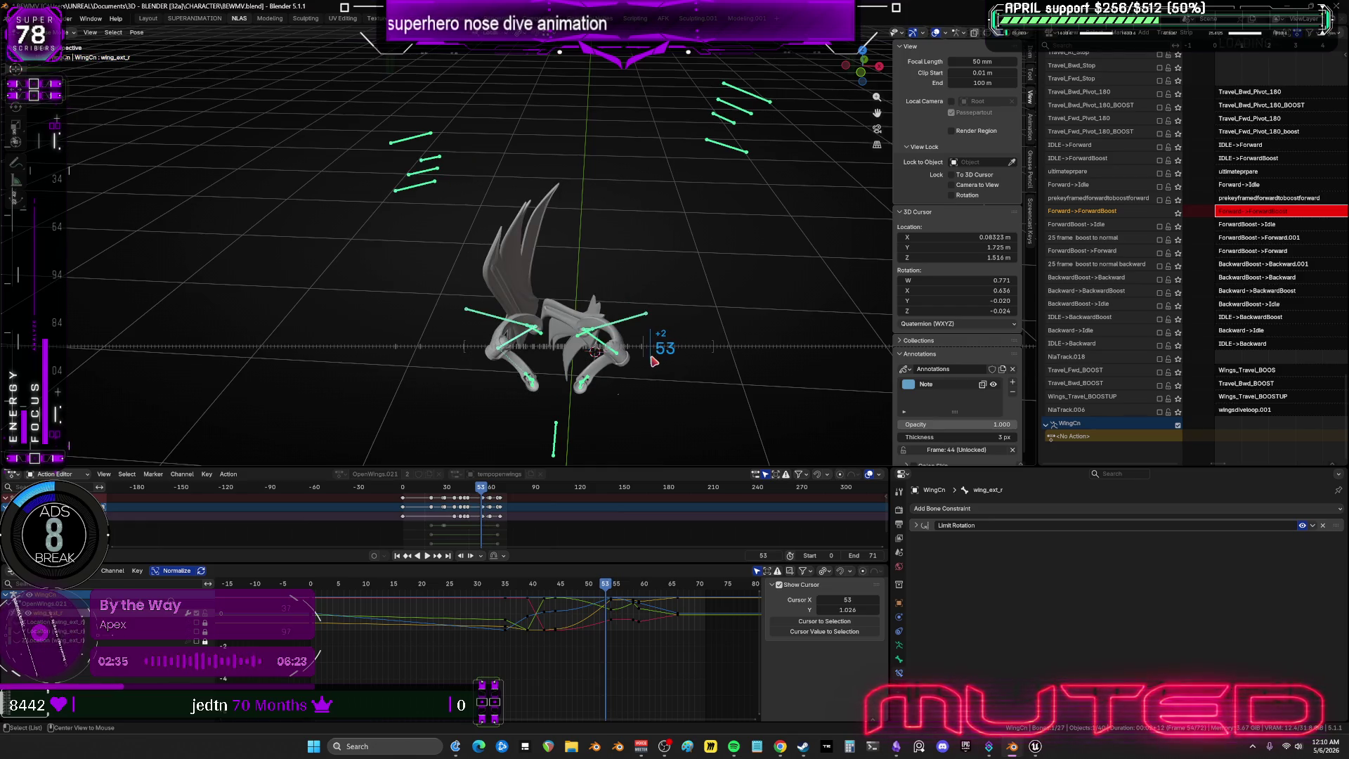
{"action": "scroll", "coordinate": [652, 361], "scroll_direction": "up", "scroll_amount": 1, "text": "alt"}
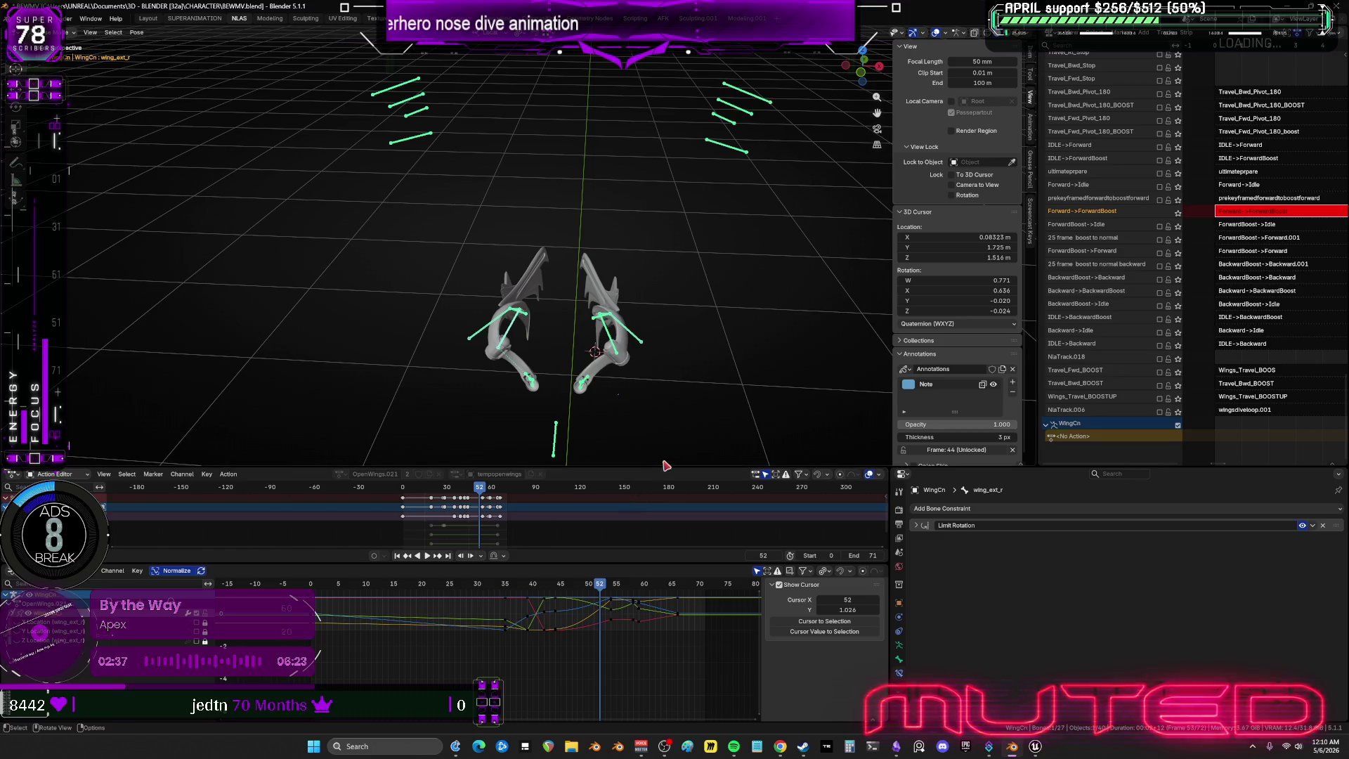
{"action": "left_click_drag", "start_coordinate": [804, 190], "coordinate": [695, 74]}
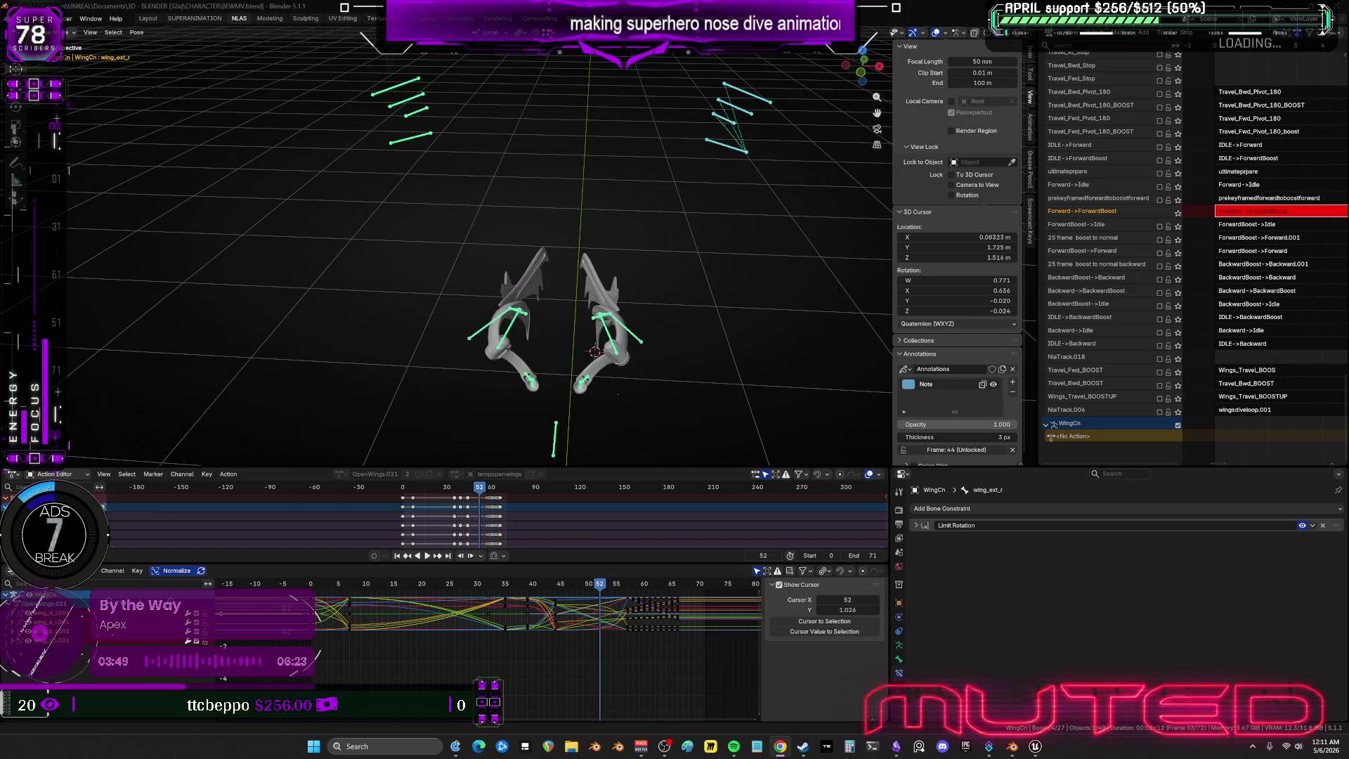
Step through frames 49–57 to review the dive, then box-select both wings' bones.
{"action": "mouse_move", "coordinate": [632, 239]}
{"action": "middle_mouse_down"}
{"action": "mouse_move", "coordinate": [524, 241]}
{"action": "mouse_move", "coordinate": [599, 214]}
{"action": "mouse_move", "coordinate": [572, 347]}
{"action": "middle_mouse_up"}
{"action": "scroll", "coordinate": [572, 346], "scroll_direction": "down", "scroll_amount": 2, "text": "alt"}
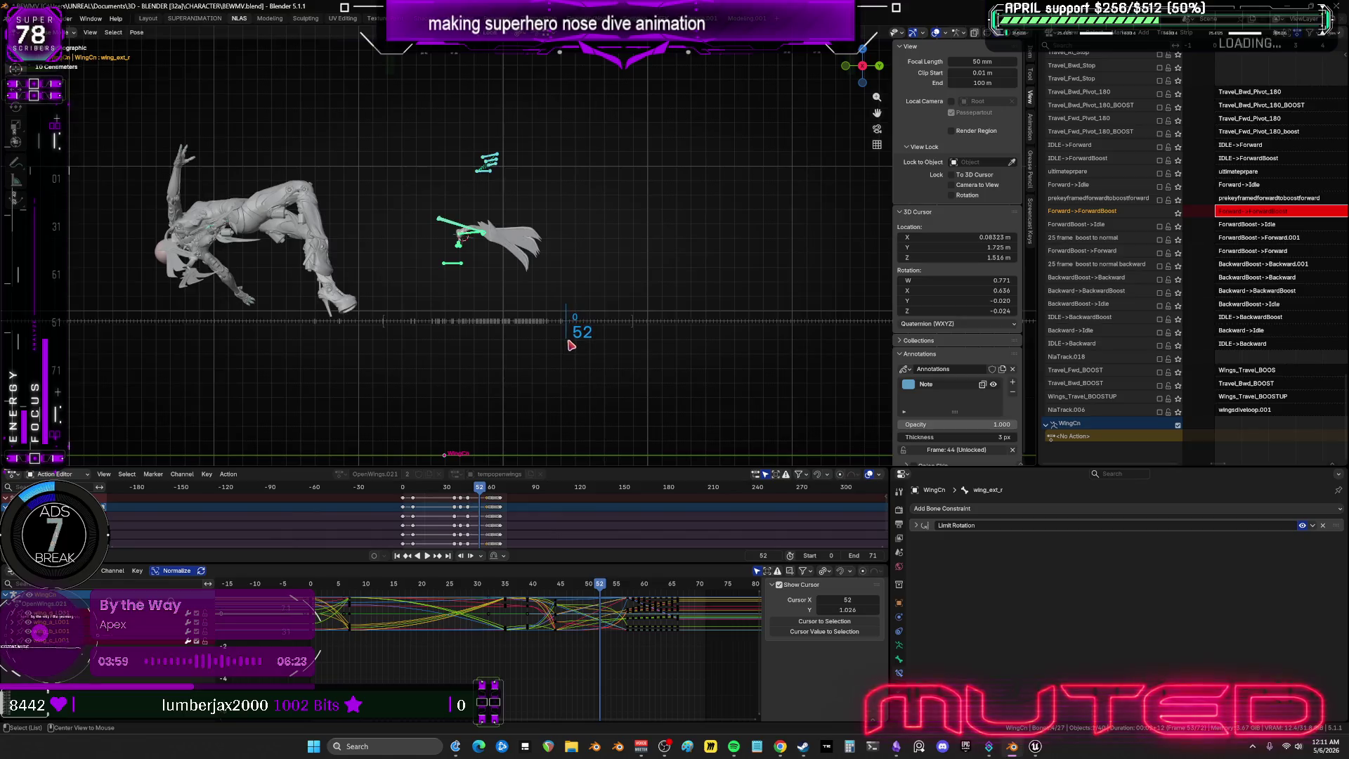
{"action": "scroll", "coordinate": [575, 347], "scroll_direction": "up", "scroll_amount": 5, "text": "alt"}
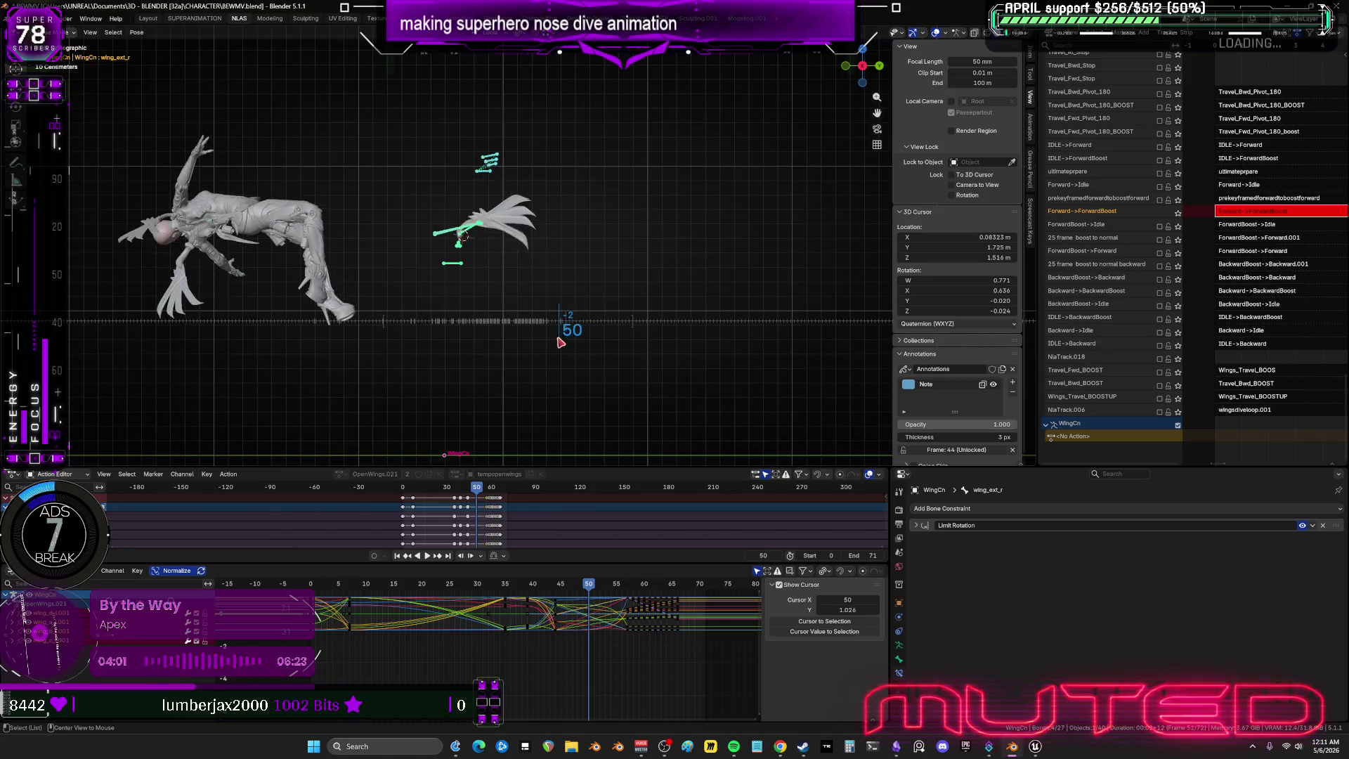
{"action": "scroll", "coordinate": [566, 354], "scroll_direction": "down", "scroll_amount": 6, "text": "alt"}
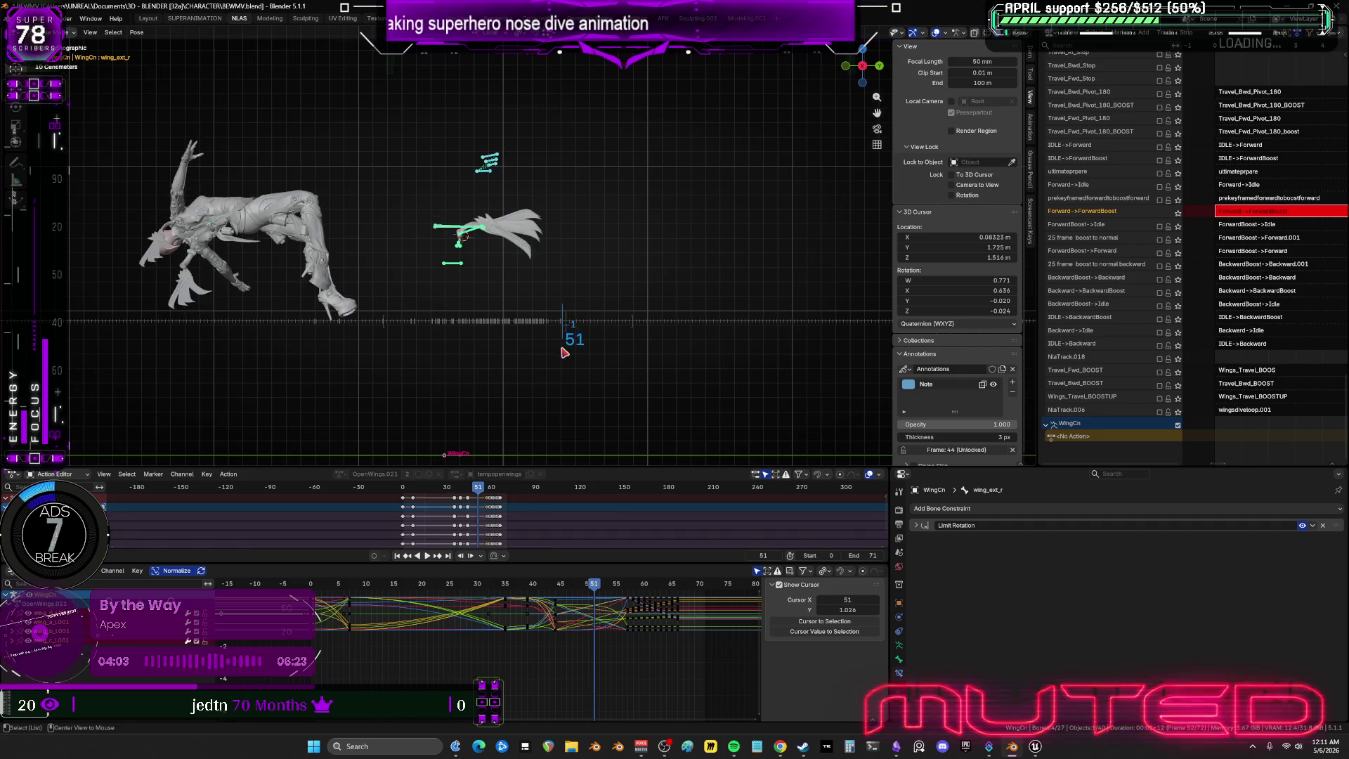
{"action": "scroll", "coordinate": [580, 359], "scroll_direction": "down", "scroll_amount": 1, "text": "alt"}
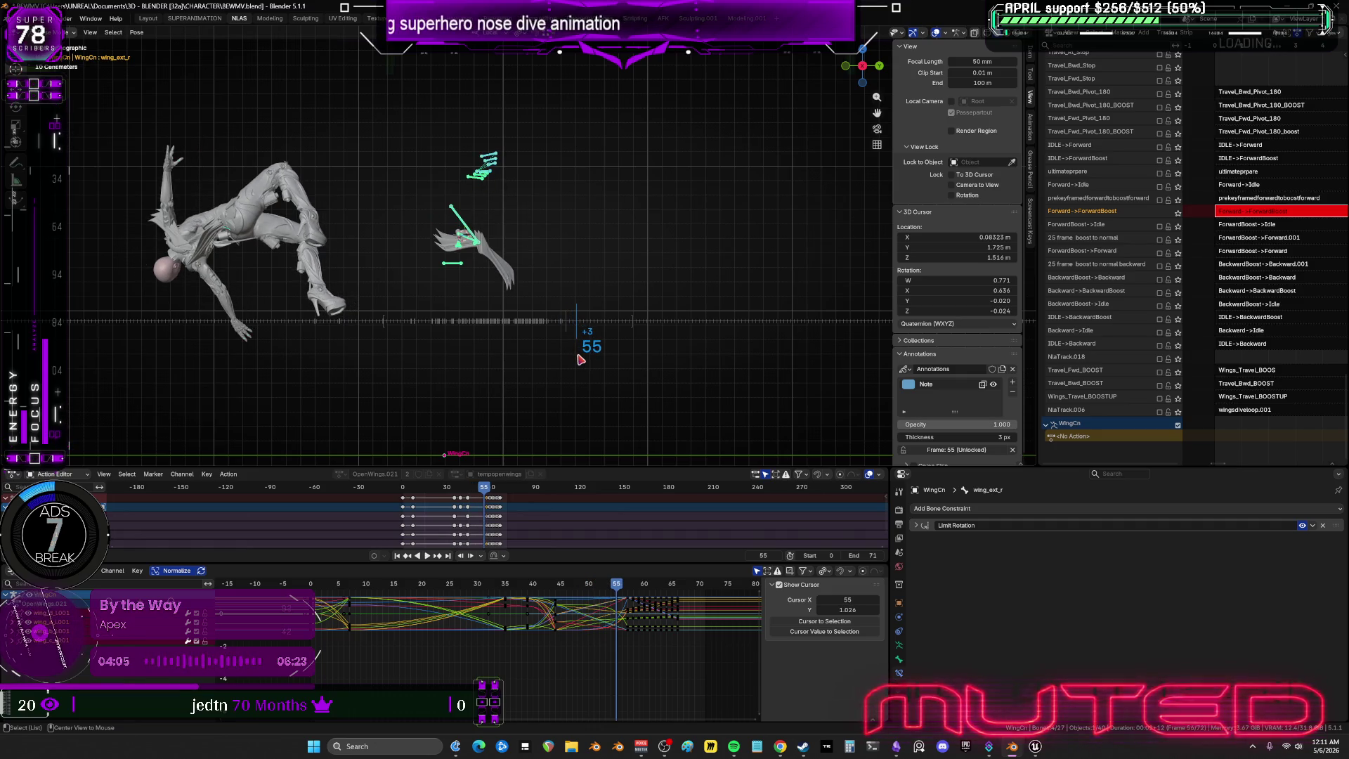
{"action": "scroll", "coordinate": [584, 361], "scroll_direction": "down", "scroll_amount": 1, "text": "alt"}
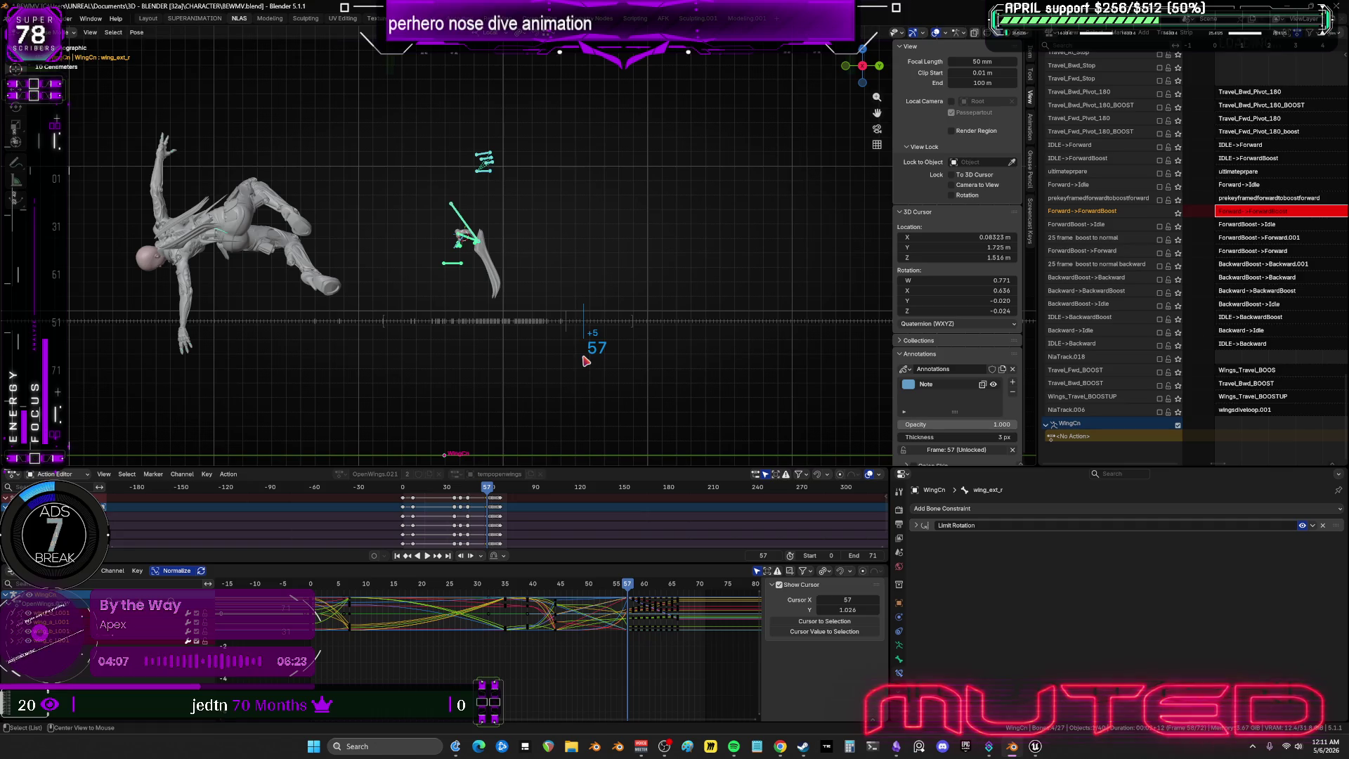
{"action": "middle_click_drag", "start_coordinate": [484, 197], "coordinate": [554, 210]}
{"action": "mouse_move", "coordinate": [587, 228]}
{"action": "left_mouse_down"}
{"action": "mouse_move", "coordinate": [546, 172]}
{"action": "mouse_move", "coordinate": [520, 176]}
{"action": "left_mouse_up"}
{"action": "mouse_move", "coordinate": [525, 199]}
{"action": "left_mouse_down"}
{"action": "mouse_move", "coordinate": [458, 144]}
{"action": "mouse_move", "coordinate": [470, 153]}
{"action": "left_mouse_up"}
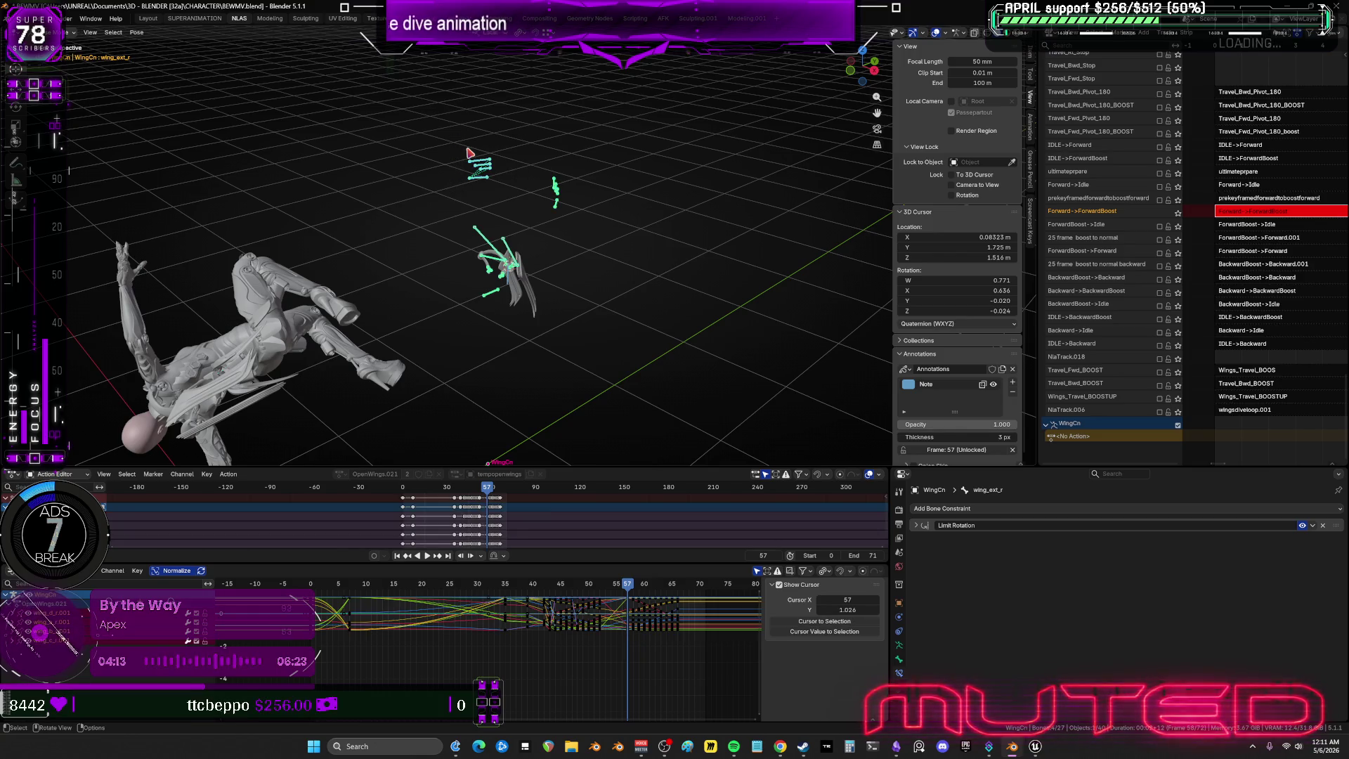
{"action": "scroll", "coordinate": [571, 292], "scroll_direction": "up", "scroll_amount": 3}
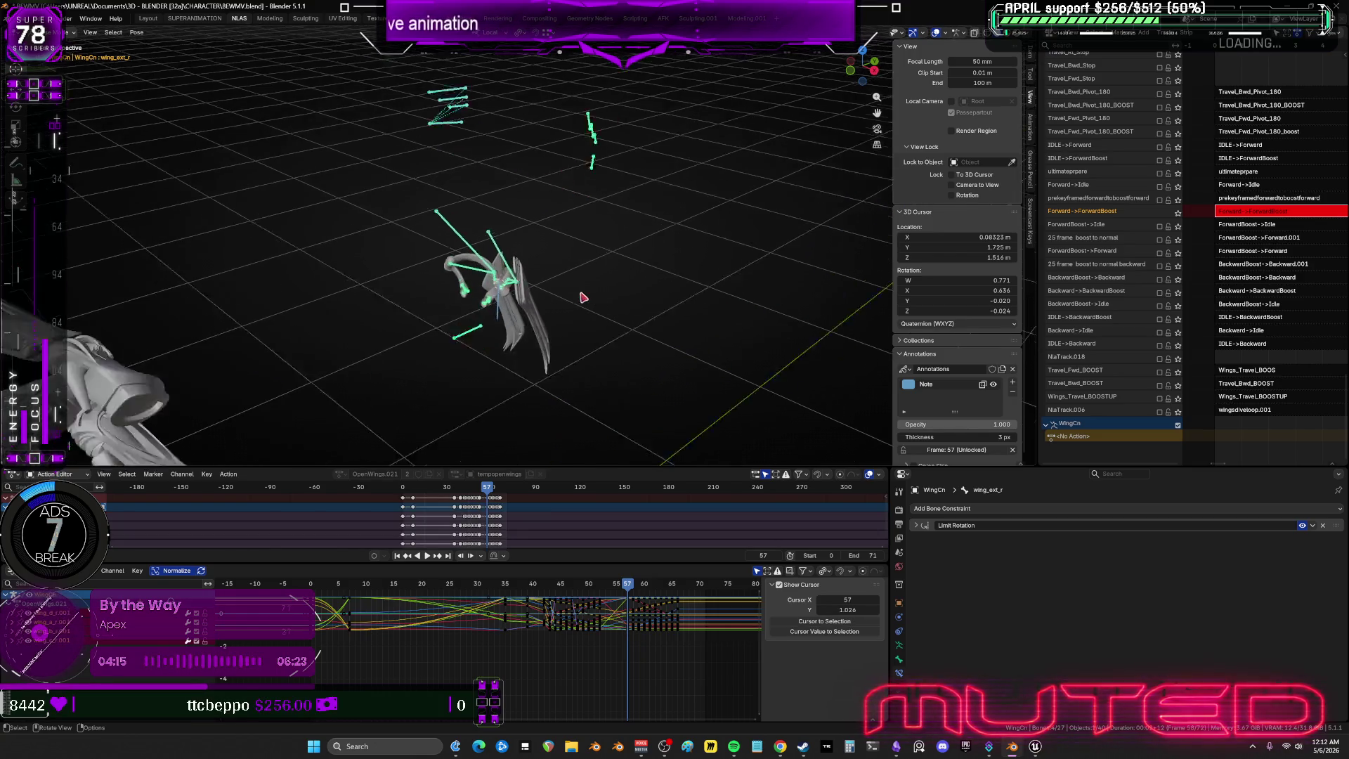
Rotate the right wing bones and key both wings' rotations at frame 53.
{"action": "scroll", "coordinate": [590, 536], "scroll_direction": "up", "scroll_amount": 2}
{"action": "scroll", "coordinate": [566, 286], "scroll_direction": "up", "scroll_amount": 2}
{"action": "mouse_move", "coordinate": [566, 286]}
{"action": "middle_mouse_down", "text": "shift"}
{"action": "mouse_move", "coordinate": [578, 337]}
{"action": "mouse_move", "coordinate": [605, 348]}
{"action": "middle_mouse_up", "text": "shift"}
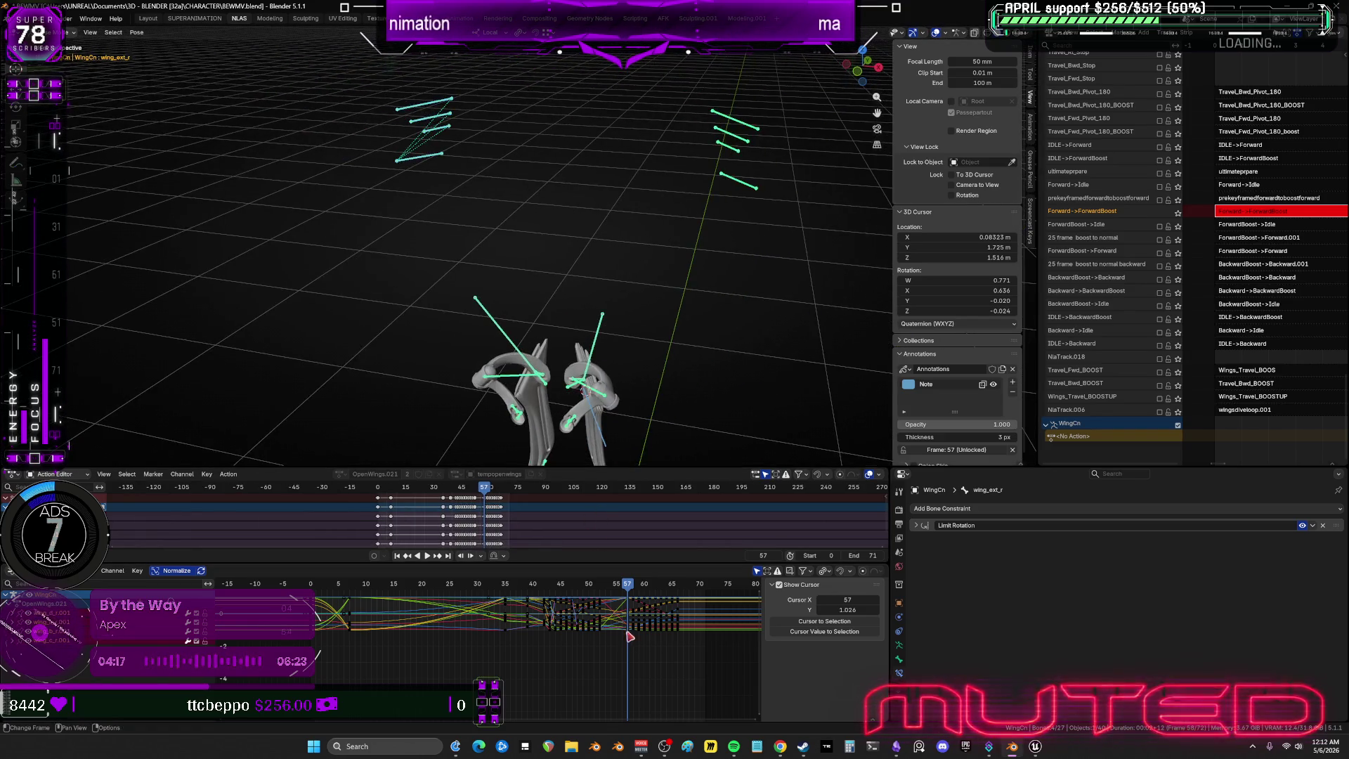
{"action": "left_click_drag", "start_coordinate": [605, 583], "coordinate": [608, 581]}
{"action": "left_click_drag", "start_coordinate": [822, 232], "coordinate": [662, 93]}
{"action": "key", "text": "r"}
{"action": "left_click", "coordinate": [662, 104]}
{"action": "mouse_move", "coordinate": [572, 141]}
{"action": "middle_mouse_down"}
{"action": "mouse_move", "coordinate": [563, 292]}
{"action": "mouse_move", "coordinate": [548, 277]}
{"action": "middle_mouse_up"}
{"action": "left_click_drag", "start_coordinate": [540, 271], "coordinate": [364, 95]}
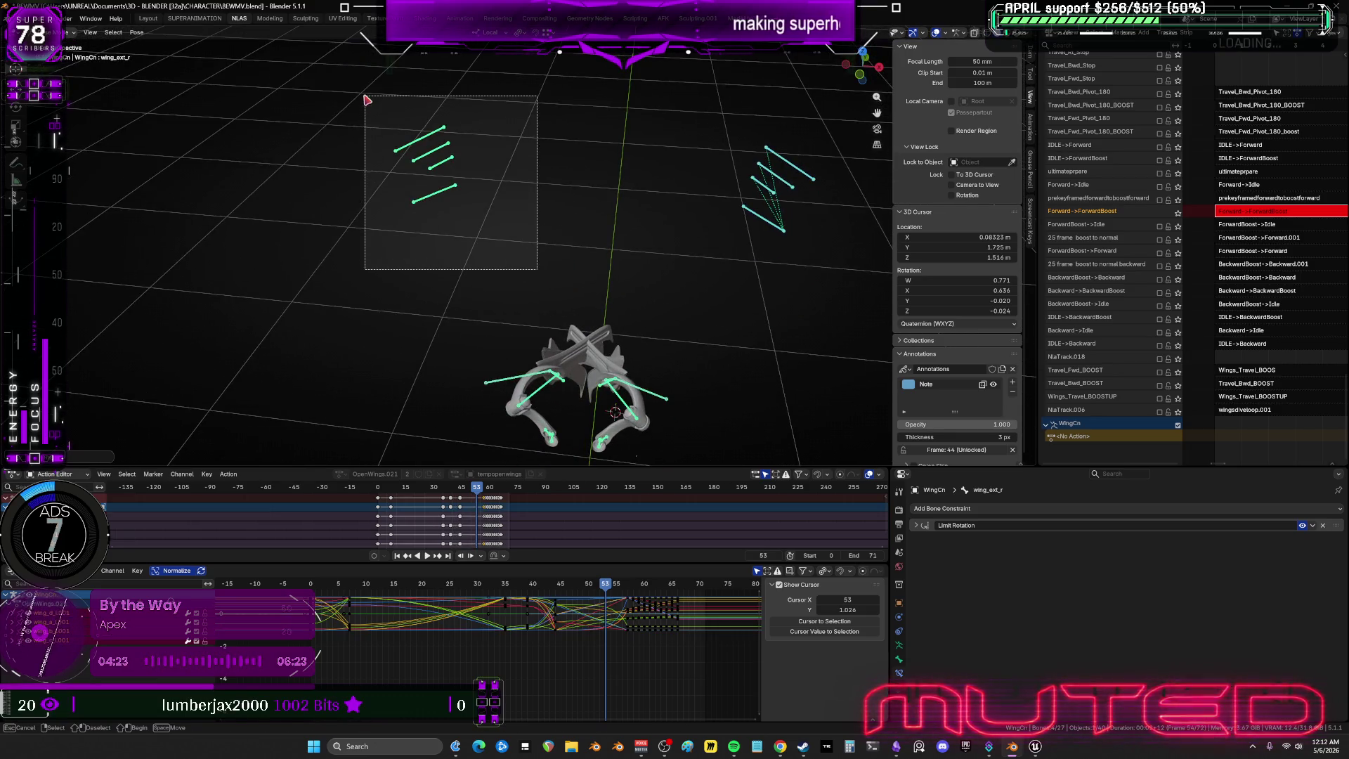
{"action": "key", "text": "k"}
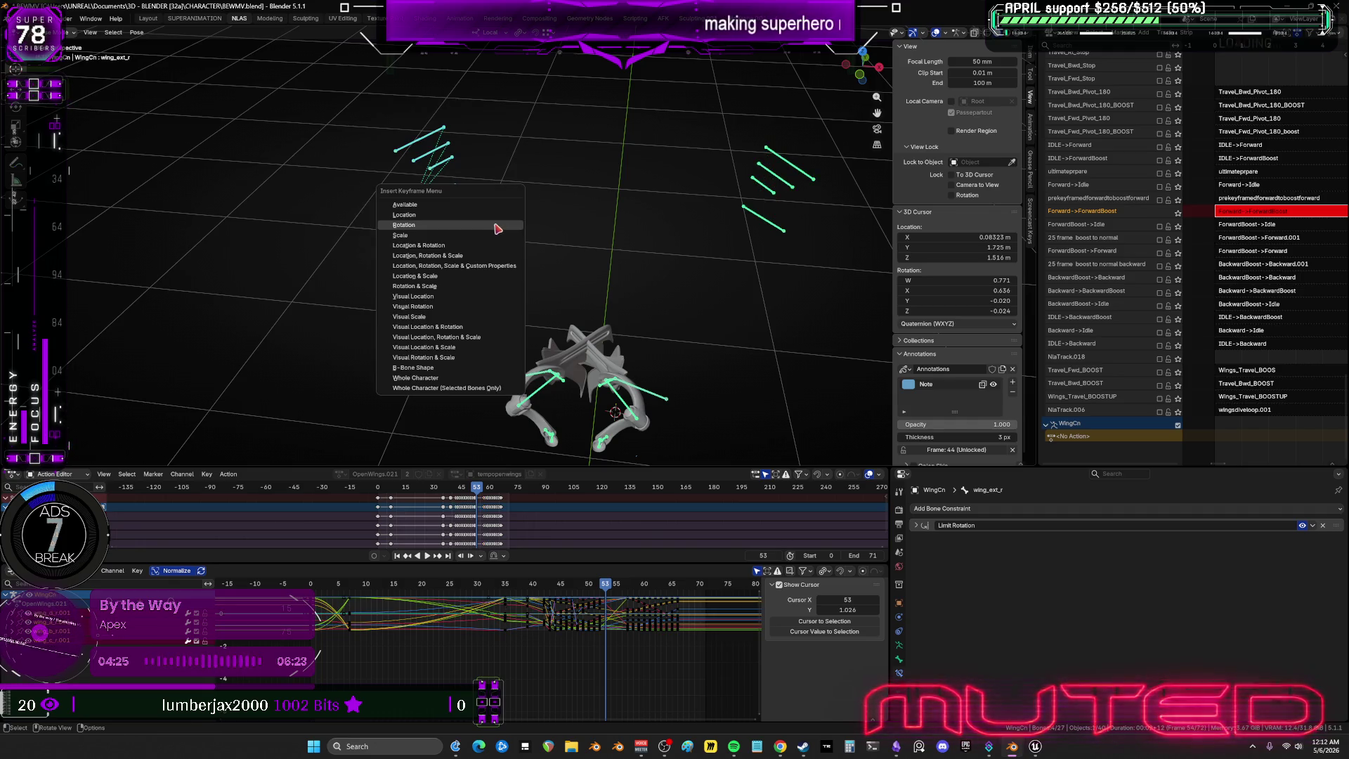
{"action": "key", "text": "Return"}
Copy the right wing's pose and paste it mirrored onto the wing bones.
{"action": "scroll", "coordinate": [689, 275], "scroll_direction": "down", "scroll_amount": 1, "text": "alt"}
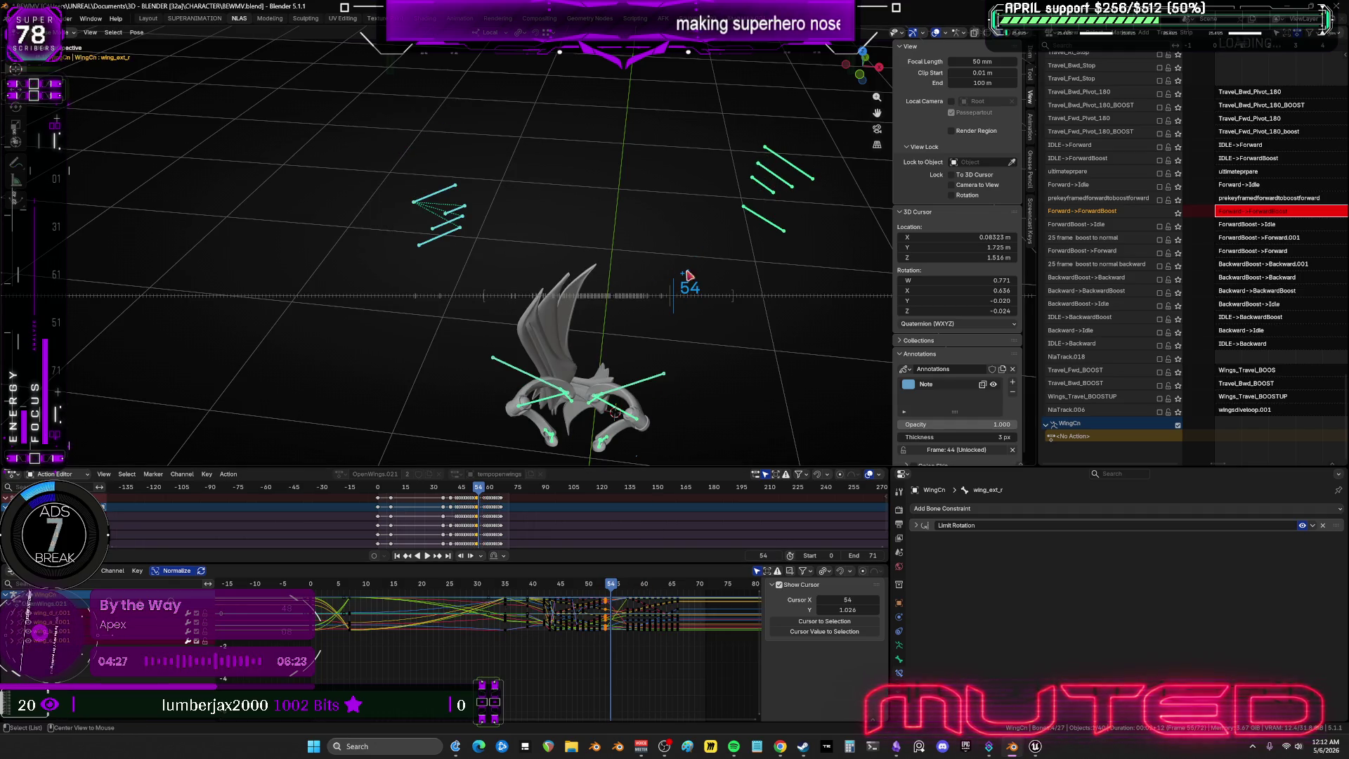
{"action": "left_click_drag", "start_coordinate": [830, 123], "coordinate": [700, 274]}
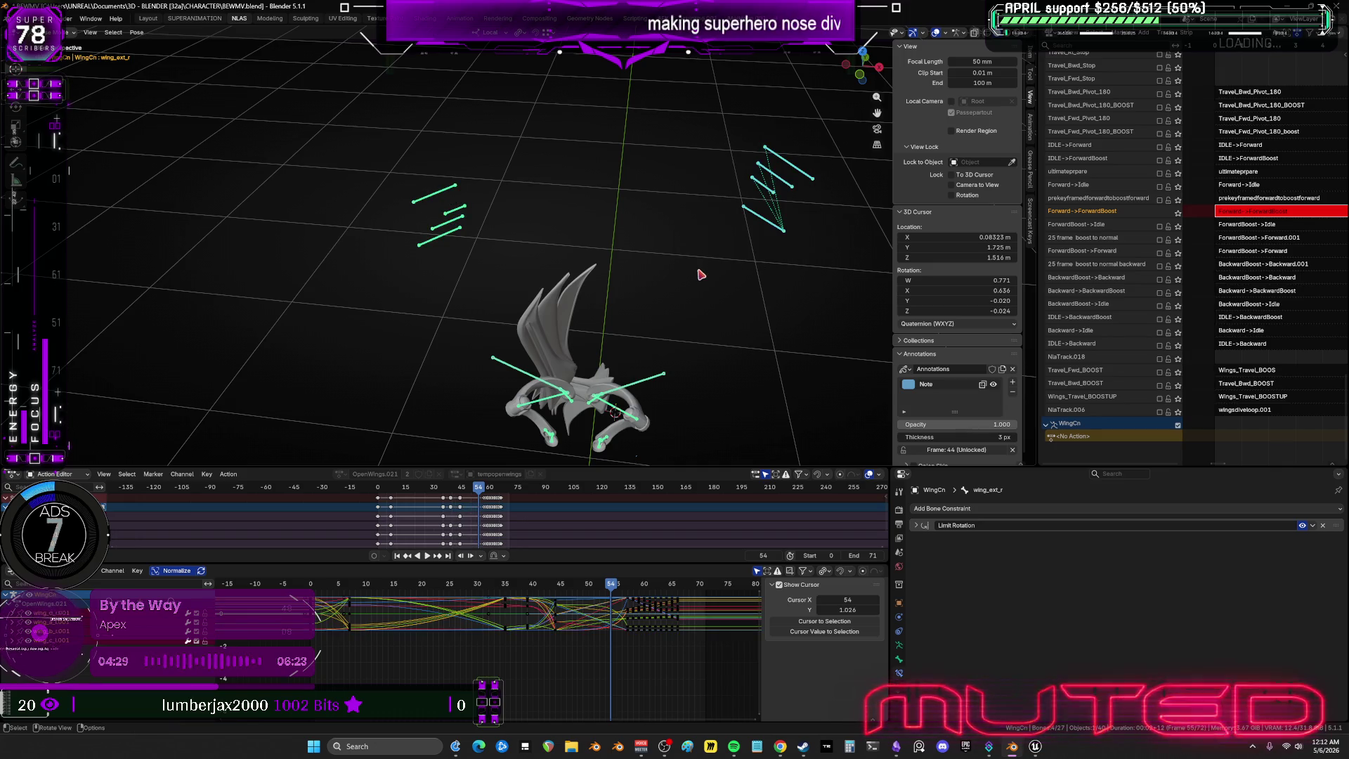
{"action": "key", "text": "ctrl+c"}
{"action": "key", "text": "ctrl+shift+v"}
{"action": "left_click_drag", "start_coordinate": [565, 257], "coordinate": [355, 114]}
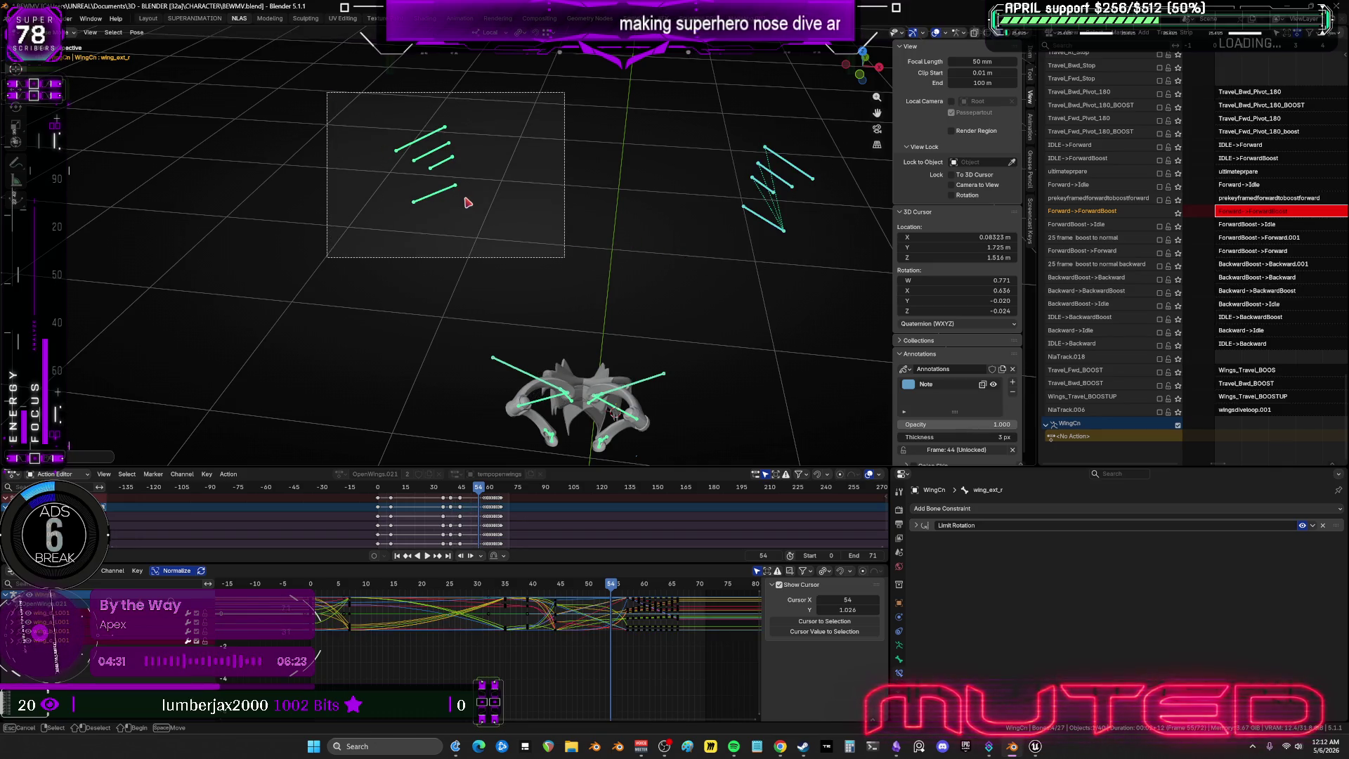
{"action": "right_click", "coordinate": [467, 201]}
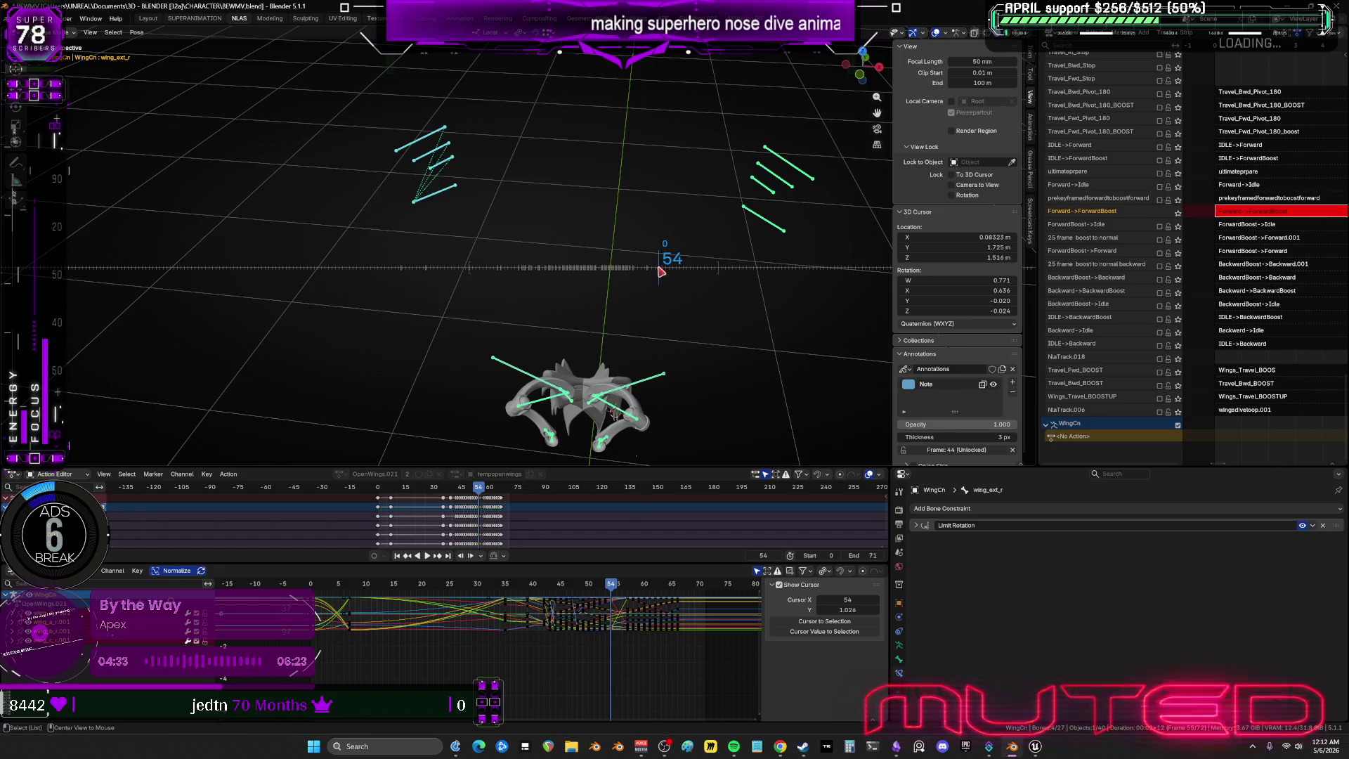
Paste the mirrored wing pose and key the wing rotations at frame 55.
{"action": "scroll", "coordinate": [662, 262], "scroll_direction": "down", "scroll_amount": 1, "text": "alt"}
{"action": "left_click_drag", "start_coordinate": [697, 112], "coordinate": [830, 281]}
{"action": "key", "text": "ctrl+shift+v"}
{"action": "key", "text": "r"}
{"action": "right_click", "coordinate": [826, 278]}
{"action": "left_click_drag", "start_coordinate": [534, 265], "coordinate": [377, 121]}
{"action": "key", "text": "k"}
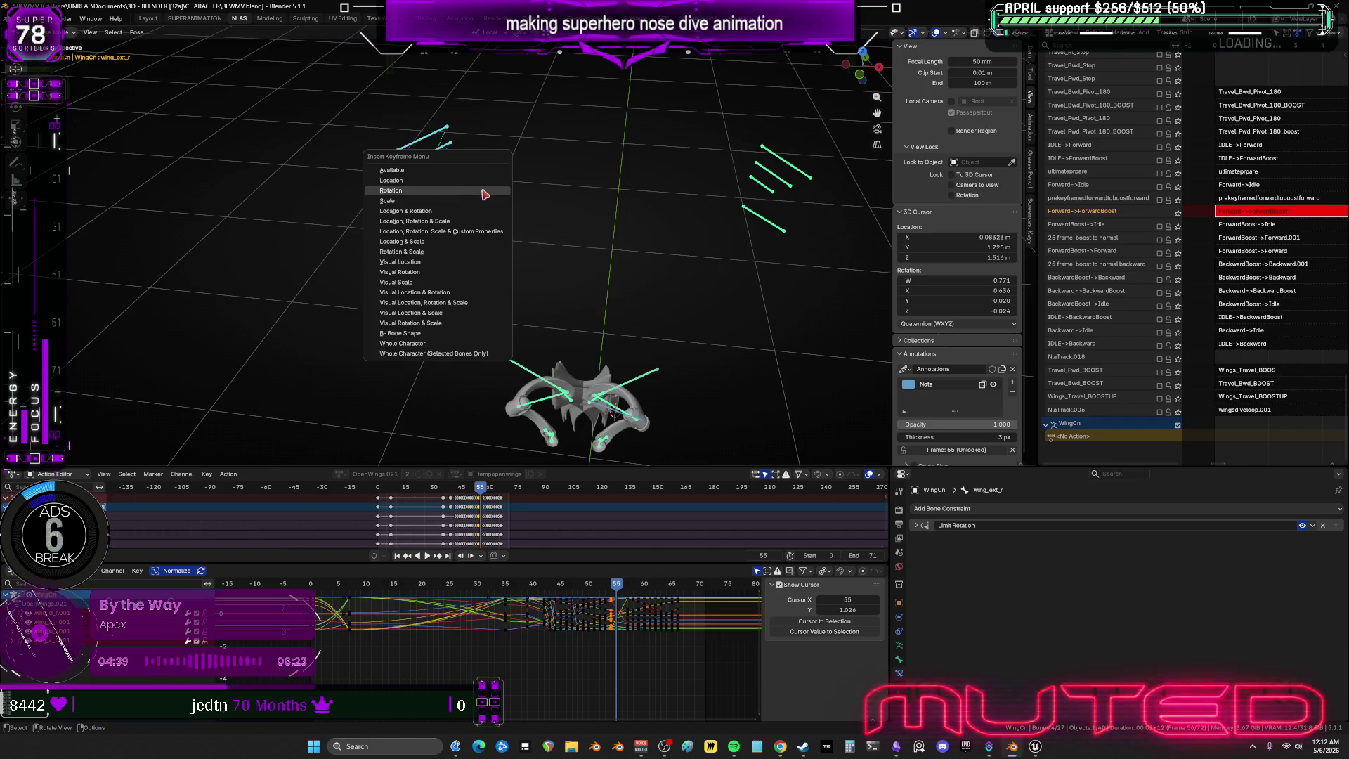
Step on past frame 55 to frame 57 and select the right wing bones.
{"action": "scroll", "coordinate": [661, 355], "scroll_direction": "down", "scroll_amount": 1, "text": "alt"}
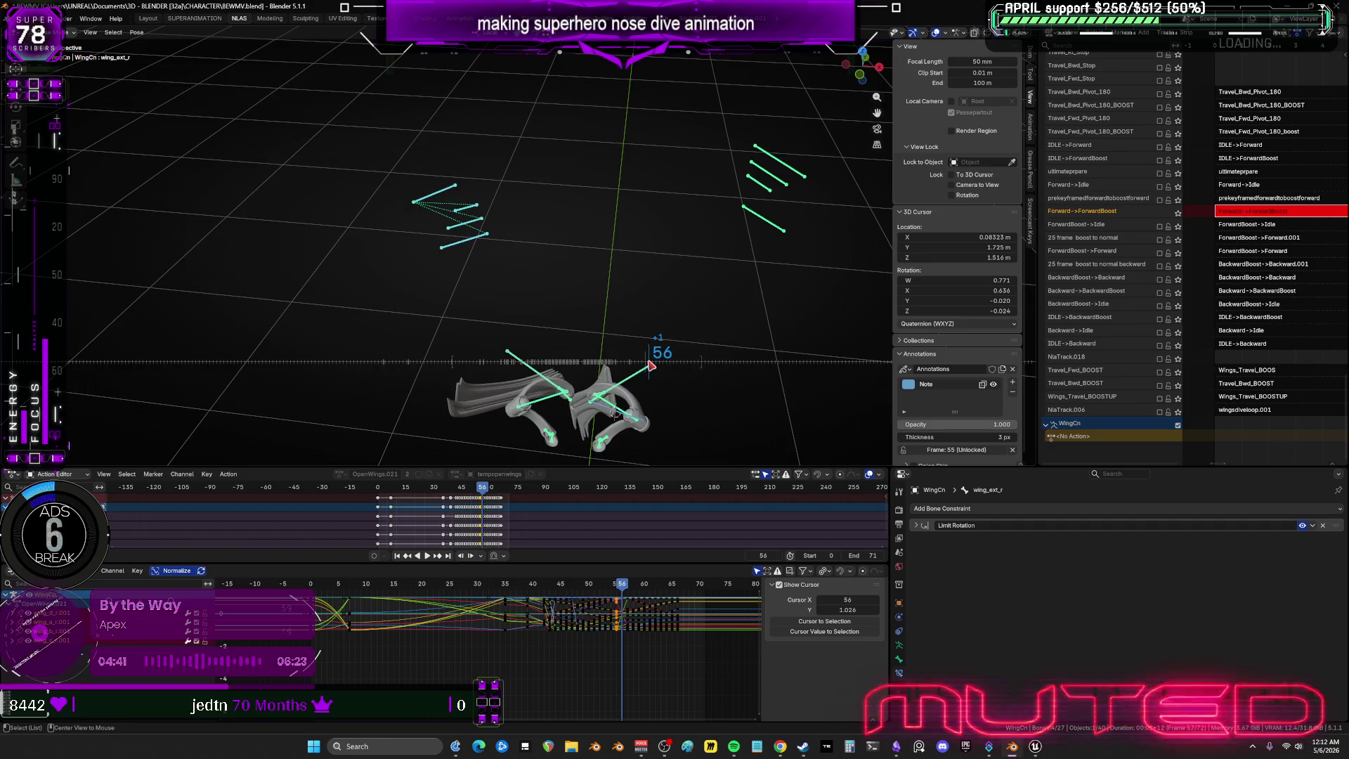
{"action": "left_click_drag", "start_coordinate": [822, 102], "coordinate": [691, 301]}
{"action": "key", "text": "r"}
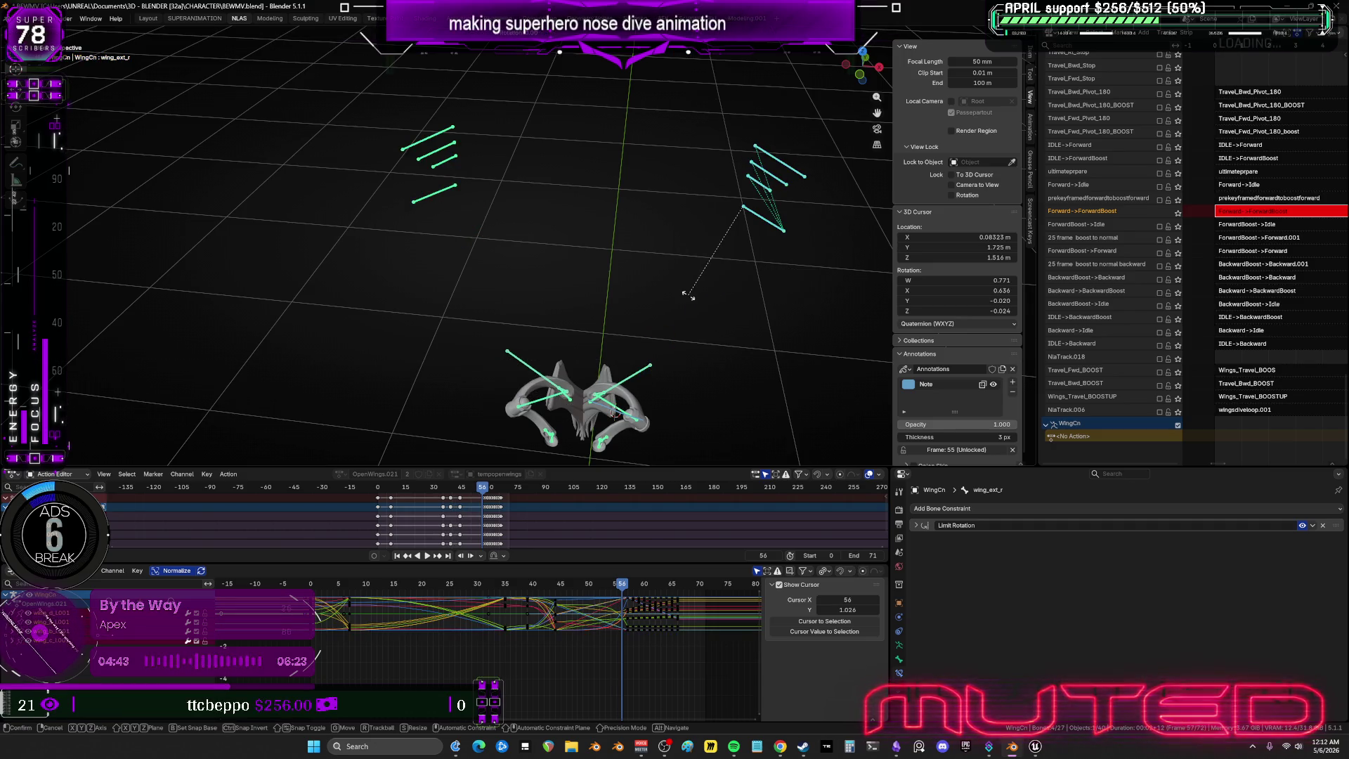
{"action": "right_click", "coordinate": [688, 296]}
{"action": "left_click_drag", "start_coordinate": [555, 284], "coordinate": [394, 163]}
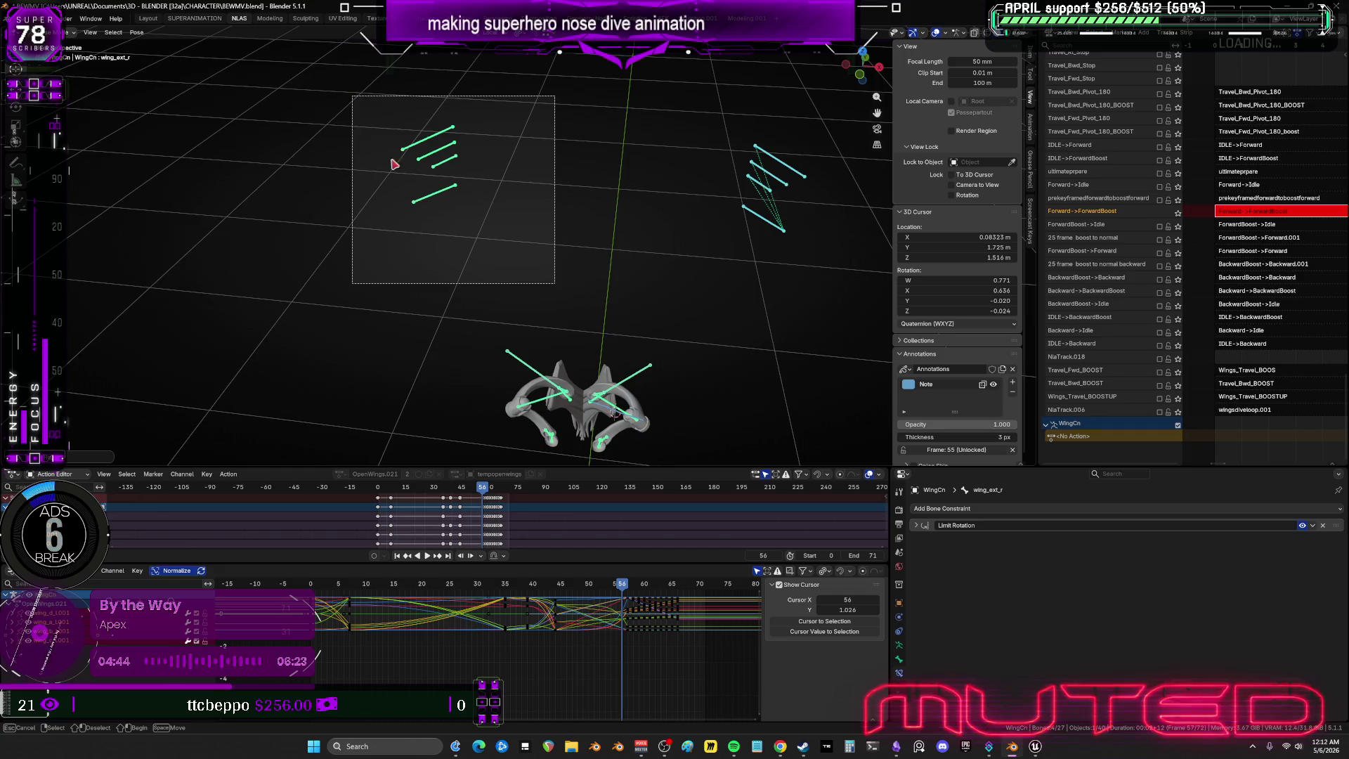
{"action": "left_click_drag", "start_coordinate": [449, 204], "coordinate": [449, 204]}
{"action": "right_click", "coordinate": [449, 204]}
{"action": "left_click_drag", "start_coordinate": [622, 588], "coordinate": [627, 589]}
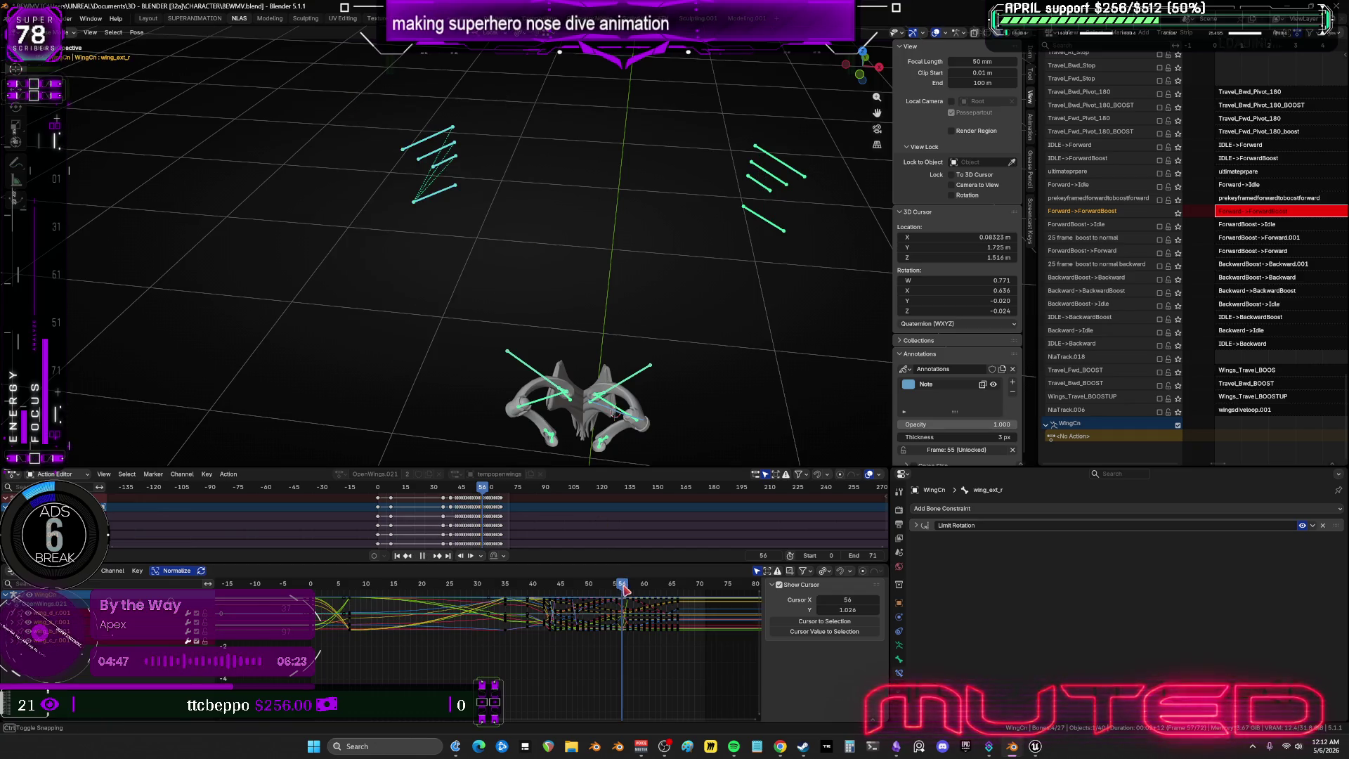
{"action": "left_click_drag", "start_coordinate": [794, 302], "coordinate": [658, 108]}
{"action": "left_click_drag", "start_coordinate": [674, 229], "coordinate": [673, 226]}
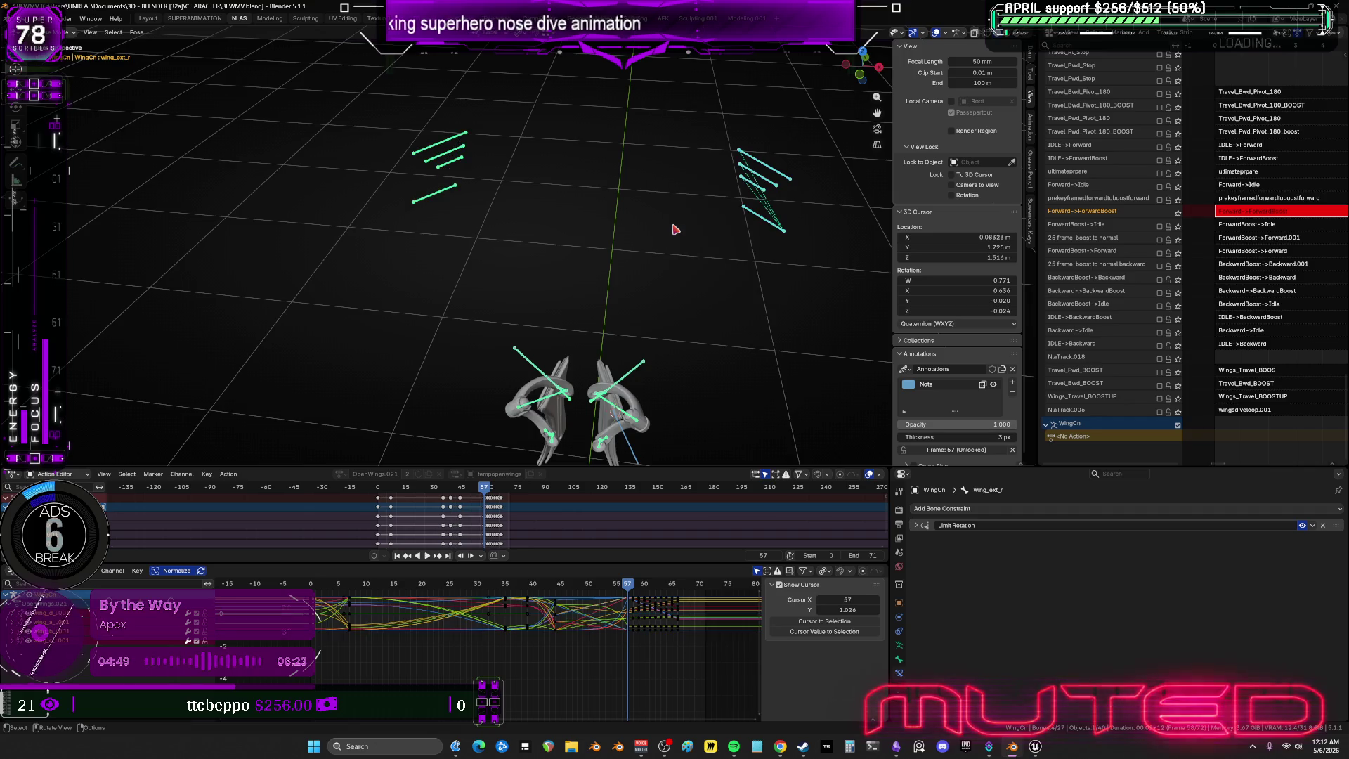
Rotate the right wing bones into a new pose at frame 57, then move back toward frame 53.
{"action": "key", "text": "r"}
{"action": "left_click", "coordinate": [671, 239]}
{"action": "mouse_move", "coordinate": [671, 239]}
{"action": "middle_mouse_down"}
{"action": "mouse_move", "coordinate": [516, 377]}
{"action": "mouse_move", "coordinate": [601, 320]}
{"action": "mouse_move", "coordinate": [529, 307]}
{"action": "mouse_move", "coordinate": [567, 243]}
{"action": "mouse_move", "coordinate": [576, 281]}
{"action": "mouse_move", "coordinate": [617, 300]}
{"action": "middle_mouse_up"}
{"action": "scroll", "coordinate": [529, 307], "scroll_direction": "up", "scroll_amount": 1, "text": "alt"}
{"action": "scroll", "coordinate": [536, 291], "scroll_direction": "up", "scroll_amount": 6}
{"action": "scroll", "coordinate": [600, 318], "scroll_direction": "up", "scroll_amount": 3, "text": "alt"}
{"action": "scroll", "coordinate": [600, 317], "scroll_direction": "up", "scroll_amount": 1, "text": "alt"}
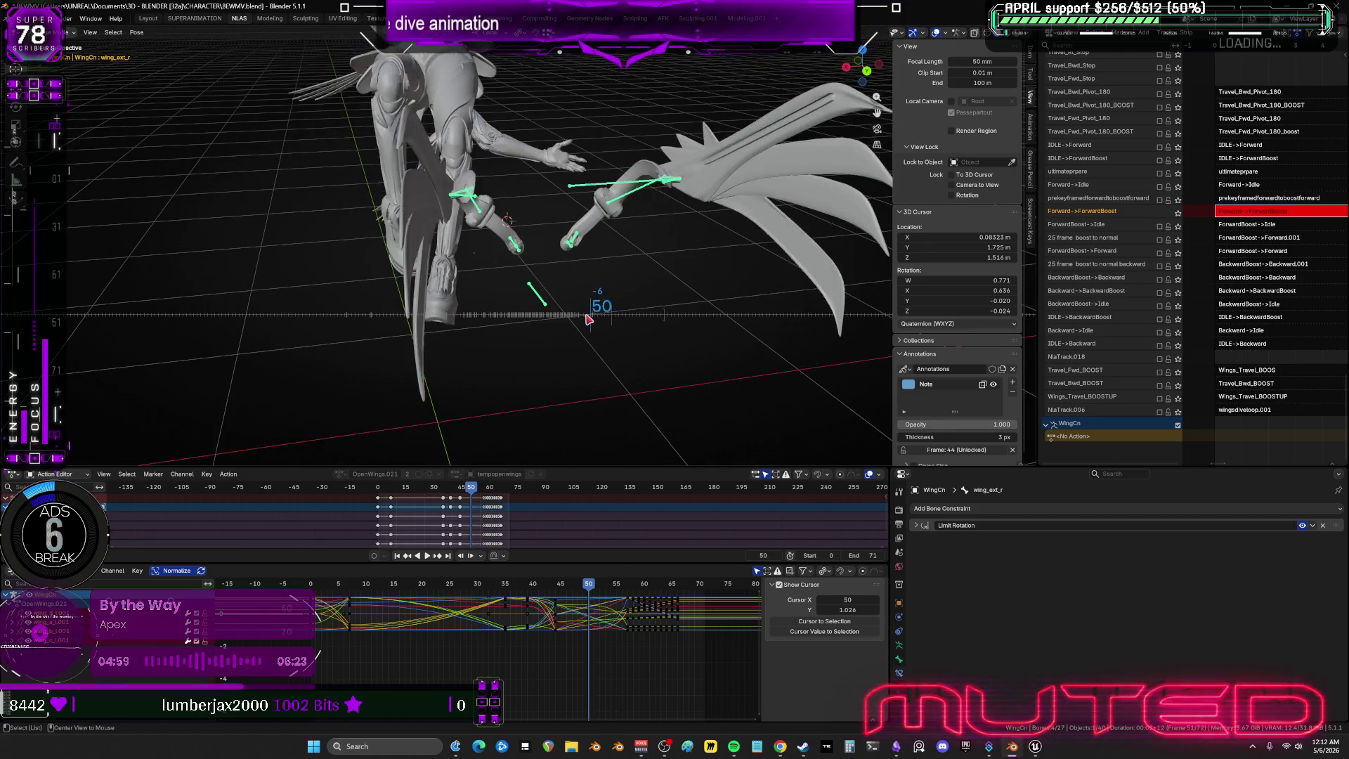
{"action": "scroll", "coordinate": [595, 324], "scroll_direction": "up", "scroll_amount": 6, "text": "alt"}
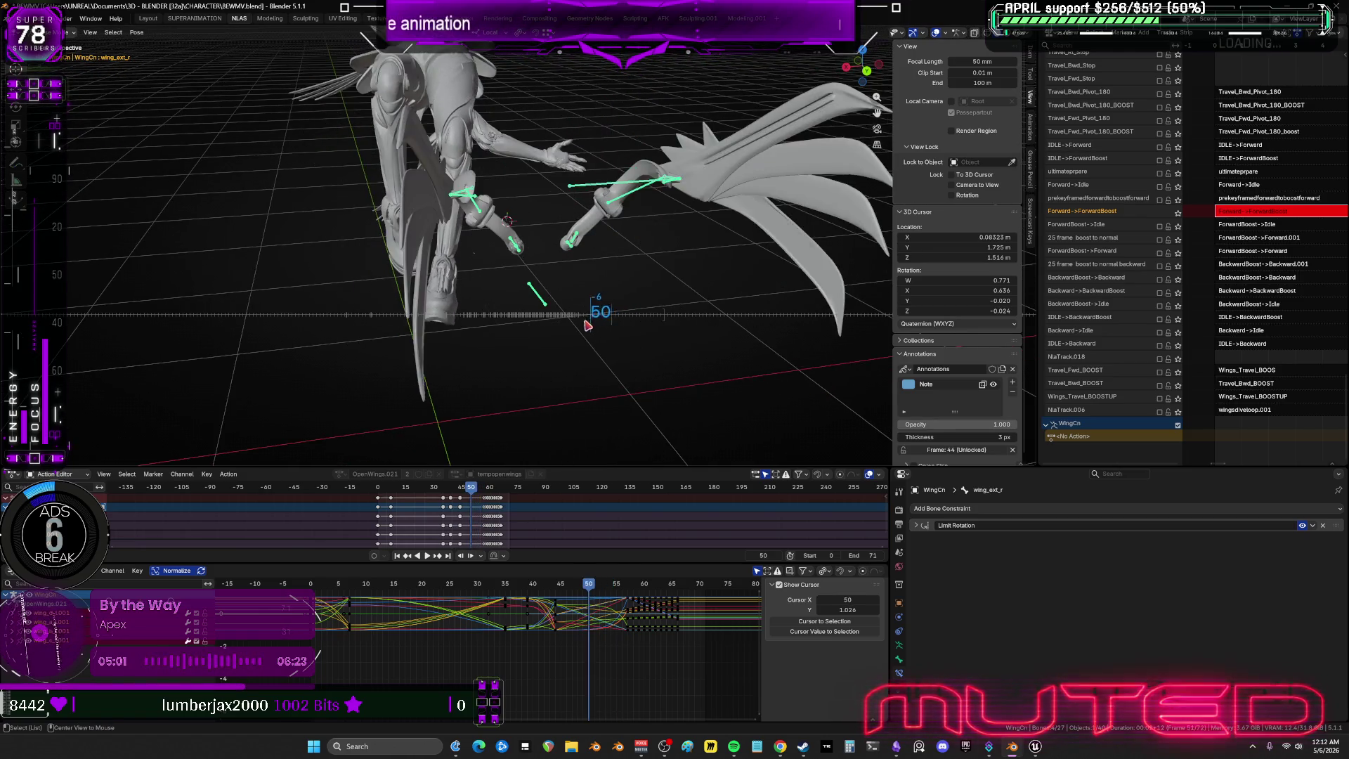
{"action": "scroll", "coordinate": [578, 338], "scroll_direction": "down", "scroll_amount": 6, "text": "alt"}
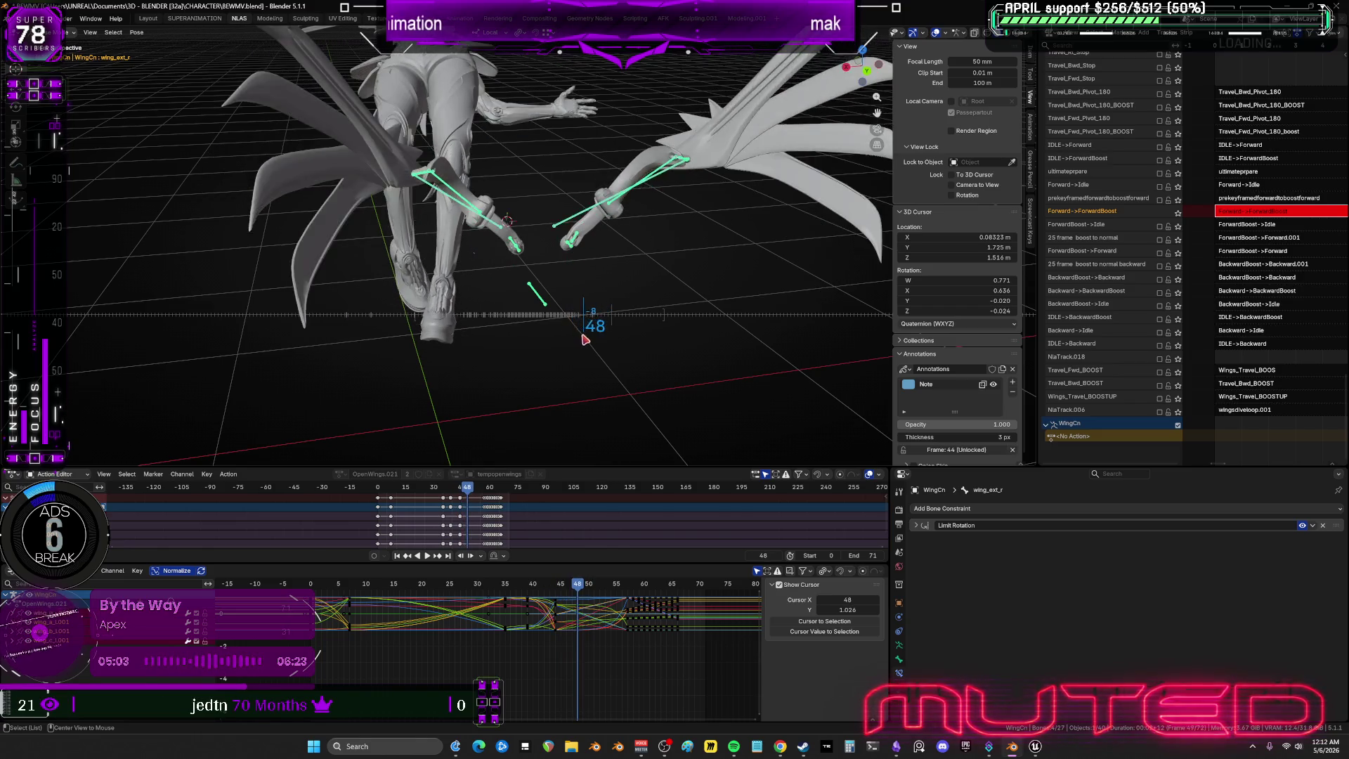
{"action": "scroll", "coordinate": [598, 344], "scroll_direction": "down", "scroll_amount": 1, "text": "alt"}
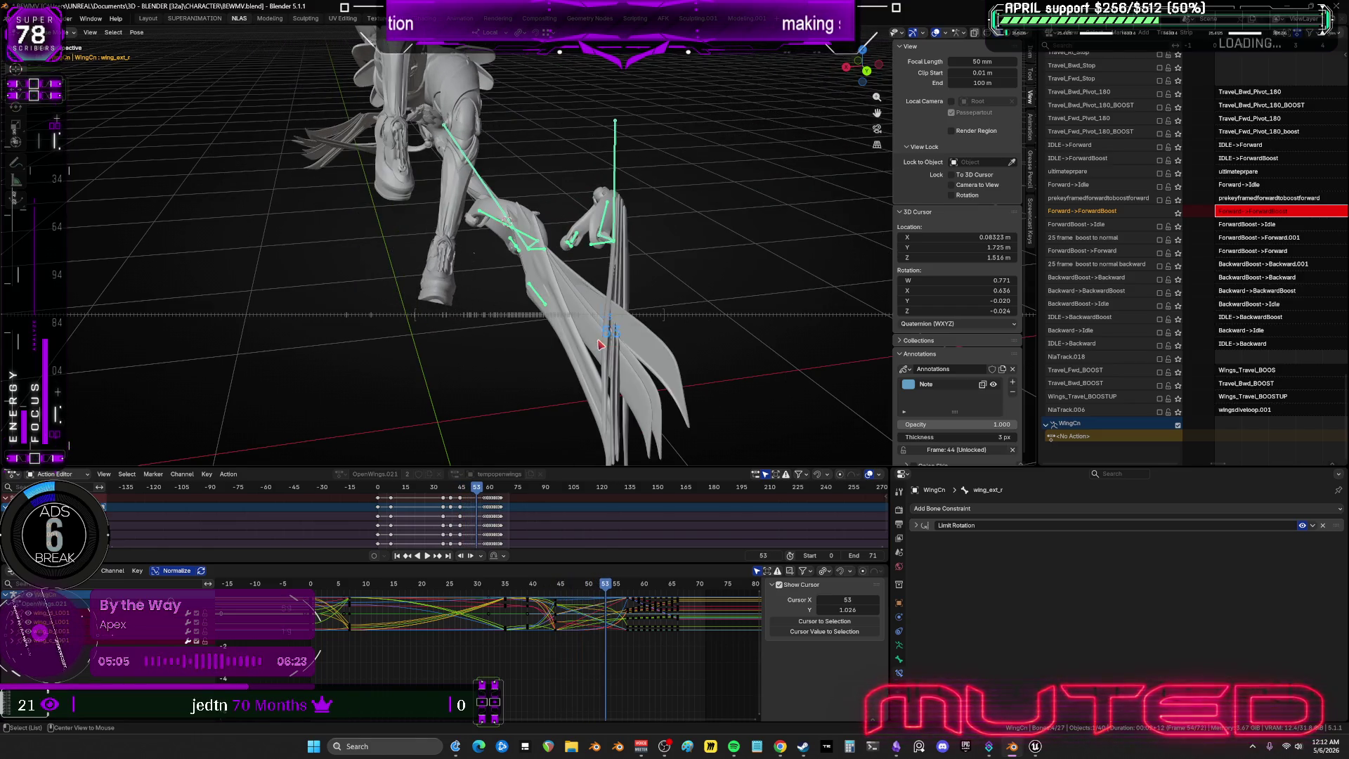
Reframe the wing rig at frame 53 and begin trackball-rotating the wing bones.
{"action": "middle_click_drag", "start_coordinate": [527, 288], "coordinate": [524, 324]}
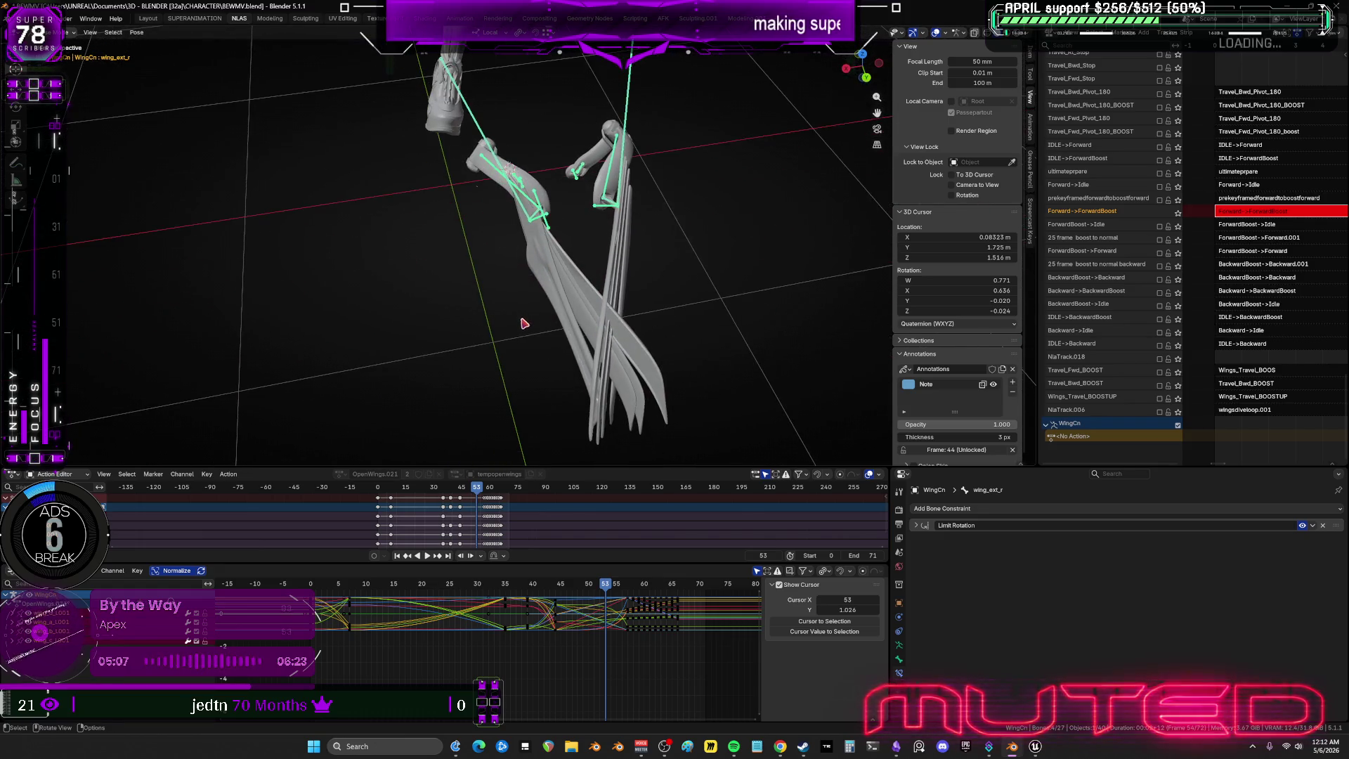
{"action": "mouse_move", "coordinate": [533, 237]}
{"action": "middle_mouse_down"}
{"action": "mouse_move", "coordinate": [714, 223]}
{"action": "mouse_move", "coordinate": [736, 237]}
{"action": "mouse_move", "coordinate": [722, 243]}
{"action": "middle_mouse_up"}
{"action": "scroll", "coordinate": [677, 235], "scroll_direction": "down", "scroll_amount": 5}
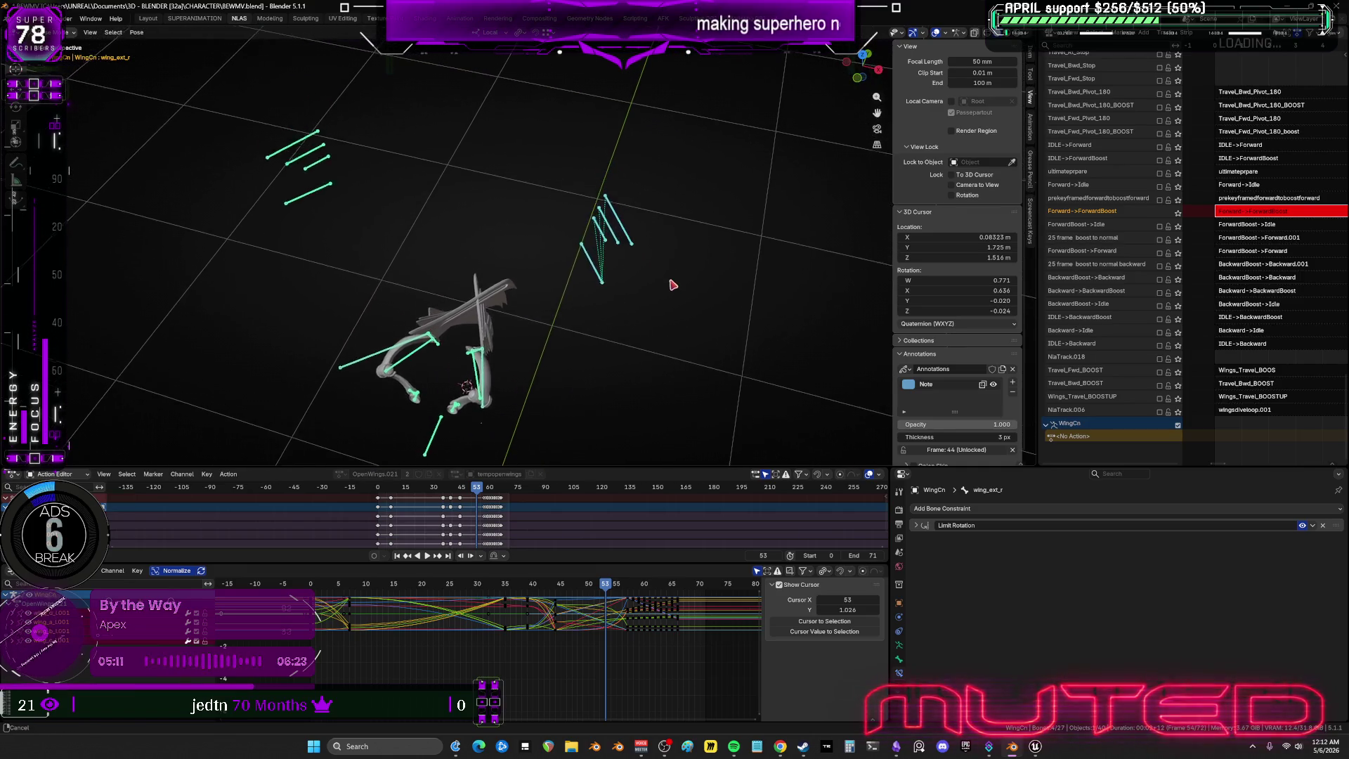
{"action": "middle_click_drag", "start_coordinate": [656, 319], "coordinate": [613, 255]}
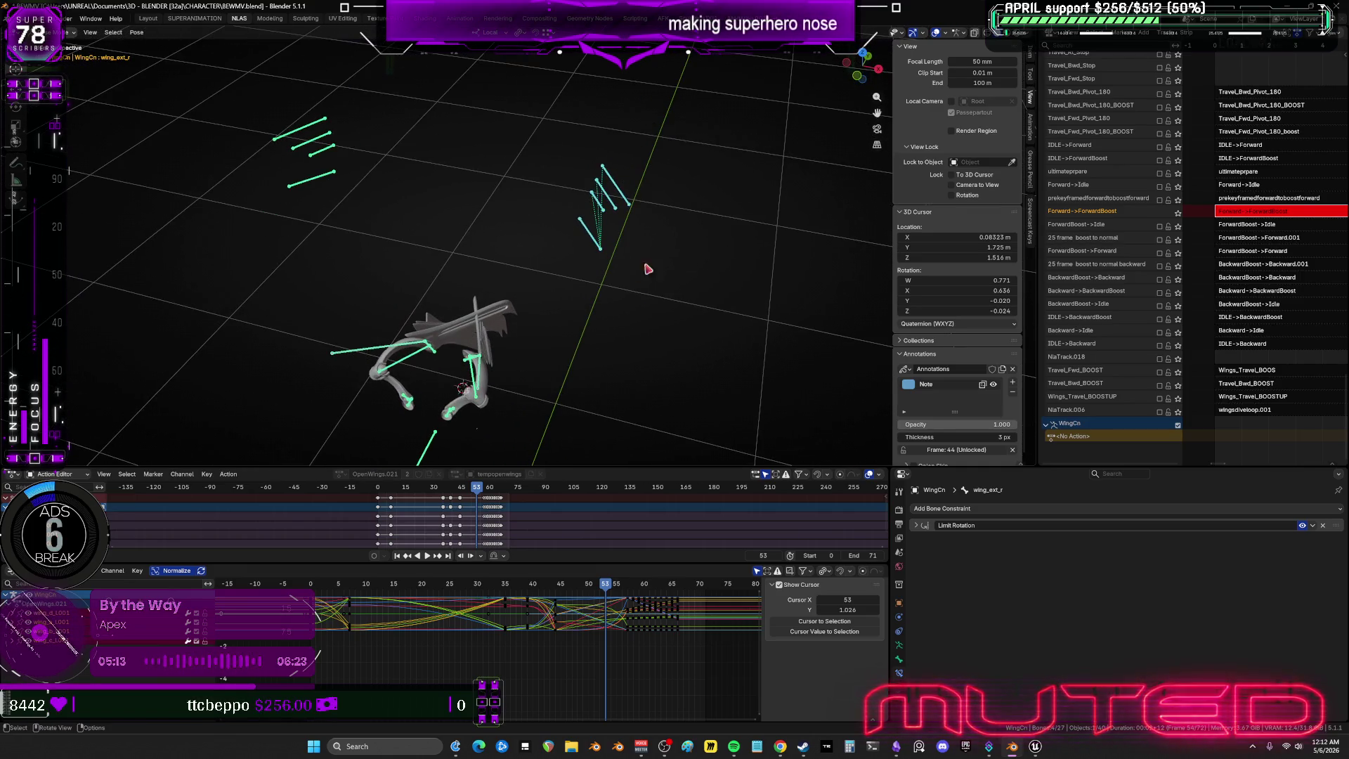
{"action": "key", "text": "r"}
{"action": "key", "text": "r"}
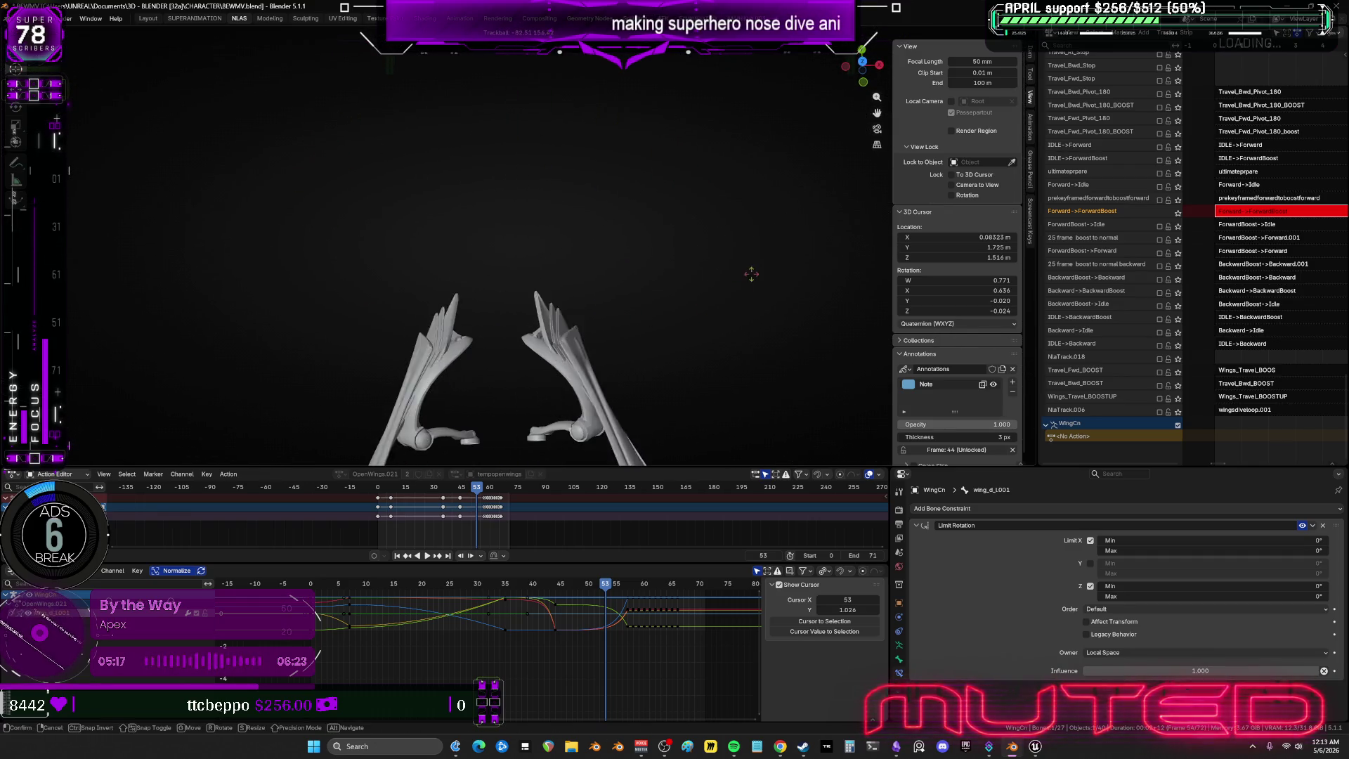
Trackball-rotate the wings until they stand upright and crossing at frame 53.
{"action": "left_click", "coordinate": [651, 294]}
{"action": "key", "text": "shift+alt+z"}
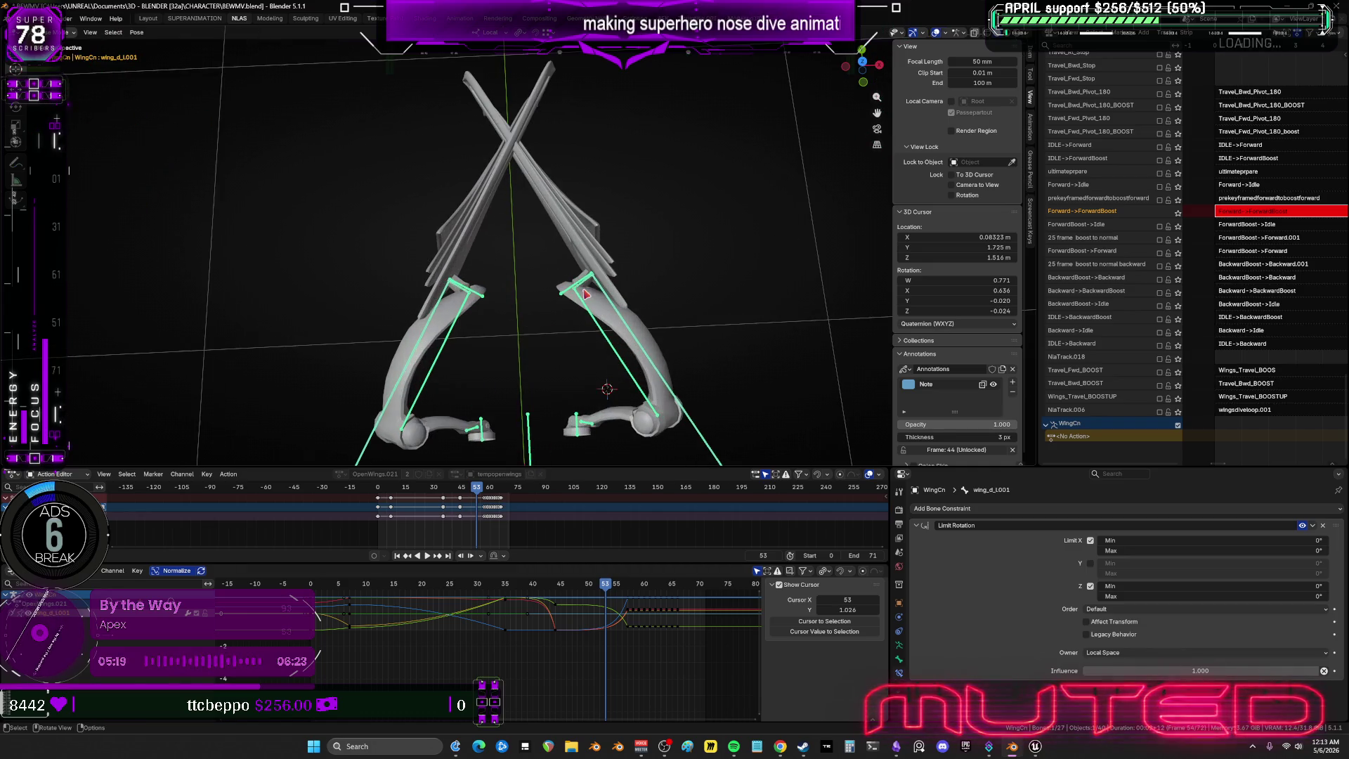
{"action": "left_click", "coordinate": [780, 318]}
{"action": "key", "text": "r"}
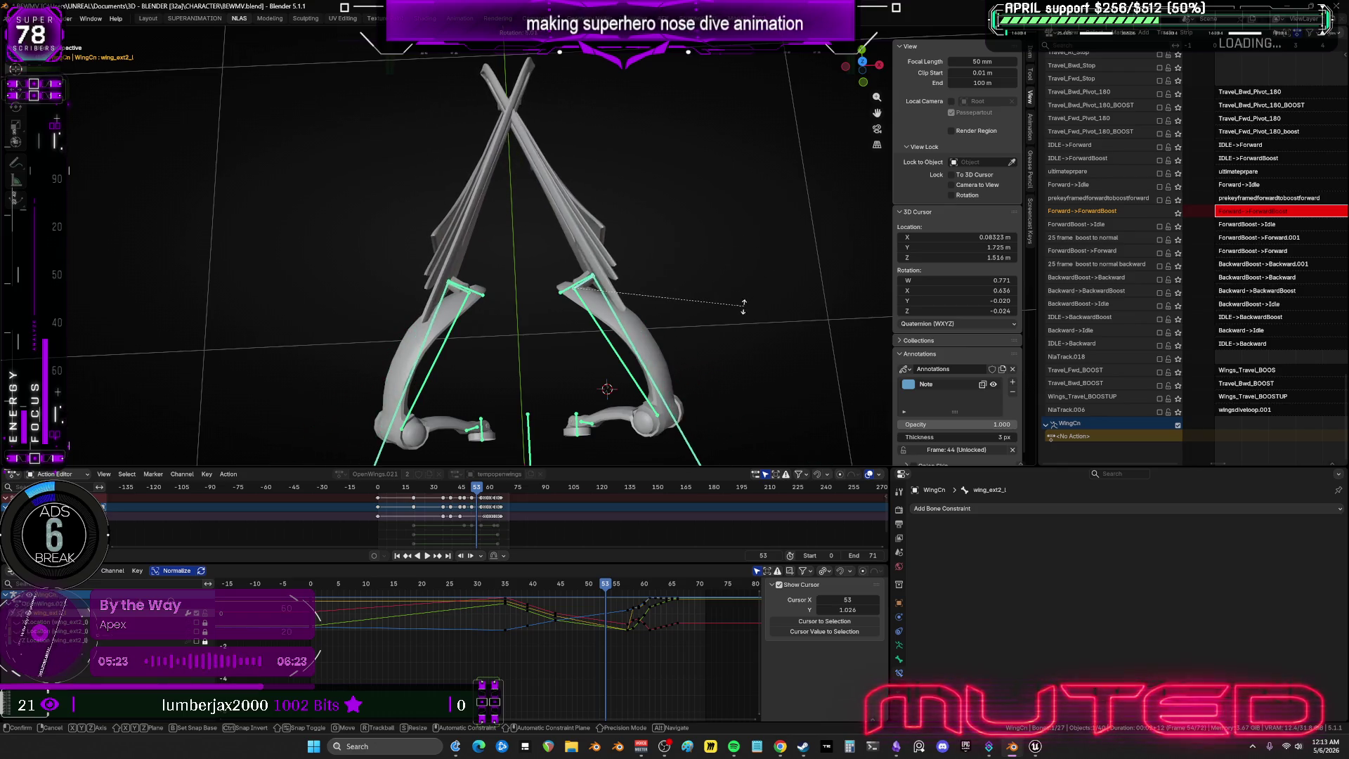
{"action": "left_click", "coordinate": [746, 313]}
{"action": "key", "text": "r"}
{"action": "key", "text": "r"}
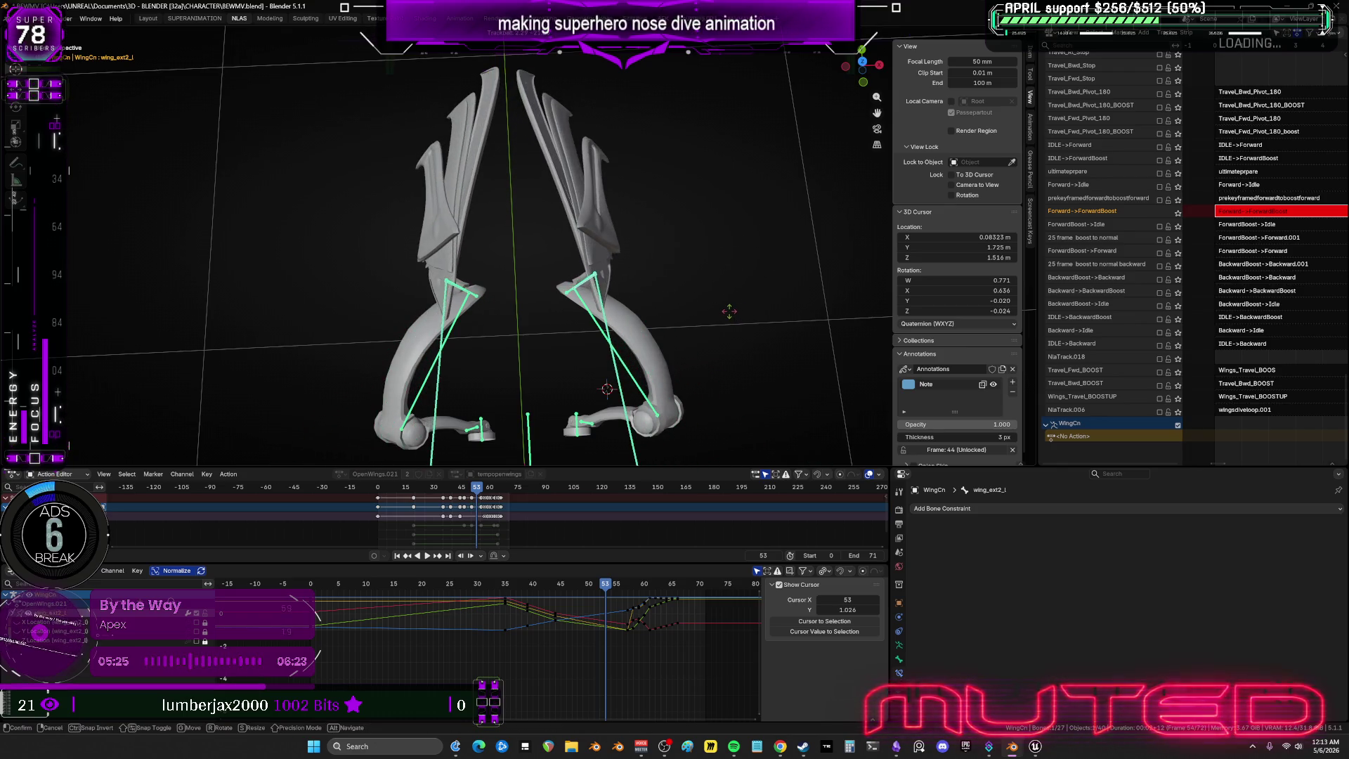
{"action": "left_click", "coordinate": [732, 322]}
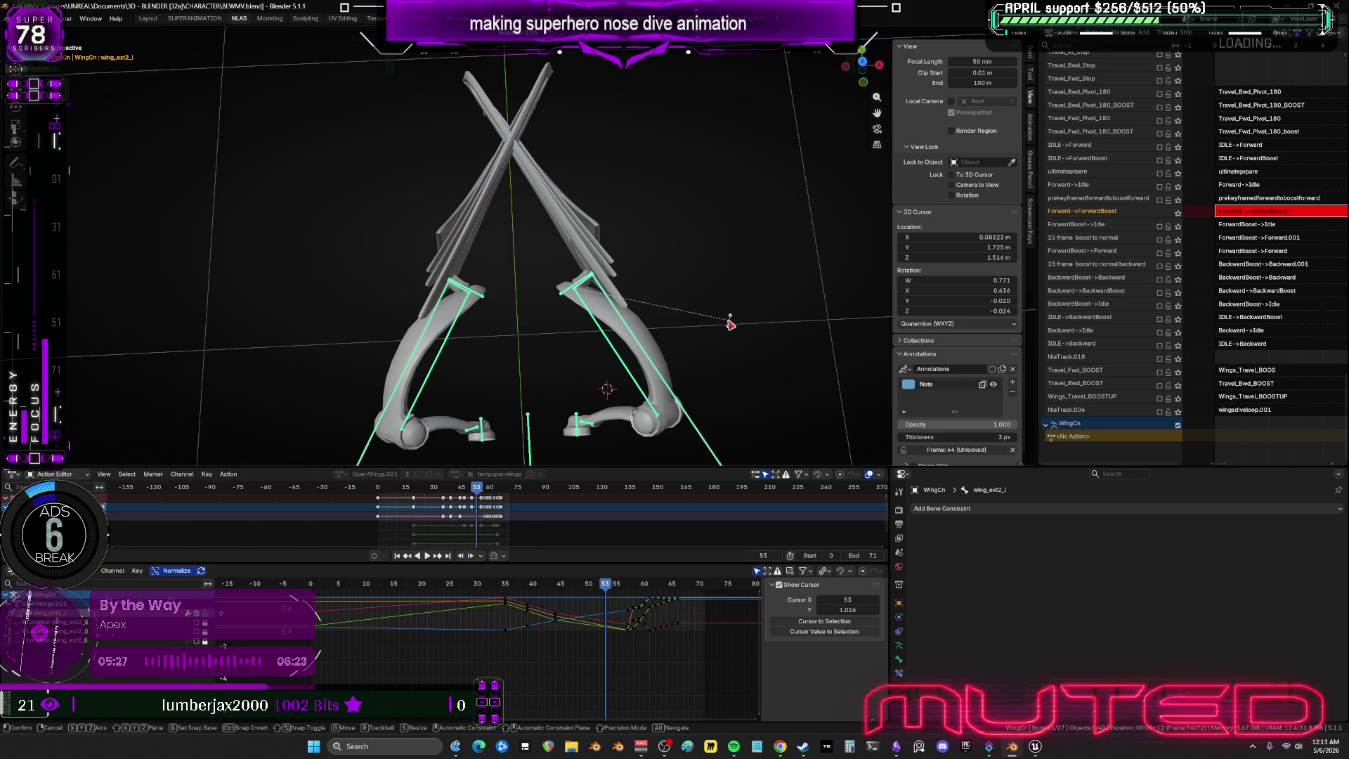
{"action": "key", "text": "r"}
{"action": "key", "text": "r"}
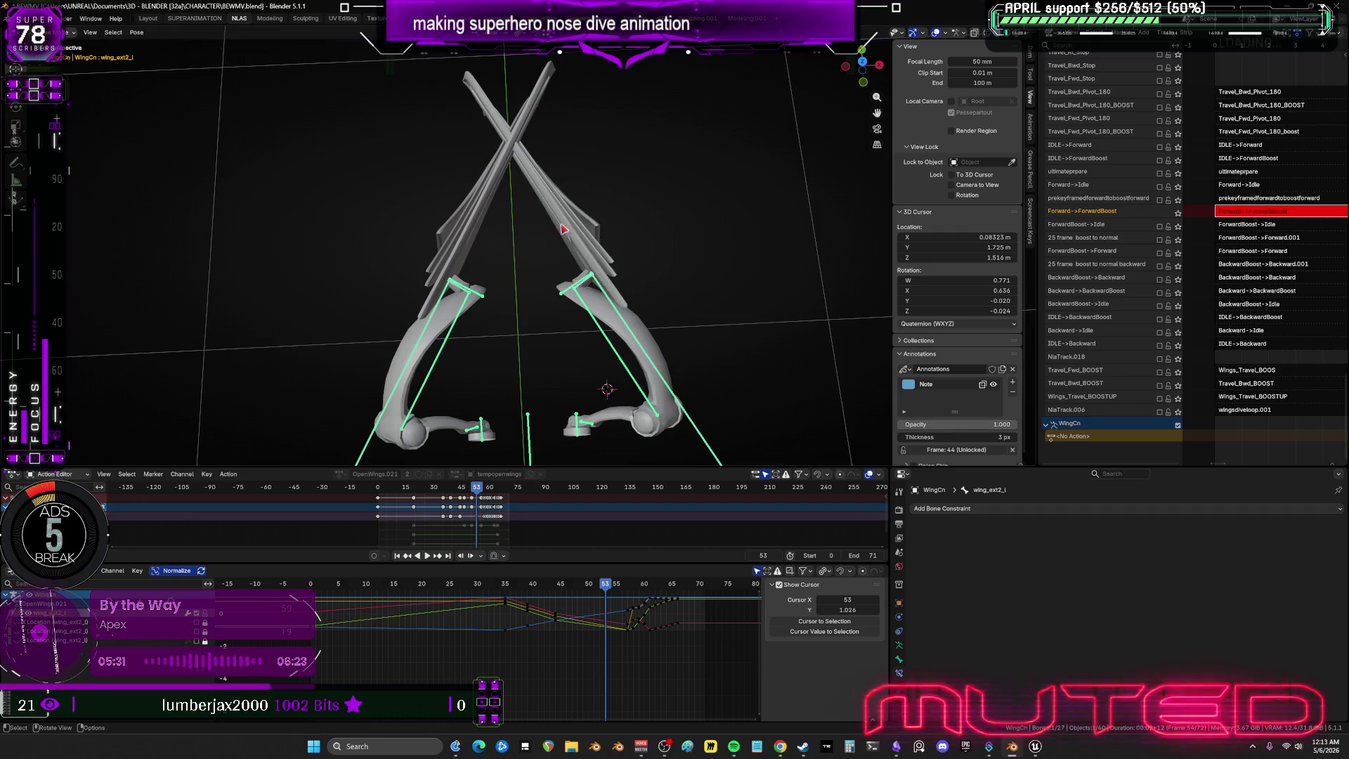
Spread the right wing outward at frame 44 and switch to the SUPERANIMATION workspace.
{"action": "mouse_move", "coordinate": [606, 592]}
{"action": "left_mouse_down"}
{"action": "mouse_move", "coordinate": [629, 589]}
{"action": "mouse_move", "coordinate": [556, 592]}
{"action": "left_mouse_up"}
{"action": "key", "text": "r"}
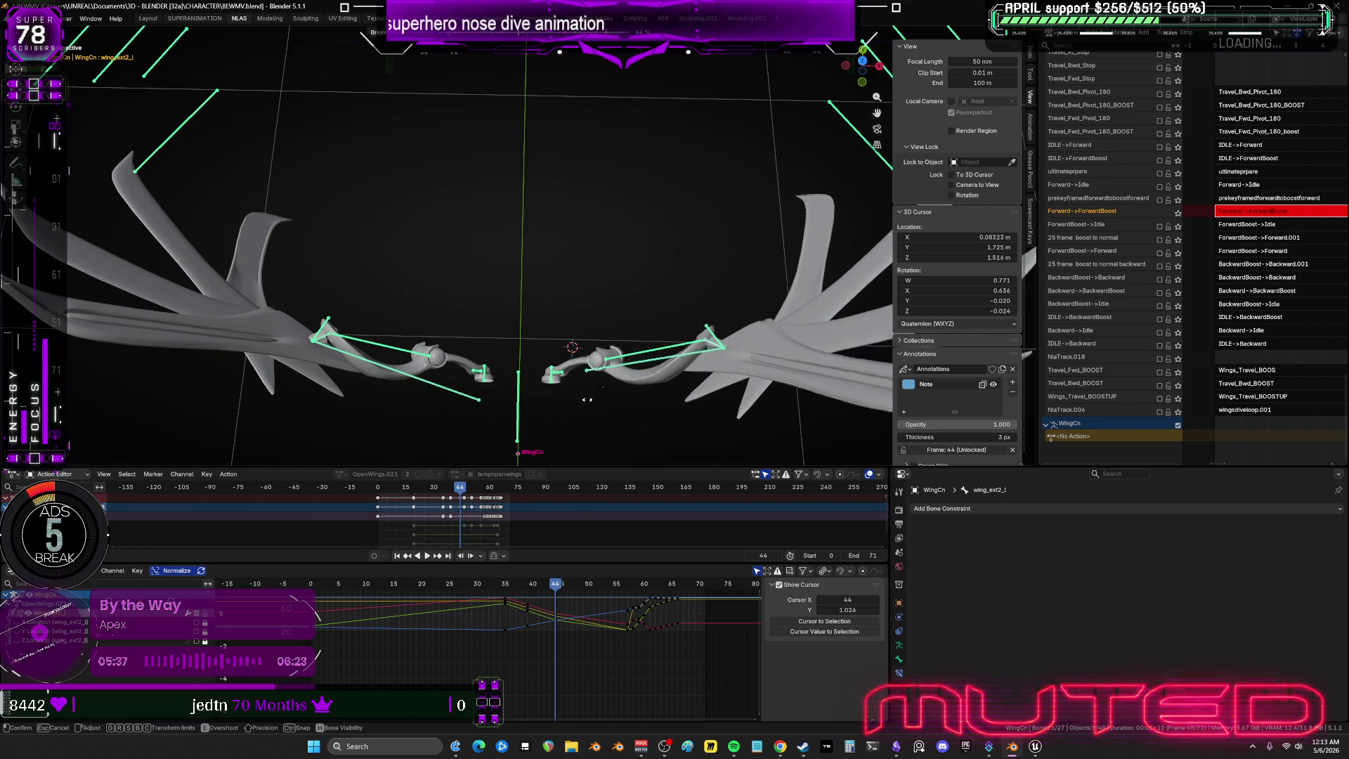
{"action": "left_click", "coordinate": [669, 374]}
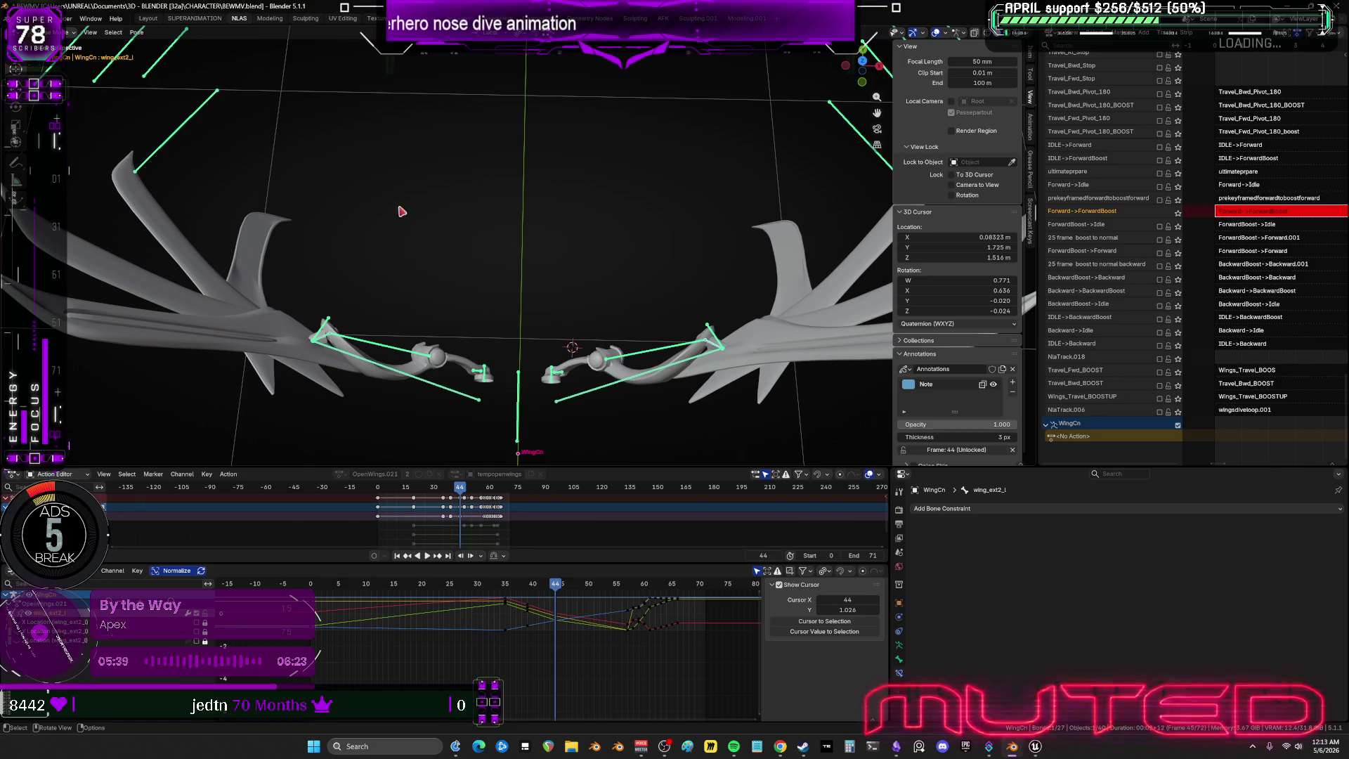
{"action": "left_click", "coordinate": [191, 19]}
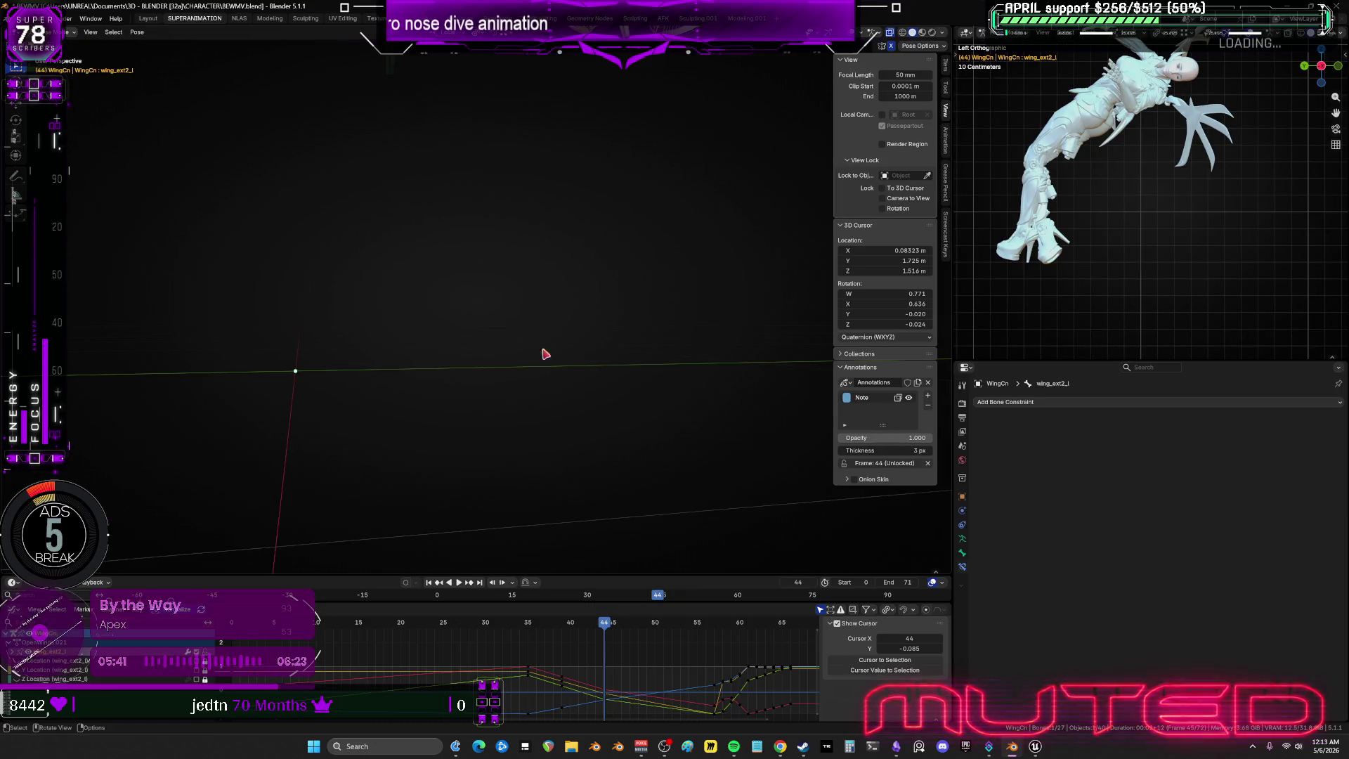
Switch through the Modeling workspace back to the NLAS workspace.
{"action": "left_click", "coordinate": [270, 19]}
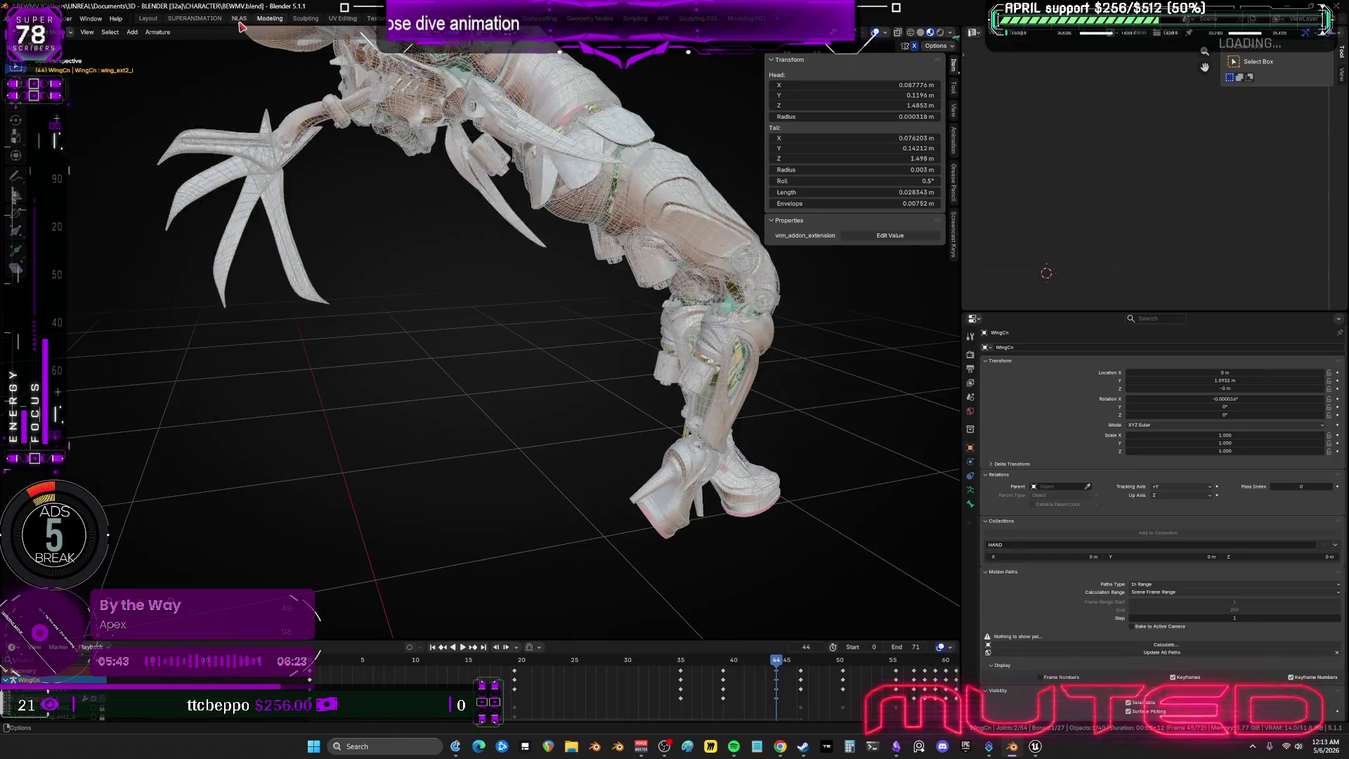
{"action": "left_click", "coordinate": [239, 19]}
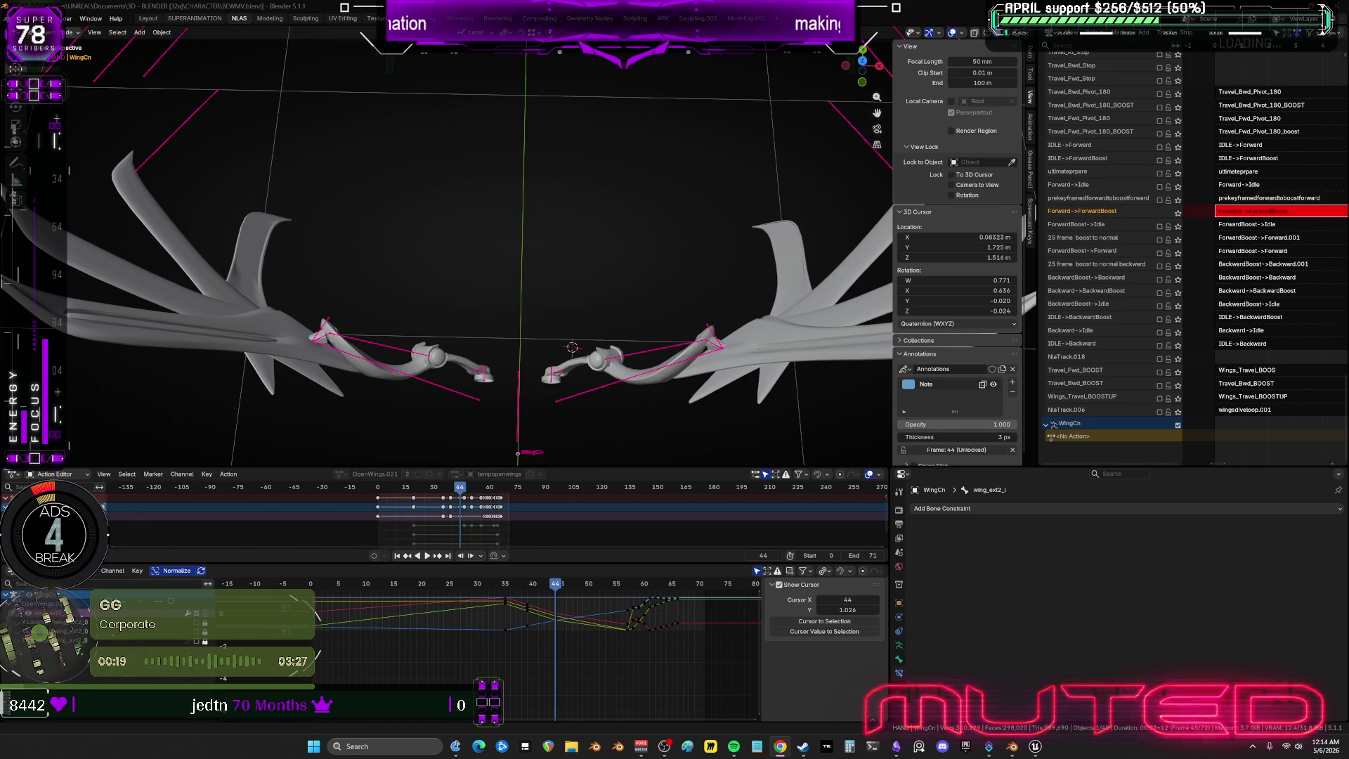
Check the wings in the side and top orthographic views, then move the playhead to frame 56.
{"action": "middle_click_drag", "start_coordinate": [664, 272], "coordinate": [637, 277]}
{"action": "key", "text": "KP_Divide"}
{"action": "key", "text": "KP_Divide"}
{"action": "key", "text": "KP_3"}
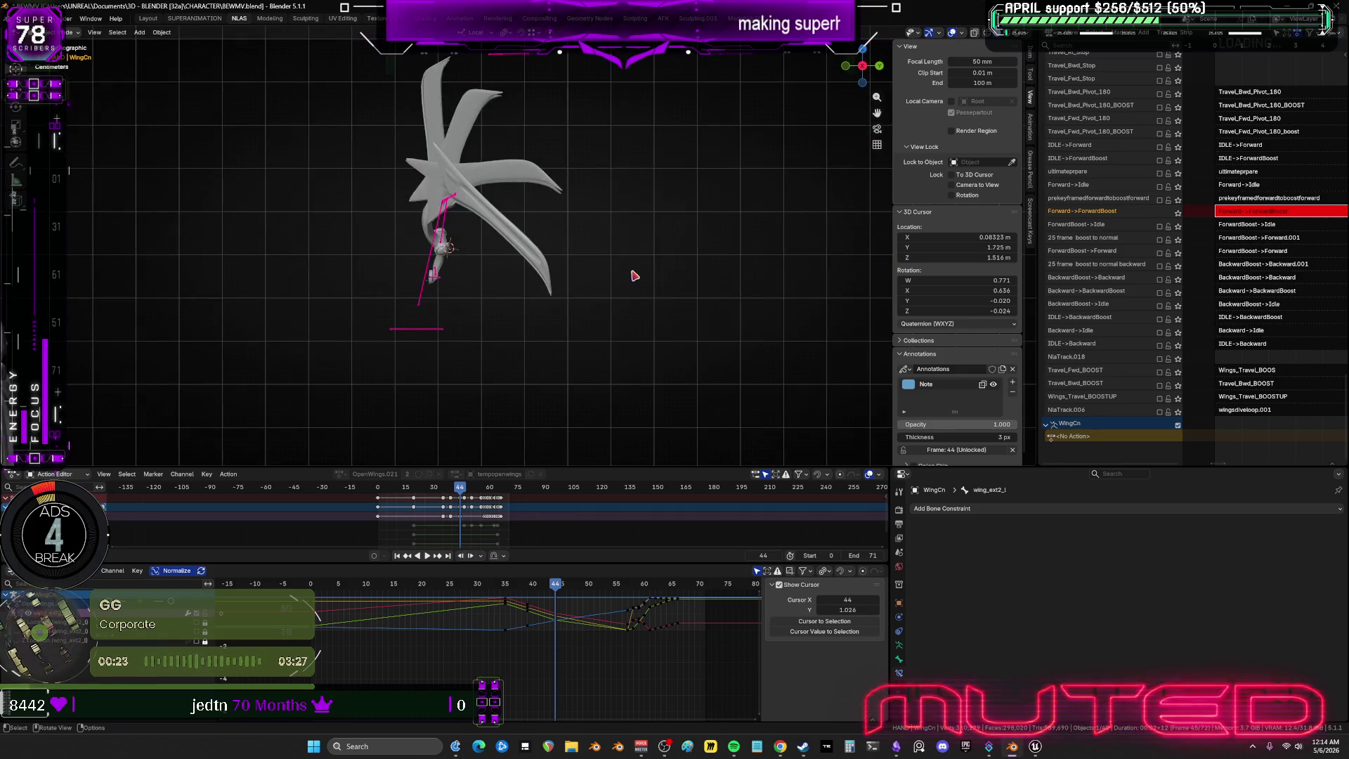
{"action": "key", "text": "KP_7"}
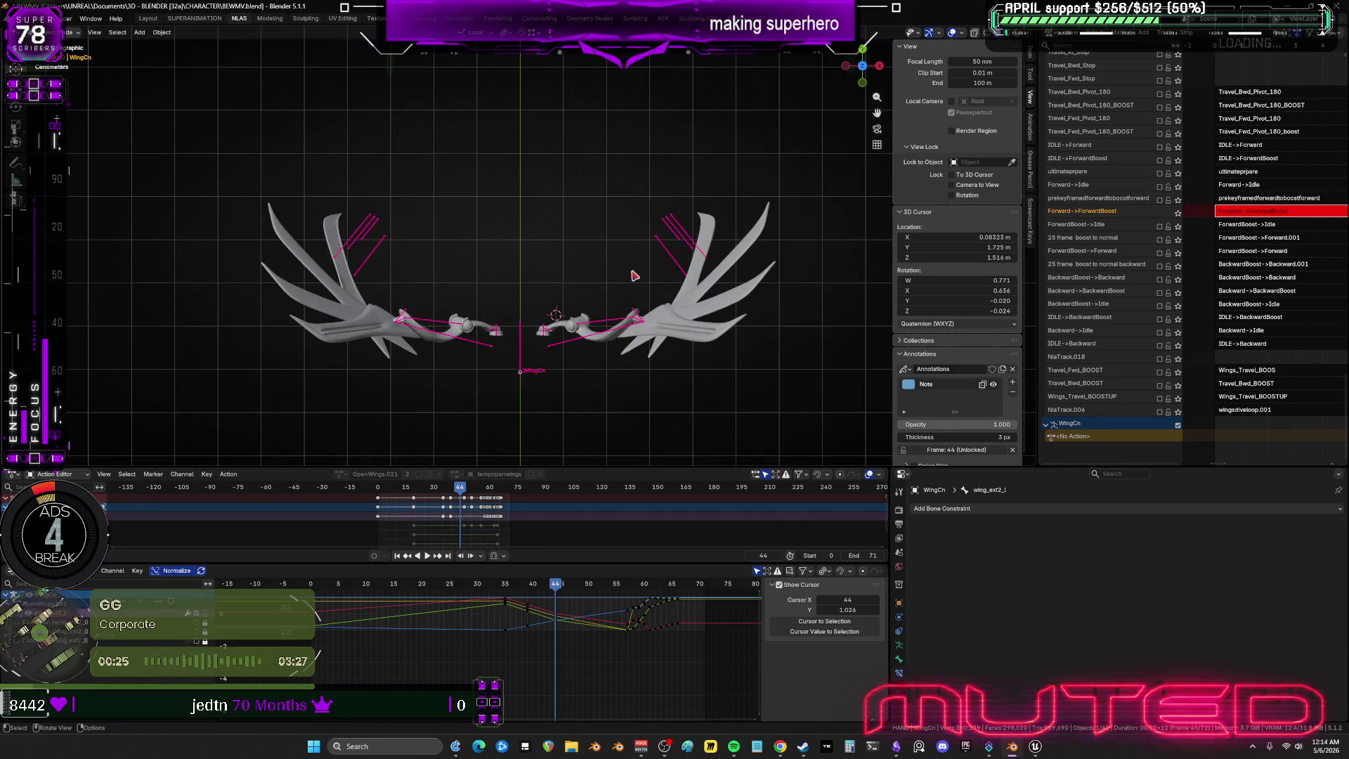
{"action": "mouse_move", "coordinate": [570, 588]}
{"action": "left_mouse_down"}
{"action": "mouse_move", "coordinate": [608, 592]}
{"action": "mouse_move", "coordinate": [551, 589]}
{"action": "mouse_move", "coordinate": [623, 598]}
{"action": "left_mouse_up"}
{"action": "scroll", "coordinate": [558, 273], "scroll_direction": "up", "scroll_amount": 2}
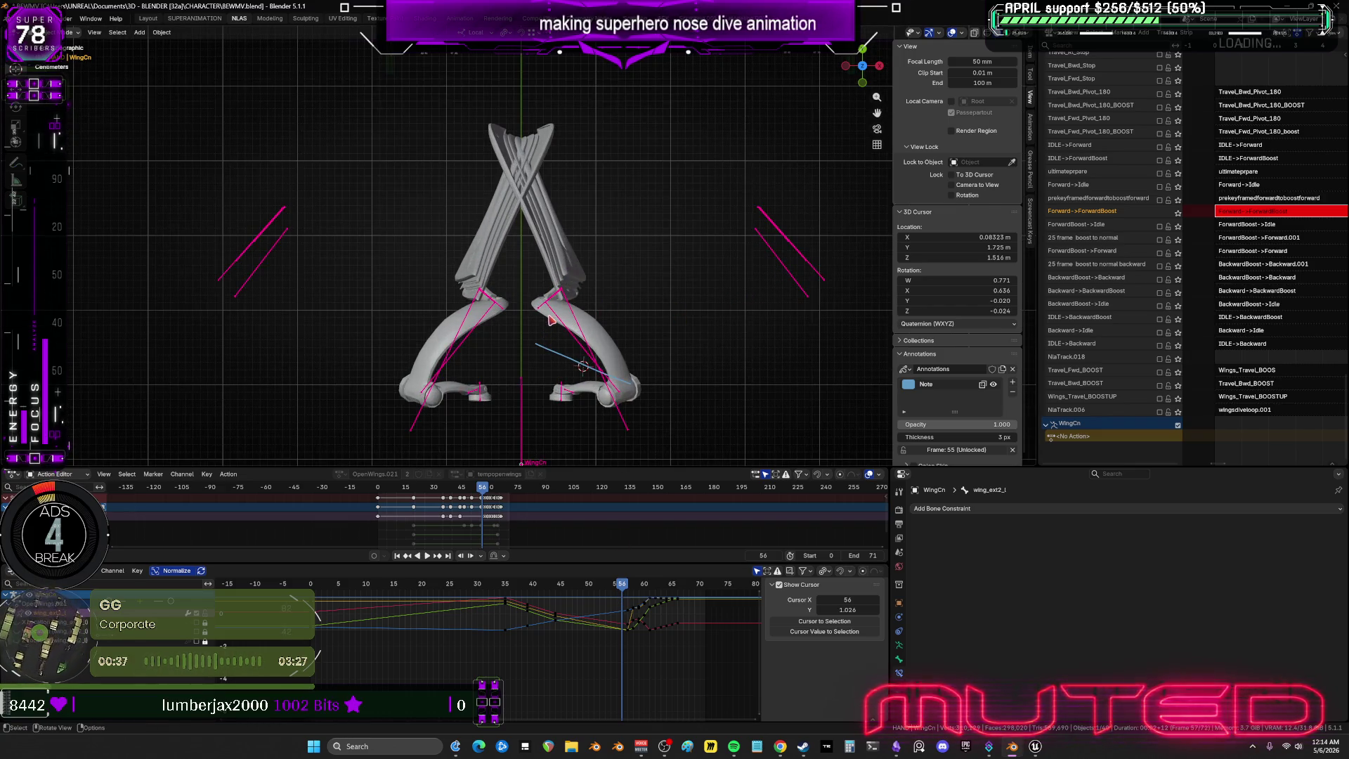
In Pose mode, rotate the wing bone so both wings rise upright with crossed tips.
{"action": "key", "text": "ctrl+Tab"}
{"action": "mouse_move", "coordinate": [552, 320]}
{"action": "middle_mouse_down"}
{"action": "mouse_move", "coordinate": [557, 308]}
{"action": "mouse_move", "coordinate": [578, 316]}
{"action": "middle_mouse_up"}
{"action": "key", "text": "KP_1"}
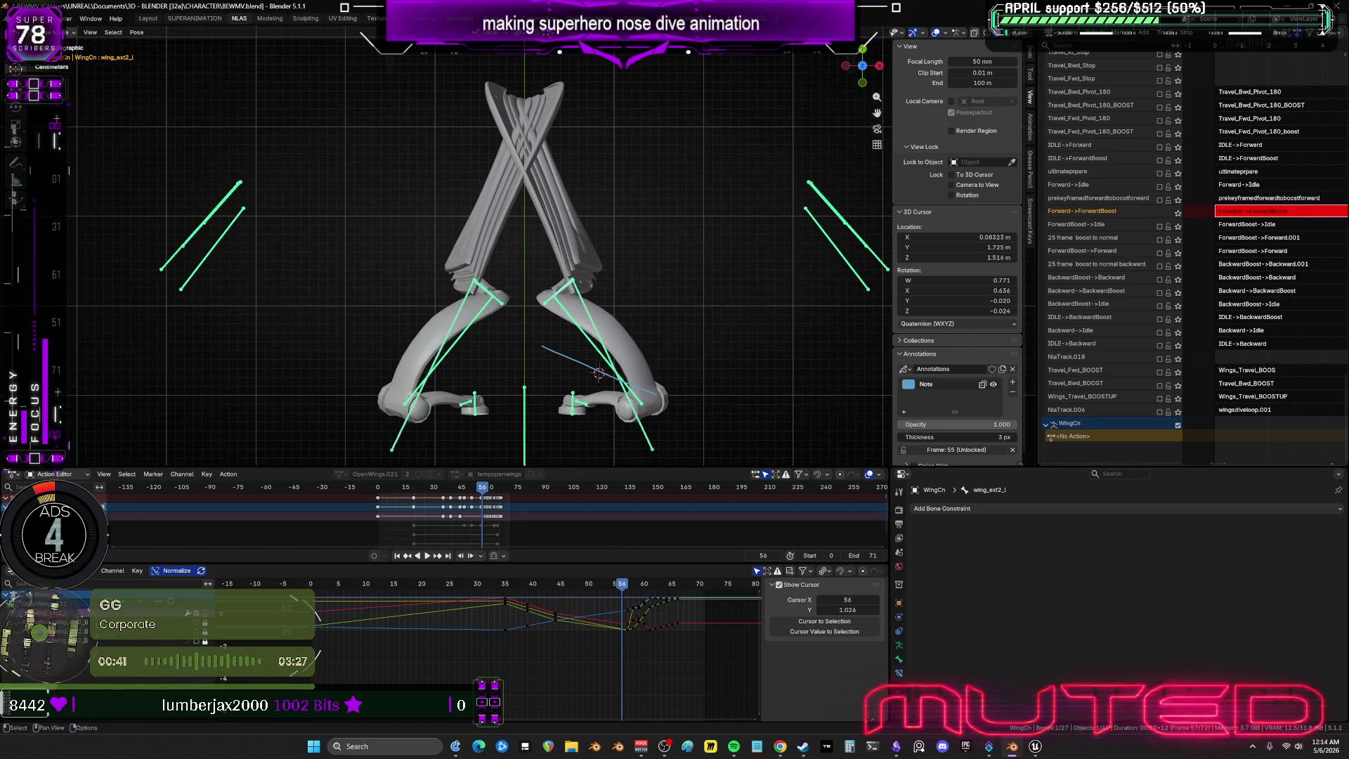
{"action": "scroll", "coordinate": [714, 276], "scroll_direction": "up", "scroll_amount": 3}
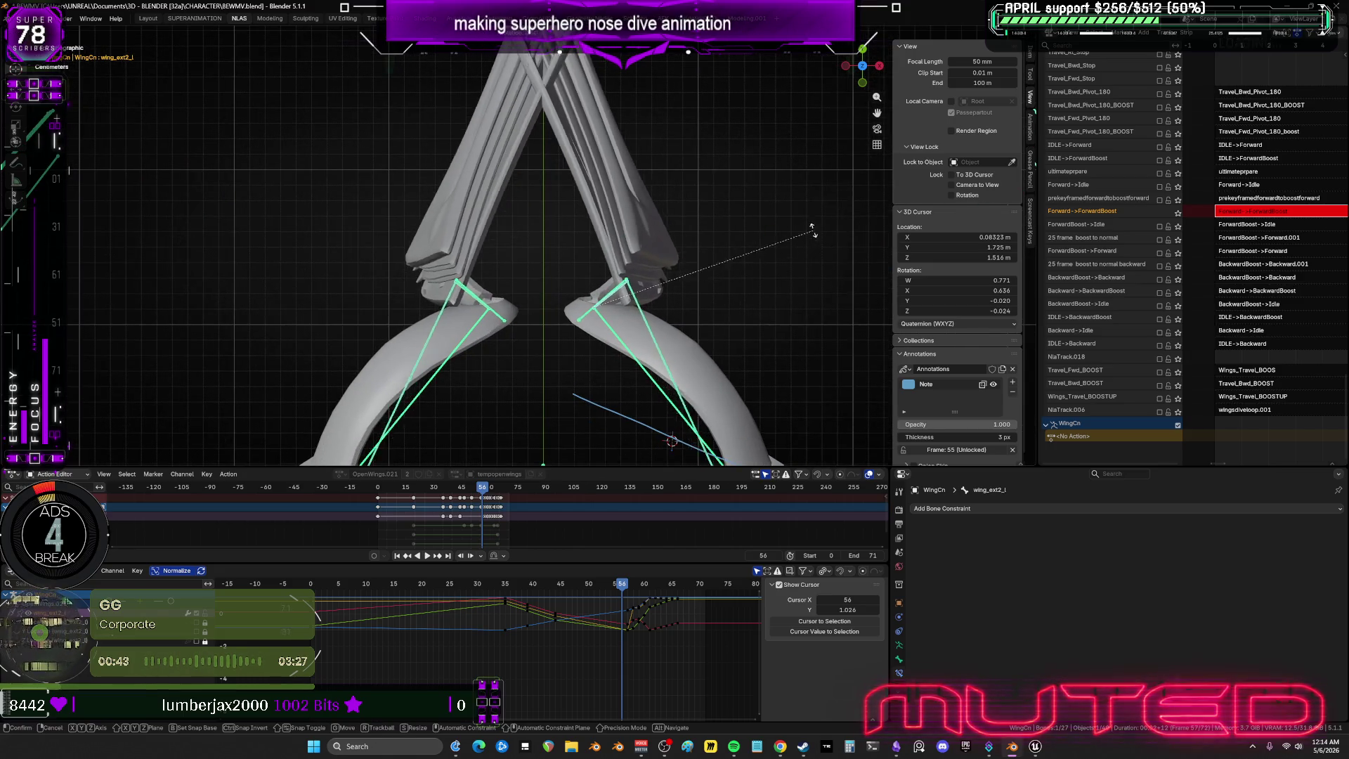
{"action": "key", "text": "r"}
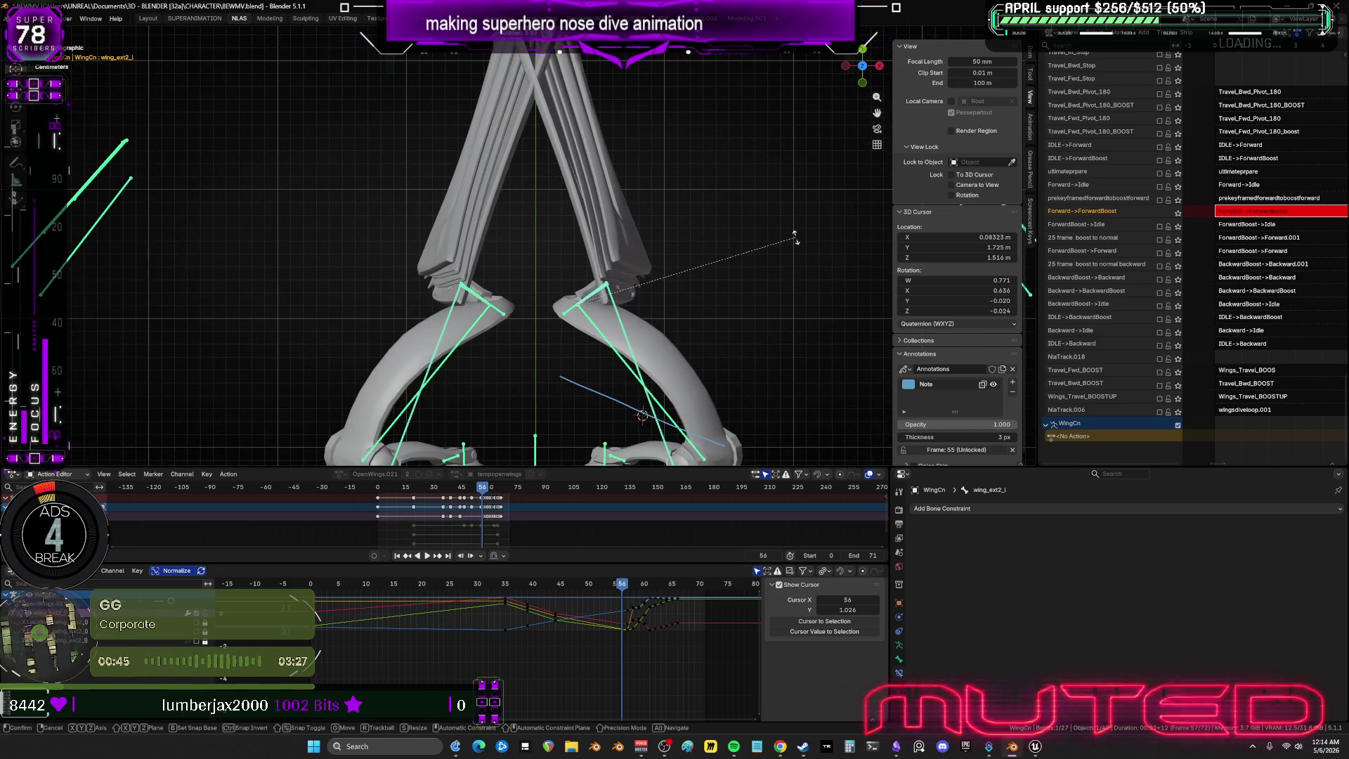
{"action": "left_click", "coordinate": [794, 258]}
{"action": "mouse_move", "coordinate": [794, 258]}
{"action": "middle_mouse_down"}
{"action": "mouse_move", "coordinate": [759, 289]}
{"action": "mouse_move", "coordinate": [732, 259]}
{"action": "mouse_move", "coordinate": [526, 225]}
{"action": "mouse_move", "coordinate": [699, 241]}
{"action": "mouse_move", "coordinate": [710, 211]}
{"action": "middle_mouse_up"}
Re-rotate the wing bones, then play back to check the pose around frame 57.
{"action": "key", "text": "r"}
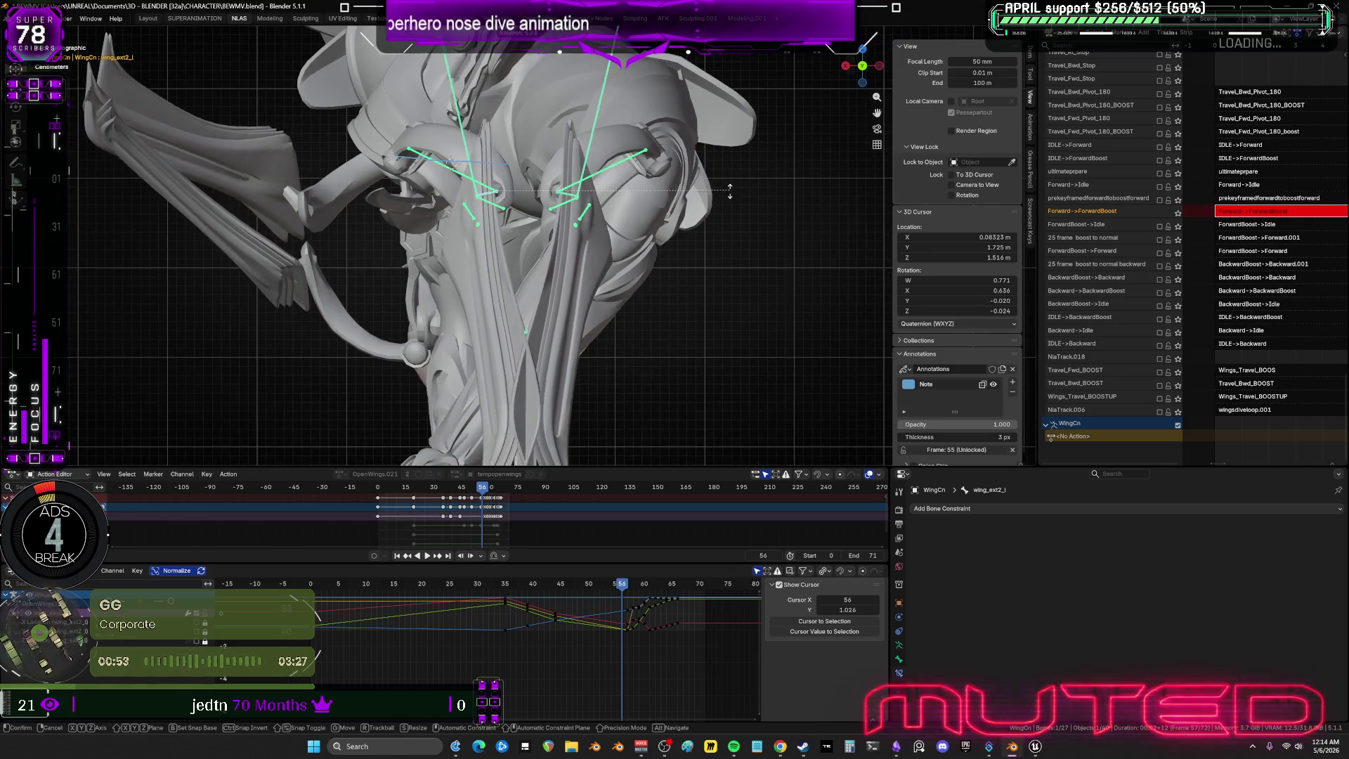
{"action": "left_click", "coordinate": [658, 217]}
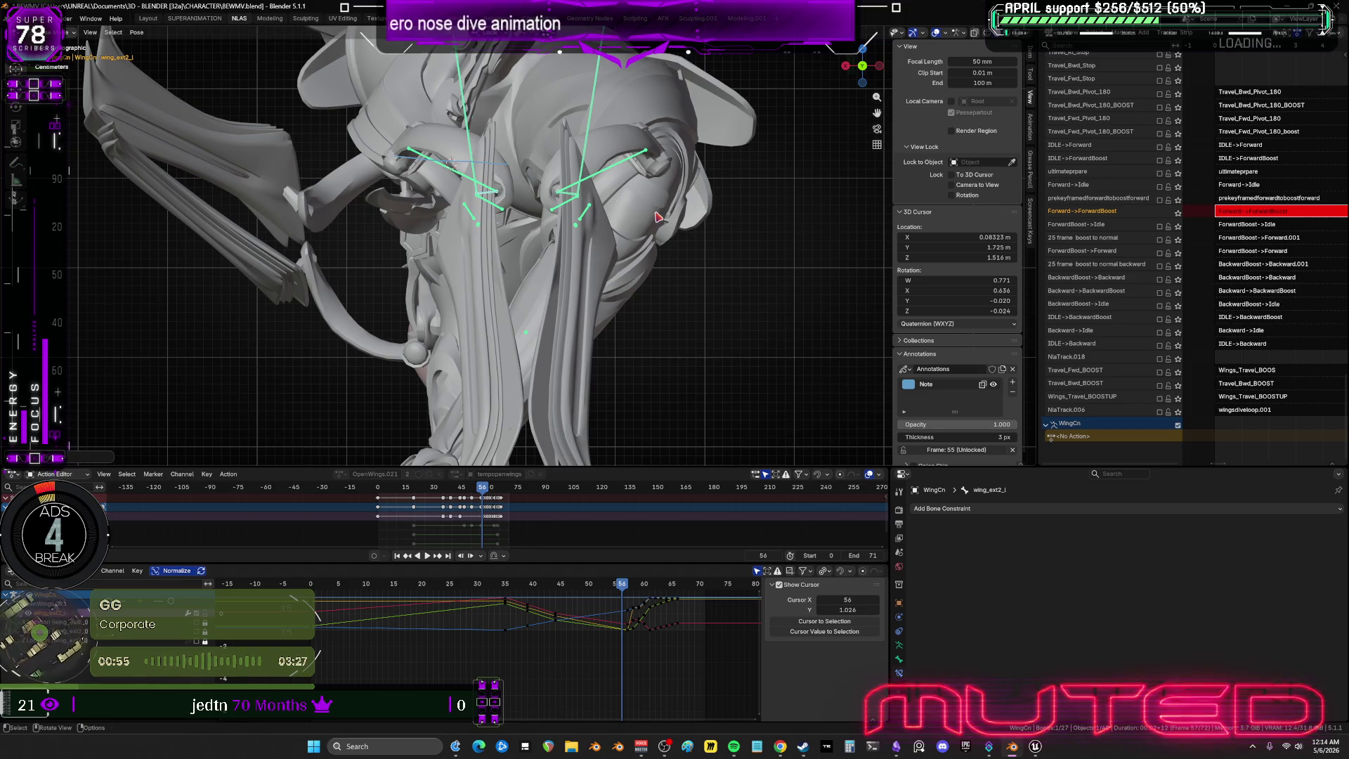
{"action": "key", "text": "i"}
{"action": "key", "text": "space"}
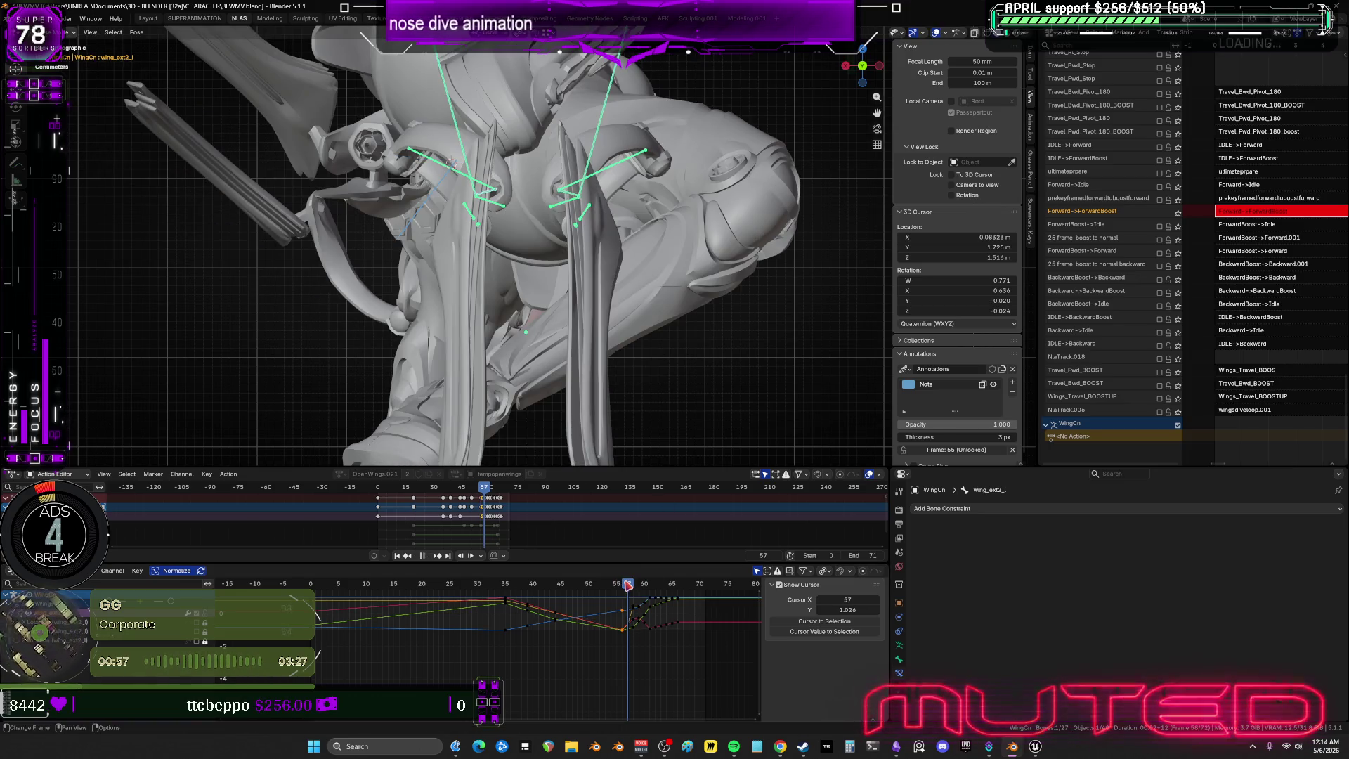
{"action": "left_click", "coordinate": [622, 585]}
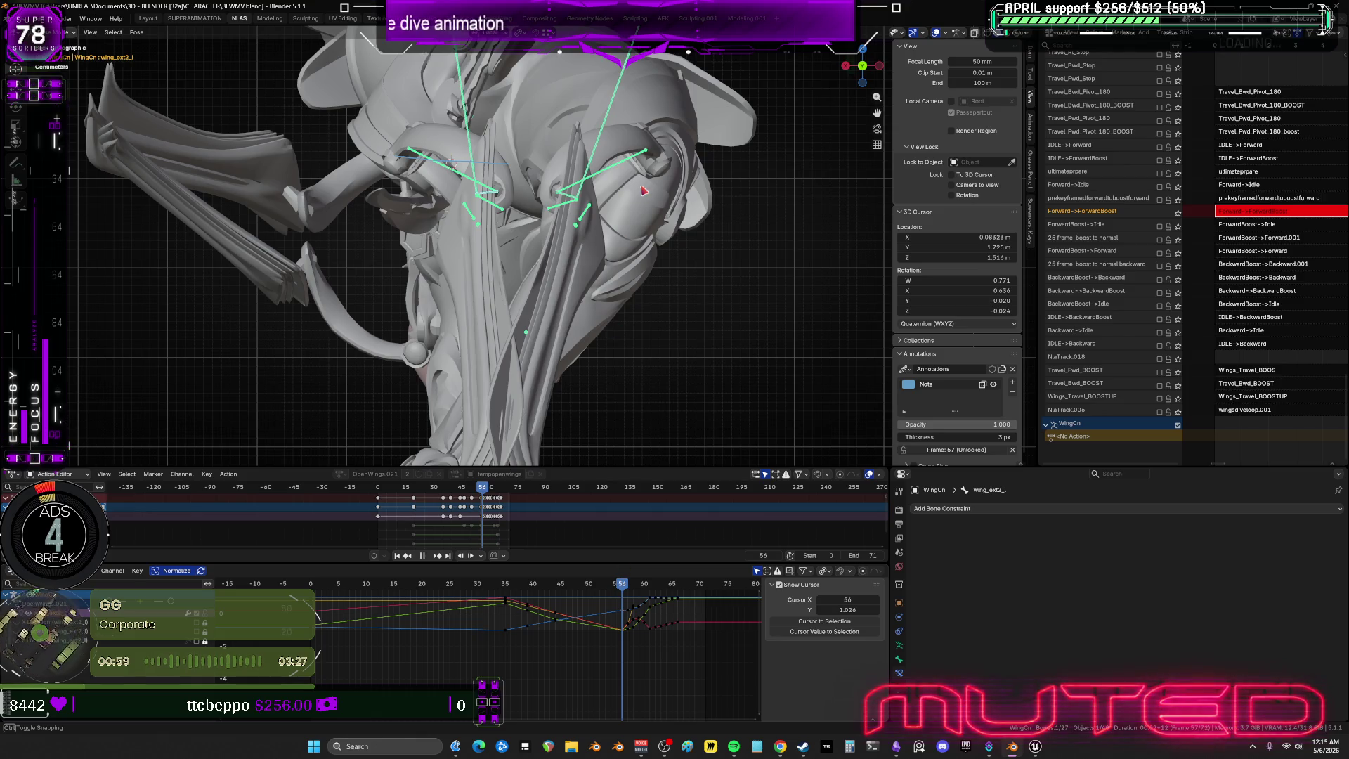
{"action": "key", "text": "Escape"}
Insert a rotation keyframe on the right wing bone wing_ext2_r.
{"action": "key", "text": "r"}
{"action": "key", "text": "Escape"}
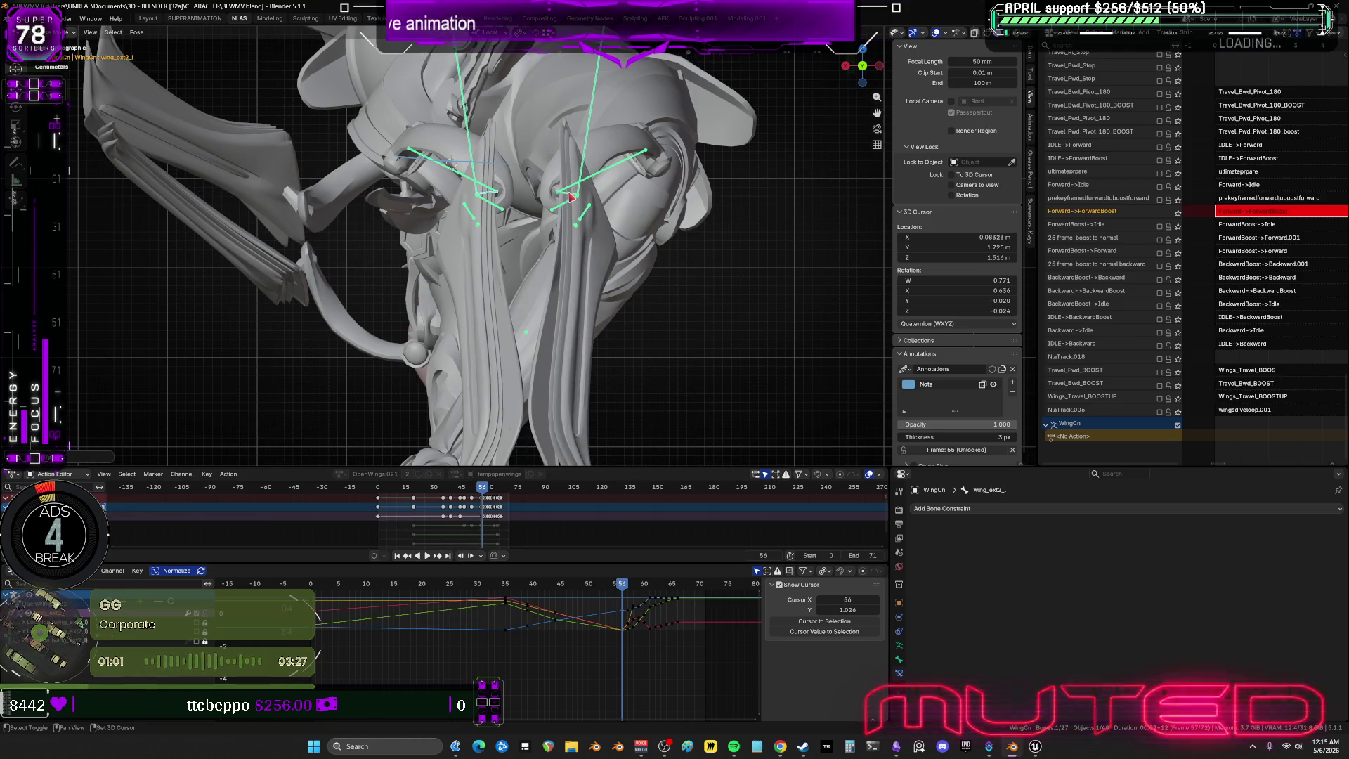
{"action": "left_click", "coordinate": [572, 197], "text": "shift"}
{"action": "key", "text": "k"}
{"action": "key", "text": "Return"}
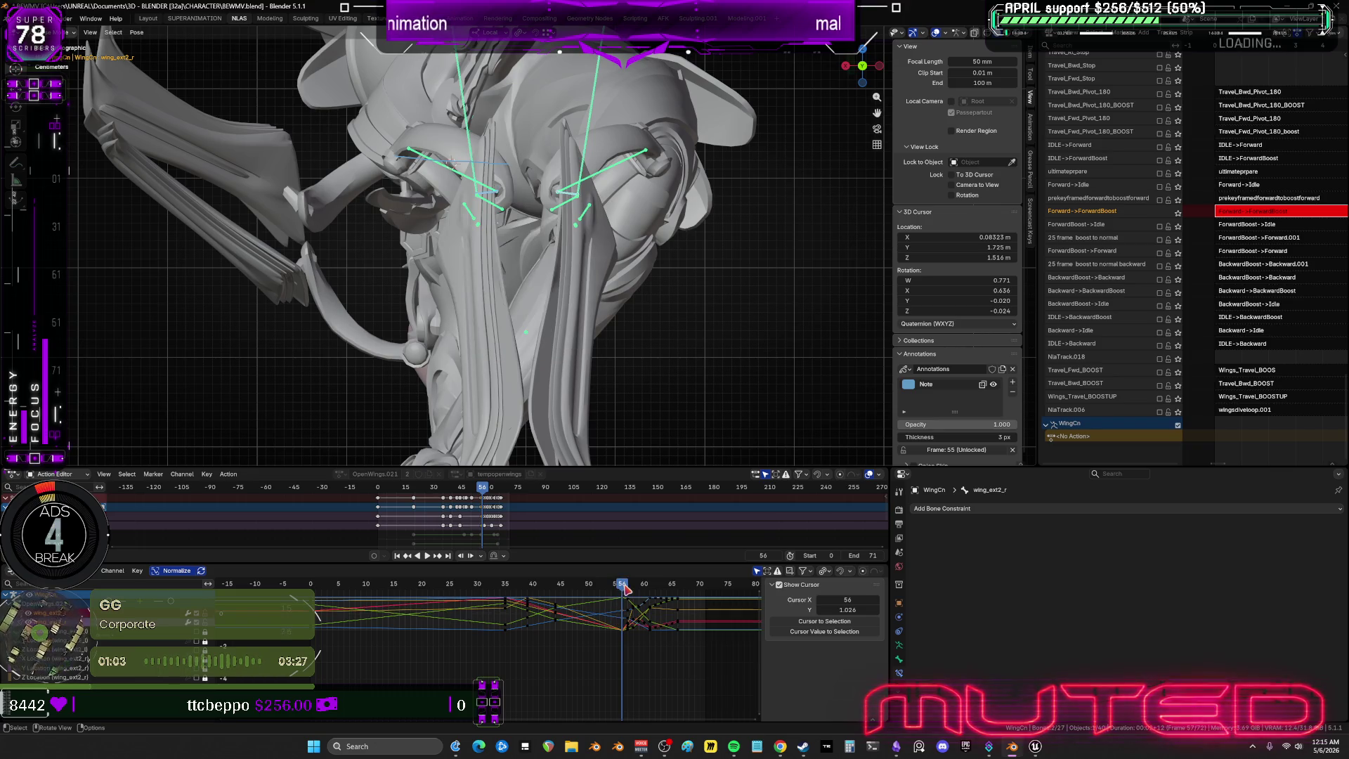
At frame 54, blend the left wing bone wing_ext2_l between its neighbouring keyframes.
{"action": "left_click_drag", "start_coordinate": [617, 592], "coordinate": [611, 592]}
{"action": "left_click", "coordinate": [505, 213]}
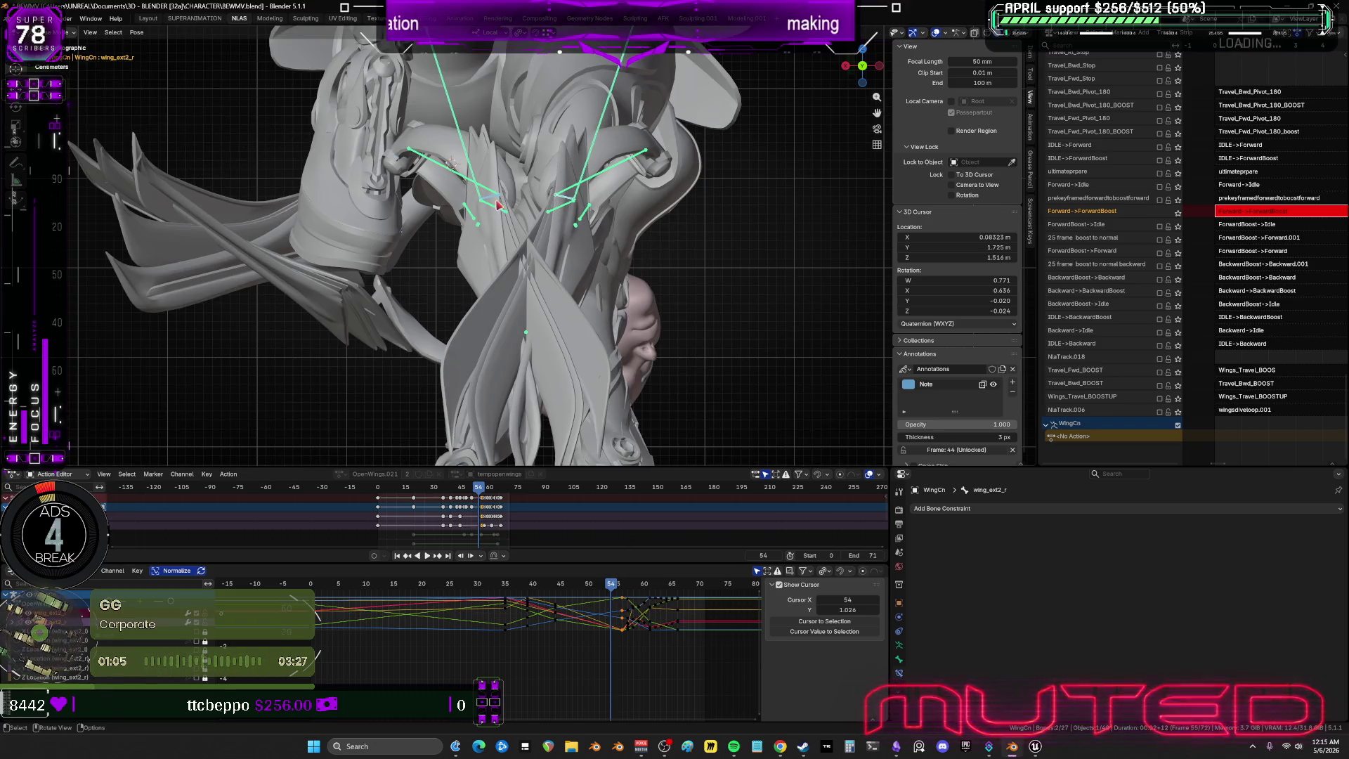
{"action": "key", "text": "r"}
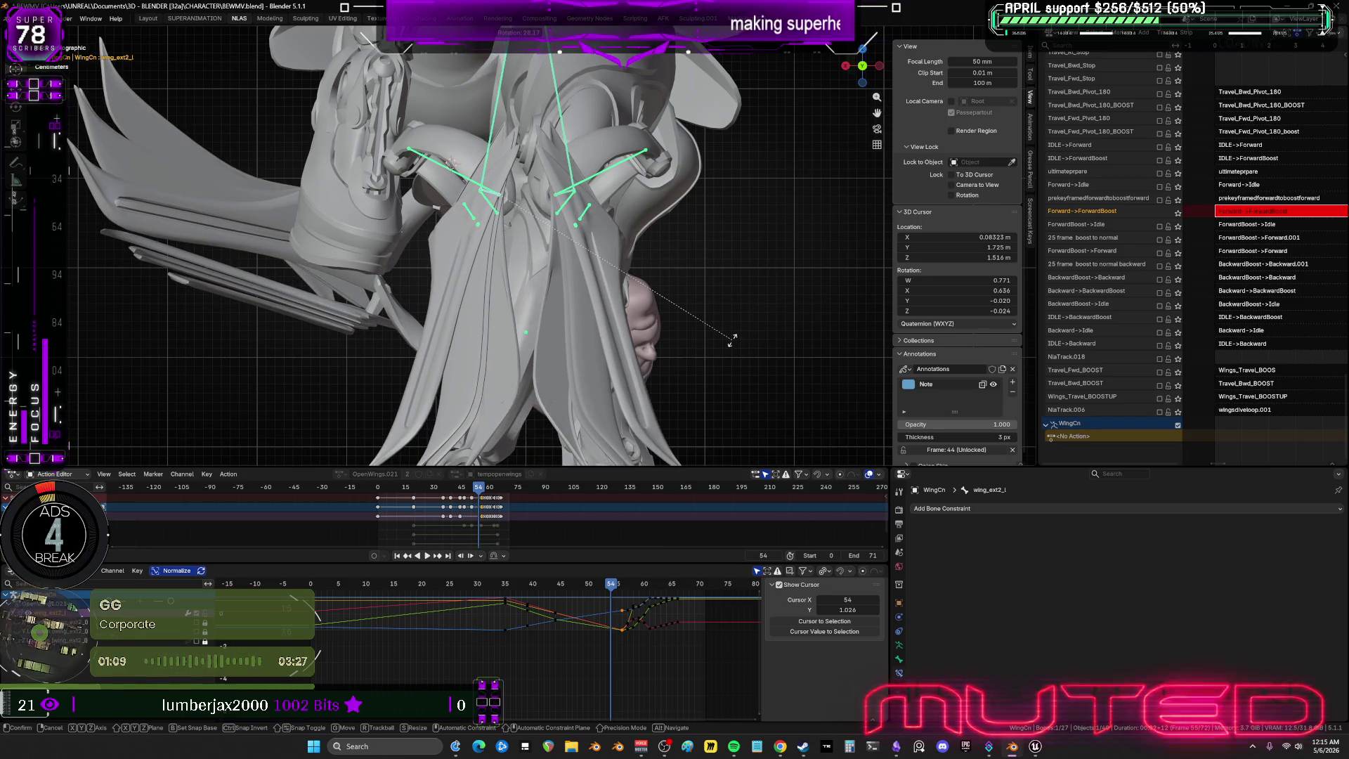
{"action": "key", "text": "Escape"}
{"action": "key", "text": "shift+e"}
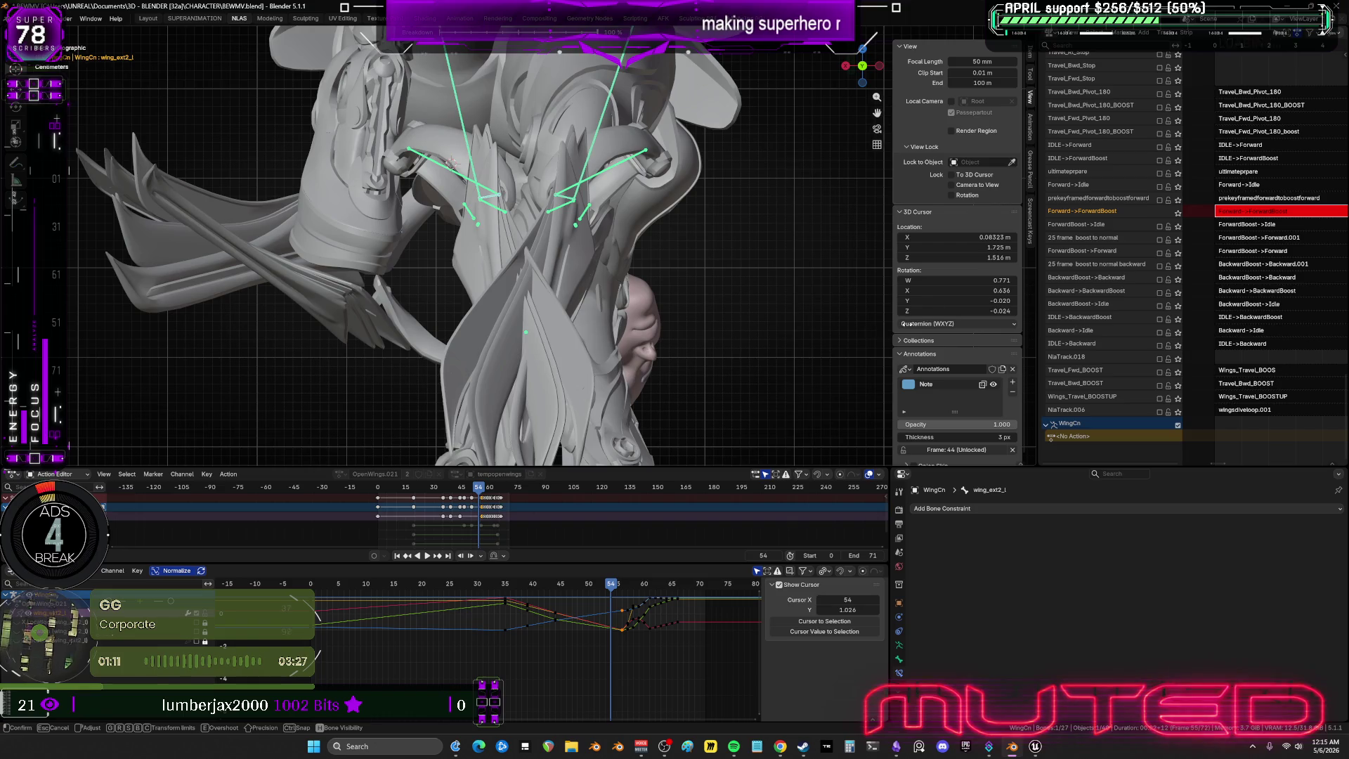
{"action": "key", "text": "Escape"}
Scrub back to frame 52, rotate the wing bones about 13 degrees, and key them.
{"action": "left_click_drag", "start_coordinate": [611, 589], "coordinate": [599, 590]}
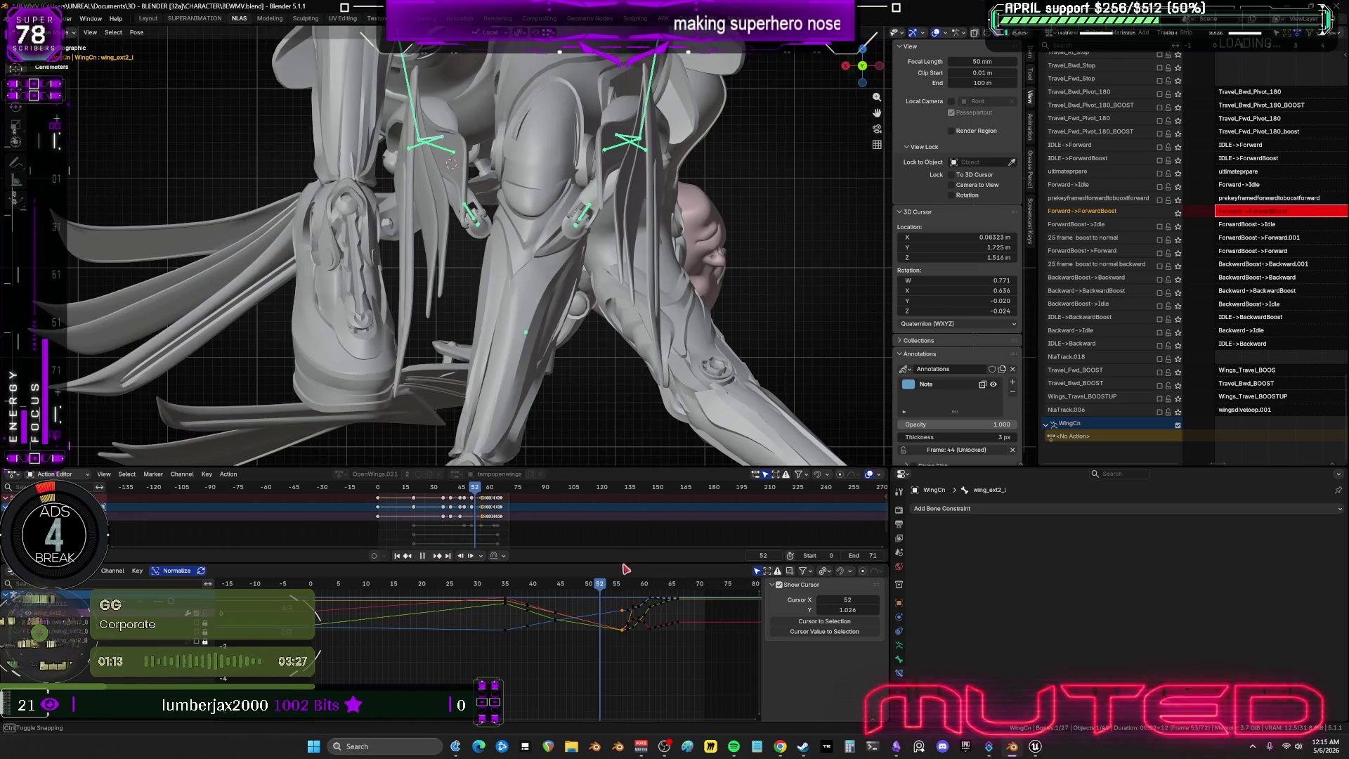
{"action": "key", "text": "space"}
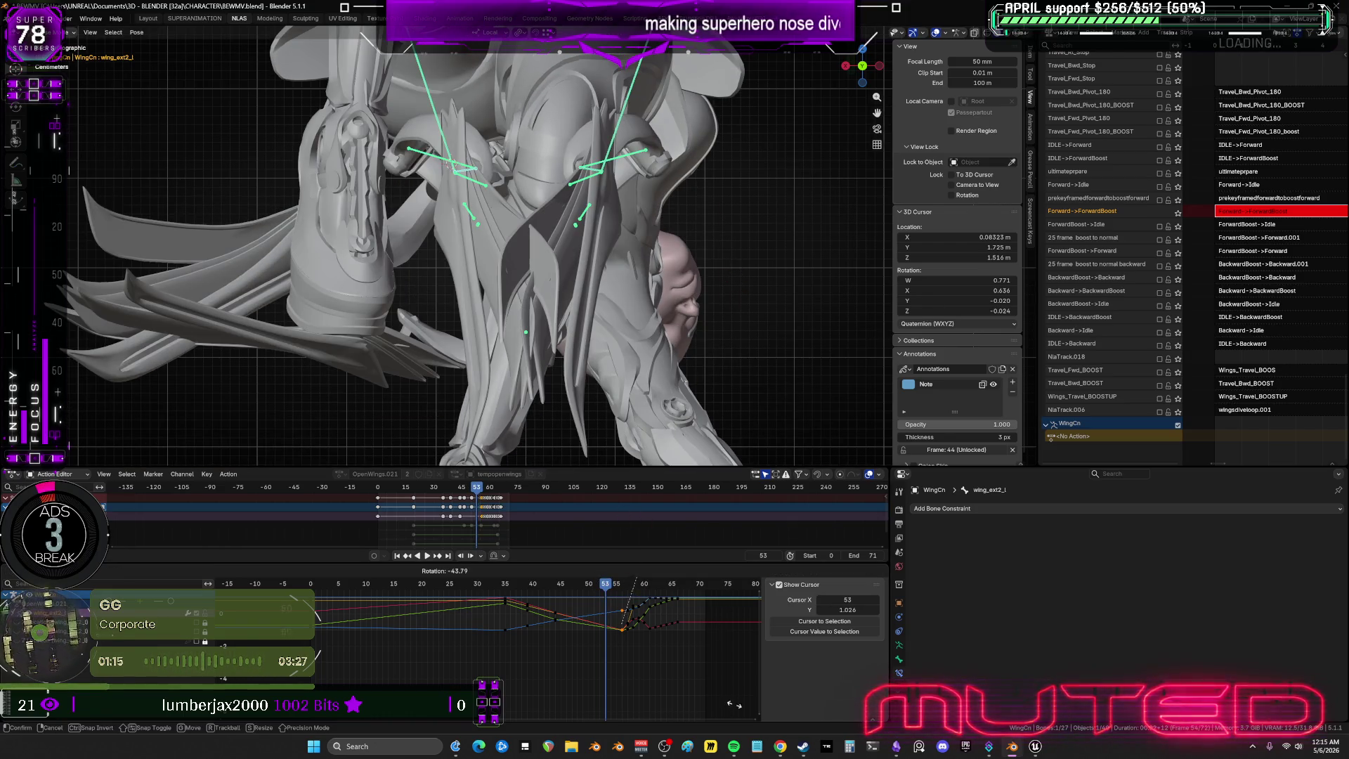
{"action": "key", "text": "r"}
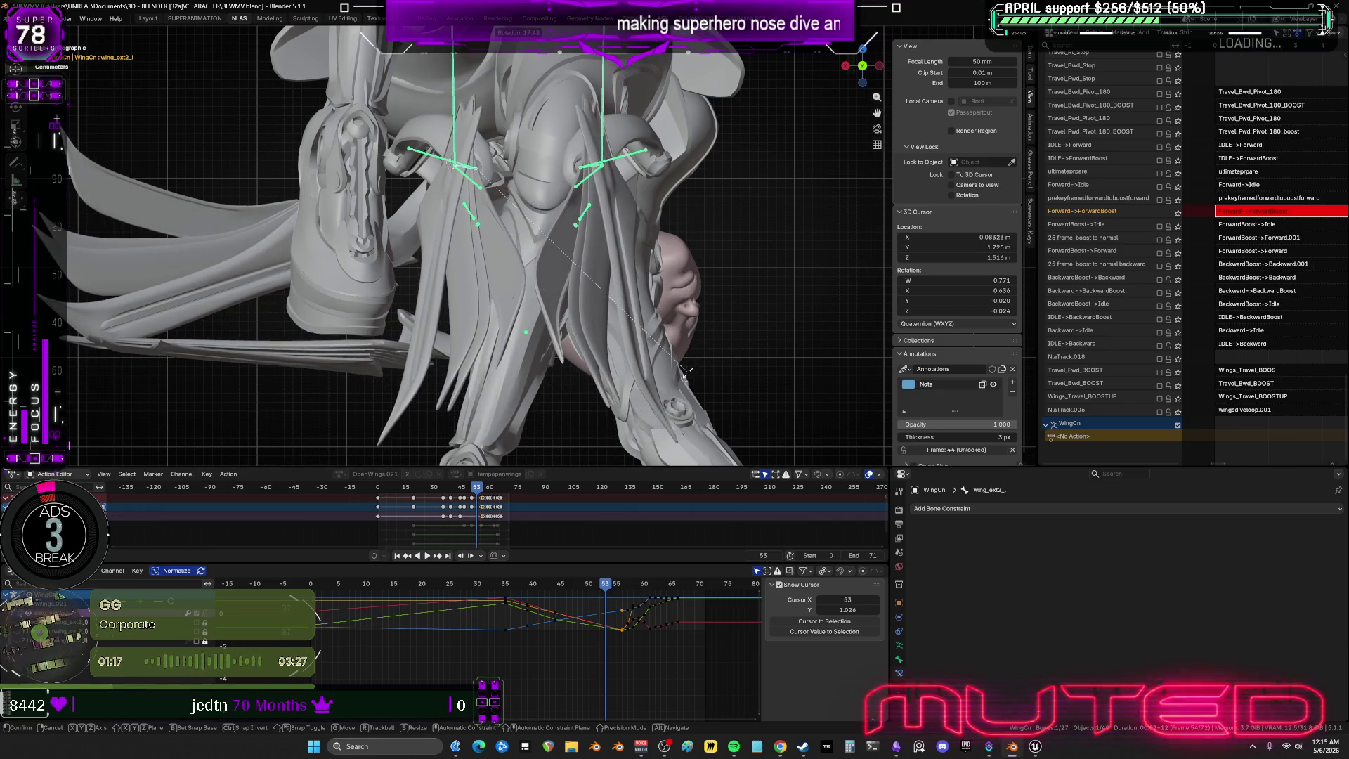
{"action": "left_click", "coordinate": [677, 364]}
{"action": "key", "text": "k"}
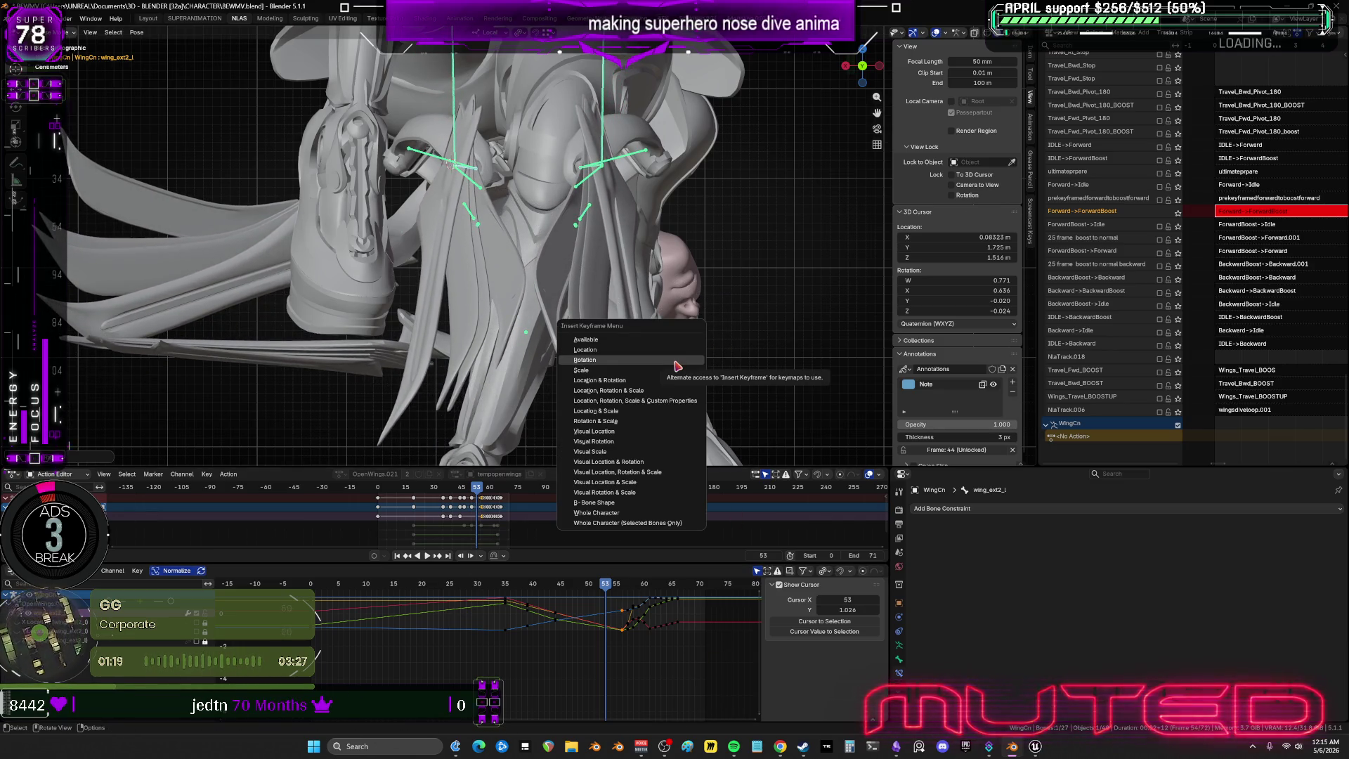
{"action": "middle_click_drag", "start_coordinate": [596, 198], "coordinate": [589, 169]}
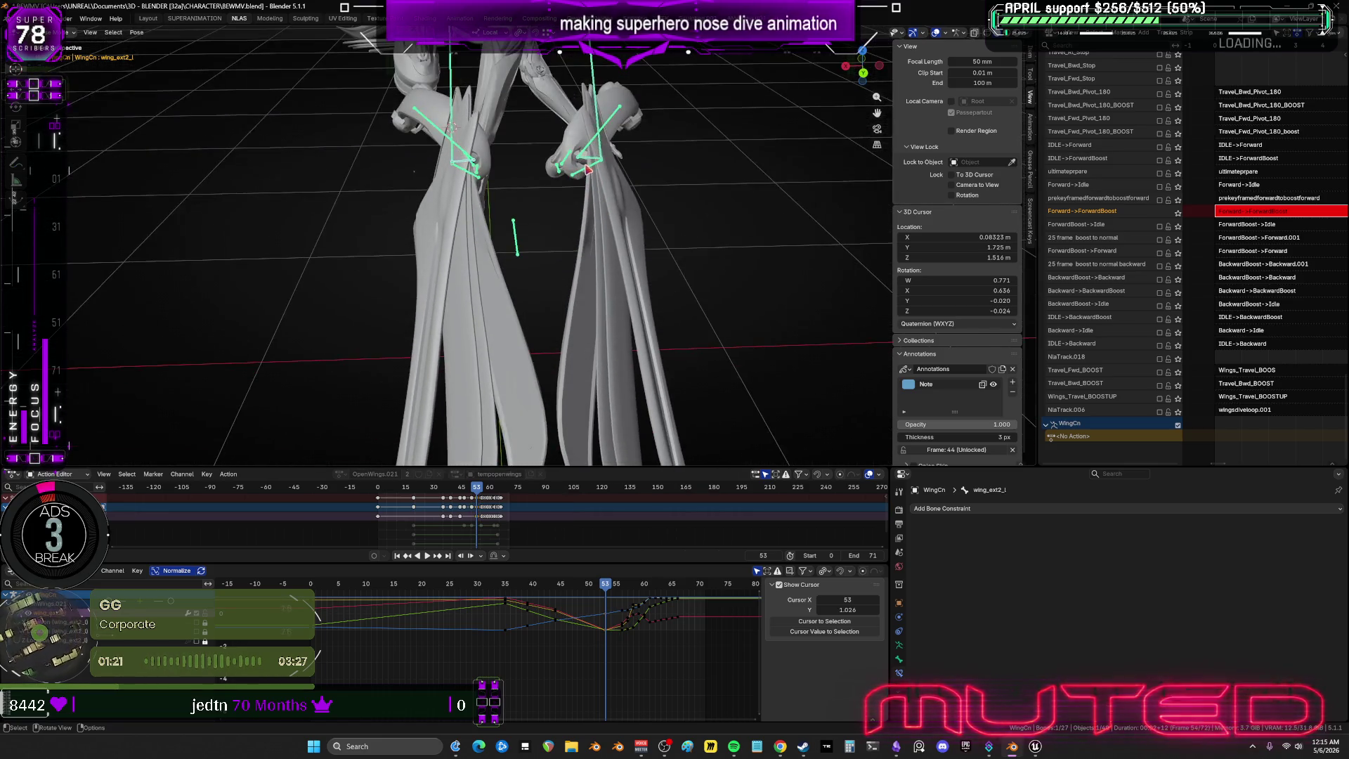
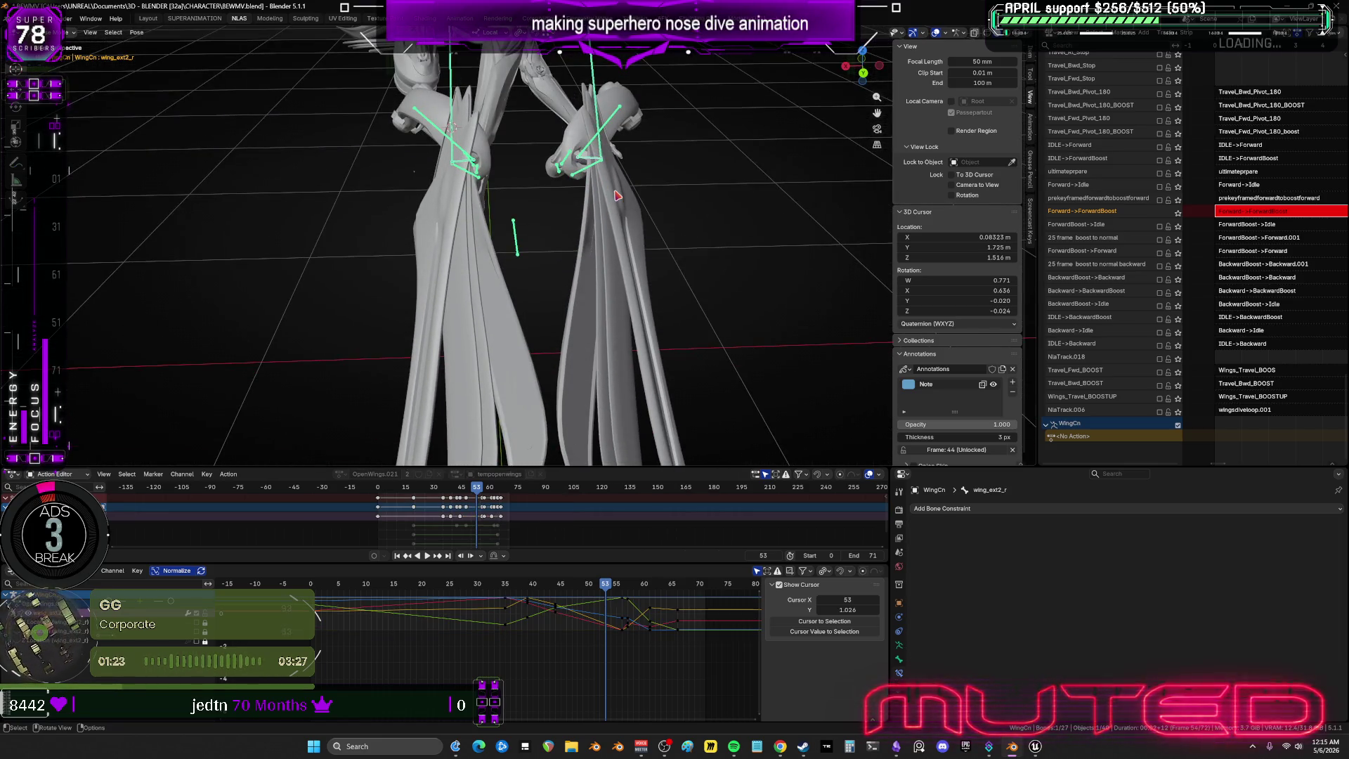
Keyframe the wing bones' current pose at frame 53, then step forward to frame 54.
{"action": "key", "text": "k"}
{"action": "left_click", "coordinate": [609, 586]}
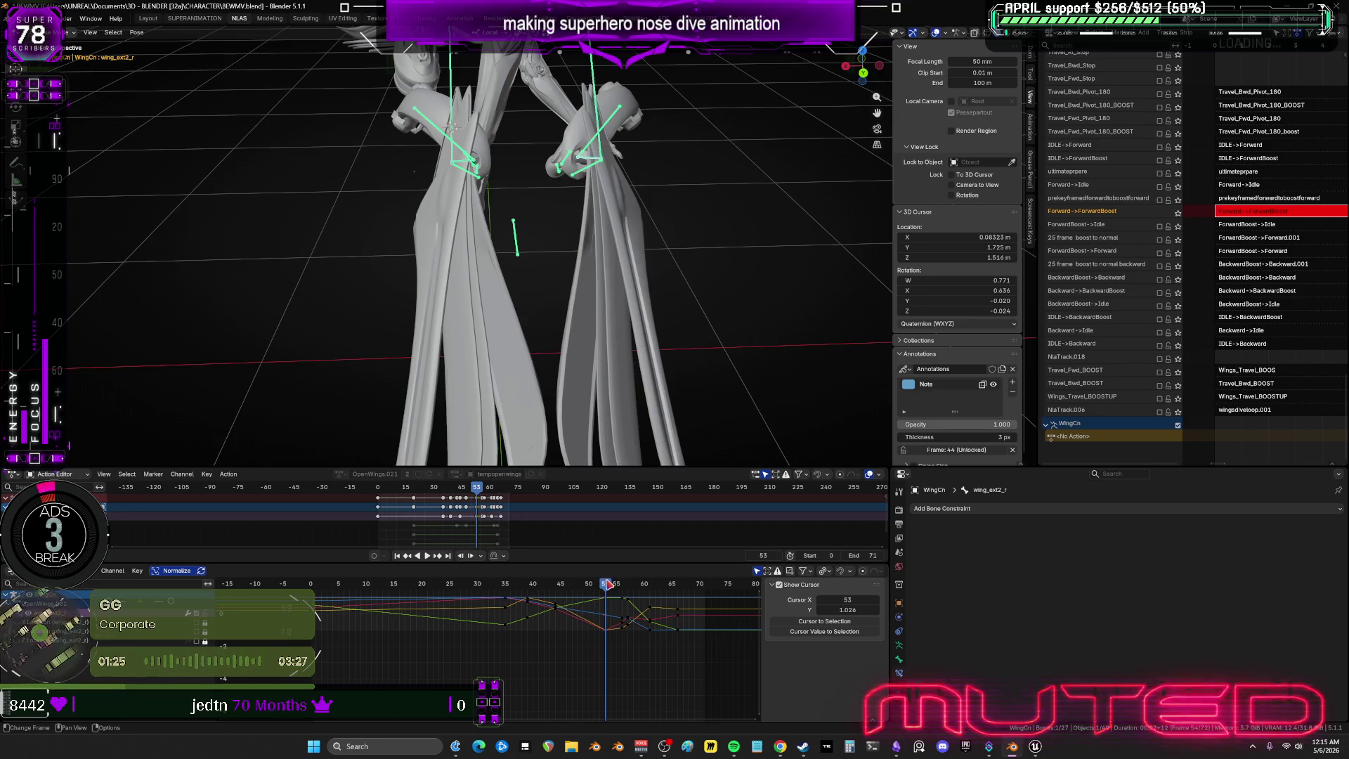
{"action": "left_click_drag", "start_coordinate": [607, 586], "coordinate": [612, 586]}
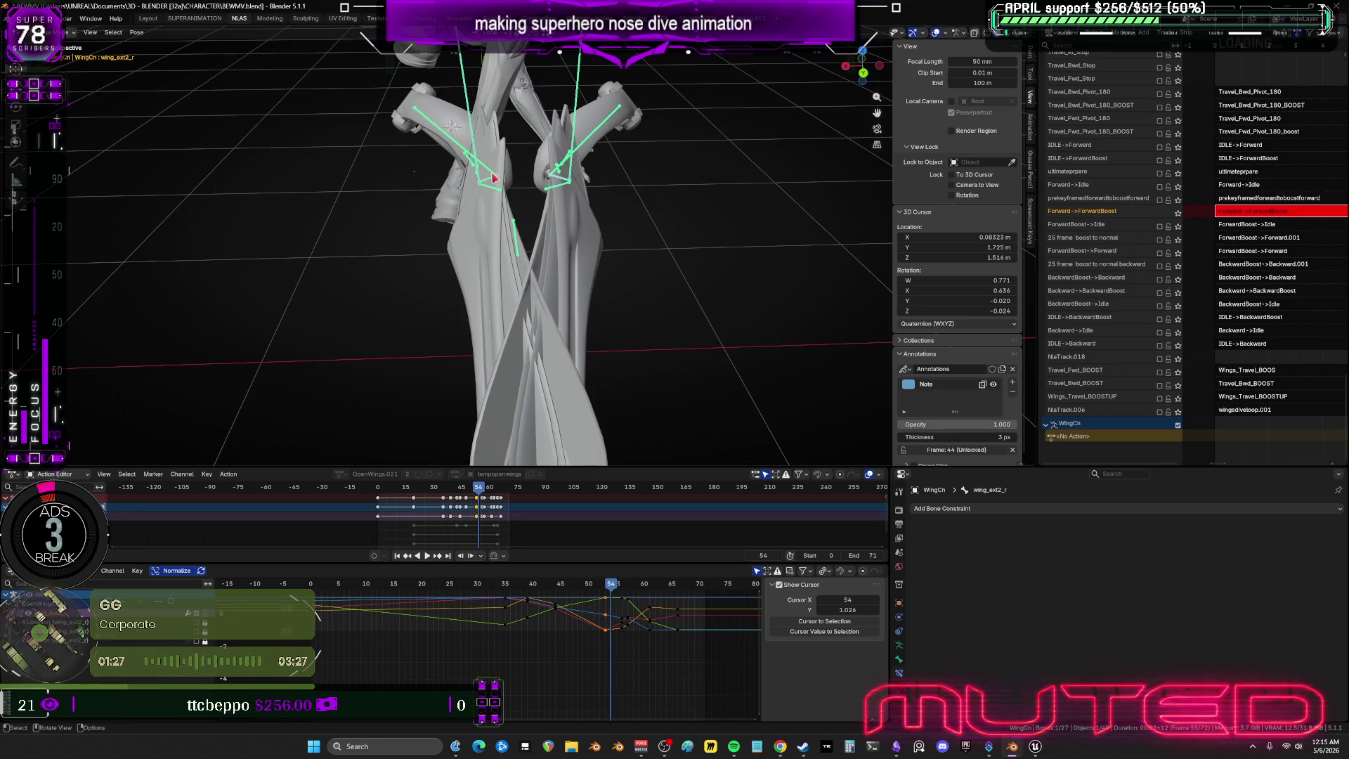
Add the left outer wing bone, rotate the wings apart, and key the new pose at frame 54.
{"action": "left_click", "coordinate": [562, 181], "text": "shift"}
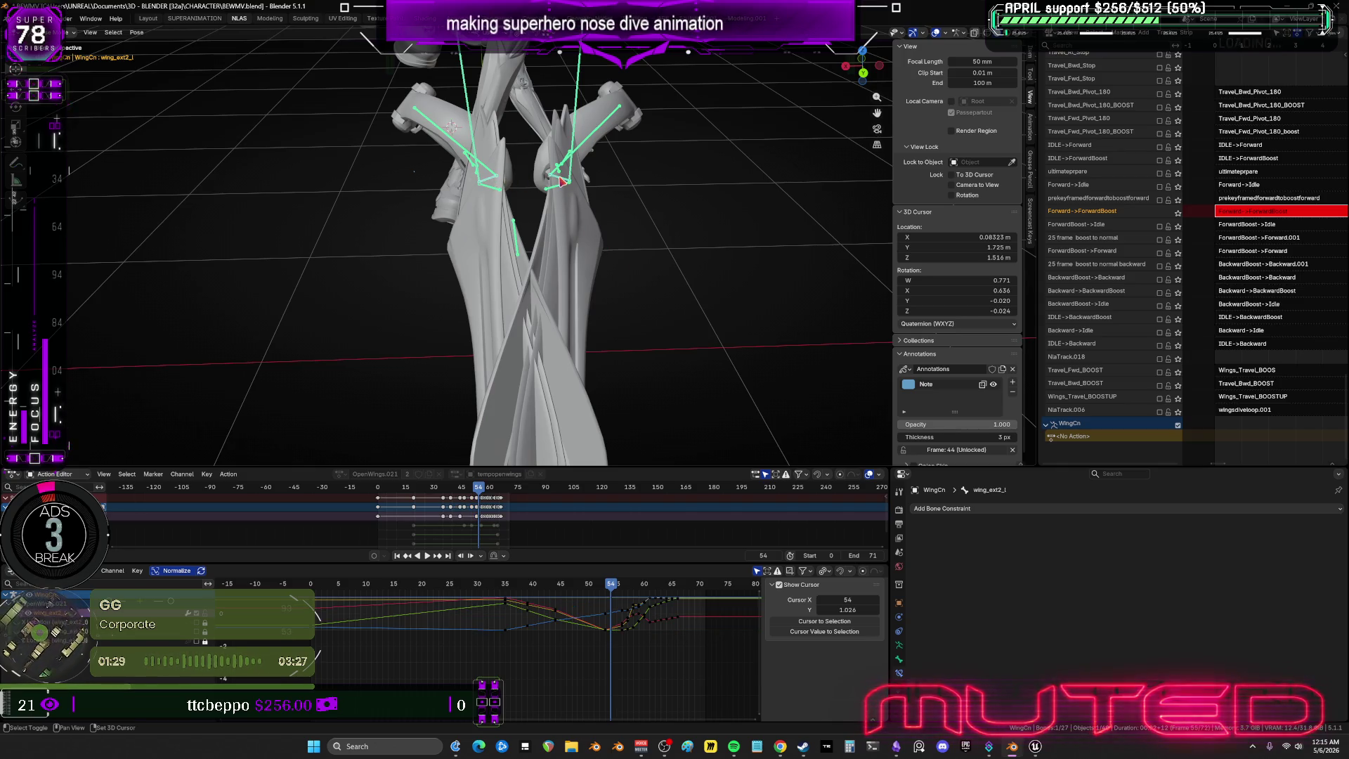
{"action": "key", "text": "ctrl+shift+m"}
{"action": "key", "text": "r"}
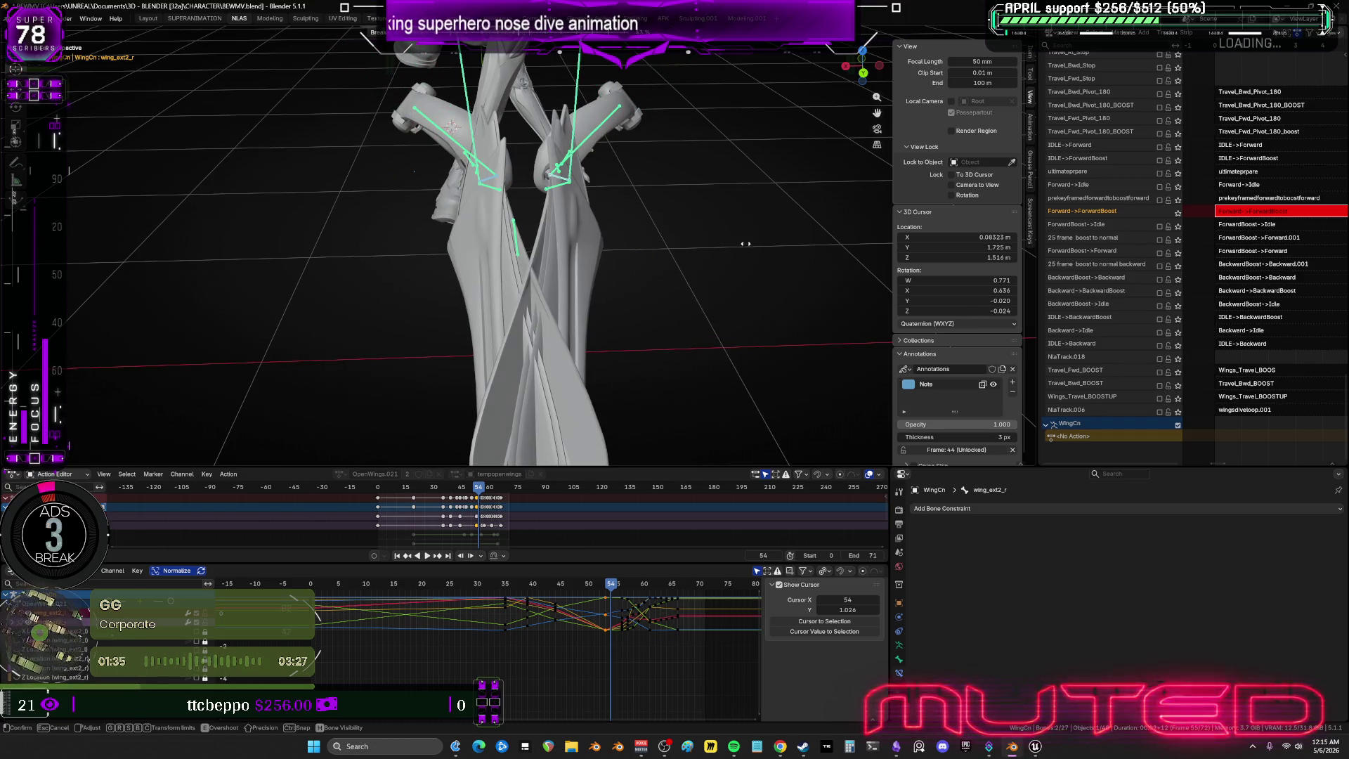
{"action": "left_click", "coordinate": [647, 239]}
{"action": "key", "text": "r"}
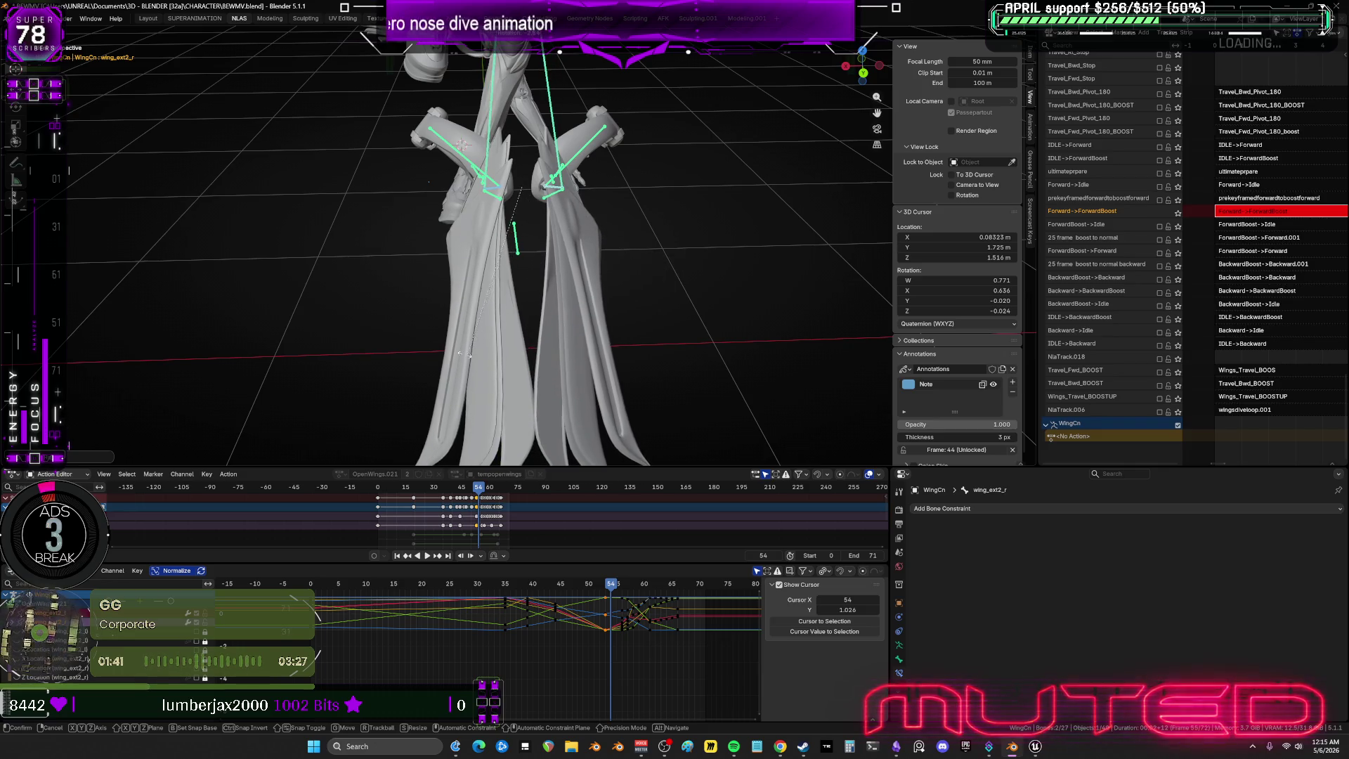
{"action": "left_click", "coordinate": [546, 377]}
{"action": "key", "text": "k"}
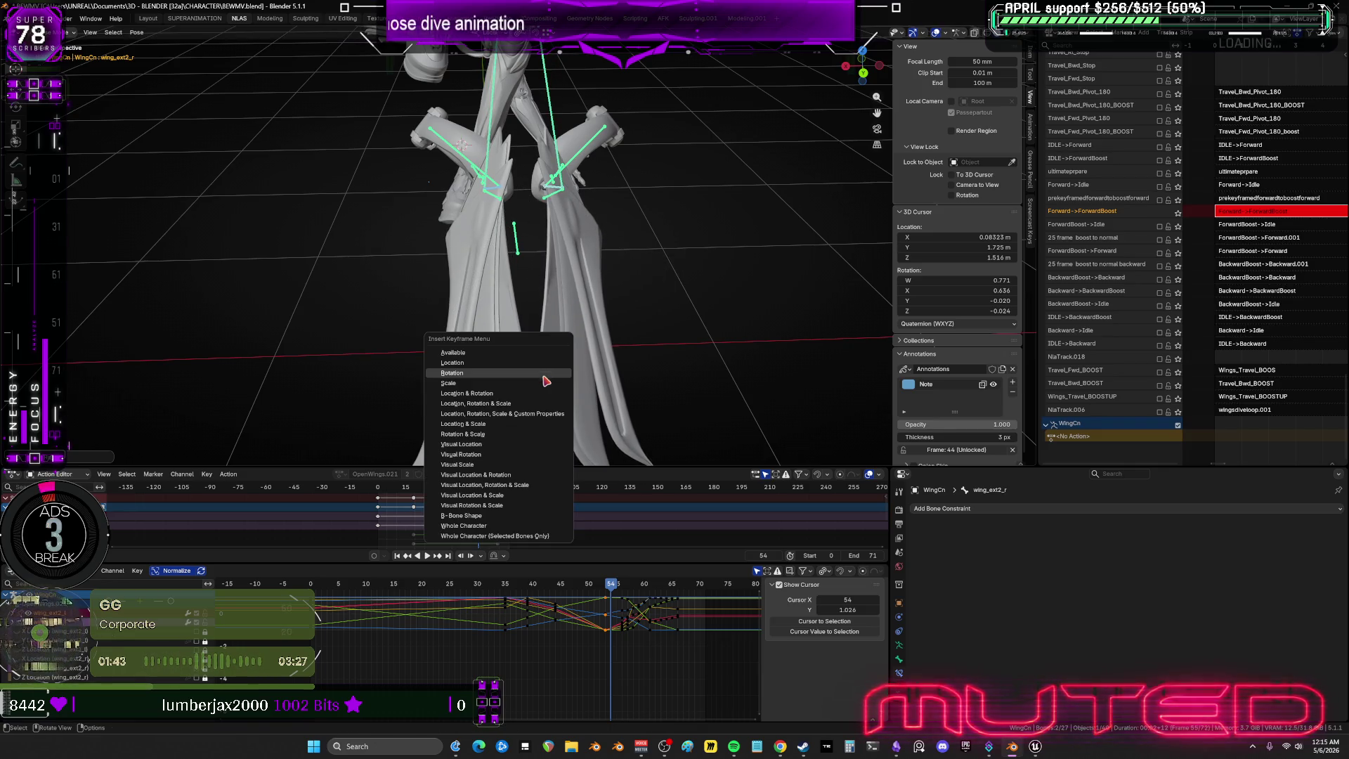
{"action": "key", "text": "Return"}
Play back the wing motion, maximize the Graph Editor, and box-select one column of keys.
{"action": "key", "text": "space"}
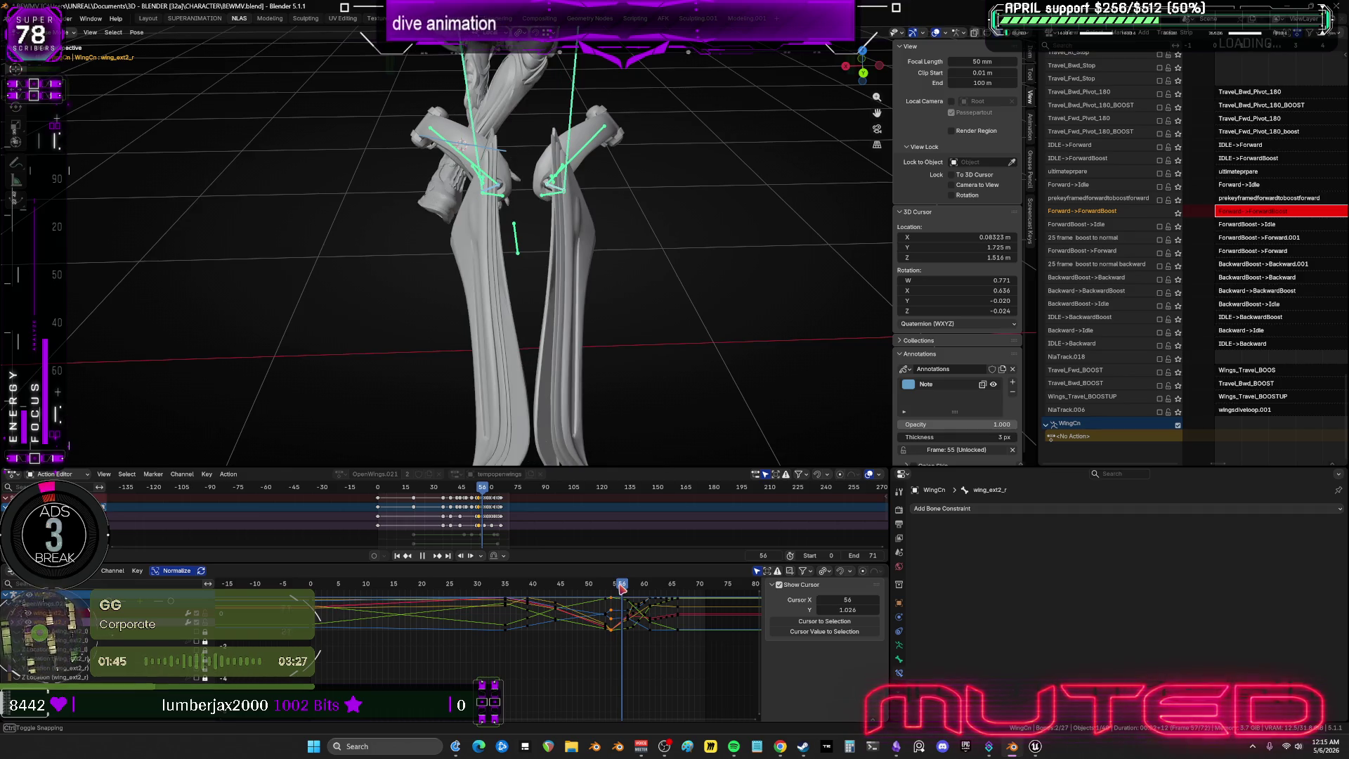
{"action": "mouse_move", "coordinate": [625, 577]}
{"action": "left_mouse_down"}
{"action": "mouse_move", "coordinate": [609, 592]}
{"action": "mouse_move", "coordinate": [551, 593]}
{"action": "mouse_move", "coordinate": [646, 596]}
{"action": "mouse_move", "coordinate": [605, 599]}
{"action": "mouse_move", "coordinate": [618, 603]}
{"action": "left_mouse_up"}
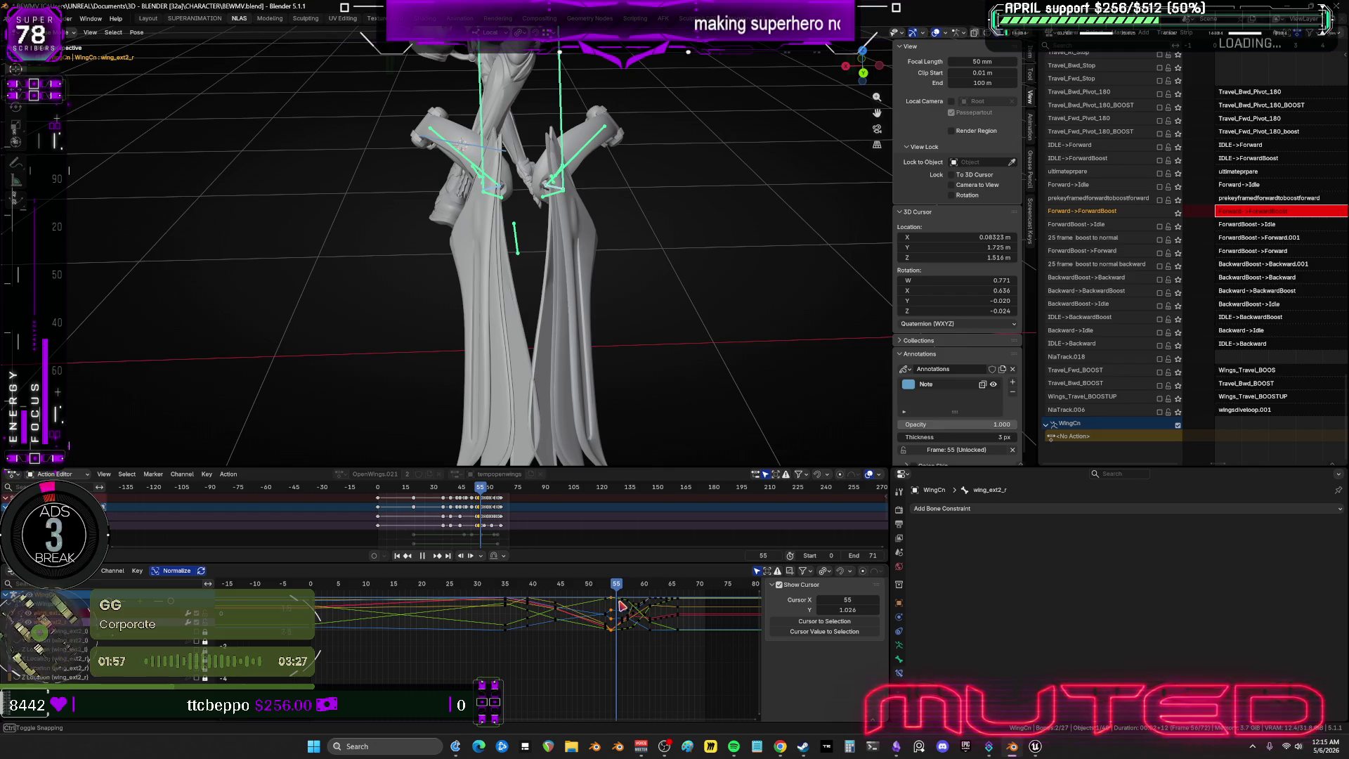
{"action": "key", "text": "ctrl+space"}
{"action": "mouse_move", "coordinate": [723, 541]}
{"action": "middle_mouse_down", "text": "ctrl"}
{"action": "mouse_move", "coordinate": [946, 419]}
{"action": "mouse_move", "coordinate": [798, 446]}
{"action": "middle_mouse_up", "text": "ctrl"}
{"action": "mouse_move", "coordinate": [710, 293]}
{"action": "left_mouse_down"}
{"action": "mouse_move", "coordinate": [671, 528]}
{"action": "mouse_move", "coordinate": [688, 523]}
{"action": "left_mouse_up"}
Slide the selected wing keys to frame 51 and restore the normal editor layout.
{"action": "key", "text": "g"}
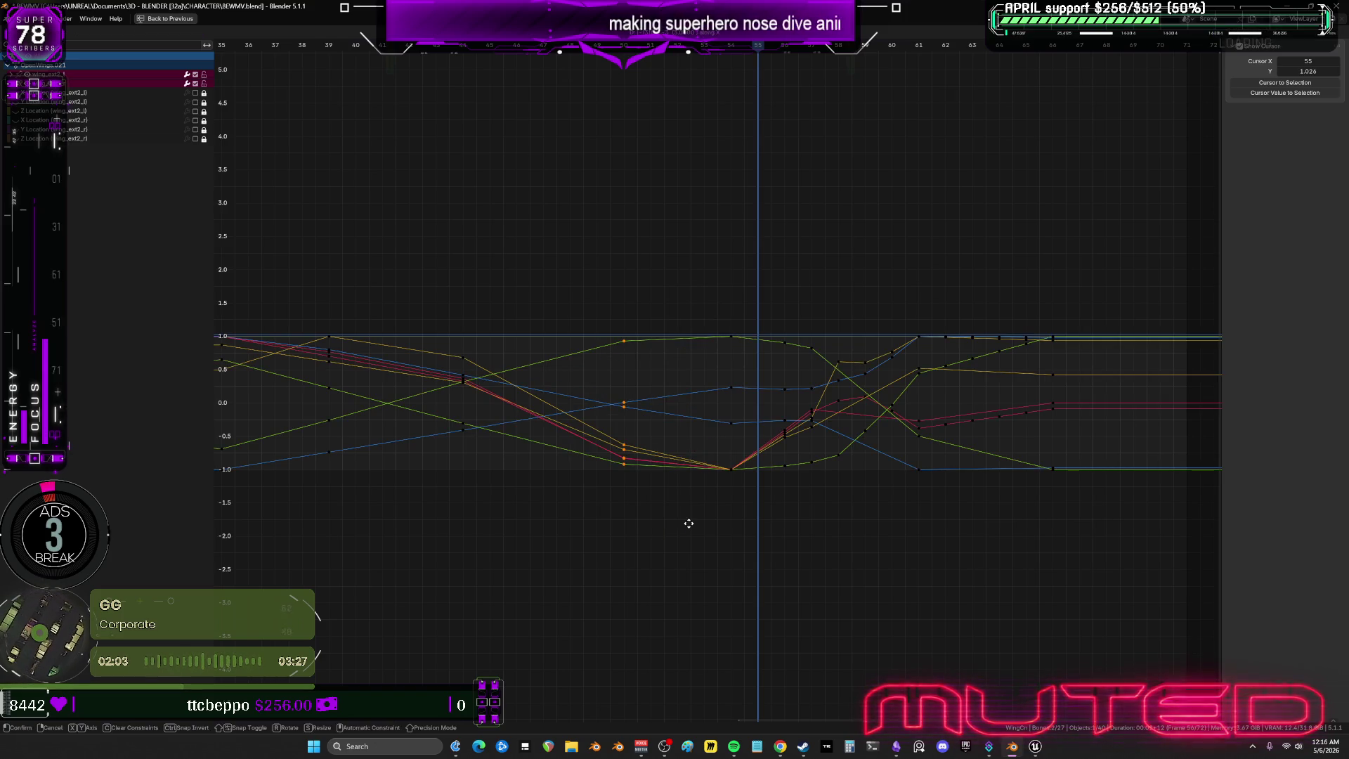
{"action": "left_click", "coordinate": [690, 528]}
{"action": "left_click", "coordinate": [166, 18]}
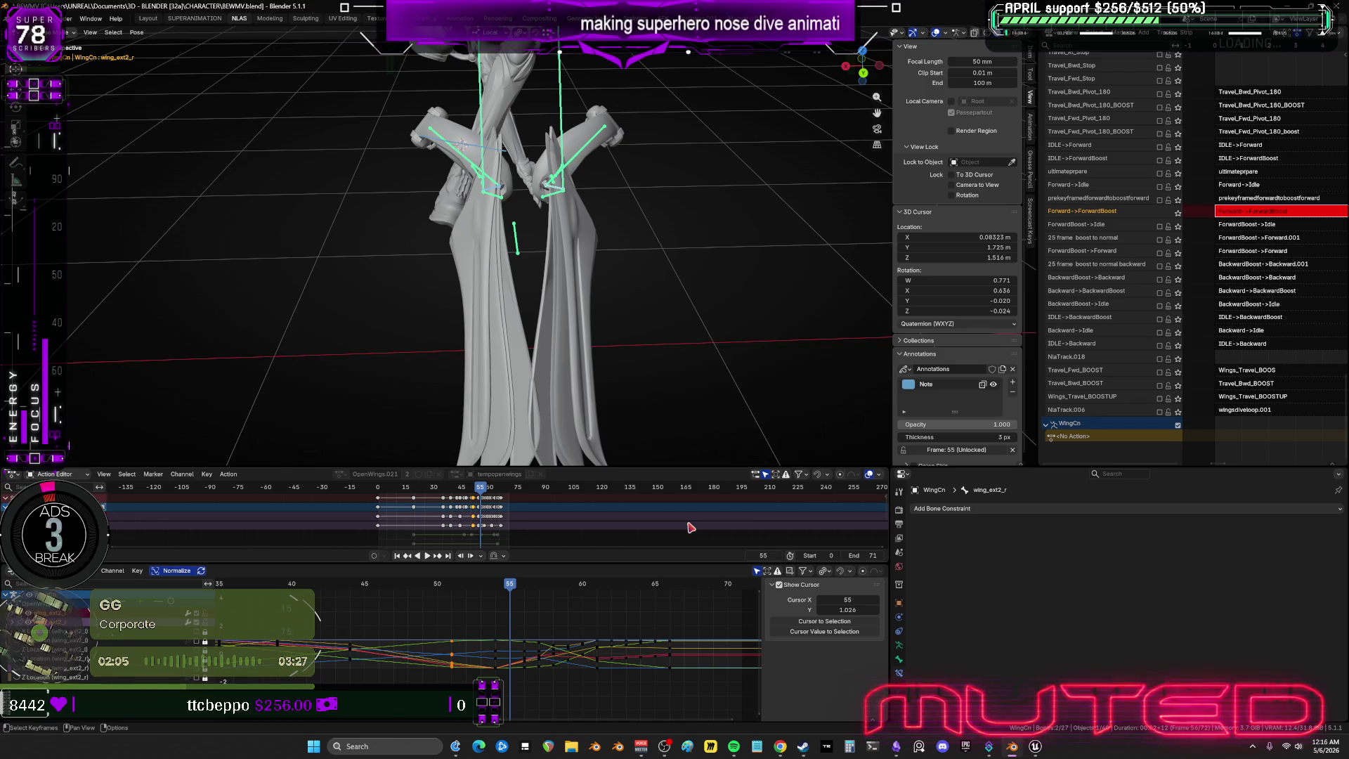
Create a breakdown wing pose with Shift+E at frame 55 and keyframe it.
{"action": "mouse_move", "coordinate": [509, 591]}
{"action": "left_mouse_down"}
{"action": "mouse_move", "coordinate": [457, 597]}
{"action": "mouse_move", "coordinate": [509, 623]}
{"action": "left_mouse_up"}
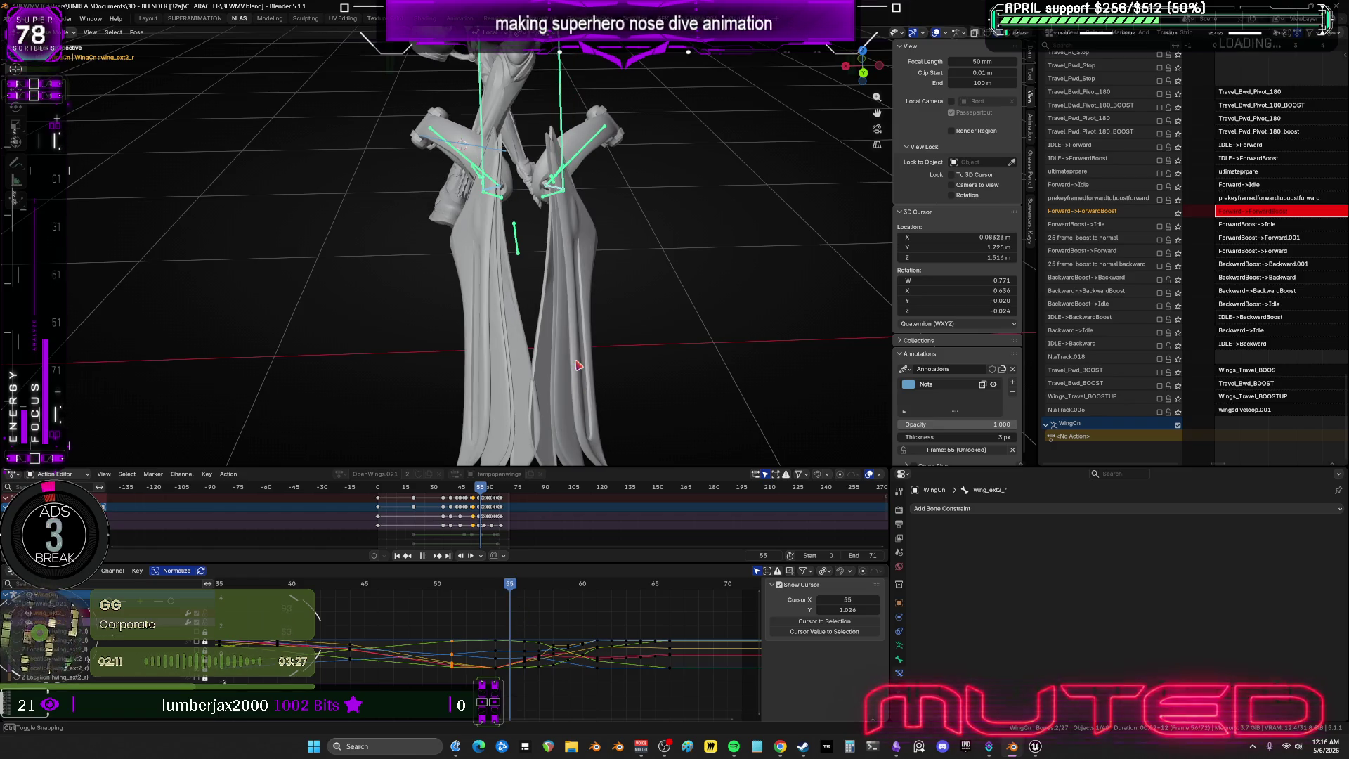
{"action": "key", "text": "shift+e"}
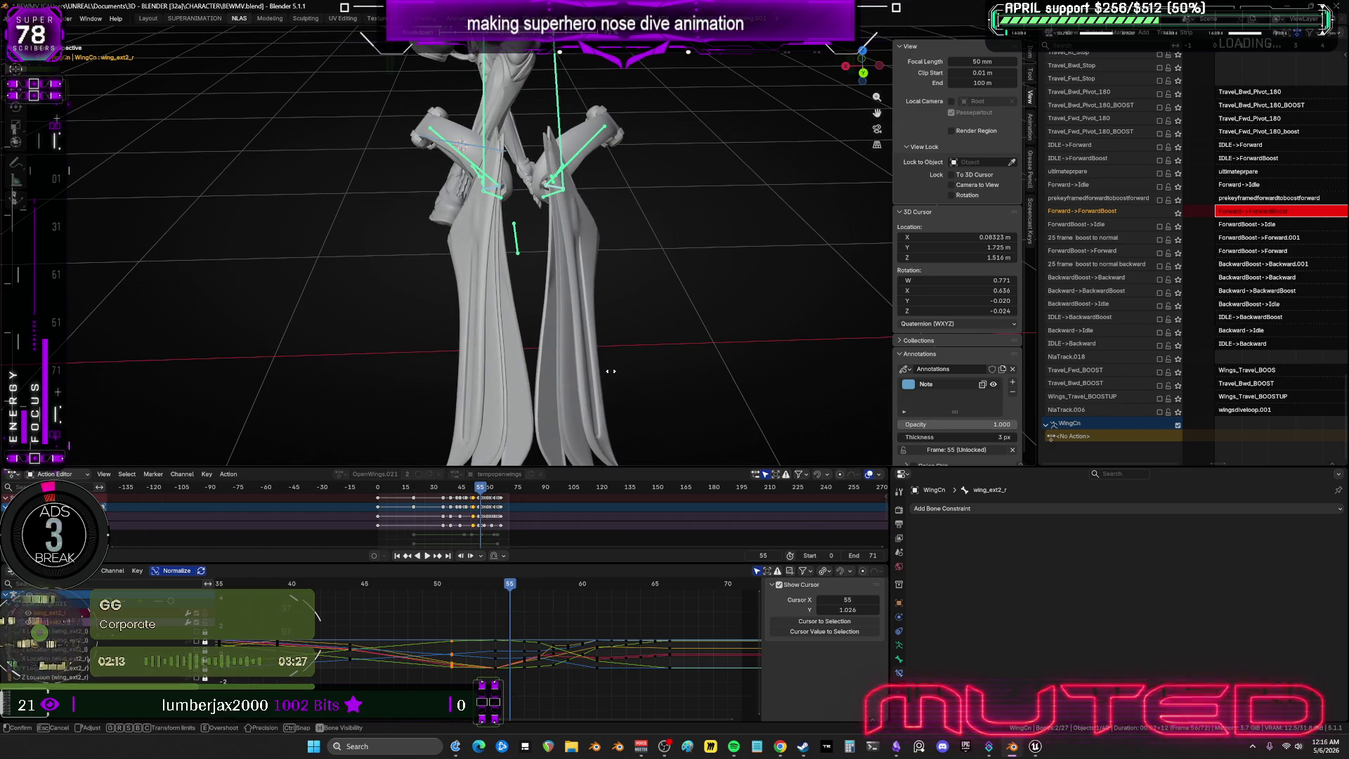
{"action": "left_click", "coordinate": [610, 375]}
{"action": "key", "text": "k"}
{"action": "left_click", "coordinate": [592, 534]}
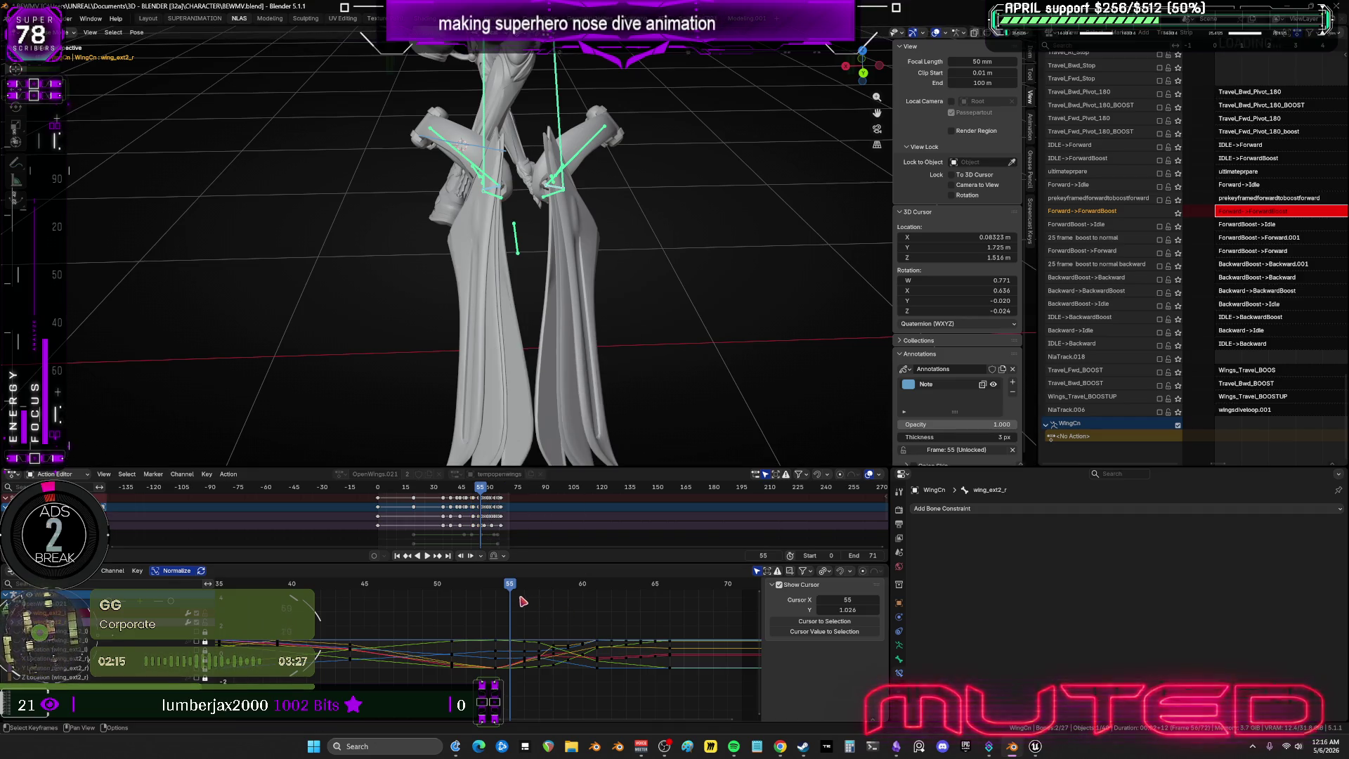
Scrub between frames 0 and 58 and orbit out to review the whole character's dive.
{"action": "left_click_drag", "start_coordinate": [510, 590], "coordinate": [567, 600]}
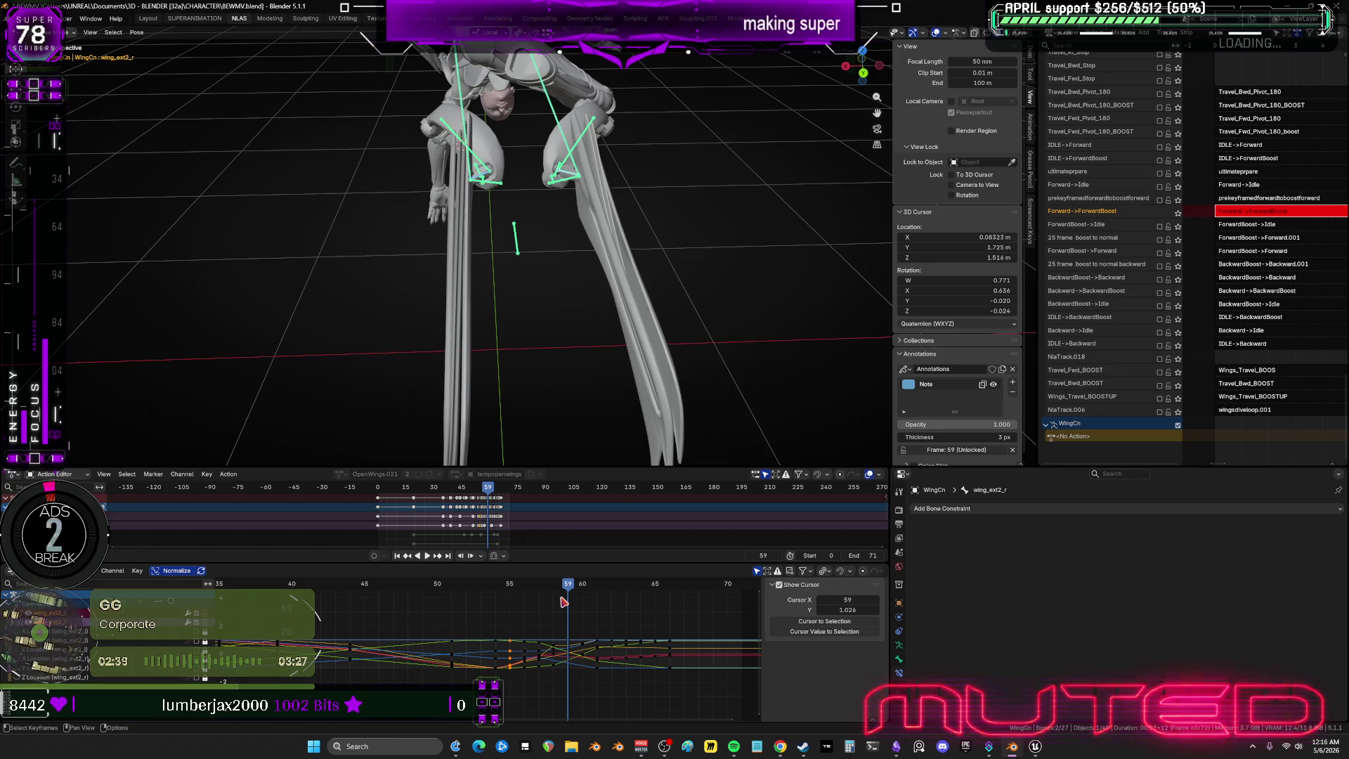
{"action": "mouse_move", "coordinate": [352, 432]}
{"action": "middle_mouse_down"}
{"action": "mouse_move", "coordinate": [605, 169]}
{"action": "mouse_move", "coordinate": [659, 185]}
{"action": "mouse_move", "coordinate": [663, 232]}
{"action": "mouse_move", "coordinate": [626, 202]}
{"action": "mouse_move", "coordinate": [639, 211]}
{"action": "middle_mouse_up"}
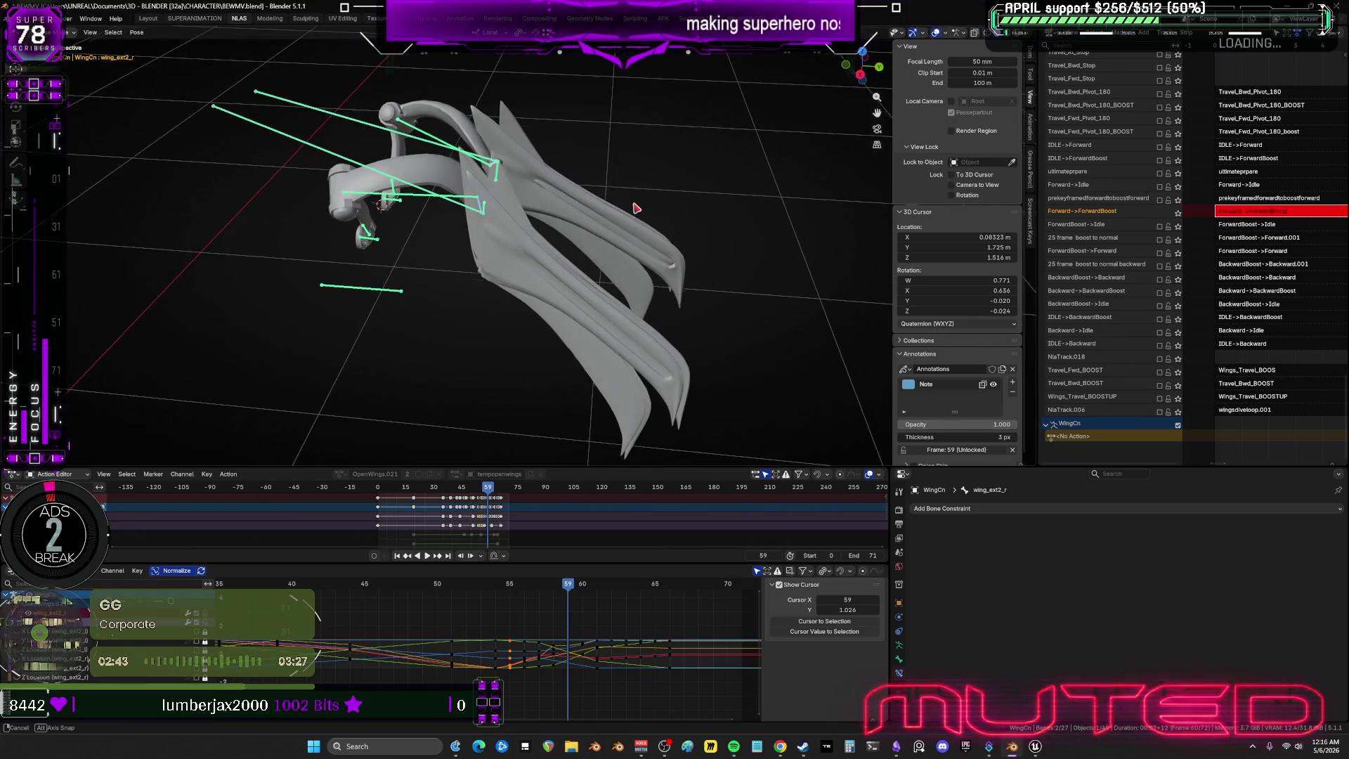
{"action": "mouse_move", "coordinate": [641, 245]}
{"action": "left_mouse_down"}
{"action": "mouse_move", "coordinate": [548, 237]}
{"action": "mouse_move", "coordinate": [756, 208]}
{"action": "mouse_move", "coordinate": [399, 213]}
{"action": "left_mouse_up"}
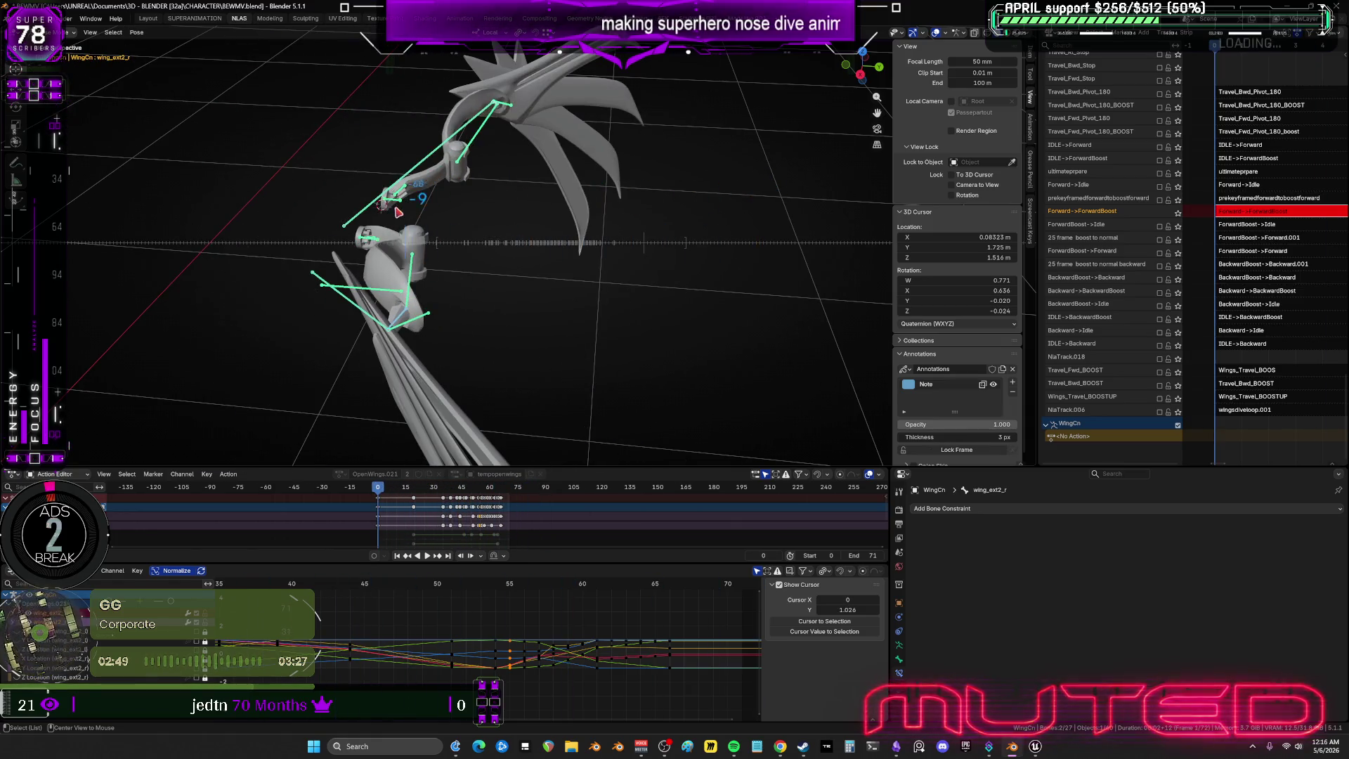
{"action": "mouse_move", "coordinate": [392, 213]}
{"action": "middle_mouse_down"}
{"action": "mouse_move", "coordinate": [394, 301]}
{"action": "mouse_move", "coordinate": [440, 283]}
{"action": "mouse_move", "coordinate": [467, 292]}
{"action": "mouse_move", "coordinate": [469, 272]}
{"action": "middle_mouse_up"}
{"action": "mouse_move", "coordinate": [469, 271]}
{"action": "left_mouse_down"}
{"action": "mouse_move", "coordinate": [594, 290]}
{"action": "mouse_move", "coordinate": [524, 310]}
{"action": "left_mouse_up"}
{"action": "scroll", "coordinate": [492, 601], "scroll_direction": "left", "scroll_amount": 5}
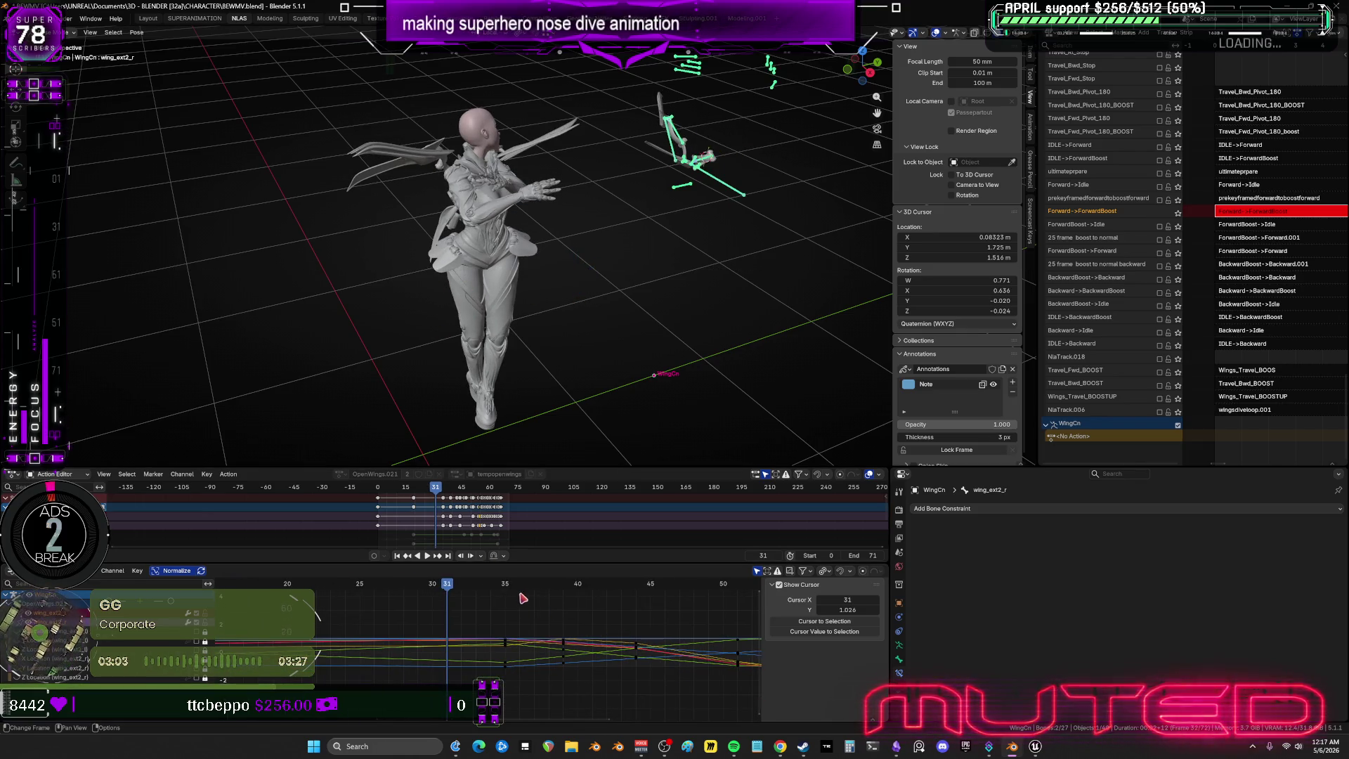
{"action": "left_click_drag", "start_coordinate": [506, 591], "coordinate": [507, 593]}
{"action": "mouse_move", "coordinate": [466, 288]}
{"action": "middle_mouse_down"}
{"action": "mouse_move", "coordinate": [559, 268]}
{"action": "mouse_move", "coordinate": [553, 251]}
{"action": "middle_mouse_up"}
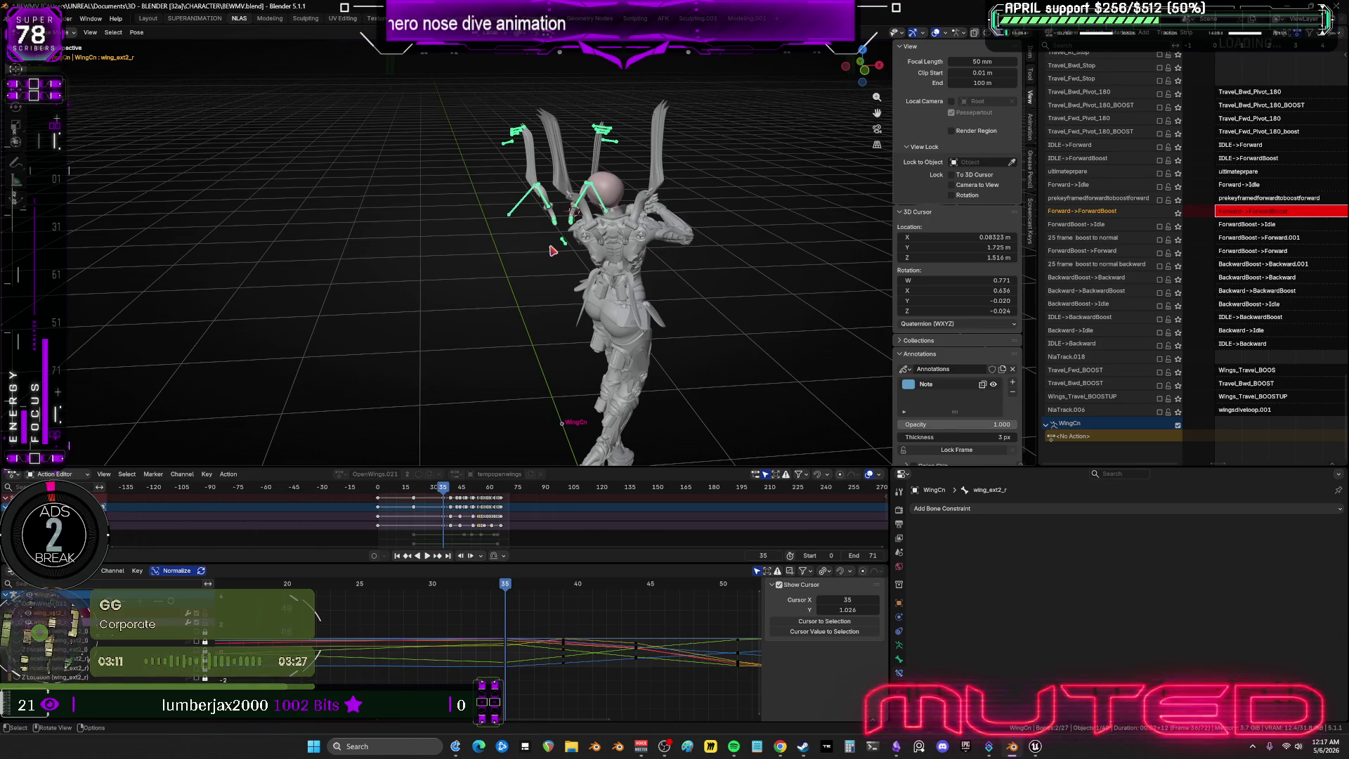
{"action": "key", "text": "space"}
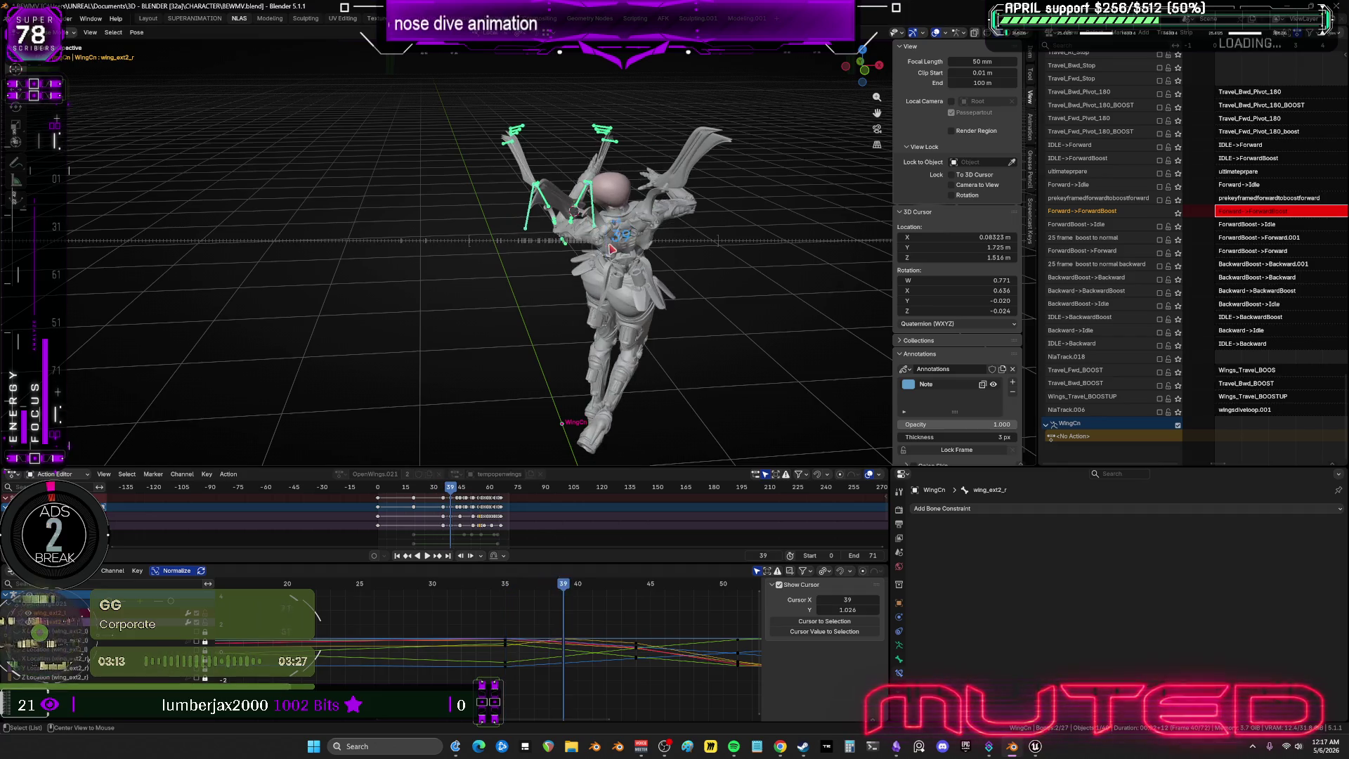
{"action": "key", "text": "Escape"}
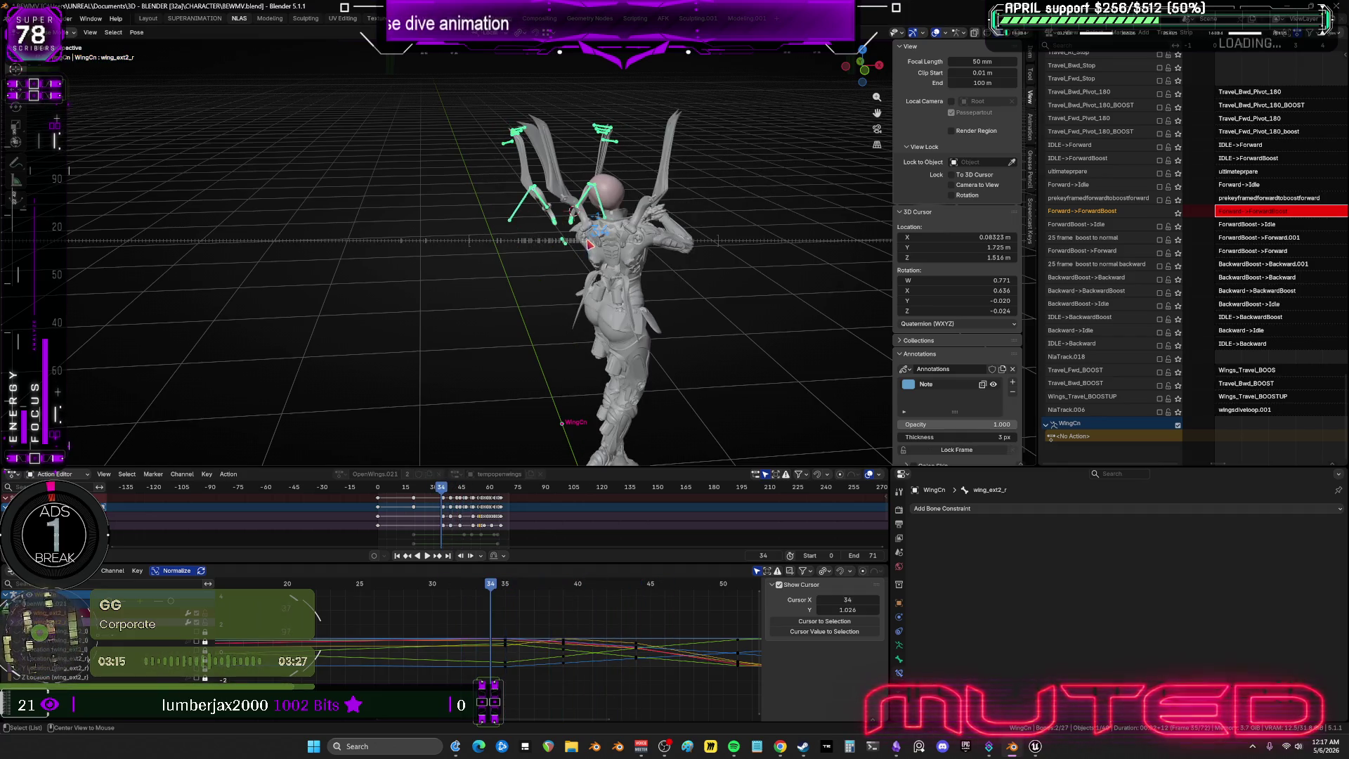
{"action": "middle_click_drag", "start_coordinate": [631, 252], "coordinate": [466, 250]}
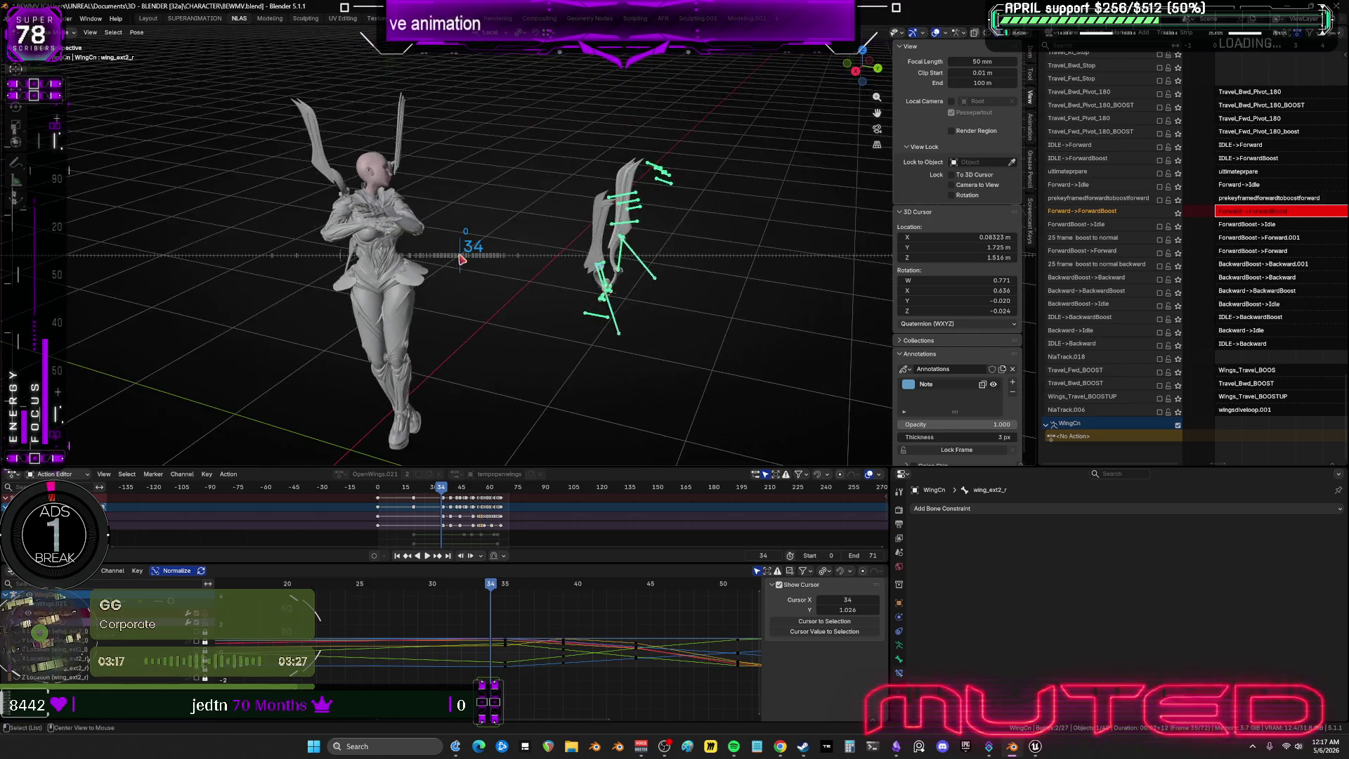
{"action": "key", "text": "Right"}
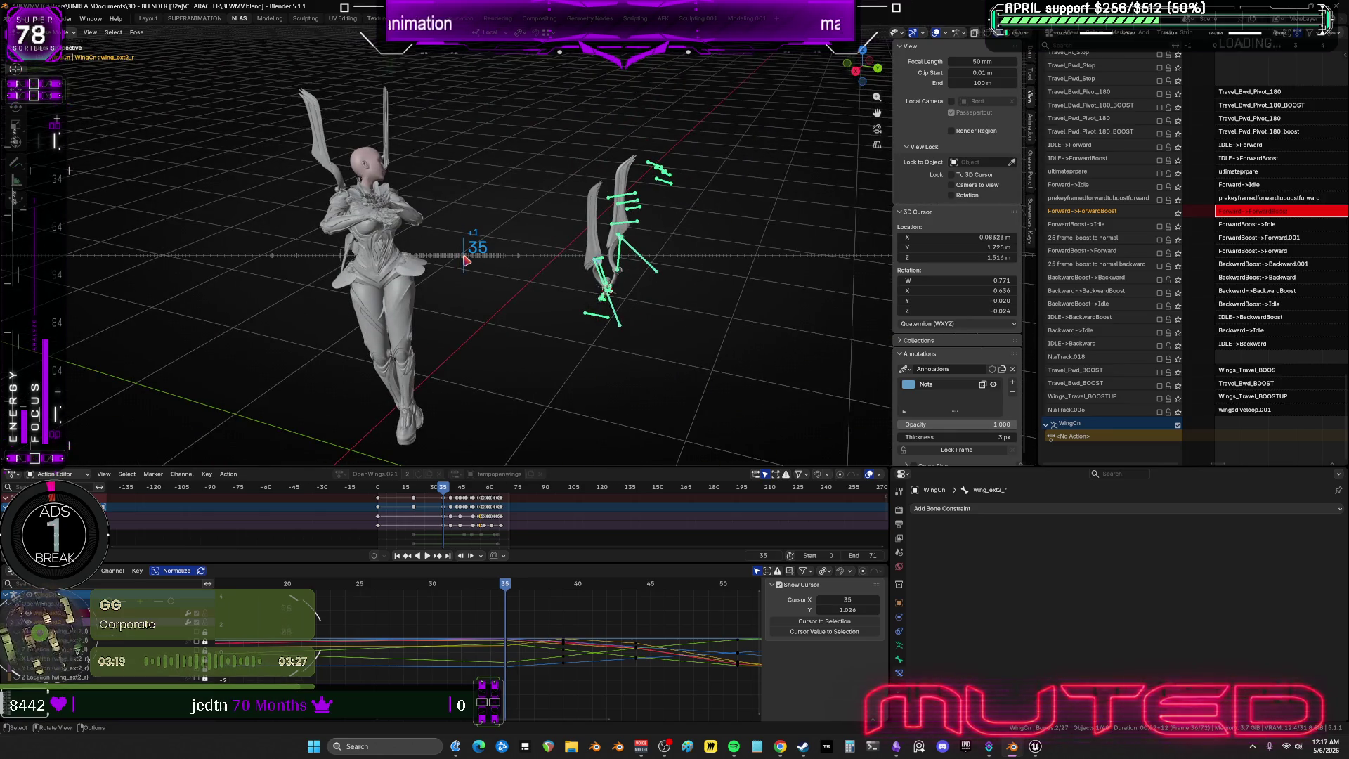
{"action": "scroll", "coordinate": [466, 260], "scroll_direction": "down", "scroll_amount": 5, "text": "alt"}
{"action": "scroll", "coordinate": [483, 267], "scroll_direction": "down", "scroll_amount": 11, "text": "alt"}
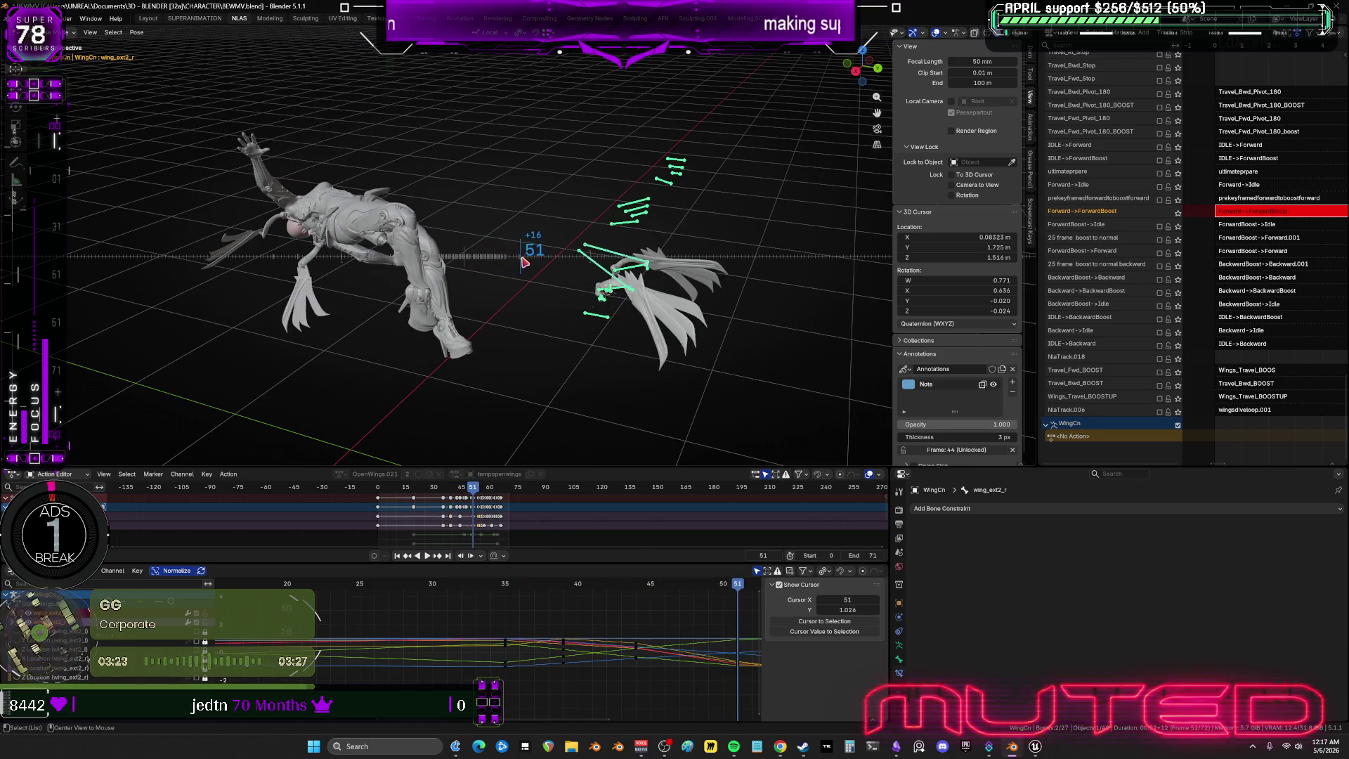
{"action": "scroll", "coordinate": [524, 262], "scroll_direction": "up", "scroll_amount": 1, "text": "alt"}
{"action": "scroll", "coordinate": [491, 267], "scroll_direction": "up", "scroll_amount": 15, "text": "alt"}
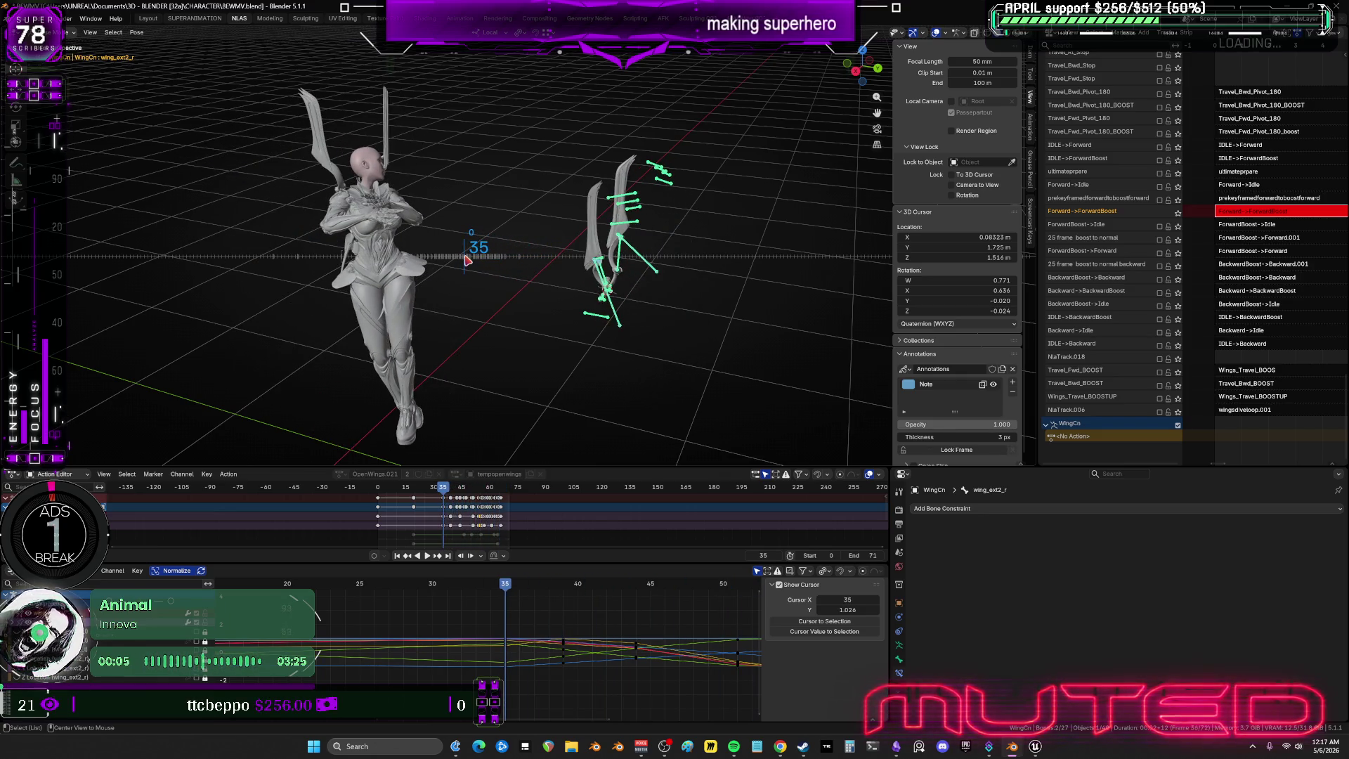
{"action": "middle_click_drag", "start_coordinate": [513, 153], "coordinate": [475, 164]}
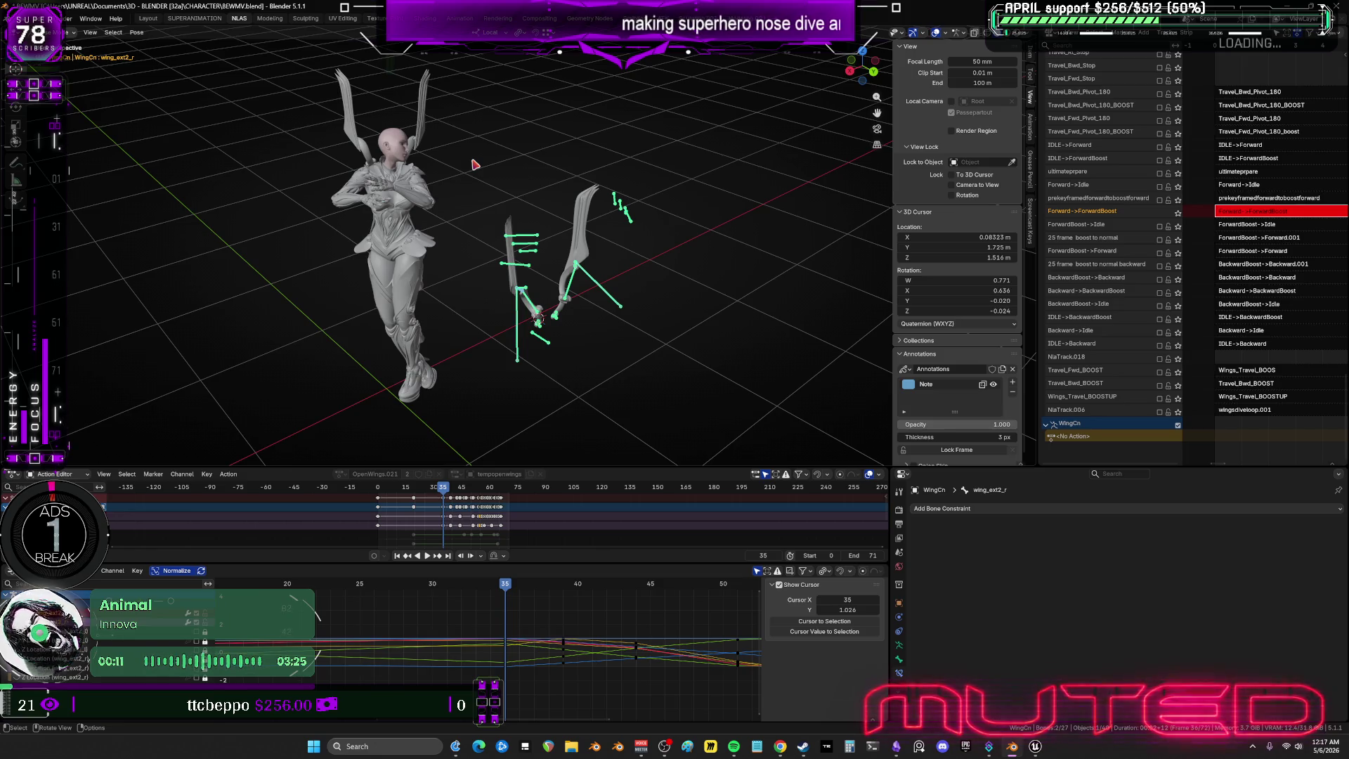
{"action": "mouse_move", "coordinate": [503, 279]}
{"action": "middle_mouse_down"}
{"action": "mouse_move", "coordinate": [425, 296]}
{"action": "mouse_move", "coordinate": [527, 292]}
{"action": "mouse_move", "coordinate": [508, 321]}
{"action": "mouse_move", "coordinate": [620, 335]}
{"action": "middle_mouse_up"}
{"action": "scroll", "coordinate": [535, 322], "scroll_direction": "up", "scroll_amount": 5}
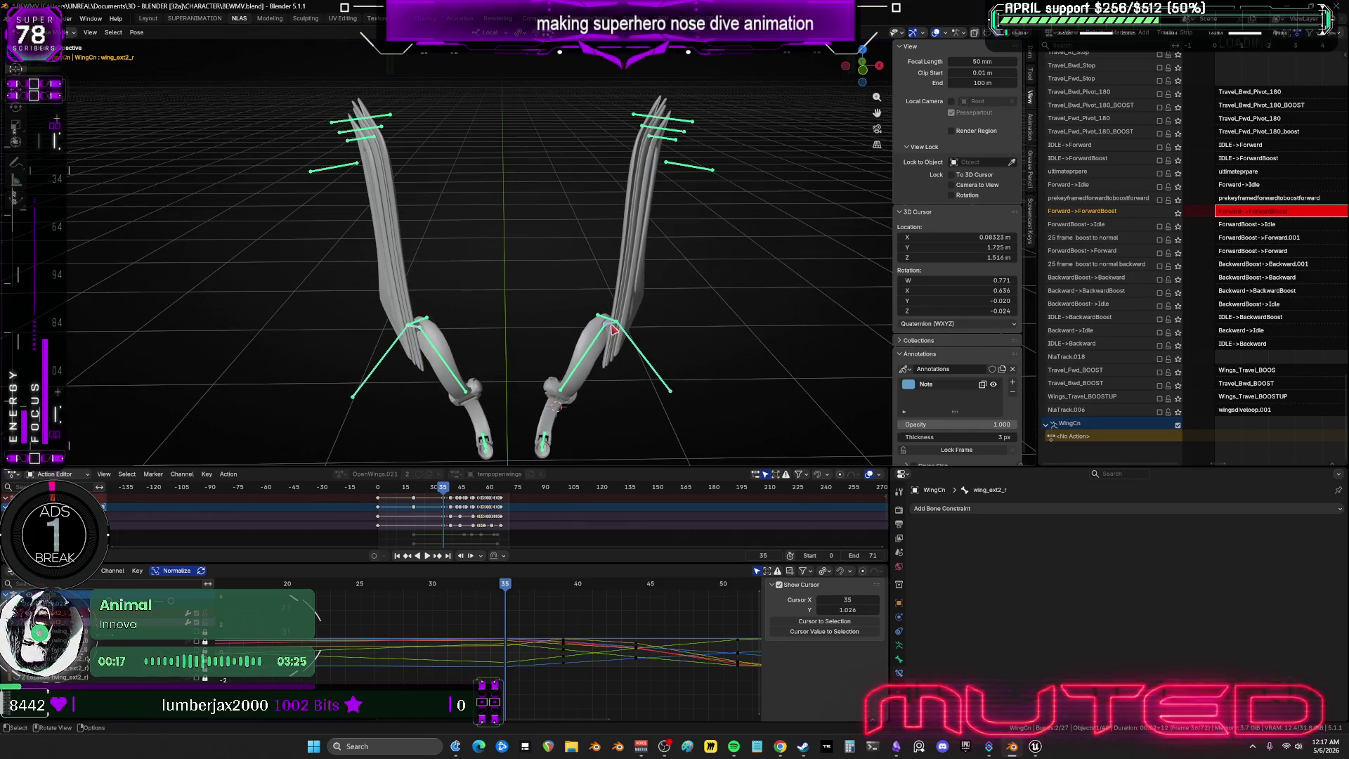
Rotate the wings at their base so they spread further outward.
{"action": "mouse_move", "coordinate": [738, 330]}
{"action": "middle_mouse_down"}
{"action": "mouse_move", "coordinate": [683, 283]}
{"action": "mouse_move", "coordinate": [693, 314]}
{"action": "middle_mouse_up"}
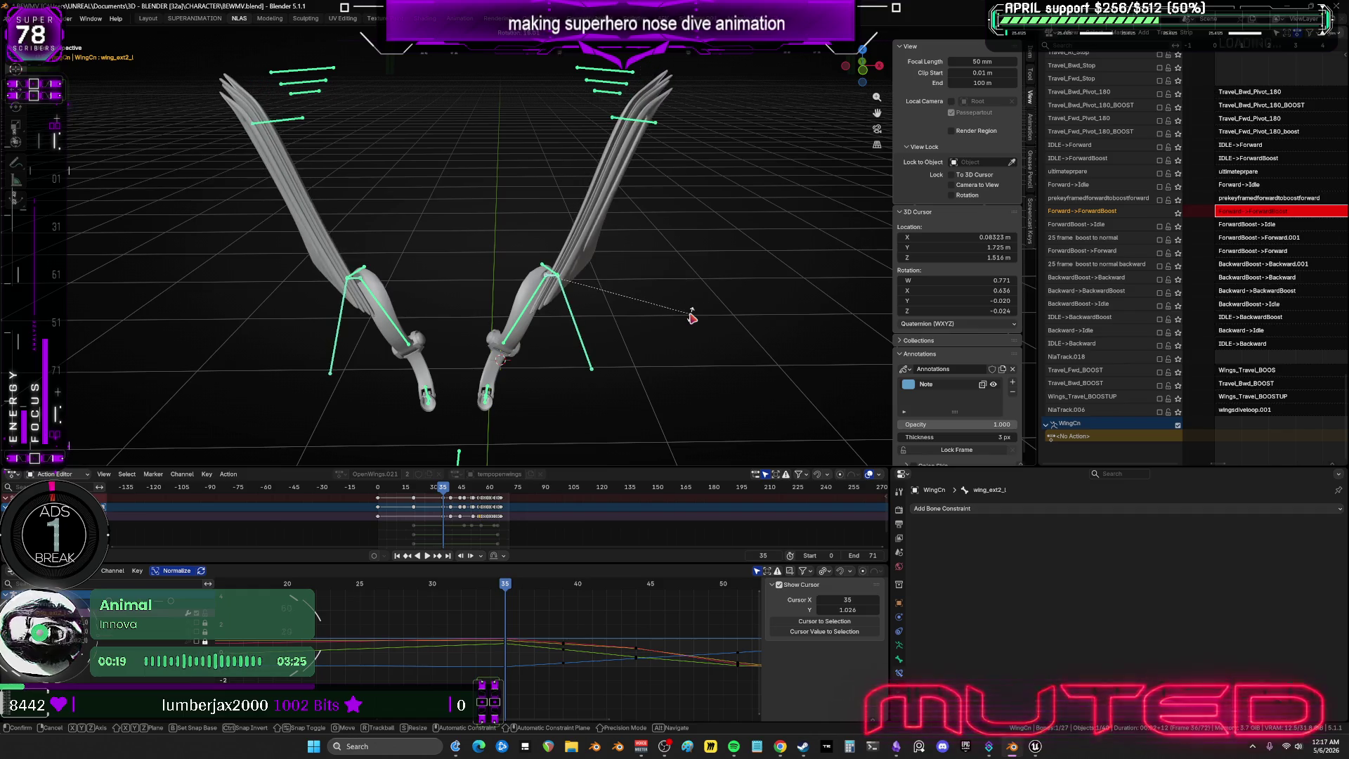
{"action": "key", "text": "r"}
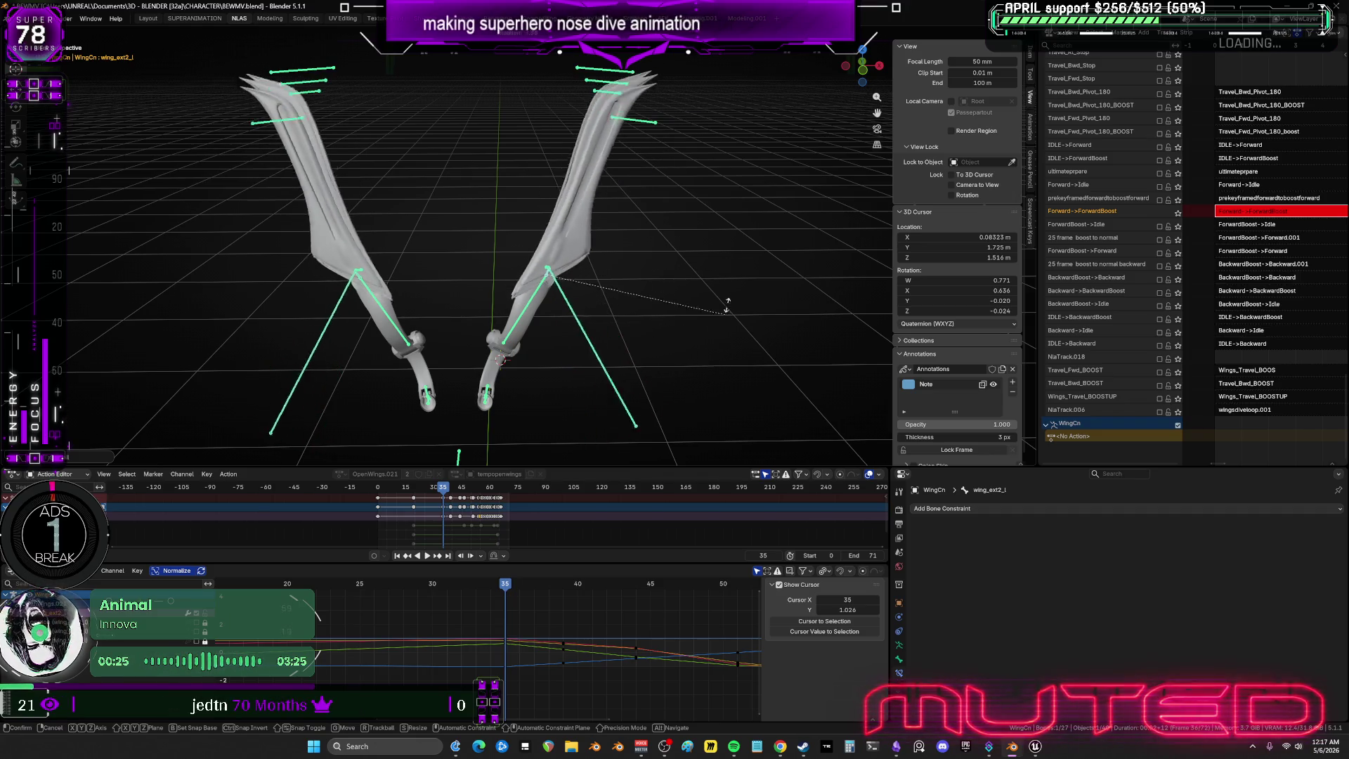
{"action": "left_click", "coordinate": [500, 407]}
{"action": "key", "text": "ctrl+z"}
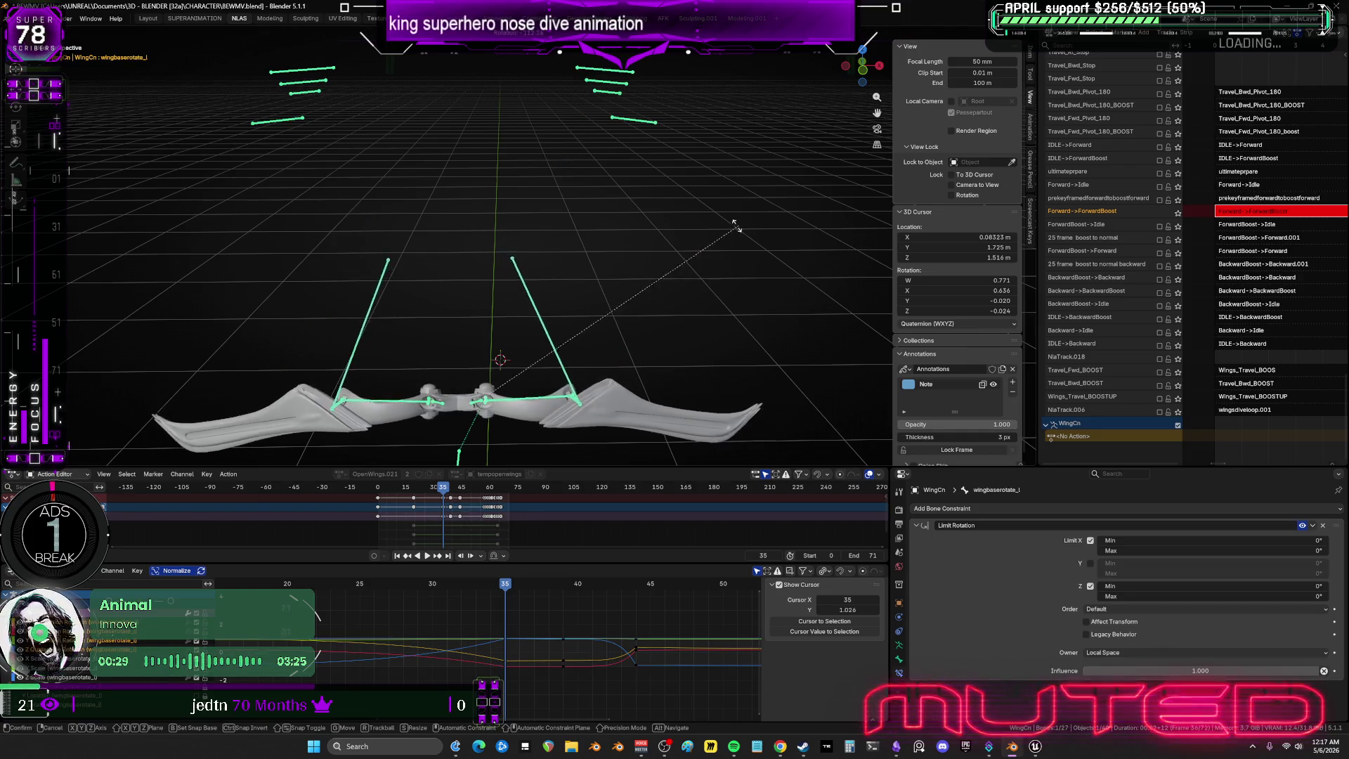
{"action": "key", "text": "r"}
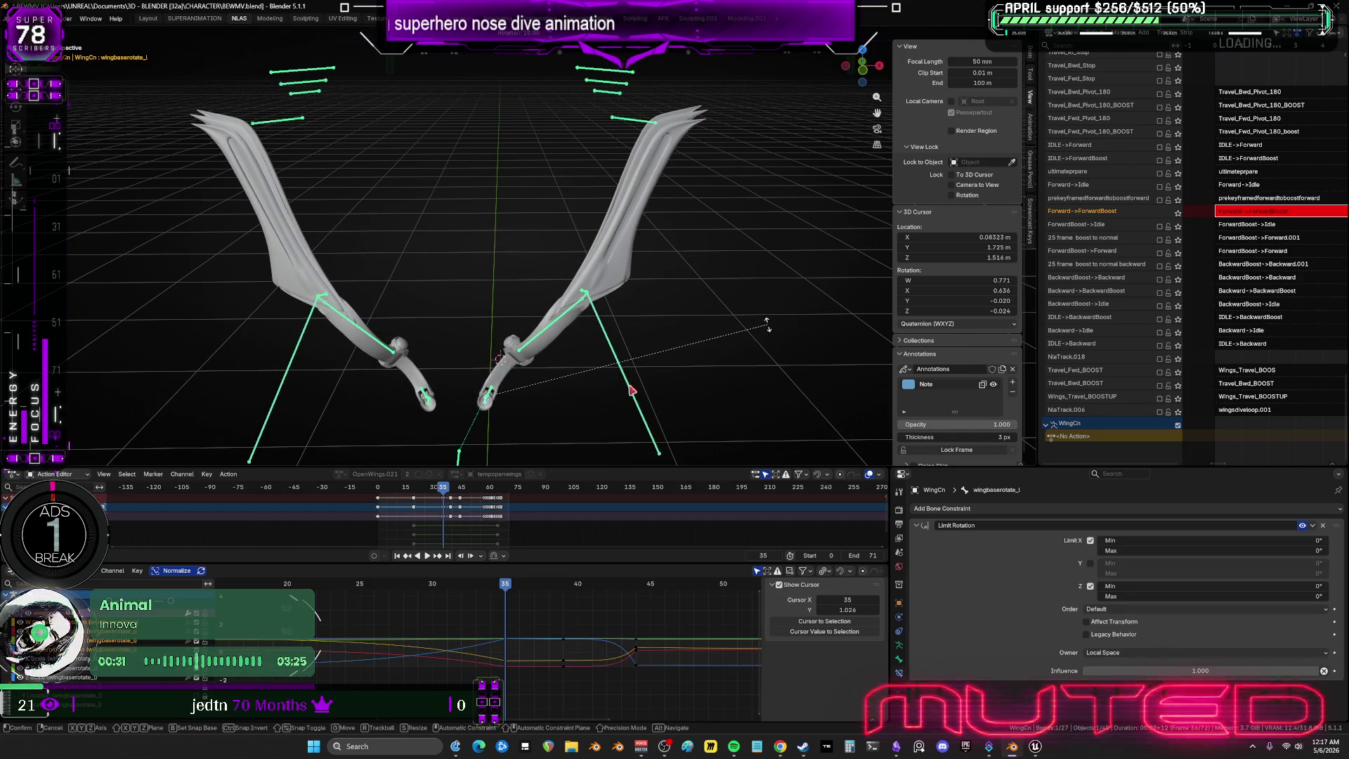
{"action": "left_click", "coordinate": [431, 411]}
Return to the wing rig, select all bones, and key their location and rotation.
{"action": "left_click", "coordinate": [328, 328]}
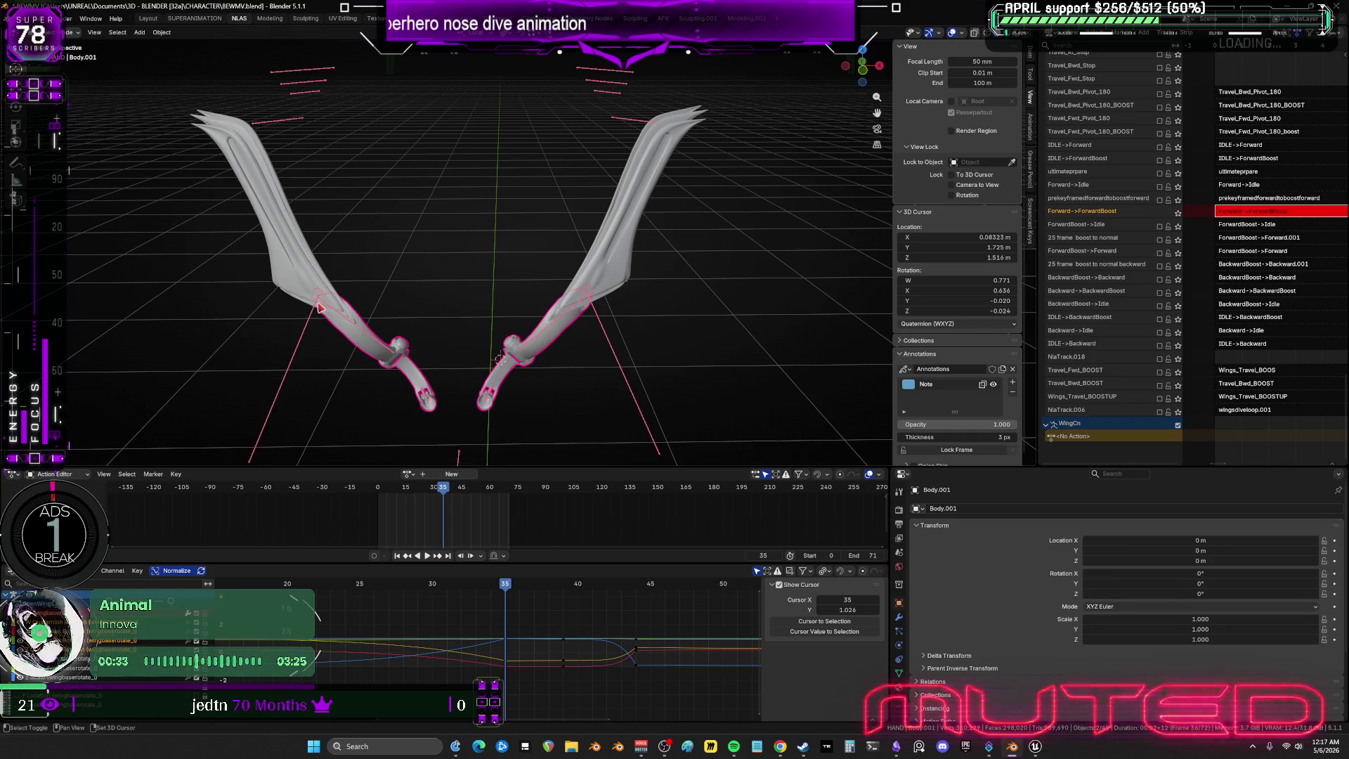
{"action": "key", "text": "ctrl+z"}
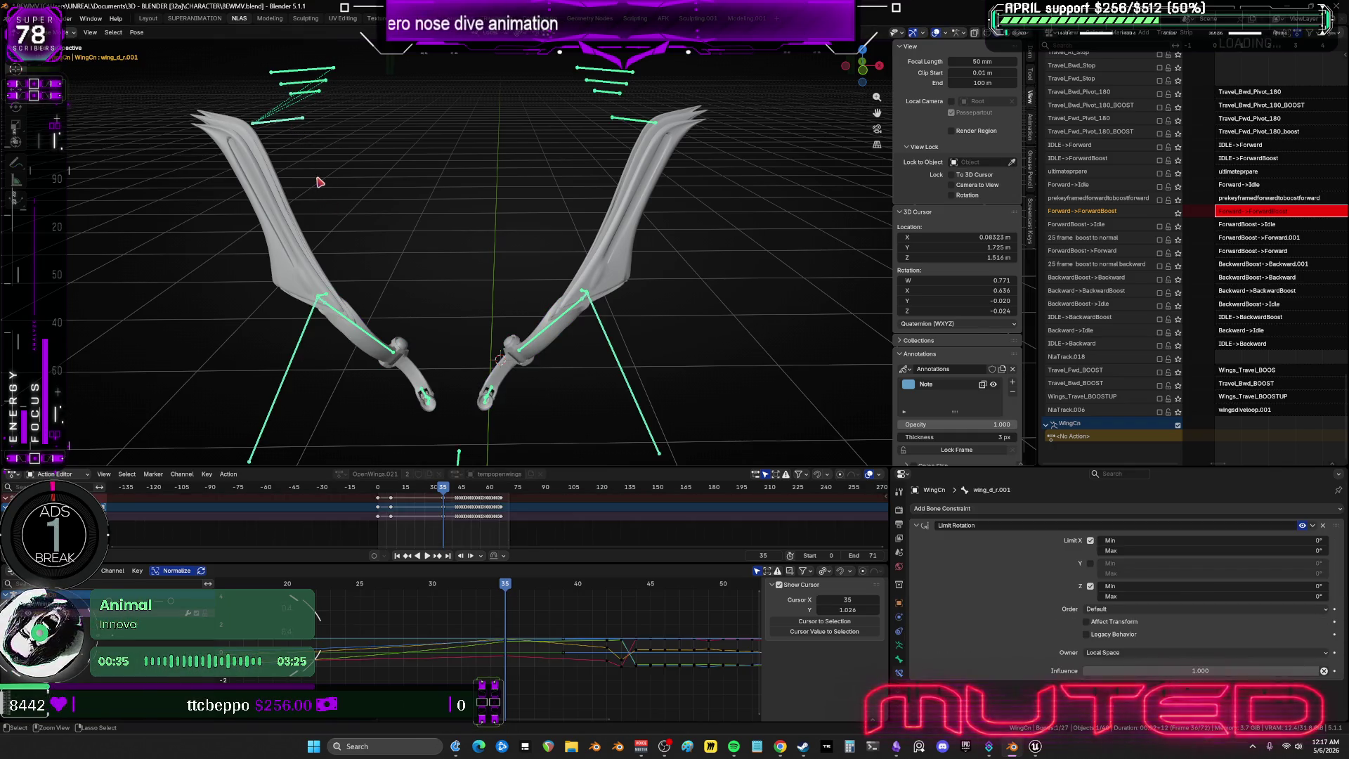
{"action": "key", "text": "a"}
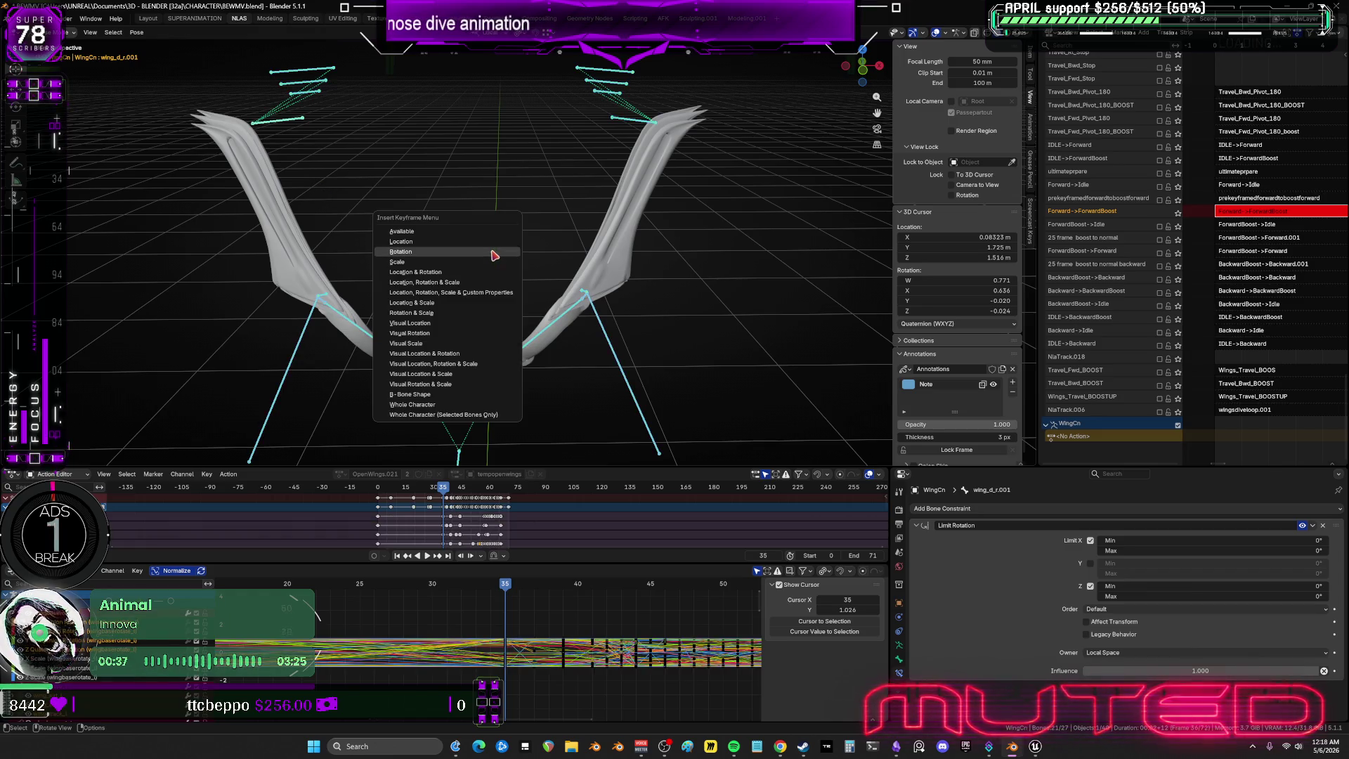
{"action": "key", "text": "k"}
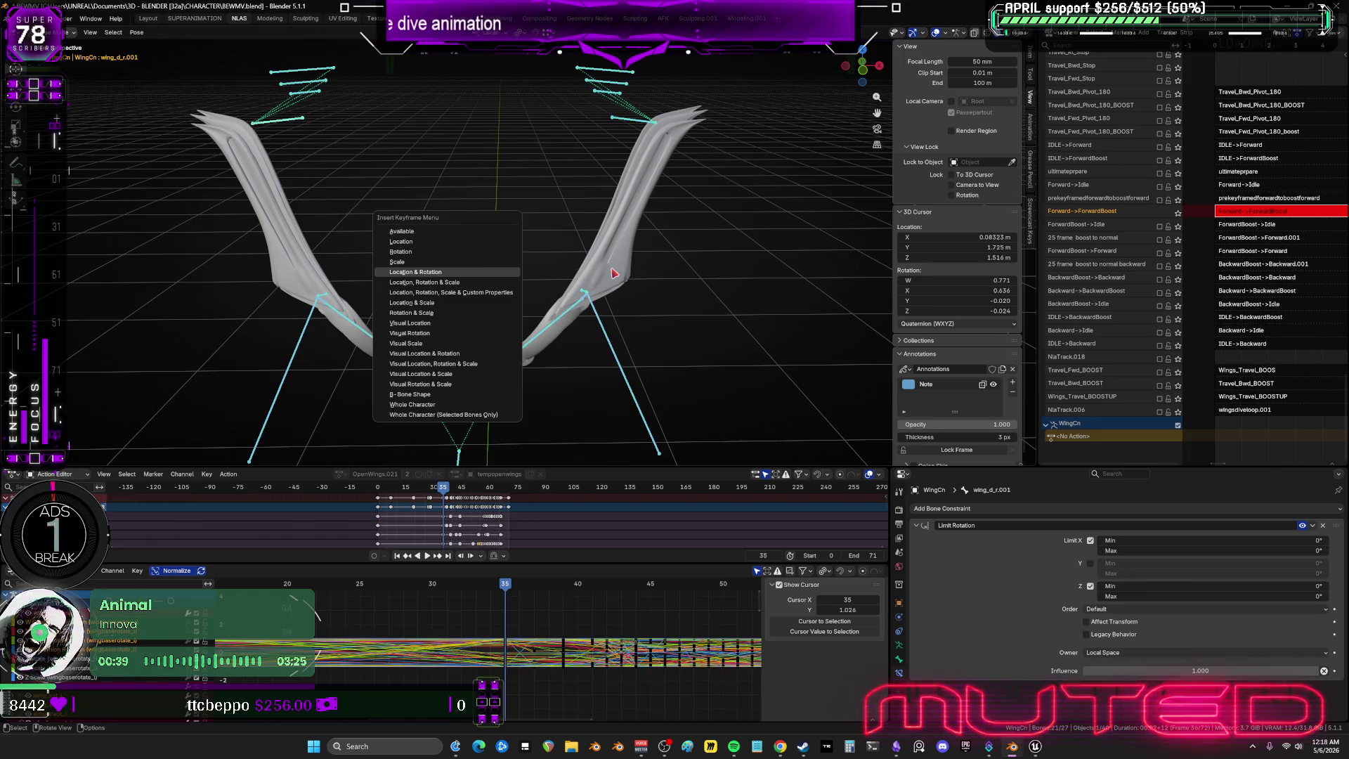
{"action": "left_click", "coordinate": [614, 273]}
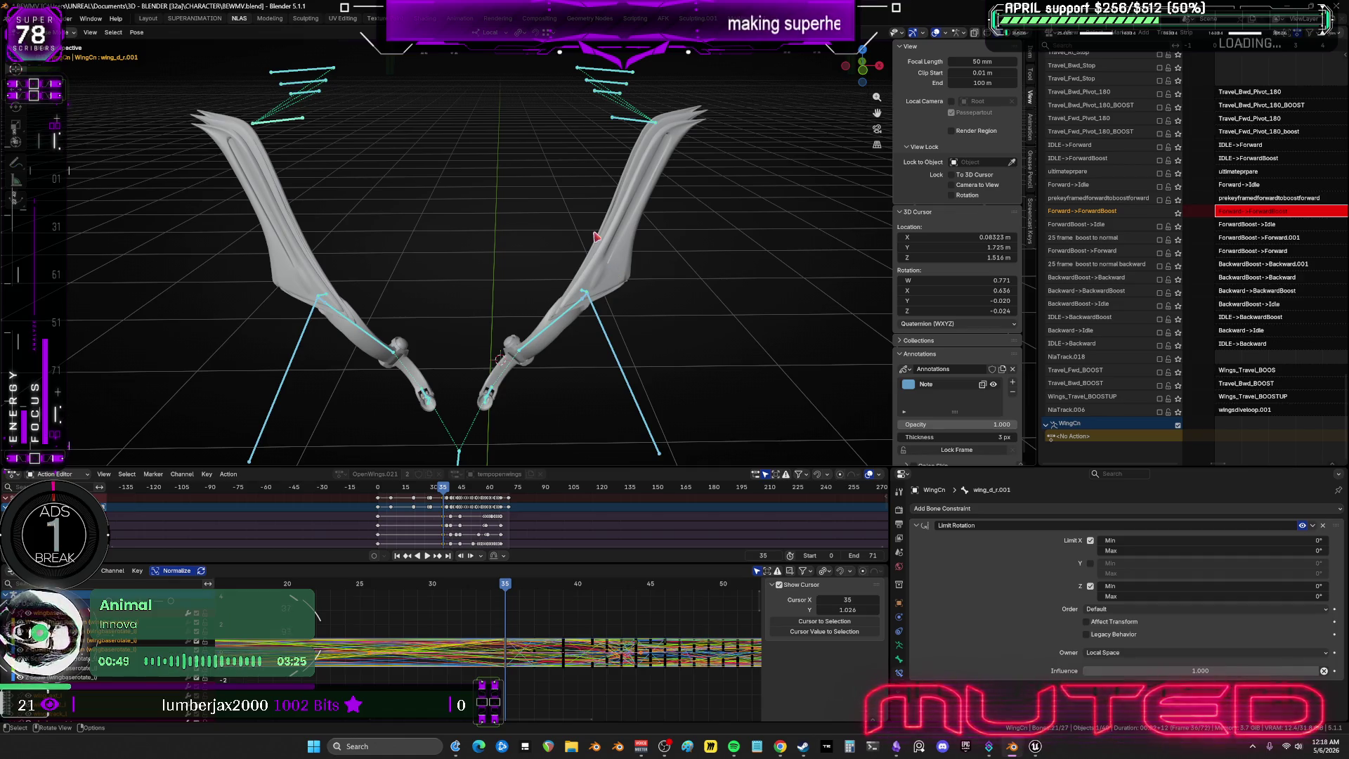
Rotate the wing_b_L001 and wing_c_L001 bones into a new left-wing pose.
{"action": "mouse_move", "coordinate": [637, 200]}
{"action": "middle_mouse_down"}
{"action": "mouse_move", "coordinate": [635, 280]}
{"action": "mouse_move", "coordinate": [550, 287]}
{"action": "mouse_move", "coordinate": [555, 167]}
{"action": "middle_mouse_up"}
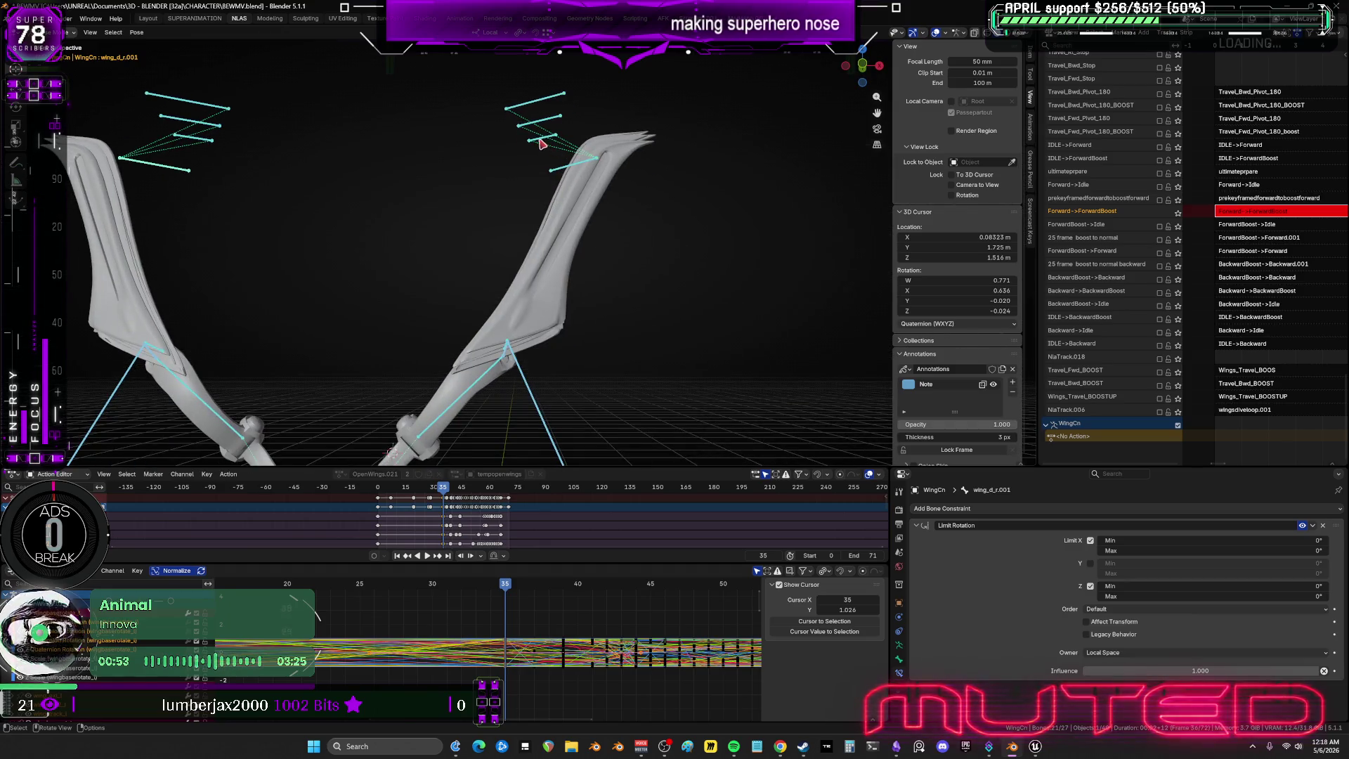
{"action": "left_click", "coordinate": [542, 143]}
{"action": "key", "text": "r"}
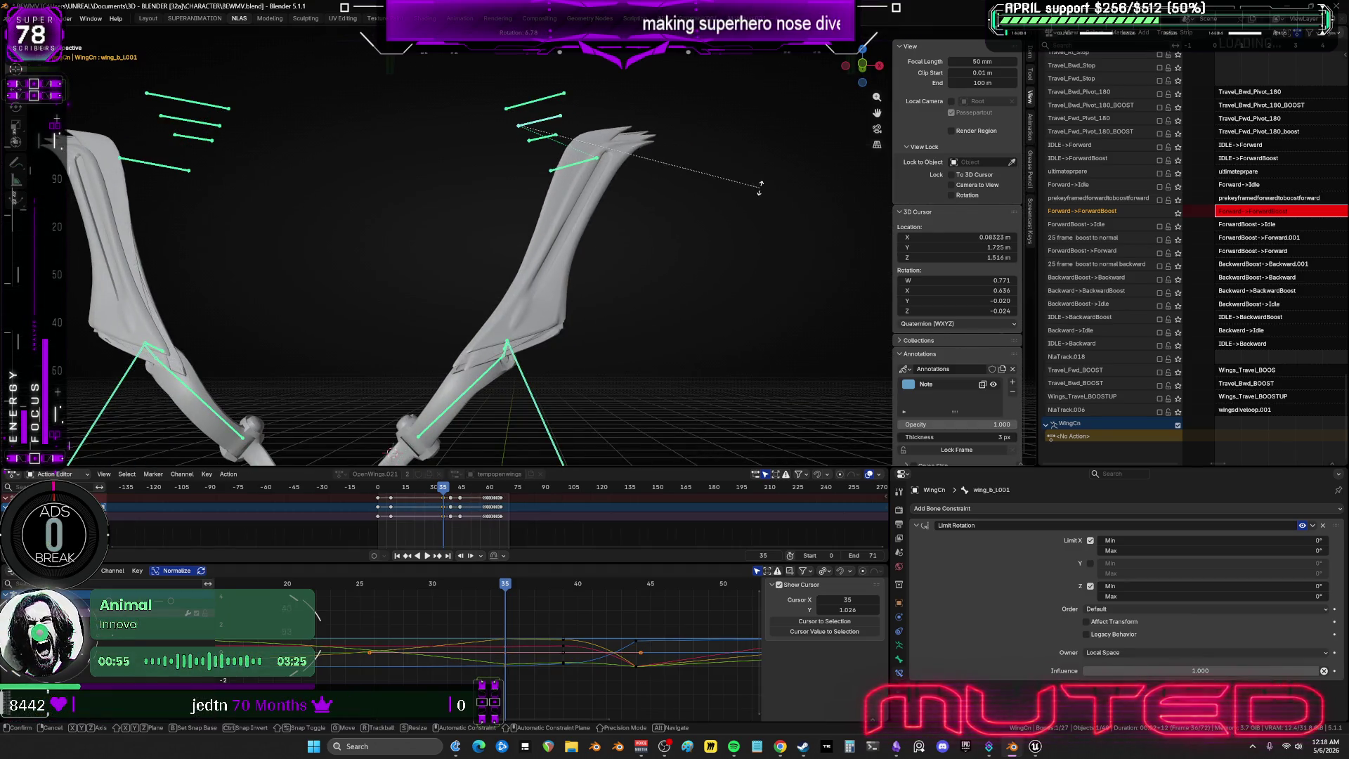
{"action": "left_click", "coordinate": [538, 172]}
{"action": "key", "text": "bracketright"}
{"action": "key", "text": "KP_Decimal"}
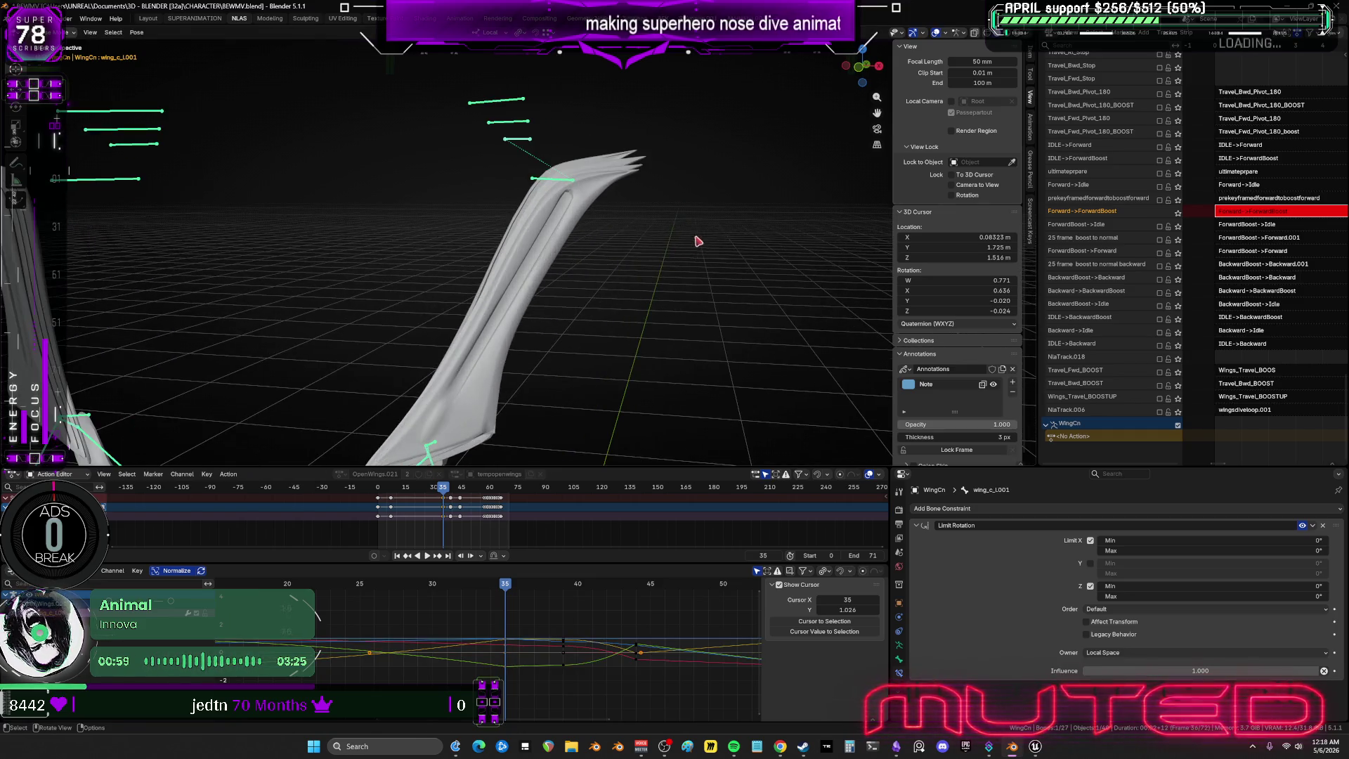
{"action": "key", "text": "r"}
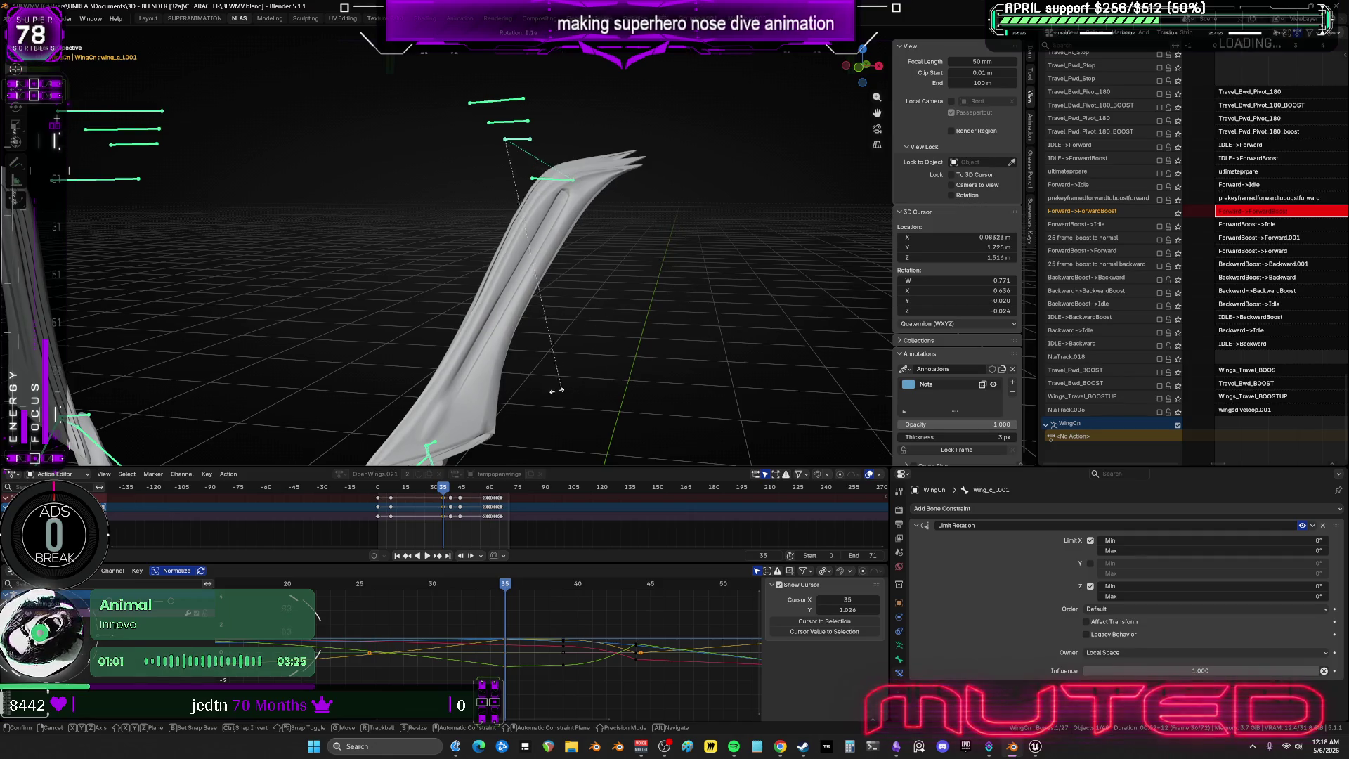
{"action": "left_click", "coordinate": [519, 128]}
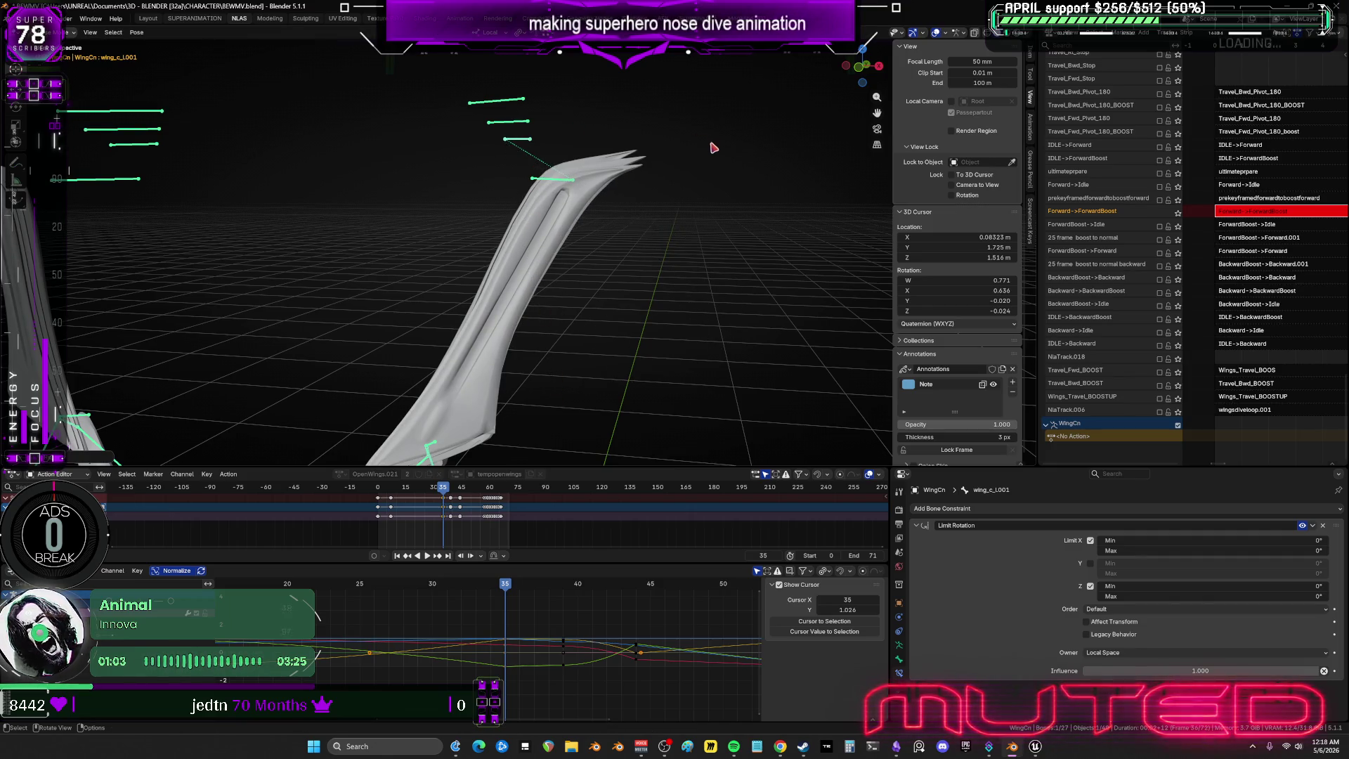
Refine wing_b_L001's rotation, then rotate the wing_a_L001 bone as well.
{"action": "key", "text": "bracketleft"}
{"action": "key", "text": "r"}
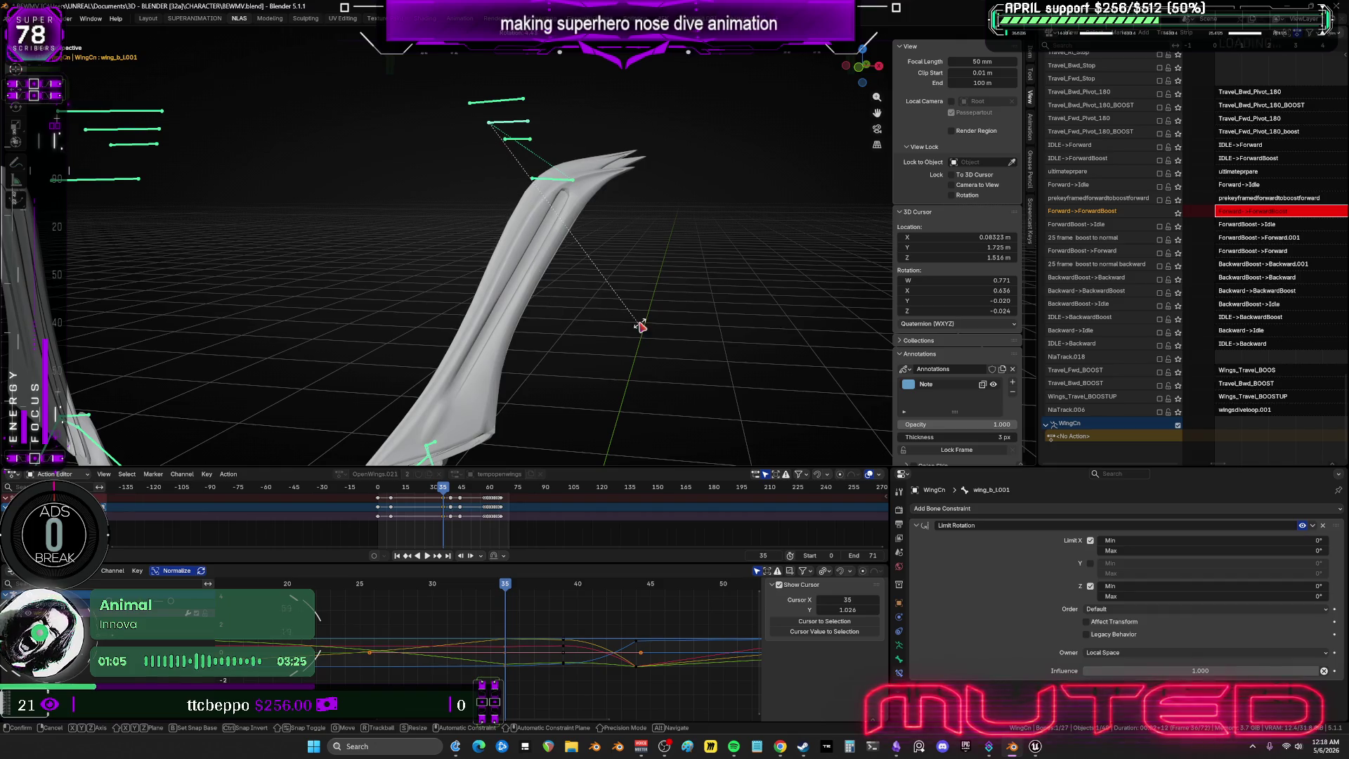
{"action": "left_click", "coordinate": [523, 144]}
{"action": "key", "text": "bracketright"}
{"action": "key", "text": "r"}
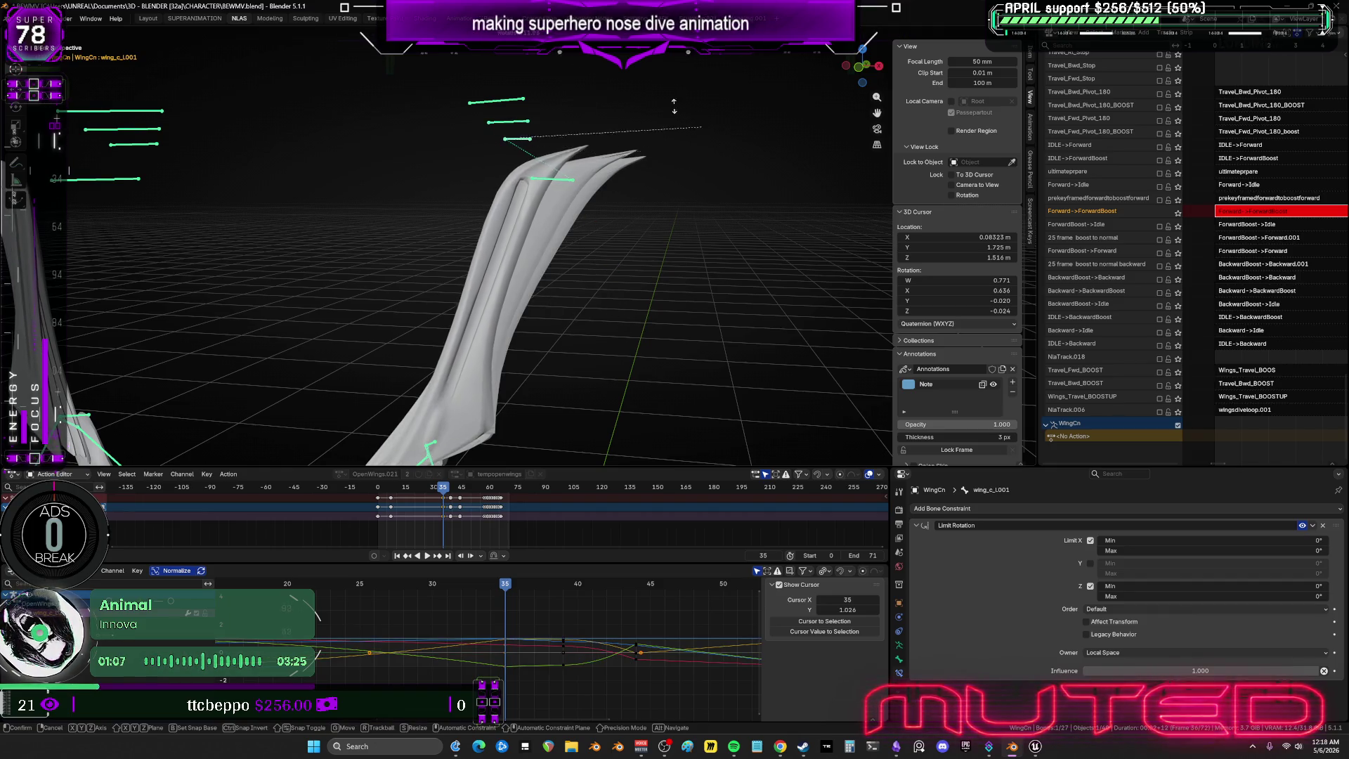
{"action": "right_click", "coordinate": [357, 237]}
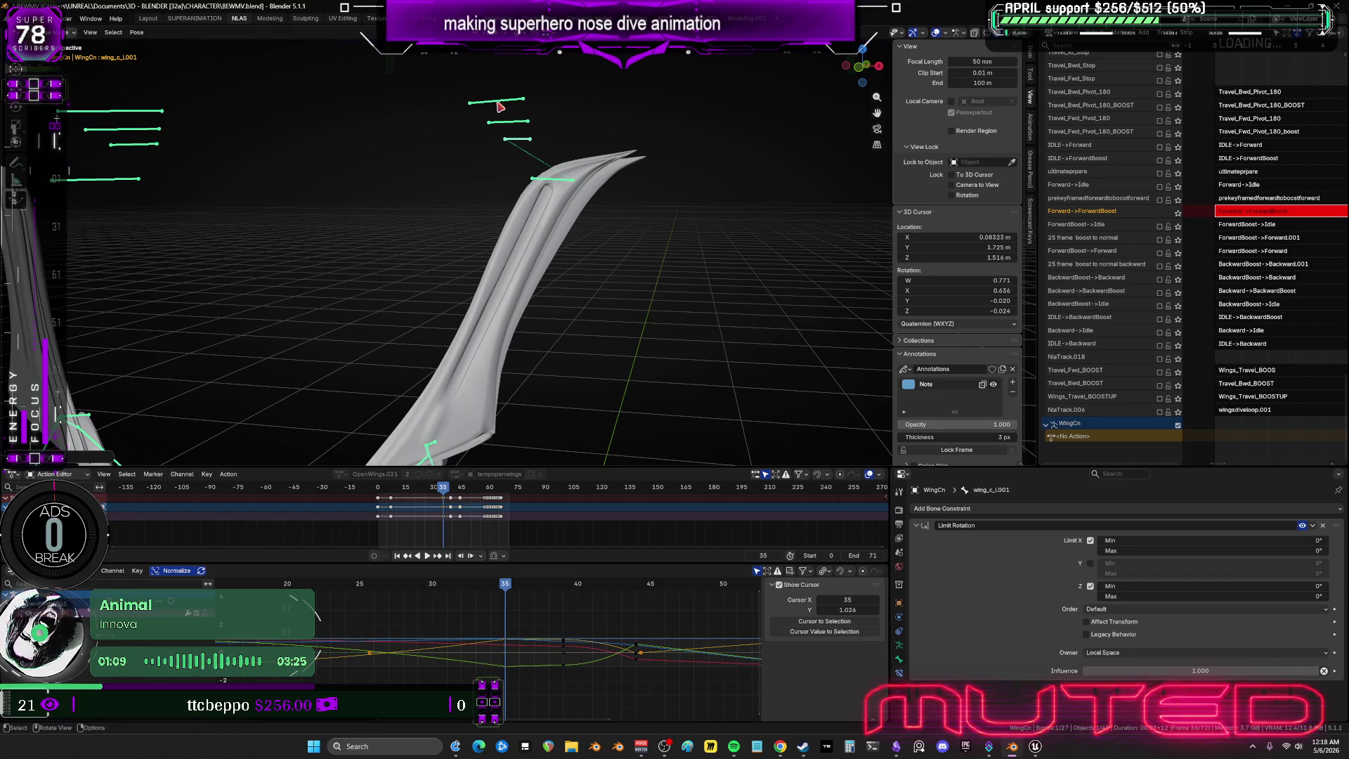
{"action": "key", "text": "bracketleft"}
{"action": "key", "text": "bracketleft"}
{"action": "key", "text": "r"}
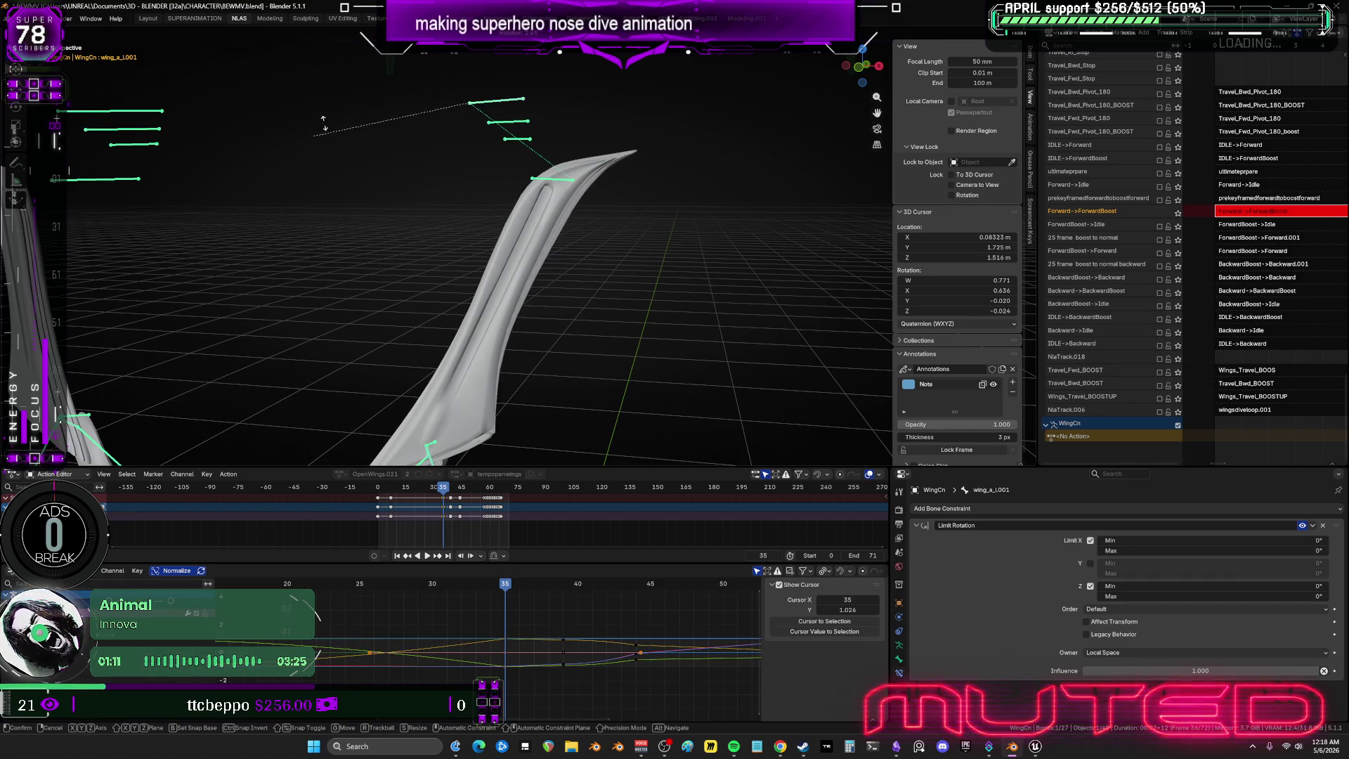
{"action": "left_click", "coordinate": [518, 305]}
Box-select the wing bones and key their location and rotation.
{"action": "mouse_move", "coordinate": [518, 305]}
{"action": "middle_mouse_down"}
{"action": "mouse_move", "coordinate": [450, 327]}
{"action": "mouse_move", "coordinate": [473, 304]}
{"action": "mouse_move", "coordinate": [482, 241]}
{"action": "mouse_move", "coordinate": [534, 246]}
{"action": "middle_mouse_up"}
{"action": "left_click_drag", "start_coordinate": [540, 250], "coordinate": [288, 114]}
{"action": "key", "text": "k"}
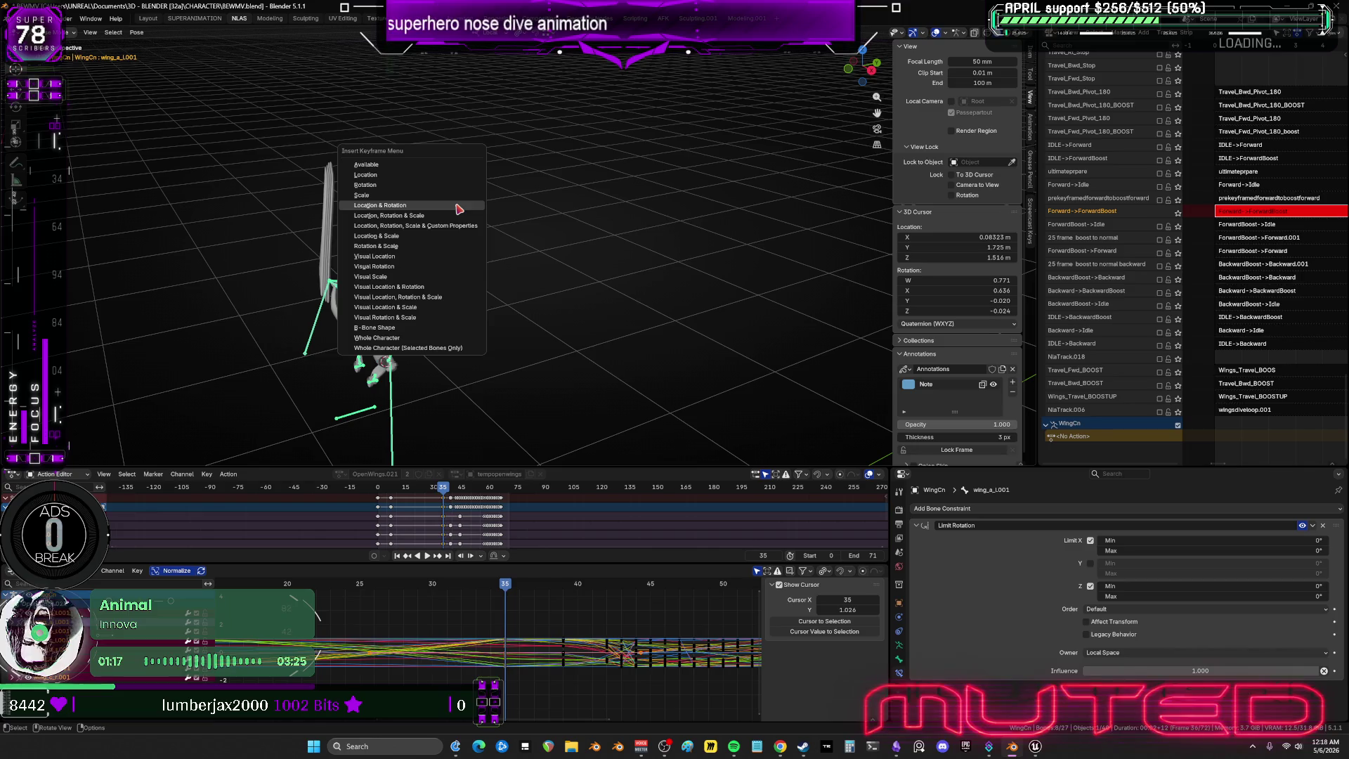
{"action": "left_click", "coordinate": [453, 185]}
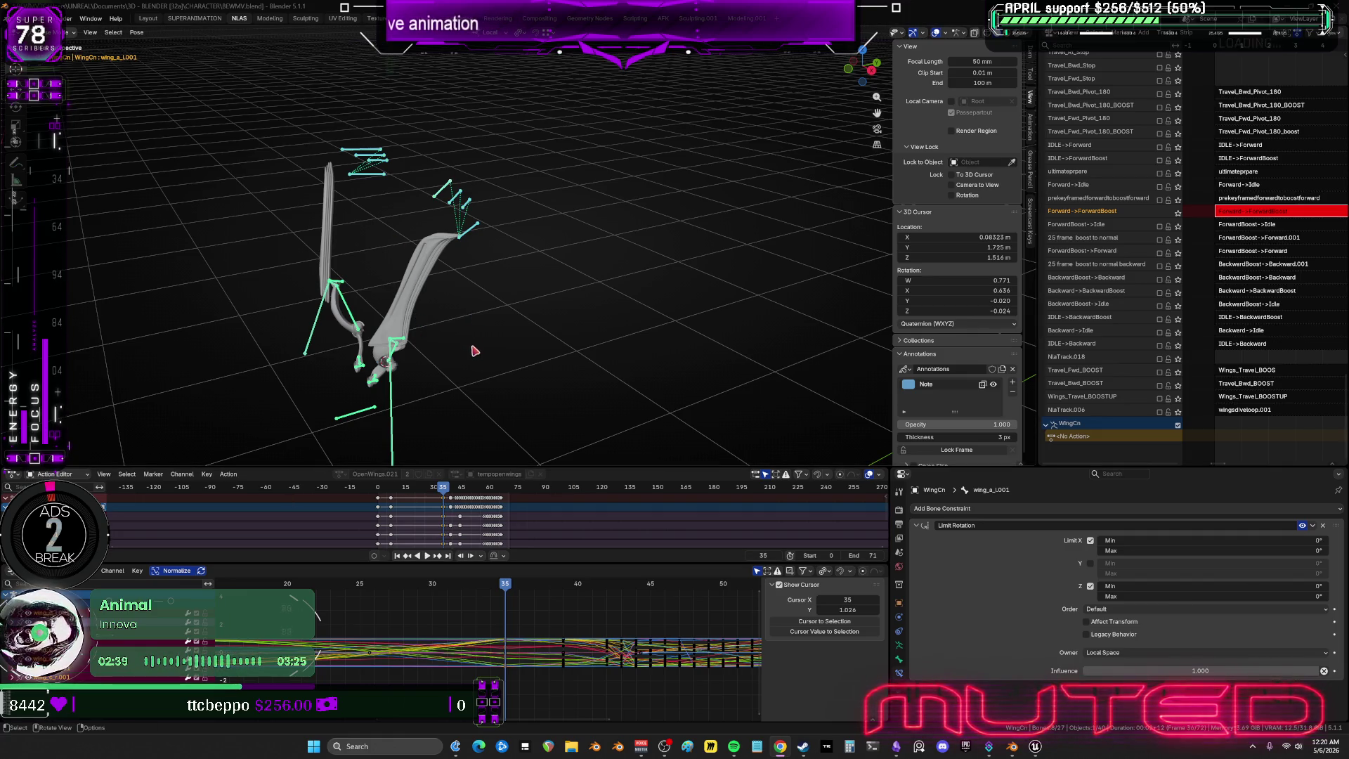
{"action": "key", "text": "space"}
{"action": "left_click_drag", "start_coordinate": [506, 585], "coordinate": [561, 596]}
{"action": "mouse_move", "coordinate": [457, 318]}
{"action": "middle_mouse_down"}
{"action": "mouse_move", "coordinate": [516, 302]}
{"action": "mouse_move", "coordinate": [495, 253]}
{"action": "middle_mouse_up"}
{"action": "left_click_drag", "start_coordinate": [635, 242], "coordinate": [208, 118]}
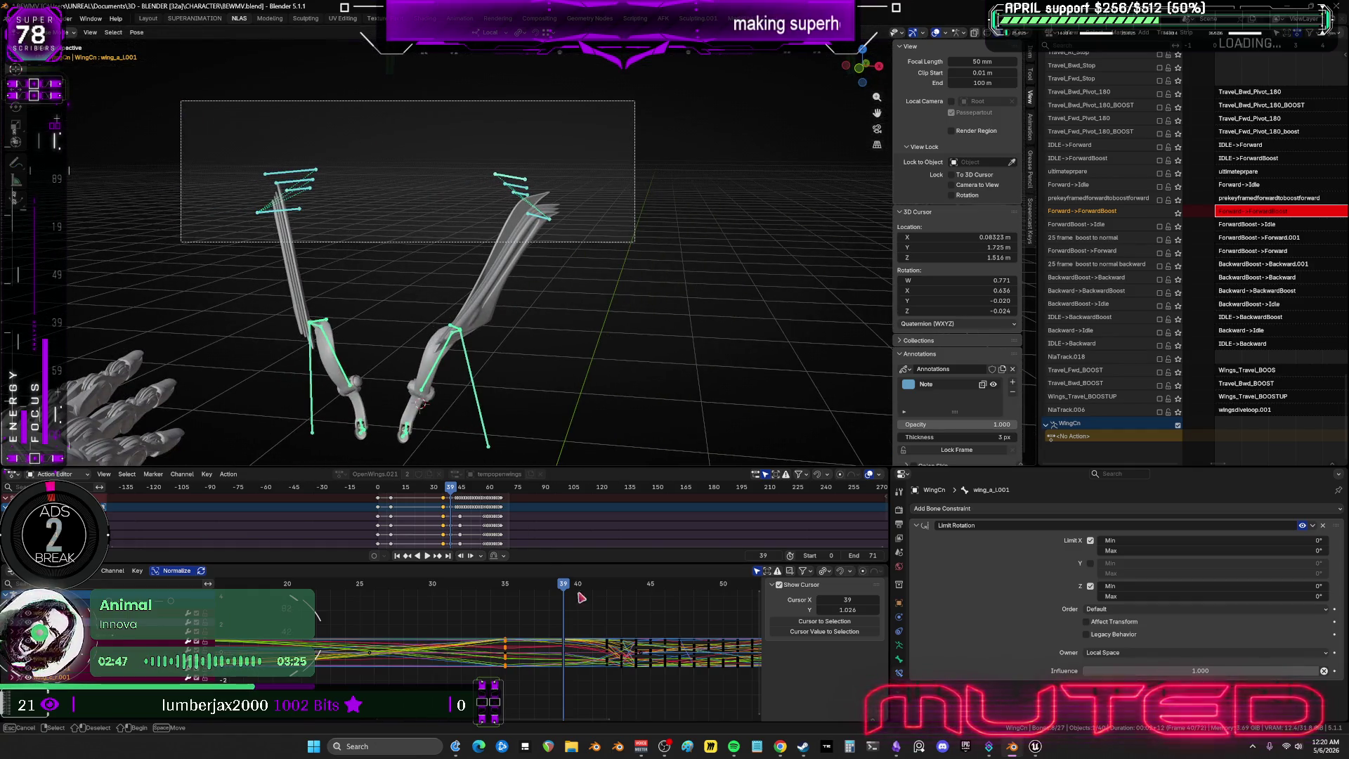
{"action": "key", "text": "ctrl+space"}
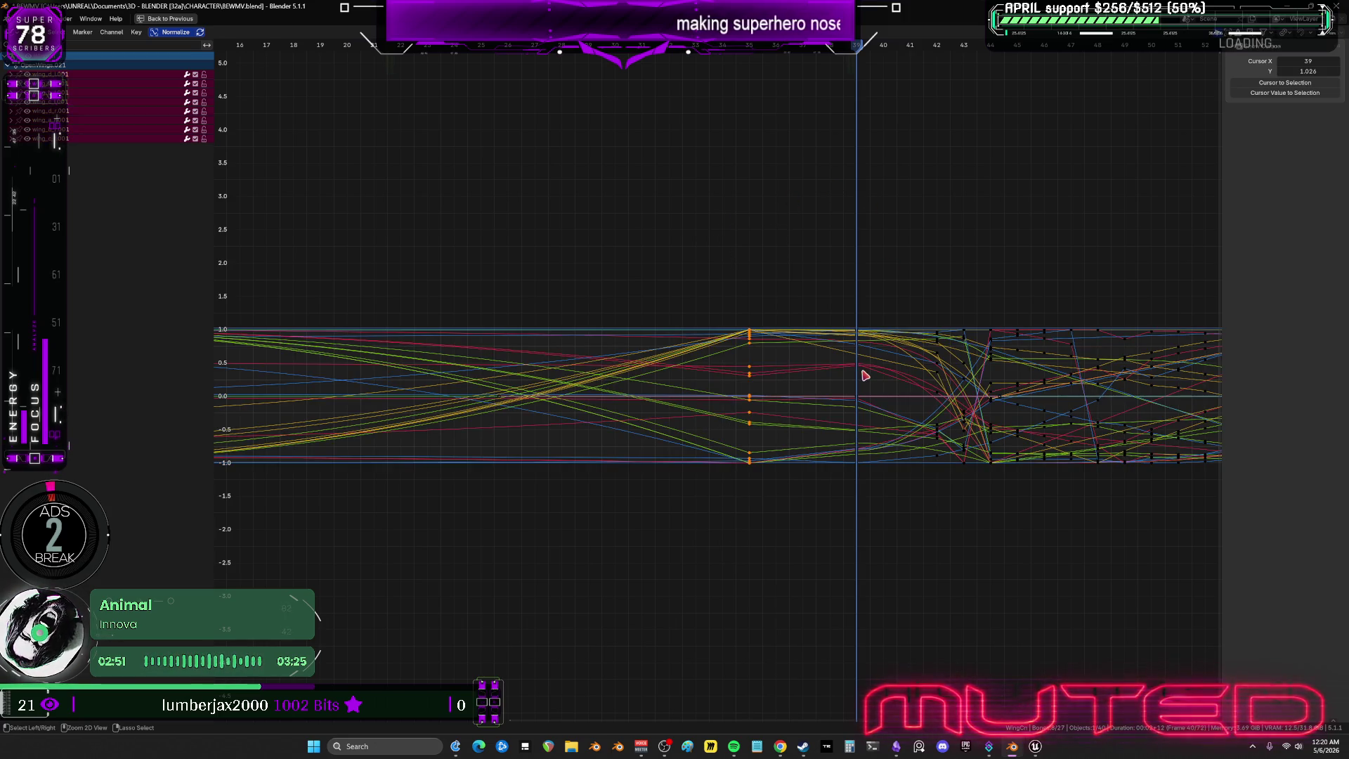
{"action": "key", "text": "ctrl+space"}
{"action": "mouse_move", "coordinate": [585, 305]}
{"action": "left_mouse_down"}
{"action": "mouse_move", "coordinate": [391, 292]}
{"action": "mouse_move", "coordinate": [485, 302]}
{"action": "left_mouse_up"}
{"action": "middle_click_drag", "start_coordinate": [443, 316], "coordinate": [413, 329]}
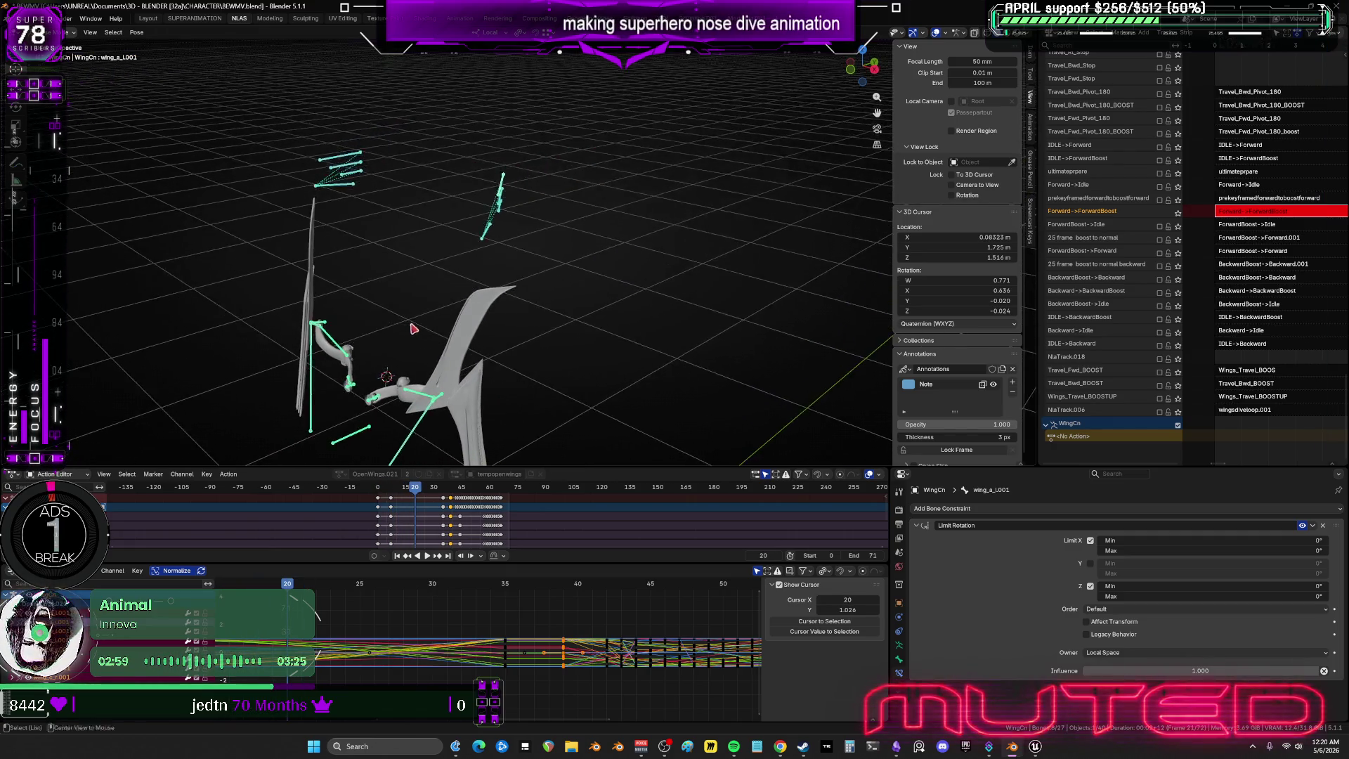
{"action": "key", "text": "KP_0"}
{"action": "mouse_move", "coordinate": [440, 293]}
{"action": "left_mouse_down"}
{"action": "mouse_move", "coordinate": [505, 305]}
{"action": "mouse_move", "coordinate": [614, 296]}
{"action": "mouse_move", "coordinate": [499, 311]}
{"action": "left_mouse_up"}
{"action": "mouse_move", "coordinate": [576, 641]}
{"action": "middle_mouse_down", "text": "ctrl"}
{"action": "mouse_move", "coordinate": [603, 642]}
{"action": "mouse_move", "coordinate": [605, 615]}
{"action": "middle_mouse_up", "text": "ctrl"}
Set the column of keys near frame 7 to Constant interpolation and play to check.
{"action": "mouse_move", "coordinate": [386, 612]}
{"action": "left_mouse_down"}
{"action": "mouse_move", "coordinate": [415, 680]}
{"action": "mouse_move", "coordinate": [431, 681]}
{"action": "mouse_move", "coordinate": [426, 651]}
{"action": "left_mouse_up"}
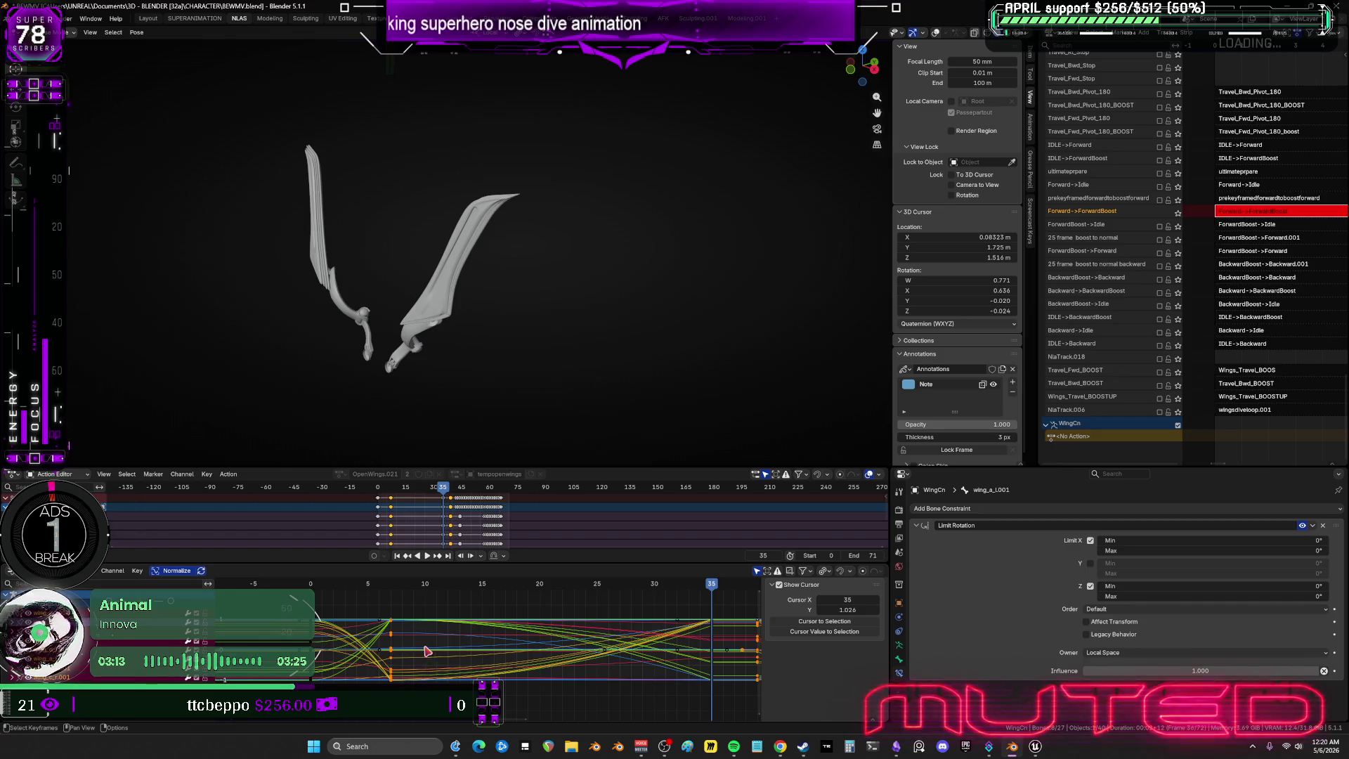
{"action": "right_click", "coordinate": [426, 651]}
{"action": "mouse_move", "coordinate": [422, 641]}
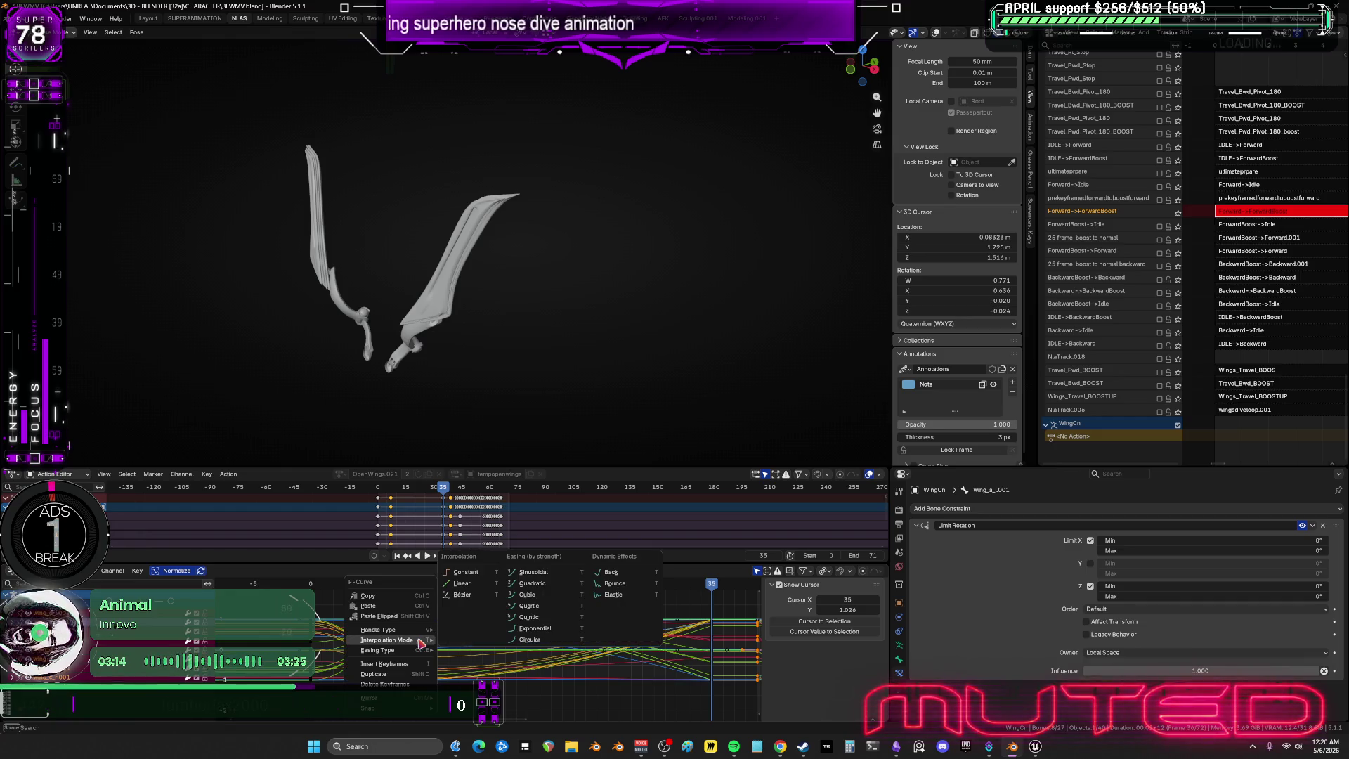
{"action": "left_click", "coordinate": [477, 575]}
{"action": "key", "text": "space"}
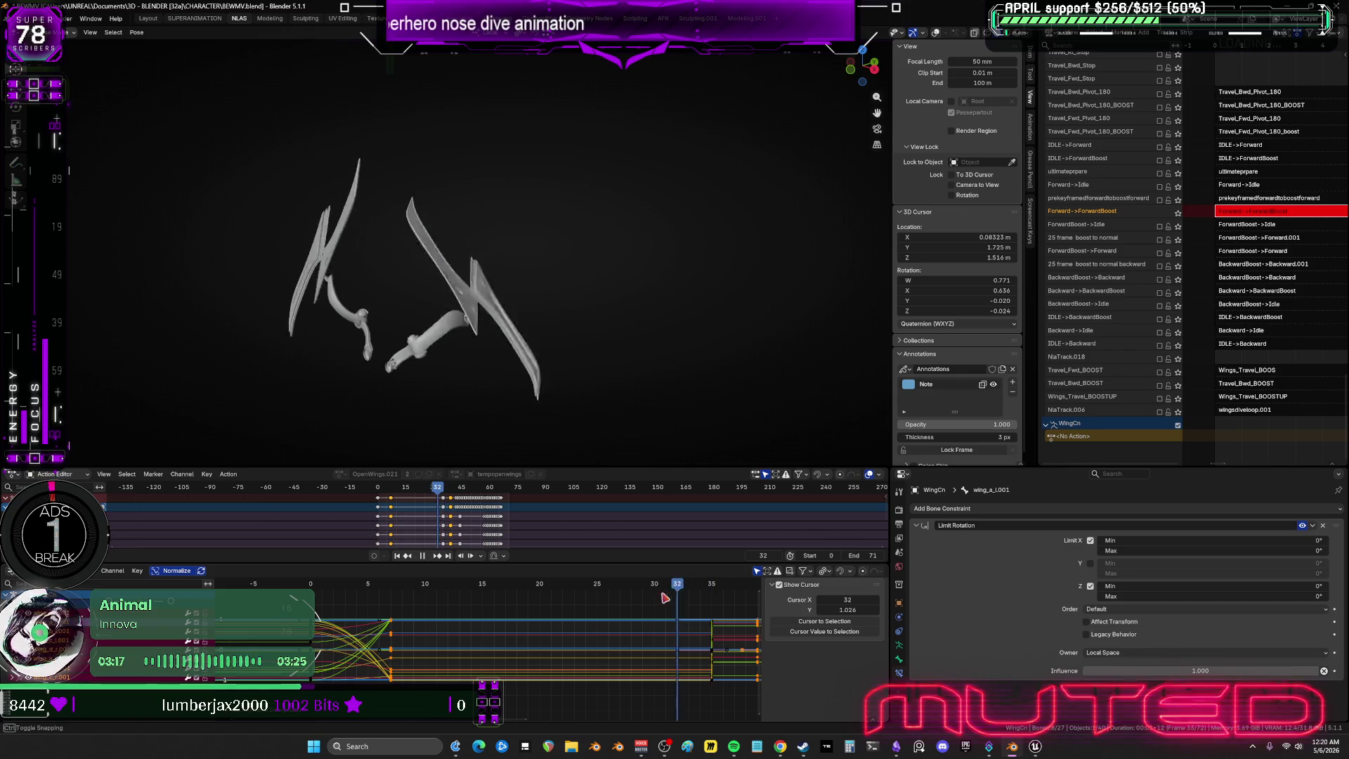
{"action": "key", "text": "space"}
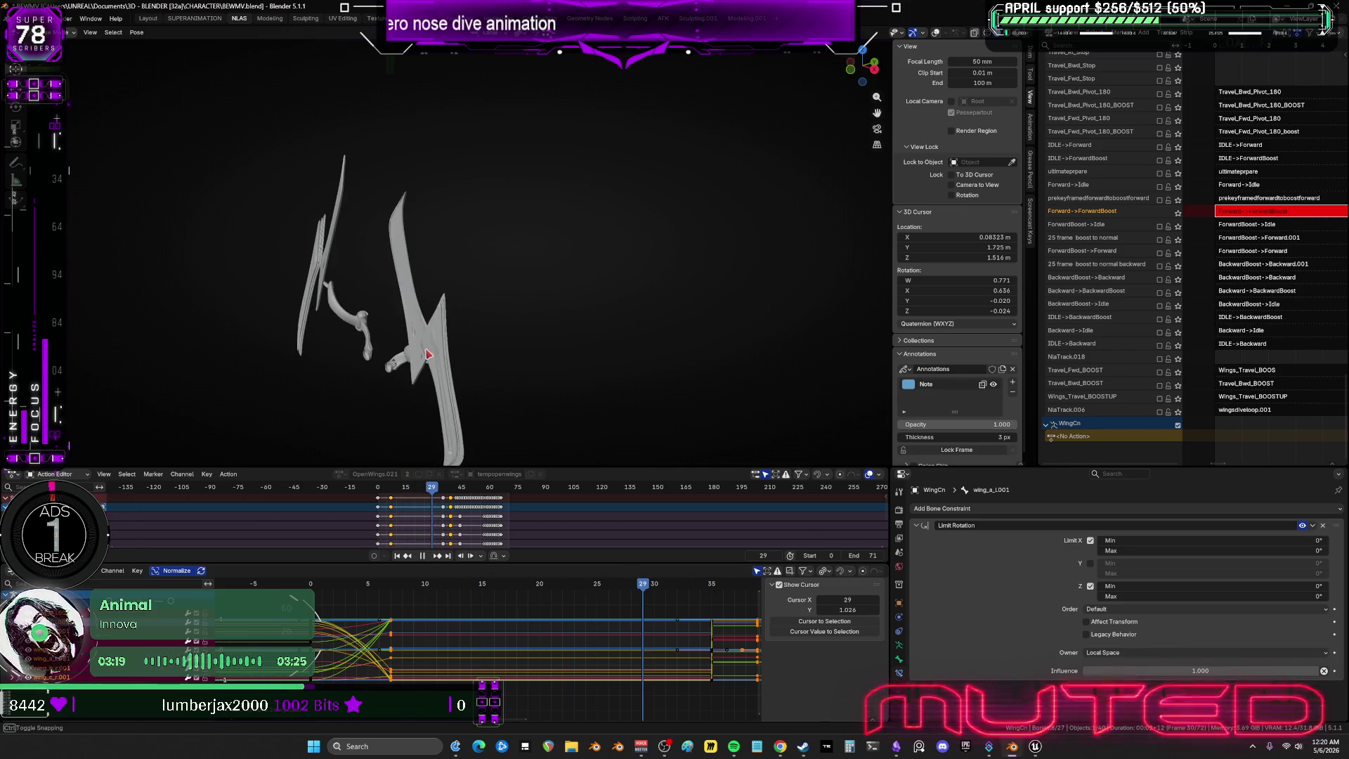
Turn overlays back on, select all wing keyframes, and set them to Constant interpolation.
{"action": "key", "text": "shift+alt+z"}
{"action": "key", "text": "KP_Divide"}
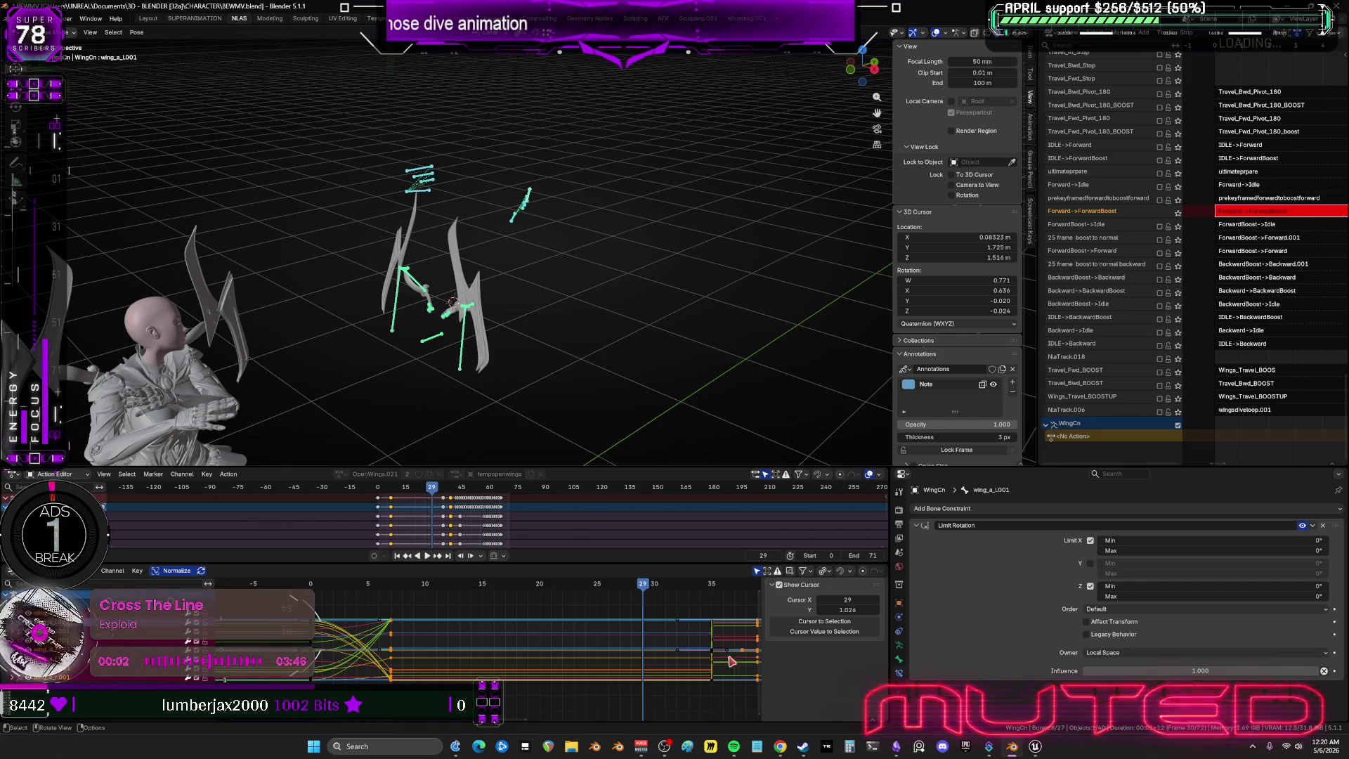
{"action": "key", "text": "a"}
{"action": "left_click", "coordinate": [534, 620]}
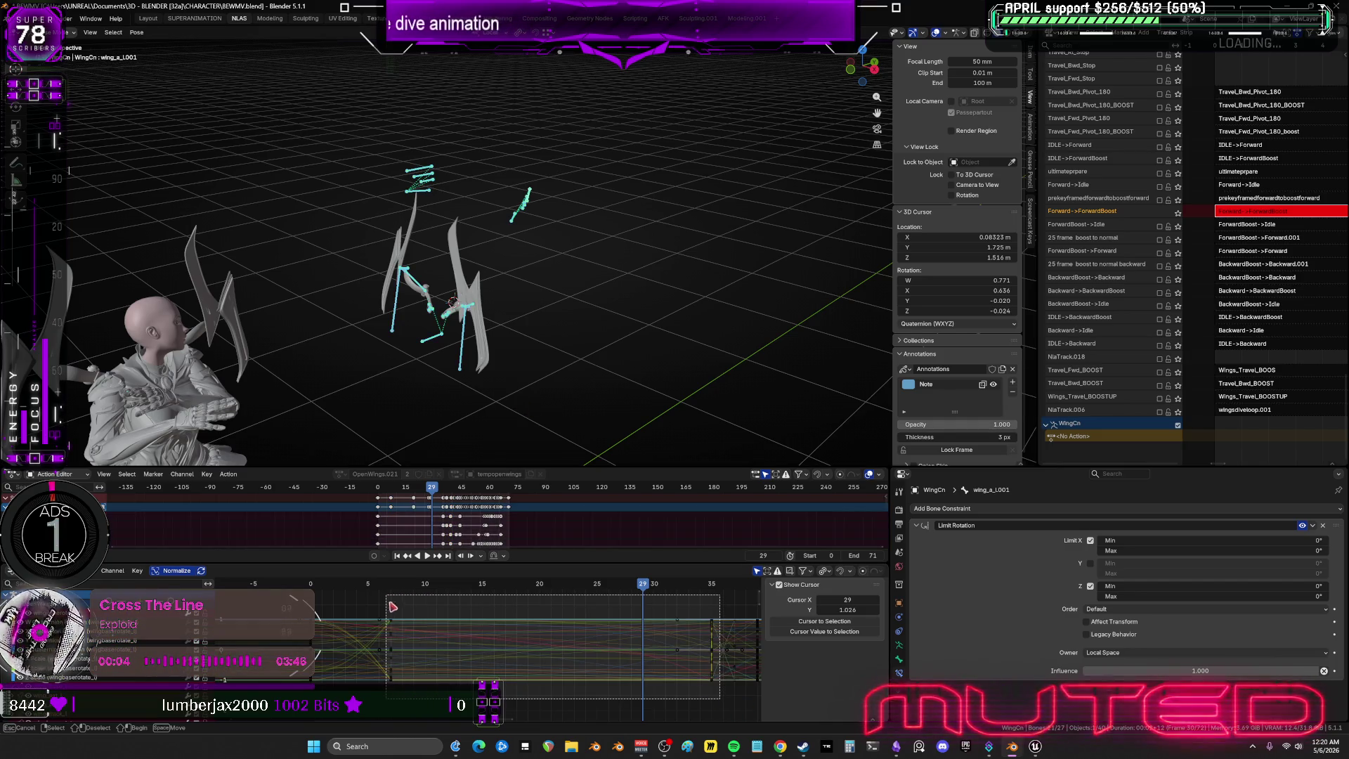
{"action": "key", "text": "a"}
{"action": "right_click", "coordinate": [398, 625]}
{"action": "mouse_move", "coordinate": [398, 625]}
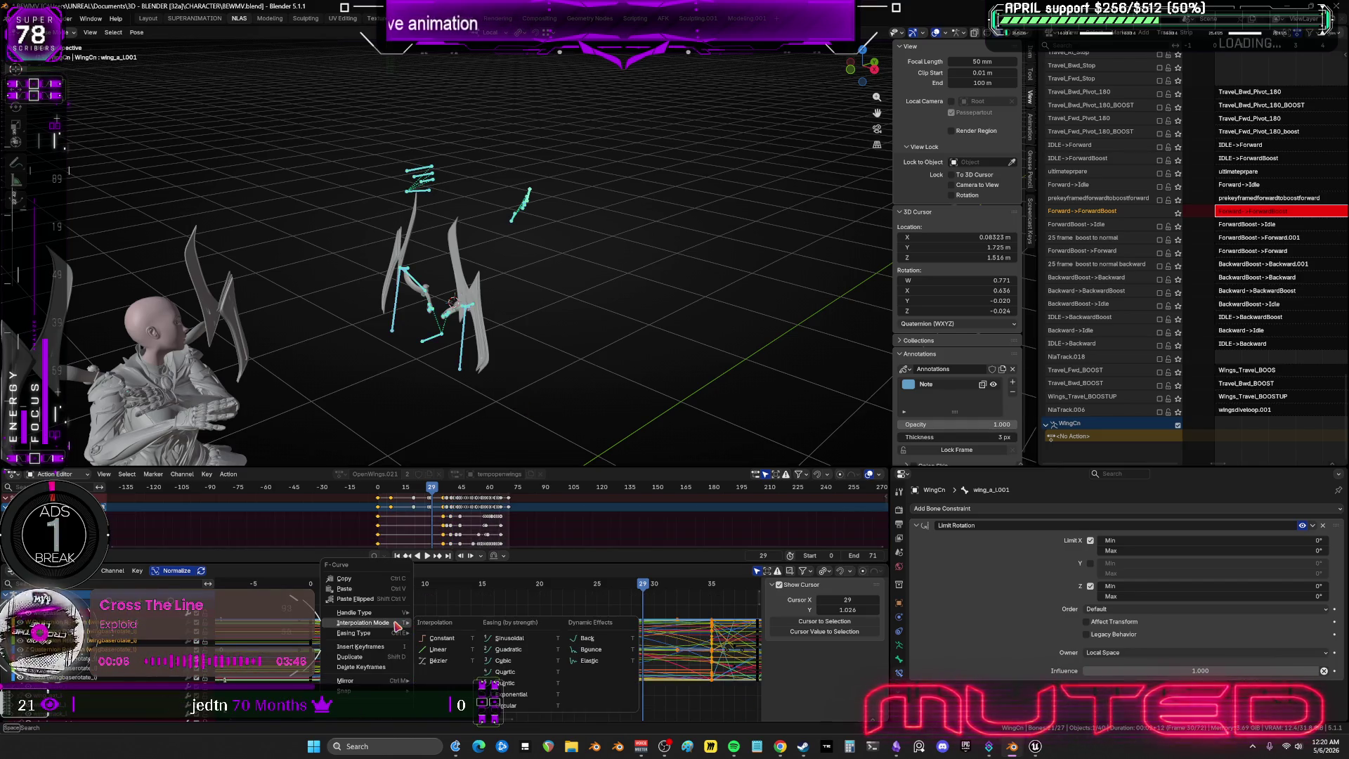
{"action": "left_click", "coordinate": [442, 638]}
Scrub between frames 18 and 37 to review the stepped wing motion.
{"action": "mouse_move", "coordinate": [534, 583]}
{"action": "left_mouse_down"}
{"action": "mouse_move", "coordinate": [507, 598]}
{"action": "mouse_move", "coordinate": [711, 629]}
{"action": "left_mouse_up"}
{"action": "middle_click_drag", "start_coordinate": [731, 608], "coordinate": [622, 603]}
{"action": "left_click", "coordinate": [632, 602]}
{"action": "left_click_drag", "start_coordinate": [631, 602], "coordinate": [454, 624]}
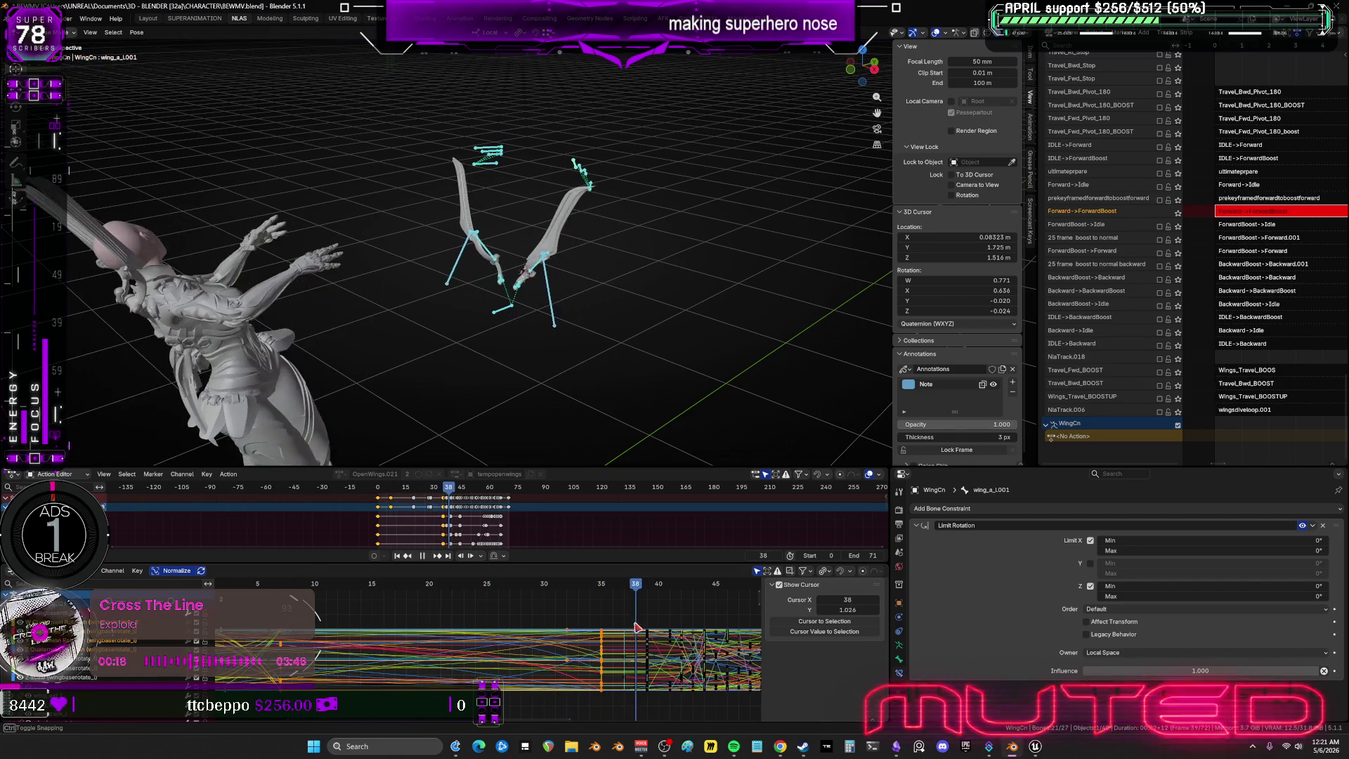
Step through the keyframes from frame 29 to 43 to check the dive, then save BEWMV.blend.
{"action": "key", "text": "space"}
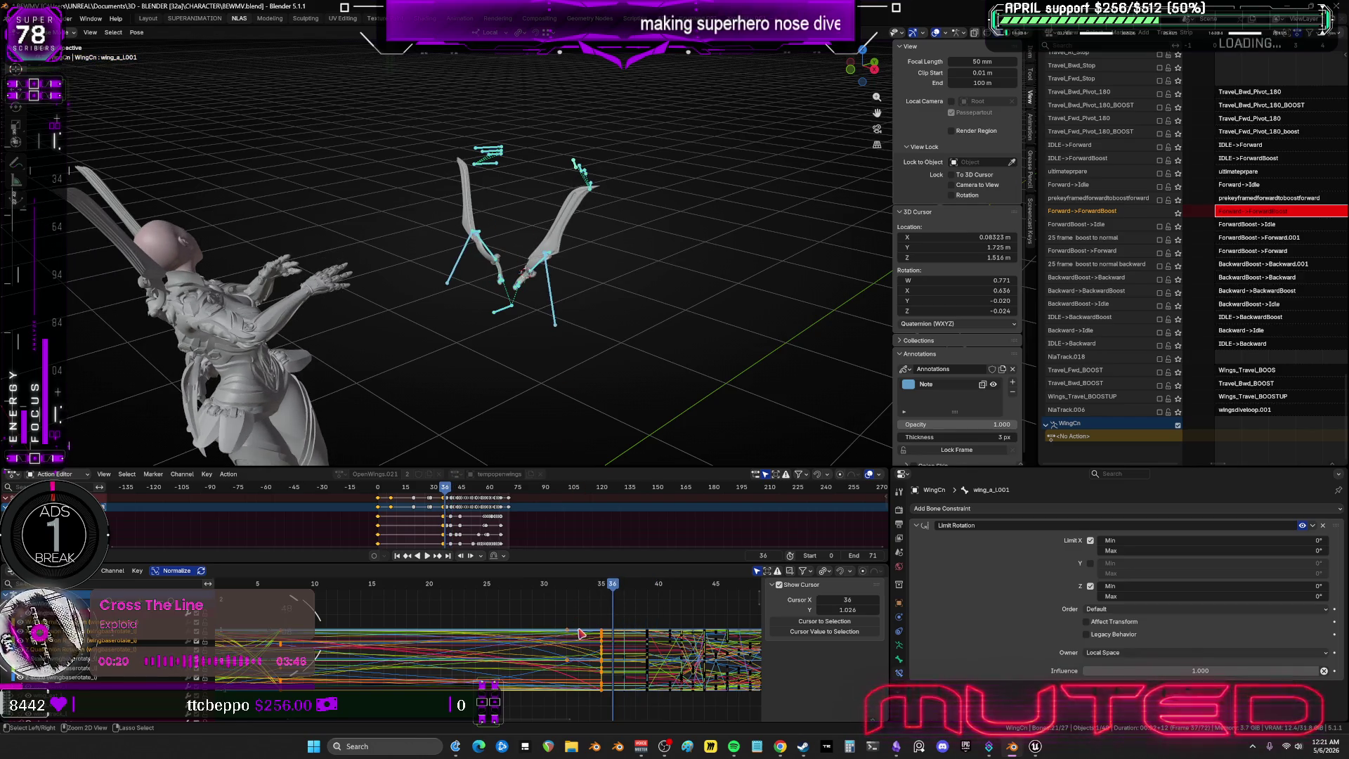
{"action": "key", "text": "Down"}
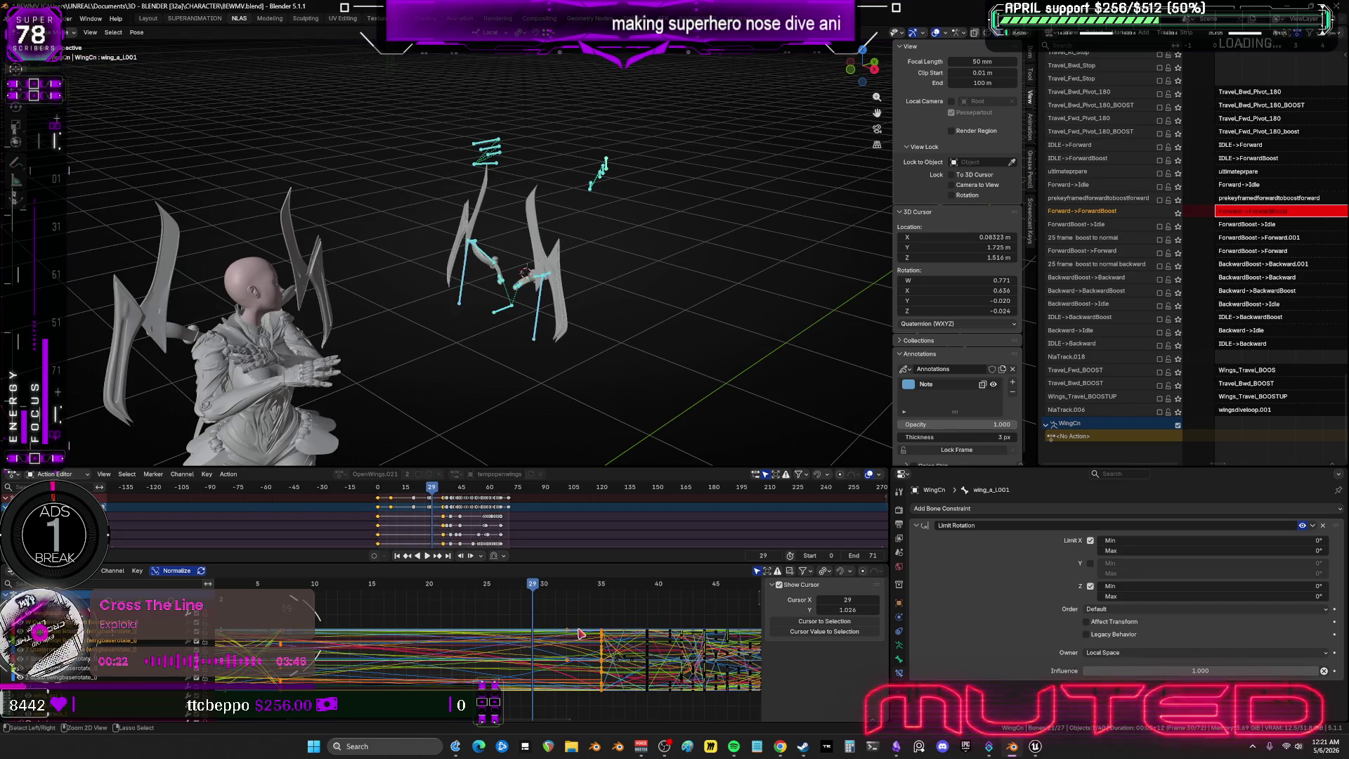
{"action": "key", "text": "alt+a"}
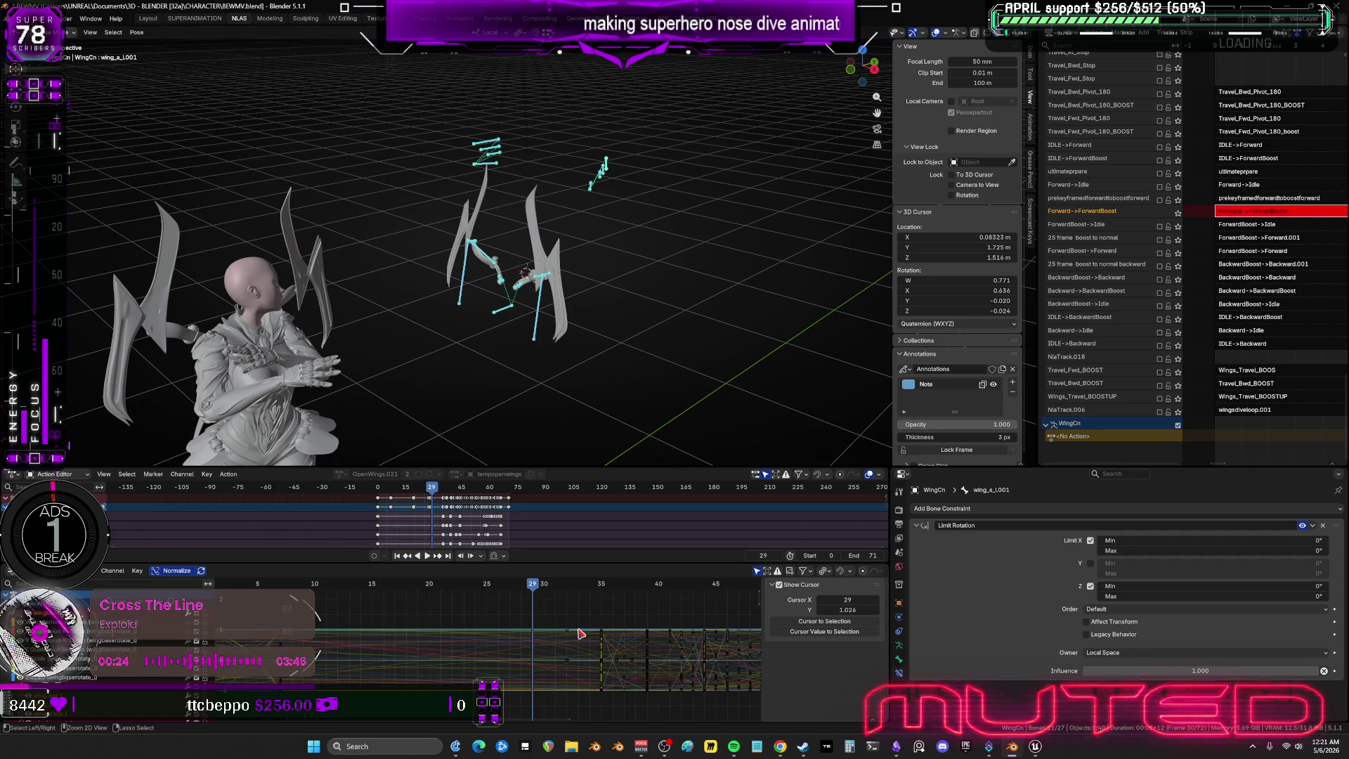
{"action": "key", "text": "a"}
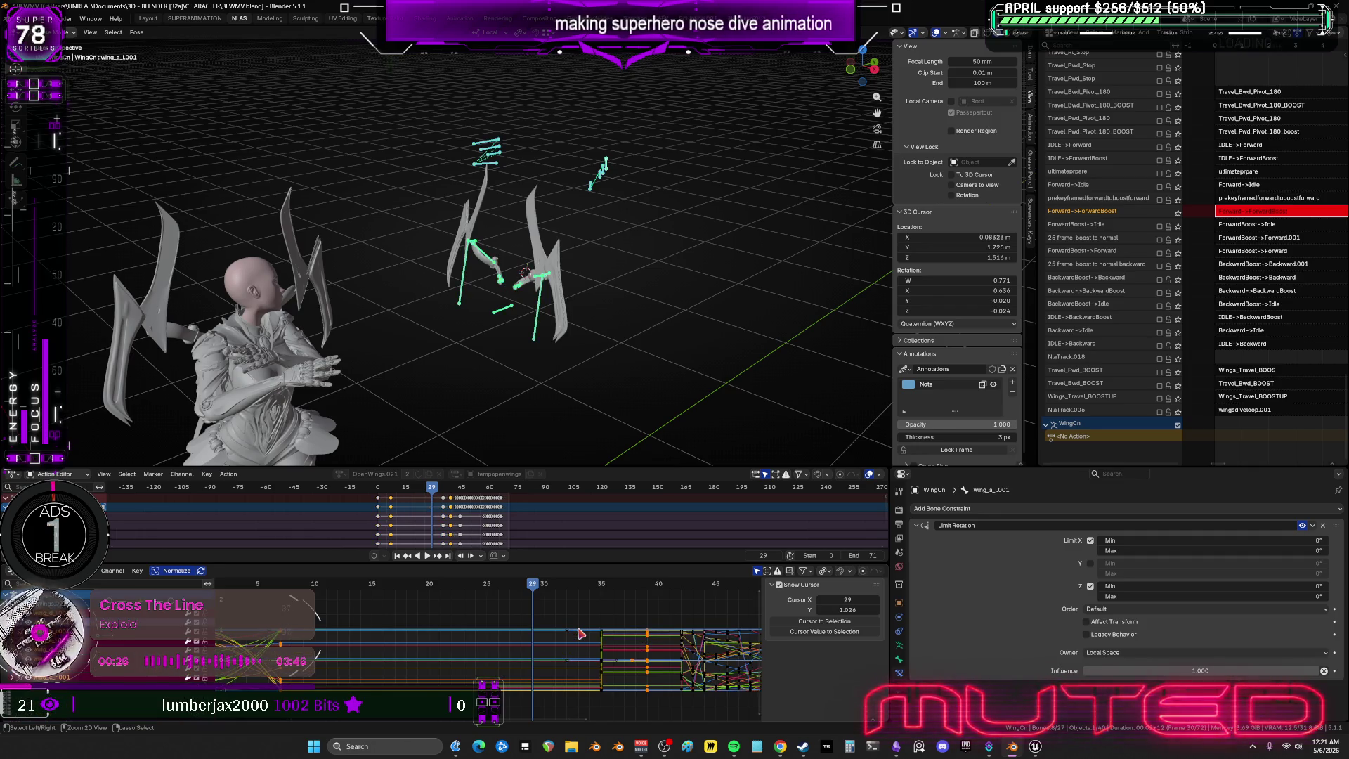
{"action": "key", "text": "Up"}
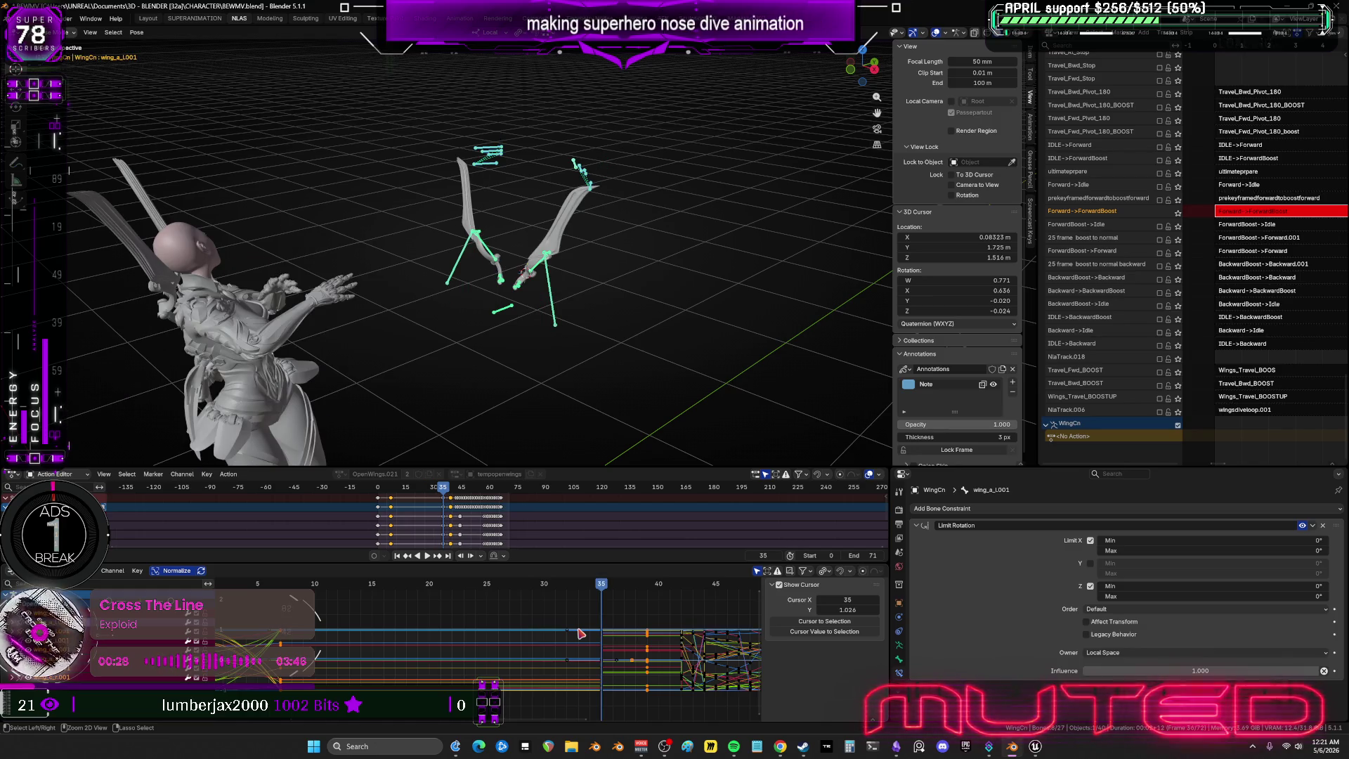
{"action": "key", "text": "alt+h"}
{"action": "key", "text": "space"}
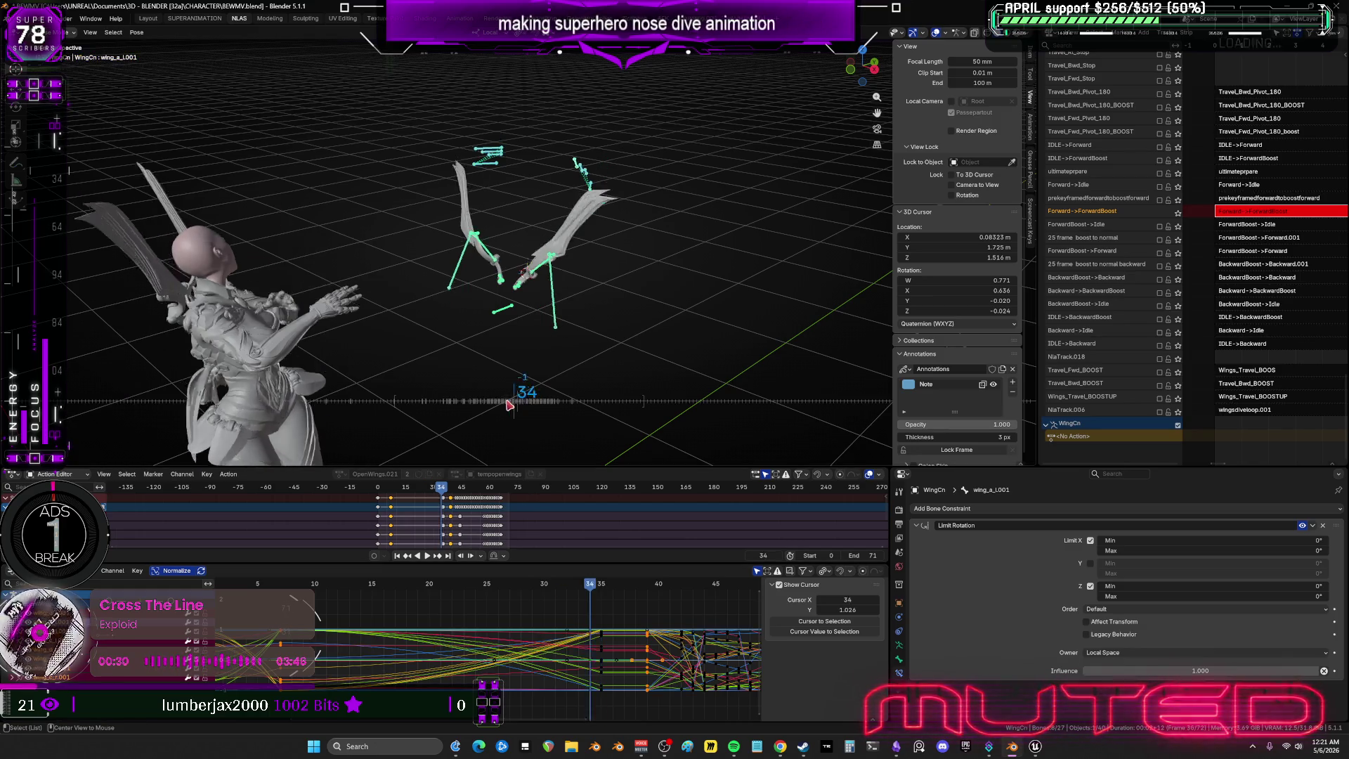
{"action": "left_click_drag", "start_coordinate": [401, 430], "coordinate": [551, 409]}
{"action": "key", "text": "ctrl+s"}
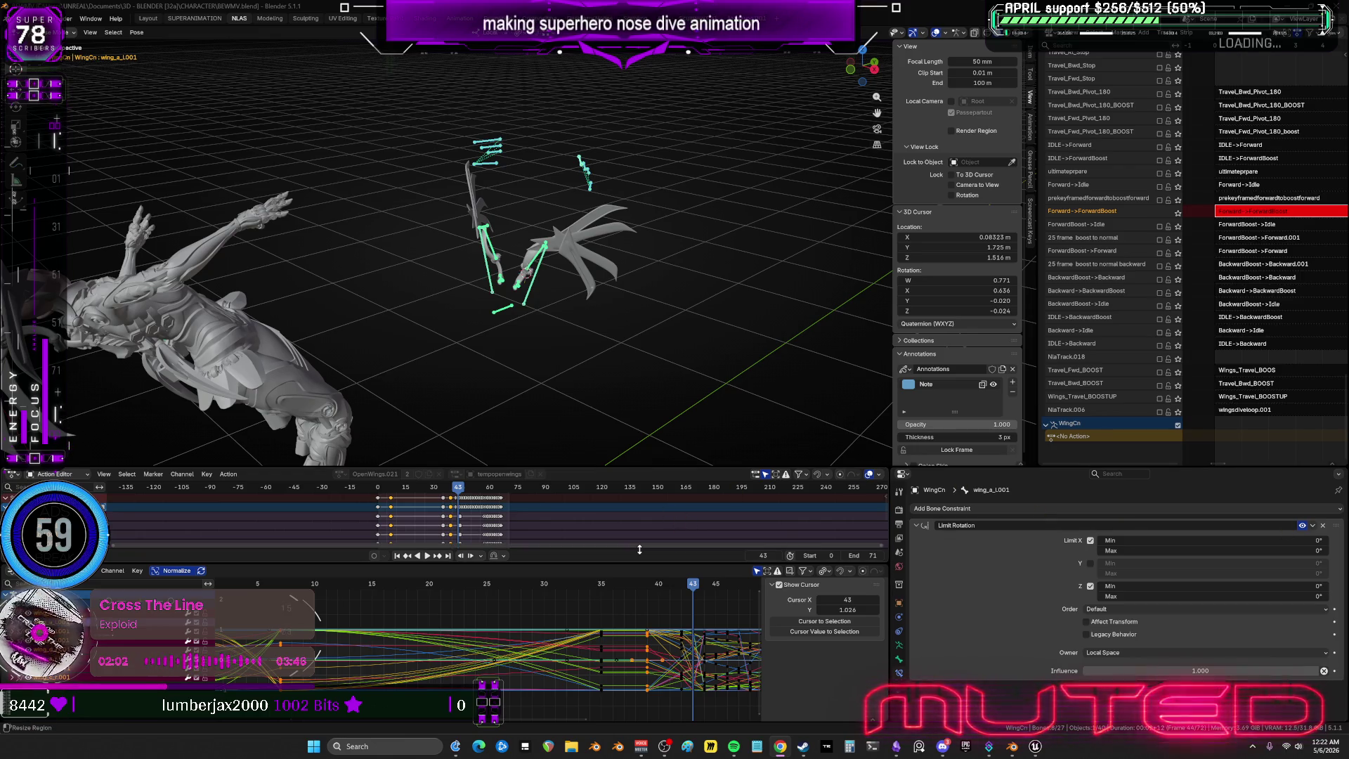
Select the wing keys near frame 35 and key the same wing pose at frame 7.
{"action": "mouse_move", "coordinate": [693, 584]}
{"action": "left_mouse_down"}
{"action": "mouse_move", "coordinate": [293, 596]}
{"action": "mouse_move", "coordinate": [371, 597]}
{"action": "left_mouse_up"}
{"action": "mouse_move", "coordinate": [400, 362]}
{"action": "middle_mouse_down"}
{"action": "mouse_move", "coordinate": [428, 347]}
{"action": "mouse_move", "coordinate": [389, 454]}
{"action": "middle_mouse_up"}
{"action": "scroll", "coordinate": [471, 617], "scroll_direction": "down", "scroll_amount": 2}
{"action": "mouse_move", "coordinate": [471, 617]}
{"action": "left_mouse_down"}
{"action": "mouse_move", "coordinate": [658, 607]}
{"action": "mouse_move", "coordinate": [660, 706]}
{"action": "left_mouse_up"}
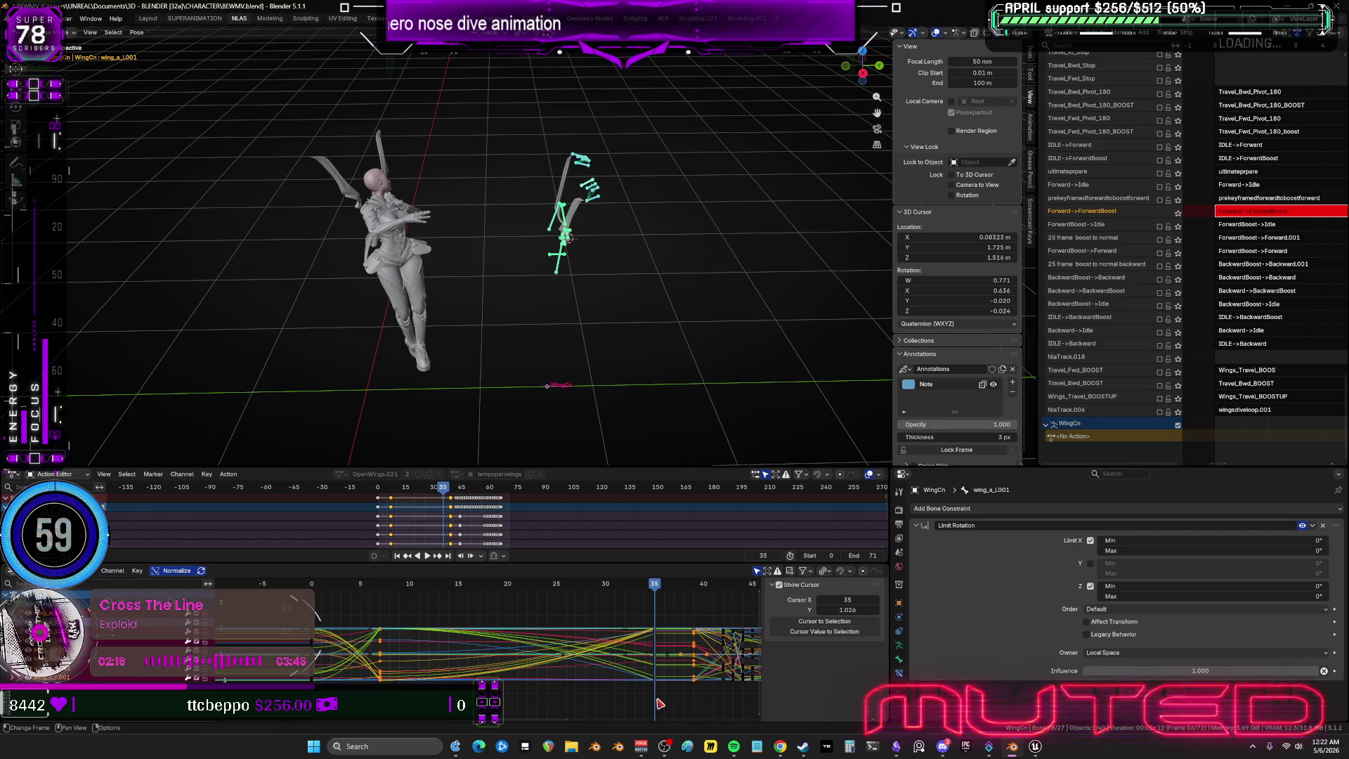
{"action": "left_click_drag", "start_coordinate": [659, 697], "coordinate": [640, 593]}
{"action": "mouse_move", "coordinate": [377, 586]}
{"action": "left_mouse_down"}
{"action": "mouse_move", "coordinate": [678, 599]}
{"action": "mouse_move", "coordinate": [604, 612]}
{"action": "mouse_move", "coordinate": [655, 618]}
{"action": "left_mouse_up"}
{"action": "key", "text": "ctrl+v"}
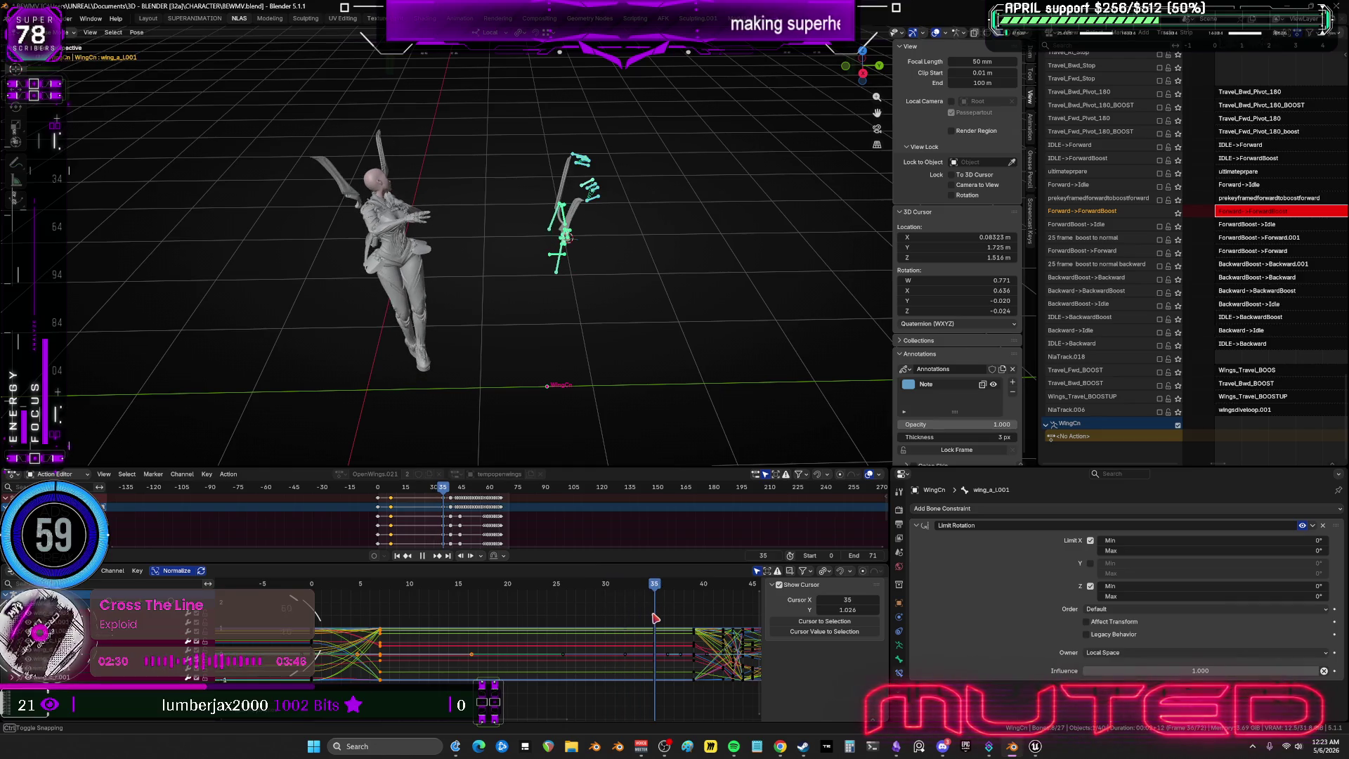
Orbit to a front view and zoom in to check the wing rig pose.
{"action": "mouse_move", "coordinate": [542, 316]}
{"action": "middle_mouse_down"}
{"action": "mouse_move", "coordinate": [650, 298]}
{"action": "mouse_move", "coordinate": [617, 337]}
{"action": "mouse_move", "coordinate": [603, 323]}
{"action": "middle_mouse_up"}
{"action": "mouse_move", "coordinate": [602, 323]}
{"action": "left_mouse_down", "text": "alt"}
{"action": "mouse_move", "coordinate": [541, 341]}
{"action": "mouse_move", "coordinate": [636, 329]}
{"action": "mouse_move", "coordinate": [593, 324]}
{"action": "mouse_move", "coordinate": [629, 341]}
{"action": "mouse_move", "coordinate": [486, 355]}
{"action": "mouse_move", "coordinate": [611, 373]}
{"action": "mouse_move", "coordinate": [541, 369]}
{"action": "mouse_move", "coordinate": [582, 366]}
{"action": "left_mouse_up", "text": "alt"}
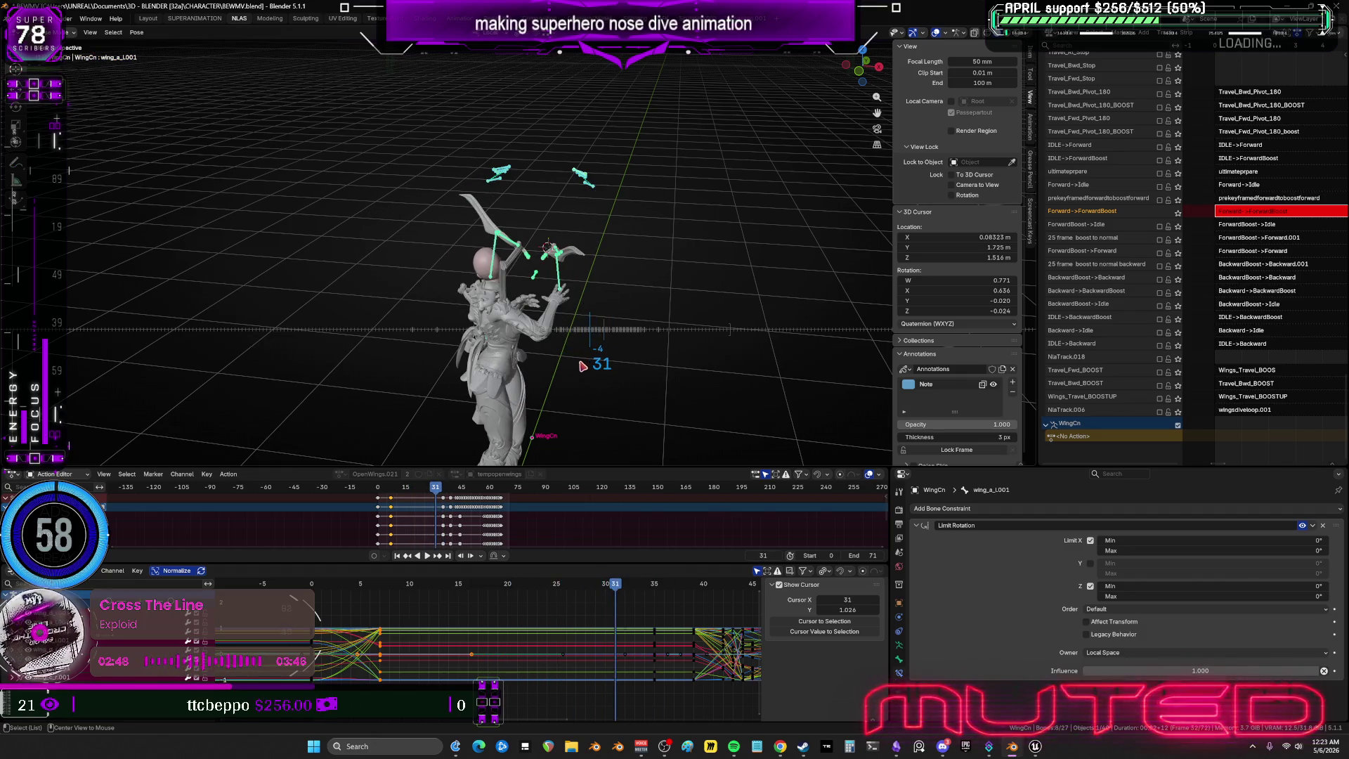
{"action": "mouse_move", "coordinate": [593, 280]}
{"action": "middle_mouse_down"}
{"action": "mouse_move", "coordinate": [572, 280]}
{"action": "mouse_move", "coordinate": [580, 220]}
{"action": "middle_mouse_up"}
Get back to posing the wing armature and return the timeline to frame 0.
{"action": "left_click", "coordinate": [478, 218]}
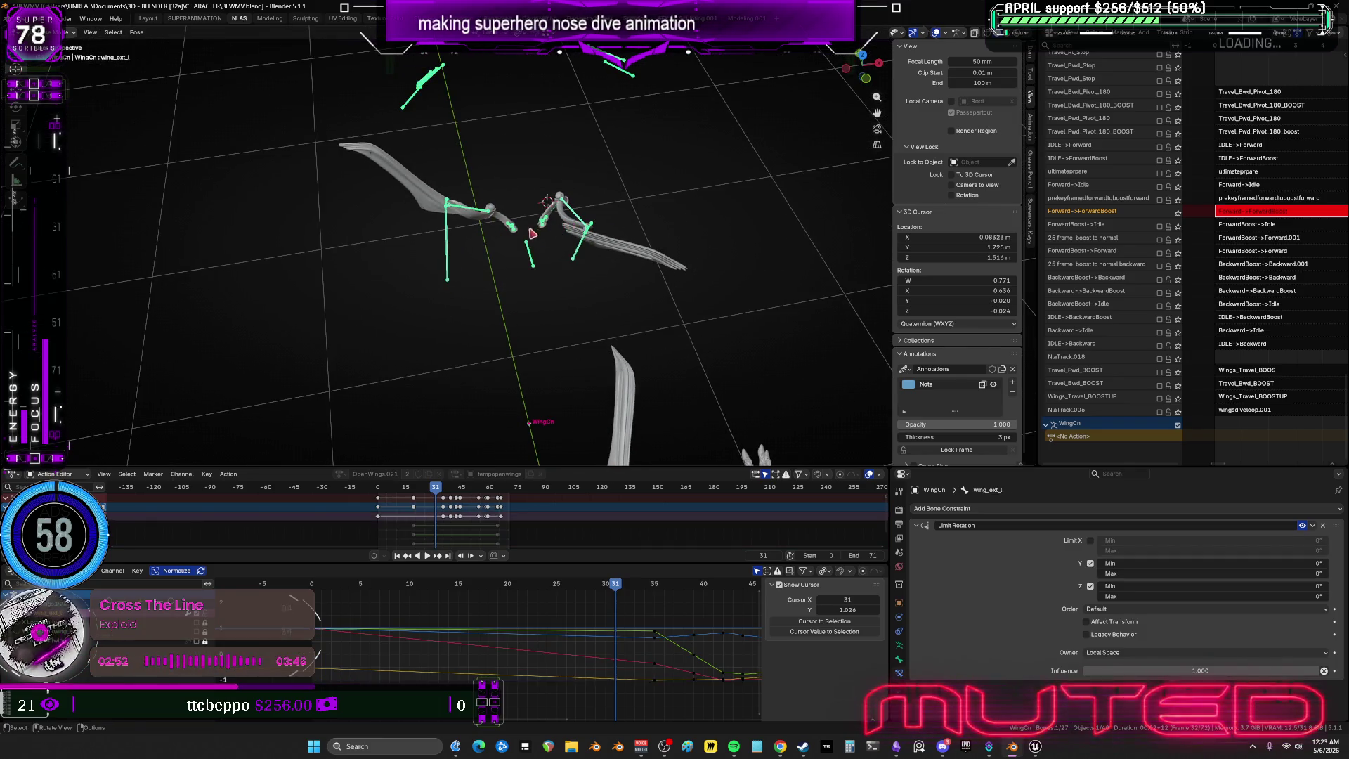
{"action": "left_click", "coordinate": [622, 394]}
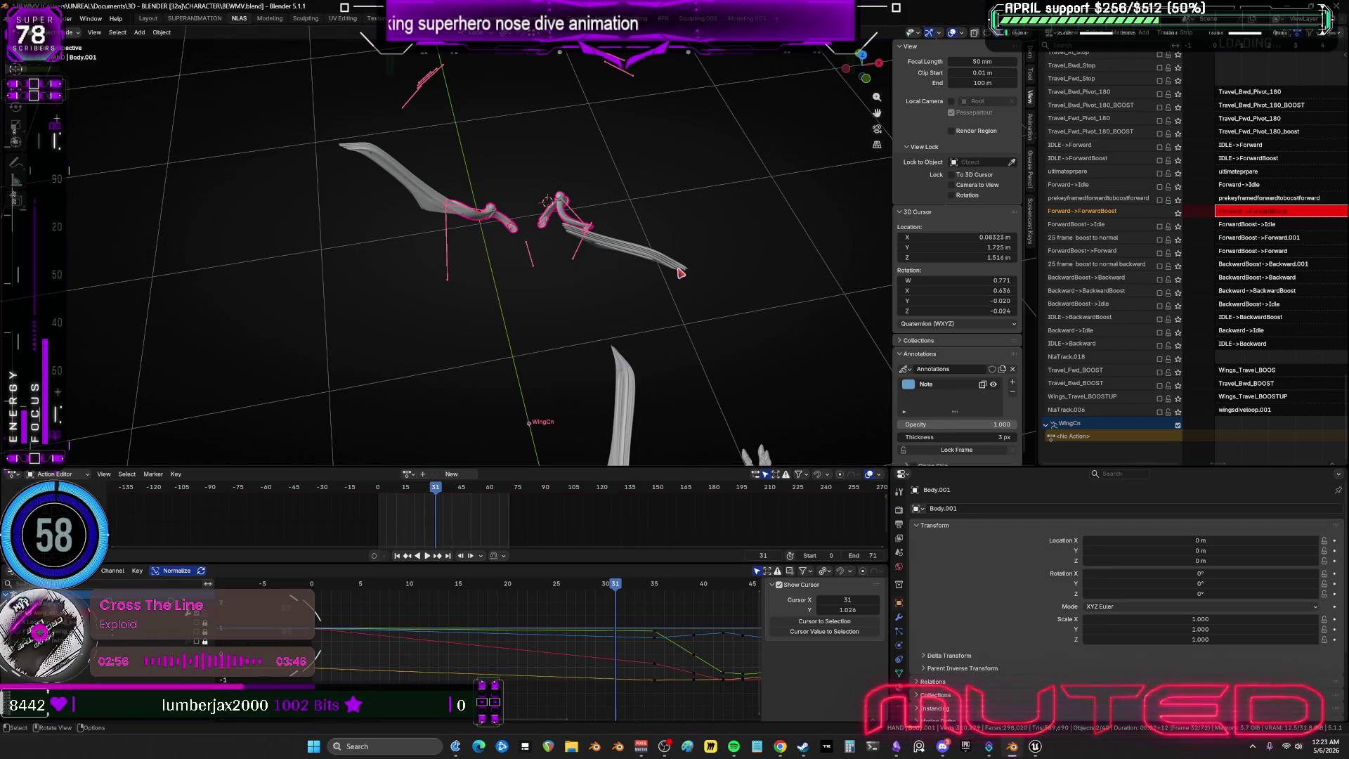
{"action": "key", "text": "ctrl+z"}
{"action": "mouse_move", "coordinate": [701, 293]}
{"action": "middle_mouse_down"}
{"action": "mouse_move", "coordinate": [632, 275]}
{"action": "mouse_move", "coordinate": [678, 277]}
{"action": "mouse_move", "coordinate": [593, 319]}
{"action": "mouse_move", "coordinate": [596, 337]}
{"action": "middle_mouse_up"}
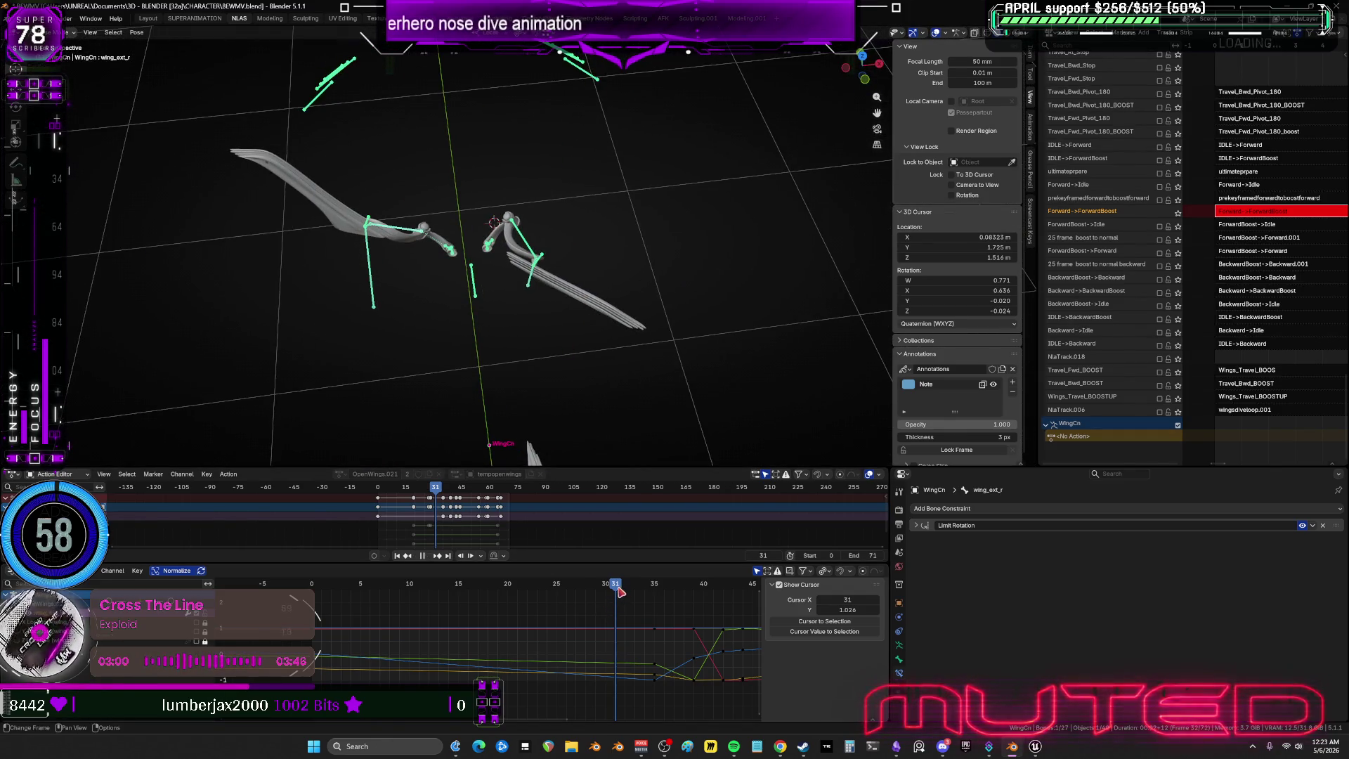
{"action": "mouse_move", "coordinate": [621, 592]}
{"action": "left_mouse_down"}
{"action": "mouse_move", "coordinate": [350, 603]}
{"action": "mouse_move", "coordinate": [377, 599]}
{"action": "mouse_move", "coordinate": [454, 617]}
{"action": "mouse_move", "coordinate": [317, 627]}
{"action": "left_mouse_up"}
{"action": "left_click_drag", "start_coordinate": [415, 230], "coordinate": [555, 215]}
Select the left wing extension bone and try rotating it around frames 16–28.
{"action": "left_click", "coordinate": [521, 248], "text": "shift"}
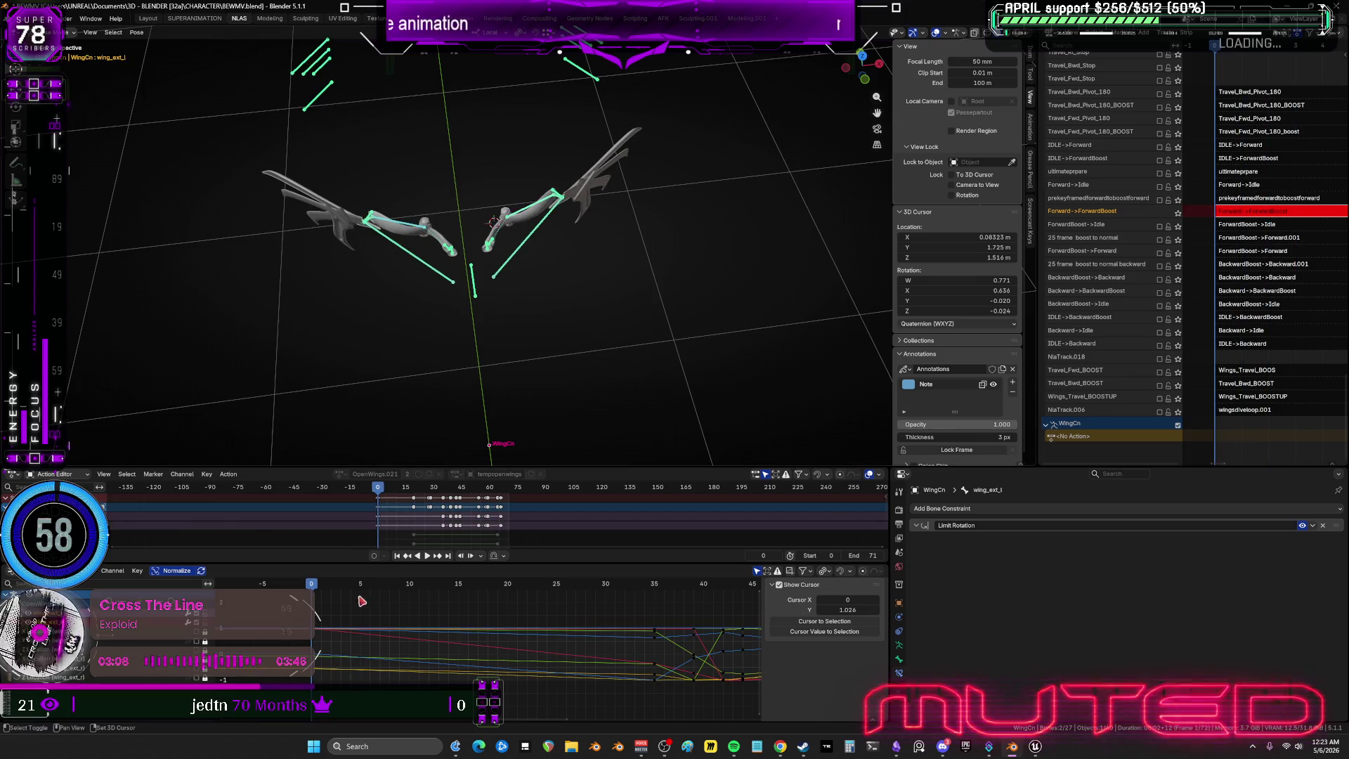
{"action": "mouse_move", "coordinate": [330, 595]}
{"action": "left_mouse_down"}
{"action": "mouse_move", "coordinate": [356, 594]}
{"action": "mouse_move", "coordinate": [394, 562]}
{"action": "mouse_move", "coordinate": [524, 295]}
{"action": "mouse_move", "coordinate": [578, 302]}
{"action": "left_mouse_up"}
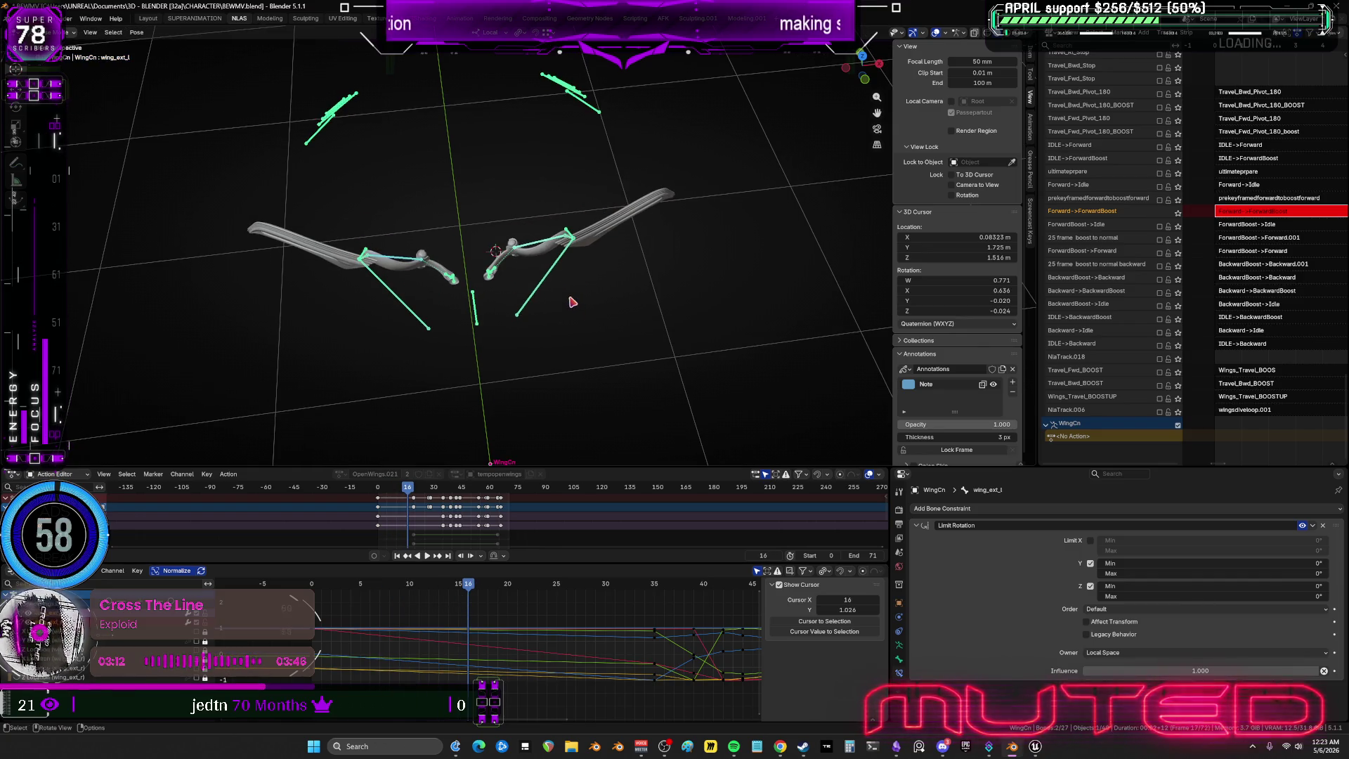
{"action": "key", "text": "r"}
{"action": "right_click", "coordinate": [572, 301]}
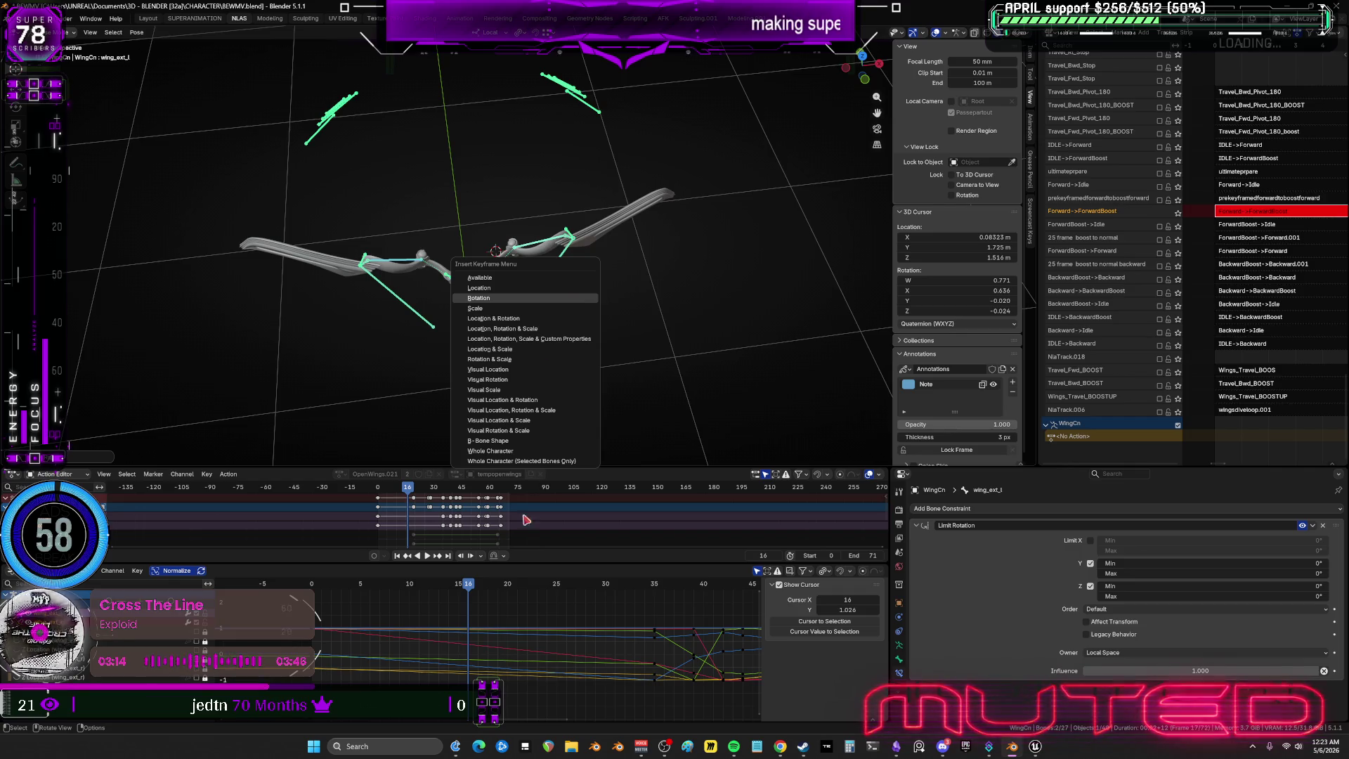
{"action": "left_click_drag", "start_coordinate": [472, 588], "coordinate": [569, 617]}
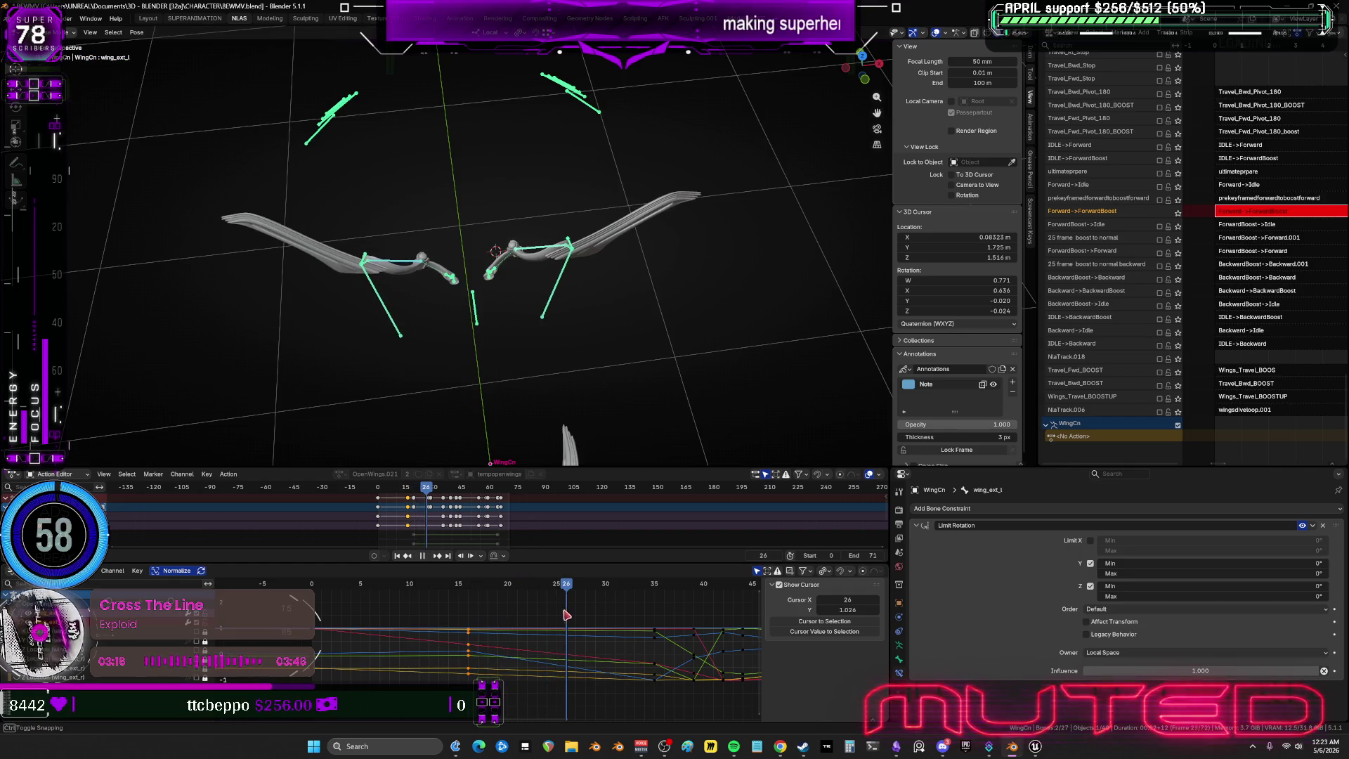
{"action": "key", "text": "ctrl+z"}
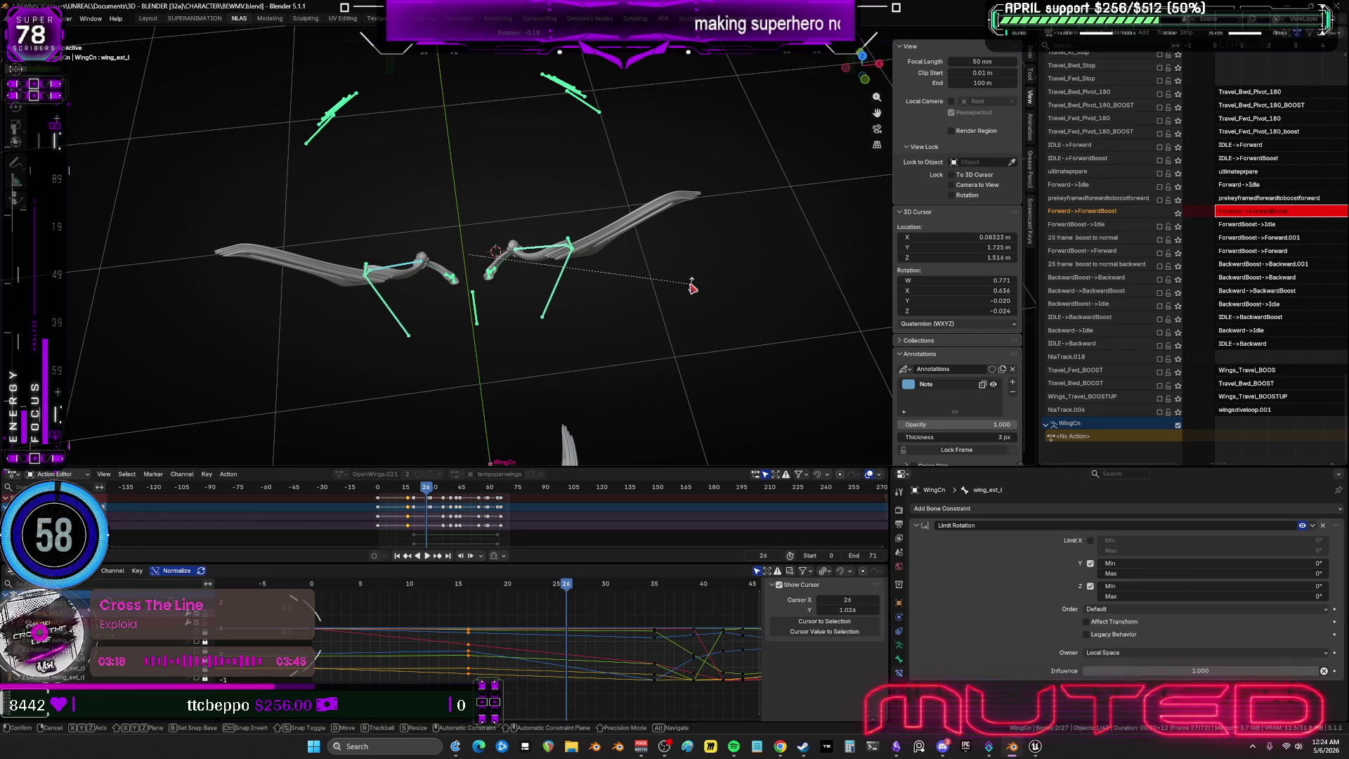
{"action": "right_click", "coordinate": [693, 288]}
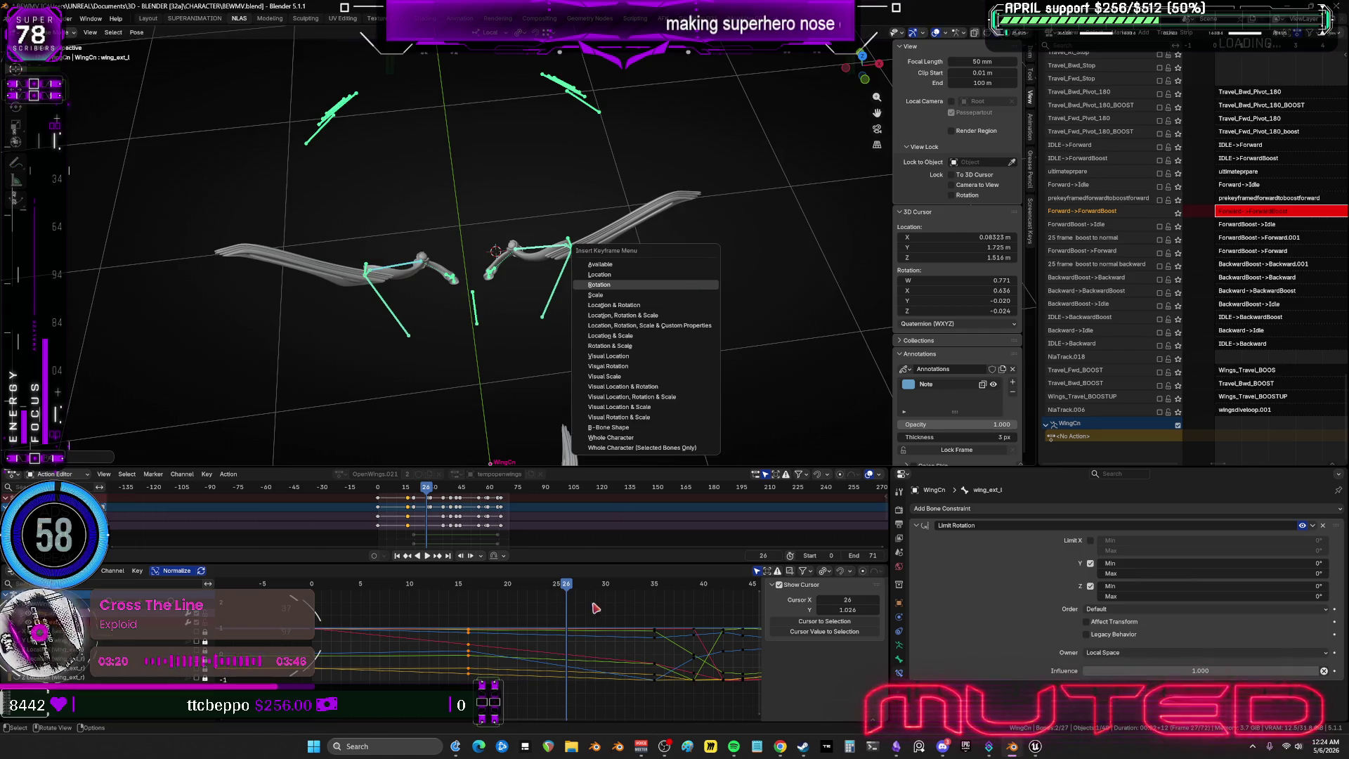
{"action": "left_click_drag", "start_coordinate": [572, 586], "coordinate": [657, 592]}
Select both wing extension bones and insert a rotation keyframe for them.
{"action": "left_click", "coordinate": [435, 263]}
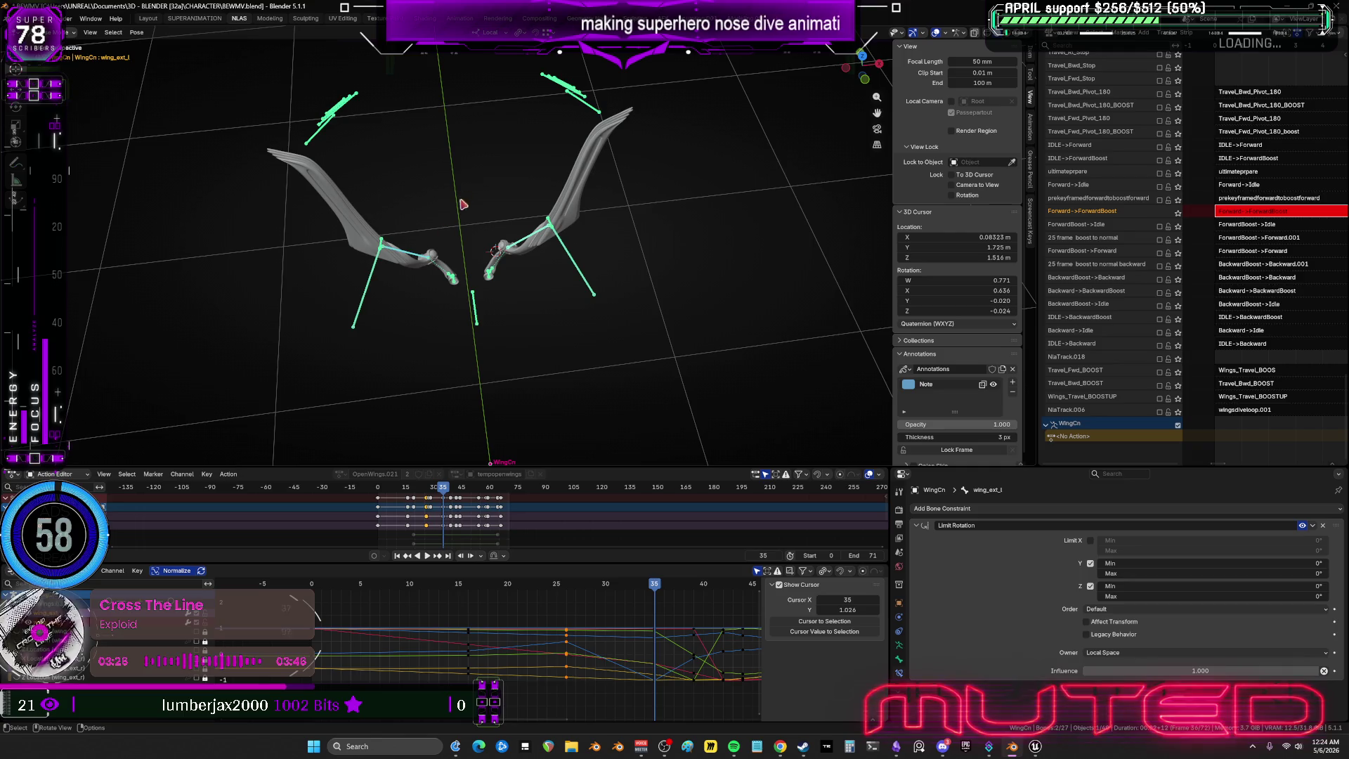
{"action": "key", "text": "r"}
{"action": "key", "text": "Escape"}
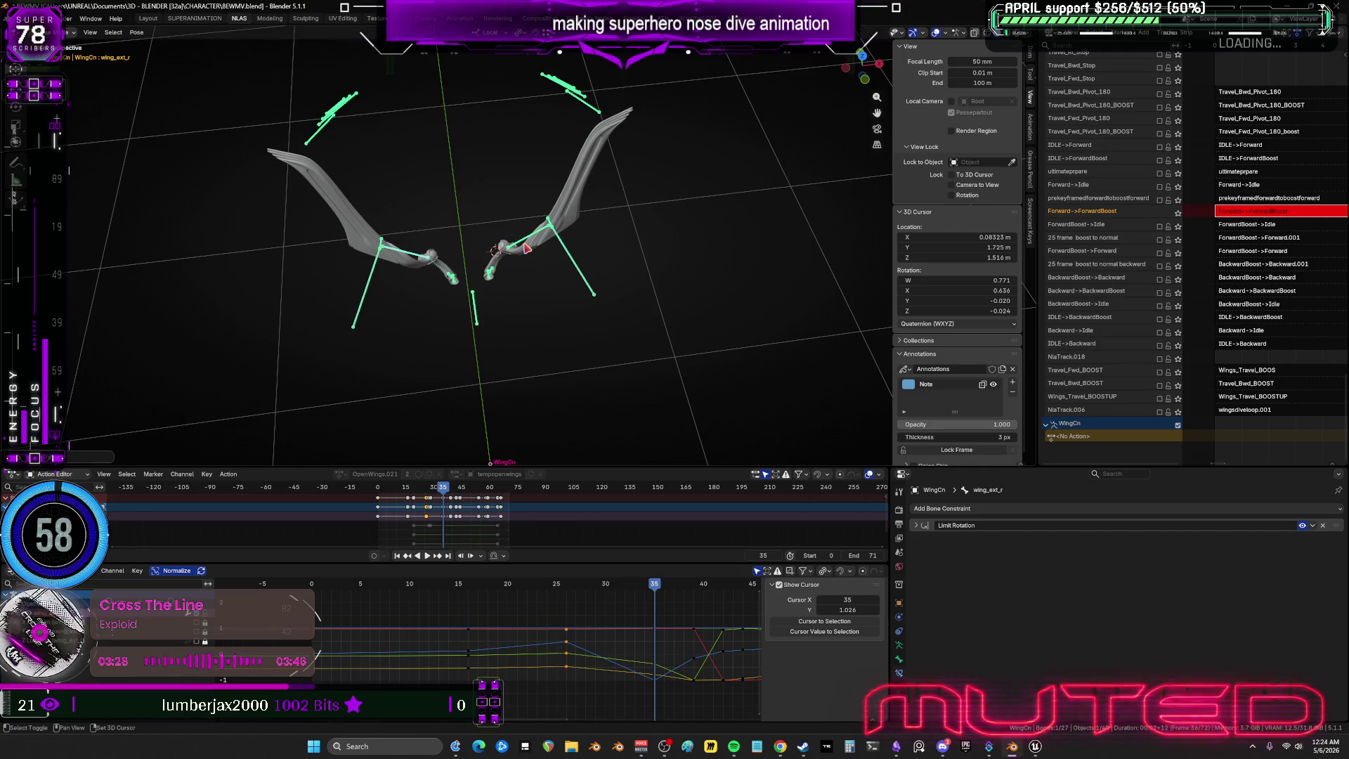
{"action": "left_click", "coordinate": [526, 247]}
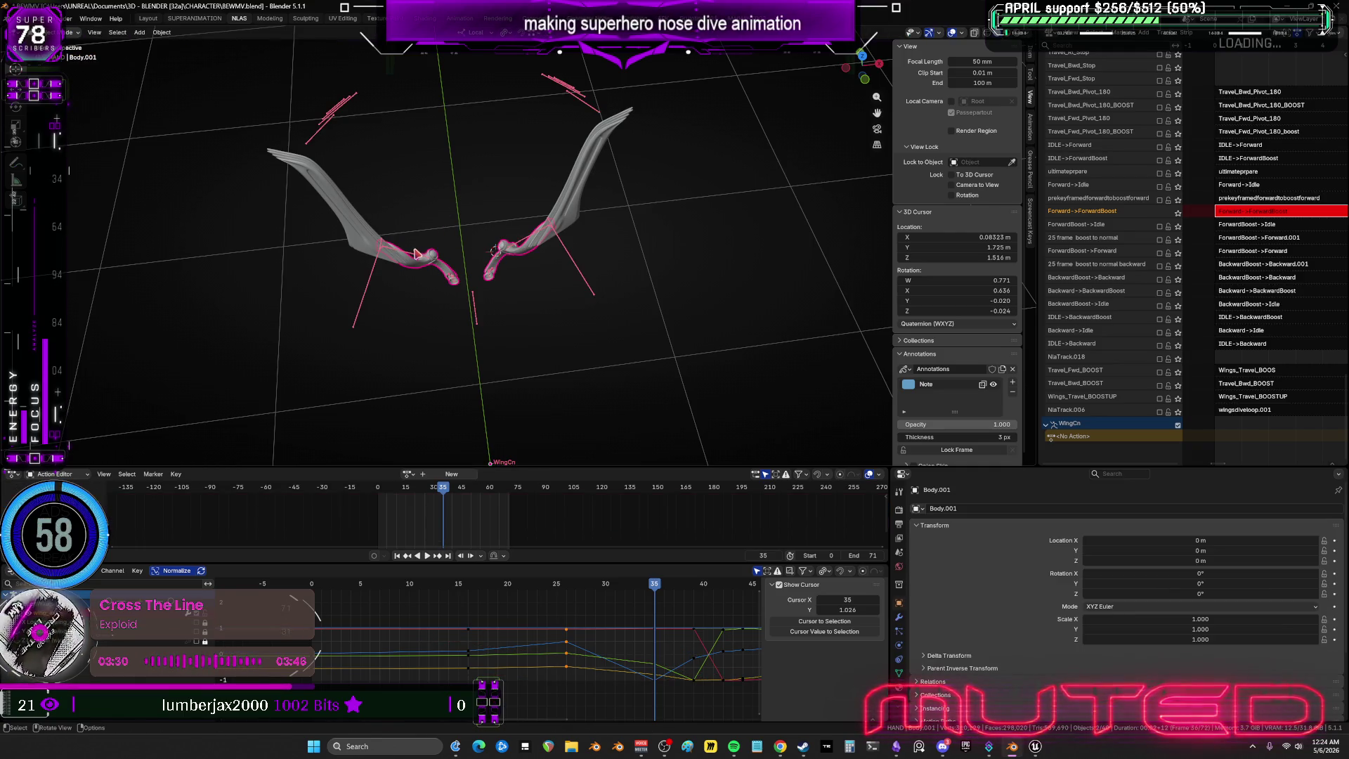
{"action": "key", "text": "ctrl+z"}
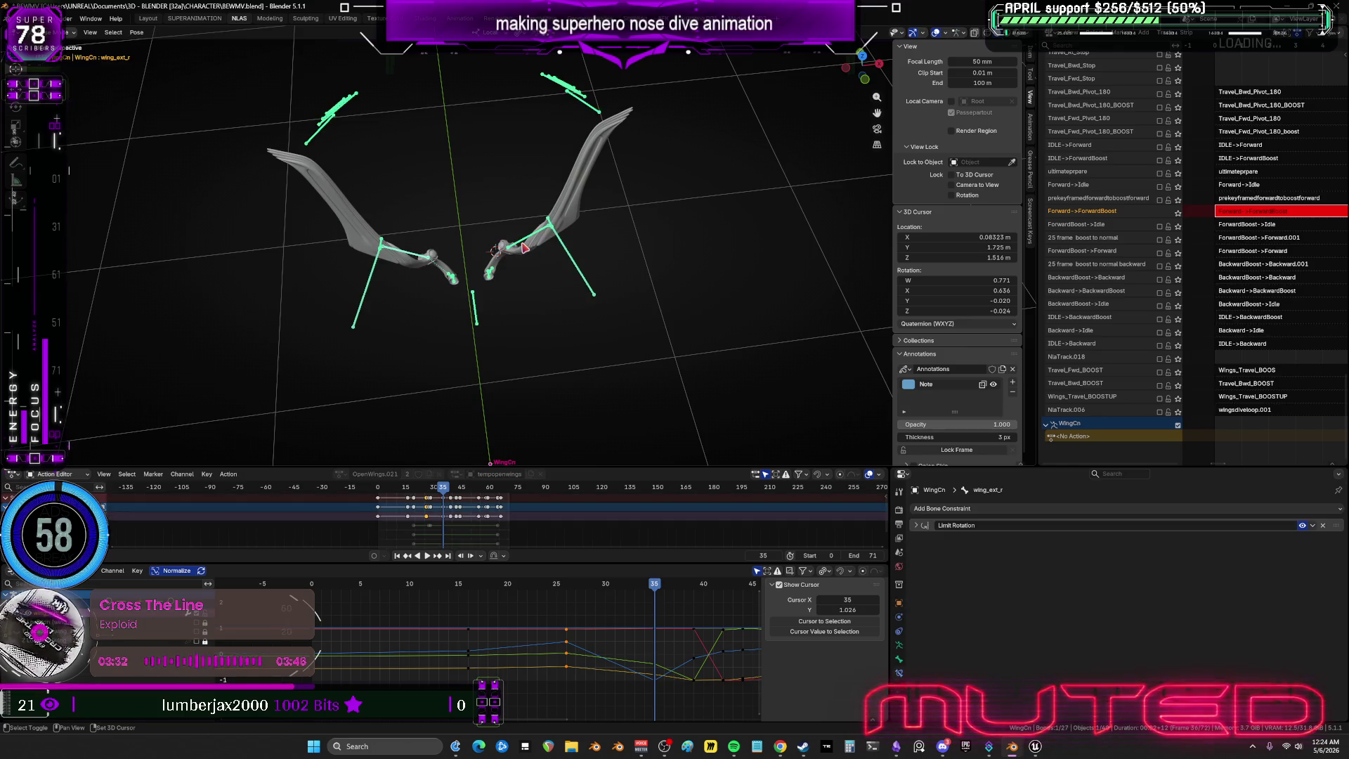
{"action": "left_click", "coordinate": [526, 248]}
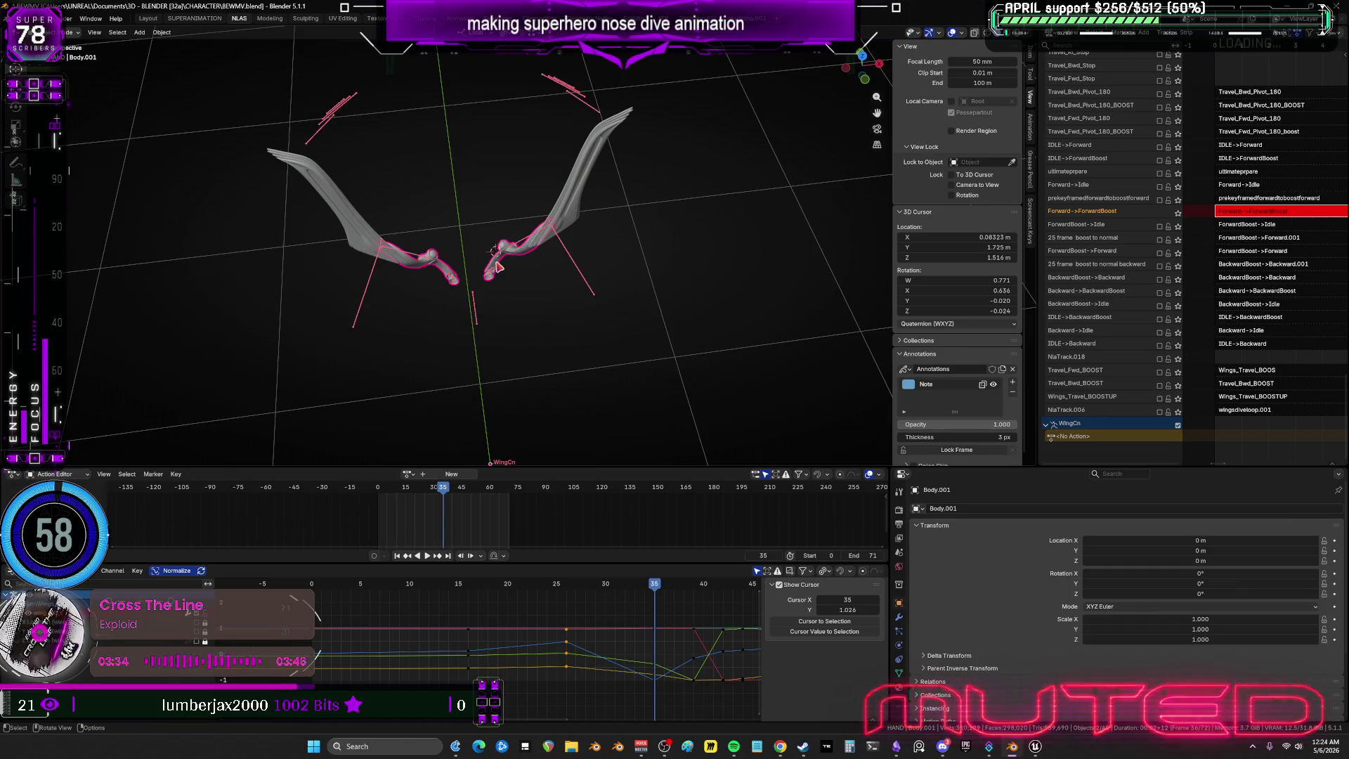
{"action": "key", "text": "ctrl+z"}
{"action": "right_click", "coordinate": [526, 241]}
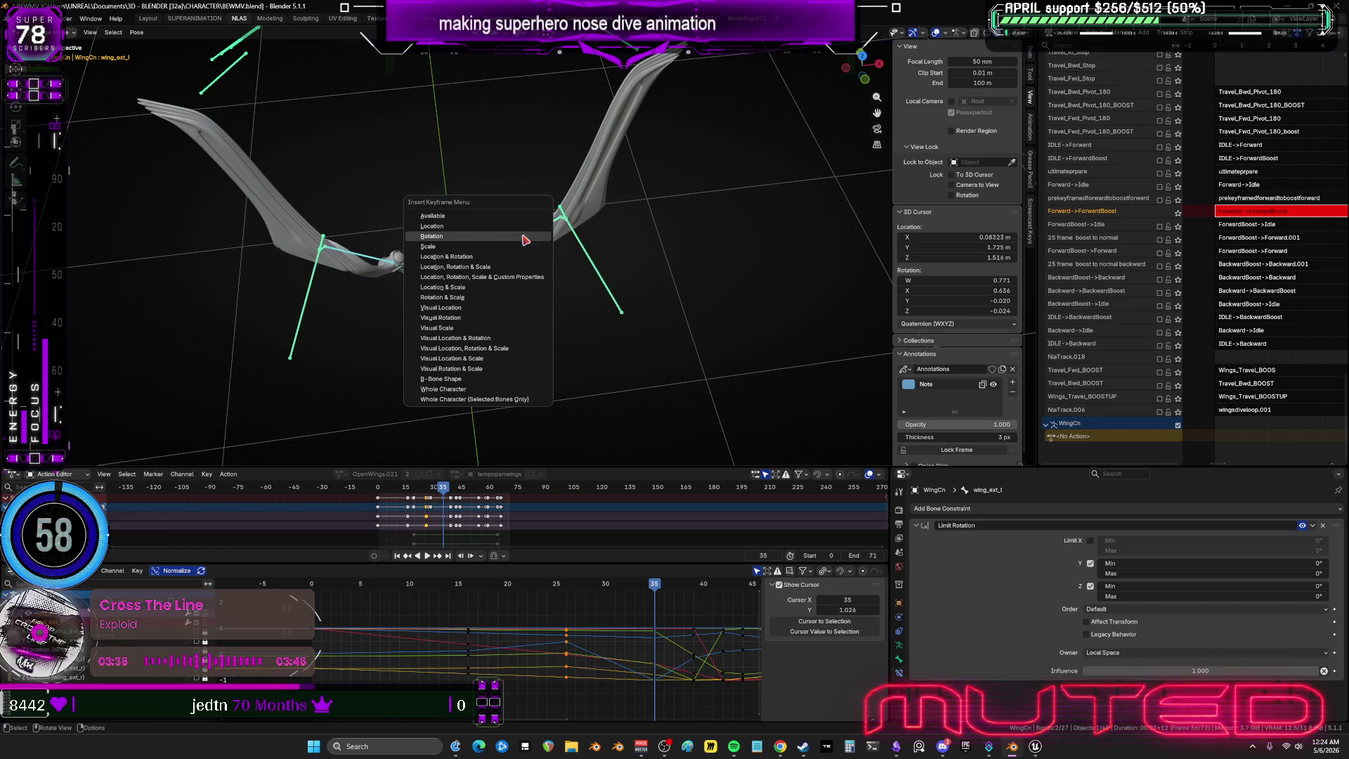
{"action": "key", "text": "ctrl+shift+m"}
Play the wing spread from frame 25 to 26, then select the wing keys in the curves.
{"action": "key", "text": "space"}
{"action": "left_click_drag", "start_coordinate": [658, 586], "coordinate": [562, 612]}
{"action": "key", "text": "space"}
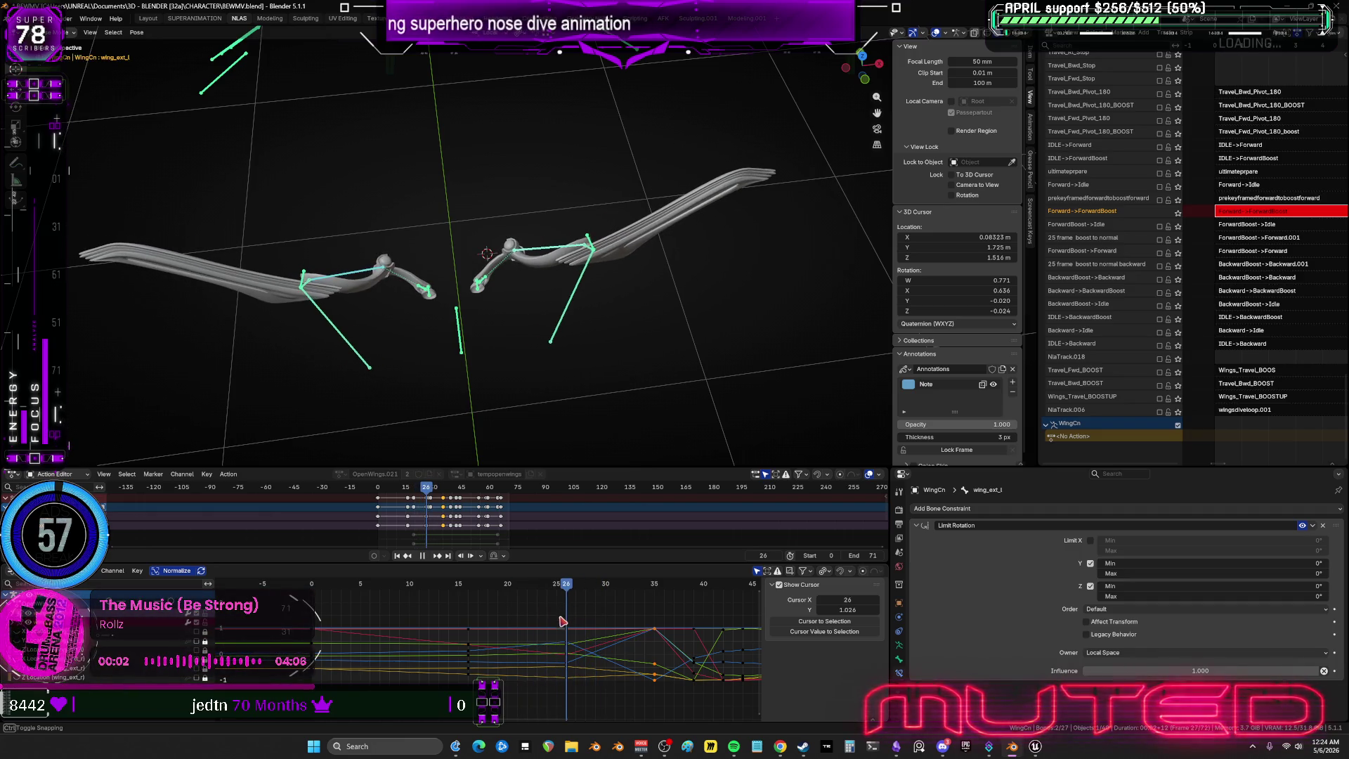
{"action": "left_click_drag", "start_coordinate": [610, 662], "coordinate": [505, 618]}
{"action": "right_click", "coordinate": [571, 641]}
Give the selected wing rotation keys Back easing and scrub frames 24–30 to preview the overshoot.
{"action": "mouse_move", "coordinate": [570, 638]}
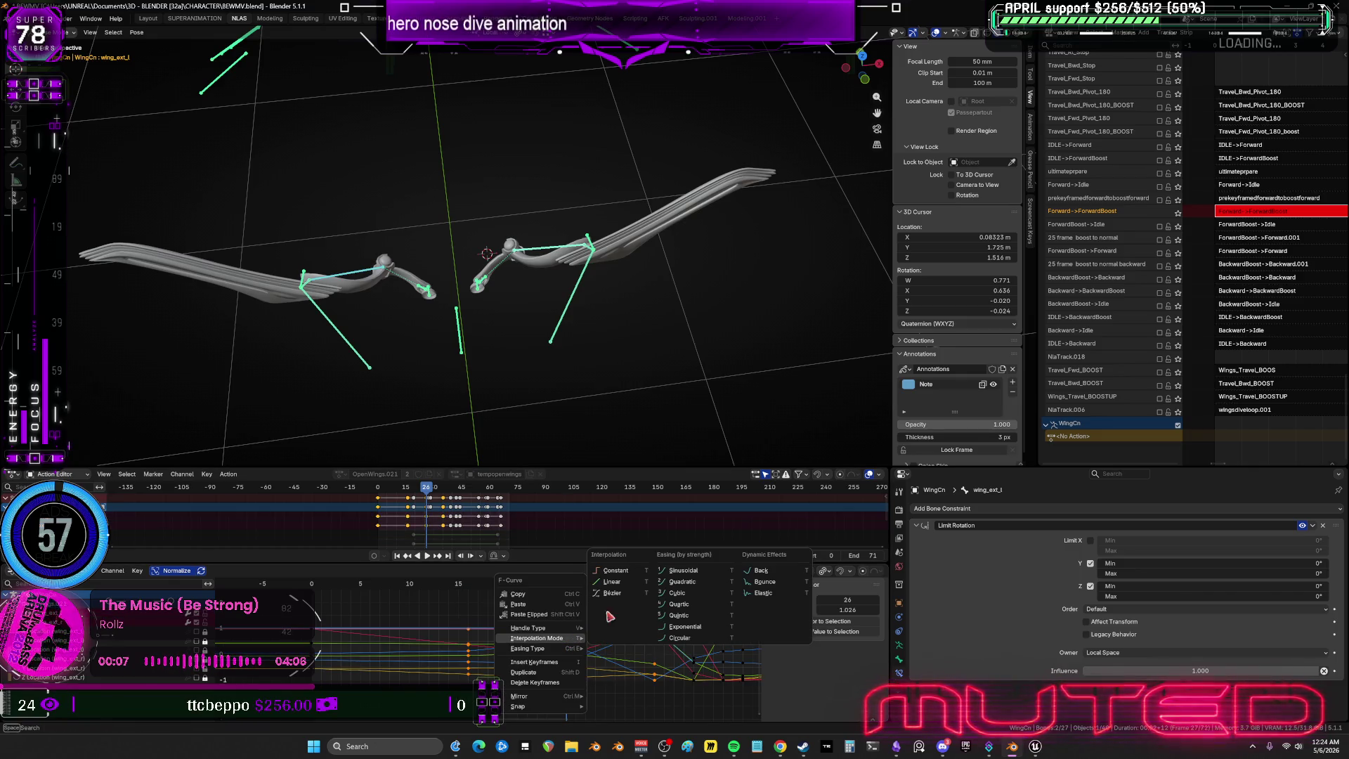
{"action": "left_click", "coordinate": [683, 582]}
{"action": "left_click", "coordinate": [541, 589]}
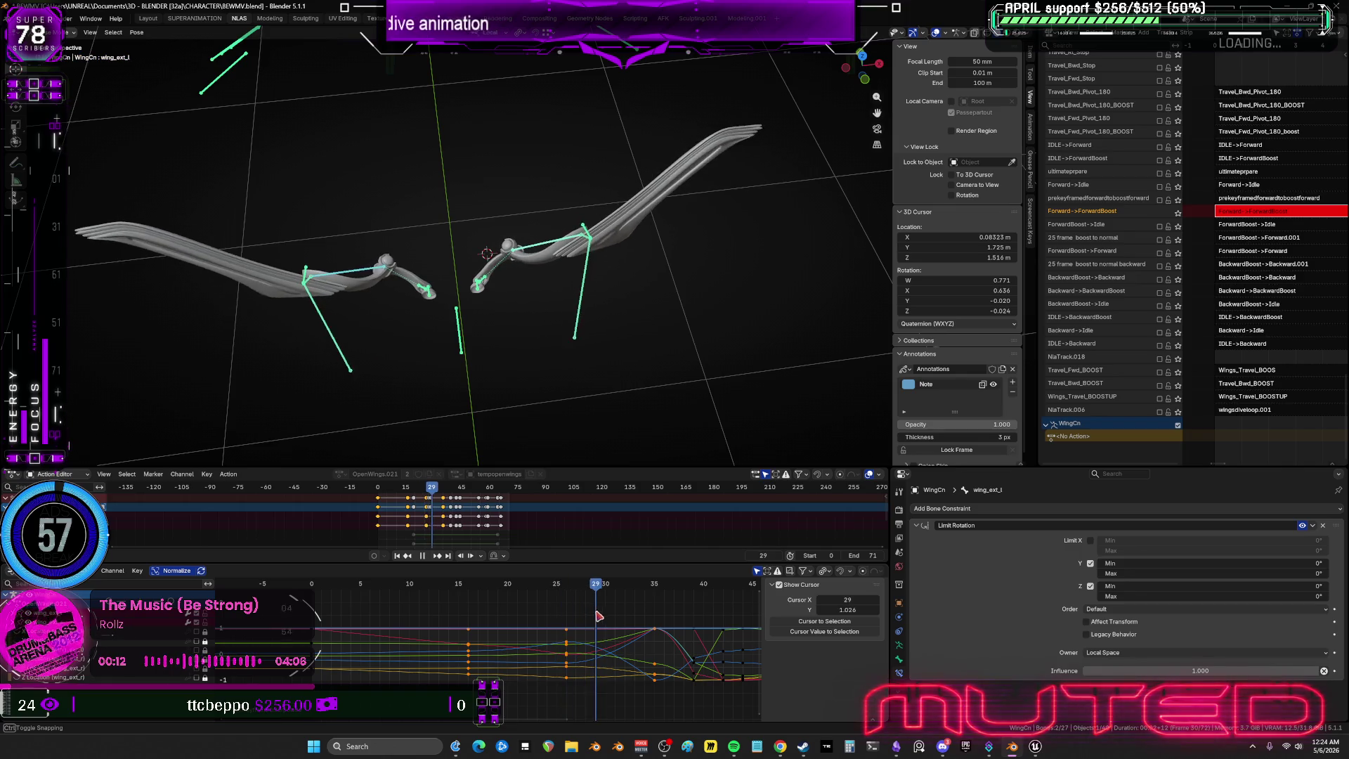
{"action": "key", "text": "Escape"}
{"action": "right_click", "coordinate": [570, 642]}
{"action": "mouse_move", "coordinate": [570, 642]}
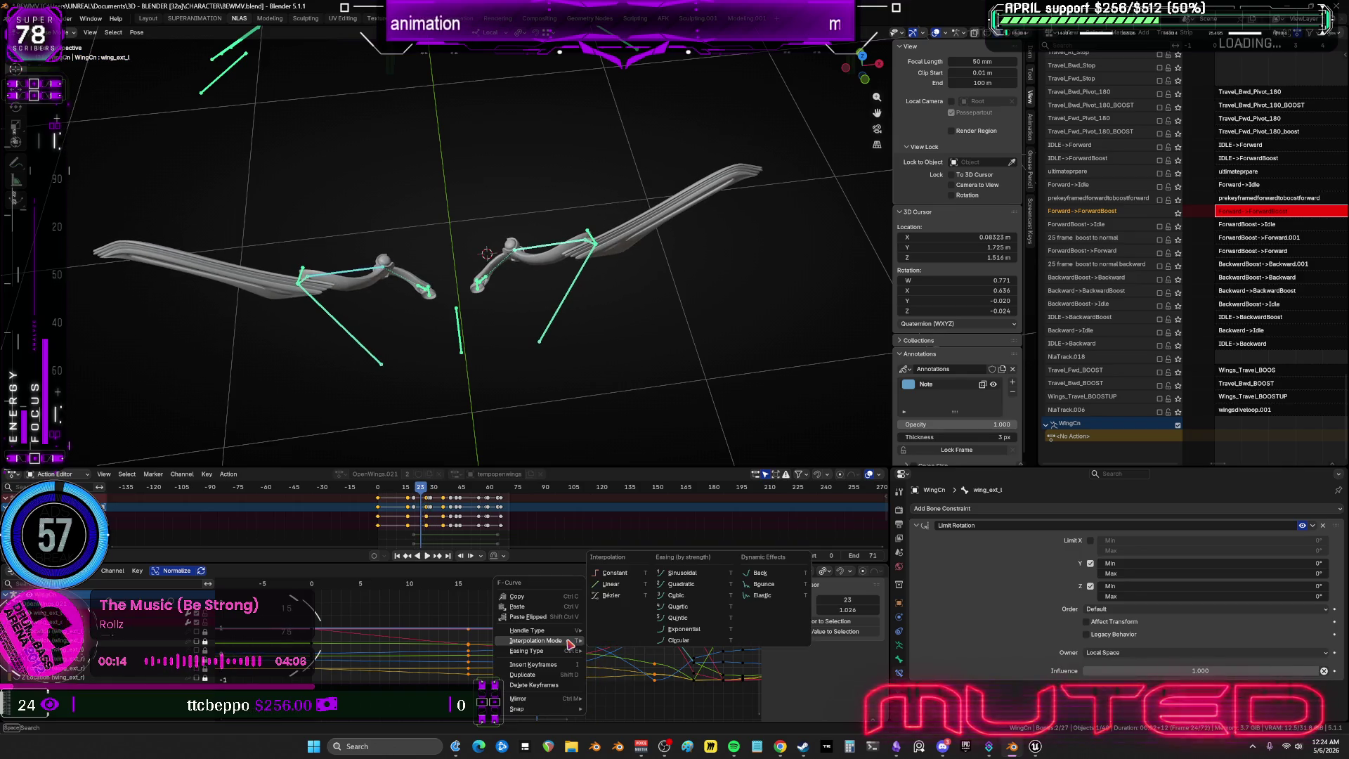
{"action": "left_click", "coordinate": [743, 576]}
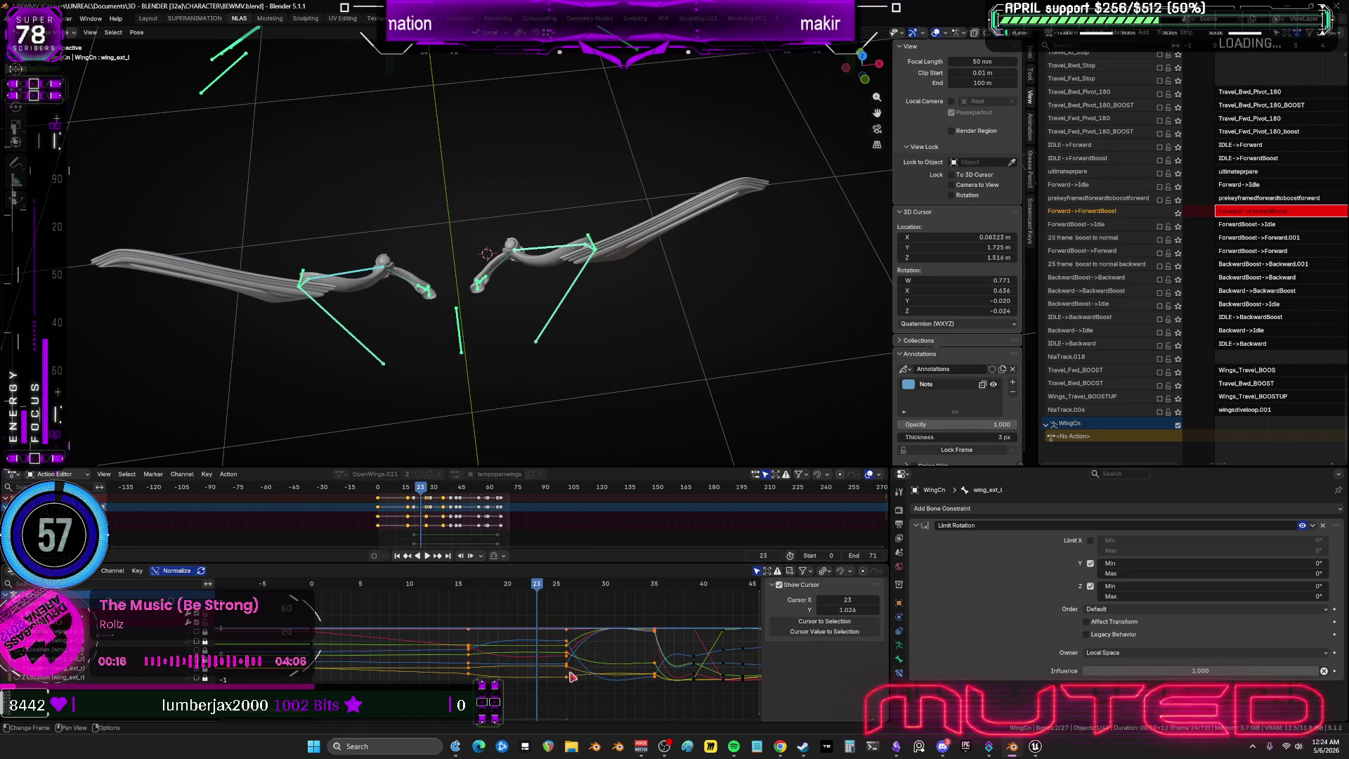
{"action": "left_click_drag", "start_coordinate": [541, 590], "coordinate": [699, 621]}
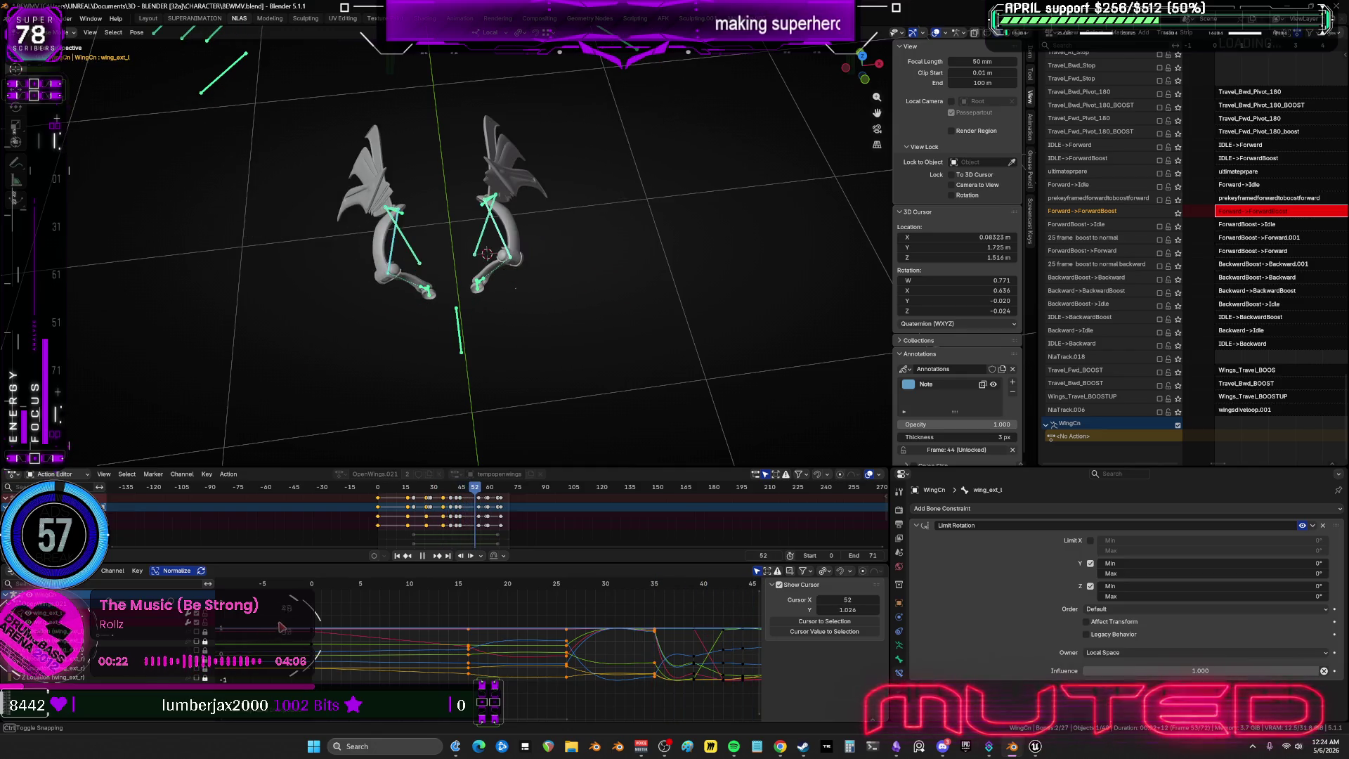
{"action": "mouse_move", "coordinate": [376, 622]}
{"action": "left_mouse_down"}
{"action": "mouse_move", "coordinate": [602, 641]}
{"action": "mouse_move", "coordinate": [650, 627]}
{"action": "mouse_move", "coordinate": [576, 622]}
{"action": "left_mouse_up"}
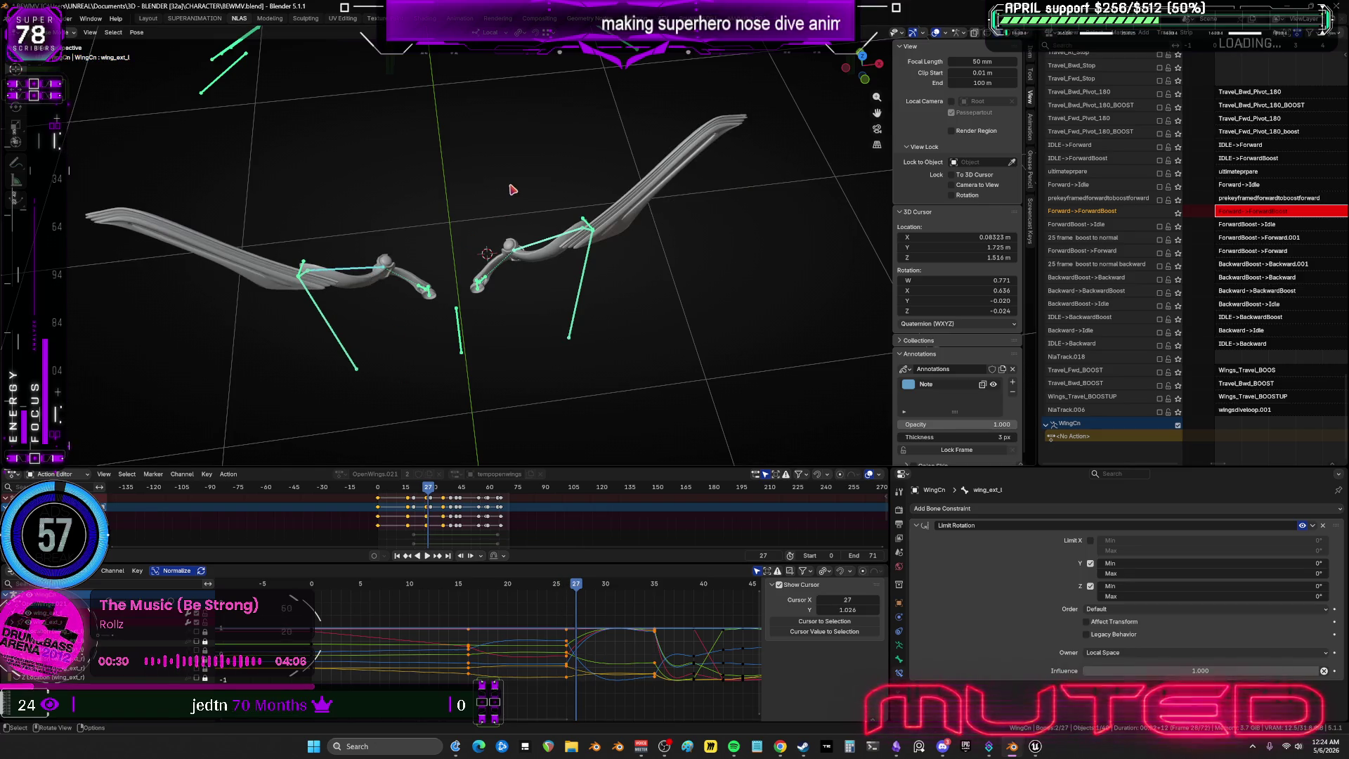
Reselect the left wing extension bone's keys and set their interpolation to Linear.
{"action": "key", "text": "ctrl+z"}
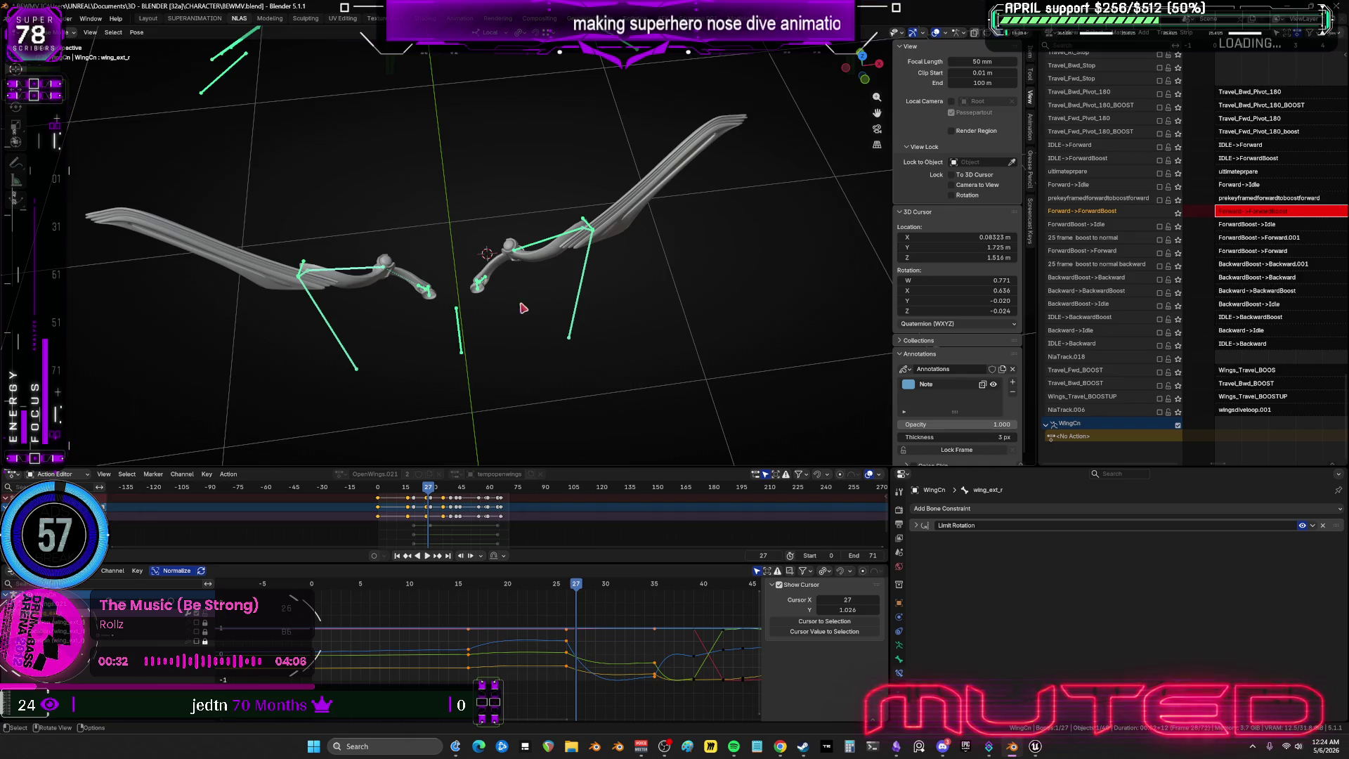
{"action": "left_click", "coordinate": [537, 246]}
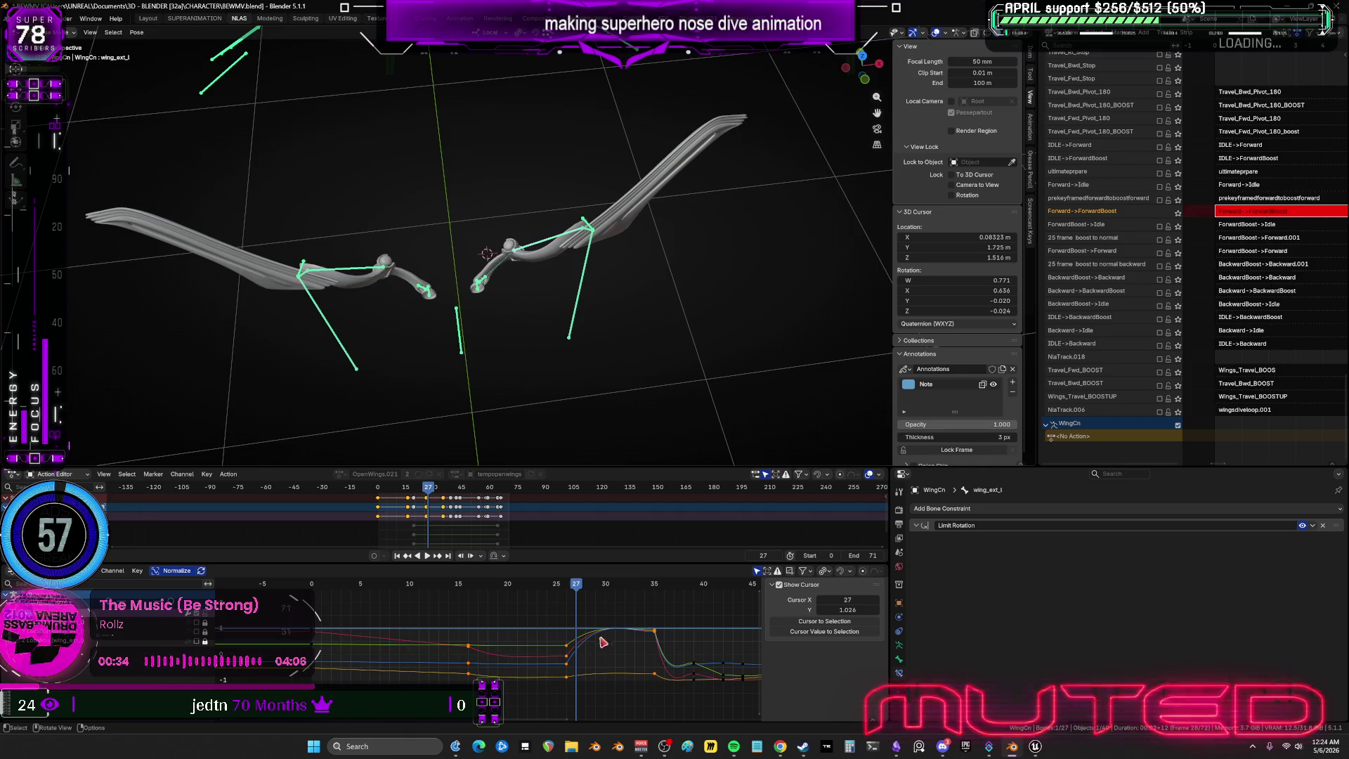
{"action": "left_click_drag", "start_coordinate": [558, 607], "coordinate": [656, 692]}
{"action": "right_click", "coordinate": [656, 691]}
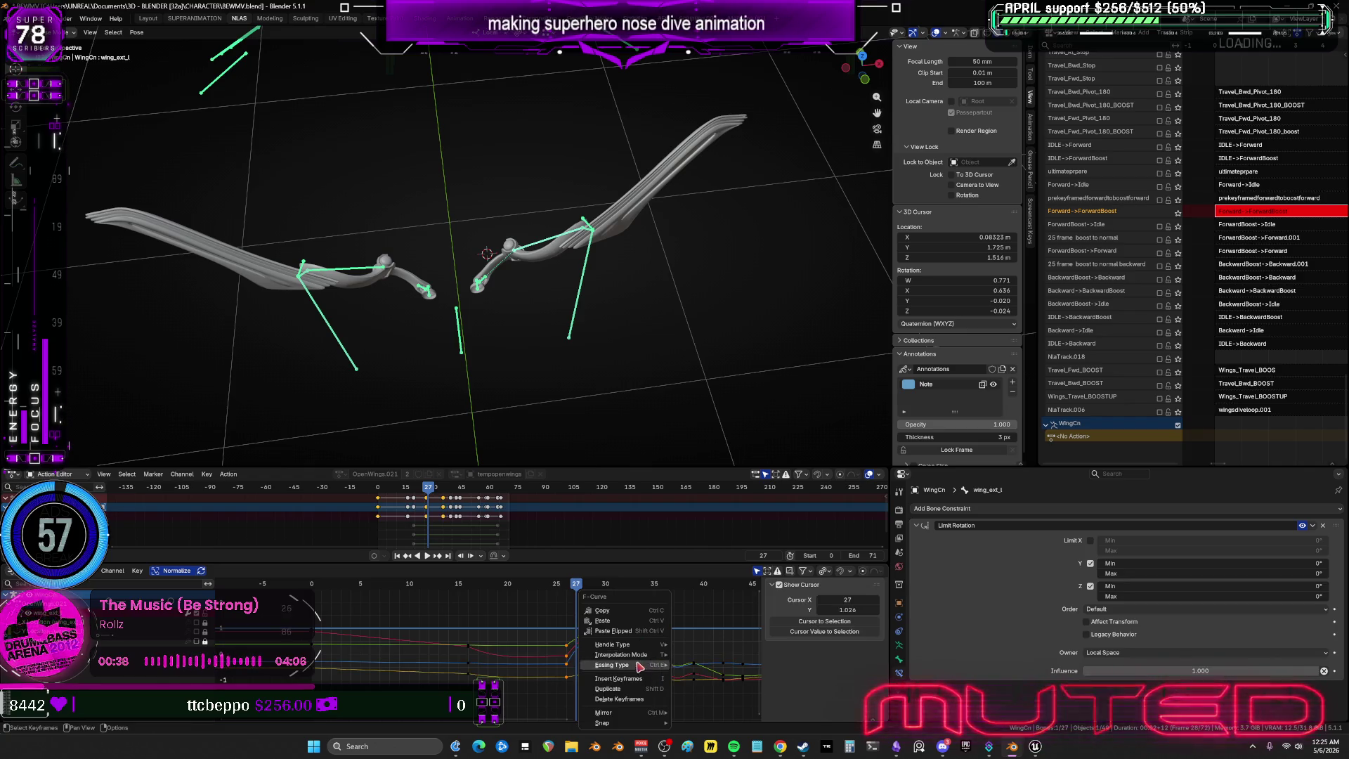
{"action": "mouse_move", "coordinate": [644, 655]}
{"action": "key", "text": "Return"}
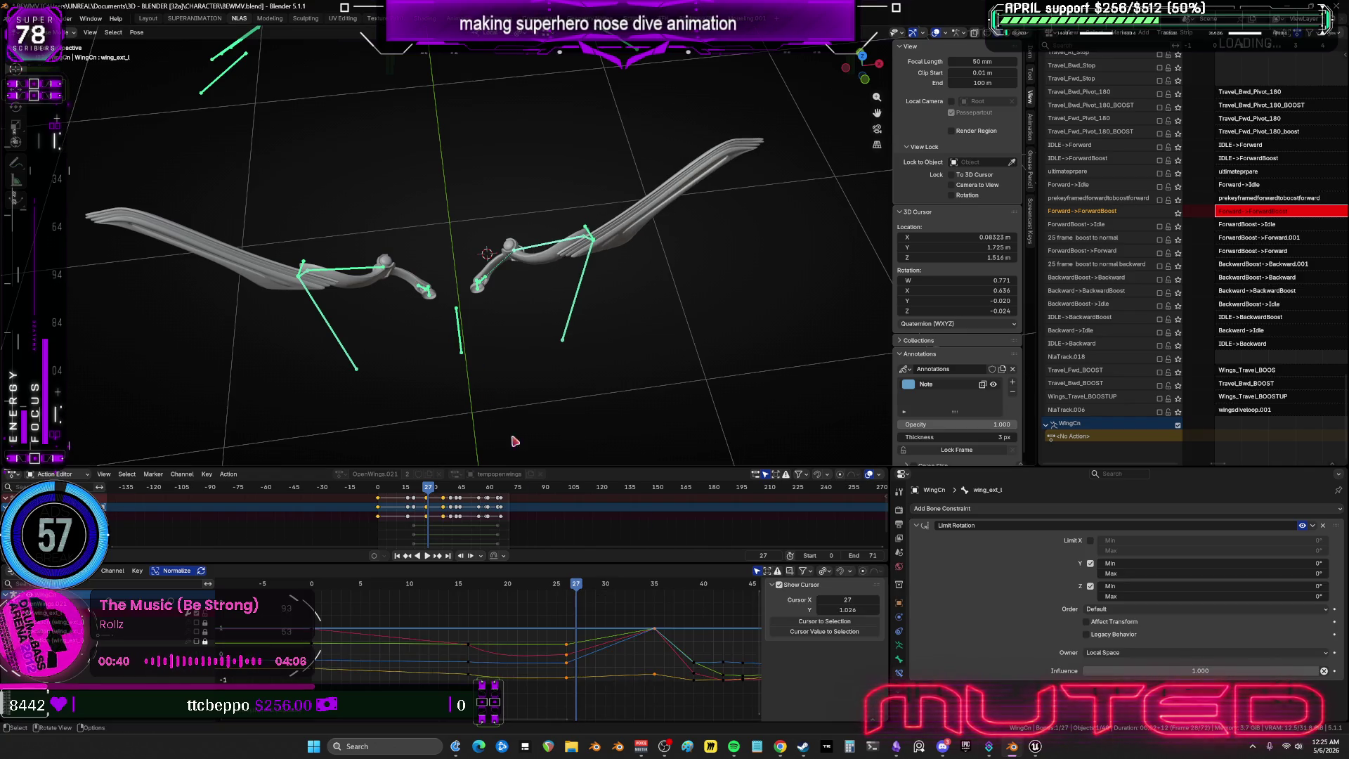
Rotate the right outer wing bone into a spread pose and key the wing rotation at frame 27.
{"action": "key", "text": "r"}
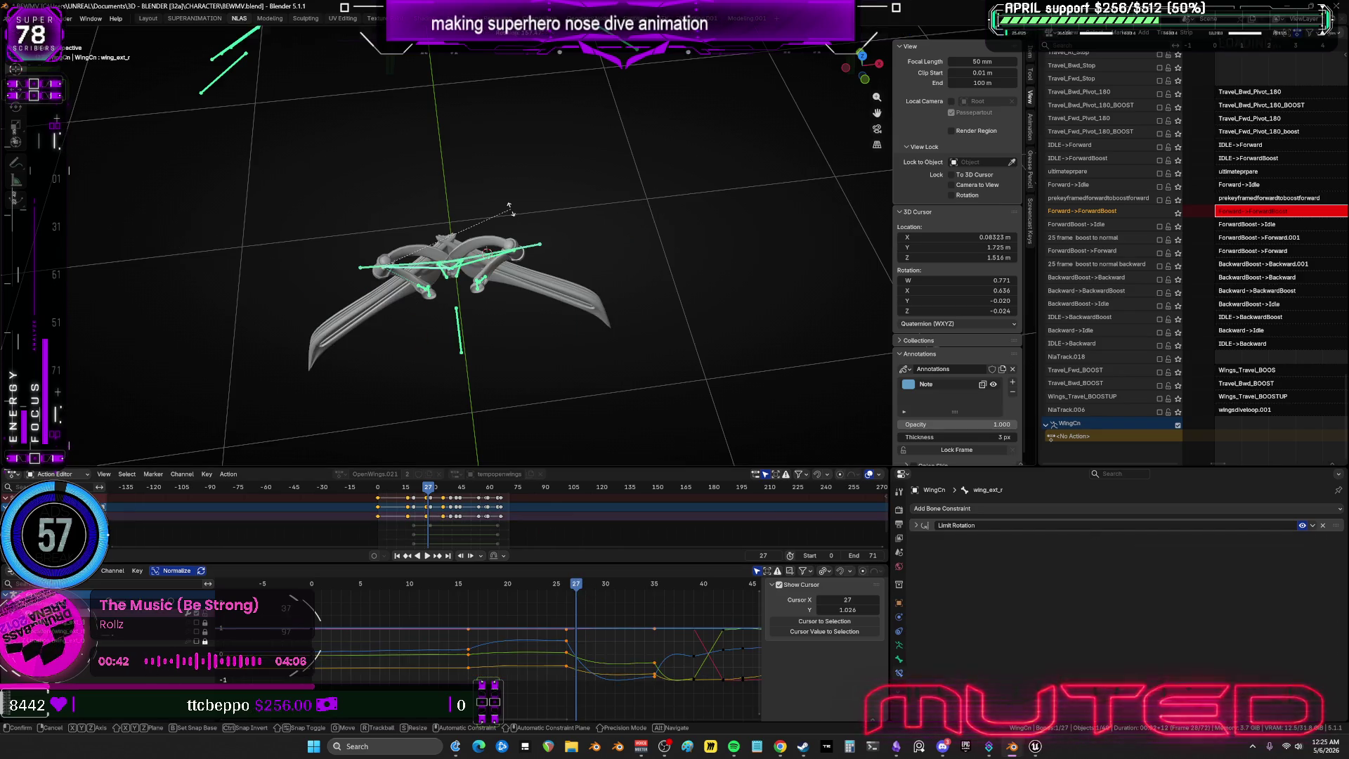
{"action": "left_click", "coordinate": [485, 230]}
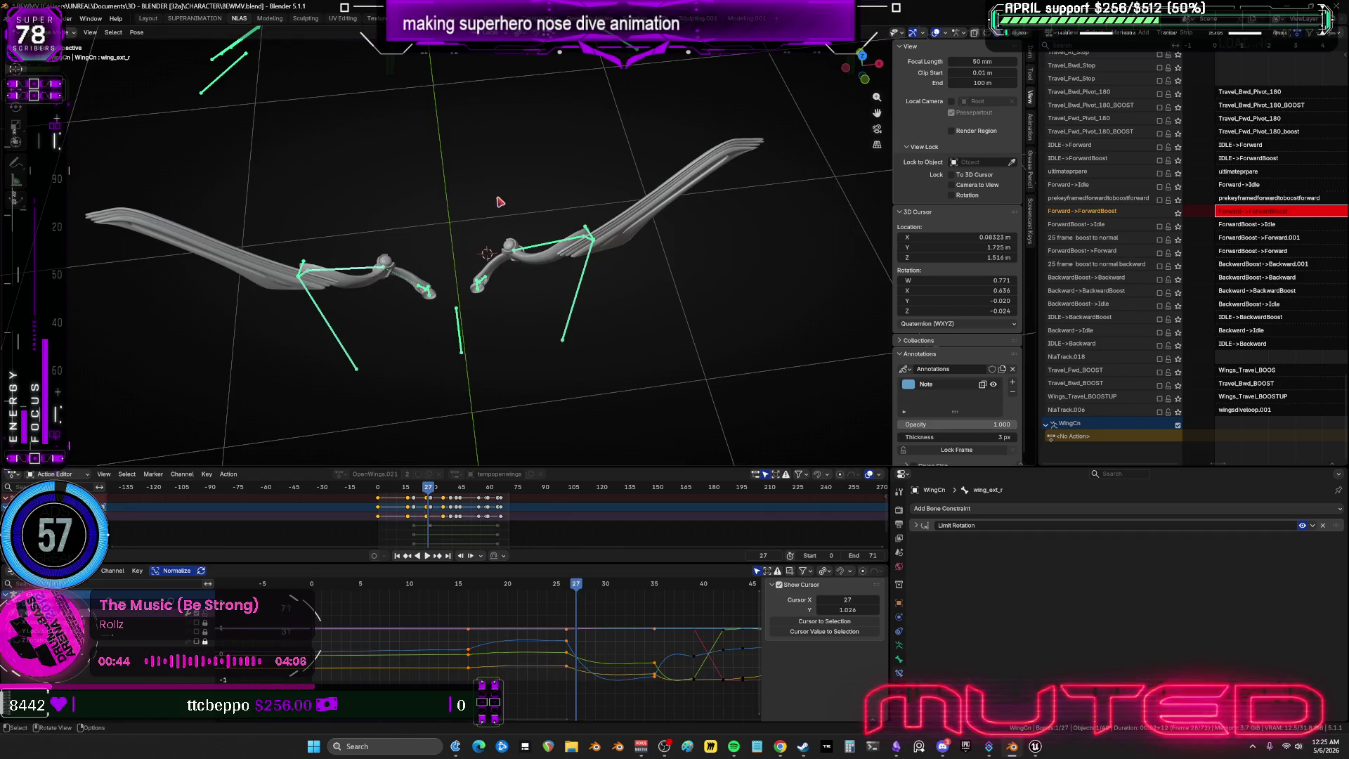
{"action": "key", "text": "r"}
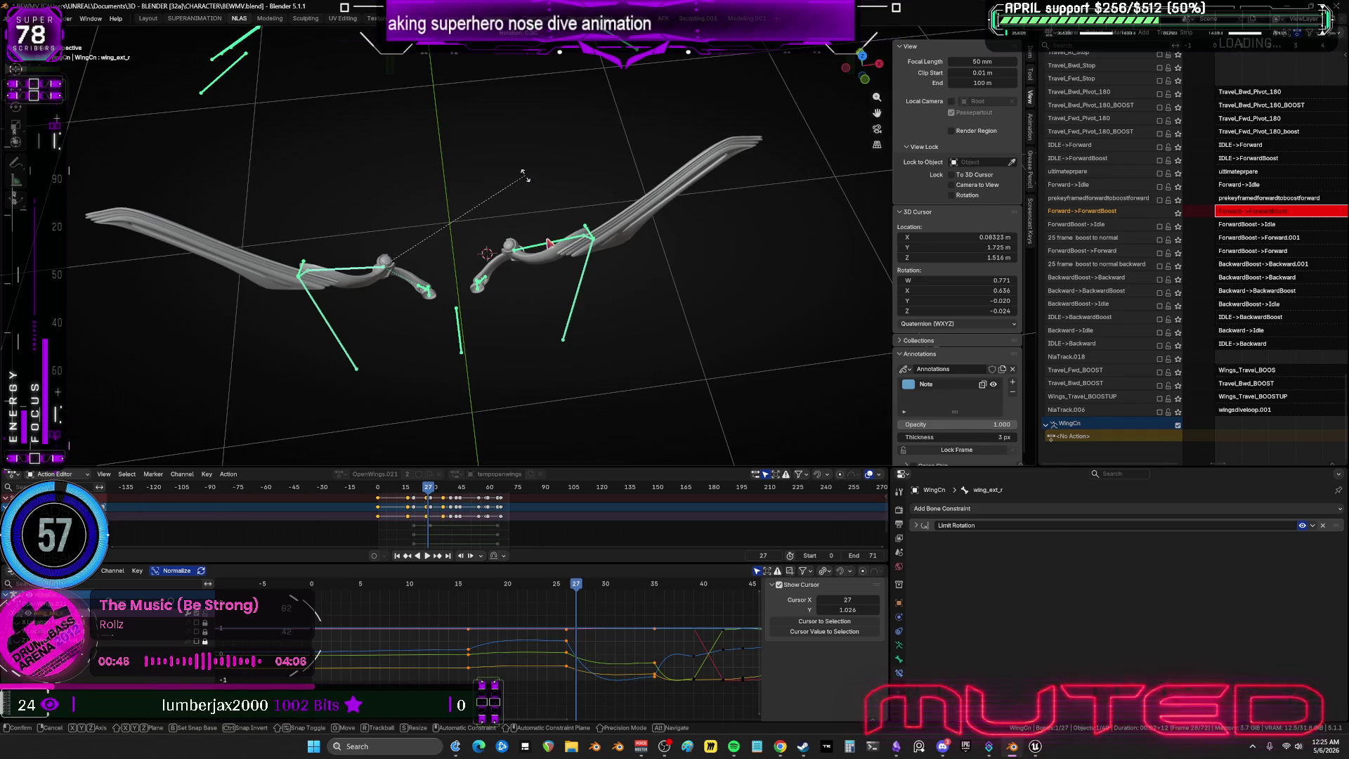
{"action": "left_click", "coordinate": [524, 174]}
{"action": "left_click", "coordinate": [549, 247]}
{"action": "key", "text": "k"}
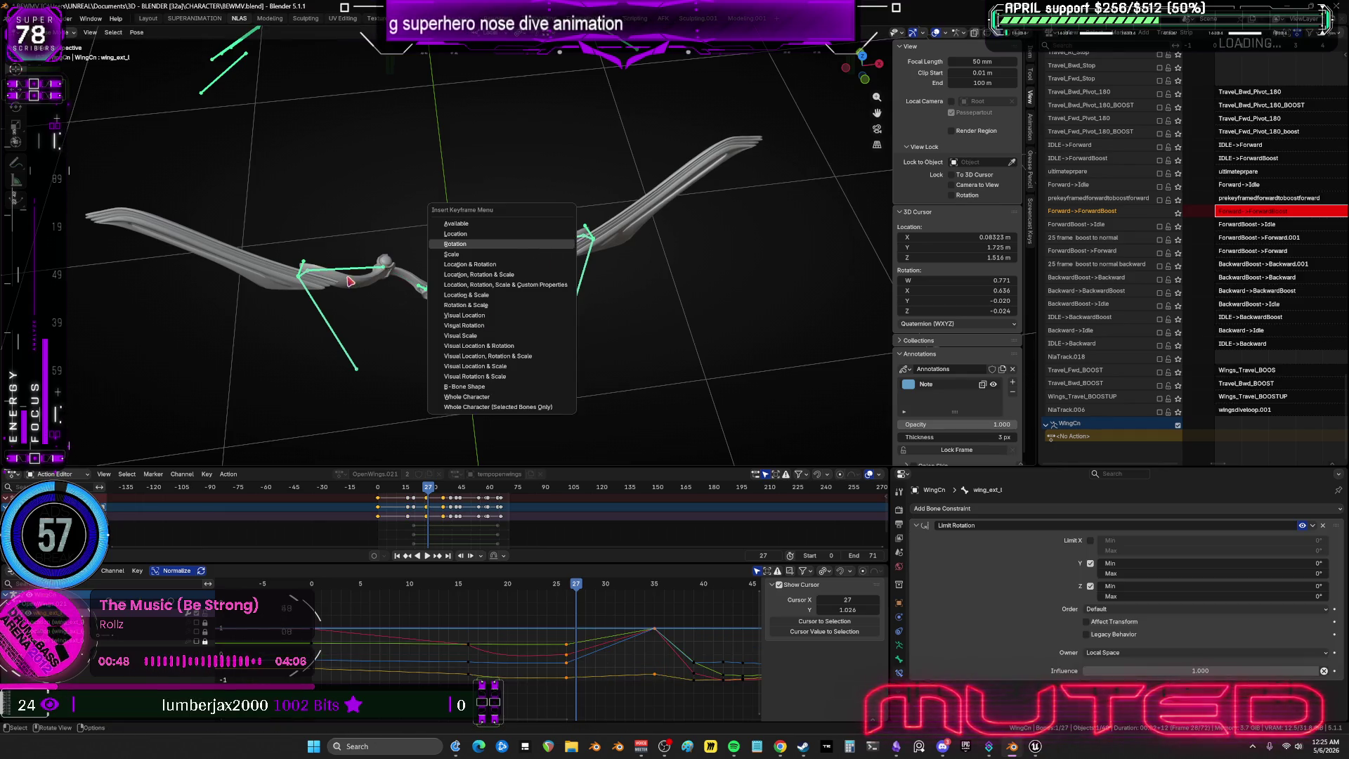
{"action": "key", "text": "Return"}
Rotate the mirrored right wing bone again and key the wing rotation at frame 28.
{"action": "key", "text": "ctrl+shift+m"}
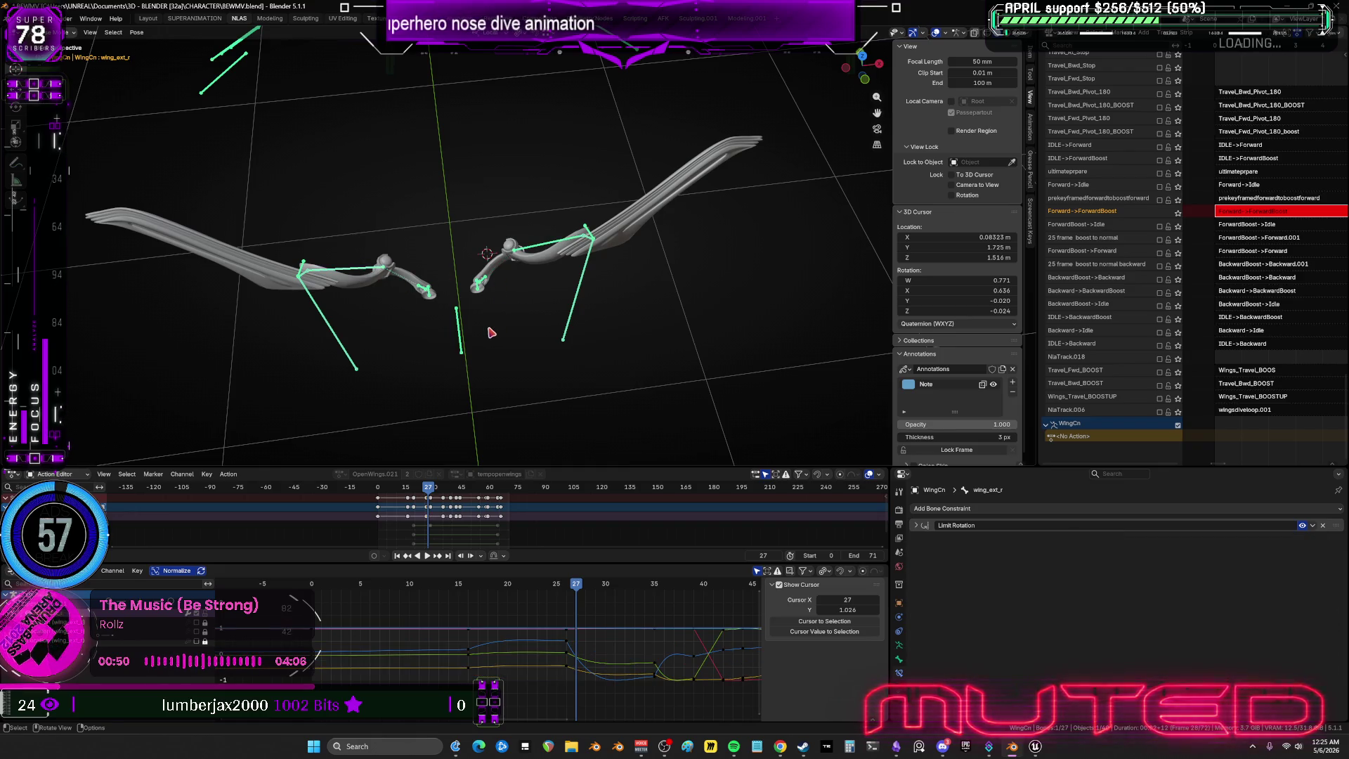
{"action": "scroll", "coordinate": [489, 323], "scroll_direction": "down", "scroll_amount": 1, "text": "alt"}
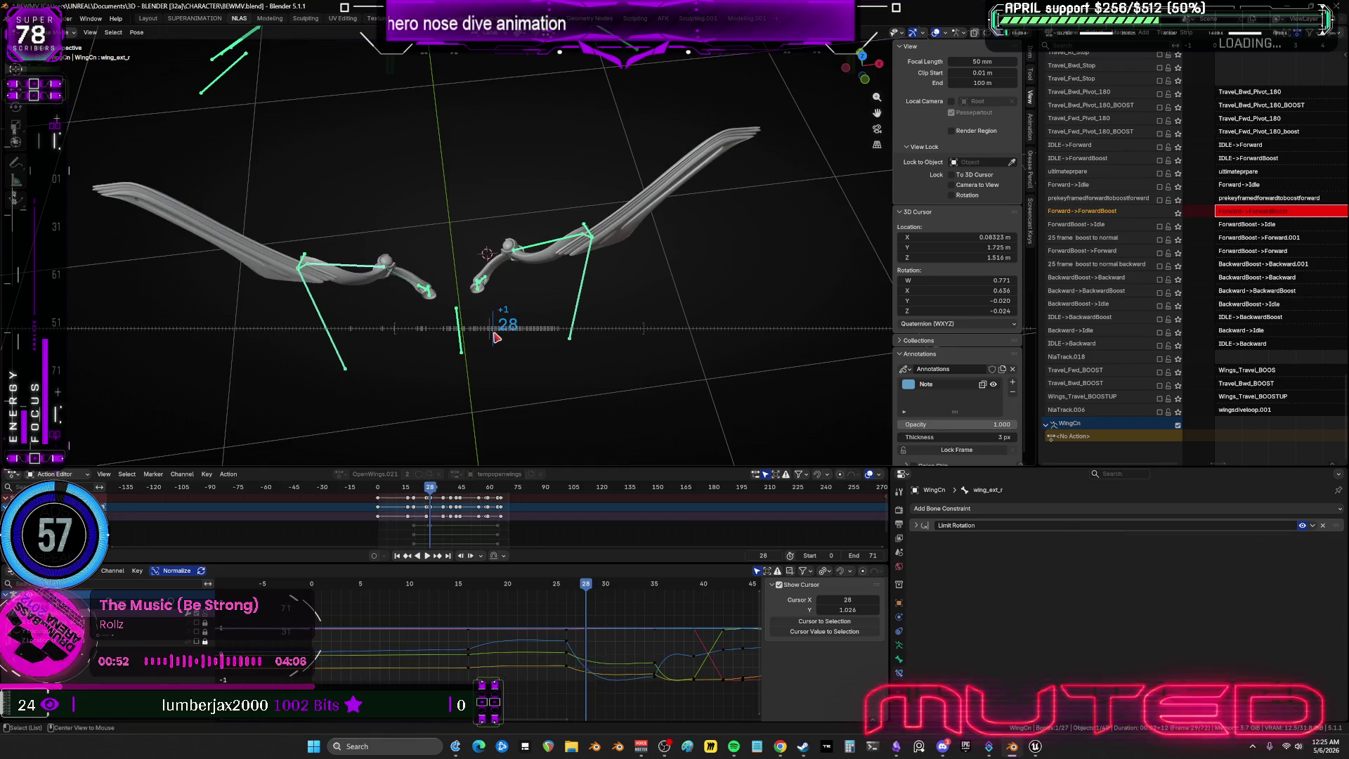
{"action": "key", "text": "r"}
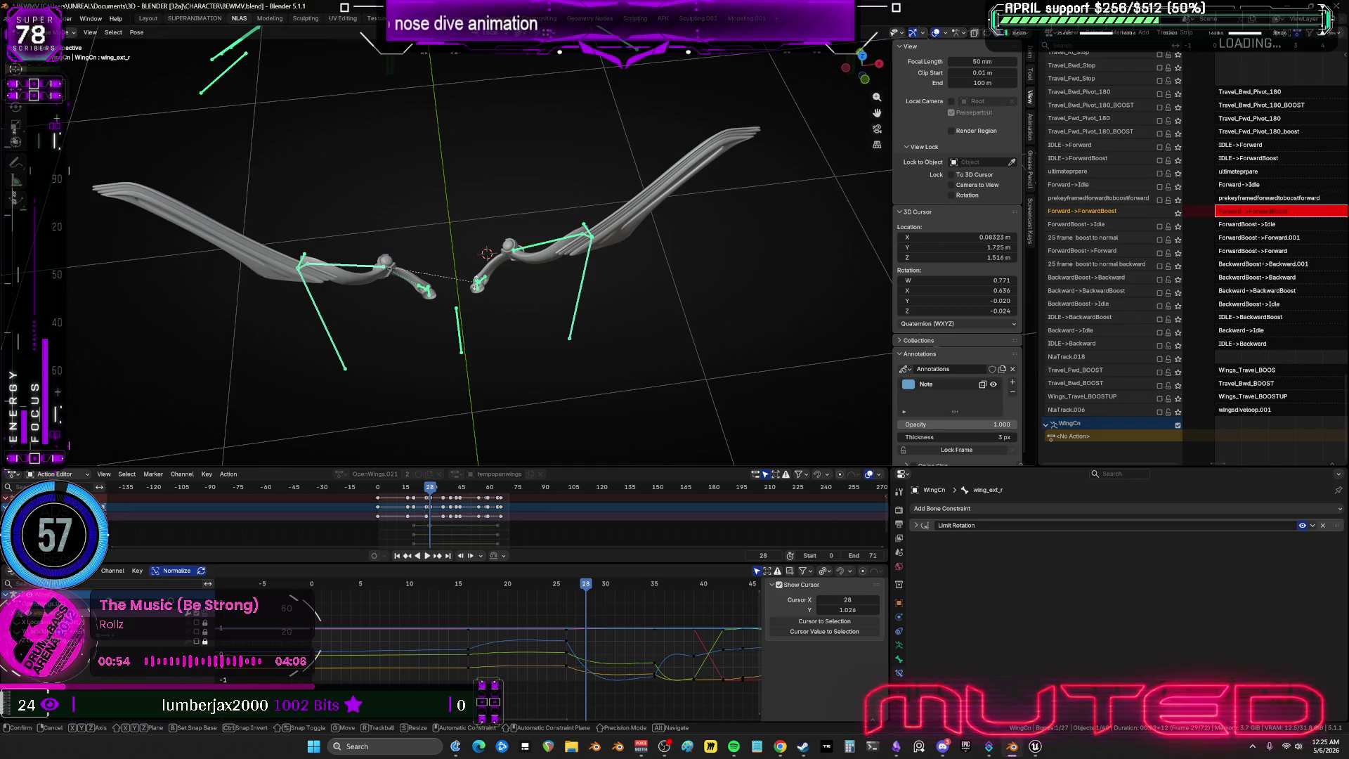
{"action": "left_click", "coordinate": [538, 250]}
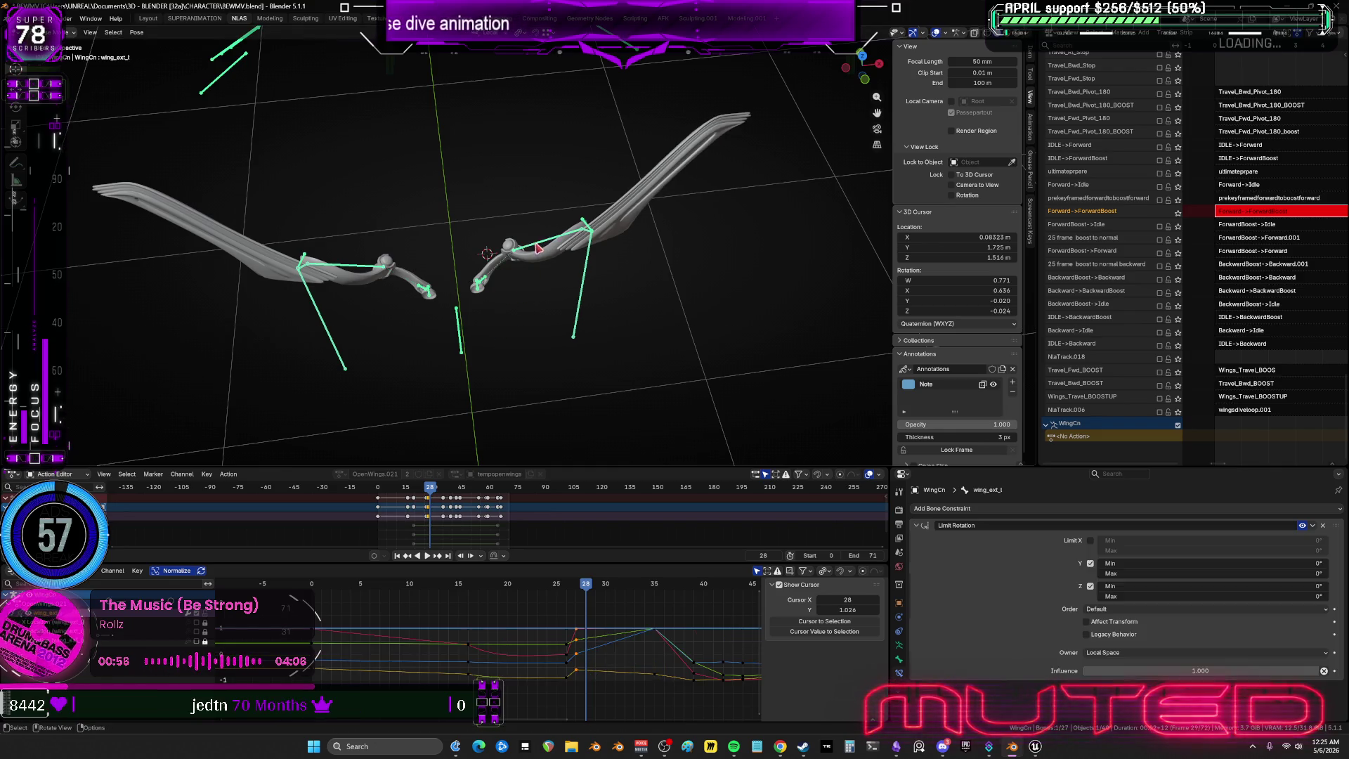
{"action": "key", "text": "ctrl+shift+m"}
{"action": "key", "text": "k"}
{"action": "key", "text": "Return"}
At frame 29 try a right-wing rotation, cancel it, then move to frame 30.
{"action": "left_click_drag", "start_coordinate": [596, 585], "coordinate": [596, 584]}
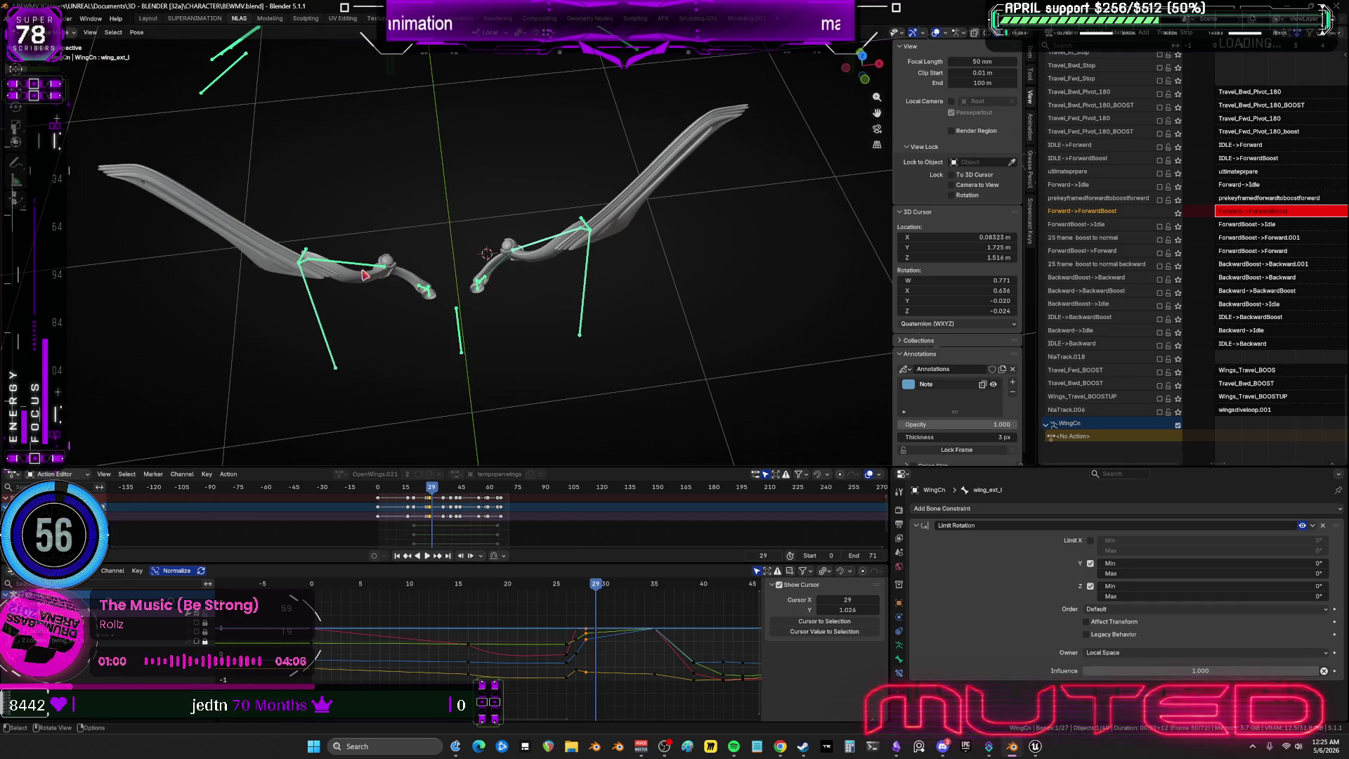
{"action": "key", "text": "ctrl+shift+m"}
{"action": "key", "text": "r"}
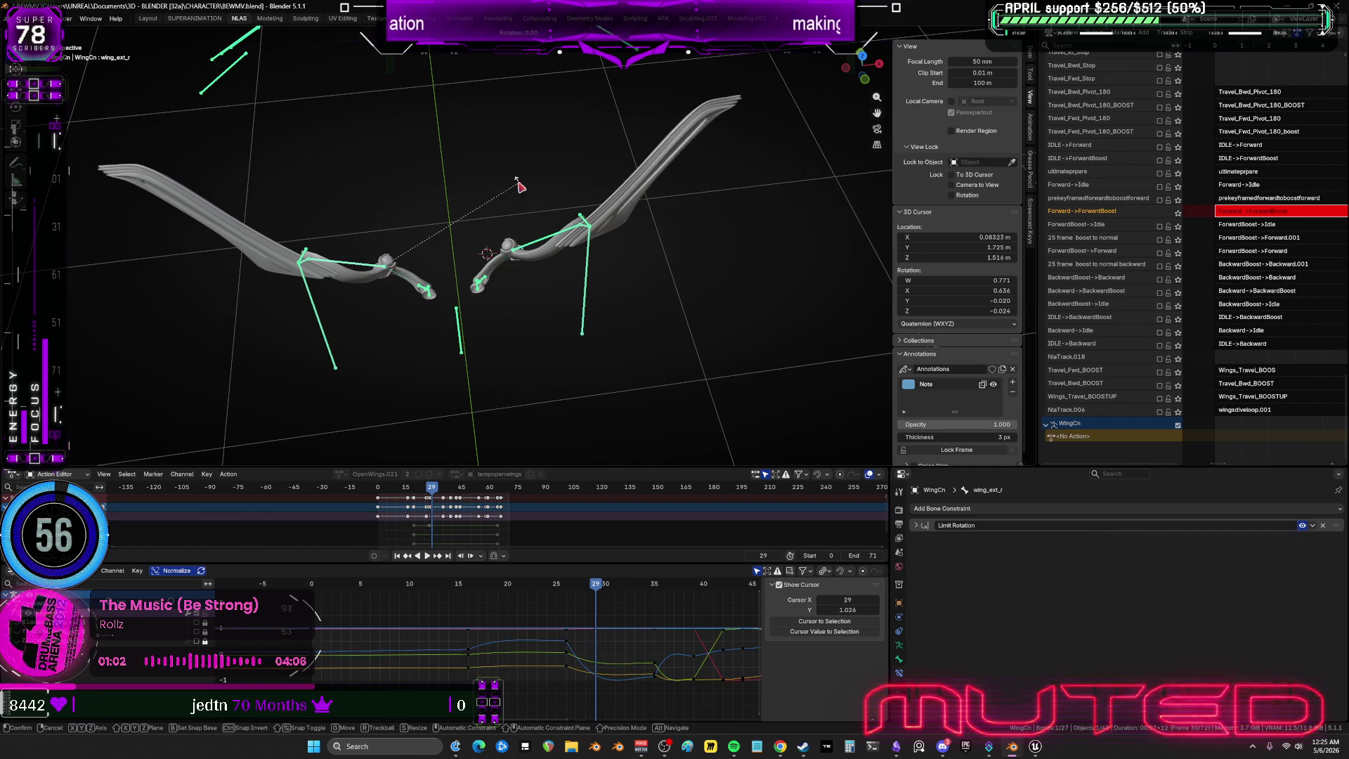
{"action": "key", "text": "Escape"}
{"action": "key", "text": "ctrl+shift+m"}
{"action": "right_click", "coordinate": [546, 243]}
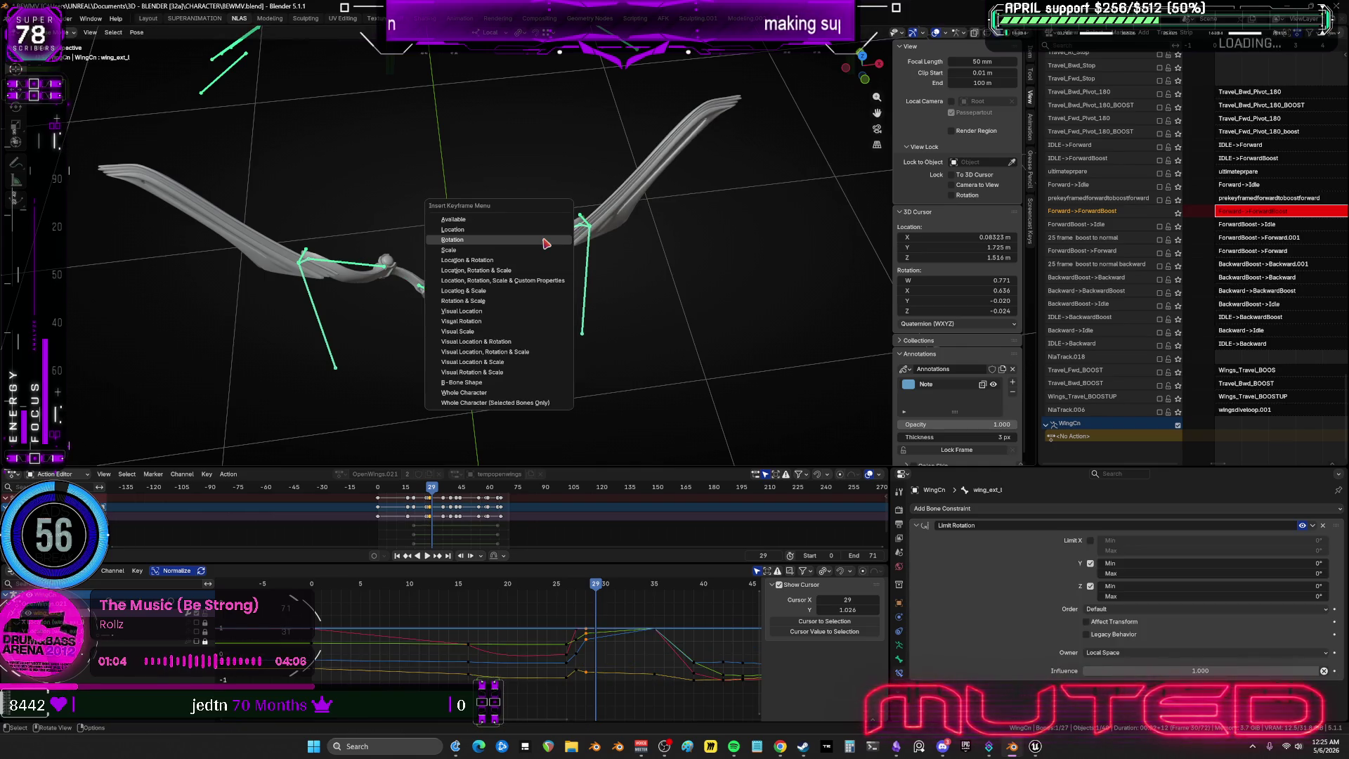
{"action": "left_click_drag", "start_coordinate": [599, 589], "coordinate": [602, 589]}
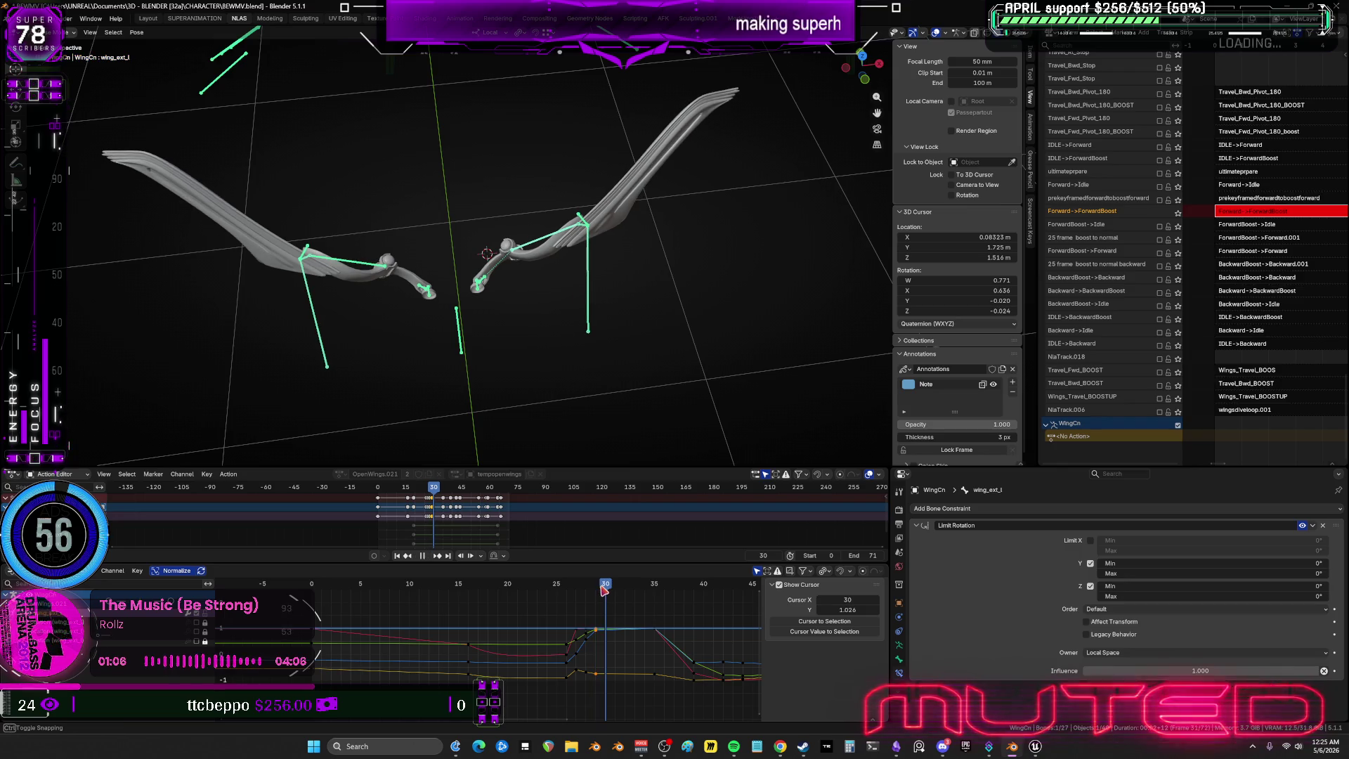
{"action": "left_click_drag", "start_coordinate": [376, 296], "coordinate": [364, 267]}
Alternate between the mirrored wing bones at frames 30–31, leaving the pose unchanged.
{"action": "key", "text": "ctrl+shift+m"}
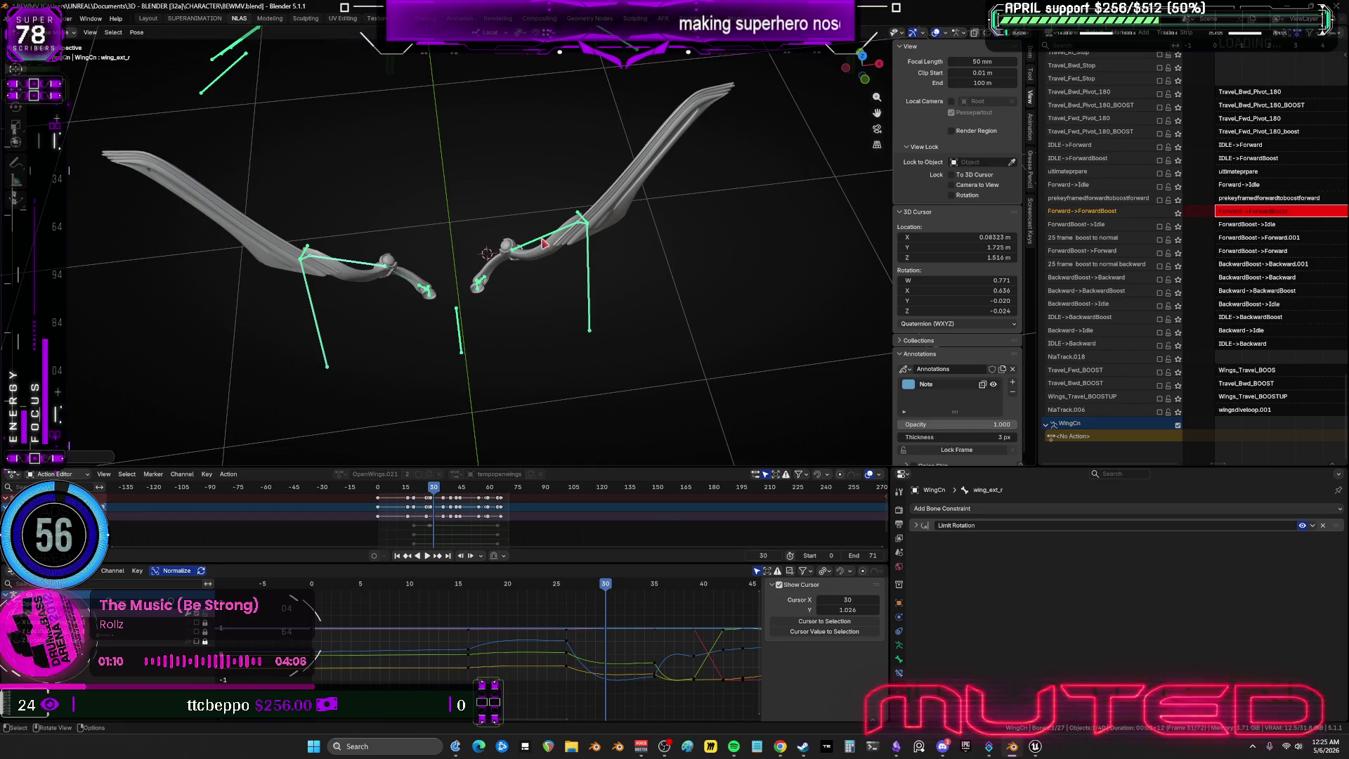
{"action": "key", "text": "ctrl+shift+m"}
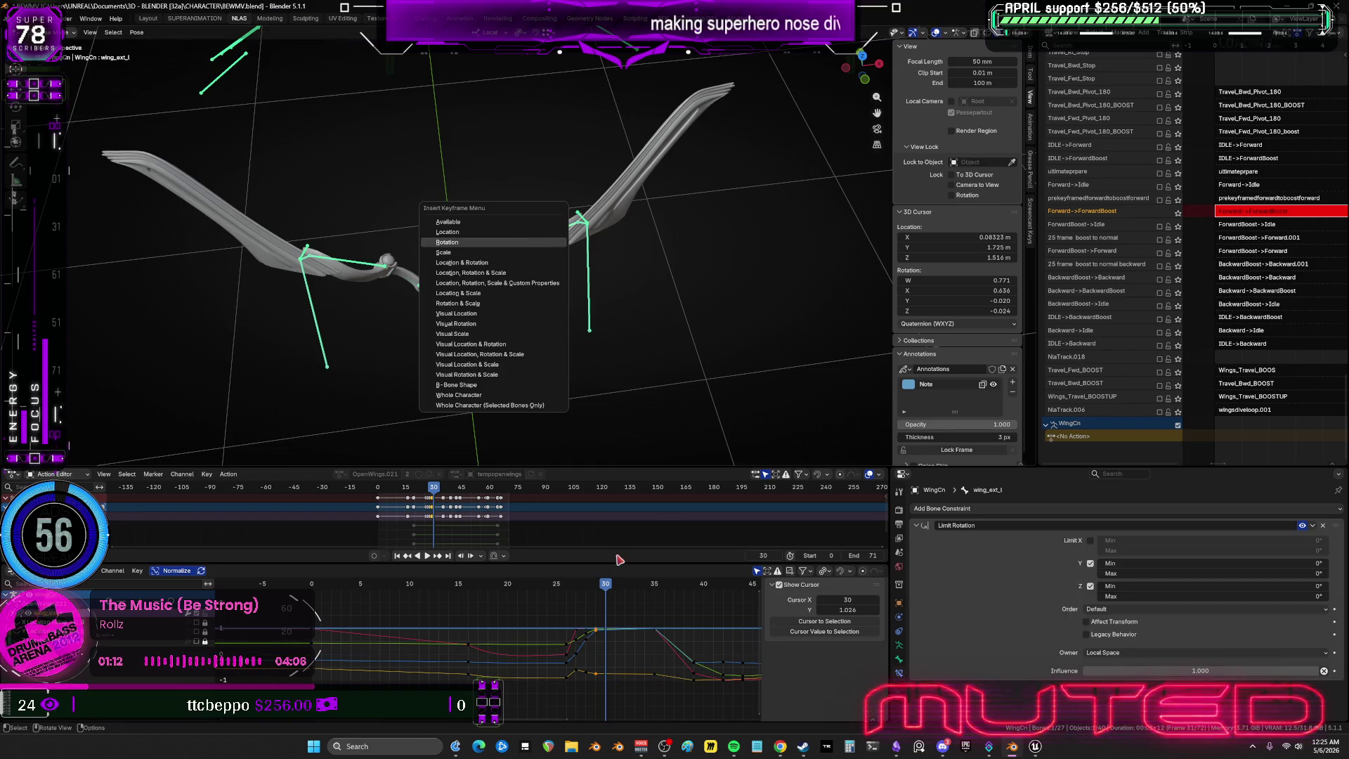
{"action": "left_click_drag", "start_coordinate": [608, 586], "coordinate": [613, 586]}
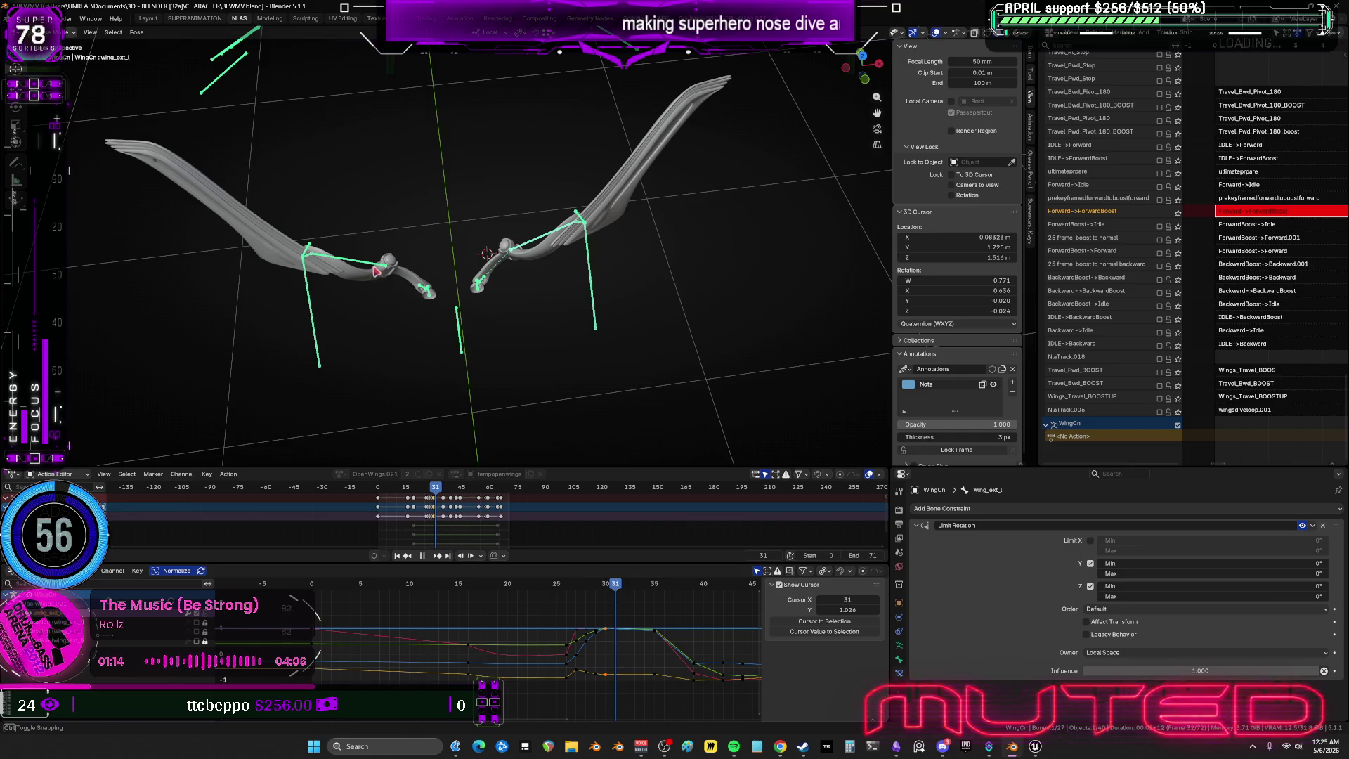
{"action": "key", "text": "ctrl+shift+m"}
{"action": "key", "text": "r"}
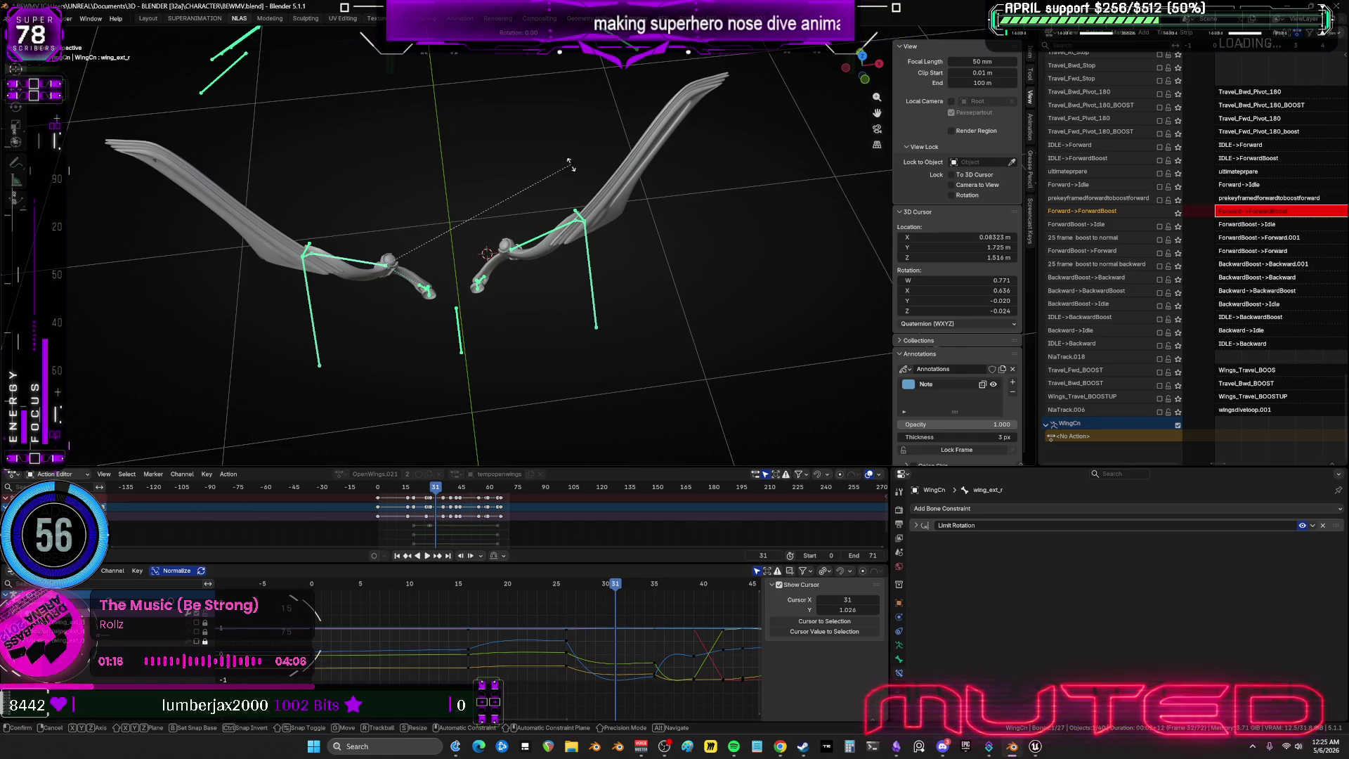
{"action": "key", "text": "Escape"}
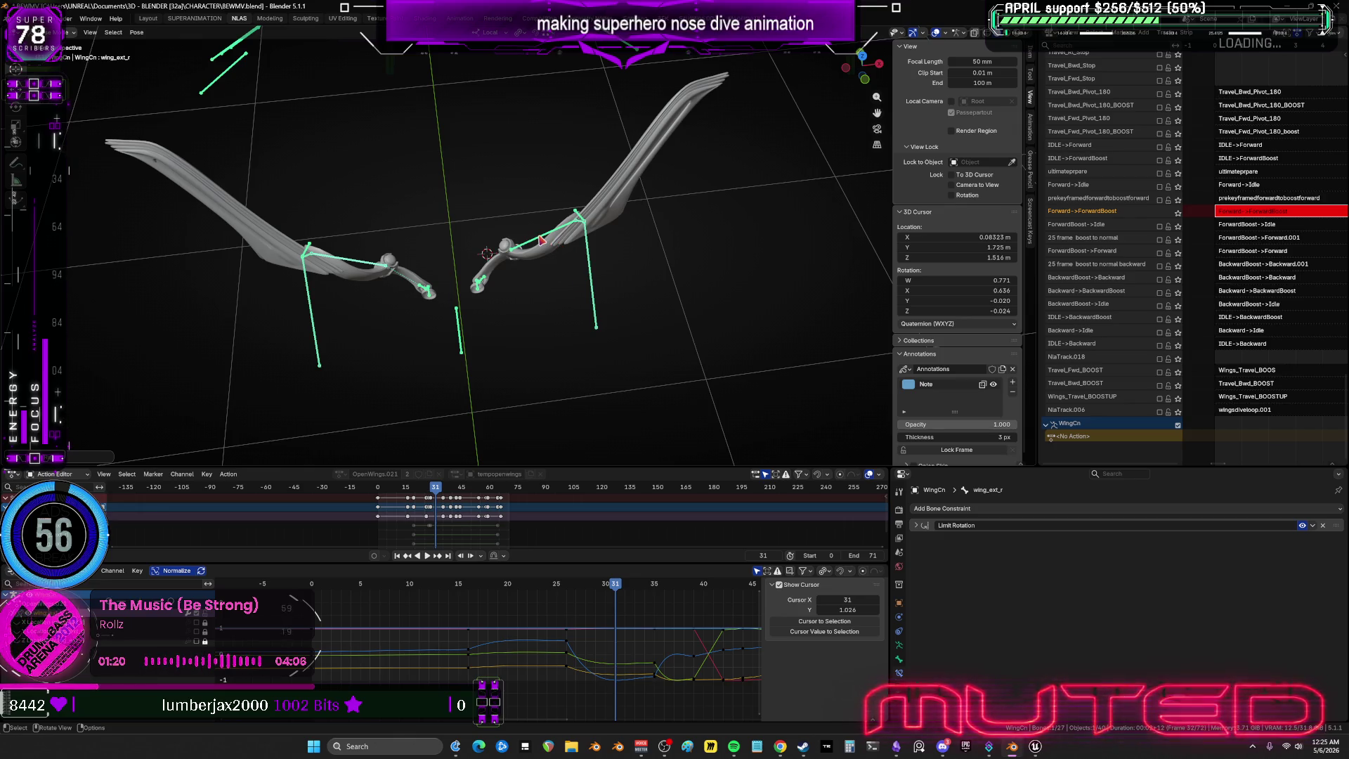
{"action": "key", "text": "ctrl+shift+m"}
{"action": "key", "text": "i"}
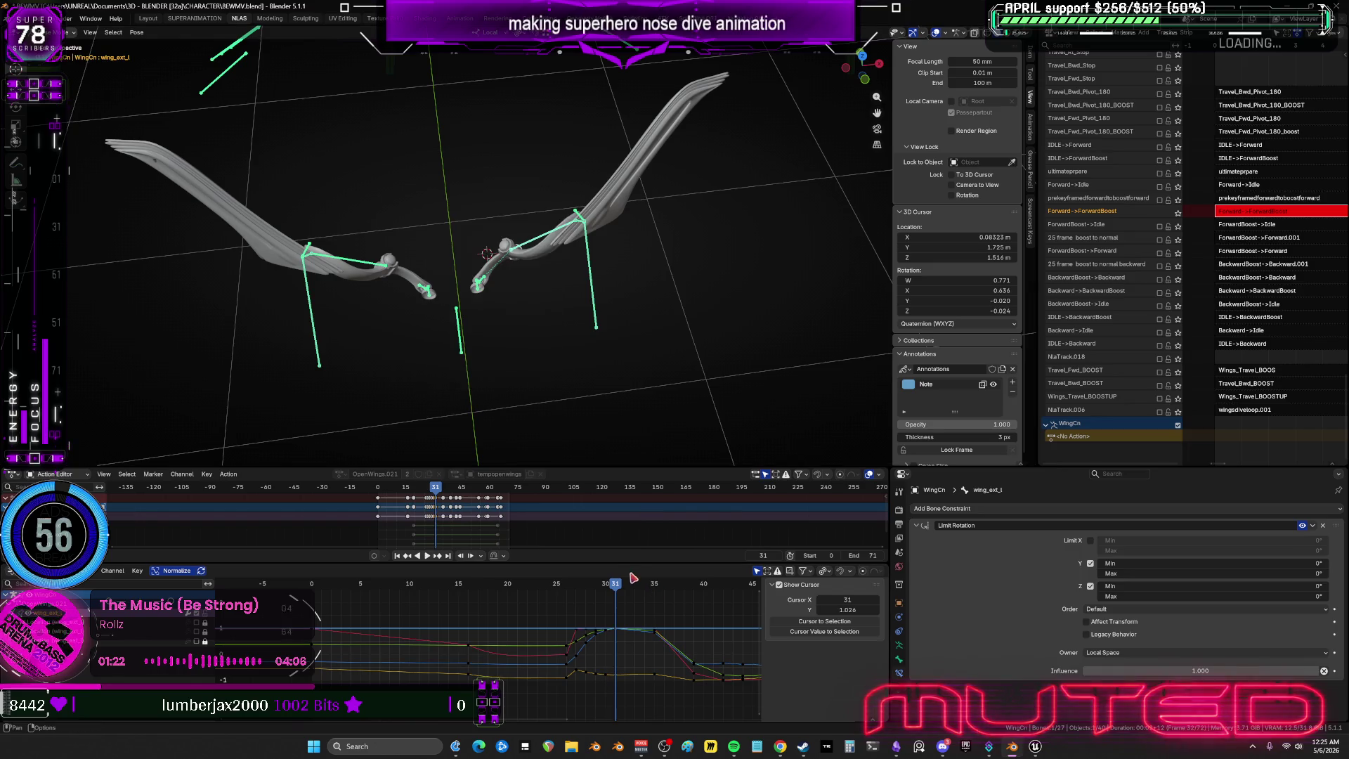
At frame 32 test a right-wing rotation without keying, then advance to frame 33.
{"action": "left_click_drag", "start_coordinate": [621, 588], "coordinate": [622, 590]}
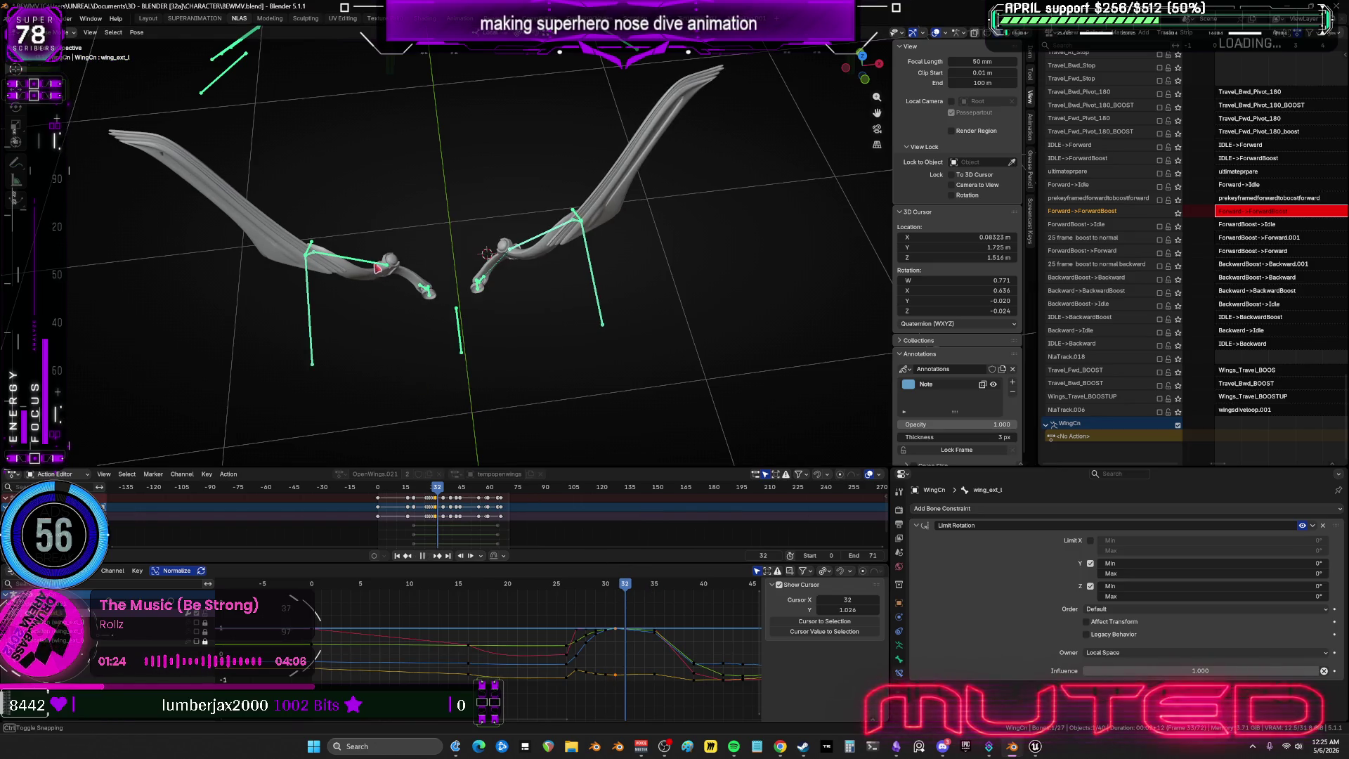
{"action": "key", "text": "ctrl+shift+m"}
{"action": "key", "text": "r"}
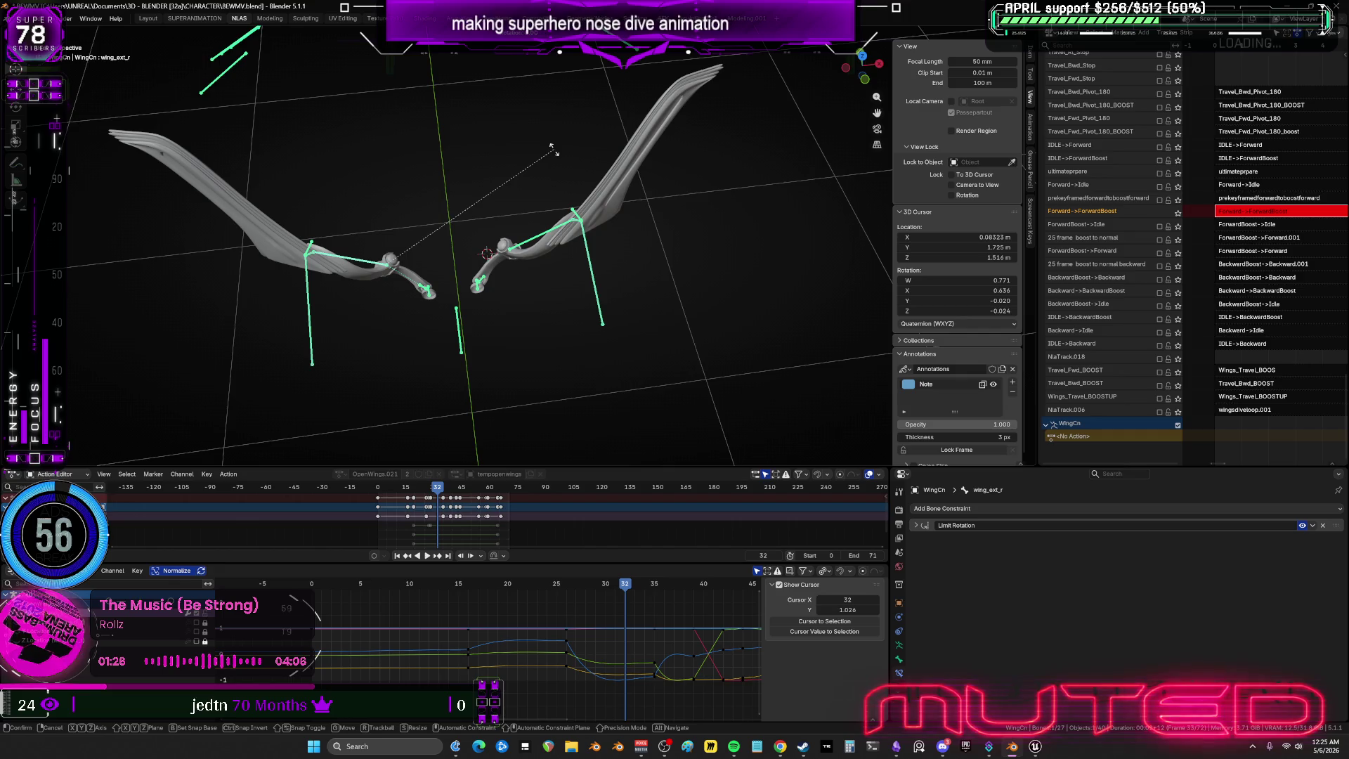
{"action": "right_click", "coordinate": [542, 242]}
{"action": "key", "text": "ctrl+shift+m"}
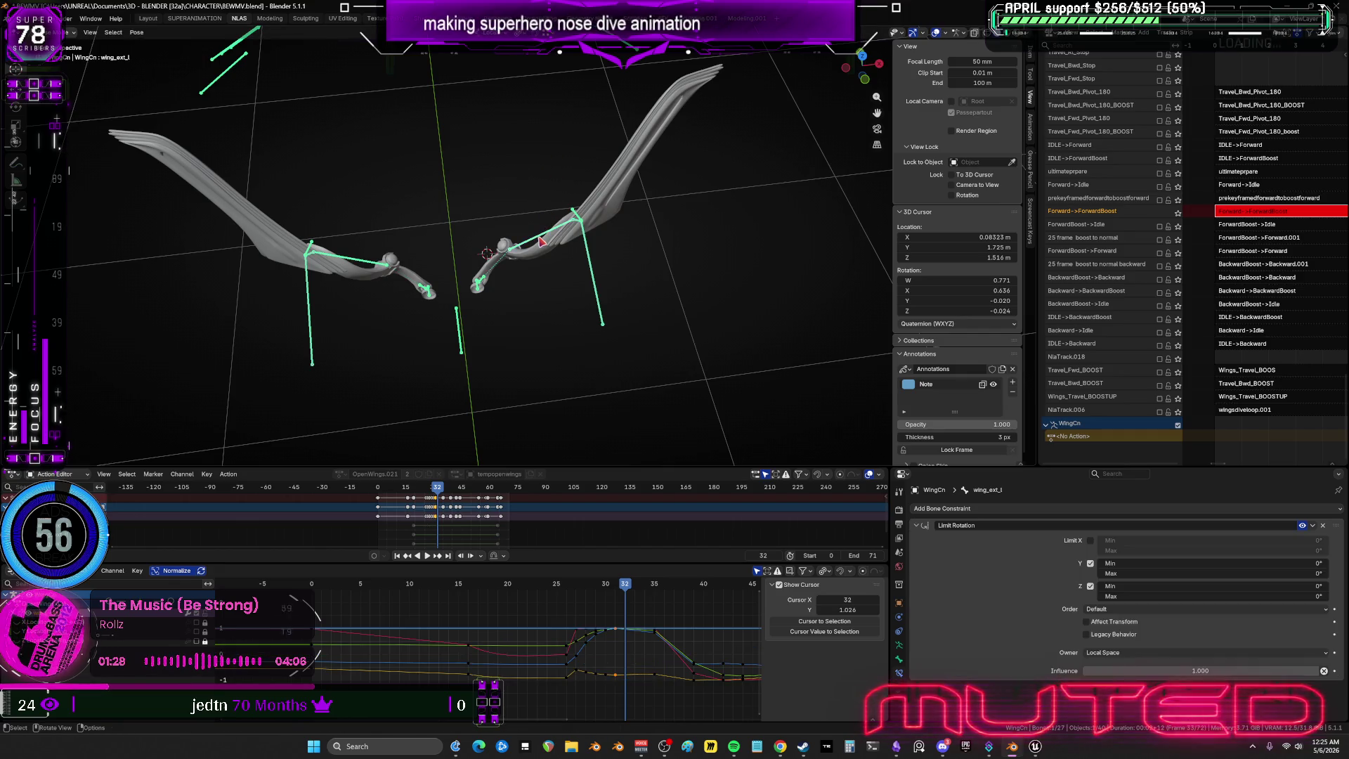
{"action": "key", "text": "k"}
{"action": "key", "text": "Escape"}
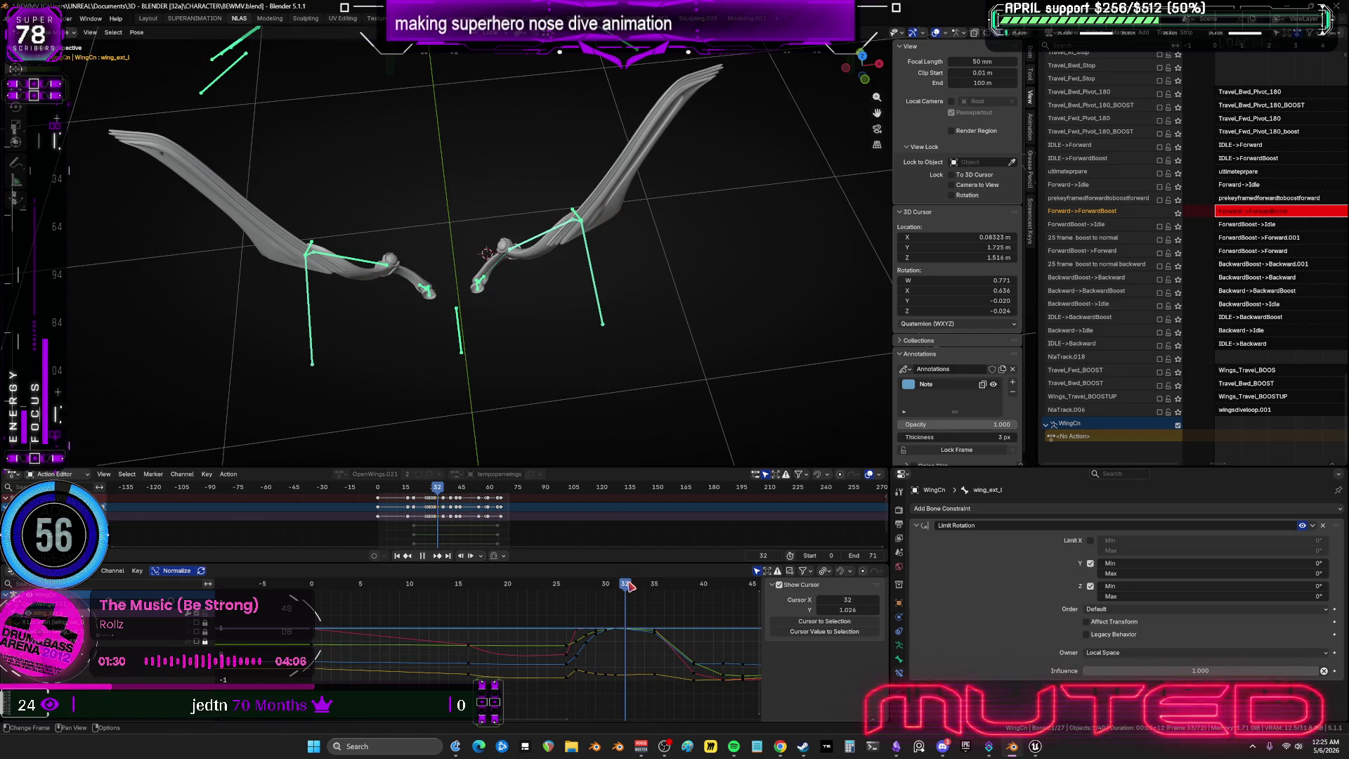
{"action": "left_click_drag", "start_coordinate": [630, 586], "coordinate": [635, 589]}
{"action": "left_click_drag", "start_coordinate": [390, 274], "coordinate": [374, 264]}
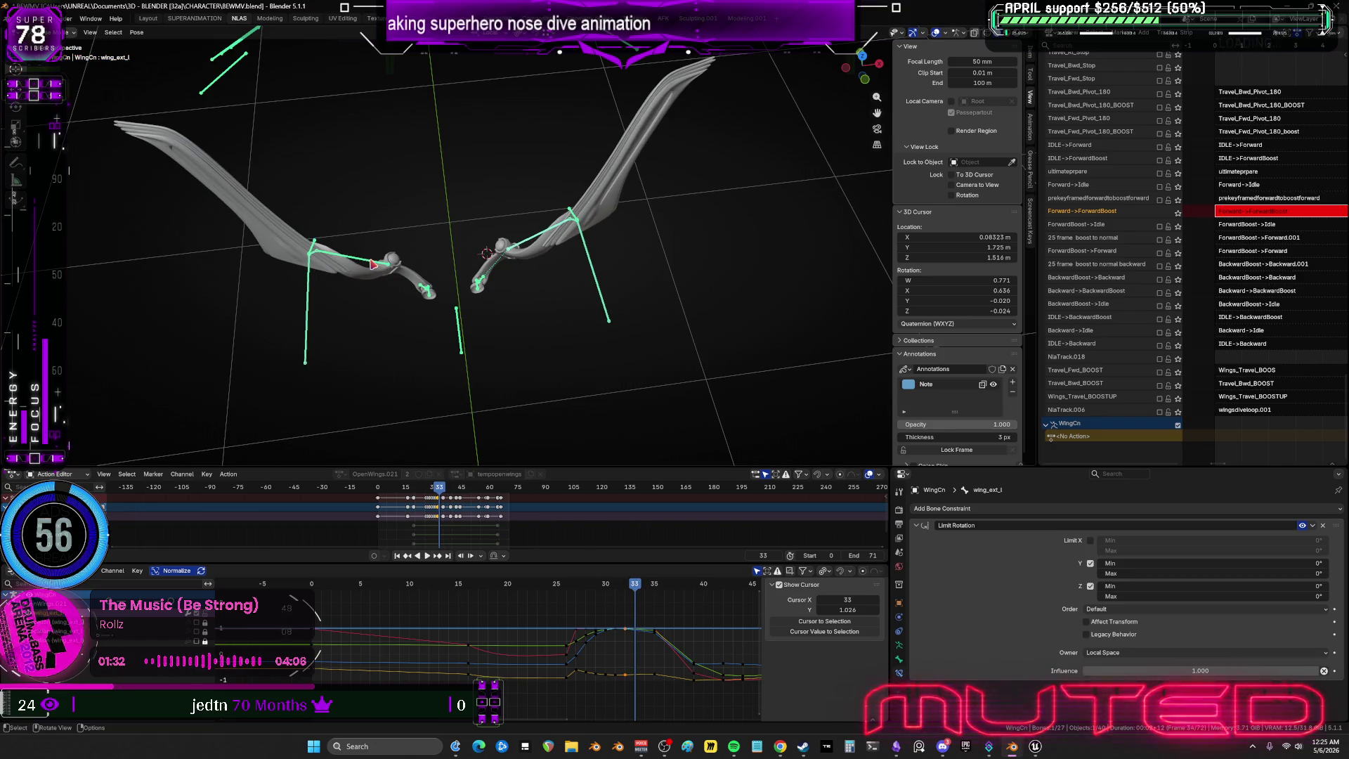
Rotate the right outer wing bone at frame 34 and play back to frame 25 to review.
{"action": "left_click", "coordinate": [528, 169]}
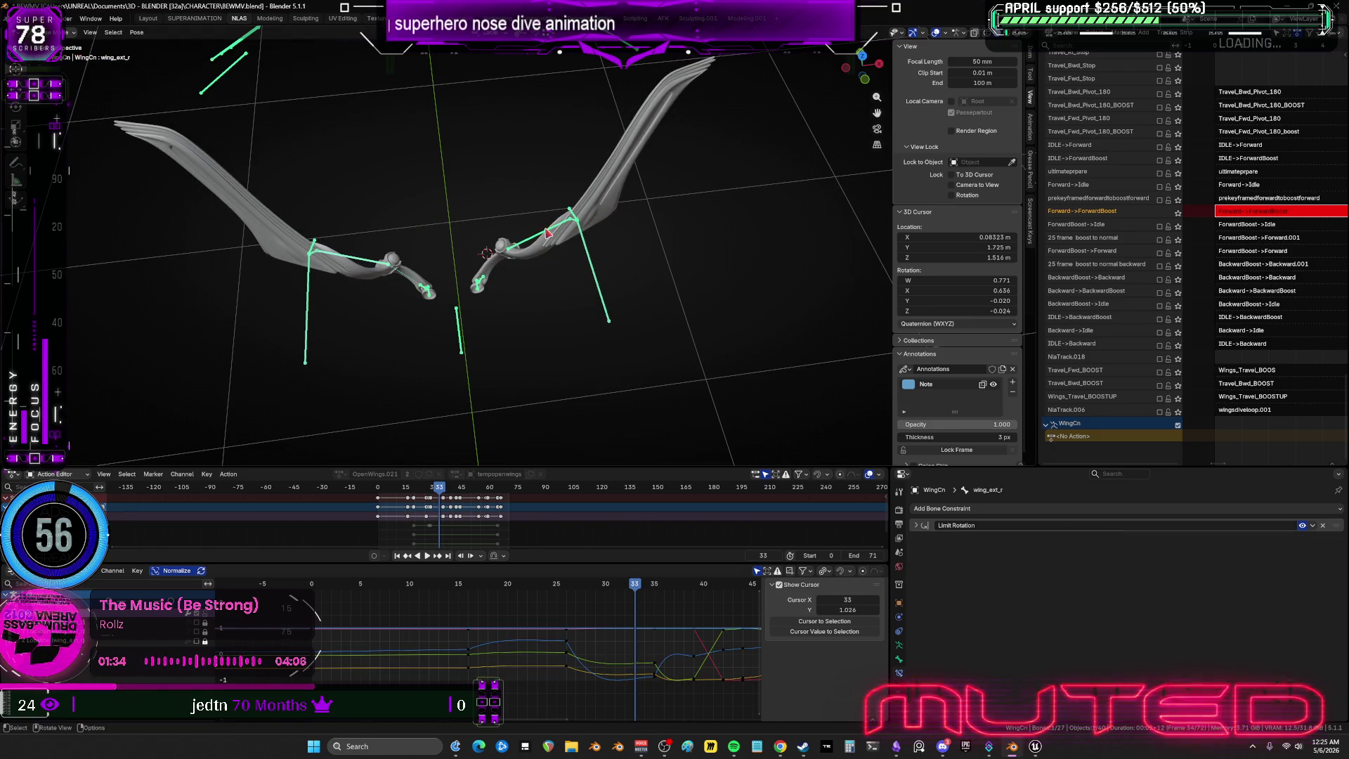
{"action": "left_click", "coordinate": [548, 233]}
{"action": "left_click_drag", "start_coordinate": [636, 586], "coordinate": [645, 588]}
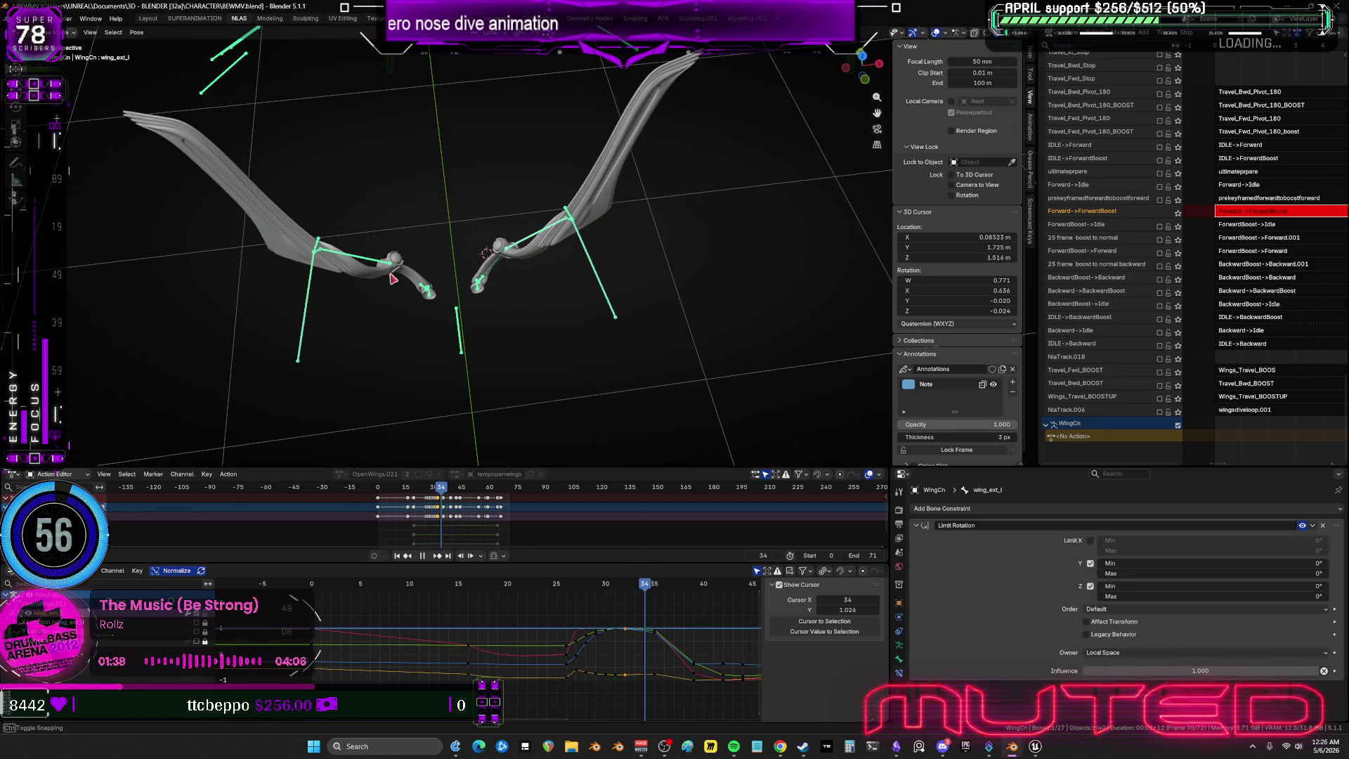
{"action": "key", "text": "ctrl+shift+m"}
{"action": "key", "text": "r"}
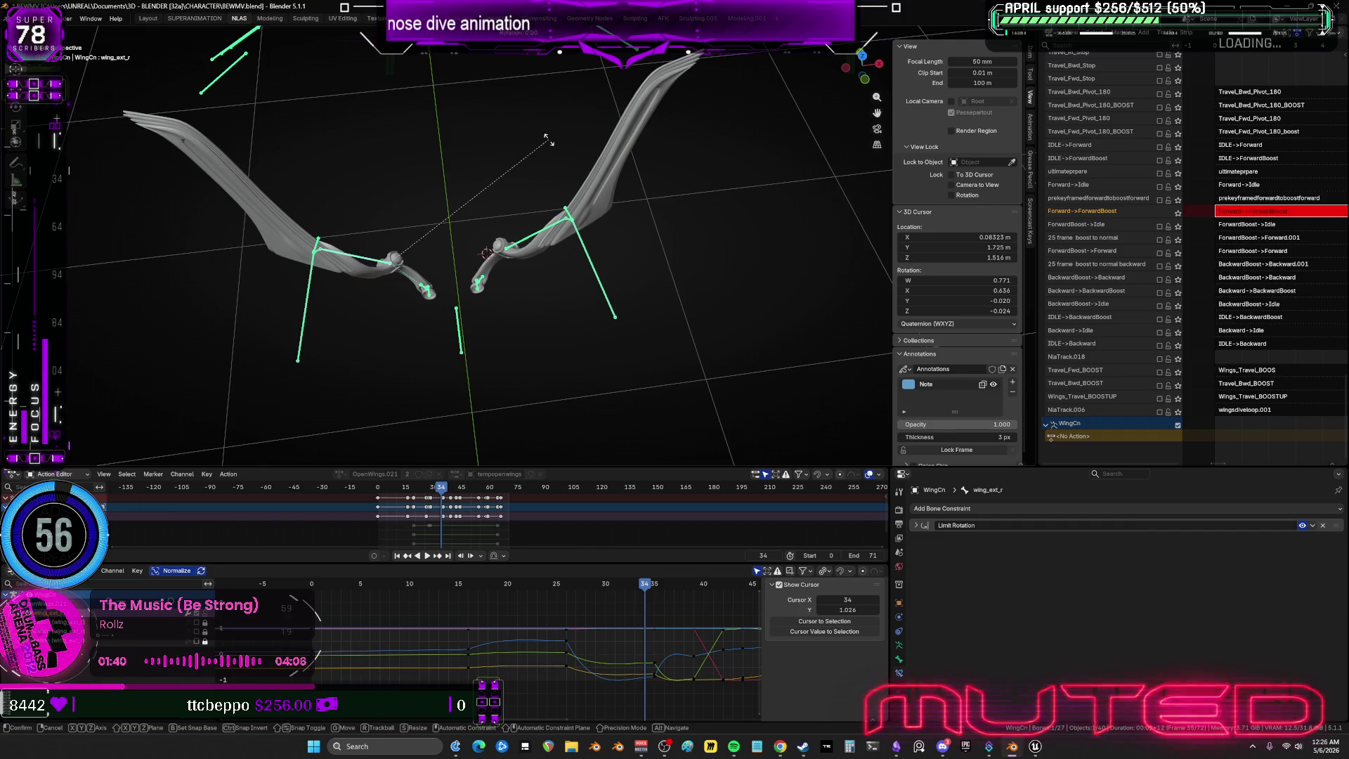
{"action": "left_click", "coordinate": [546, 194]}
{"action": "mouse_move", "coordinate": [643, 211]}
{"action": "middle_mouse_down", "text": "alt"}
{"action": "mouse_move", "coordinate": [630, 448]}
{"action": "mouse_move", "coordinate": [517, 335]}
{"action": "mouse_move", "coordinate": [485, 358]}
{"action": "mouse_move", "coordinate": [516, 443]}
{"action": "mouse_move", "coordinate": [548, 369]}
{"action": "mouse_move", "coordinate": [669, 423]}
{"action": "mouse_move", "coordinate": [659, 404]}
{"action": "mouse_move", "coordinate": [510, 399]}
{"action": "mouse_move", "coordinate": [464, 360]}
{"action": "mouse_move", "coordinate": [535, 360]}
{"action": "mouse_move", "coordinate": [477, 366]}
{"action": "mouse_move", "coordinate": [542, 390]}
{"action": "mouse_move", "coordinate": [636, 391]}
{"action": "mouse_move", "coordinate": [569, 395]}
{"action": "mouse_move", "coordinate": [630, 411]}
{"action": "mouse_move", "coordinate": [659, 405]}
{"action": "mouse_move", "coordinate": [597, 383]}
{"action": "mouse_move", "coordinate": [478, 387]}
{"action": "middle_mouse_up", "text": "alt"}
{"action": "scroll", "coordinate": [460, 358], "scroll_direction": "down", "scroll_amount": 5}
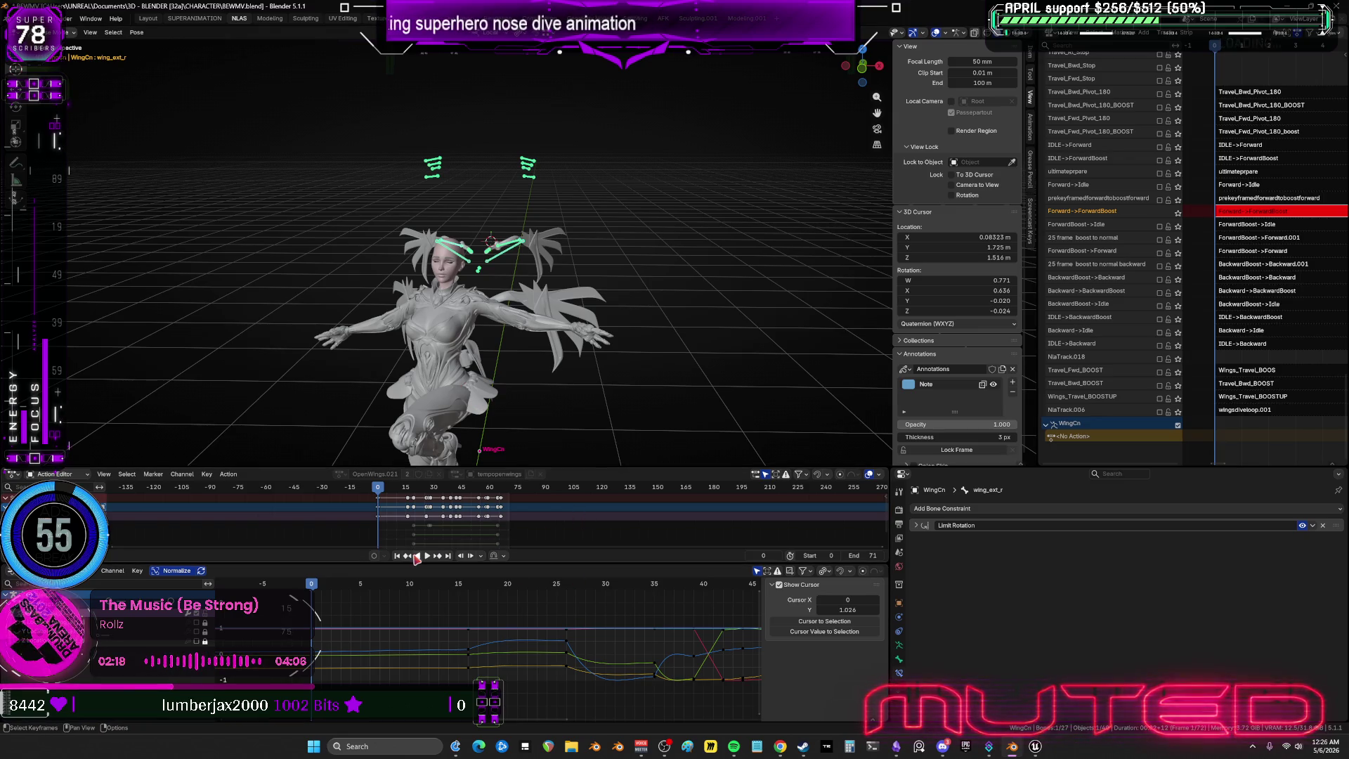
Select every rig bone and briefly maximize the Graph Editor to inspect the curves.
{"action": "mouse_move", "coordinate": [314, 587]}
{"action": "left_mouse_down"}
{"action": "mouse_move", "coordinate": [605, 636]}
{"action": "mouse_move", "coordinate": [376, 622]}
{"action": "mouse_move", "coordinate": [574, 645]}
{"action": "left_mouse_up"}
{"action": "key", "text": "a"}
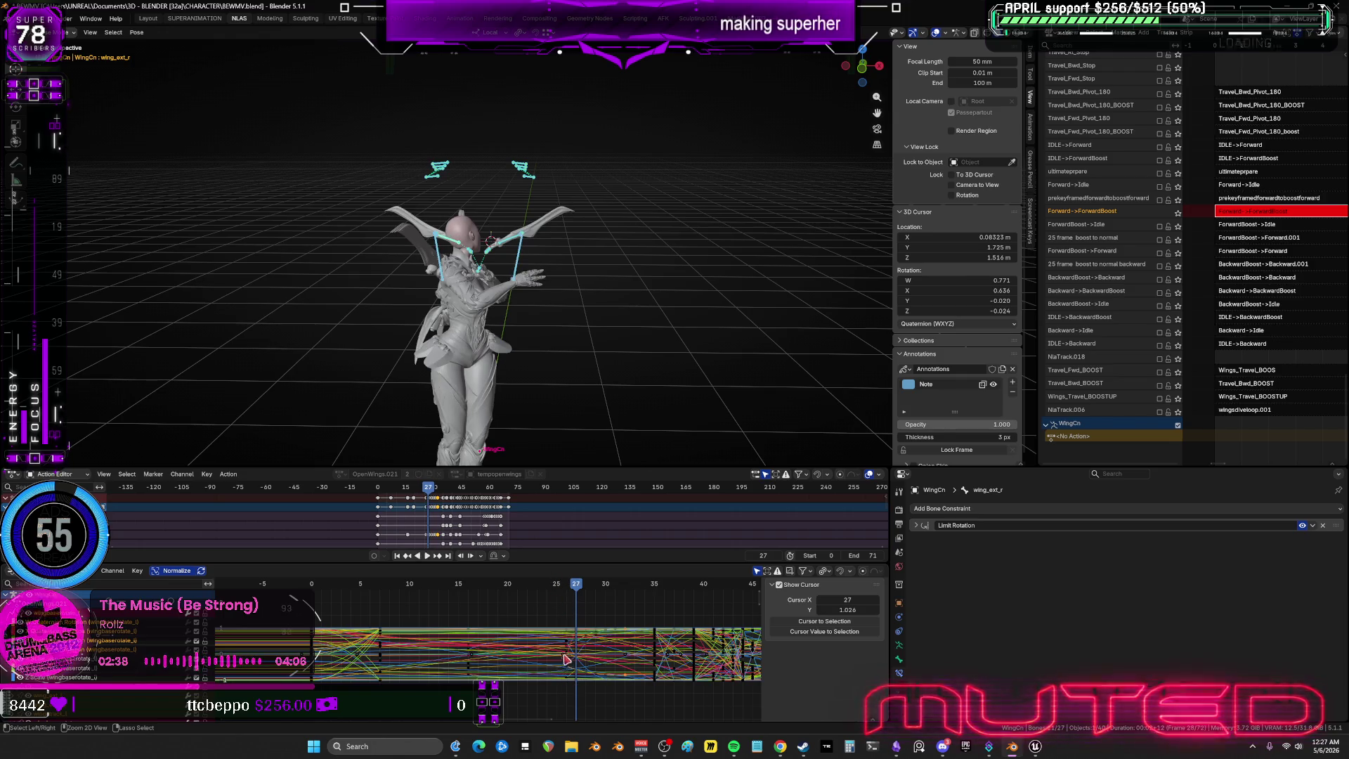
{"action": "key", "text": "ctrl+space"}
{"action": "mouse_move", "coordinate": [911, 509]}
{"action": "middle_mouse_down"}
{"action": "mouse_move", "coordinate": [747, 533]}
{"action": "mouse_move", "coordinate": [745, 518]}
{"action": "middle_mouse_up"}
{"action": "key", "text": "ctrl+space"}
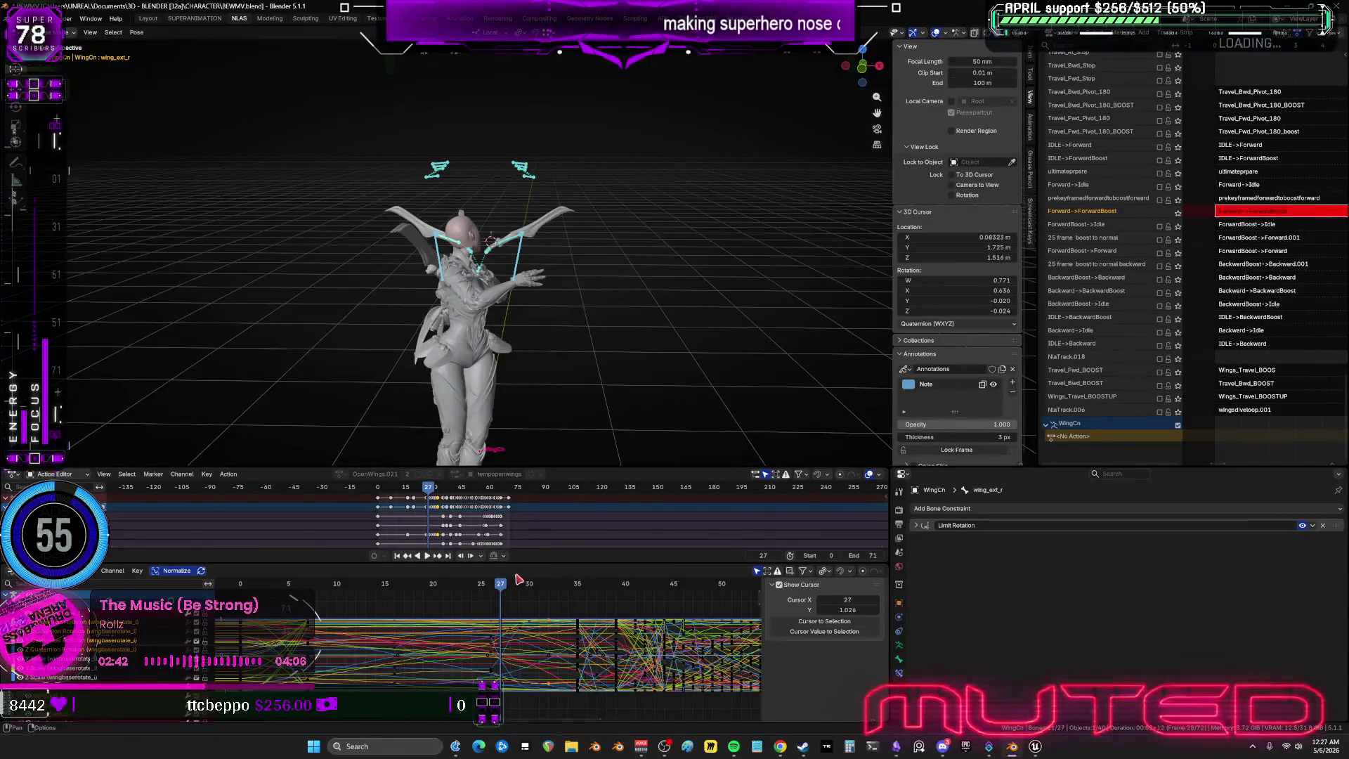
{"action": "mouse_move", "coordinate": [501, 588]}
{"action": "left_mouse_down"}
{"action": "mouse_move", "coordinate": [290, 624]}
{"action": "mouse_move", "coordinate": [269, 588]}
{"action": "mouse_move", "coordinate": [255, 590]}
{"action": "mouse_move", "coordinate": [312, 604]}
{"action": "left_mouse_up"}
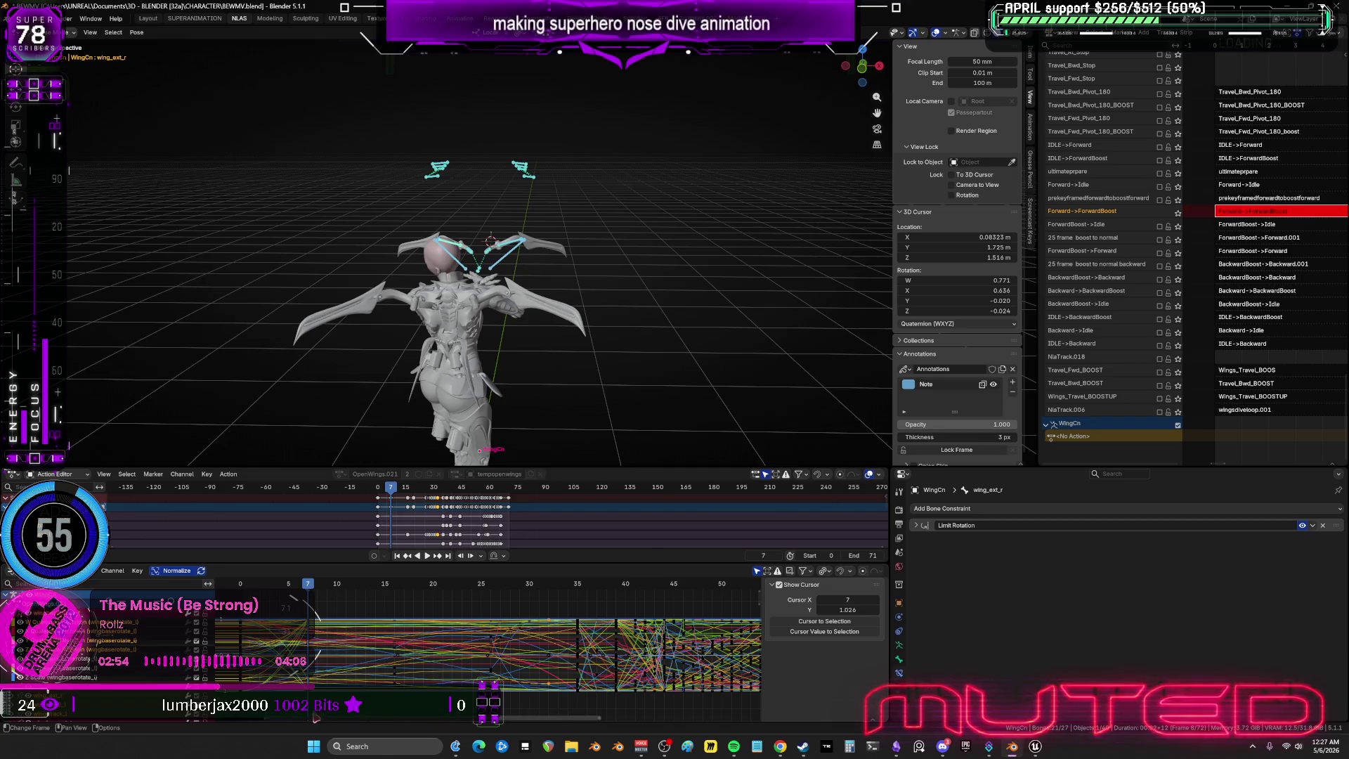
Box-select a block of keys, shift it 2 frames earlier with G X -2, and maximize the Graph Editor.
{"action": "key", "text": "alt+a"}
{"action": "key", "text": "b"}
{"action": "left_click_drag", "start_coordinate": [376, 618], "coordinate": [235, 688]}
{"action": "type", "text": "gx-2"}
{"action": "key", "text": "Return"}
{"action": "left_click_drag", "start_coordinate": [306, 589], "coordinate": [292, 589]}
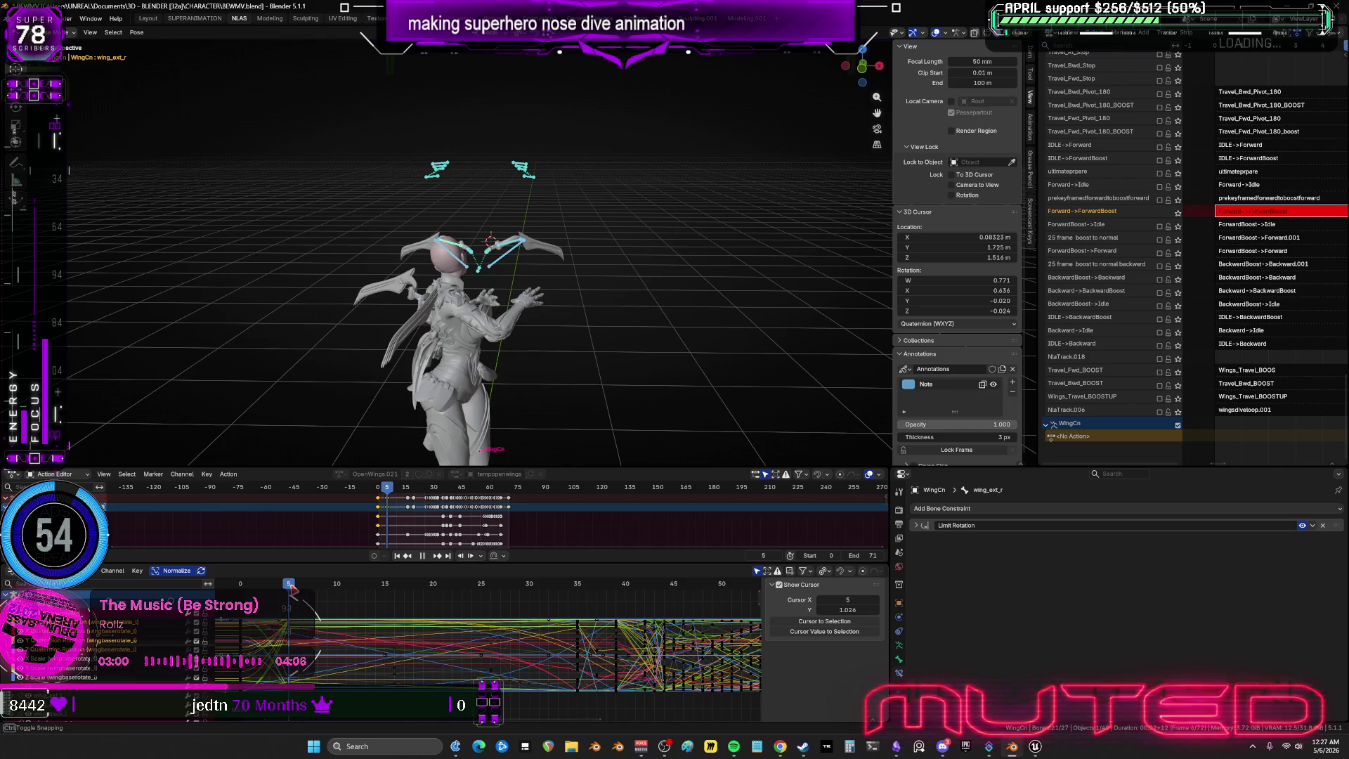
{"action": "mouse_move", "coordinate": [292, 589]}
{"action": "left_mouse_down"}
{"action": "mouse_move", "coordinate": [563, 628]}
{"action": "mouse_move", "coordinate": [482, 622]}
{"action": "mouse_move", "coordinate": [490, 590]}
{"action": "left_mouse_up"}
{"action": "left_click_drag", "start_coordinate": [498, 398], "coordinate": [494, 601]}
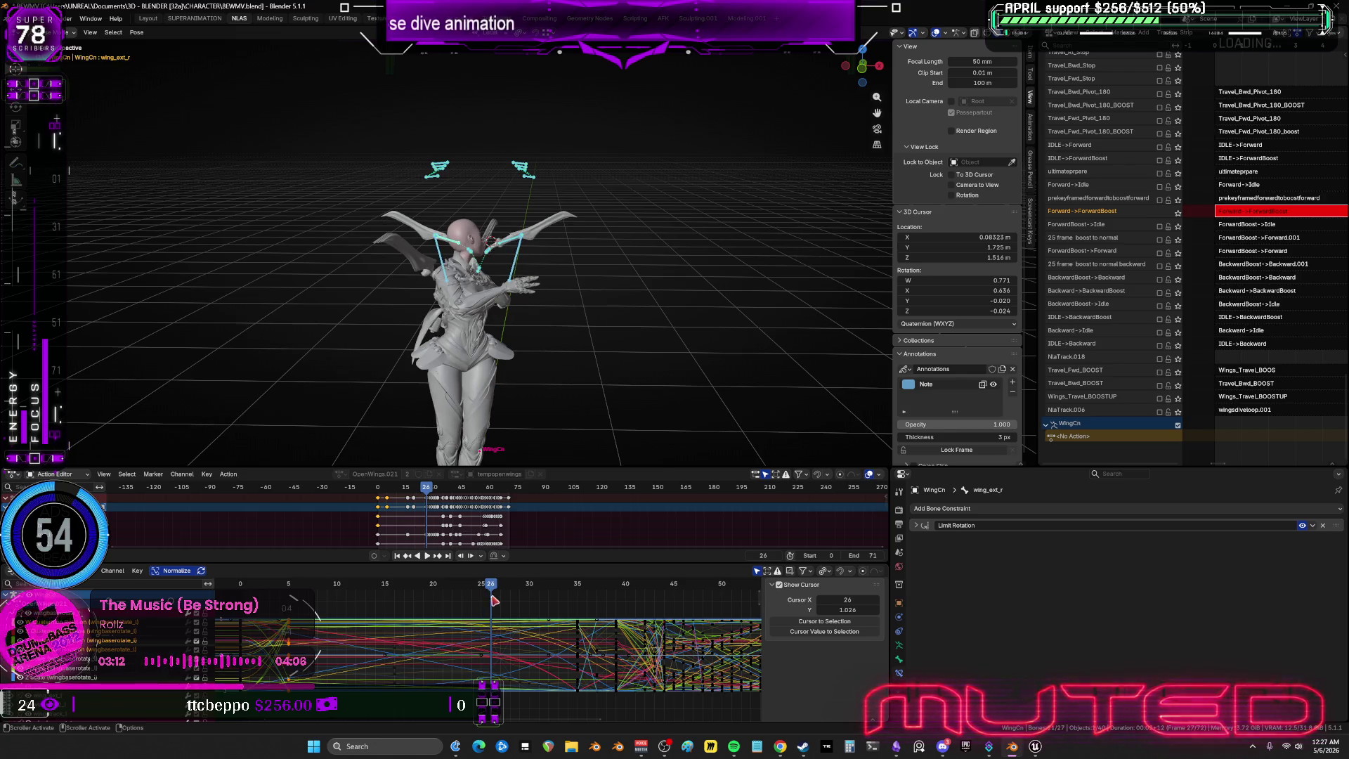
{"action": "key", "text": "ctrl+space"}
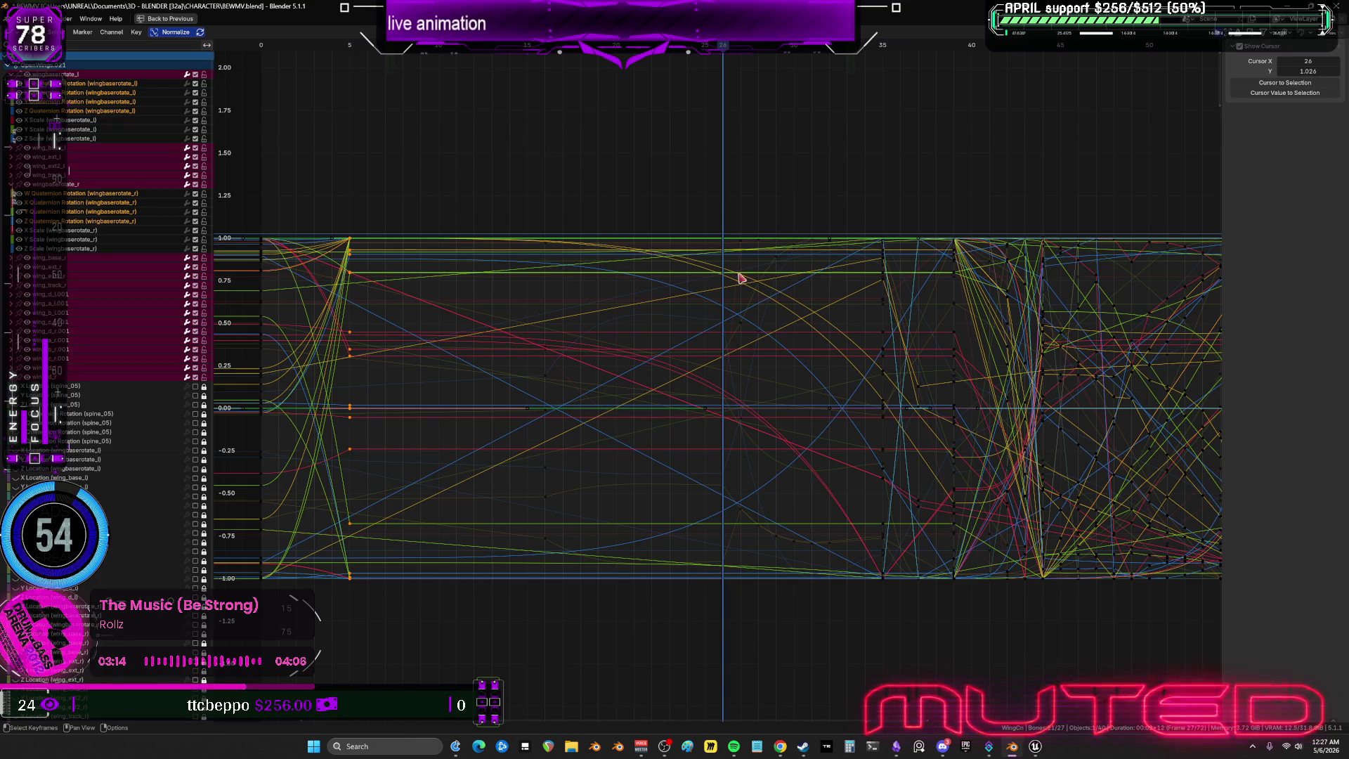
Step back to frame 19, restore the multi-editor layout and zoom into the 3D view.
{"action": "left_click_drag", "start_coordinate": [725, 49], "coordinate": [617, 48]}
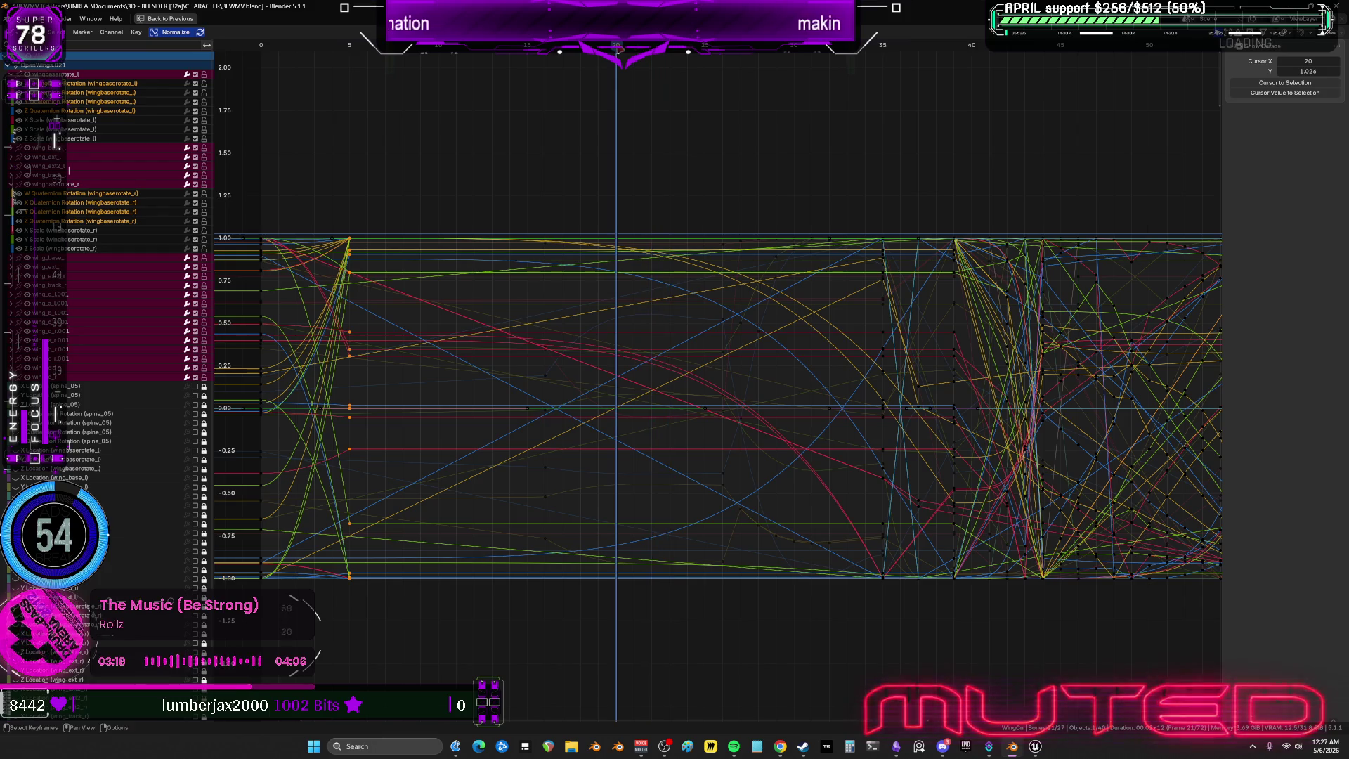
{"action": "key", "text": "Left"}
{"action": "key", "text": "ctrl+space"}
{"action": "scroll", "coordinate": [539, 212], "scroll_direction": "up", "scroll_amount": 5}
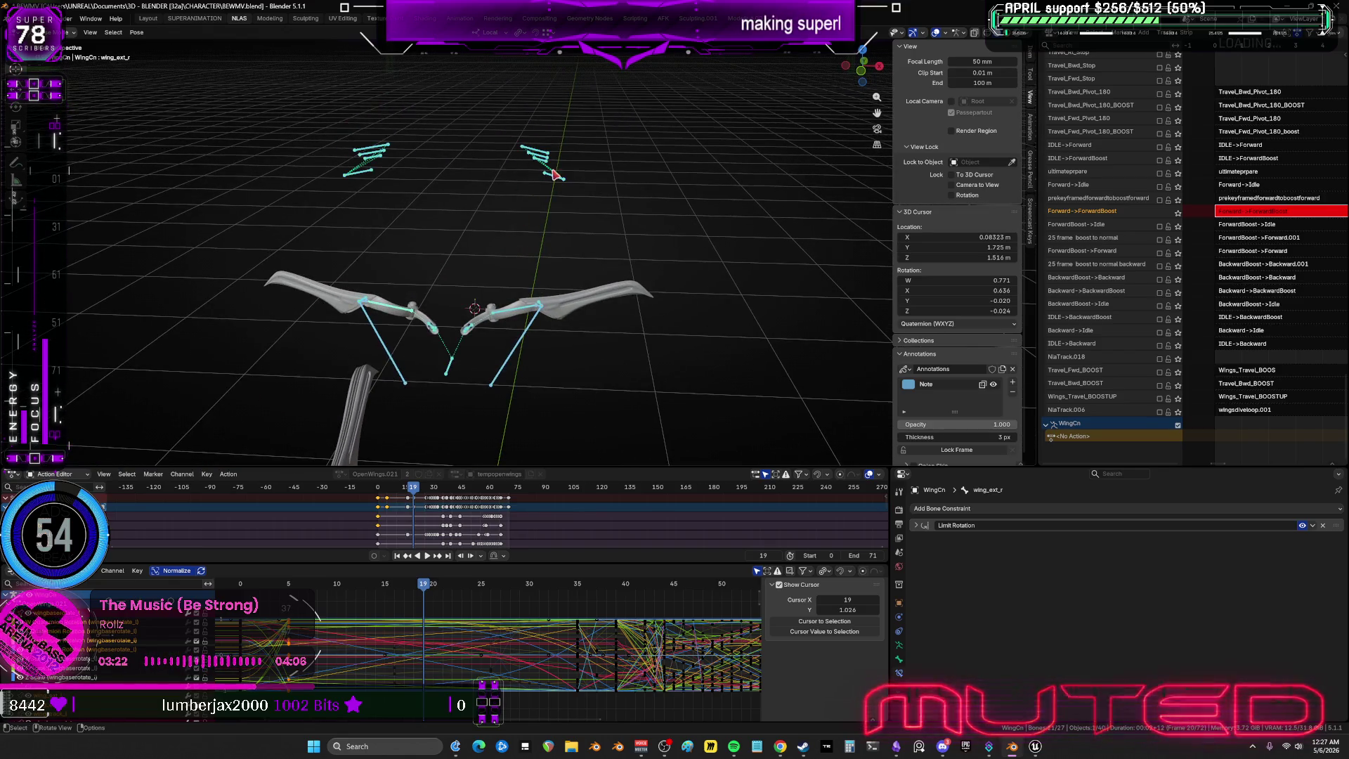
Select wing_d_L001 together with its mirrored right wing bone.
{"action": "left_click", "coordinate": [622, 303]}
{"action": "middle_click_drag", "start_coordinate": [627, 302], "coordinate": [671, 278]}
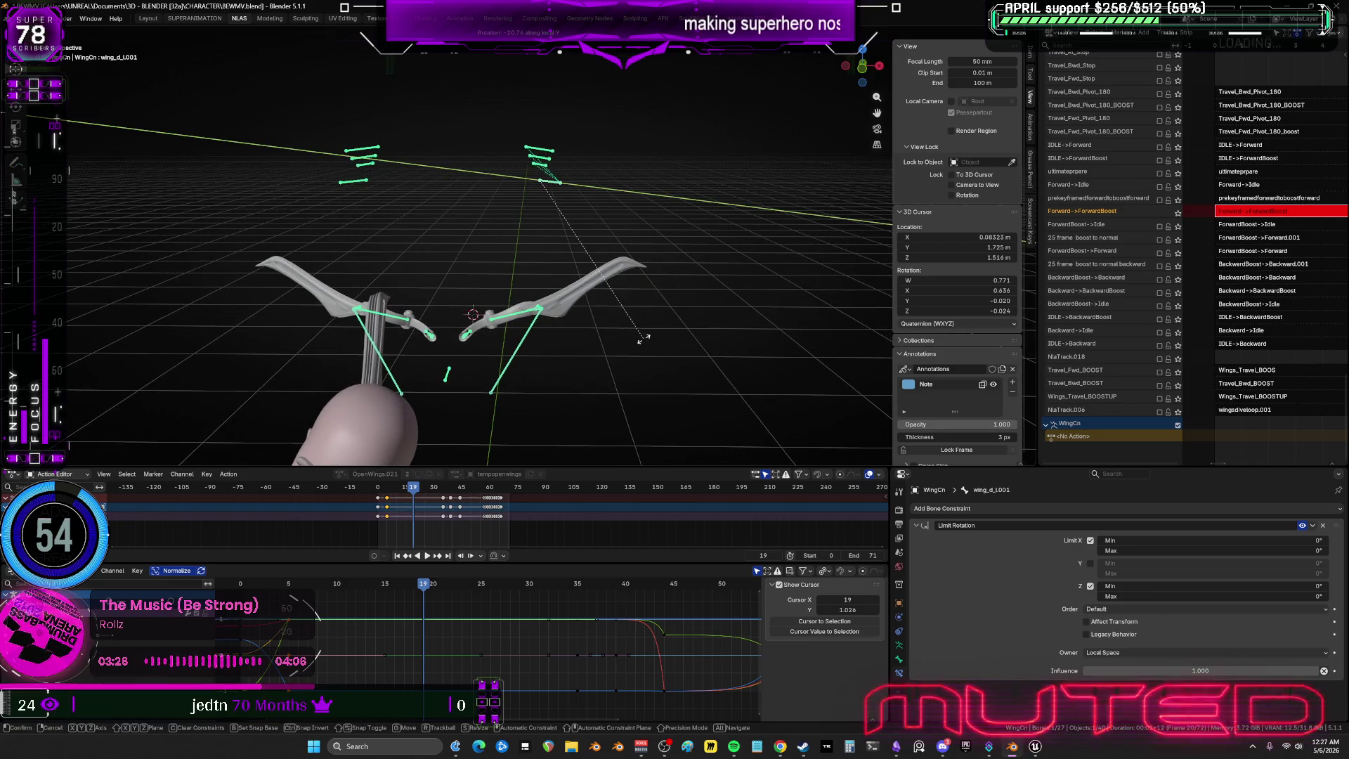
{"action": "left_click", "coordinate": [374, 197]}
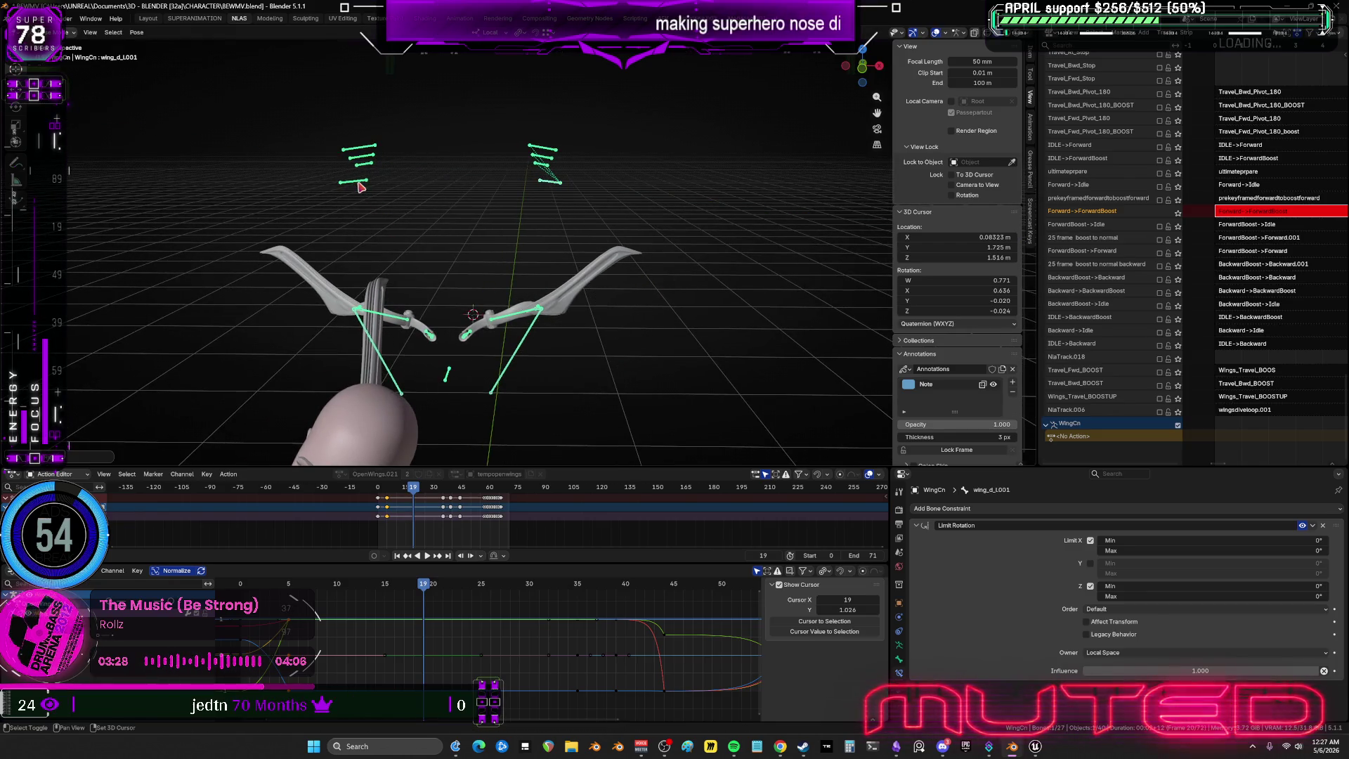
{"action": "key", "text": "ctrl+shift+m"}
{"action": "right_click", "coordinate": [477, 207]}
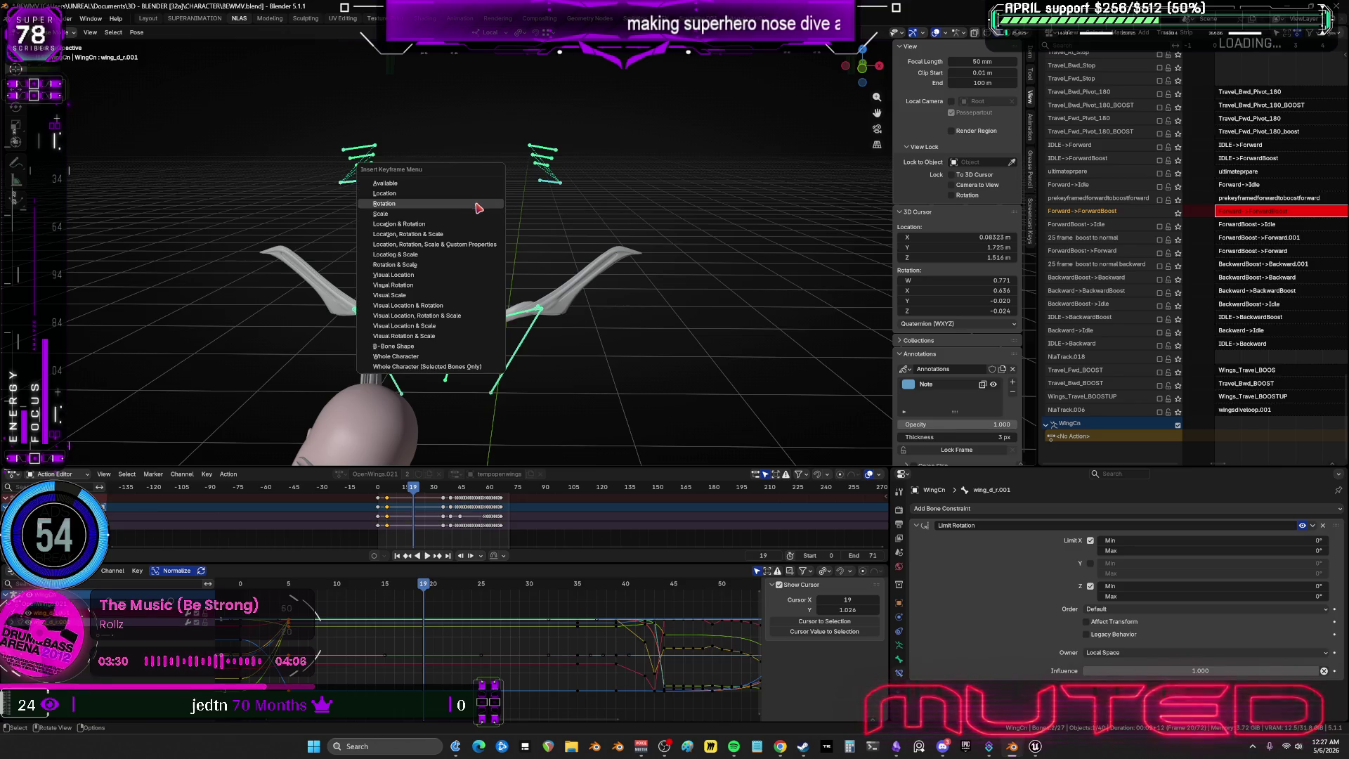
Rotate both wing bones on the local Y axis at frame 12 and key their rotation.
{"action": "left_click_drag", "start_coordinate": [425, 592], "coordinate": [357, 598]}
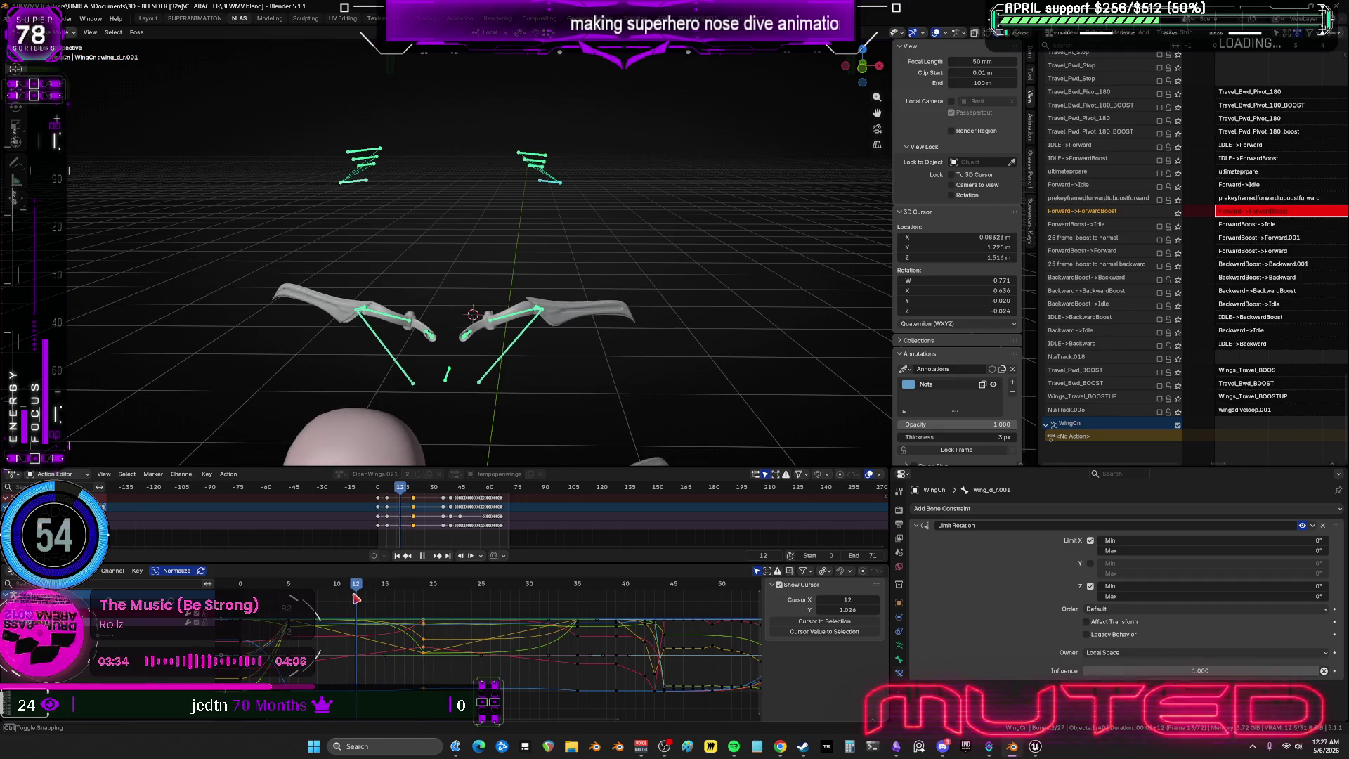
{"action": "key", "text": "r"}
{"action": "key", "text": "y"}
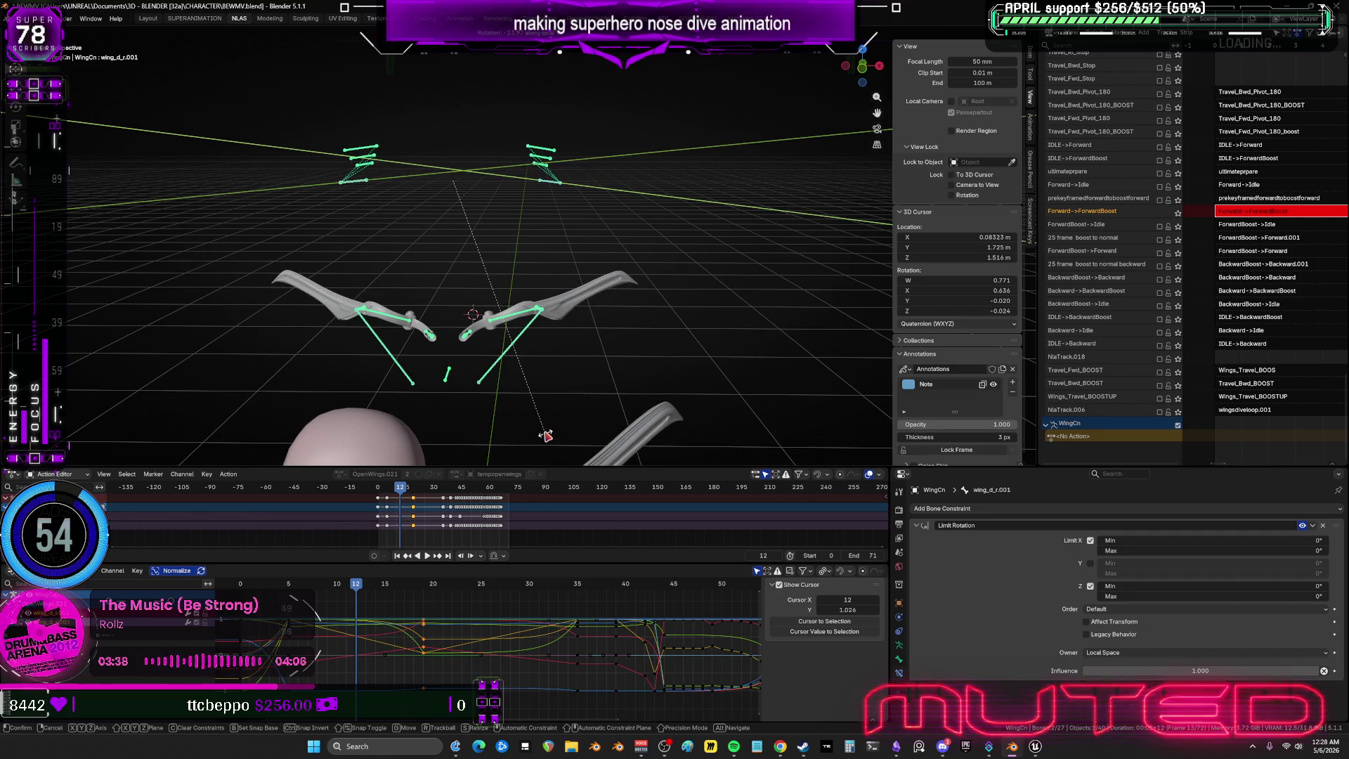
{"action": "left_click", "coordinate": [547, 436]}
{"action": "key", "text": "i"}
{"action": "key", "text": "Return"}
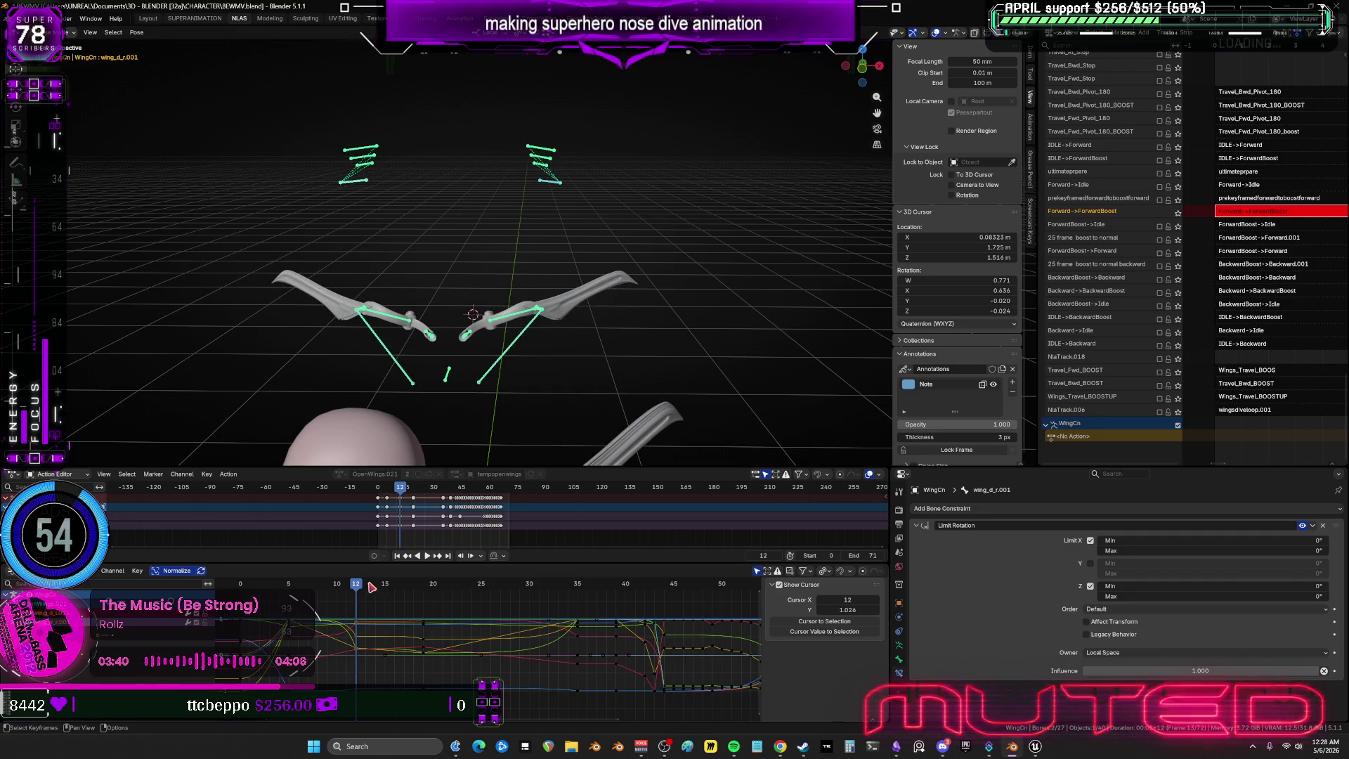
{"action": "key", "text": "space"}
{"action": "mouse_move", "coordinate": [359, 588]}
{"action": "left_mouse_down"}
{"action": "mouse_move", "coordinate": [294, 611]}
{"action": "mouse_move", "coordinate": [484, 608]}
{"action": "mouse_move", "coordinate": [563, 639]}
{"action": "left_mouse_up"}
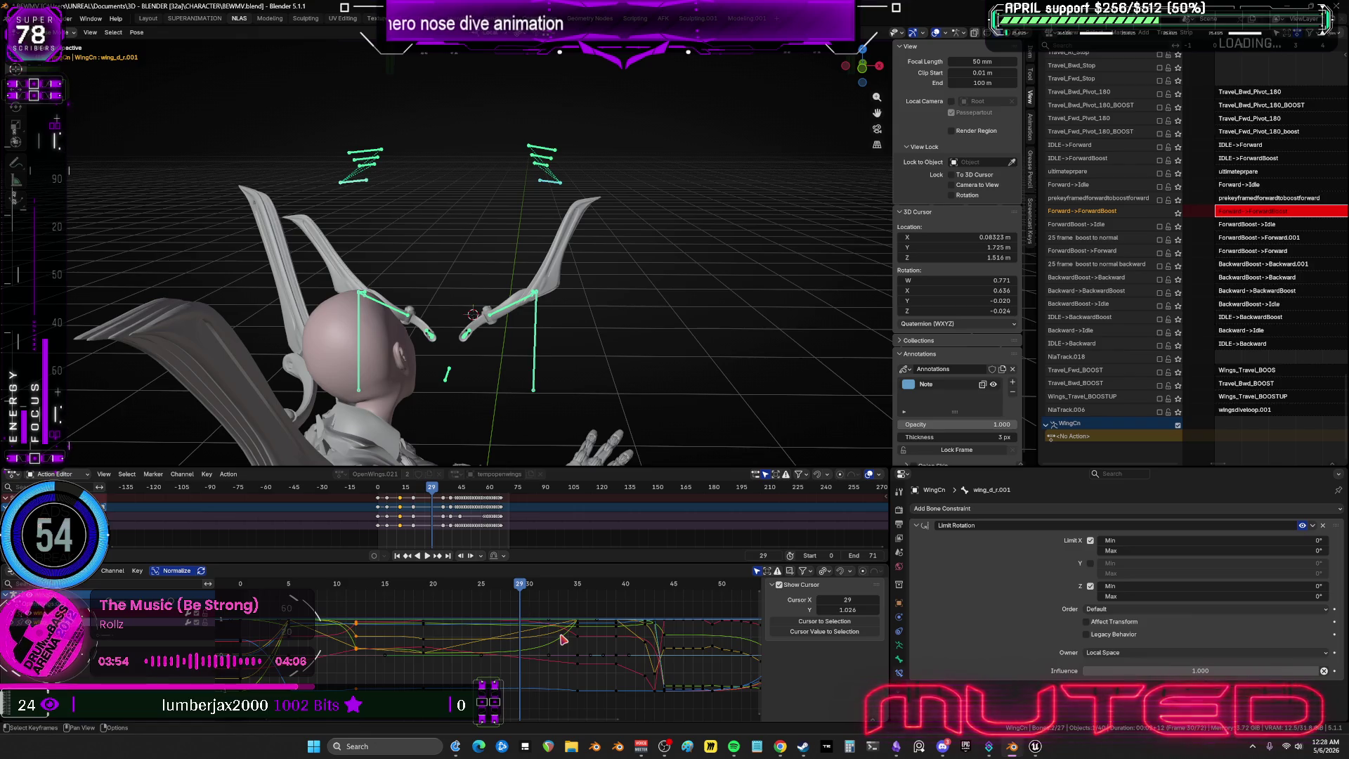
At frame 26 raise the wings into a tall V and key their rotation.
{"action": "mouse_move", "coordinate": [357, 585]}
{"action": "left_mouse_down"}
{"action": "mouse_move", "coordinate": [359, 610]}
{"action": "mouse_move", "coordinate": [491, 616]}
{"action": "left_mouse_up"}
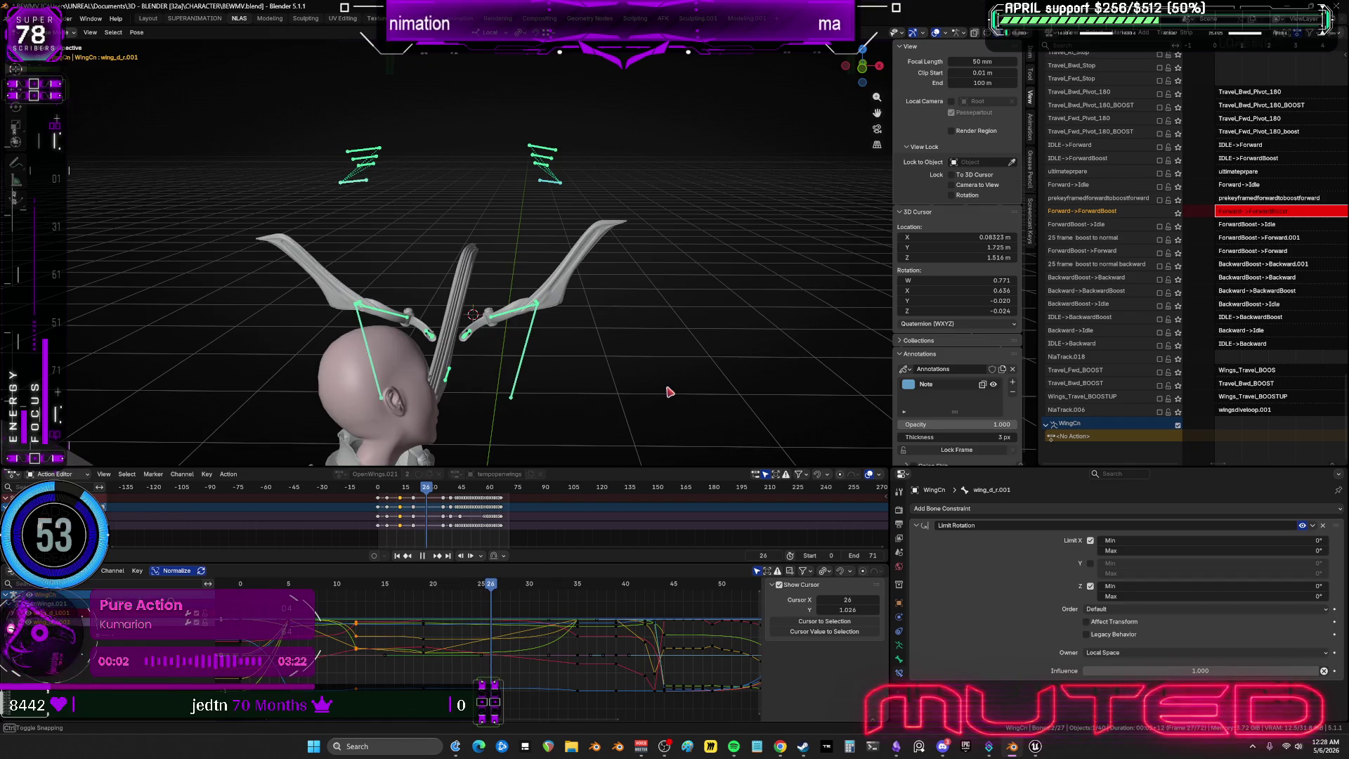
{"action": "key", "text": "r"}
{"action": "key", "text": "z"}
{"action": "key", "text": "z"}
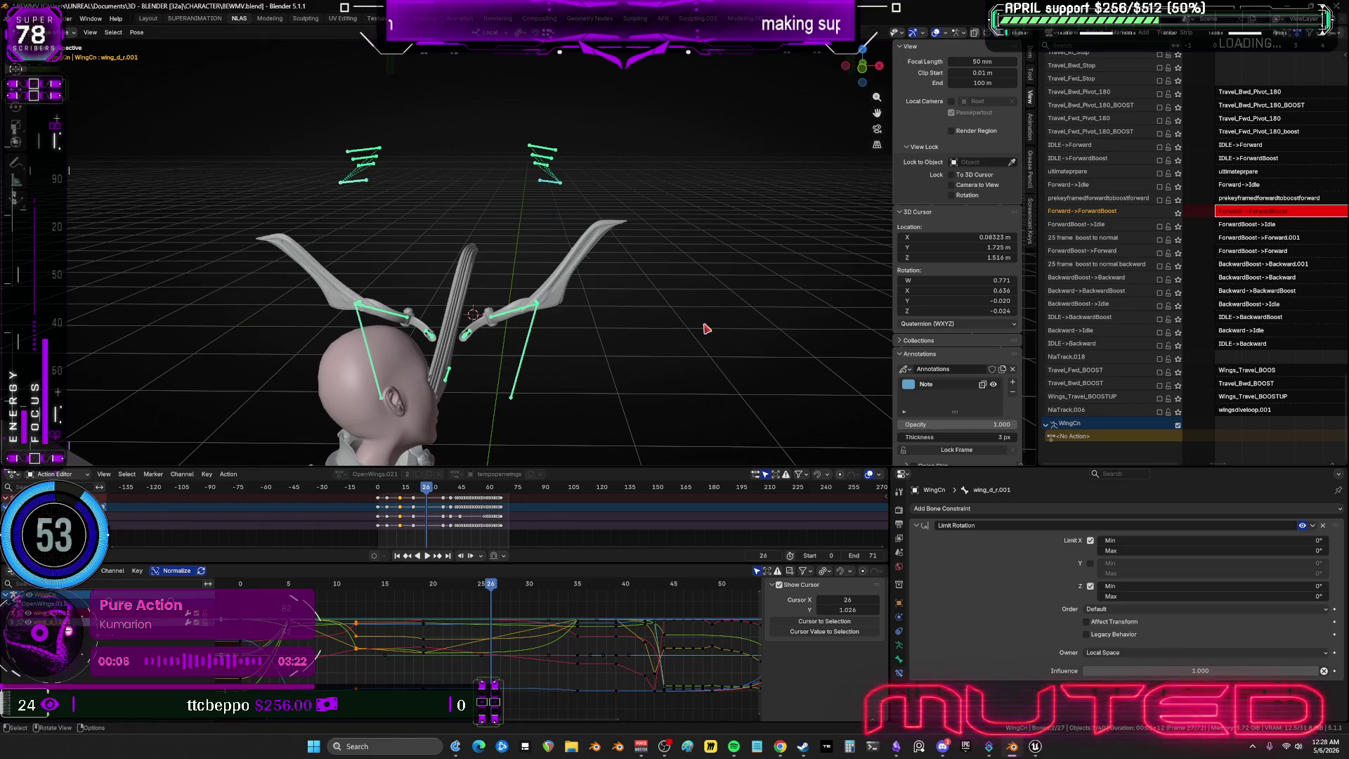
{"action": "left_click", "coordinate": [615, 405]}
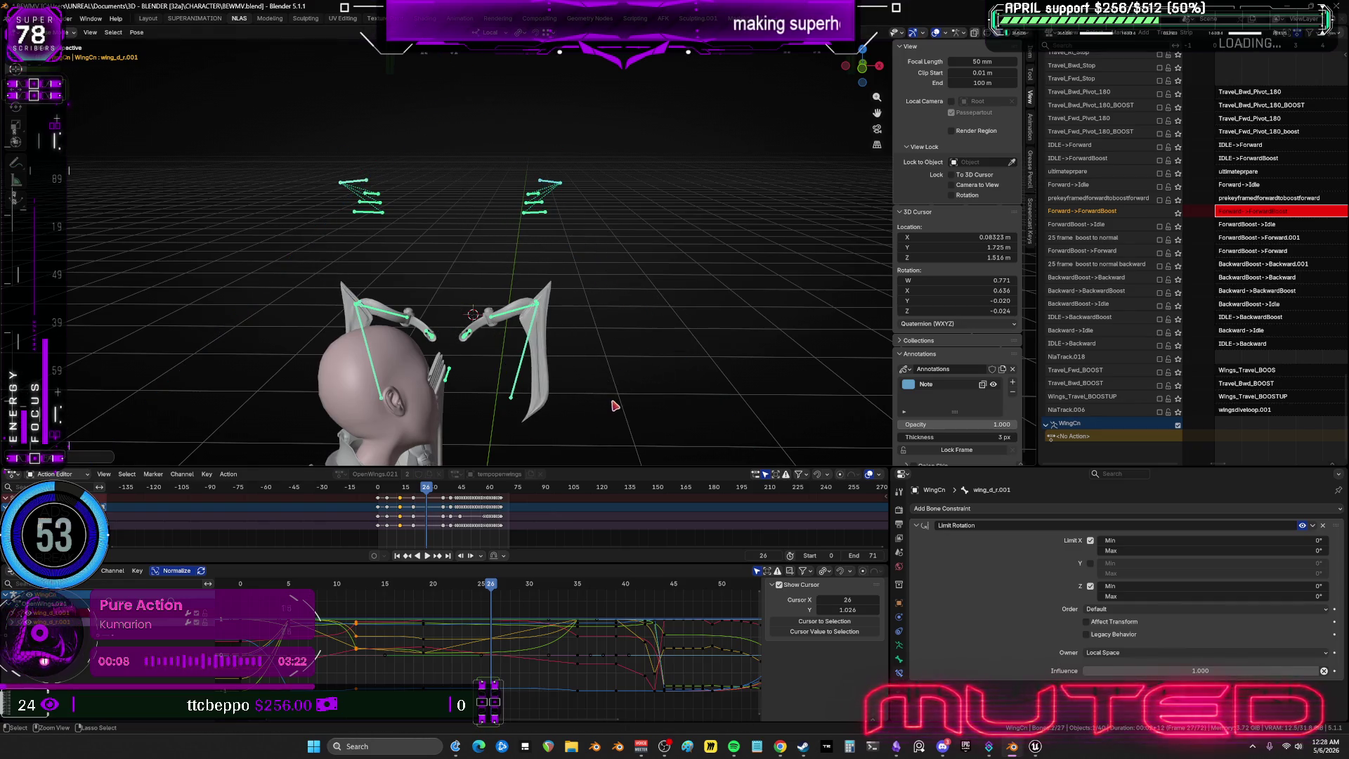
{"action": "key", "text": "ctrl+z"}
{"action": "key", "text": "r"}
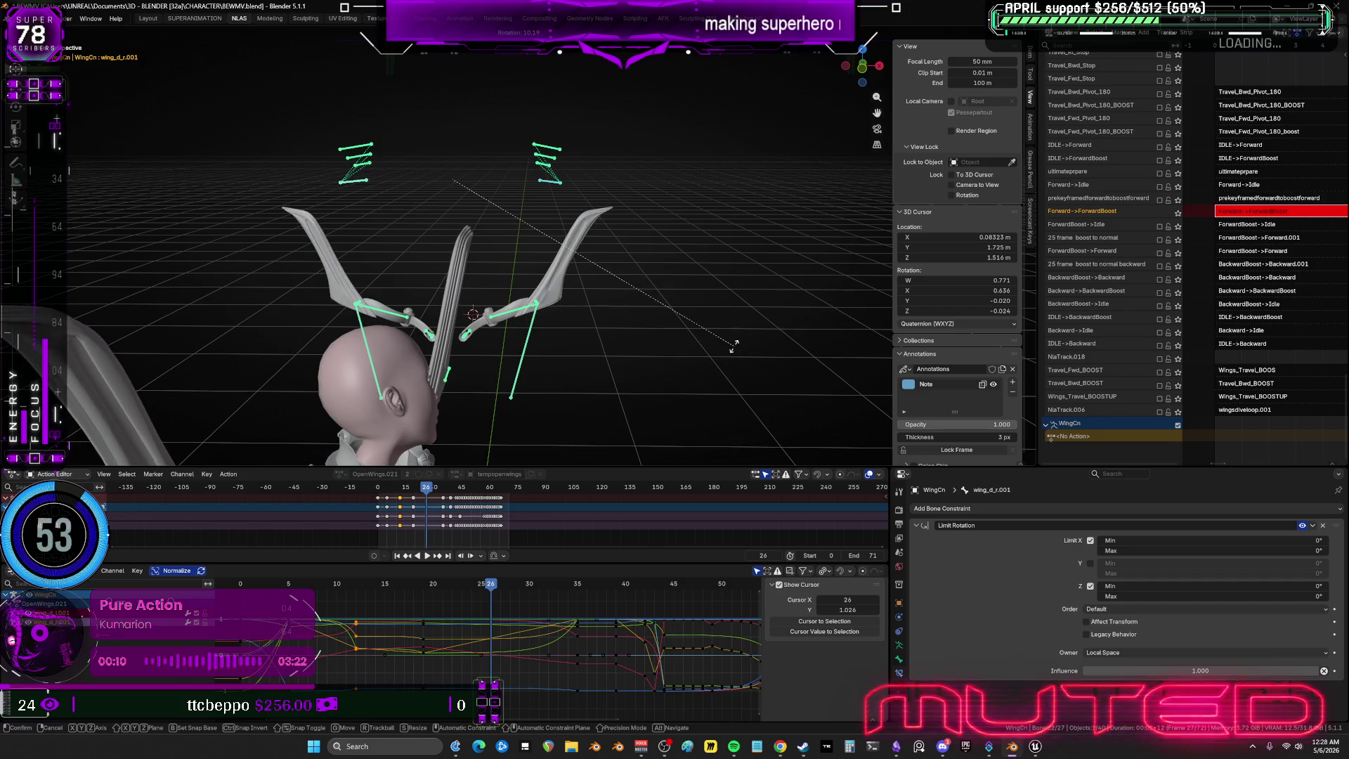
{"action": "left_click", "coordinate": [724, 355]}
{"action": "key", "text": "i"}
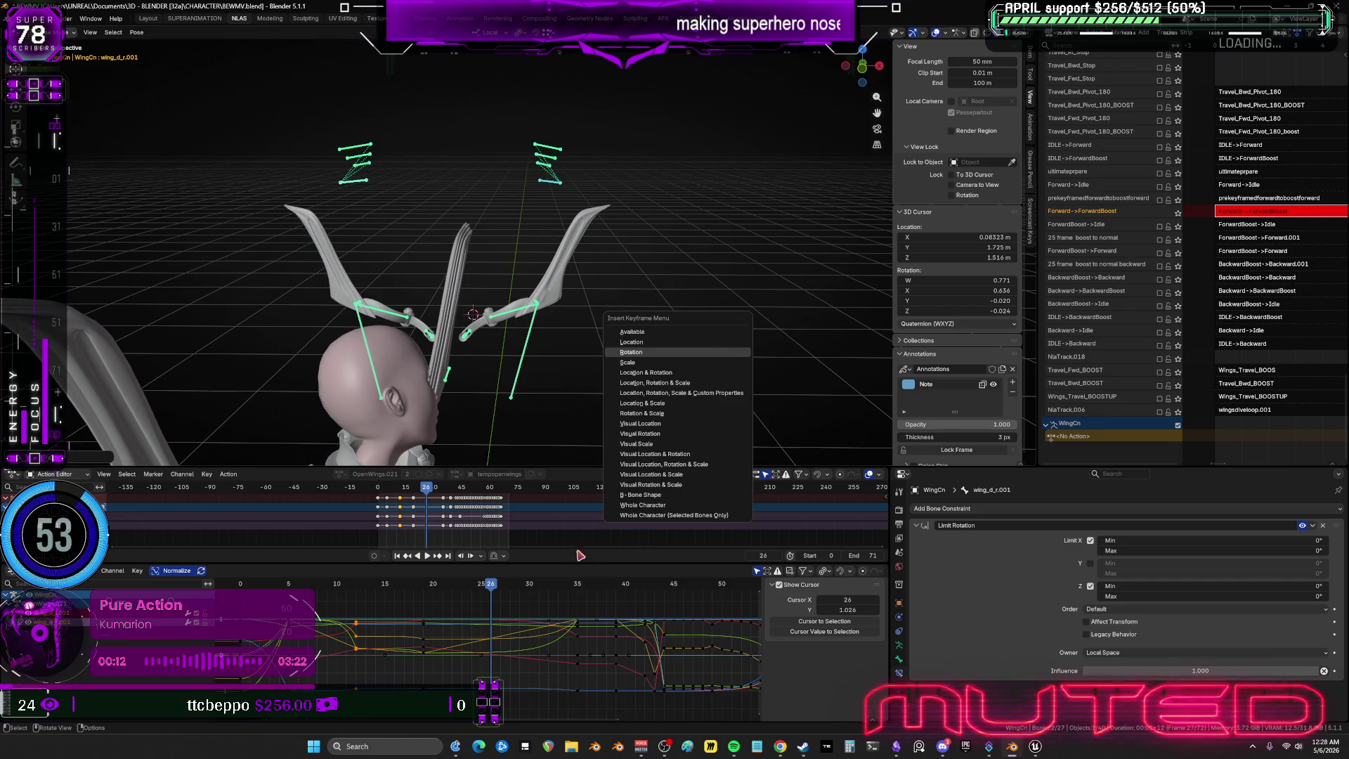
{"action": "key", "text": "Return"}
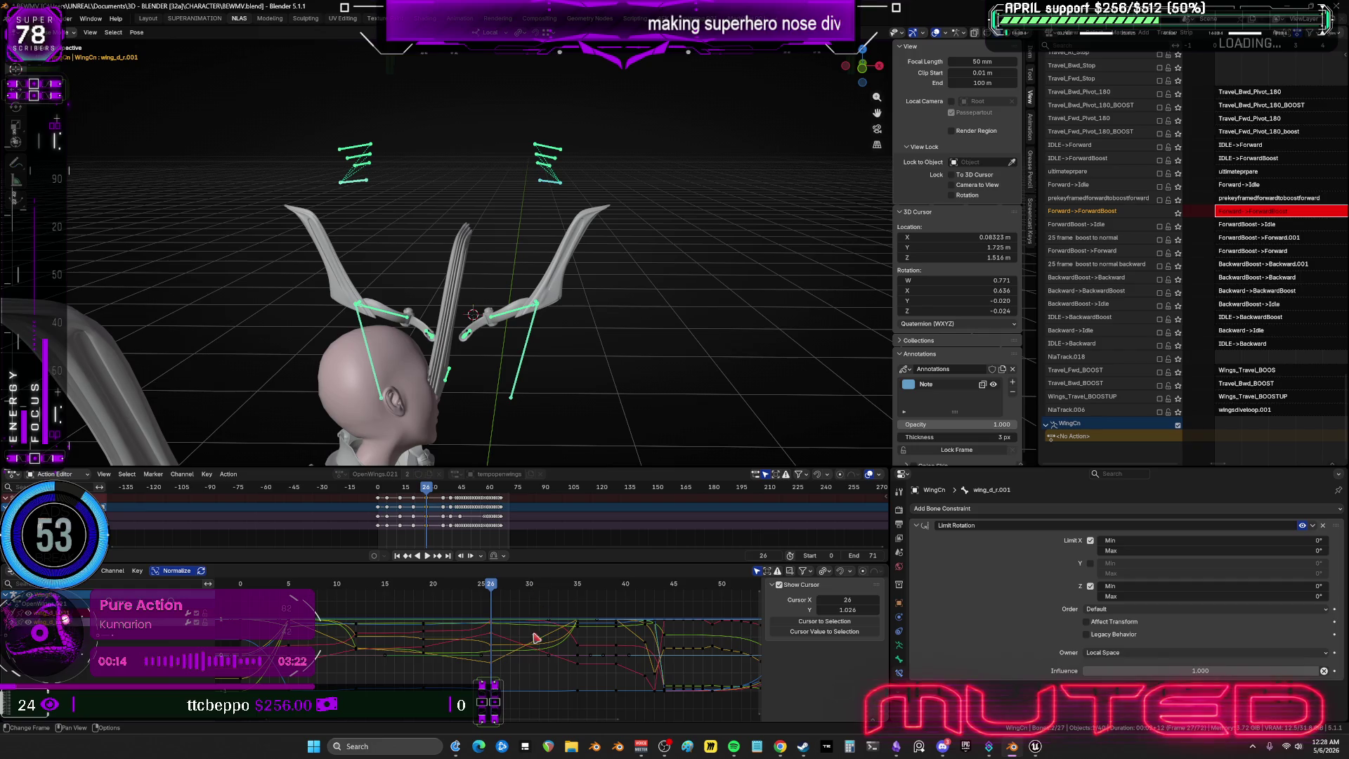
{"action": "mouse_move", "coordinate": [516, 704]}
{"action": "left_mouse_down"}
{"action": "mouse_move", "coordinate": [344, 601]}
{"action": "mouse_move", "coordinate": [291, 595]}
{"action": "left_mouse_up"}
Try Bounce easing on the selected wing keys, switch them to Back, and play to preview.
{"action": "right_click", "coordinate": [460, 628]}
{"action": "mouse_move", "coordinate": [460, 625]}
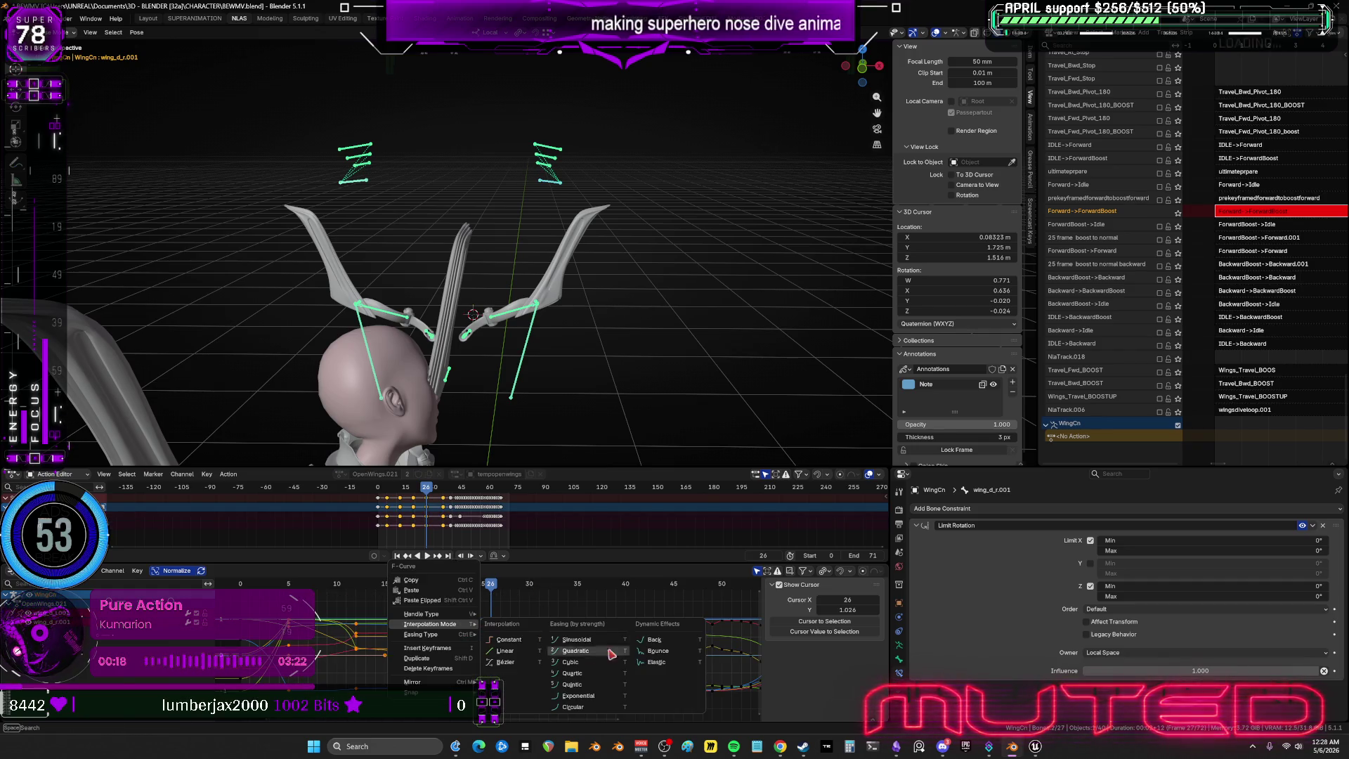
{"action": "left_click", "coordinate": [674, 652]}
{"action": "right_click", "coordinate": [596, 639]}
{"action": "mouse_move", "coordinate": [597, 639]}
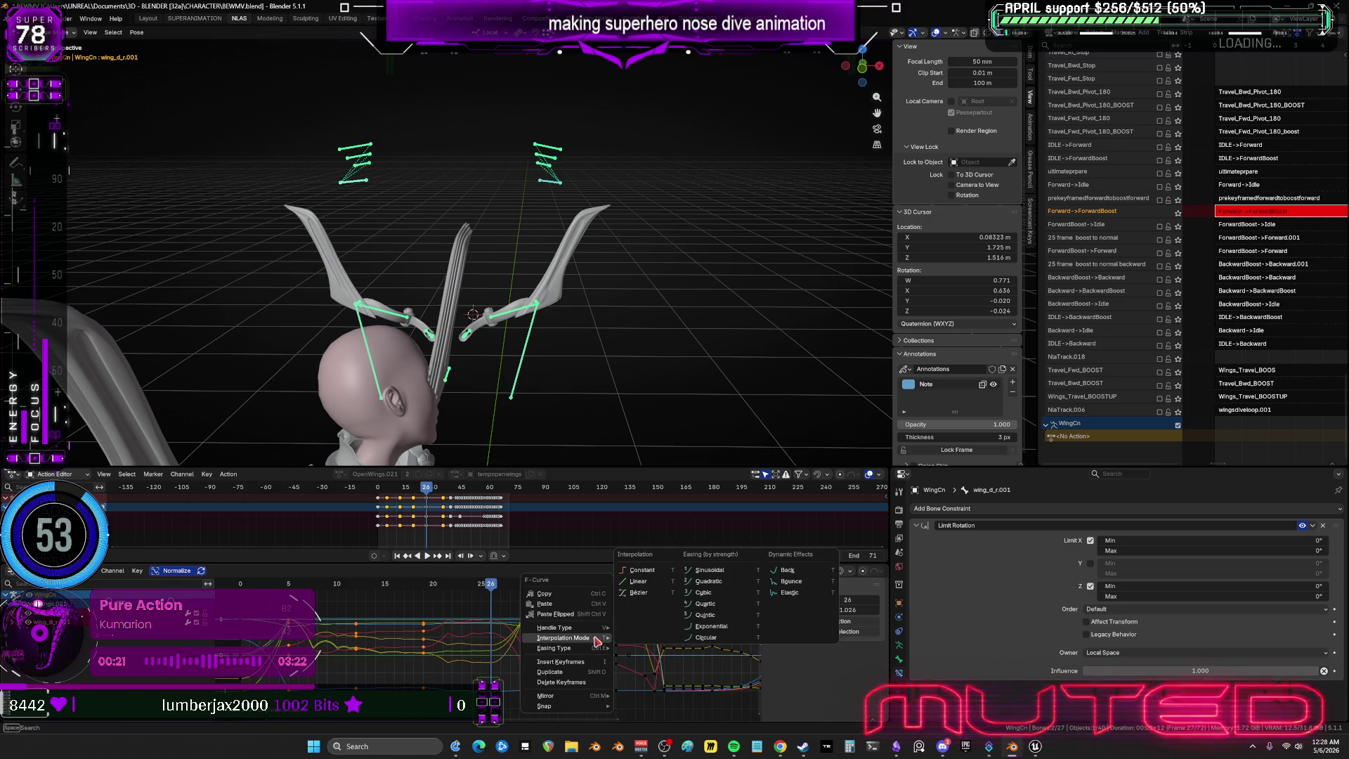
{"action": "left_click", "coordinate": [792, 573]}
{"action": "key", "text": "space"}
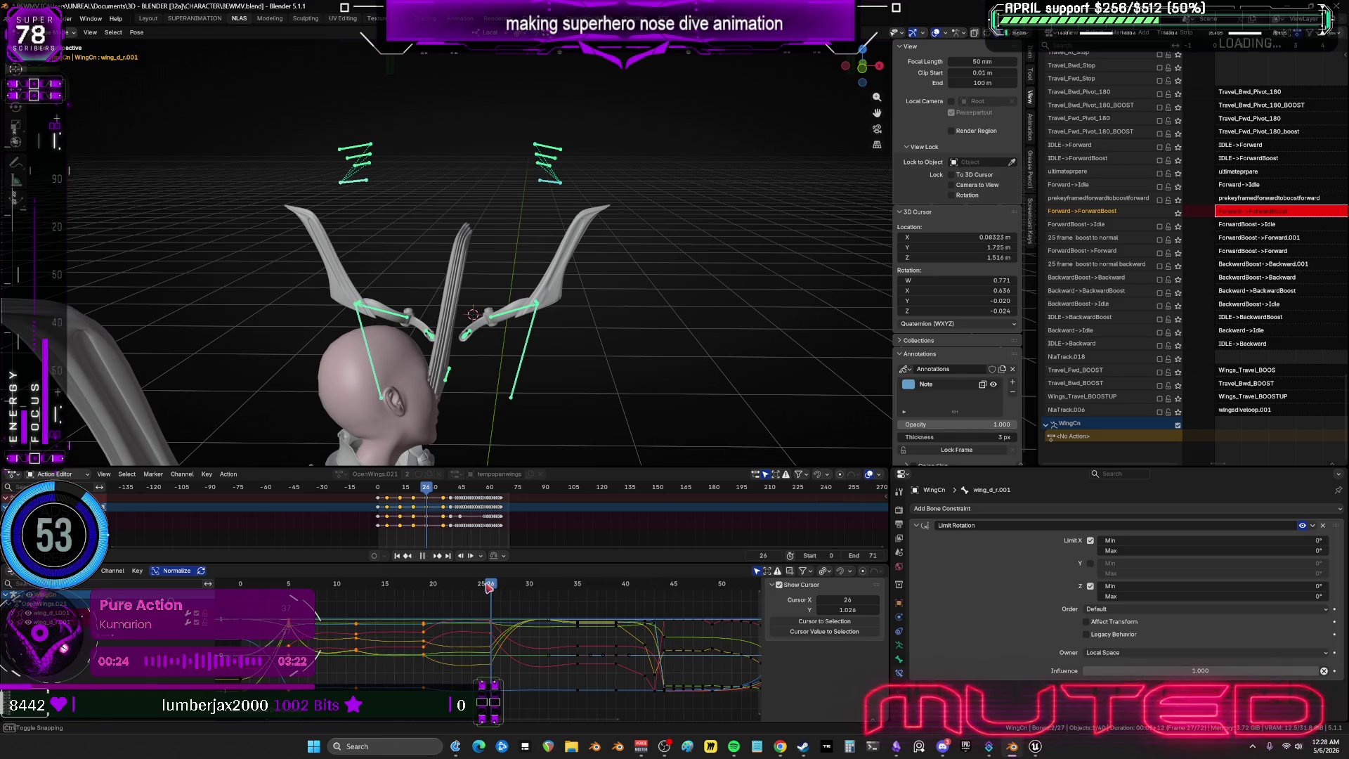
{"action": "mouse_move", "coordinate": [290, 596]}
{"action": "left_mouse_down"}
{"action": "mouse_move", "coordinate": [371, 599]}
{"action": "mouse_move", "coordinate": [356, 598]}
{"action": "left_mouse_up"}
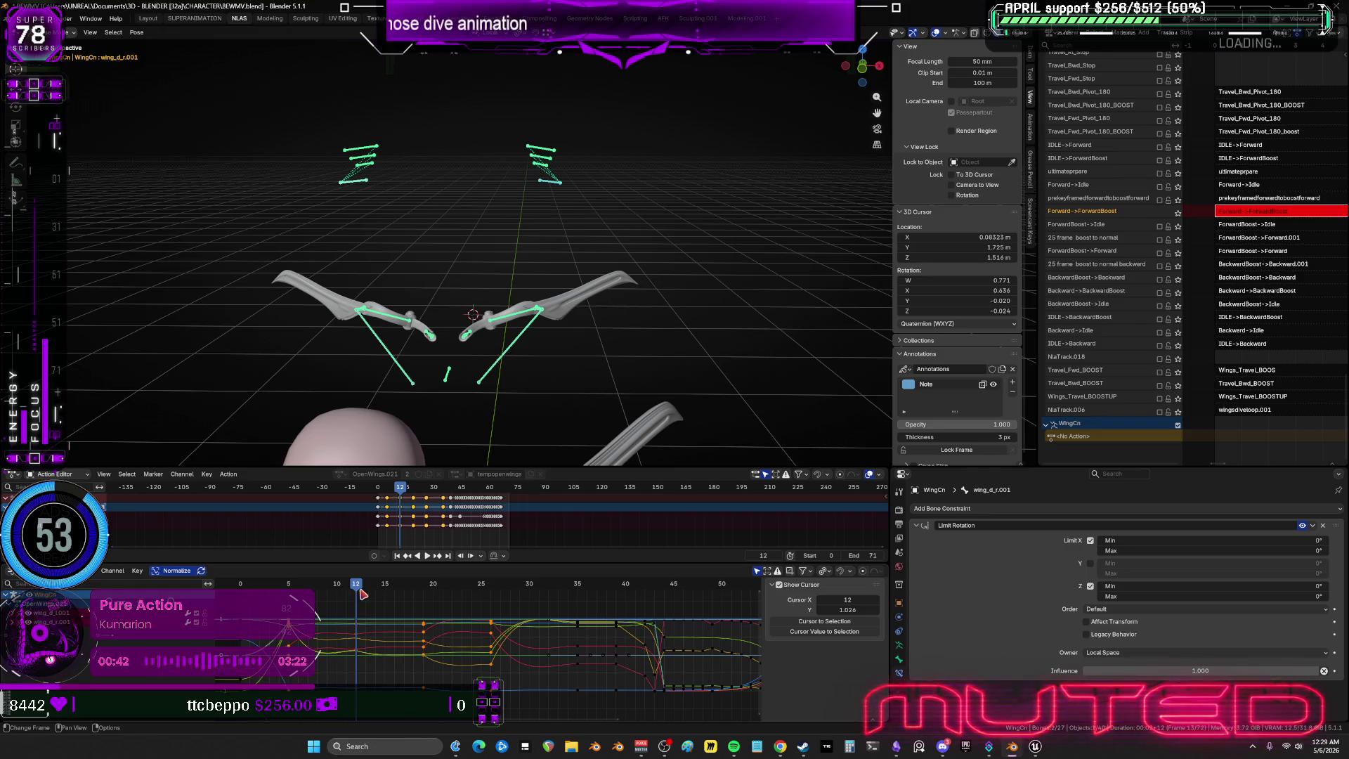
Rotate the wing bones and key their rotation at frames 14 and 21.
{"action": "left_click_drag", "start_coordinate": [361, 590], "coordinate": [375, 587]}
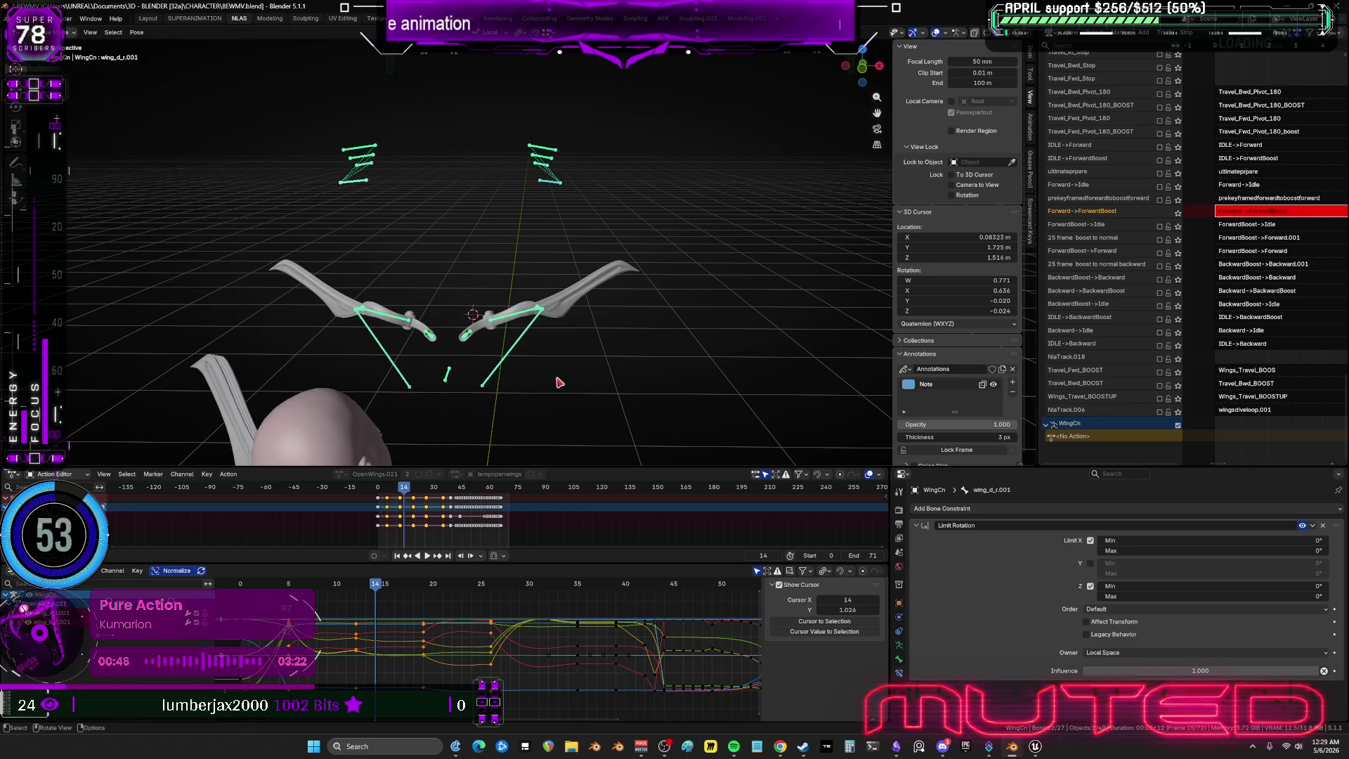
{"action": "key", "text": "r"}
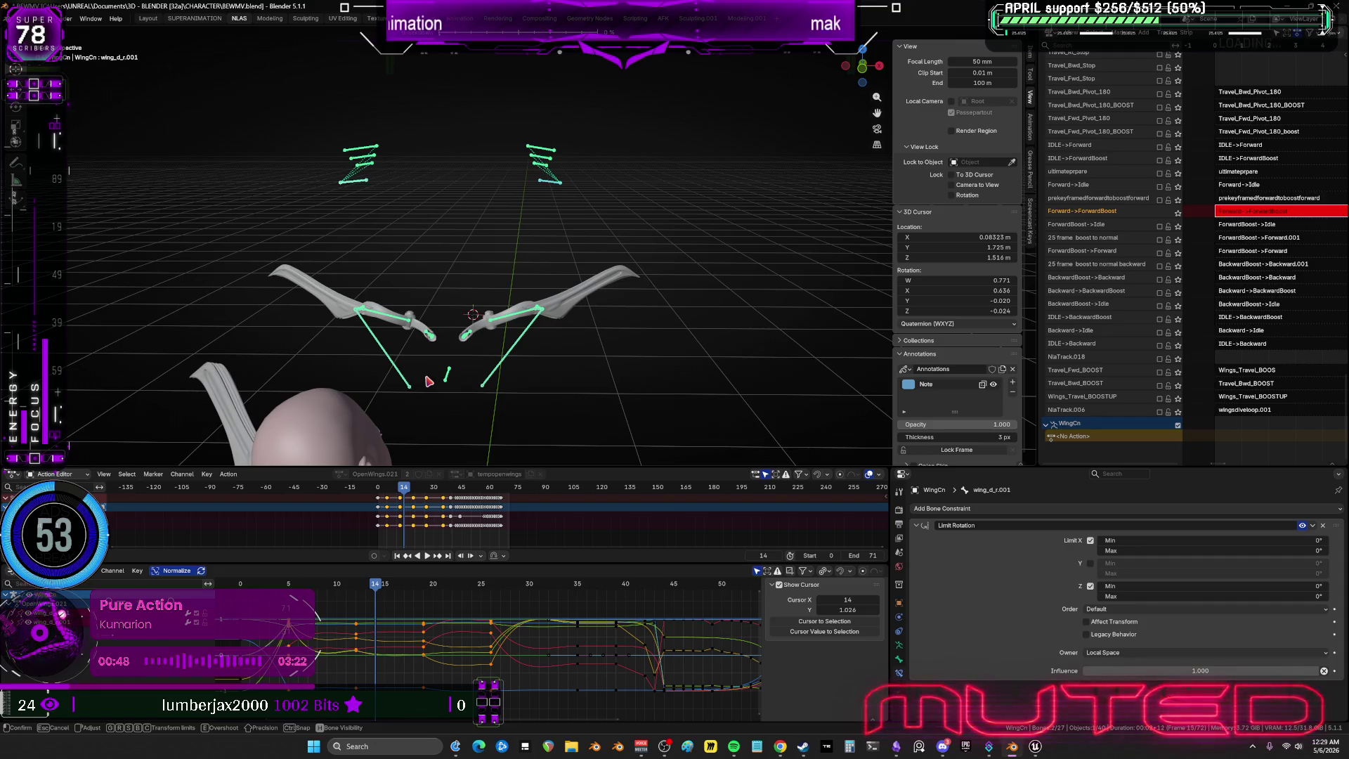
{"action": "left_click", "coordinate": [428, 381]}
{"action": "key", "text": "k"}
{"action": "key", "text": "Return"}
{"action": "left_click_drag", "start_coordinate": [424, 592], "coordinate": [442, 591]}
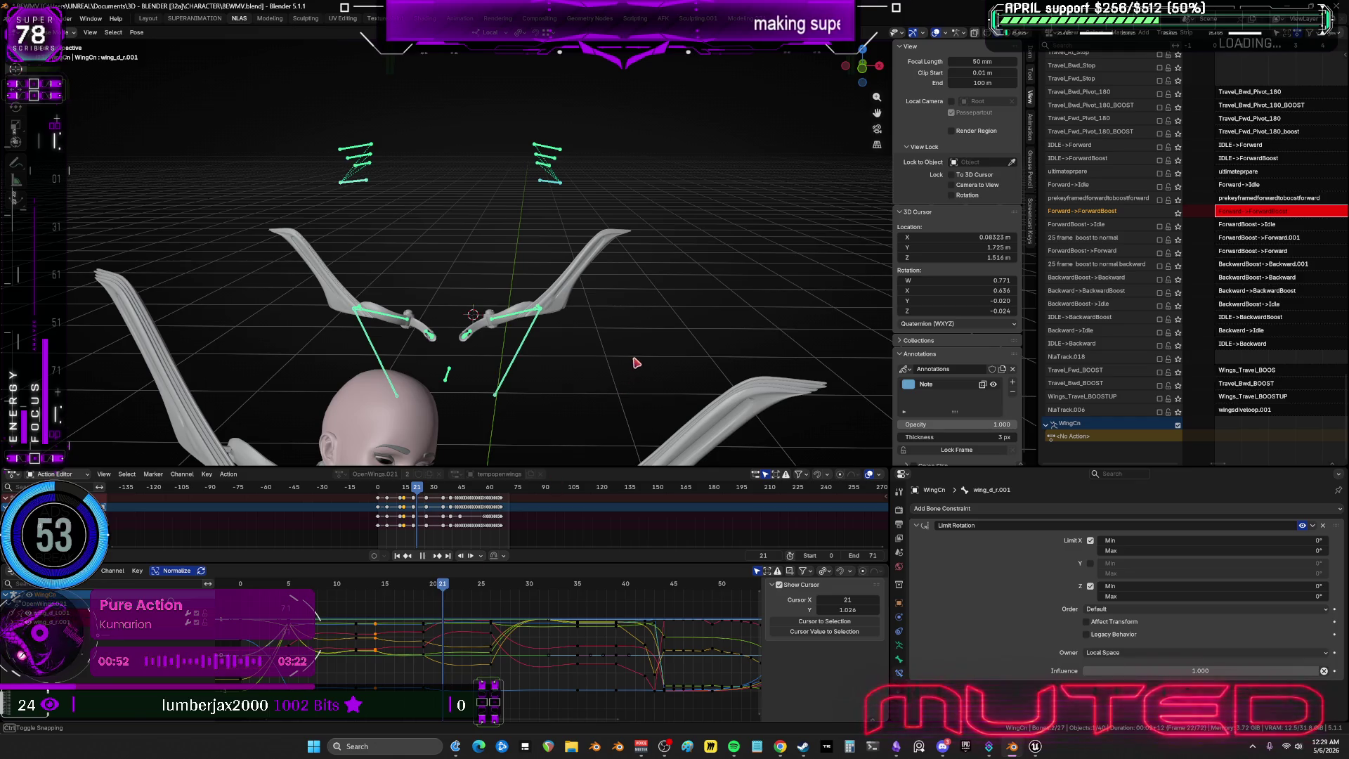
{"action": "key", "text": "r"}
{"action": "left_click", "coordinate": [567, 345]}
{"action": "key", "text": "i"}
Create a Shift+E breakdown pose for the wings at frame 28 and key it.
{"action": "left_click_drag", "start_coordinate": [476, 596], "coordinate": [510, 592]}
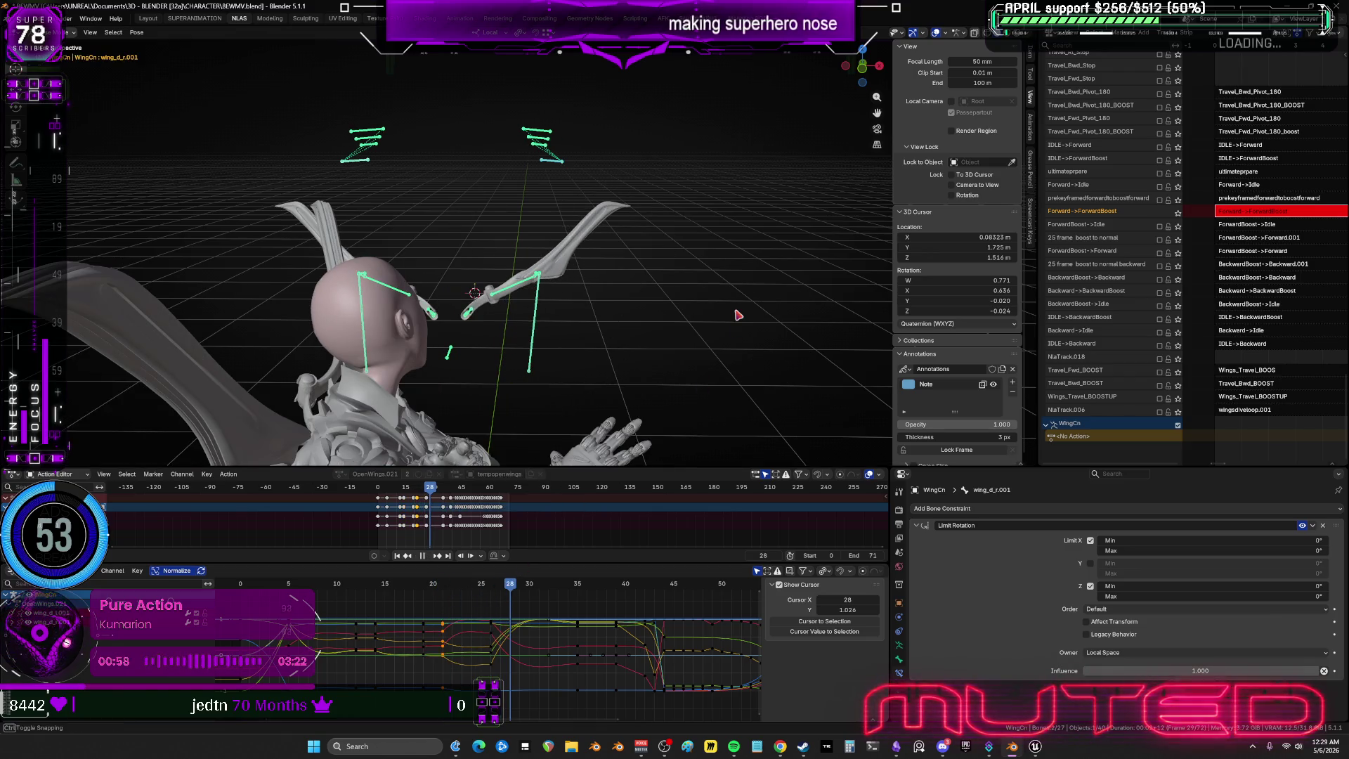
{"action": "key", "text": "shift+e"}
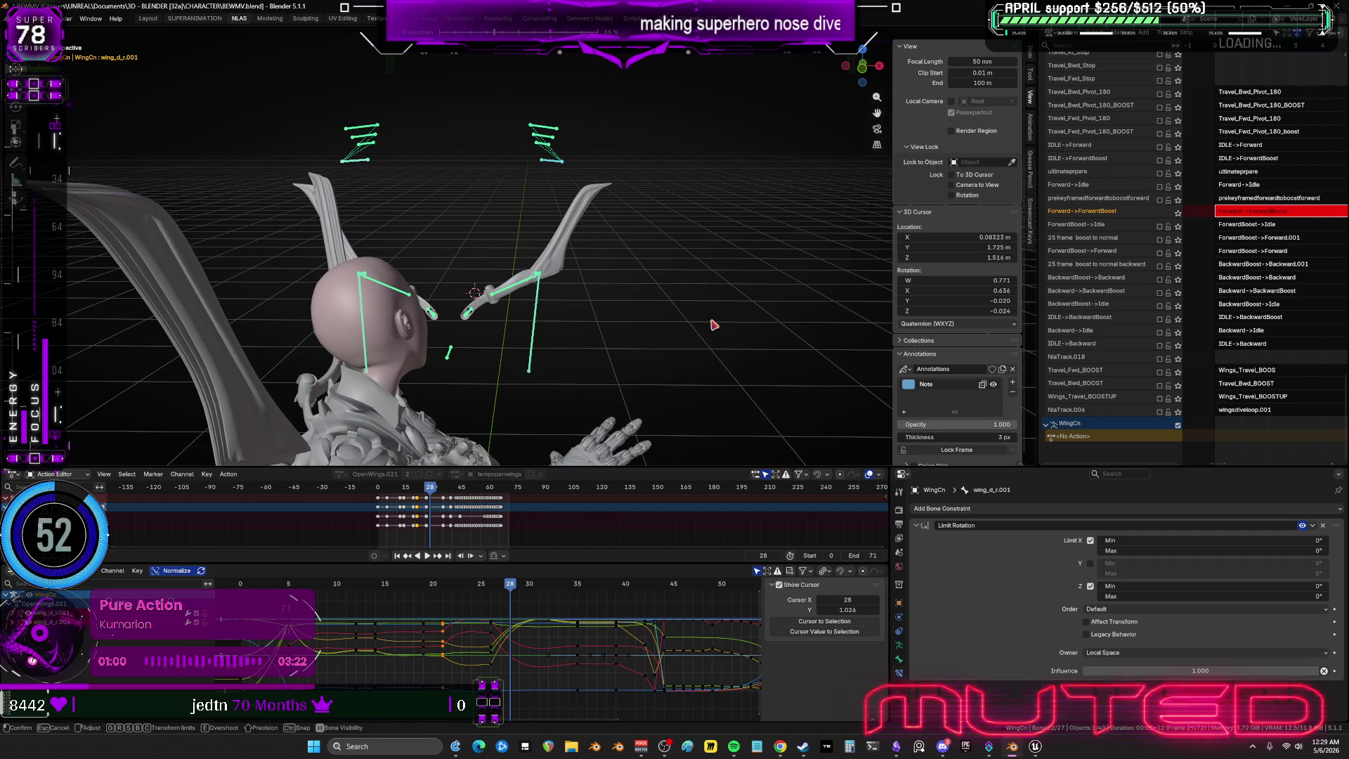
{"action": "left_click", "coordinate": [714, 325]}
{"action": "key", "text": "i"}
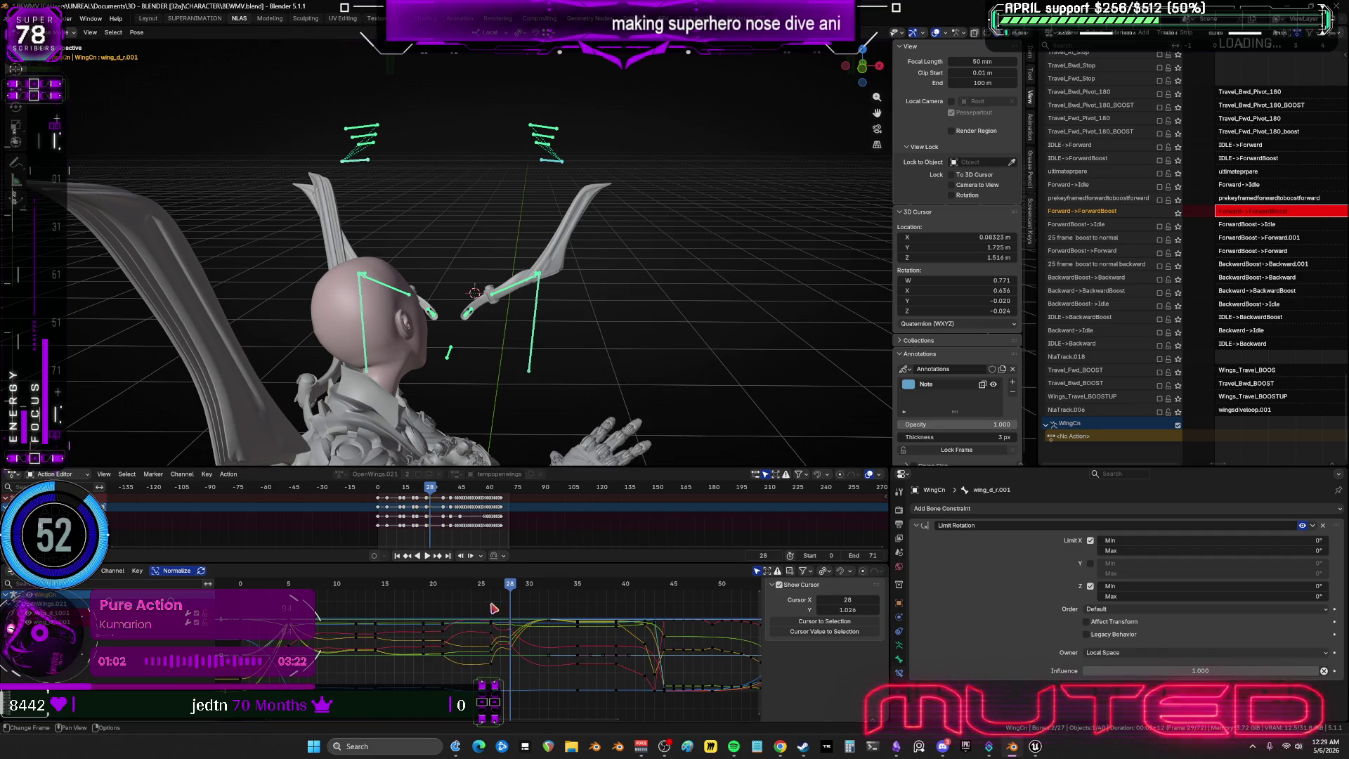
{"action": "left_click", "coordinate": [490, 589]}
{"action": "key", "text": "space"}
{"action": "key", "text": "space"}
Rotate the wings at frame 26 and key their rotation.
{"action": "key", "text": "r"}
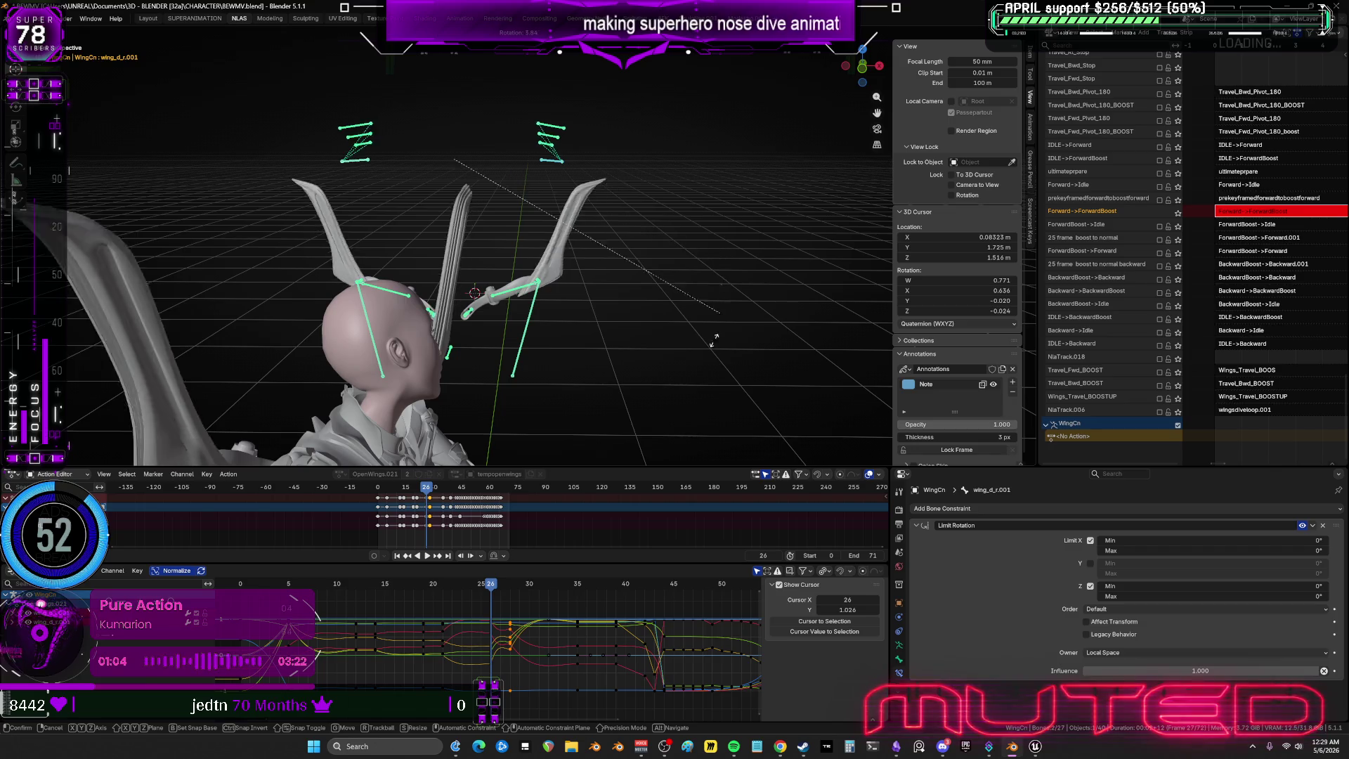
{"action": "left_click", "coordinate": [671, 388]}
{"action": "key", "text": "i"}
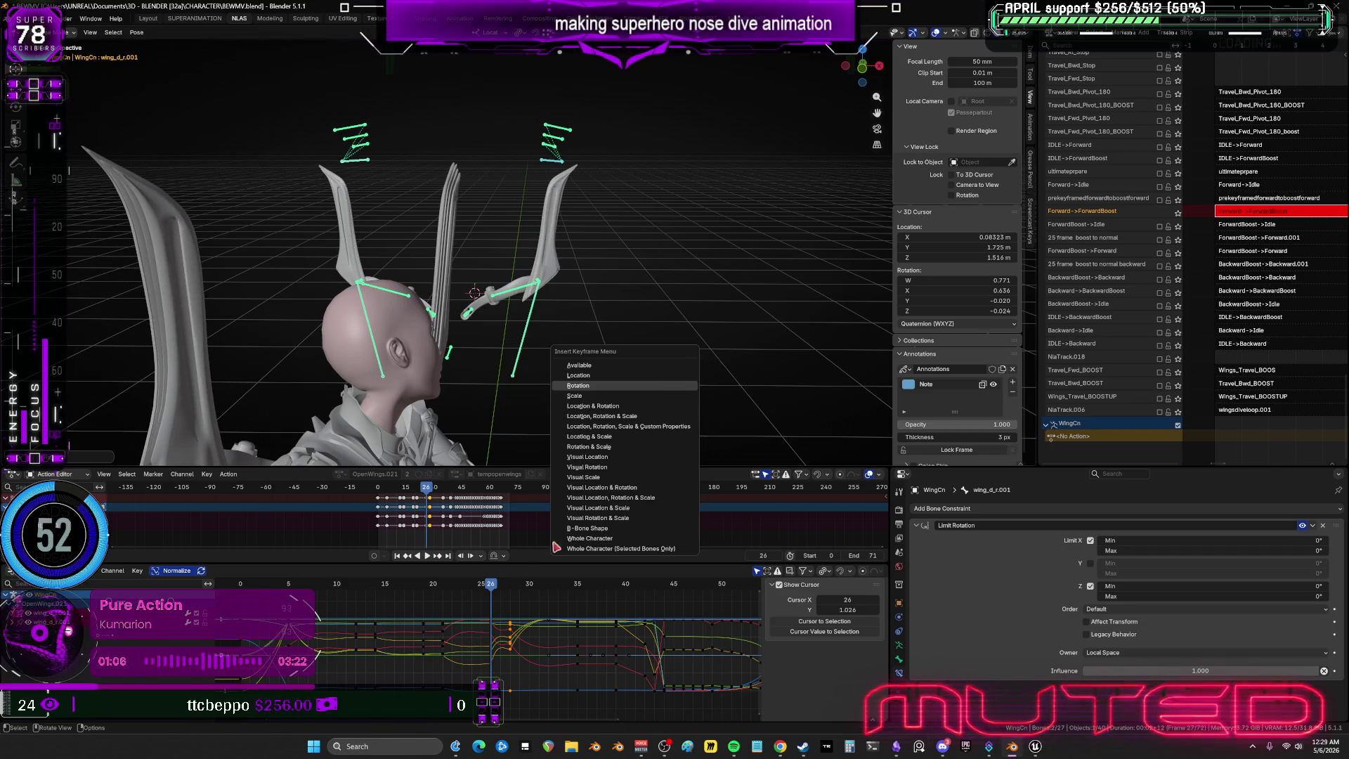
{"action": "left_click", "coordinate": [432, 587]}
{"action": "key", "text": "space"}
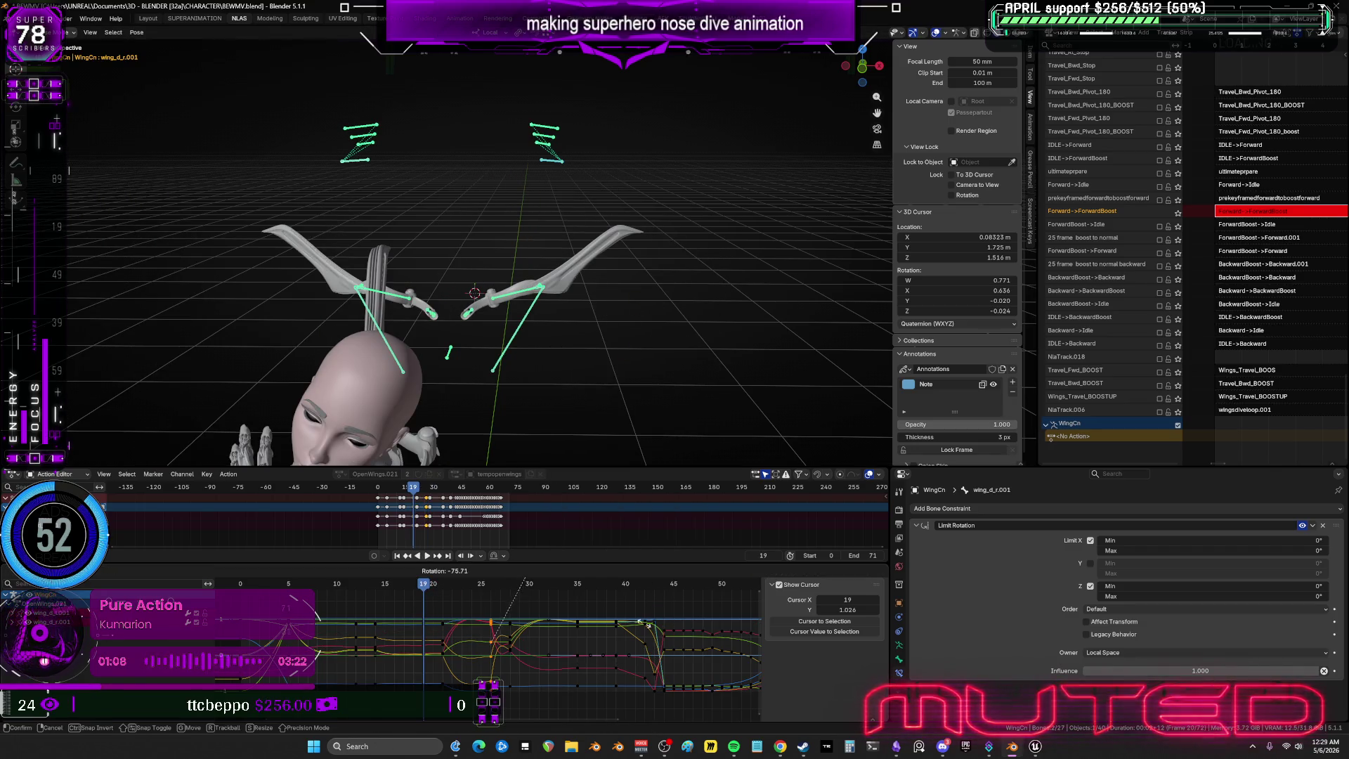
{"action": "key", "text": "space"}
Rotate the wings into a raised V at frame 19 without keying, then begin rotating them at frame 12.
{"action": "key", "text": "r"}
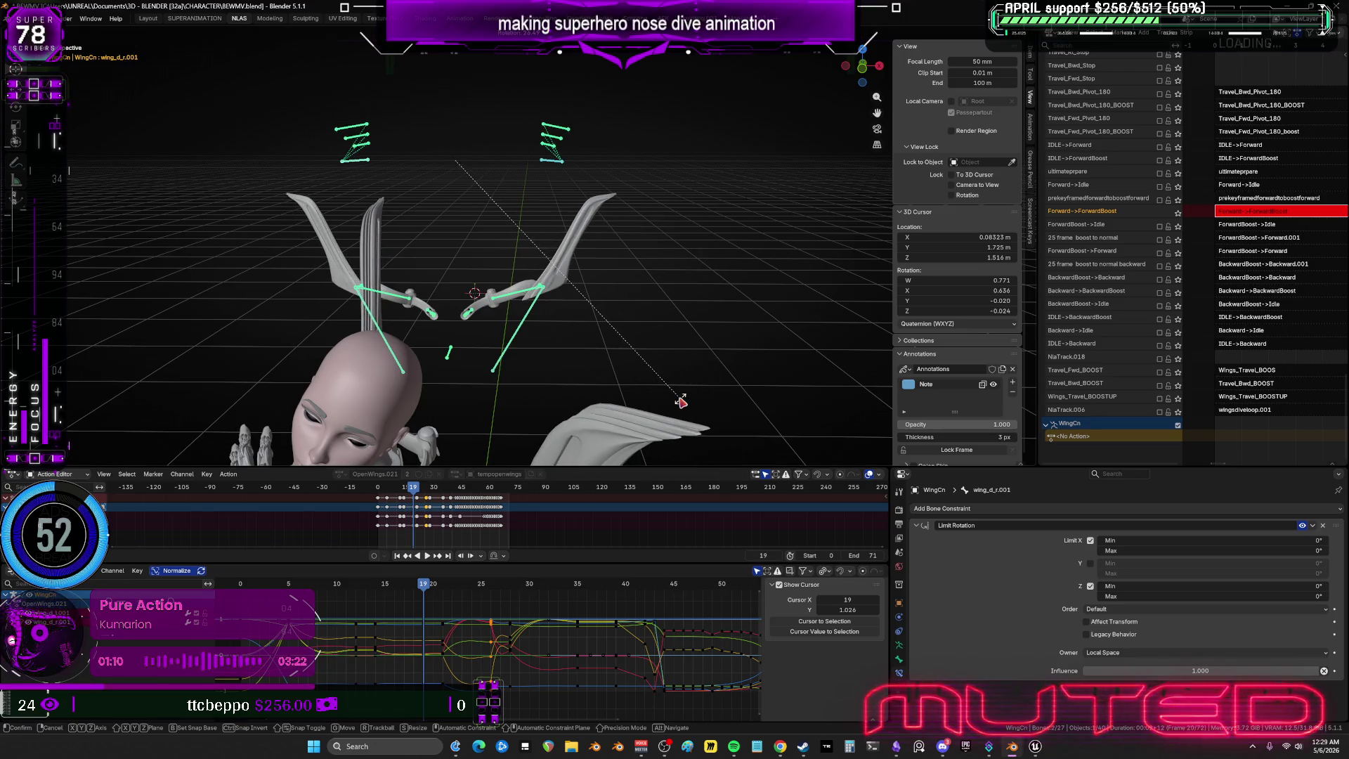
{"action": "left_click", "coordinate": [680, 401]}
{"action": "key", "text": "k"}
{"action": "key", "text": "Escape"}
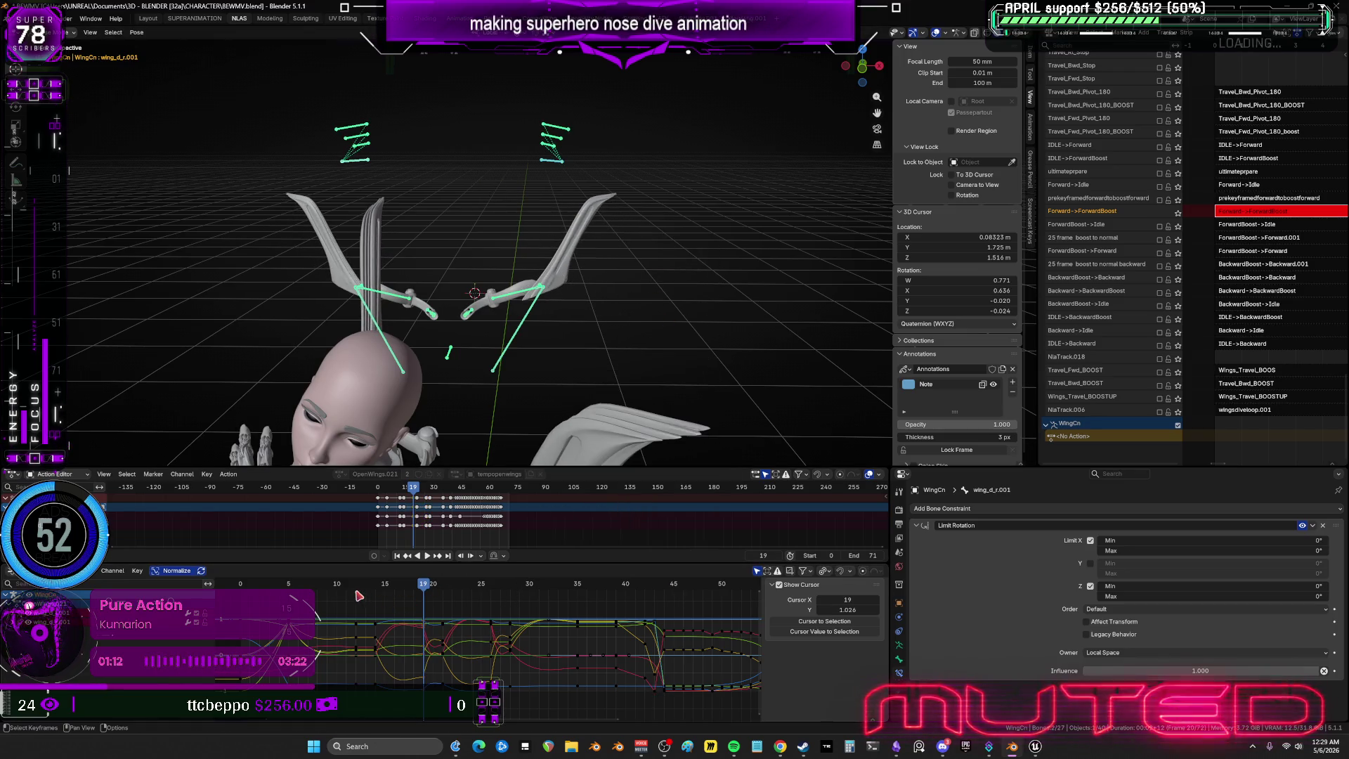
{"action": "left_click", "coordinate": [362, 598]}
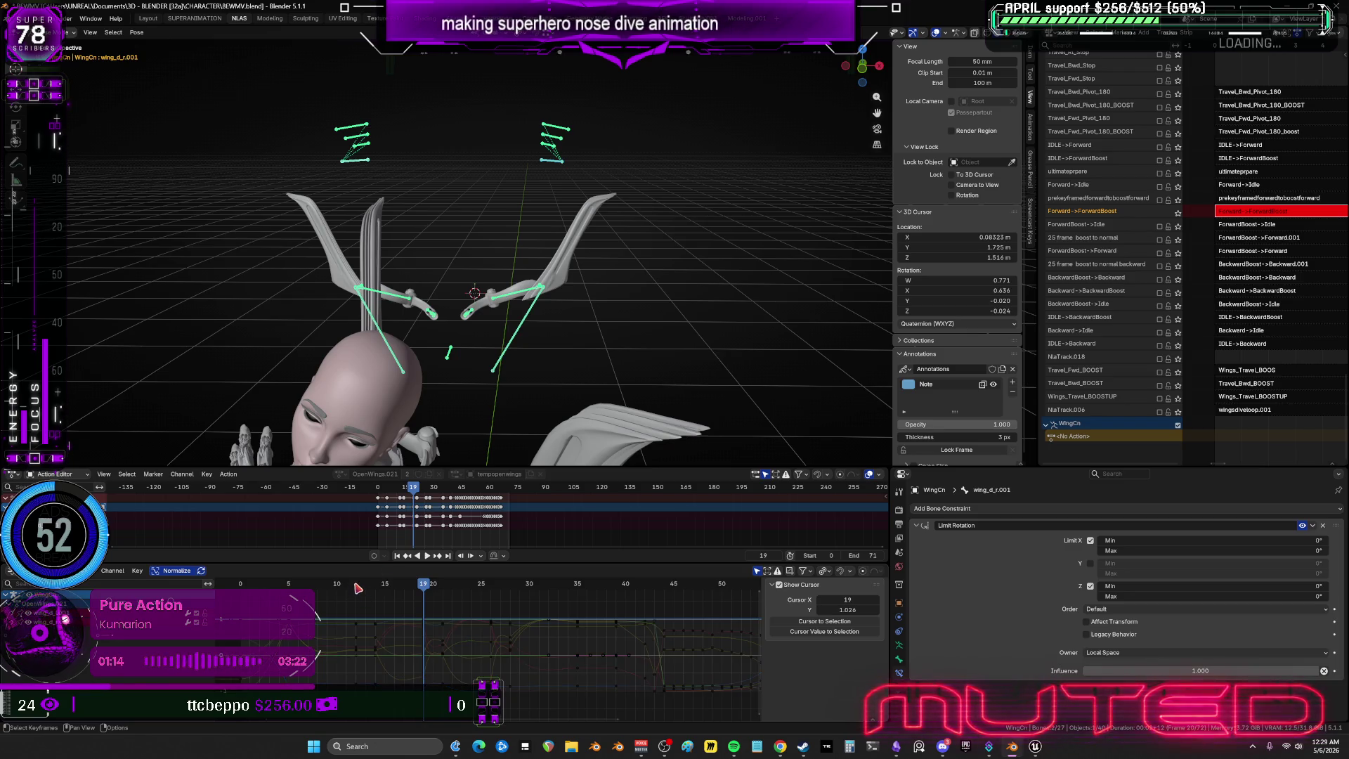
{"action": "left_click", "coordinate": [358, 587]}
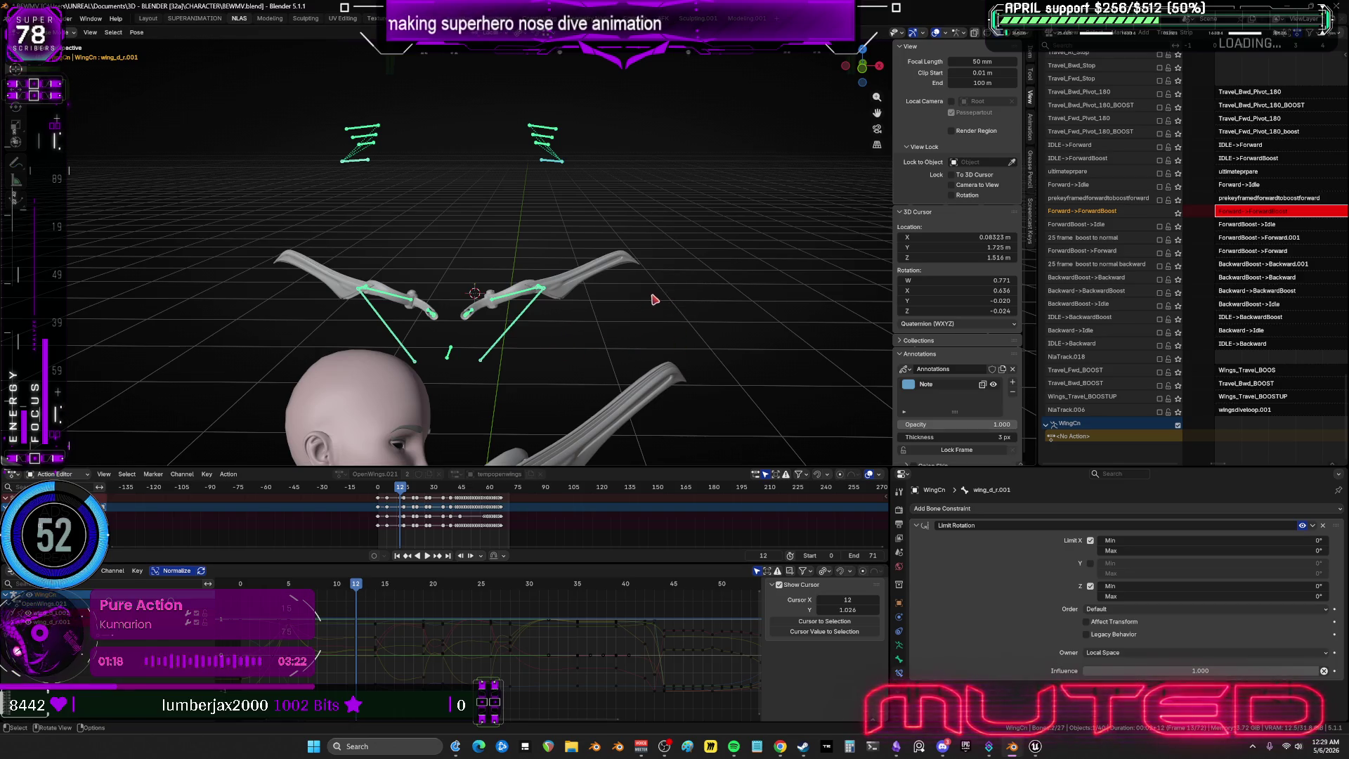
{"action": "key", "text": "r"}
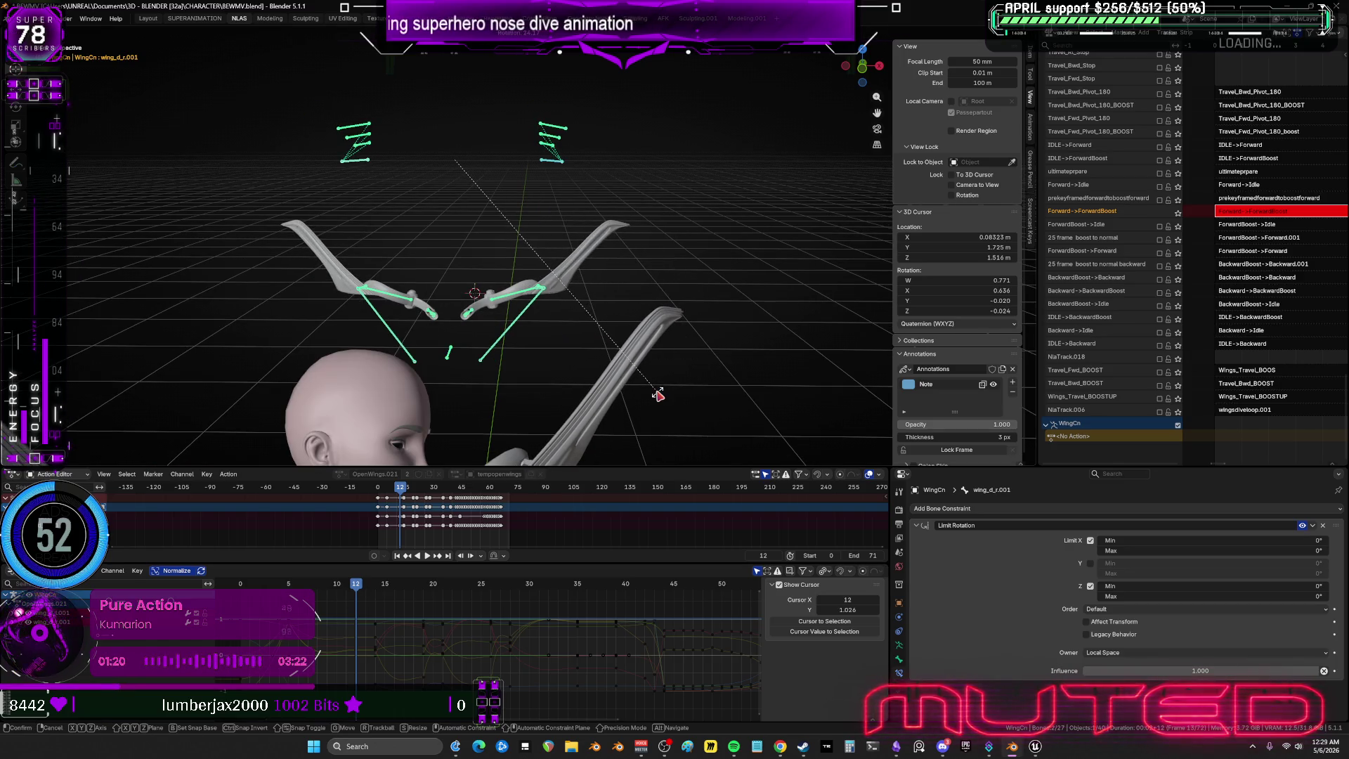